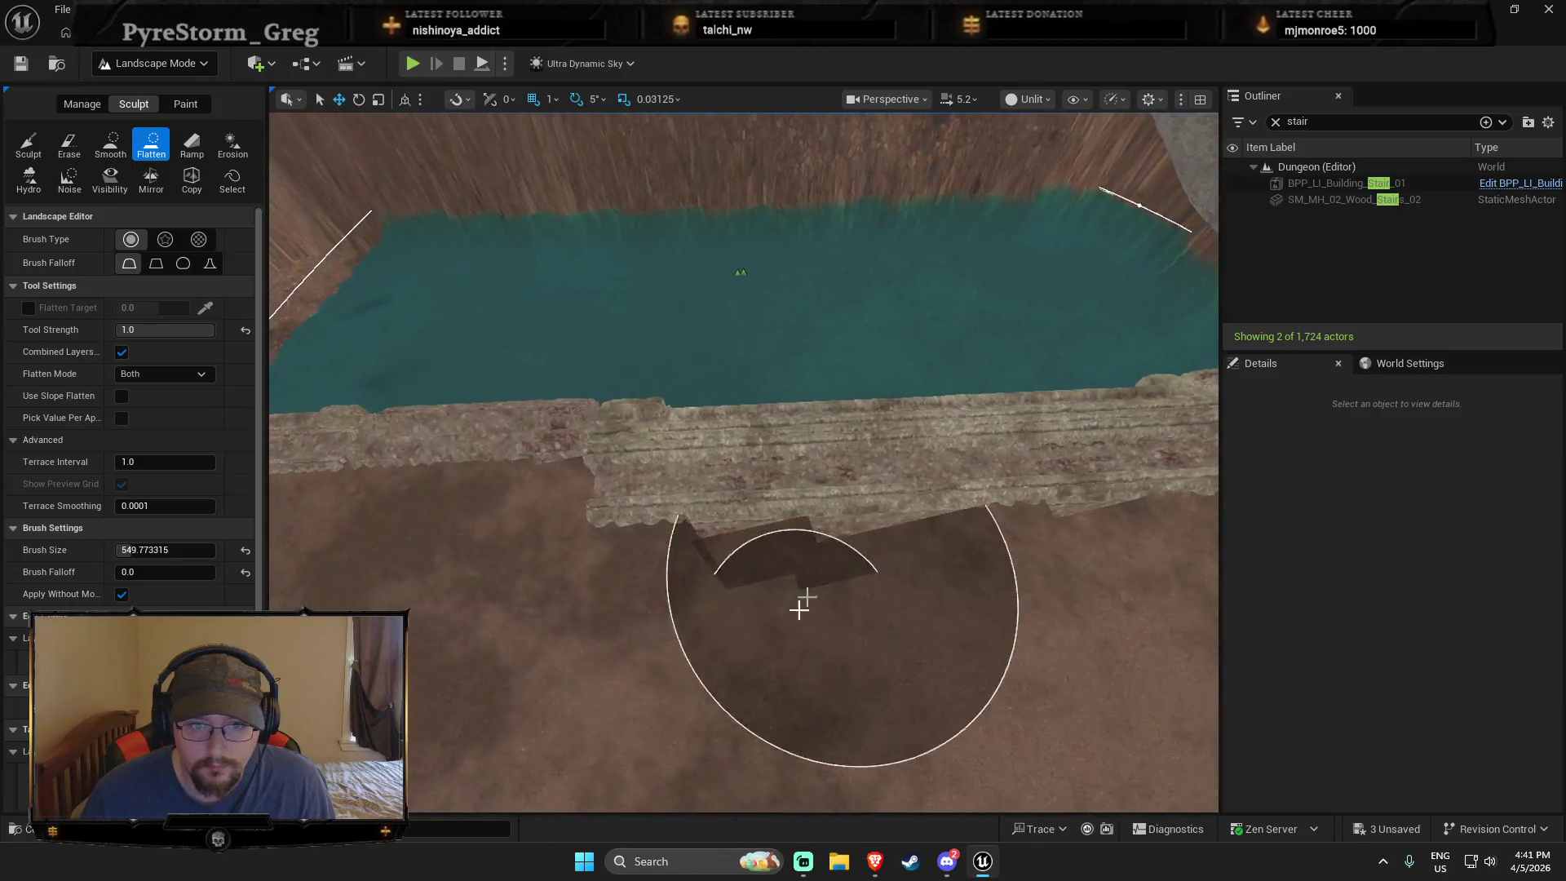
Step: Leave Landscape Mode for Selection Mode and select the carved relief wall
scroll(654, 587, down, 3)
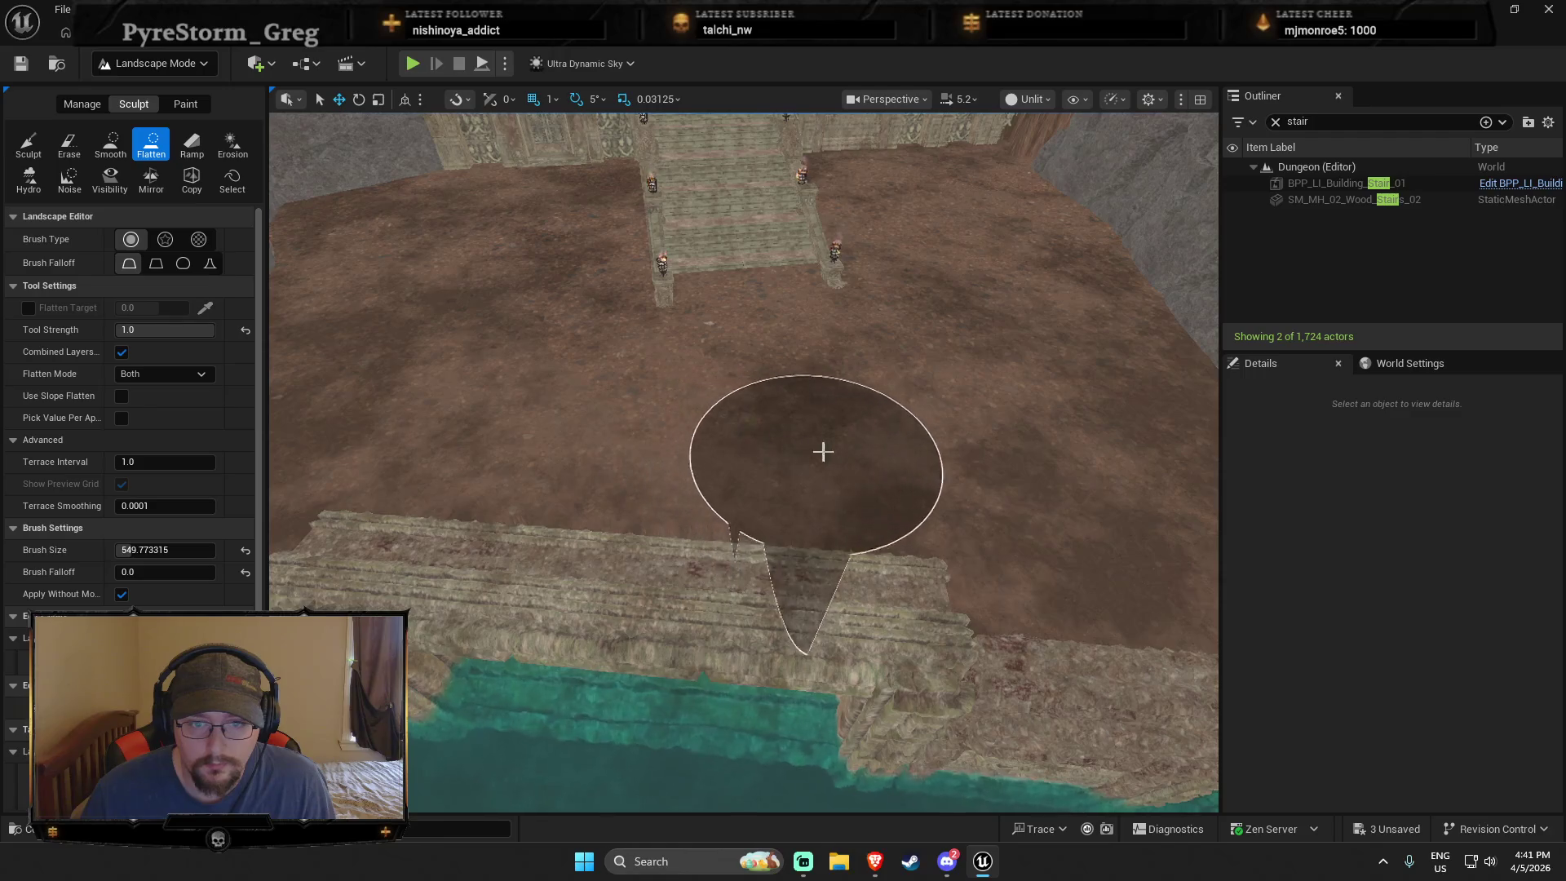
scroll(571, 454, down, 3)
scroll(743, 461, down, 5)
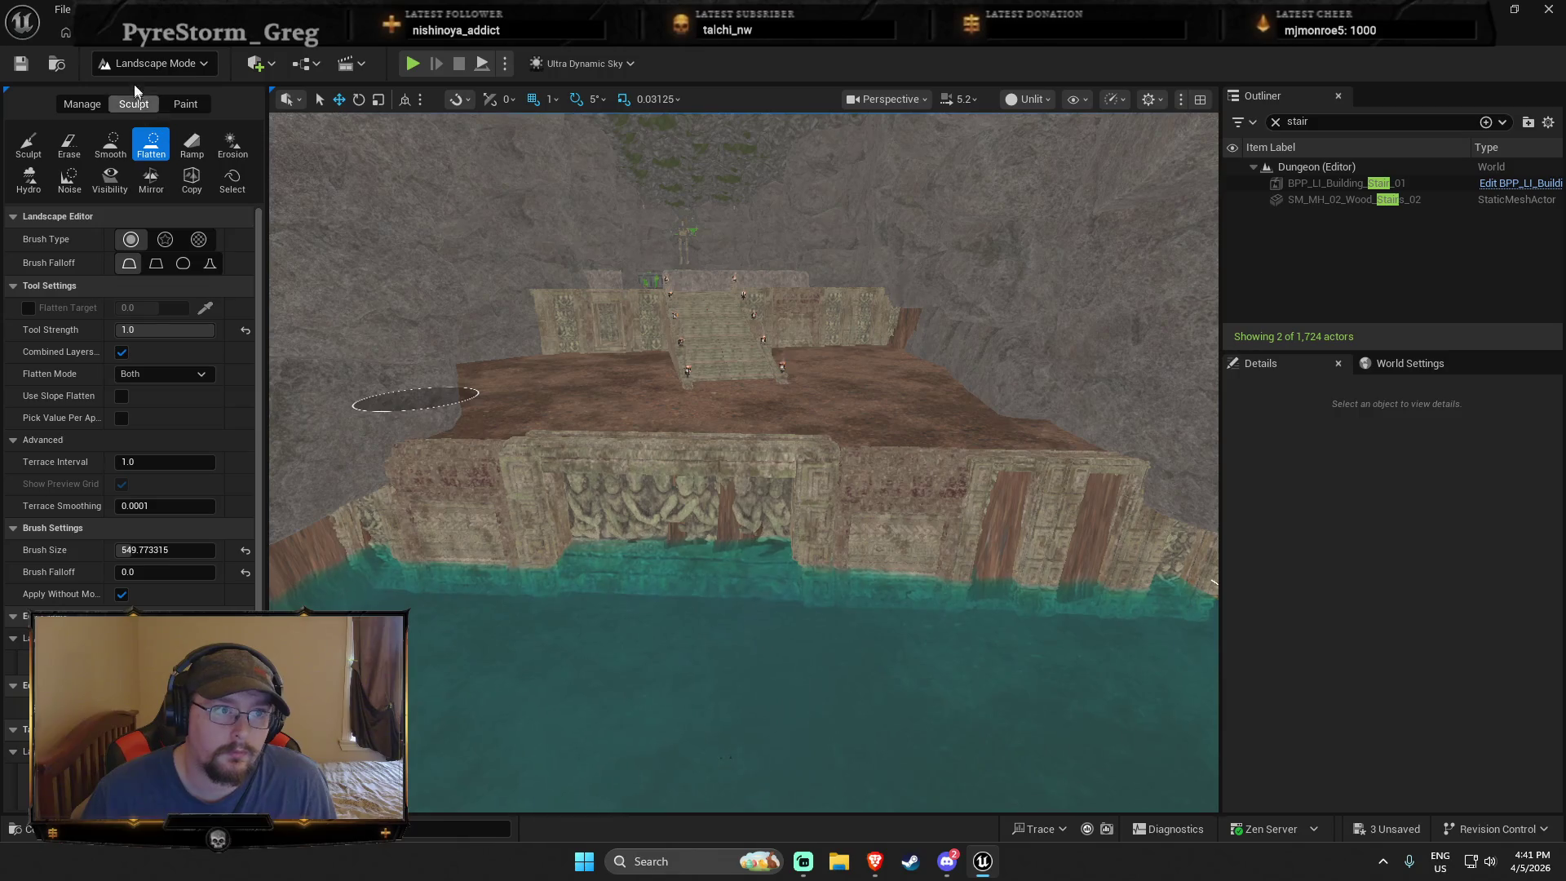
click(137, 64)
click(147, 94)
click(539, 479)
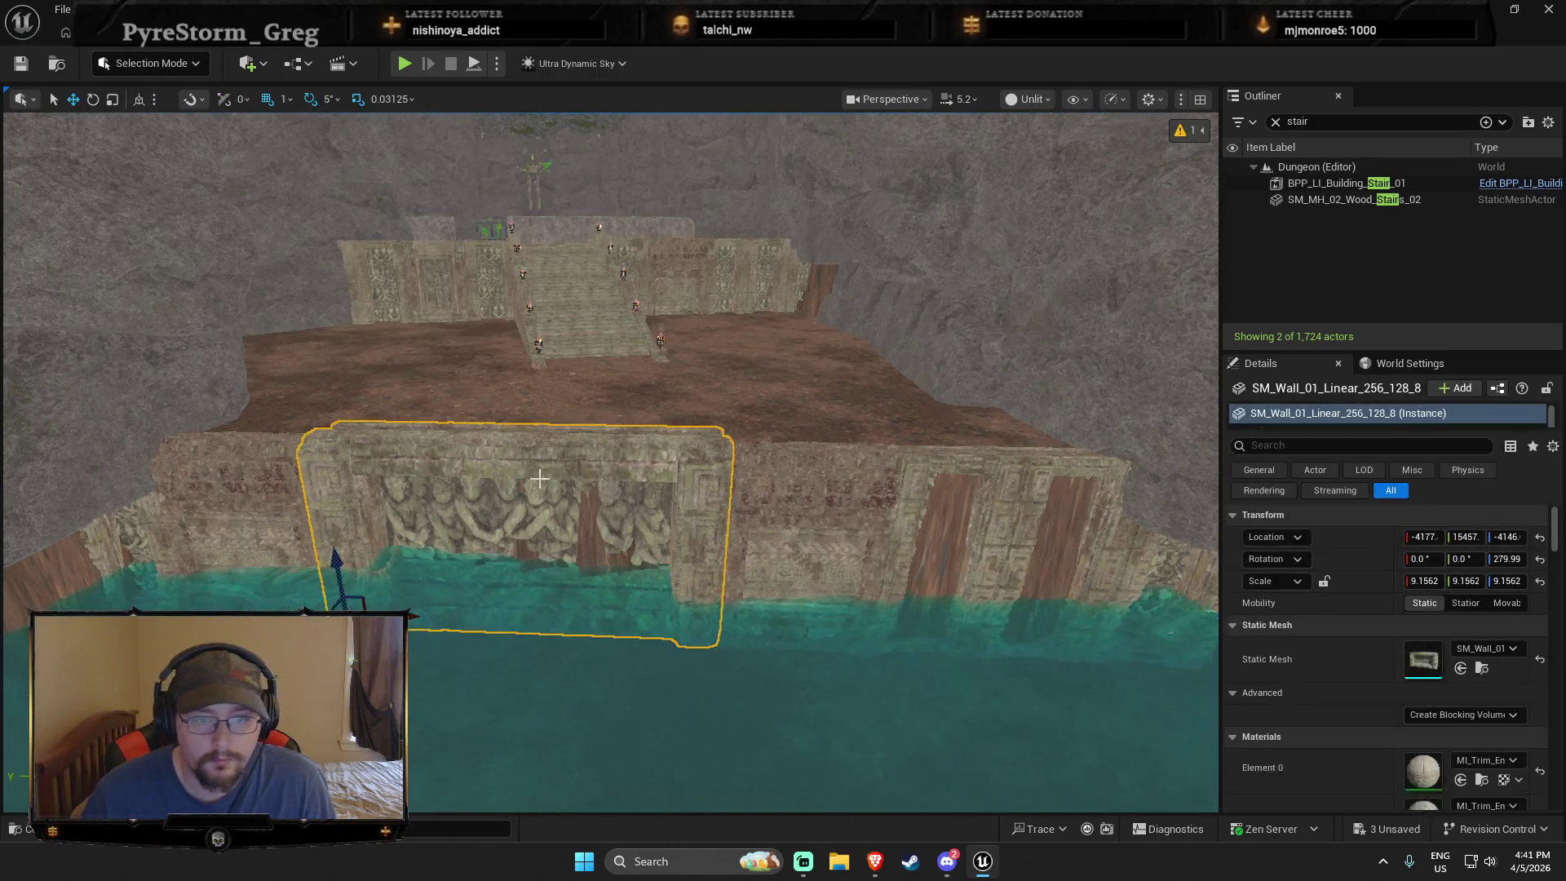
Step: Delete the carved relief wall and shift three brick wall pieces left into the gap
key(Delete)
click(195, 464)
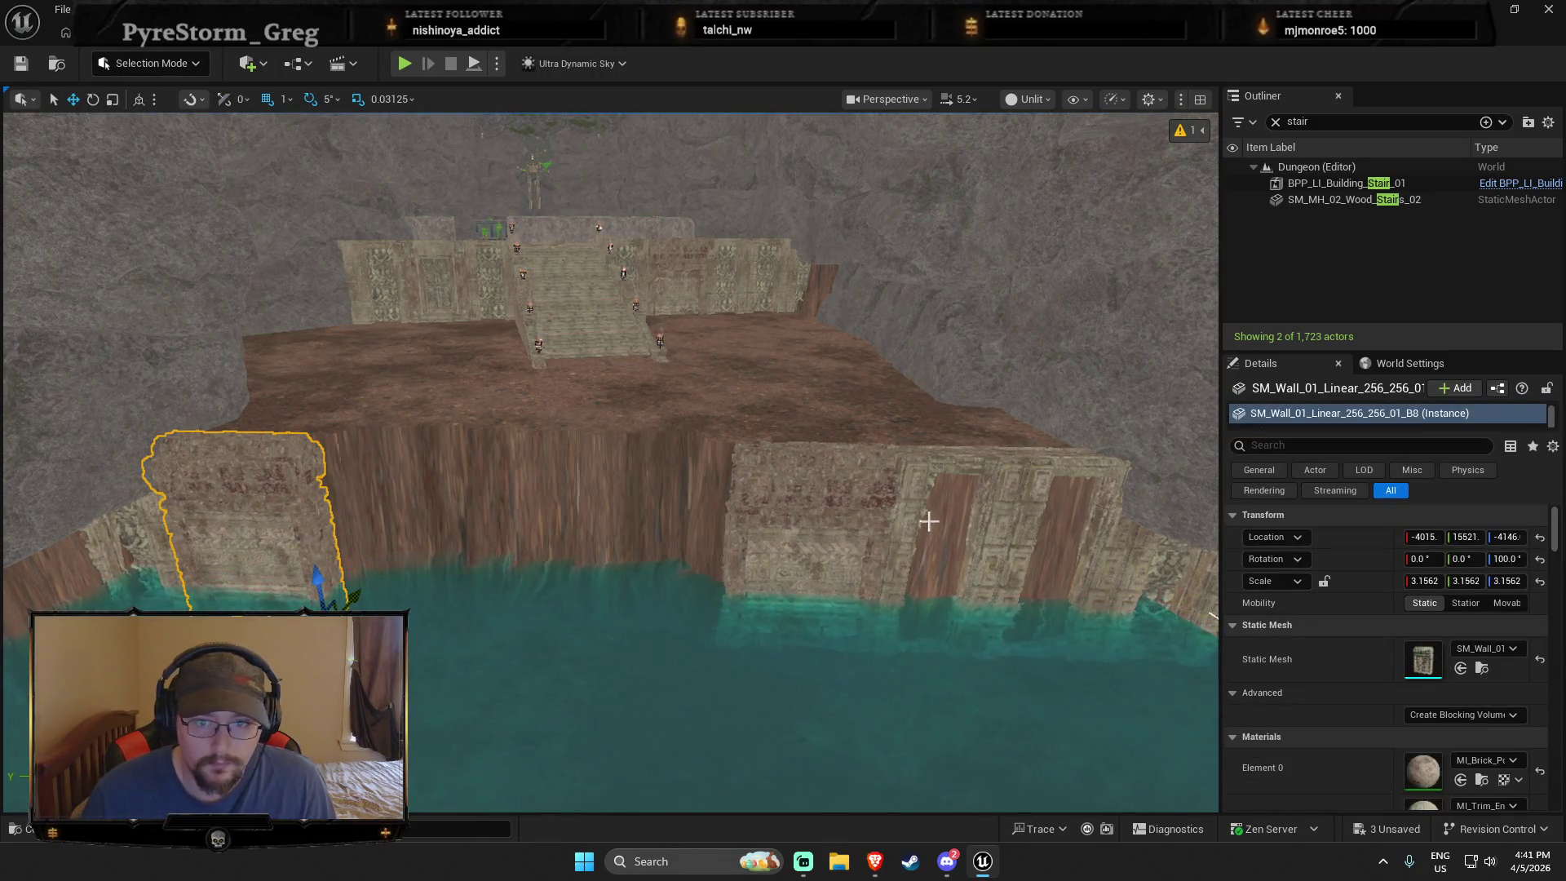
ctrl+click(808, 571)
ctrl+click(938, 522)
click(759, 502)
click(935, 509)
ctrl+click(826, 499)
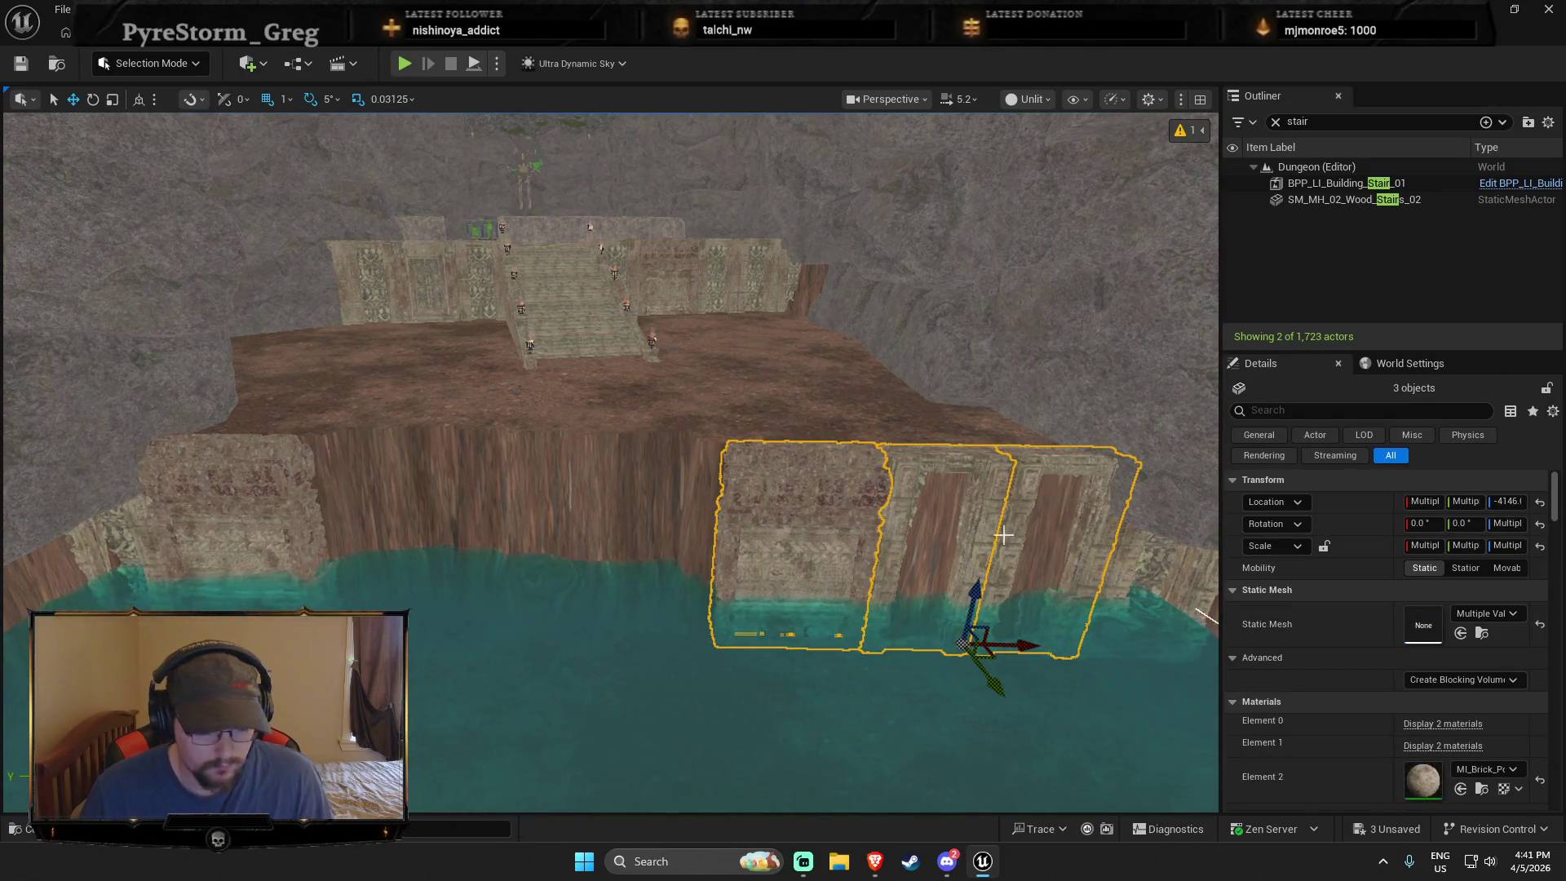
mouse_move(1026, 647)
mouse_down()
mouse_move(601, 650)
mouse_move(683, 645)
mouse_up()
Step: Nudge the left wall piece into line, then slide it and its neighbour further left
click(153, 537)
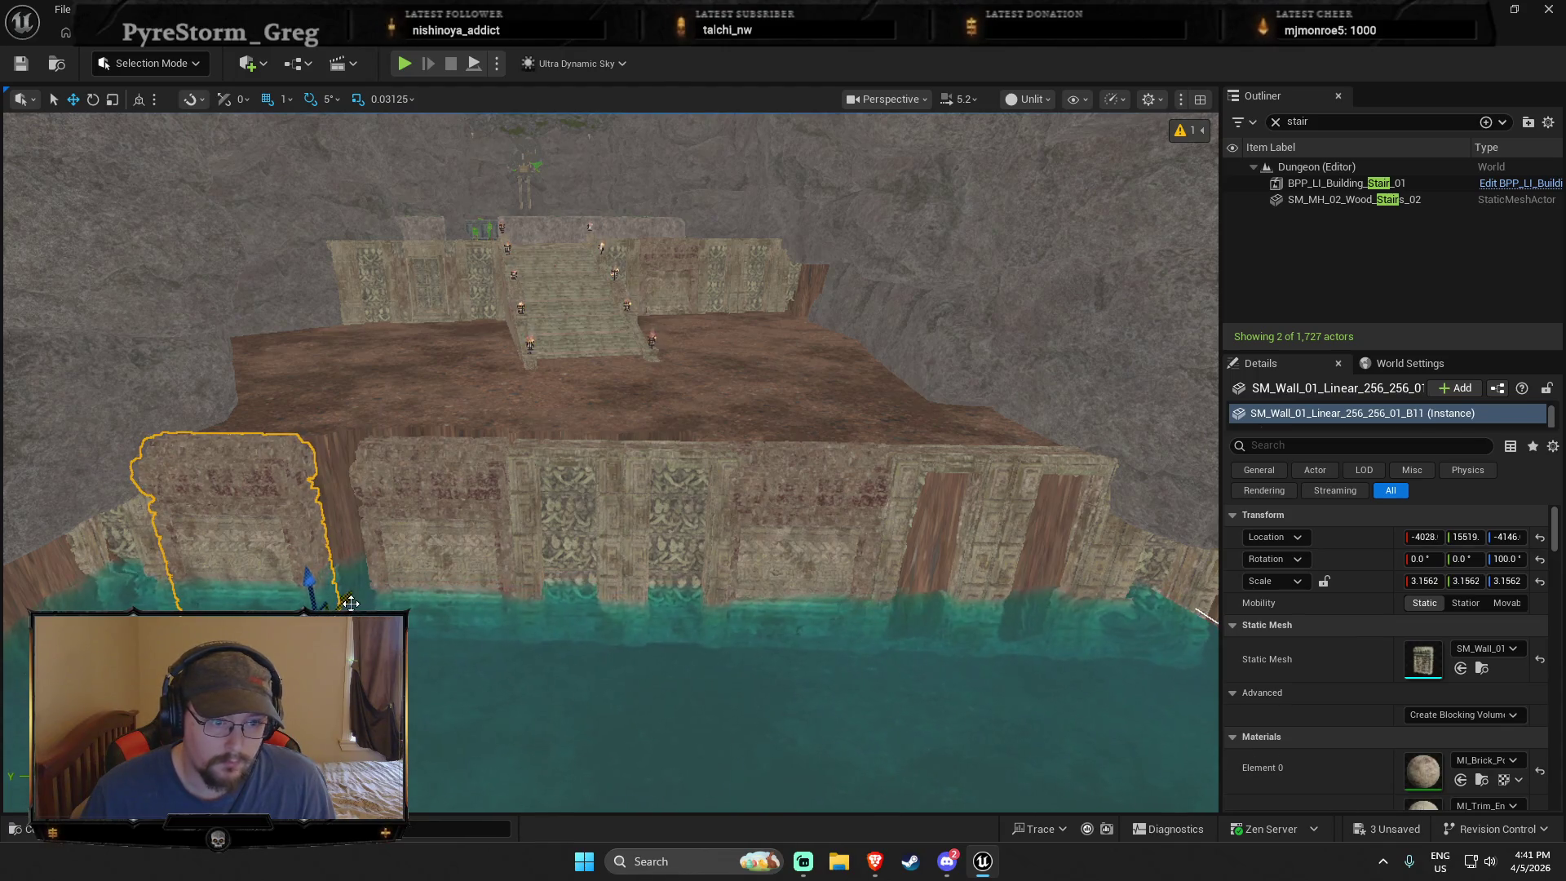
drag(310, 580, 372, 583)
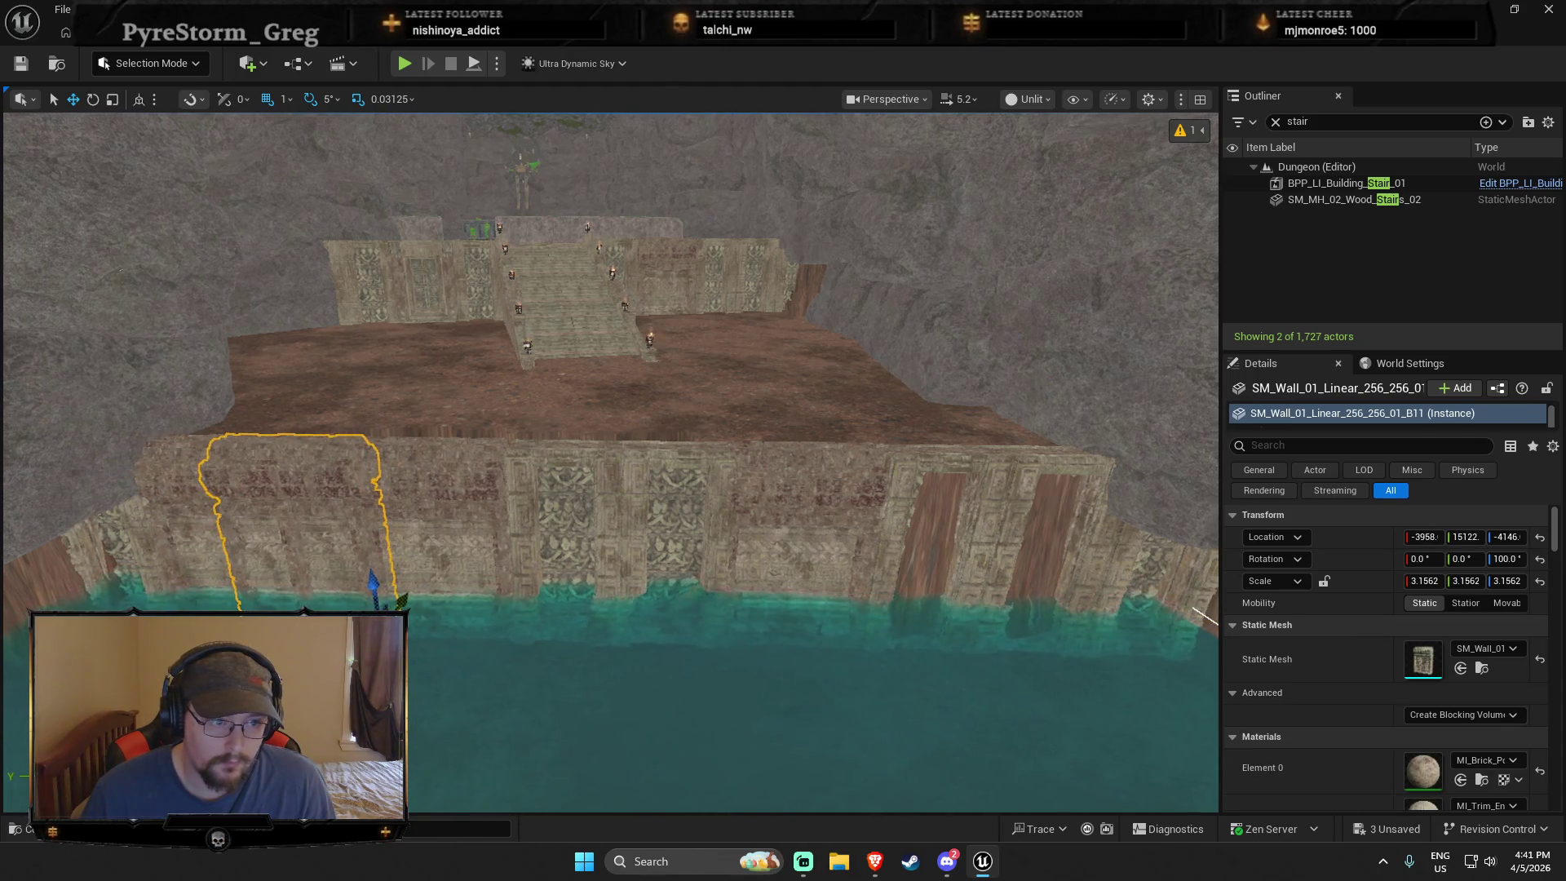
ctrl+click(116, 540)
drag(86, 607, 16, 608)
Step: Add four wall pieces along the water's edge to the selection
scroll(612, 456, down, 3)
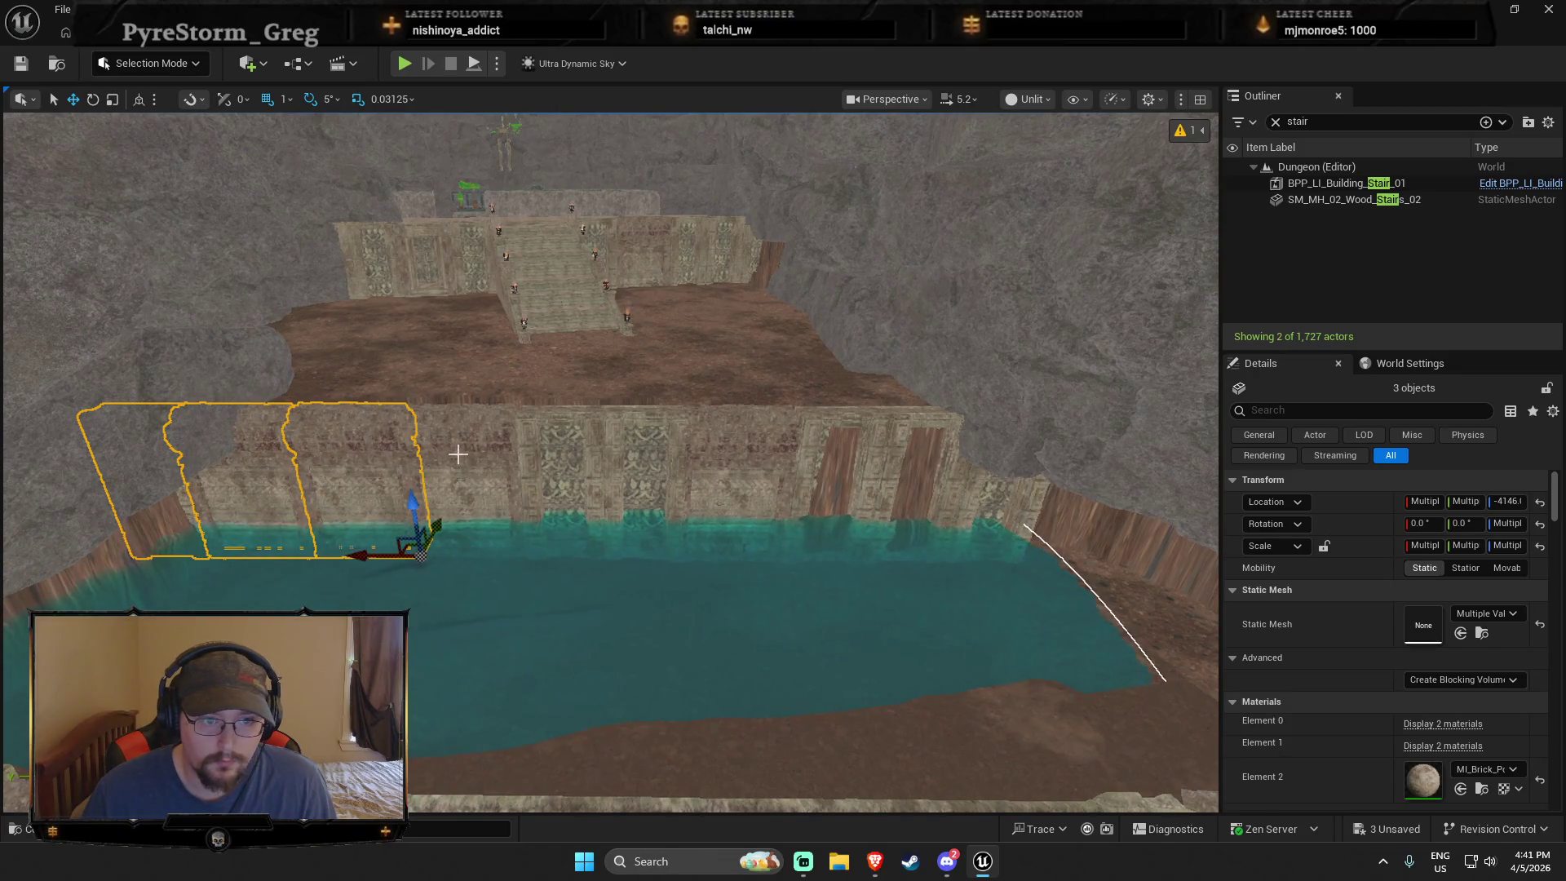
ctrl+click(576, 464)
ctrl+click(644, 468)
ctrl+click(742, 469)
ctrl+click(913, 462)
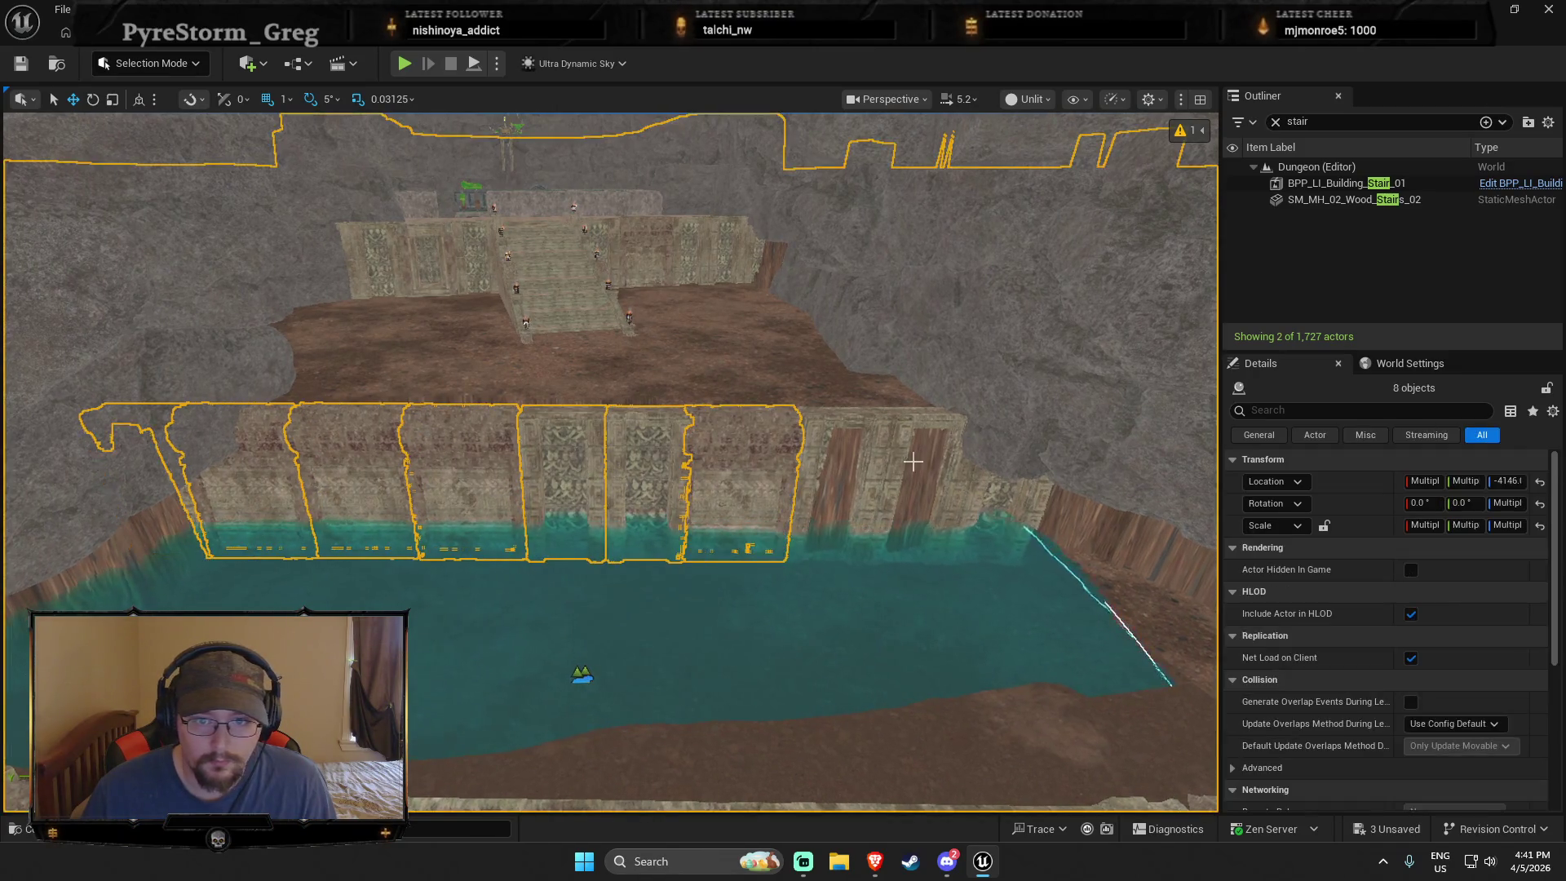
scroll(922, 477, up, 2)
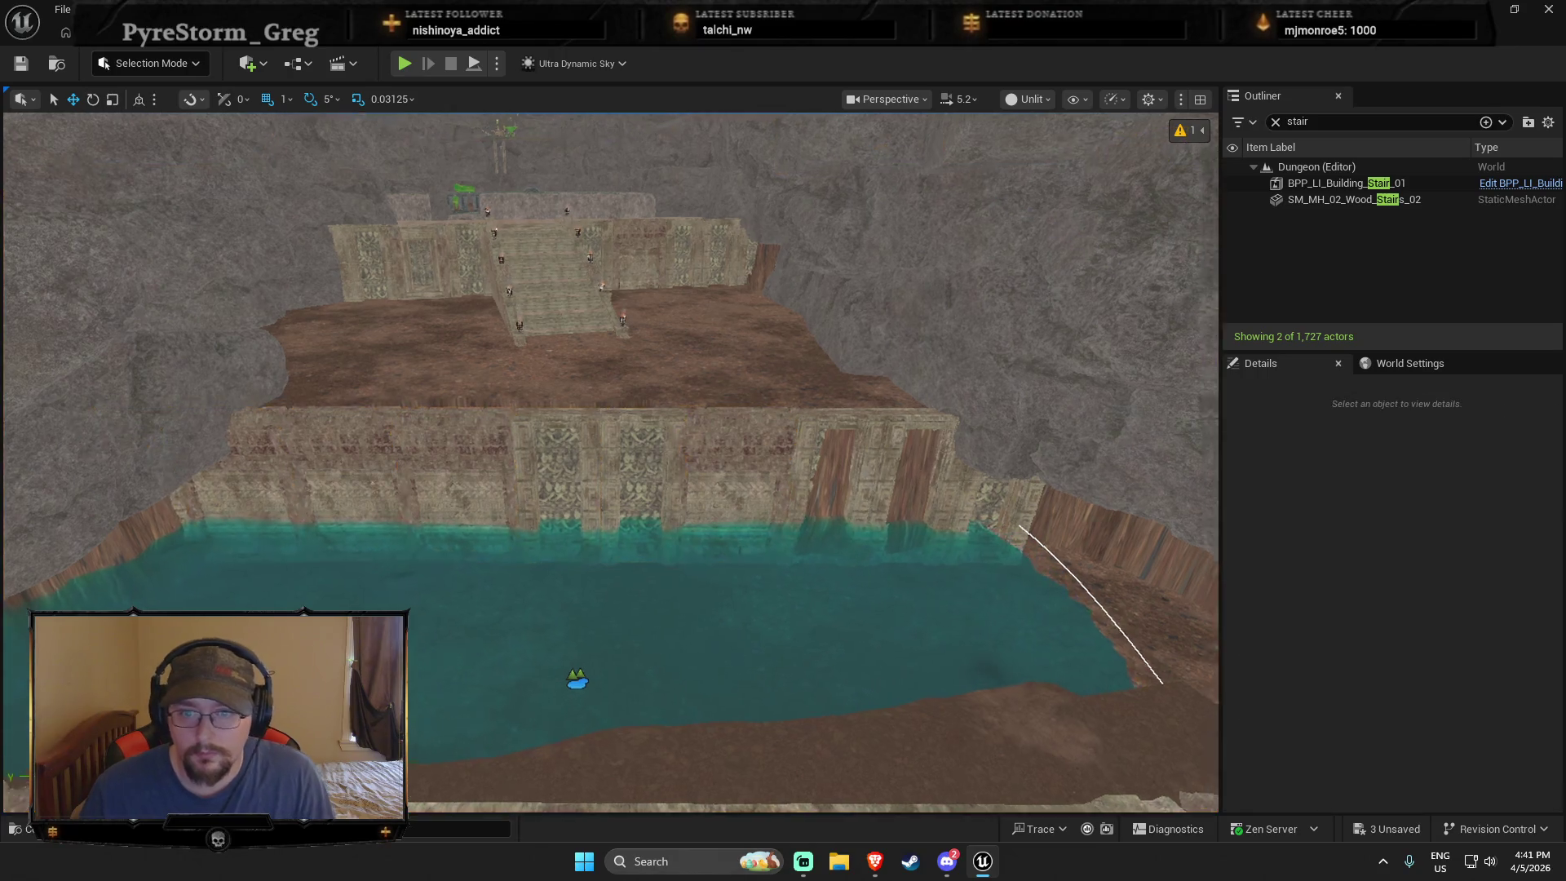
Step: Select the wall row piece by piece, from the right end to the far left
click(814, 455)
ctrl+click(930, 445)
ctrl+click(738, 464)
ctrl+click(619, 463)
ctrl+click(473, 464)
ctrl+click(342, 462)
ctrl+click(122, 464)
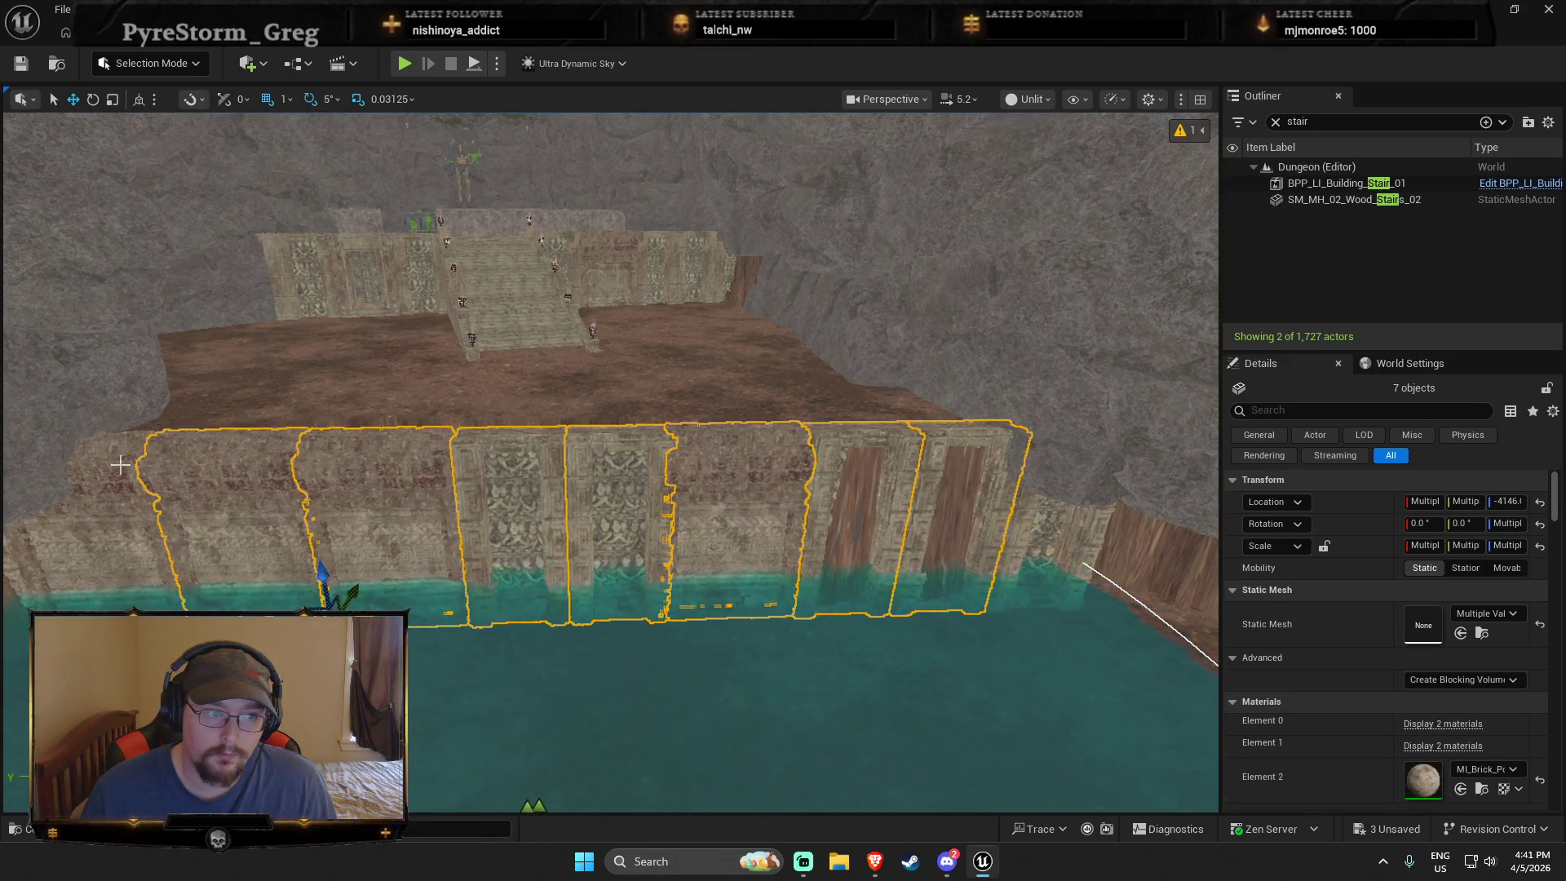
ctrl+click(18, 565)
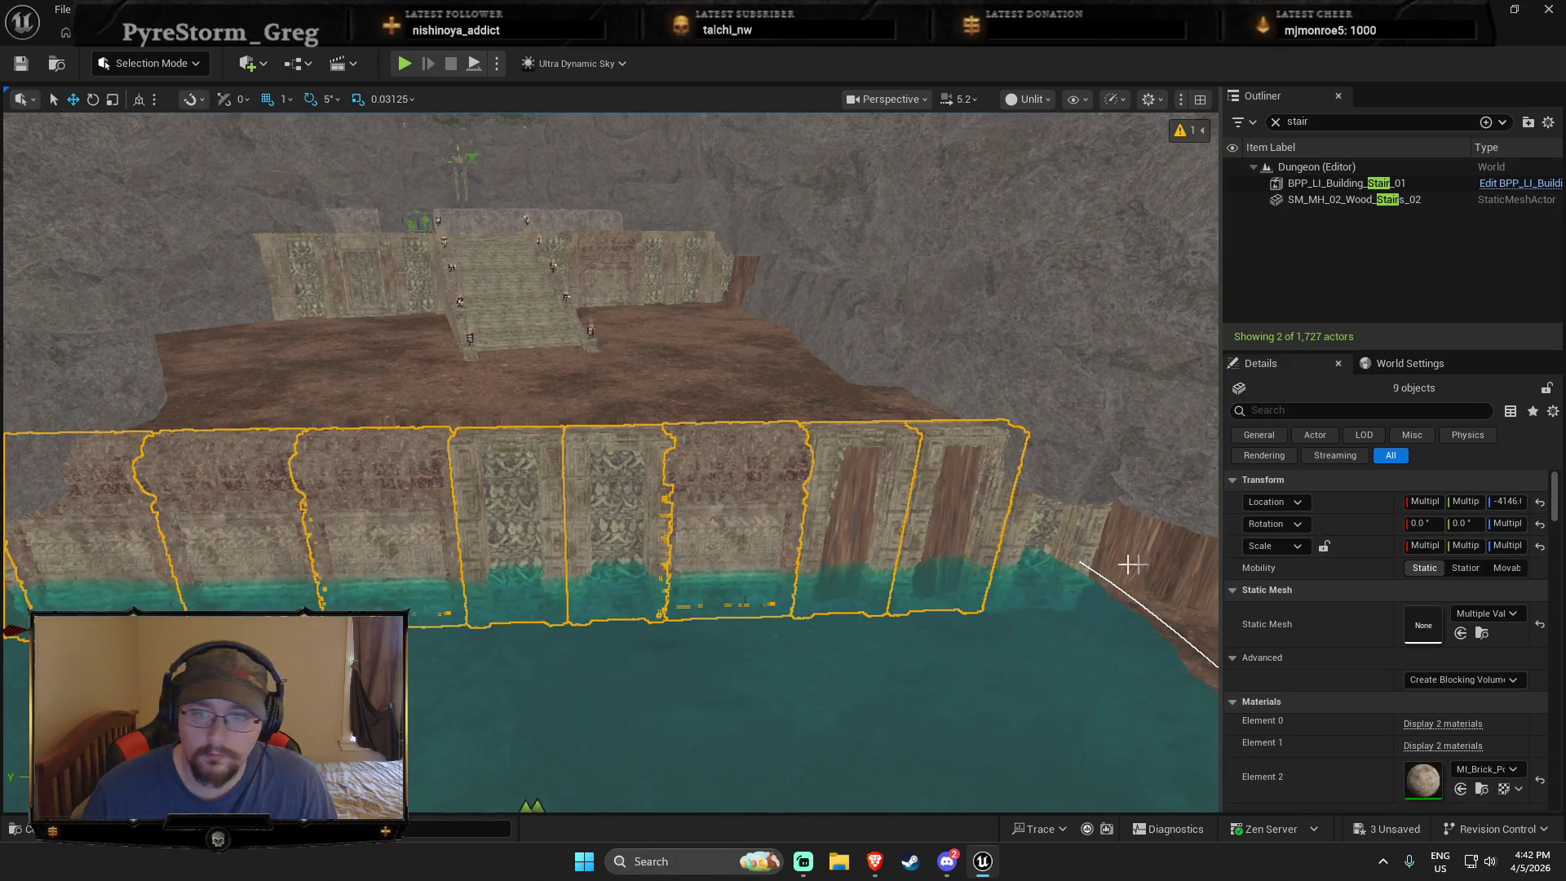
Step: Fly over the finished wall toward the stairs and clear the wall selection
scroll(903, 552, down, 5)
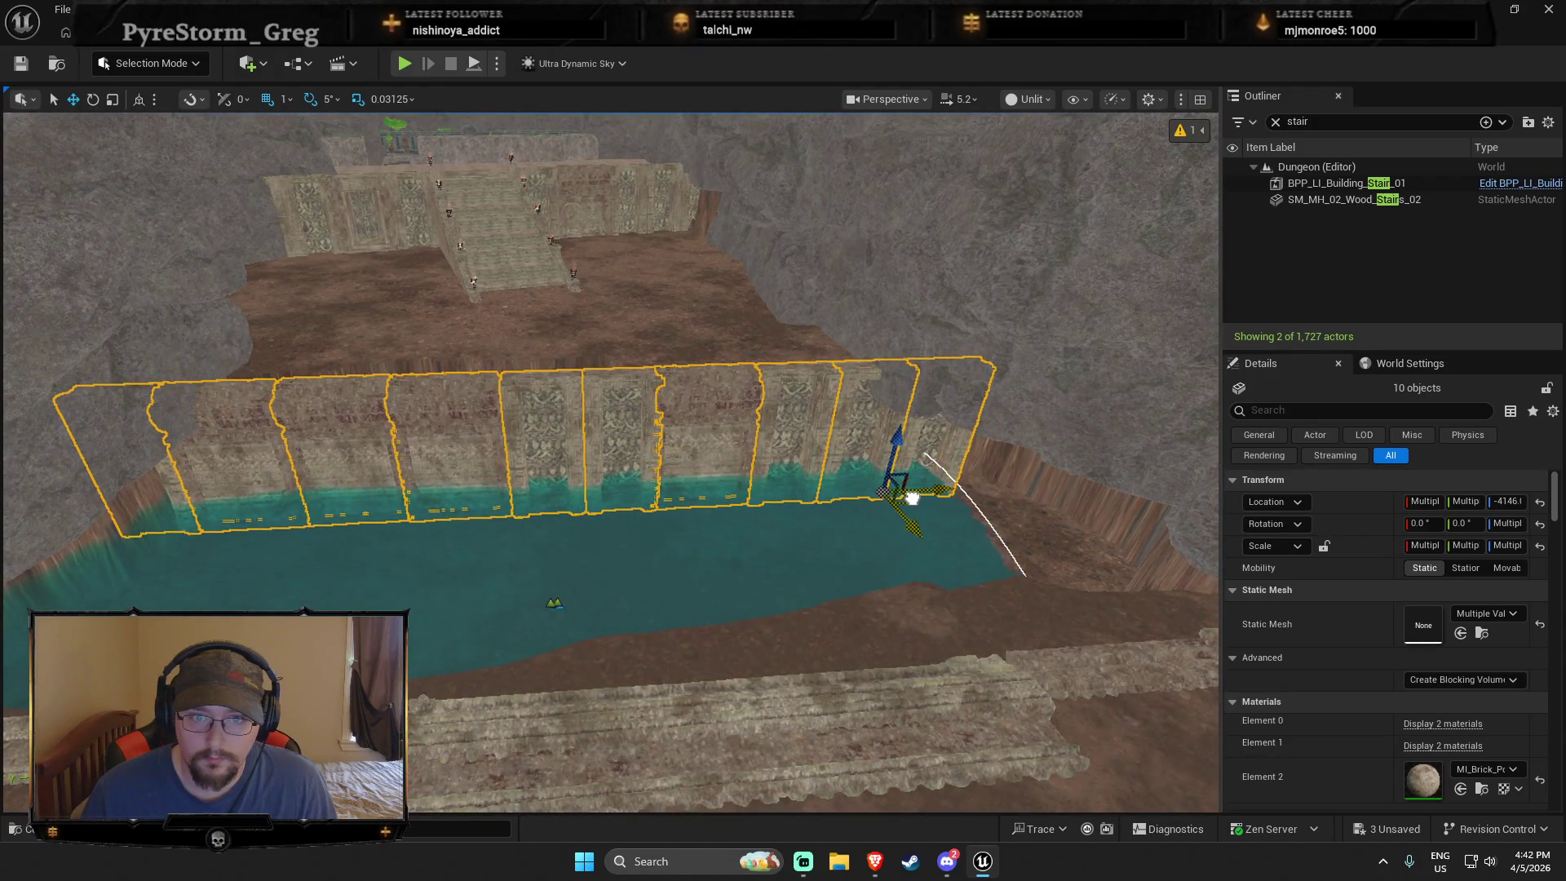
mouse_move(678, 448)
mouse_down()
mouse_move(679, 342)
mouse_move(678, 448)
mouse_up()
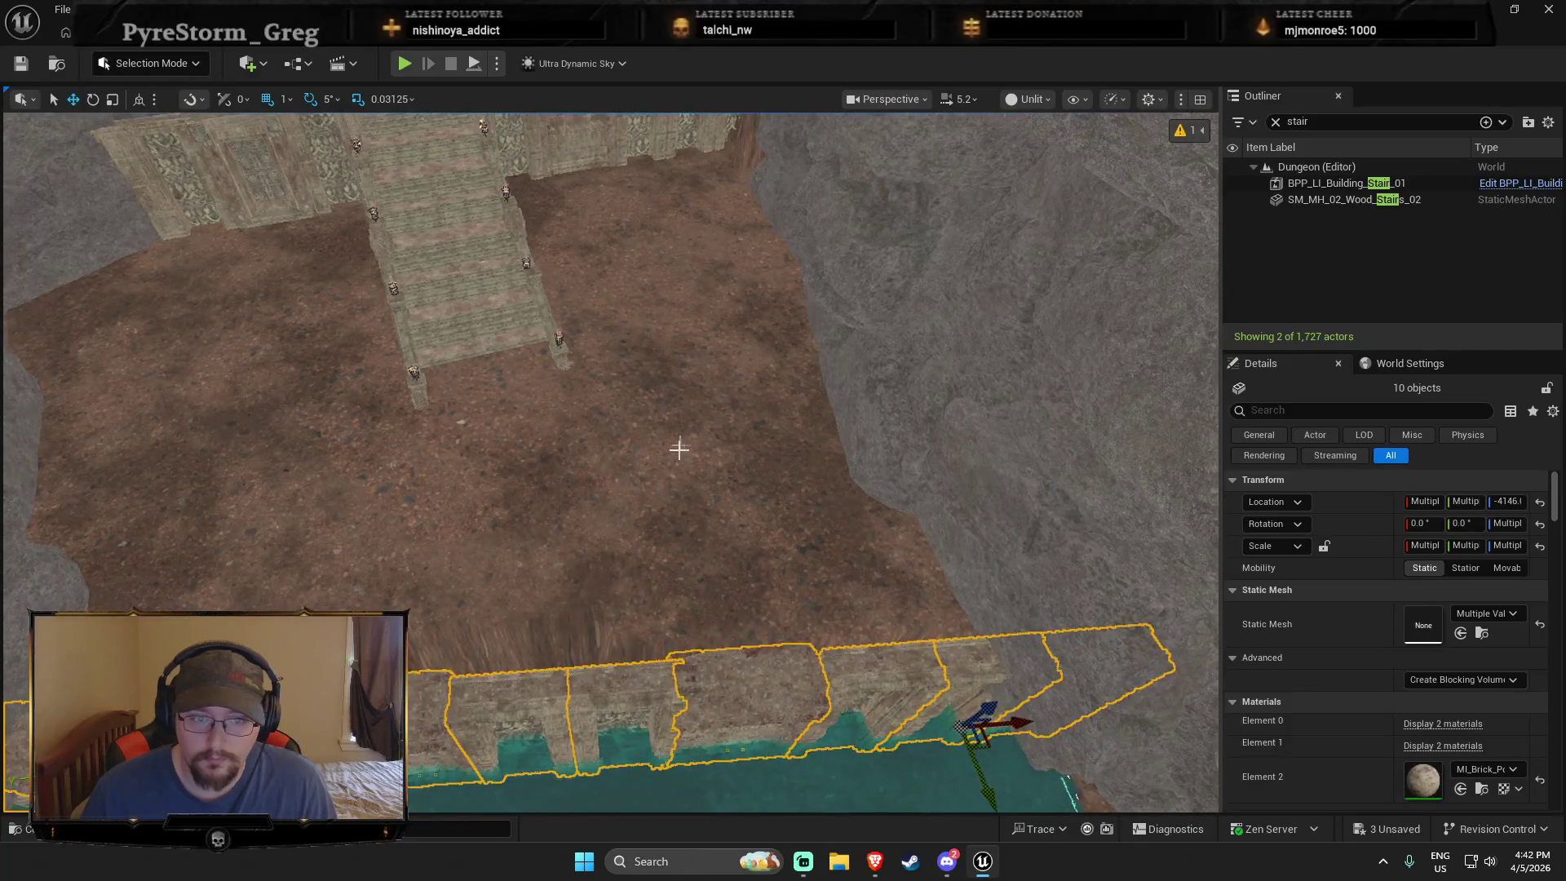
key(Escape)
click(155, 63)
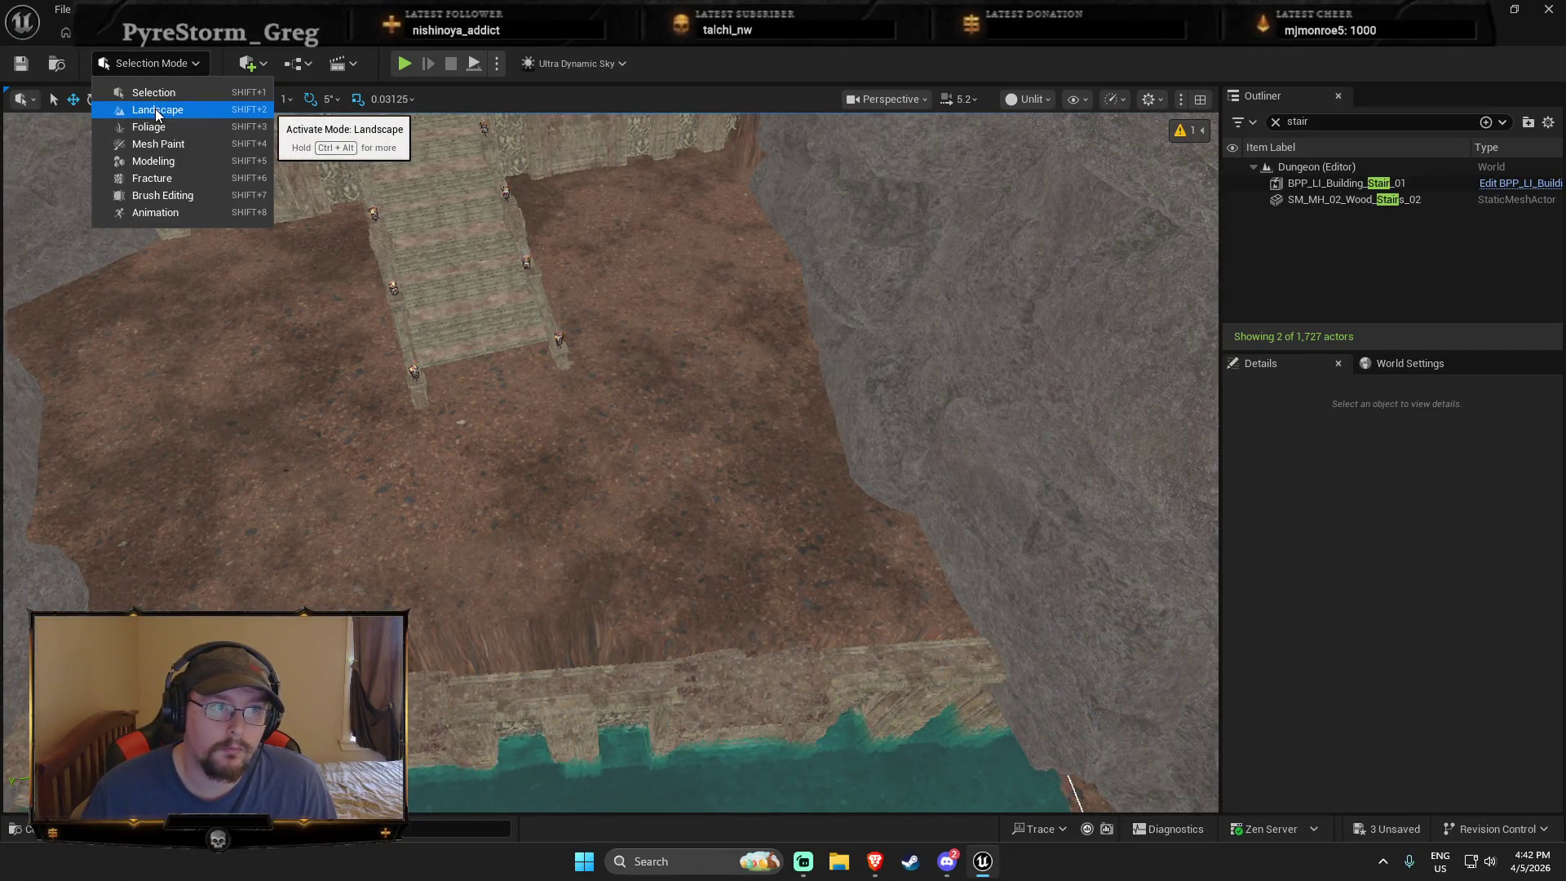
Step: Flatten the streaky slope behind the wall in Landscape Mode, then return to Selection Mode
click(155, 108)
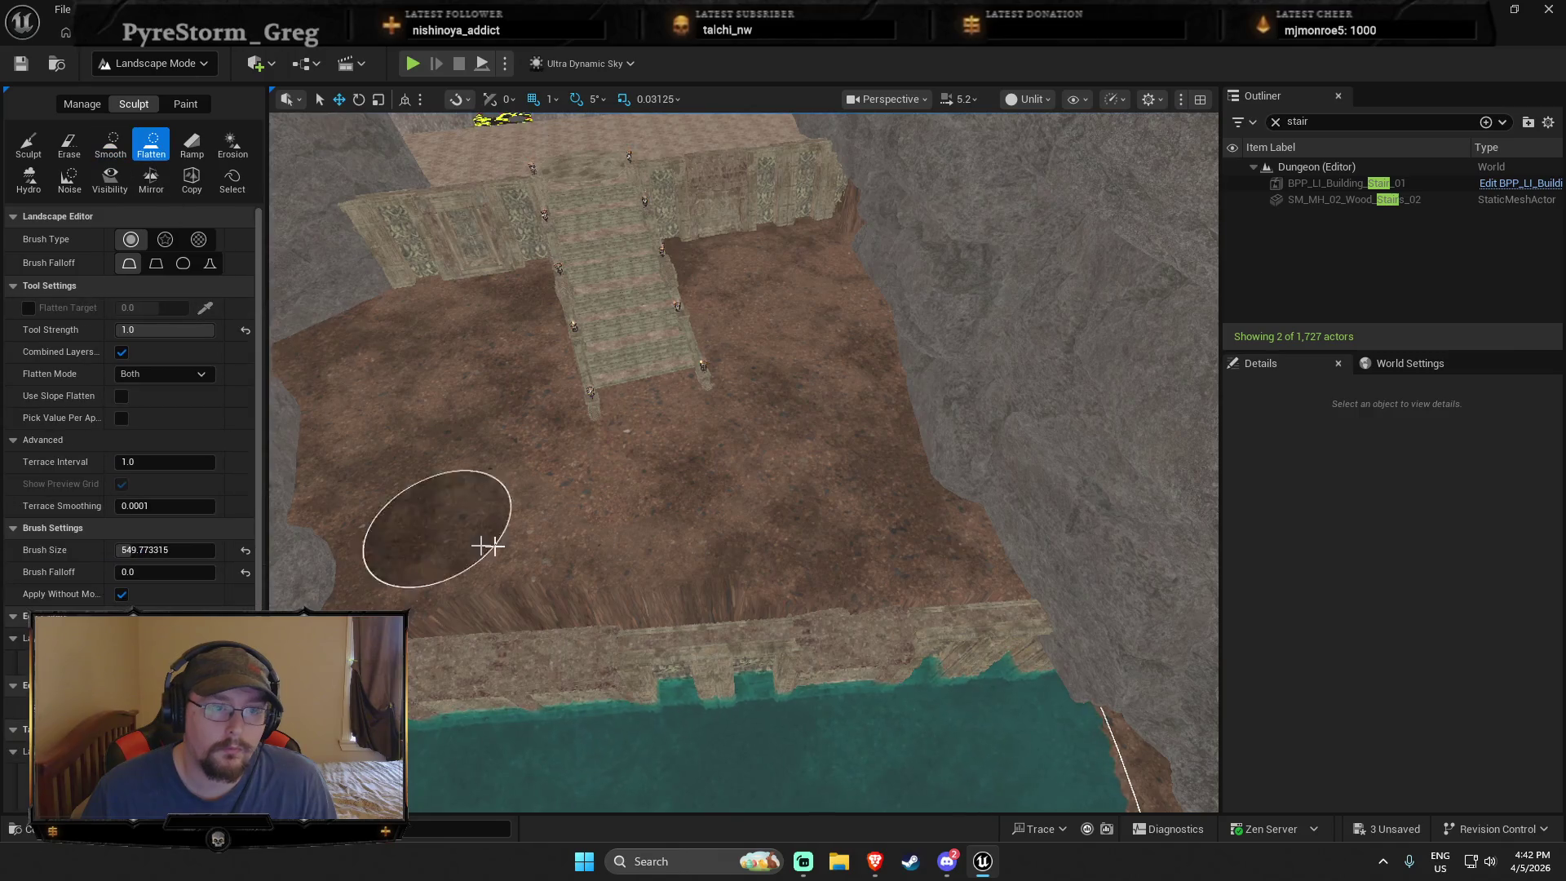
mouse_move(303, 580)
mouse_down()
mouse_move(881, 552)
mouse_move(697, 560)
mouse_up()
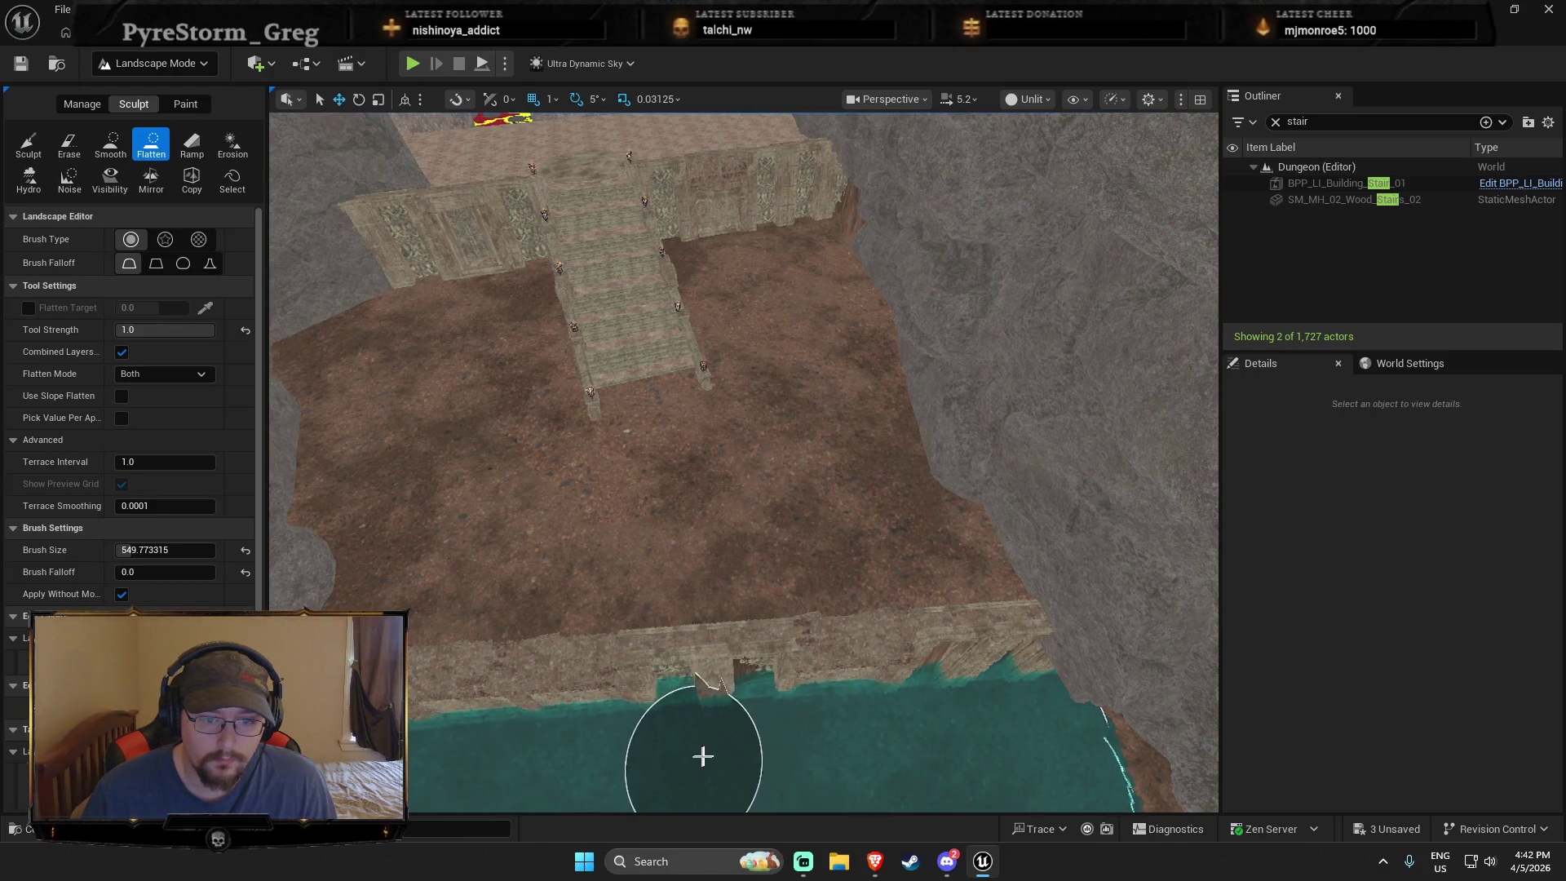
scroll(740, 752, up, 3)
scroll(713, 752, down, 5)
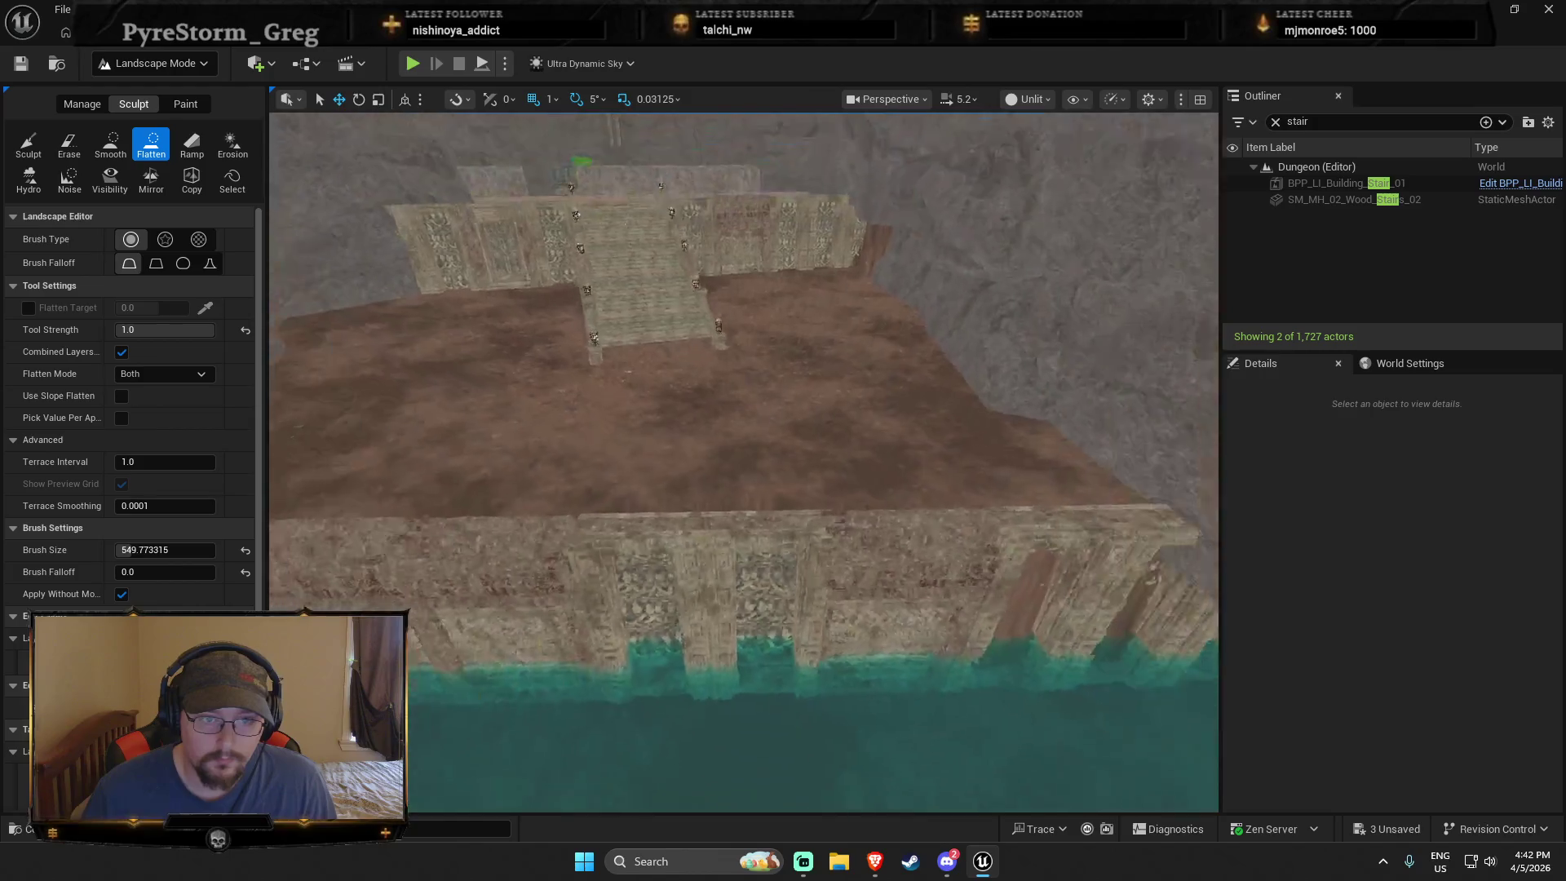
click(177, 60)
scroll(610, 317, up, 10)
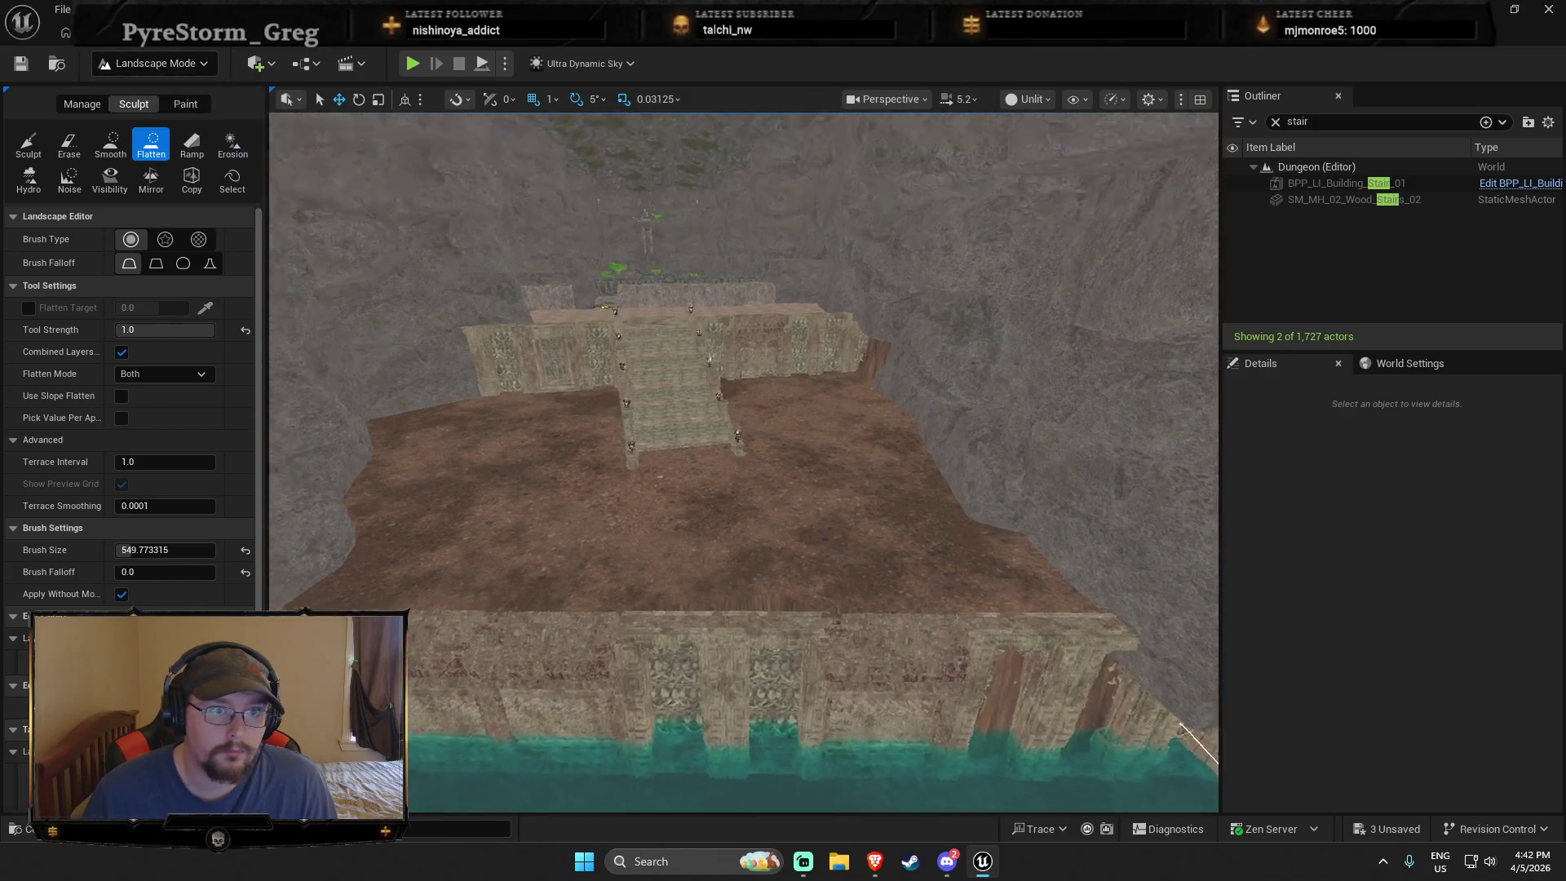
click(155, 63)
click(155, 95)
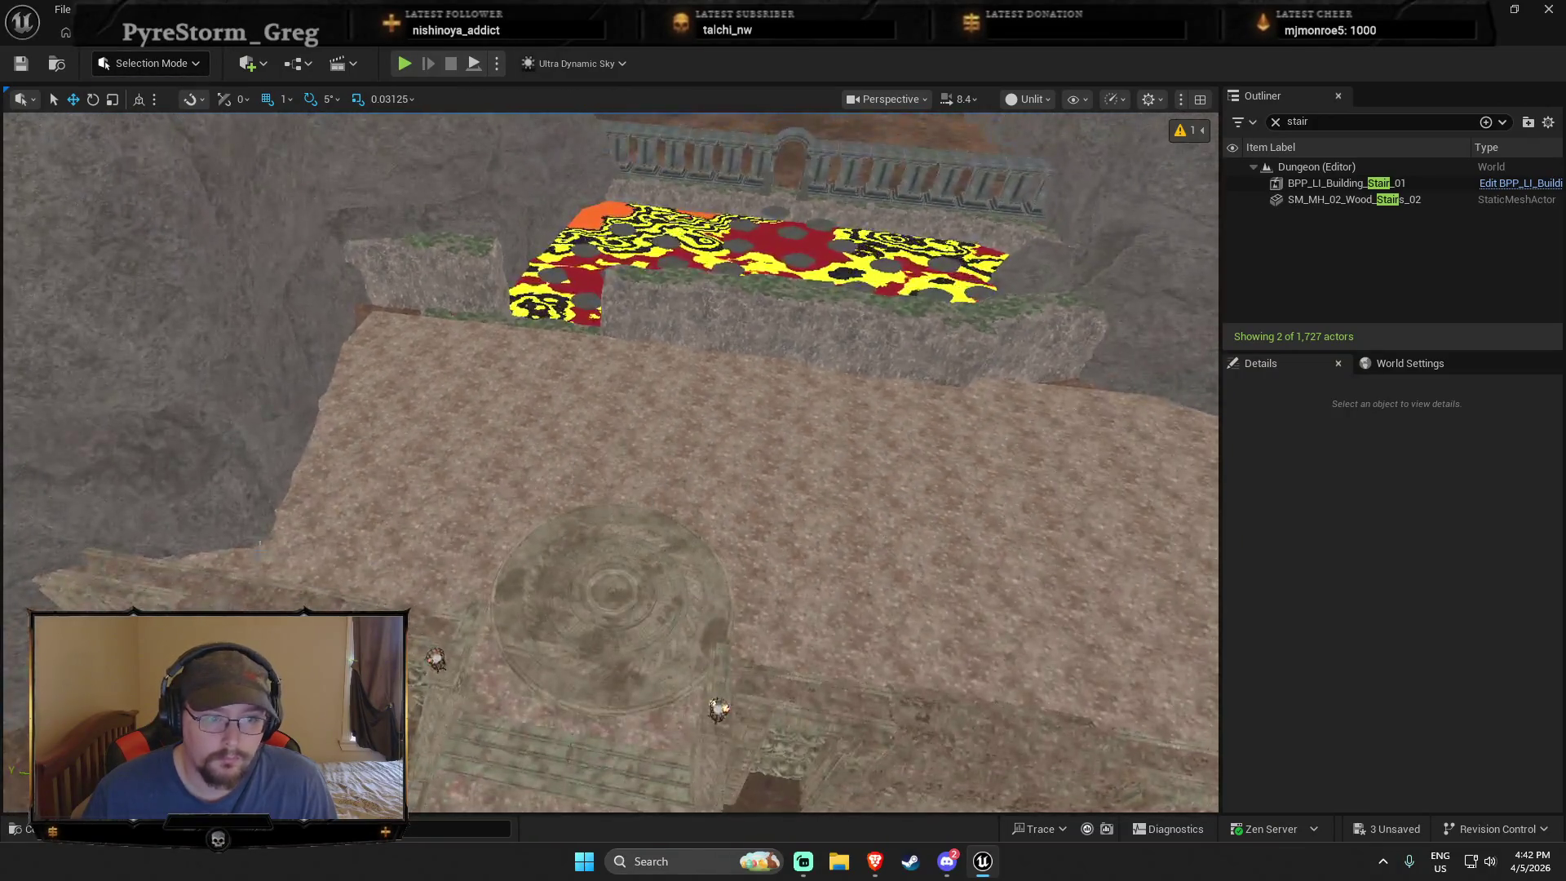
click(386, 565)
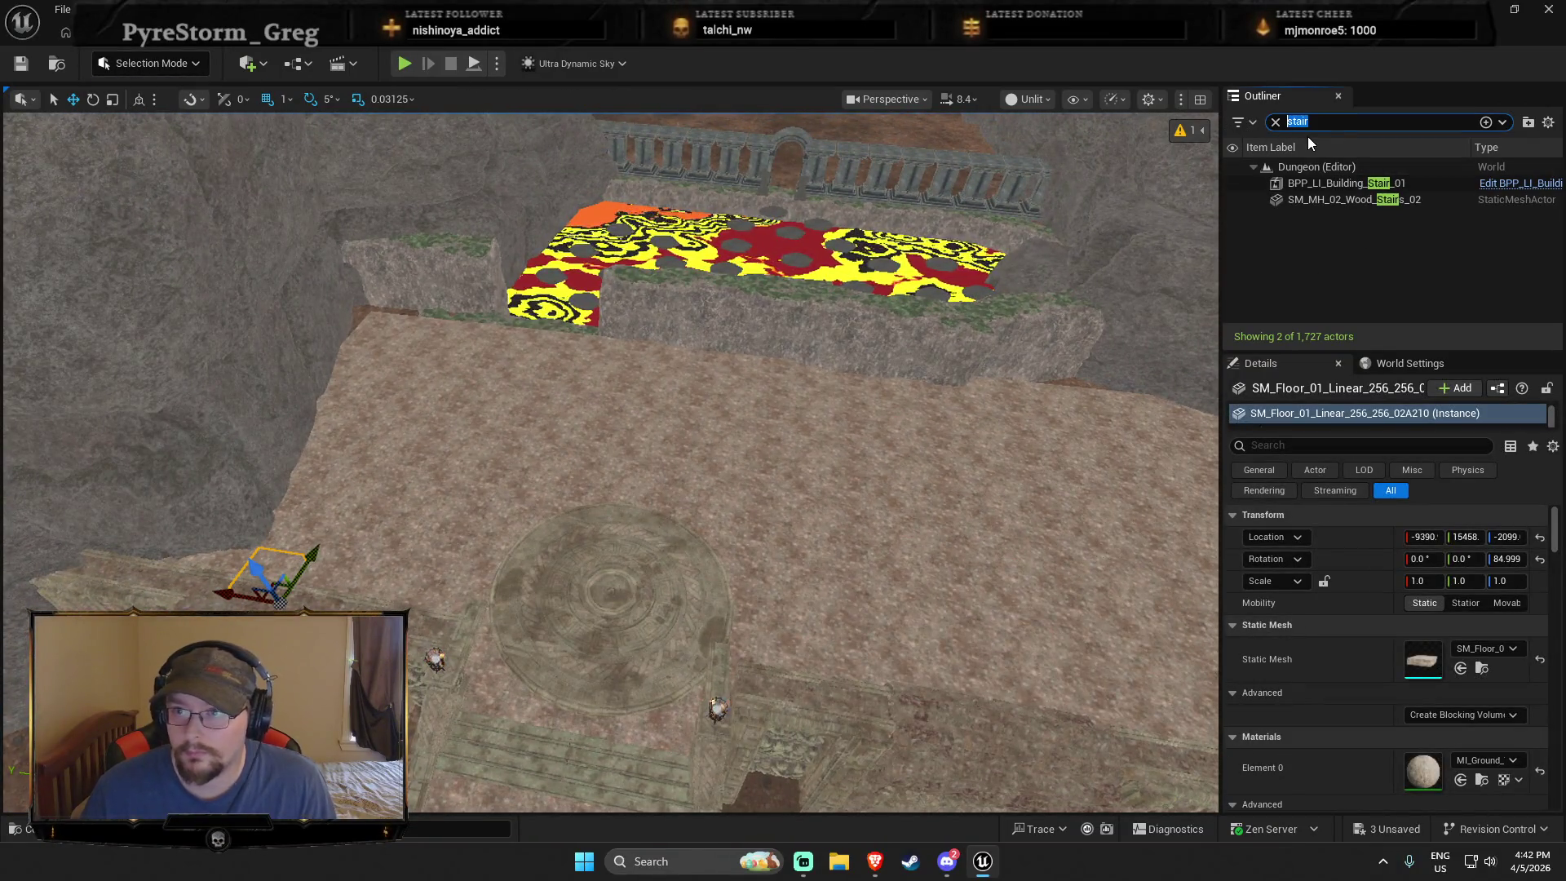
key(BackSpace)
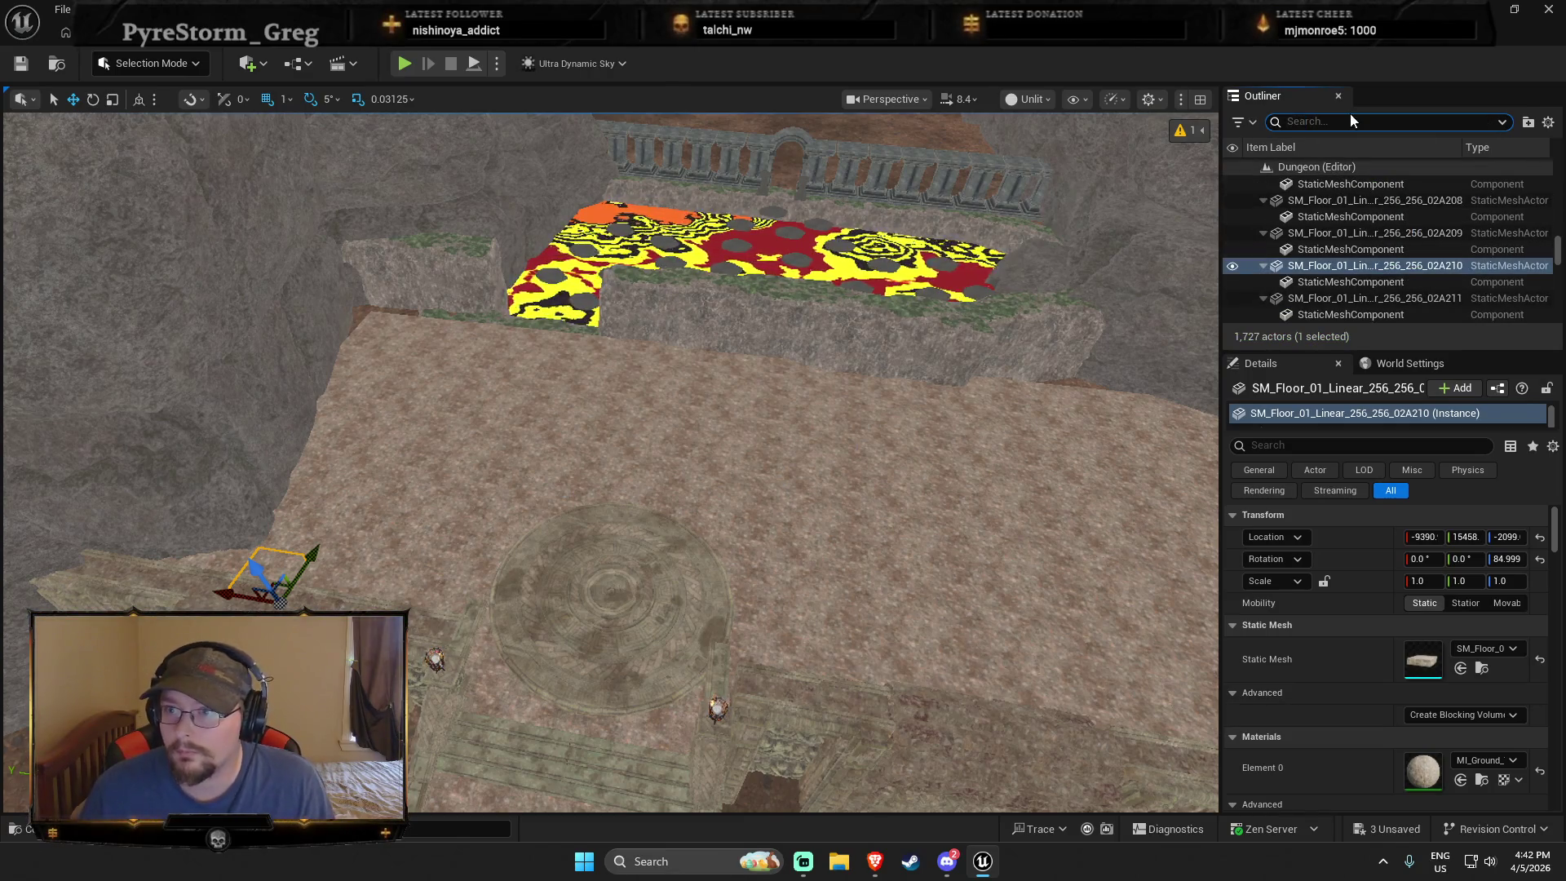
text(Floo)
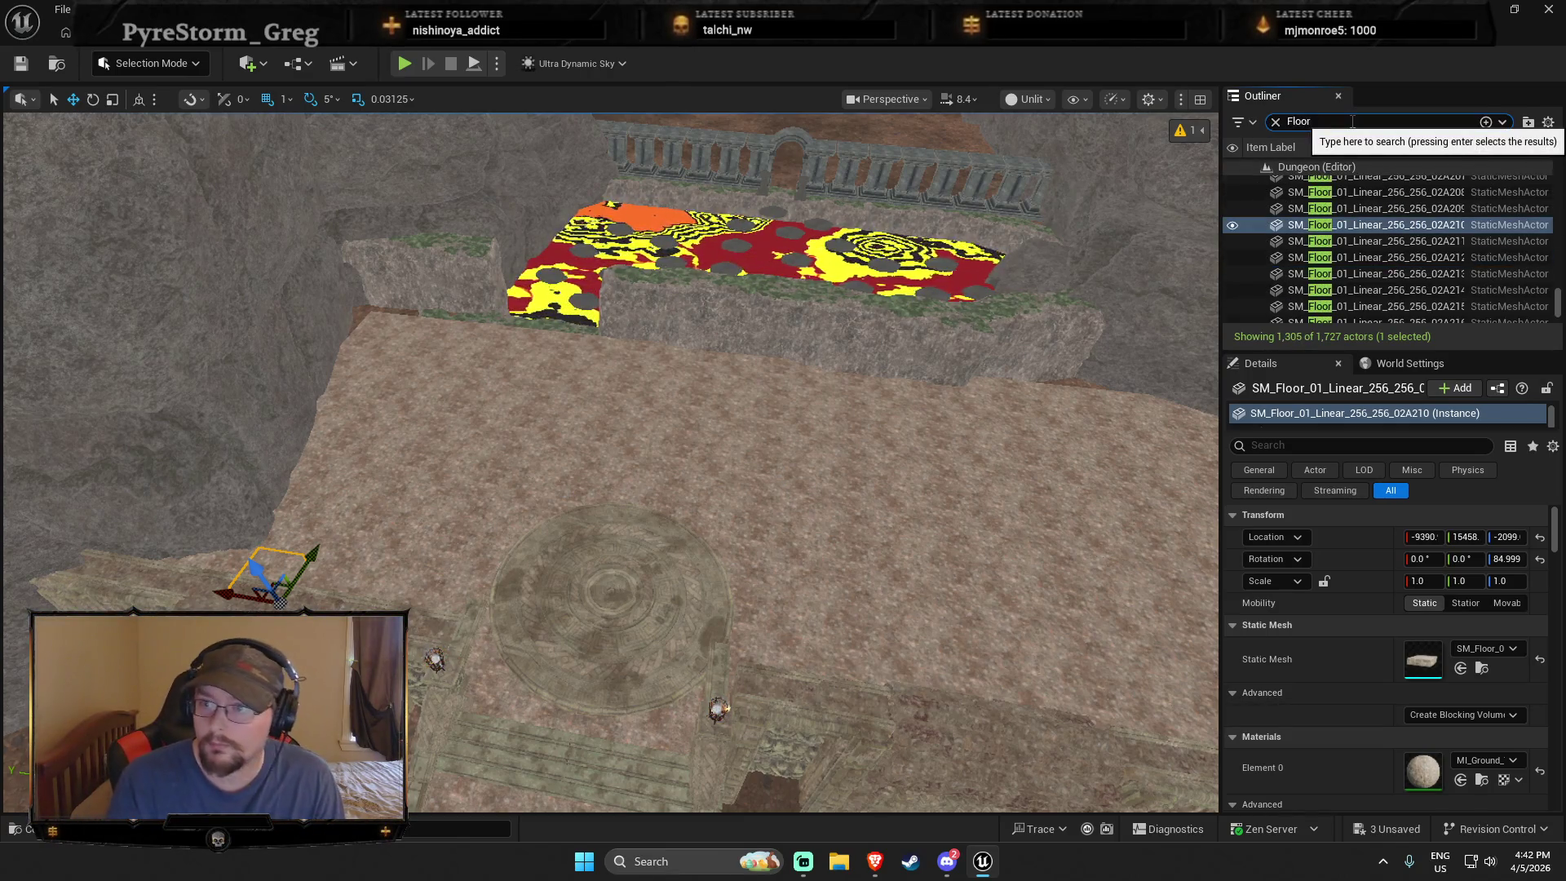
text(r)
scroll(1474, 270, up, 5)
click(1427, 251)
scroll(1421, 247, up, 8)
click(1419, 182)
scroll(1382, 251, down, 8)
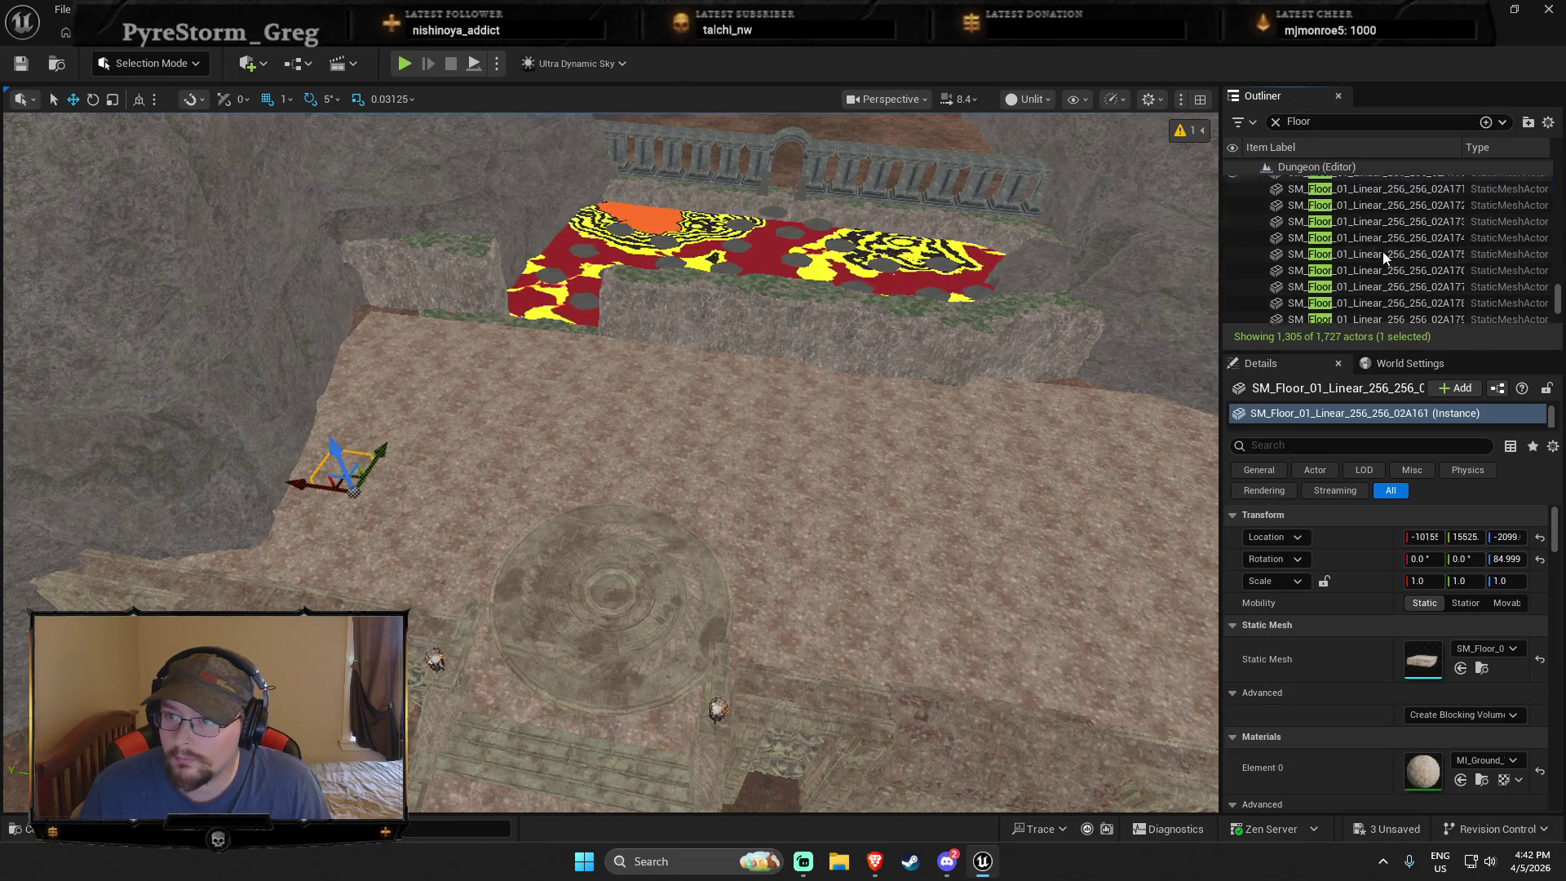
shift+click(1378, 281)
scroll(1378, 280, down, 2)
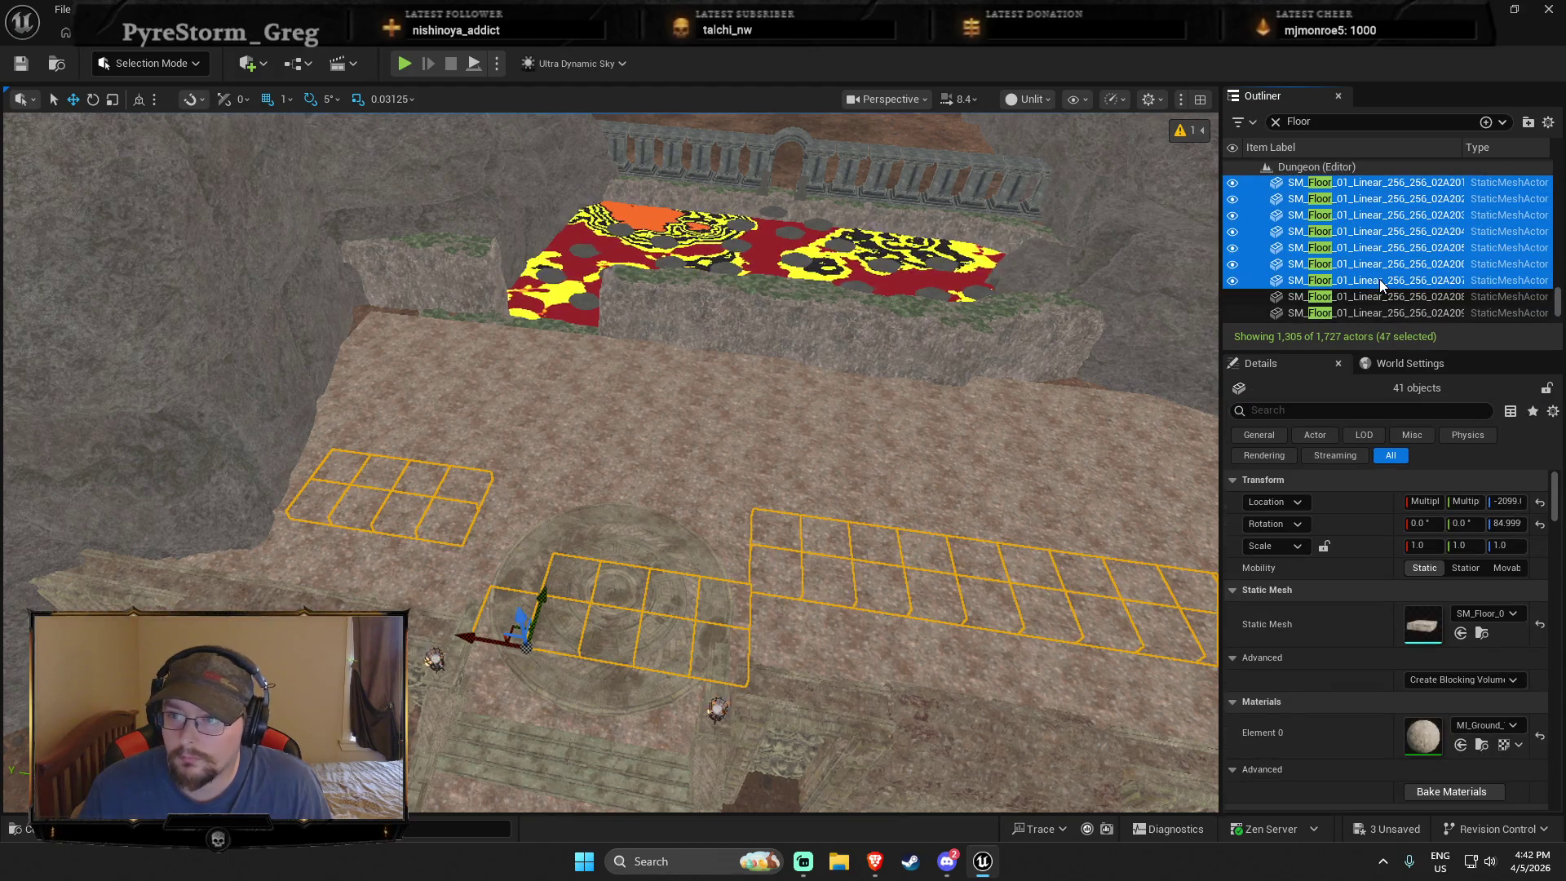
shift+click(1370, 303)
scroll(1368, 310, down, 3)
shift+click(1363, 286)
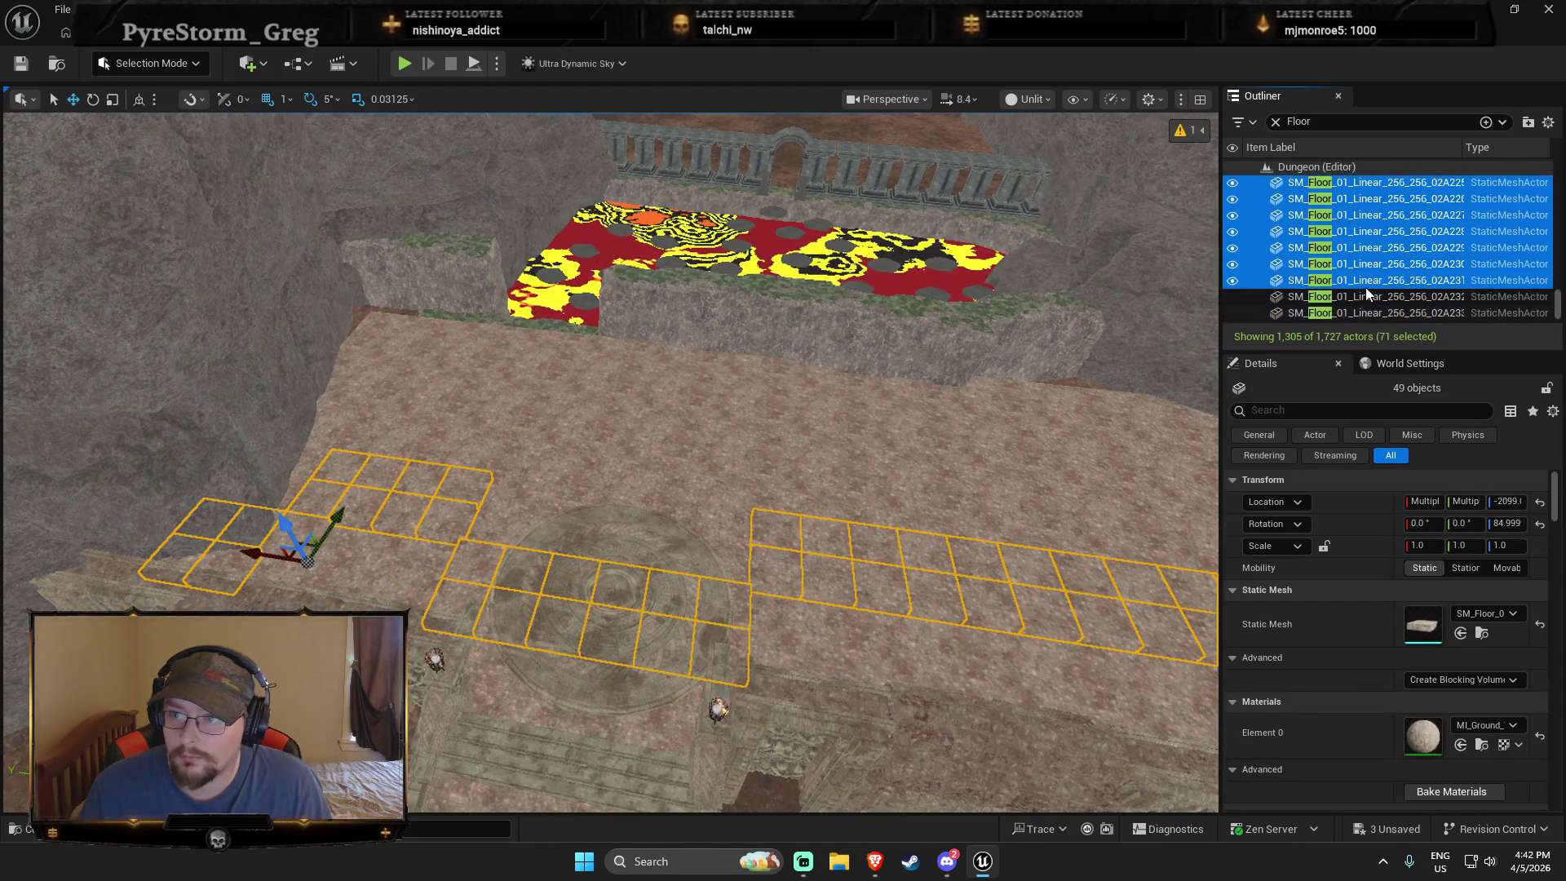
scroll(1365, 287, down, 5)
shift+click(1365, 286)
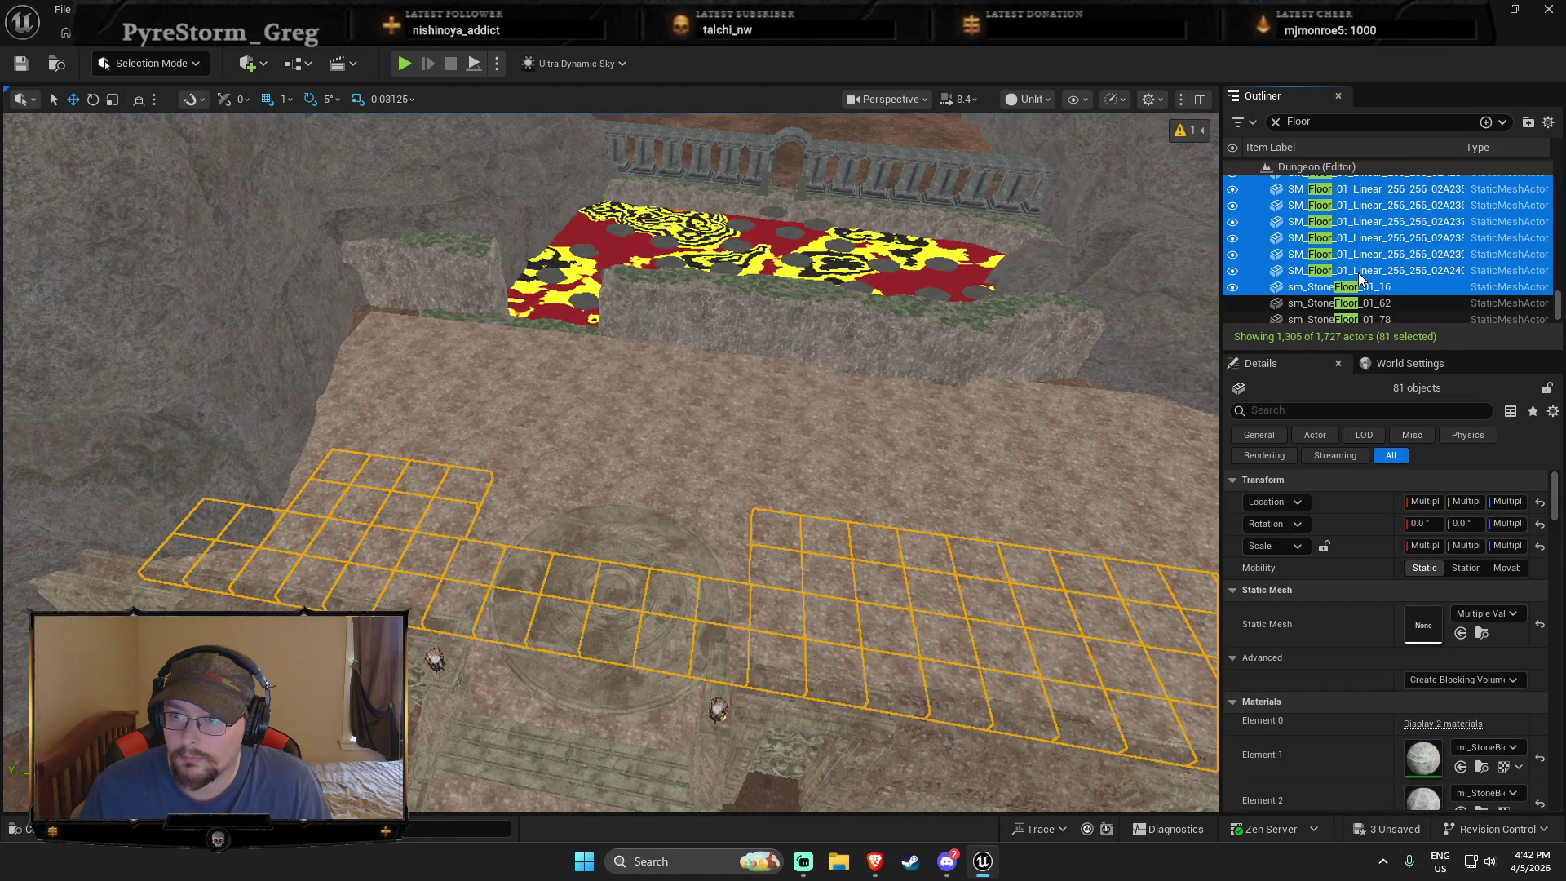
ctrl+click(1360, 287)
key(f)
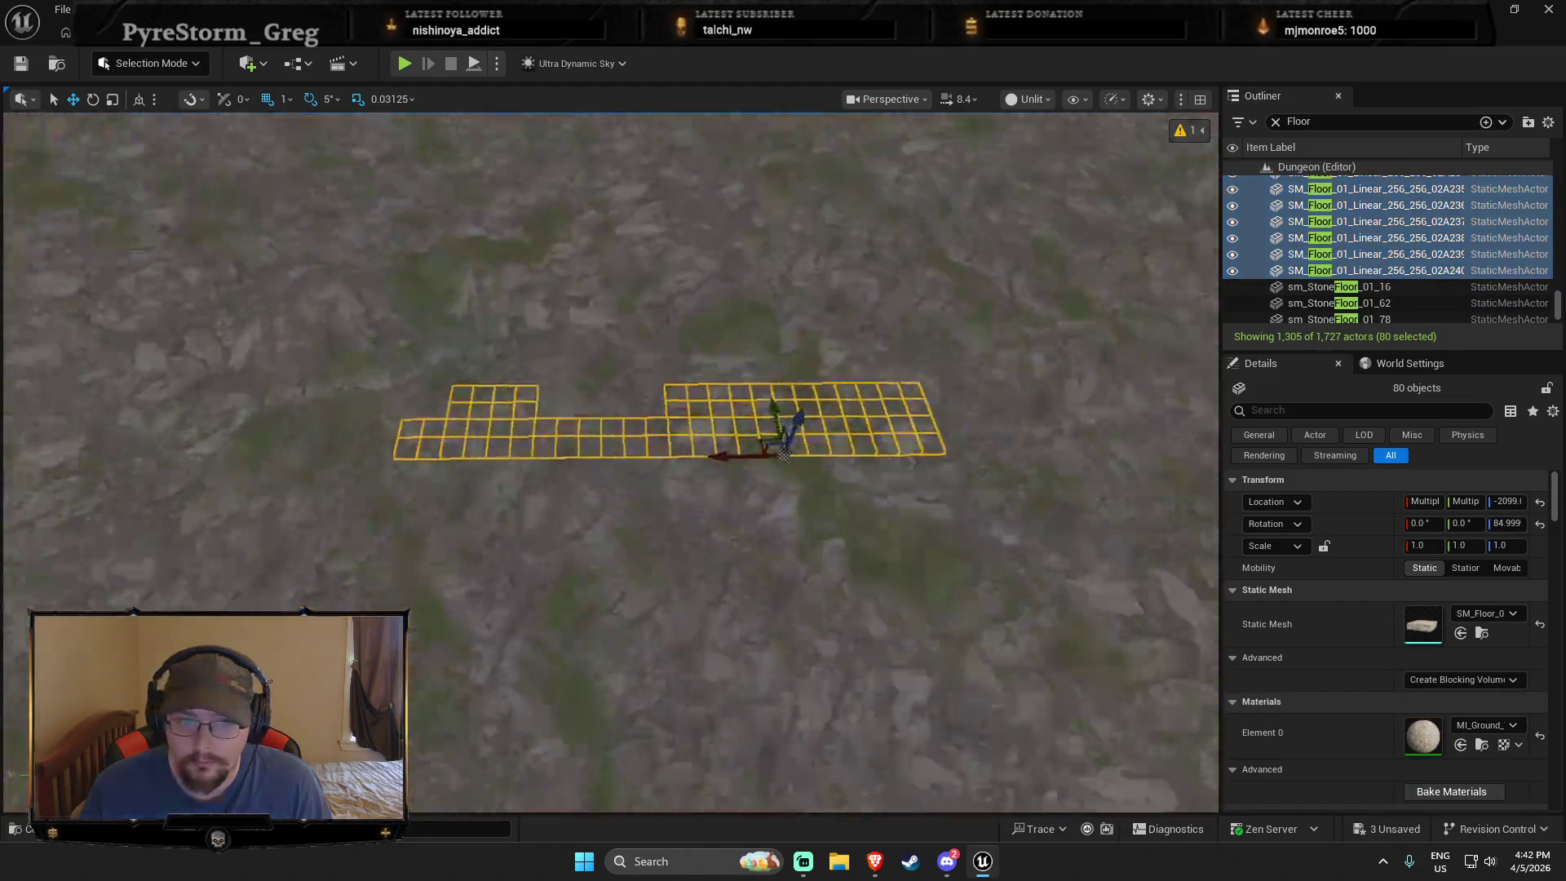
scroll(687, 329, up, 5)
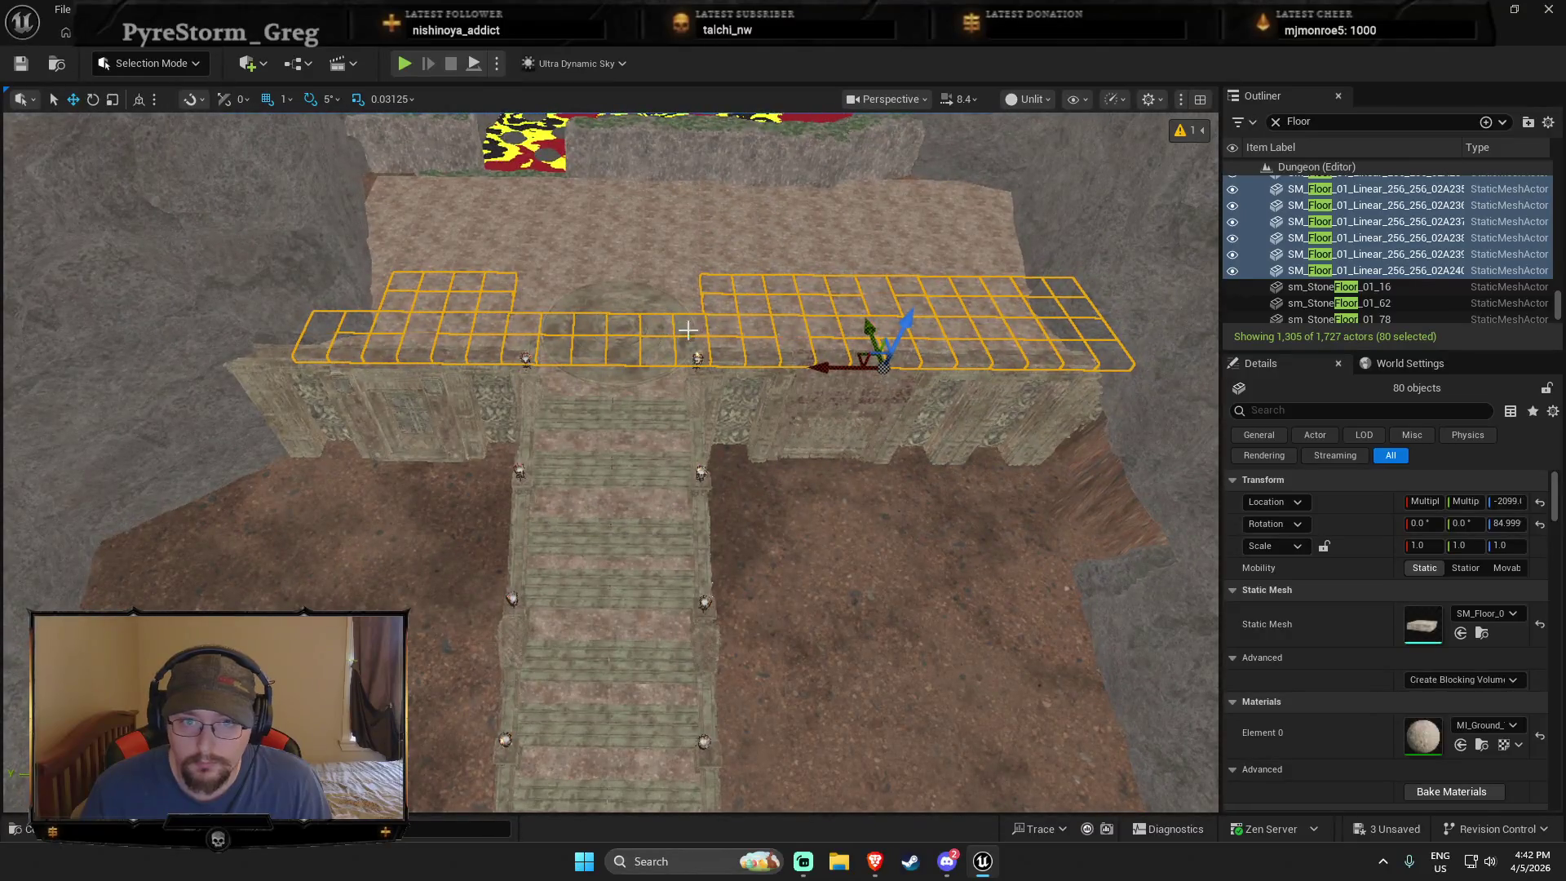
ctrl+click(688, 330)
key(ctrl+z)
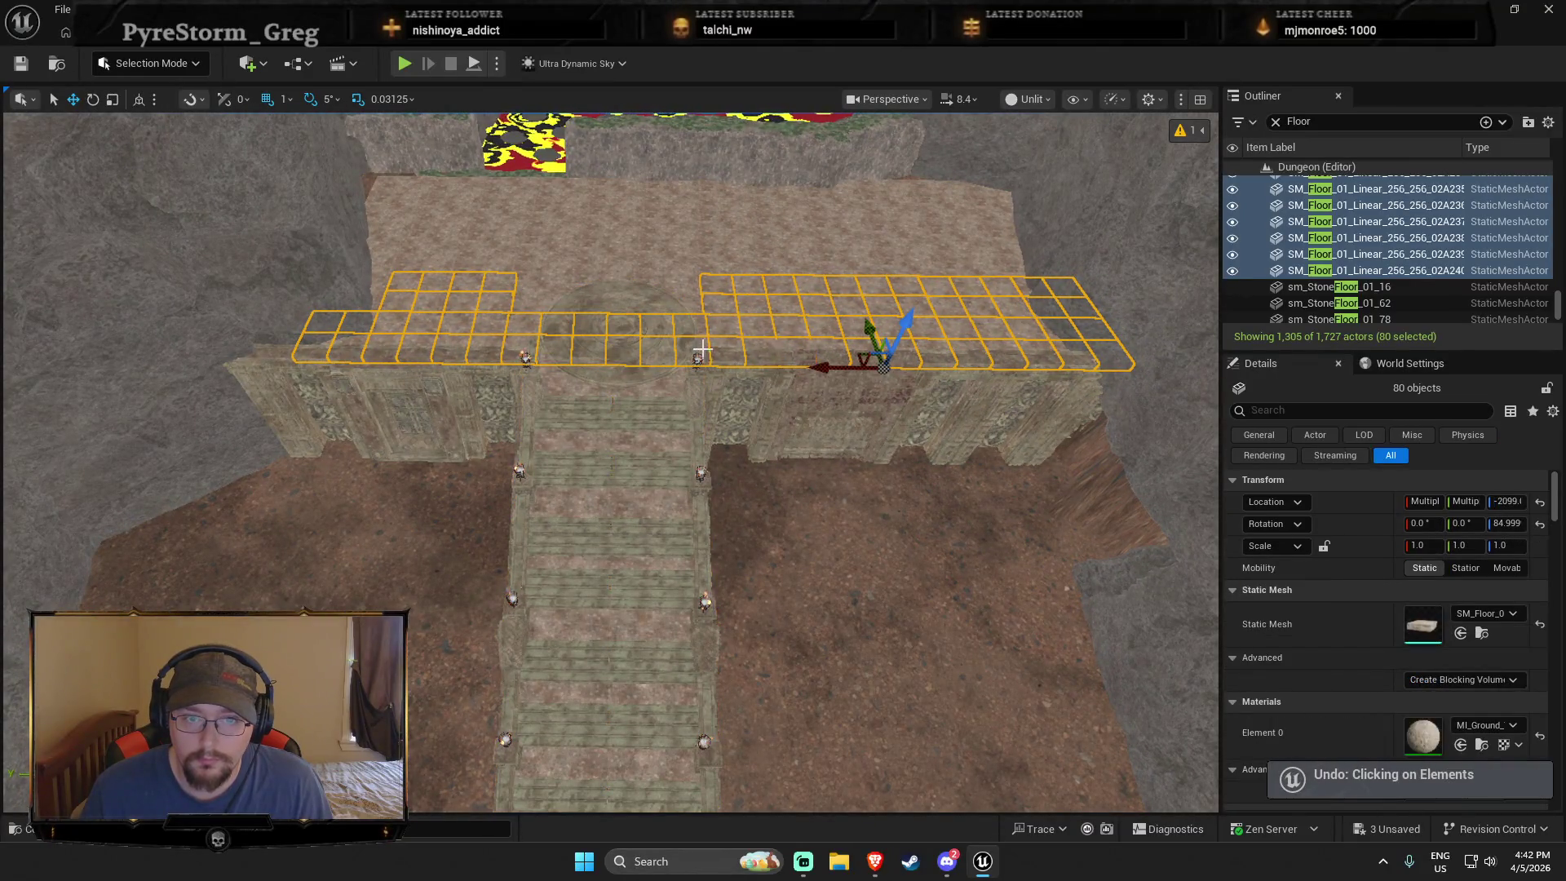
ctrl+click(664, 328)
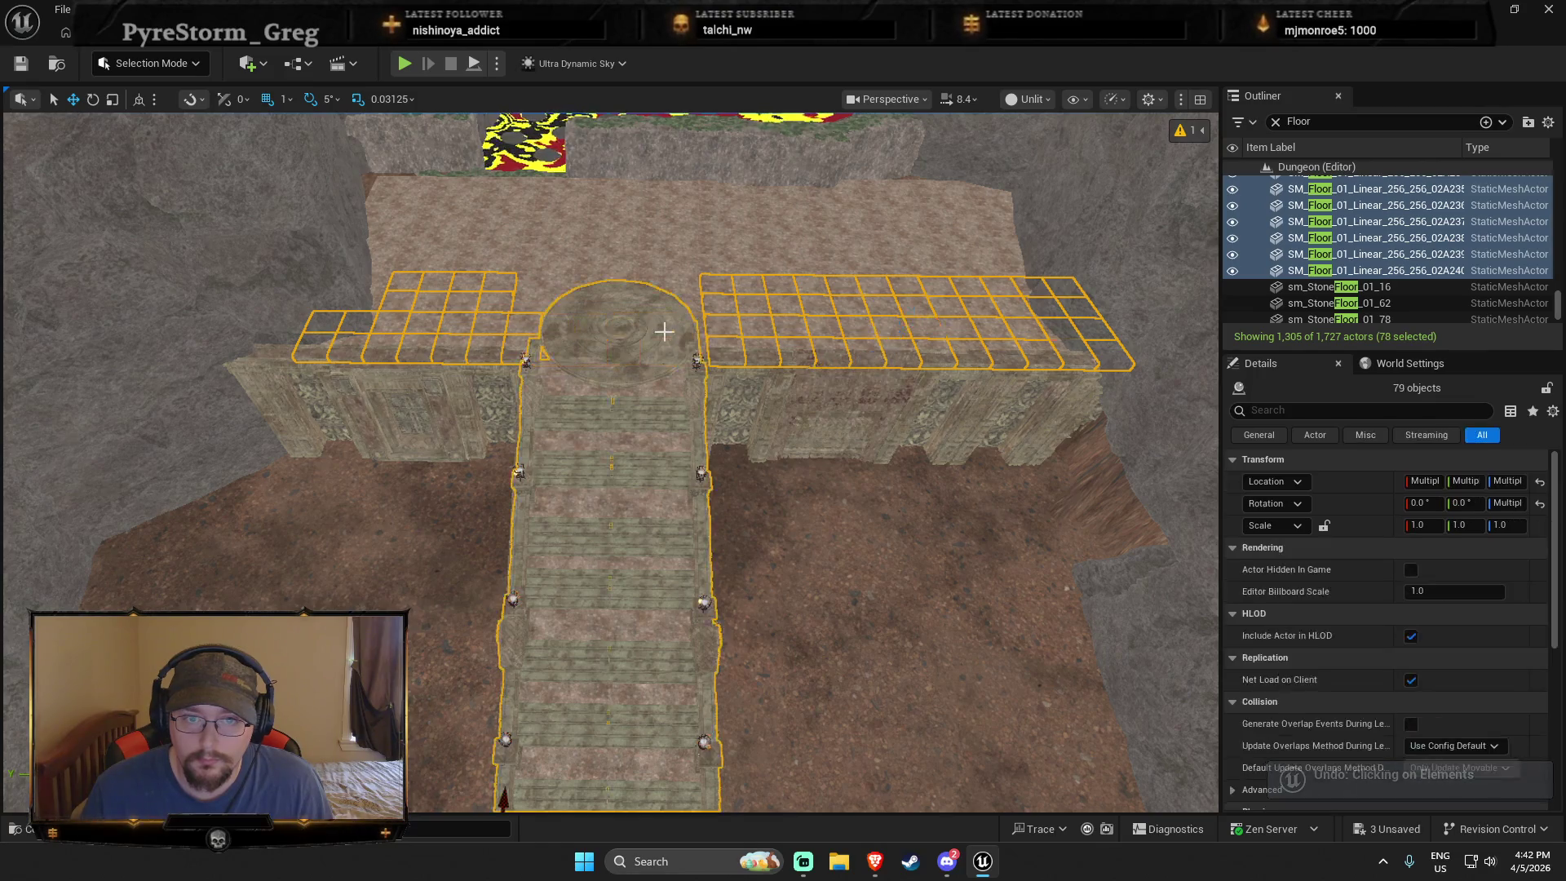
ctrl+click(662, 341)
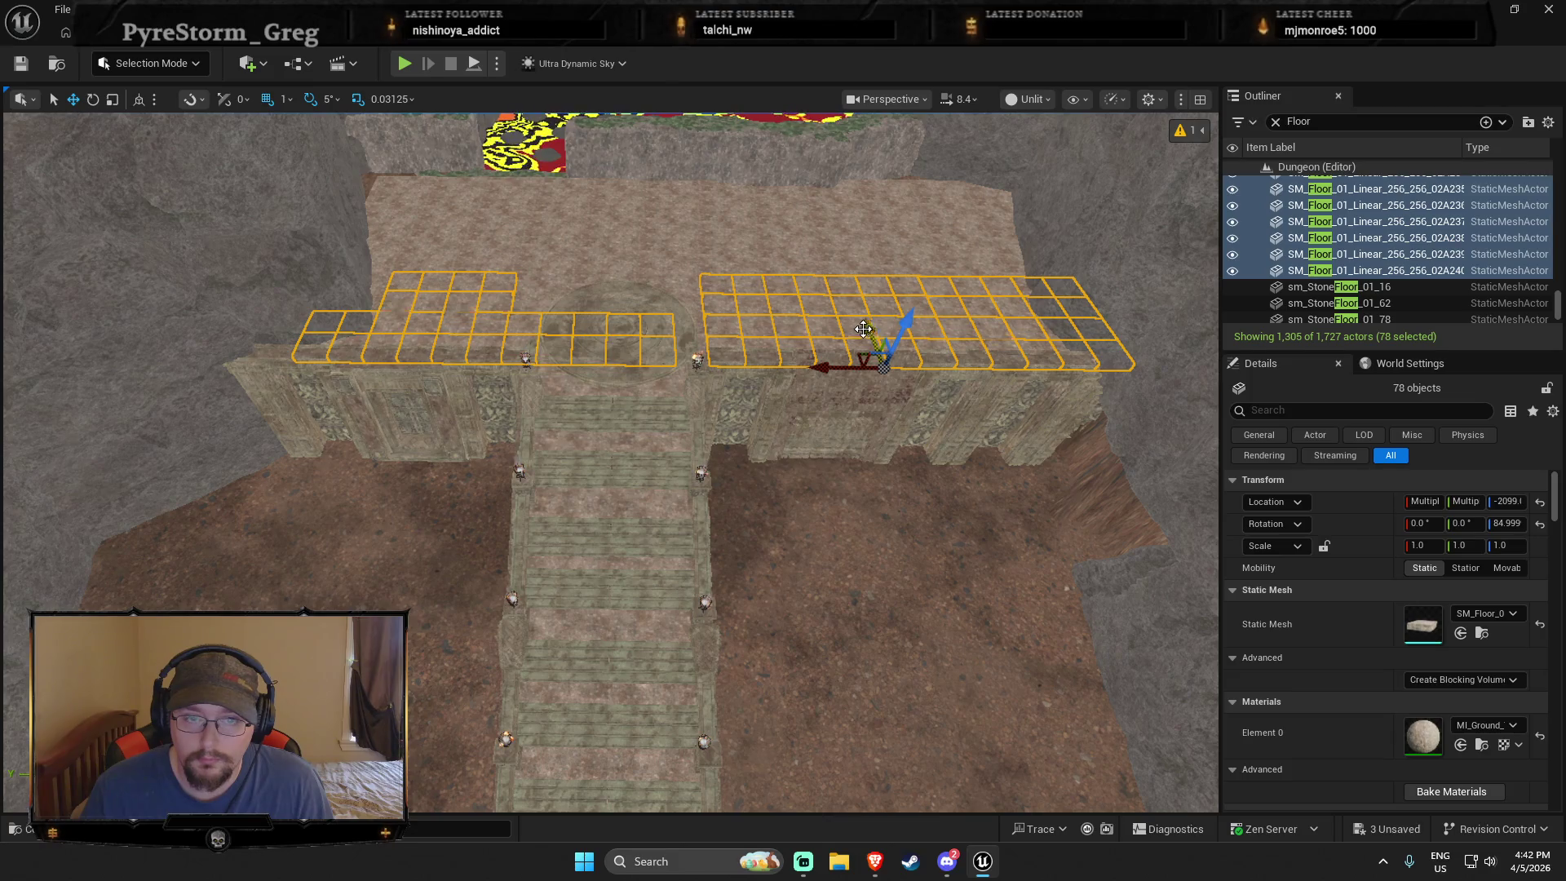
click(1370, 270)
scroll(1371, 264, up, 4)
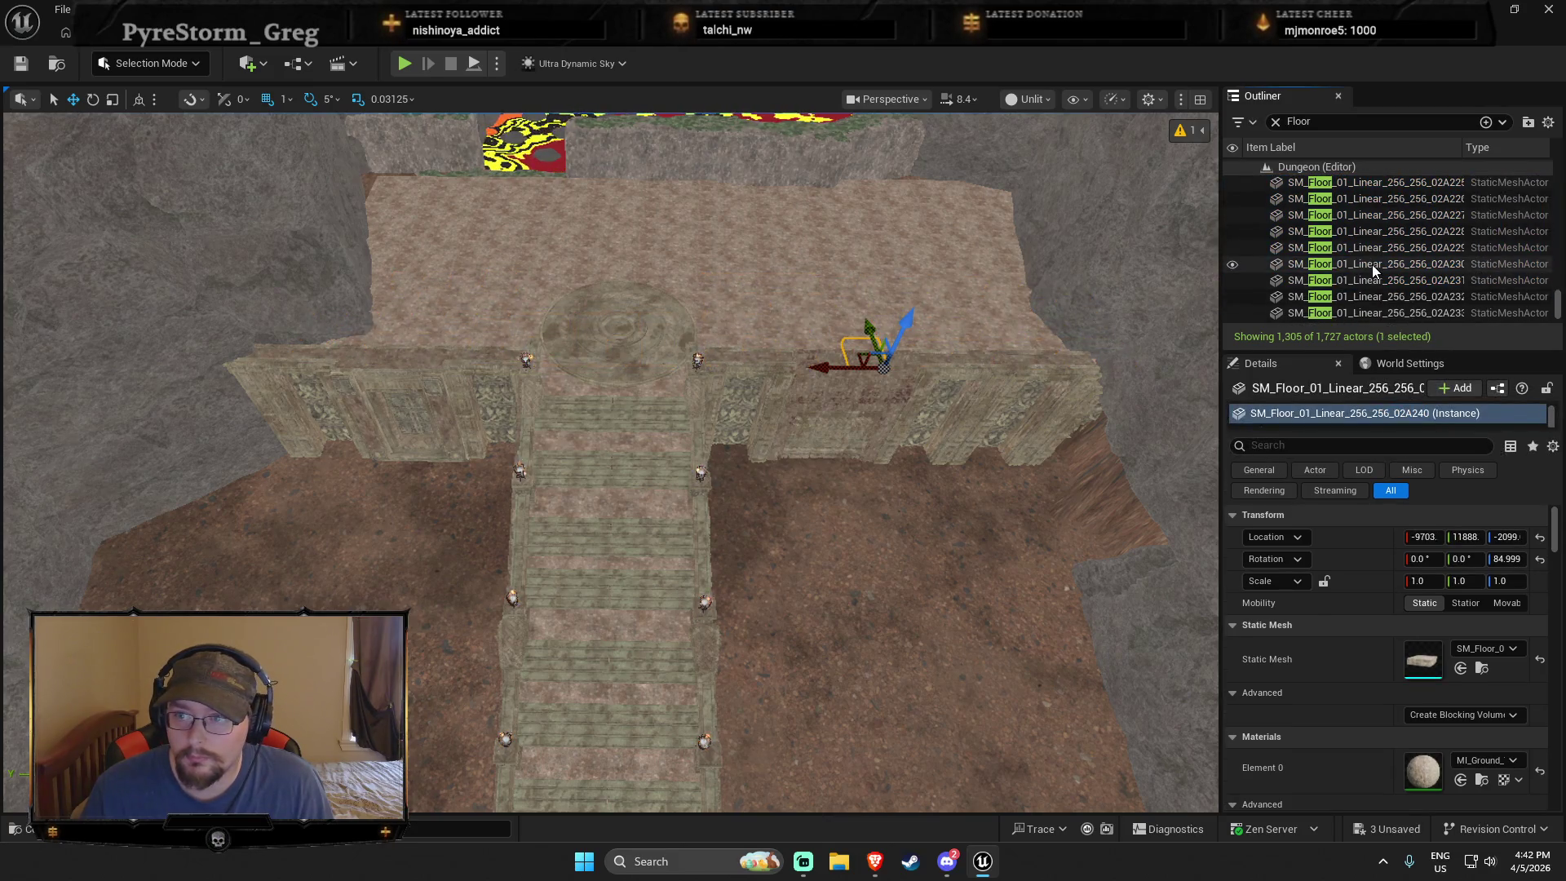
Step: Select 24 floor tiles in the Outliner, 02A217 through 02A240
shift+click(1377, 264)
shift+click(1377, 187)
scroll(1358, 258, up, 3)
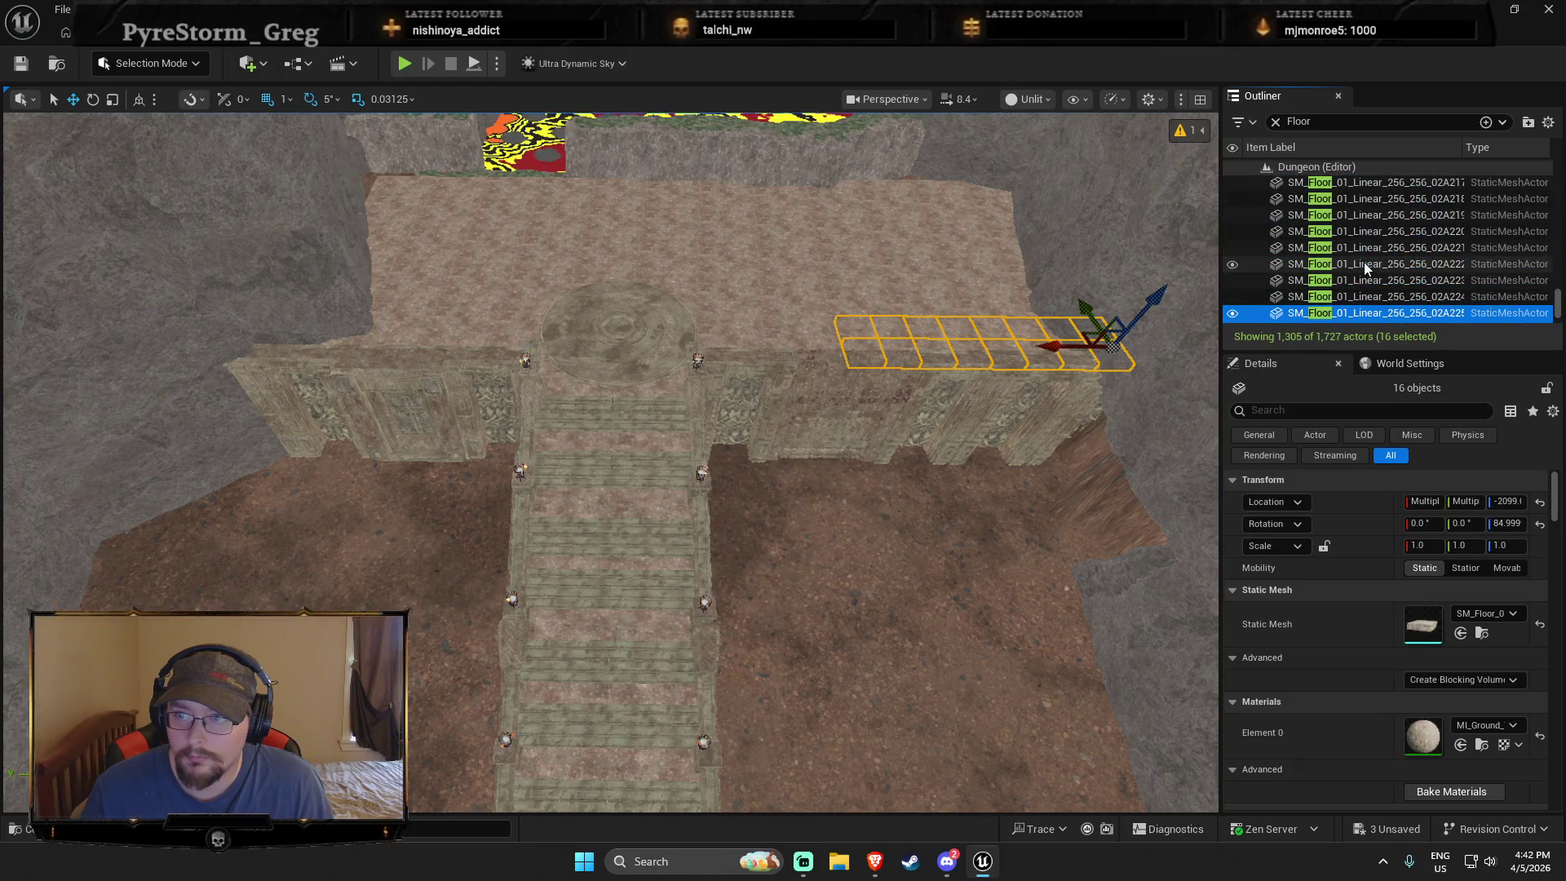
shift+click(1366, 202)
shift+click(1345, 182)
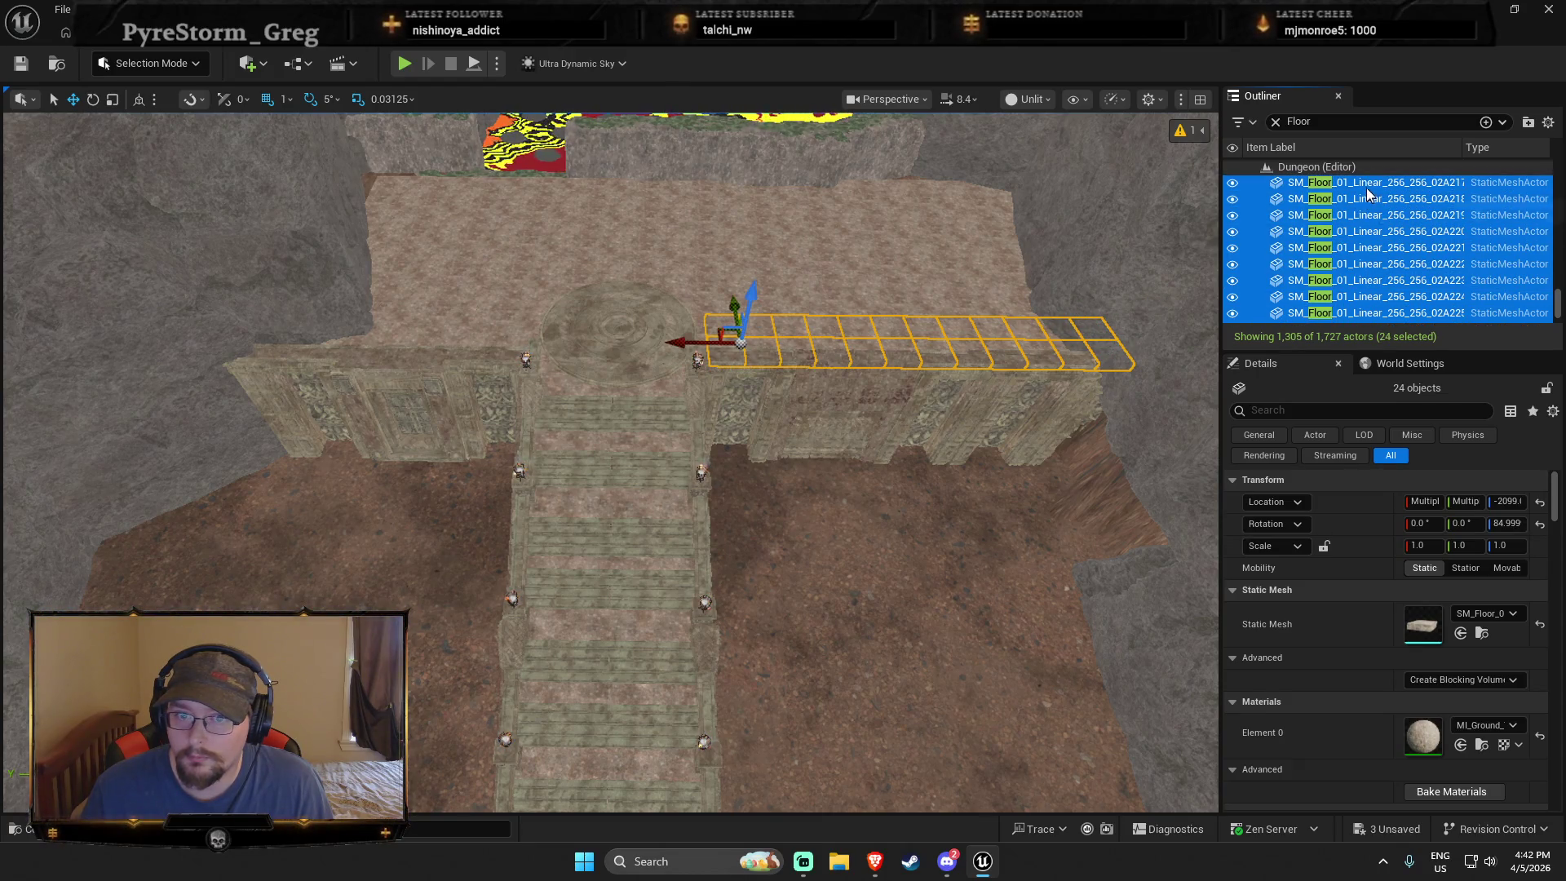
scroll(1369, 227, up, 2)
shift+click(1369, 227)
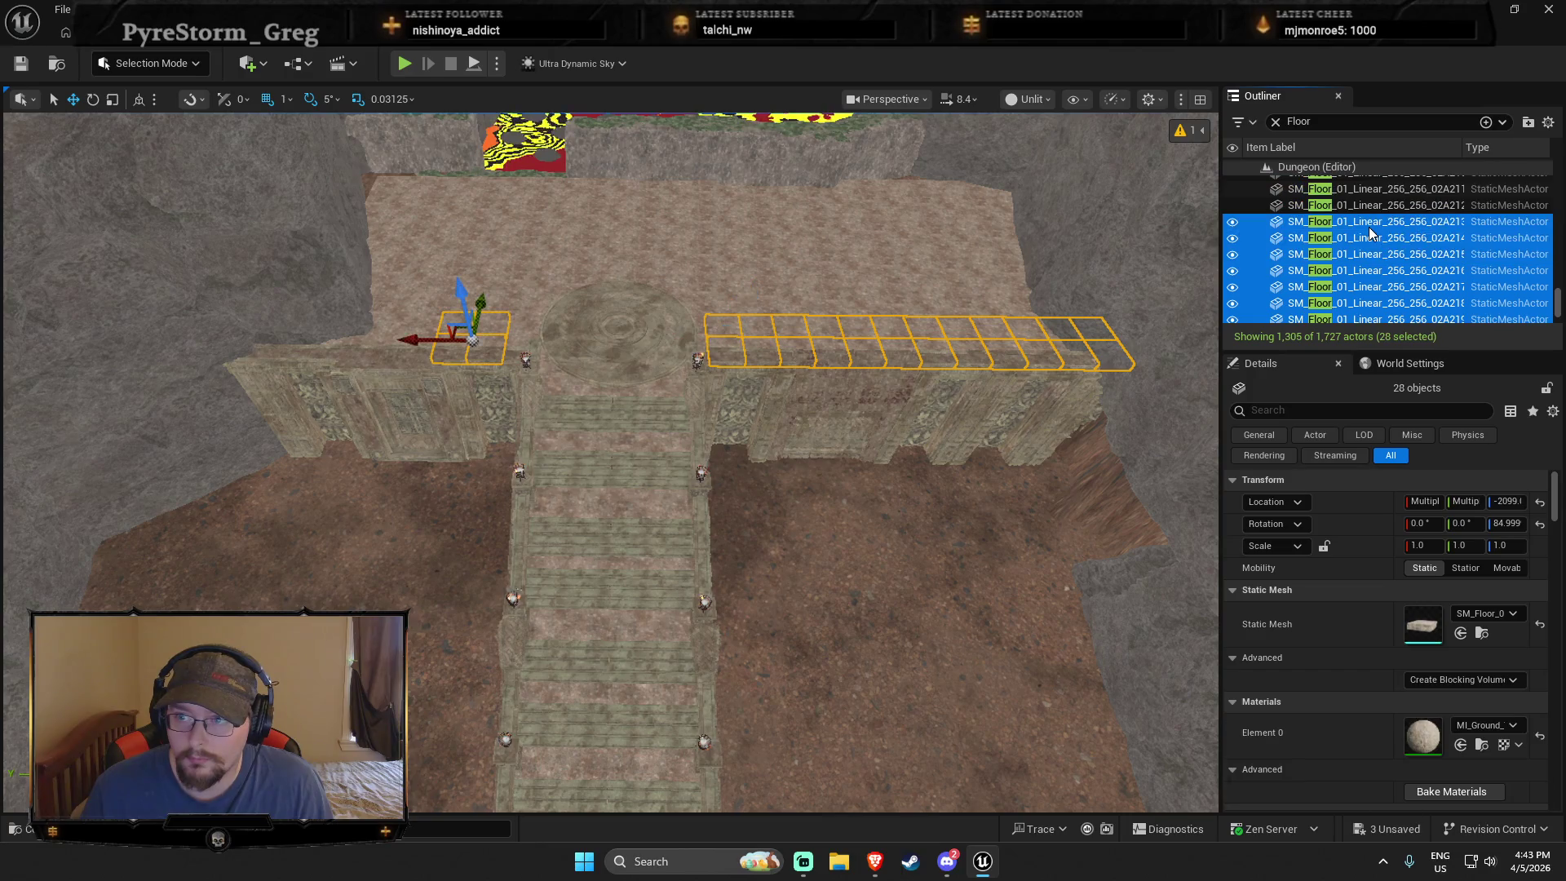
scroll(1366, 229, down, 1)
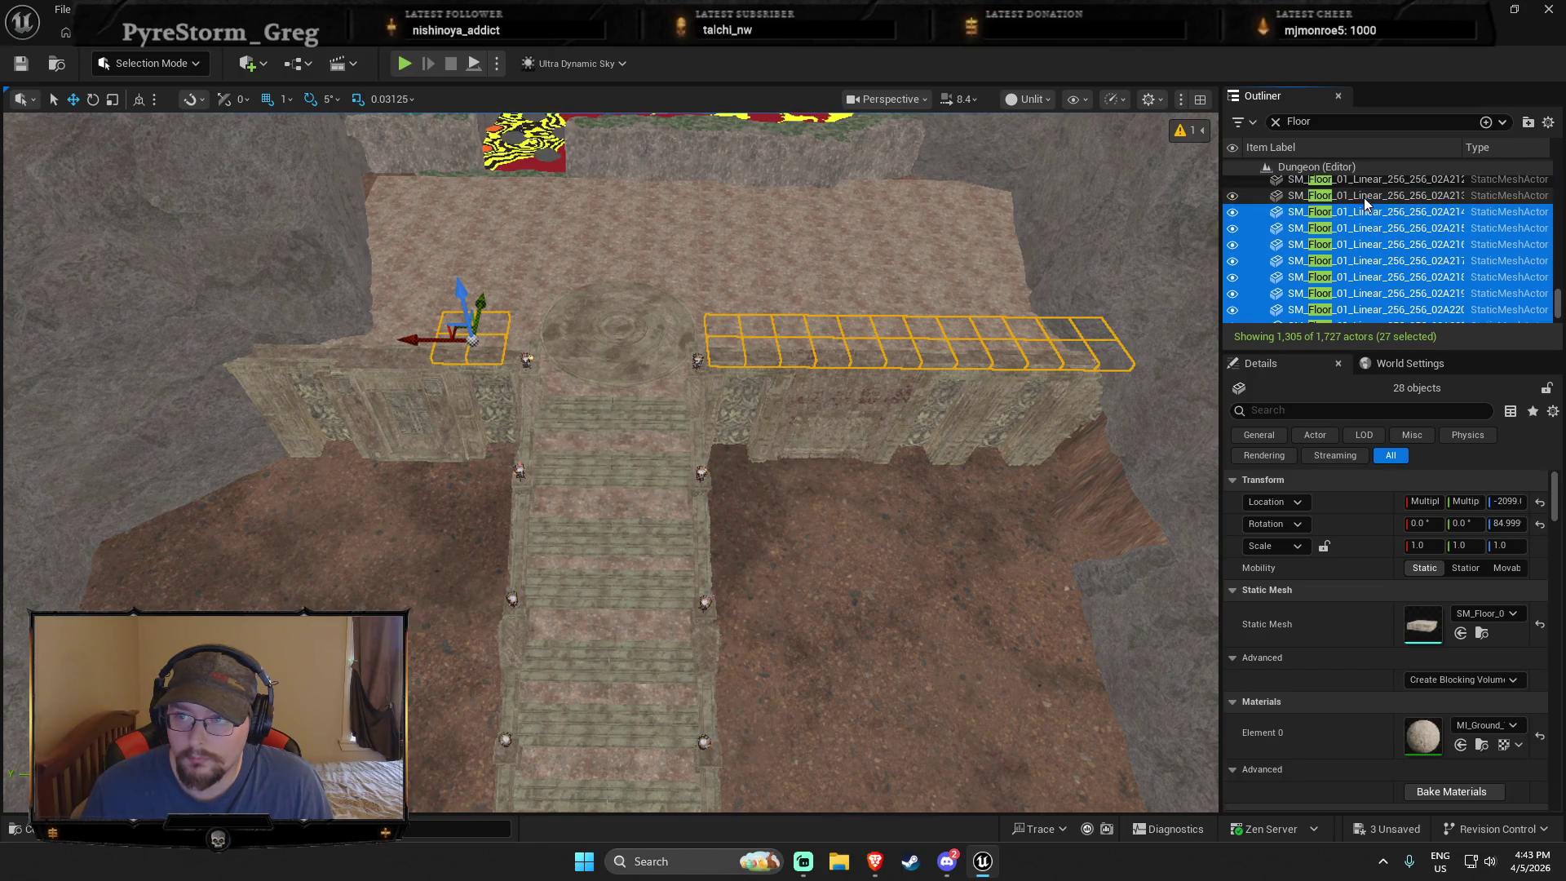
shift+click(1367, 229)
shift+click(1364, 258)
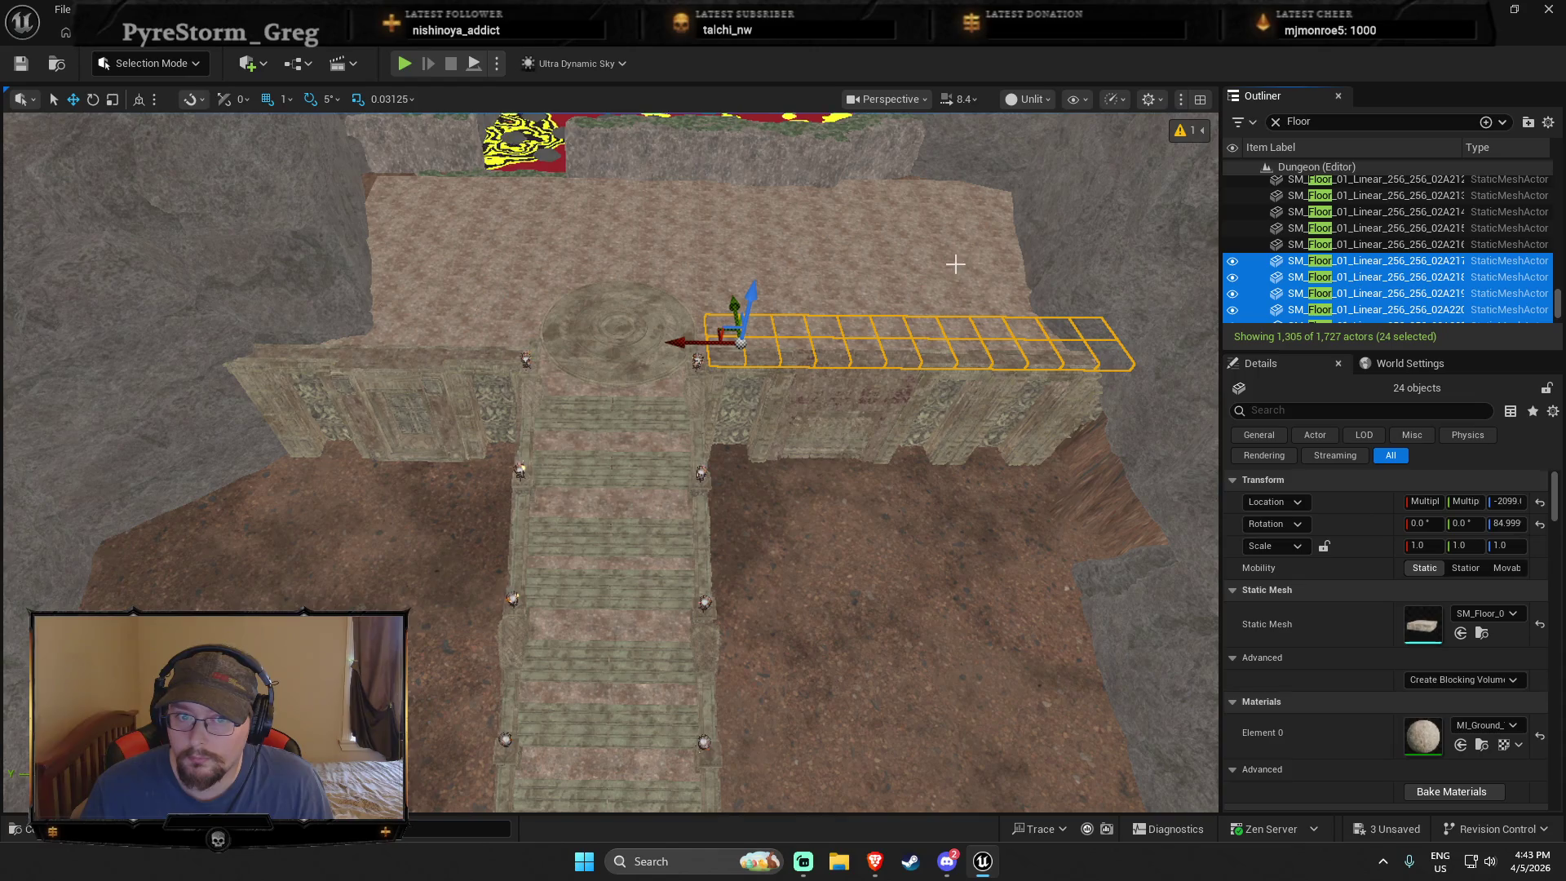
Step: Duplicate the 24 tiles with Ctrl+D and move the copied strip down onto the stairway
key(ctrl+d)
mouse_move(715, 329)
mouse_down()
mouse_move(473, 559)
mouse_move(524, 622)
mouse_up()
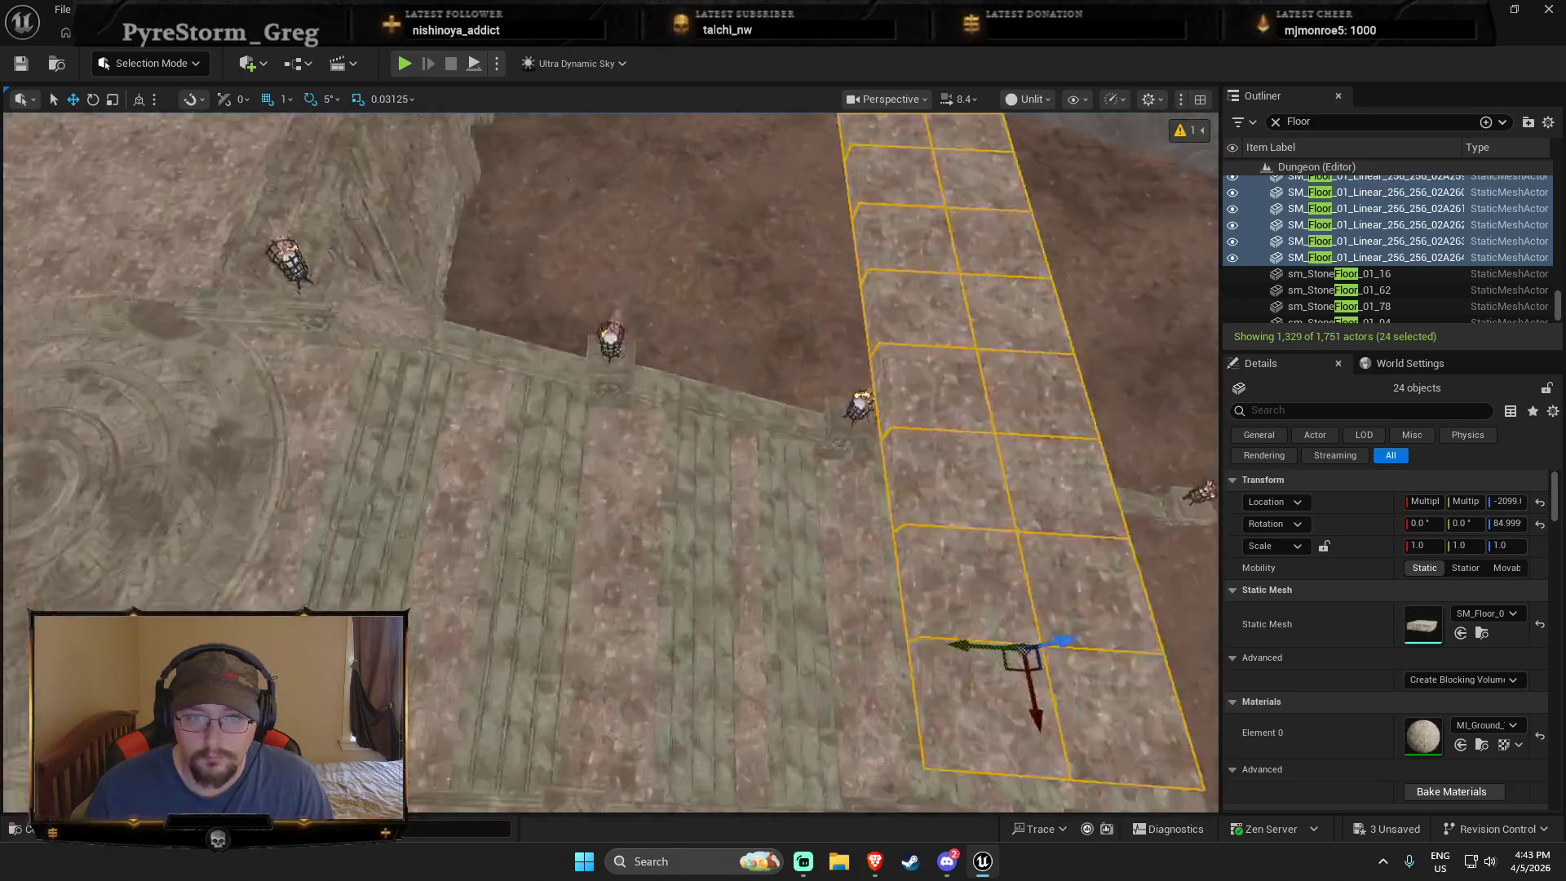
scroll(396, 540, down, 5)
mouse_move(349, 561)
mouse_down()
mouse_move(848, 636)
mouse_move(921, 701)
mouse_move(888, 738)
mouse_move(429, 666)
mouse_move(640, 693)
mouse_up()
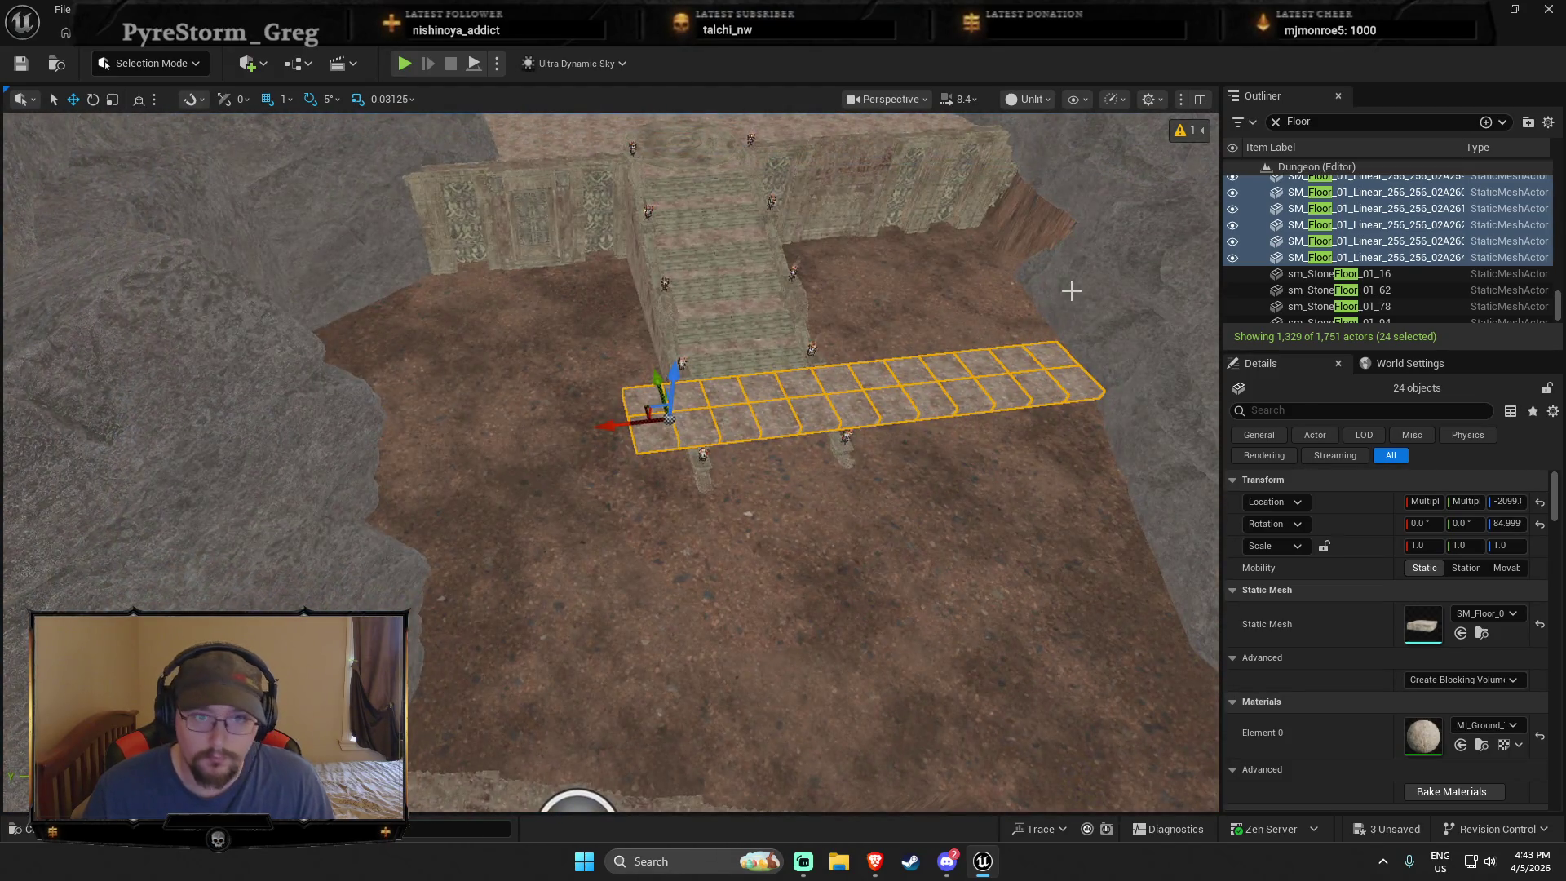
Step: Undo the copied floor strip and select the first tile of the upper floor grid
key(ctrl+z)
key(ctrl+z)
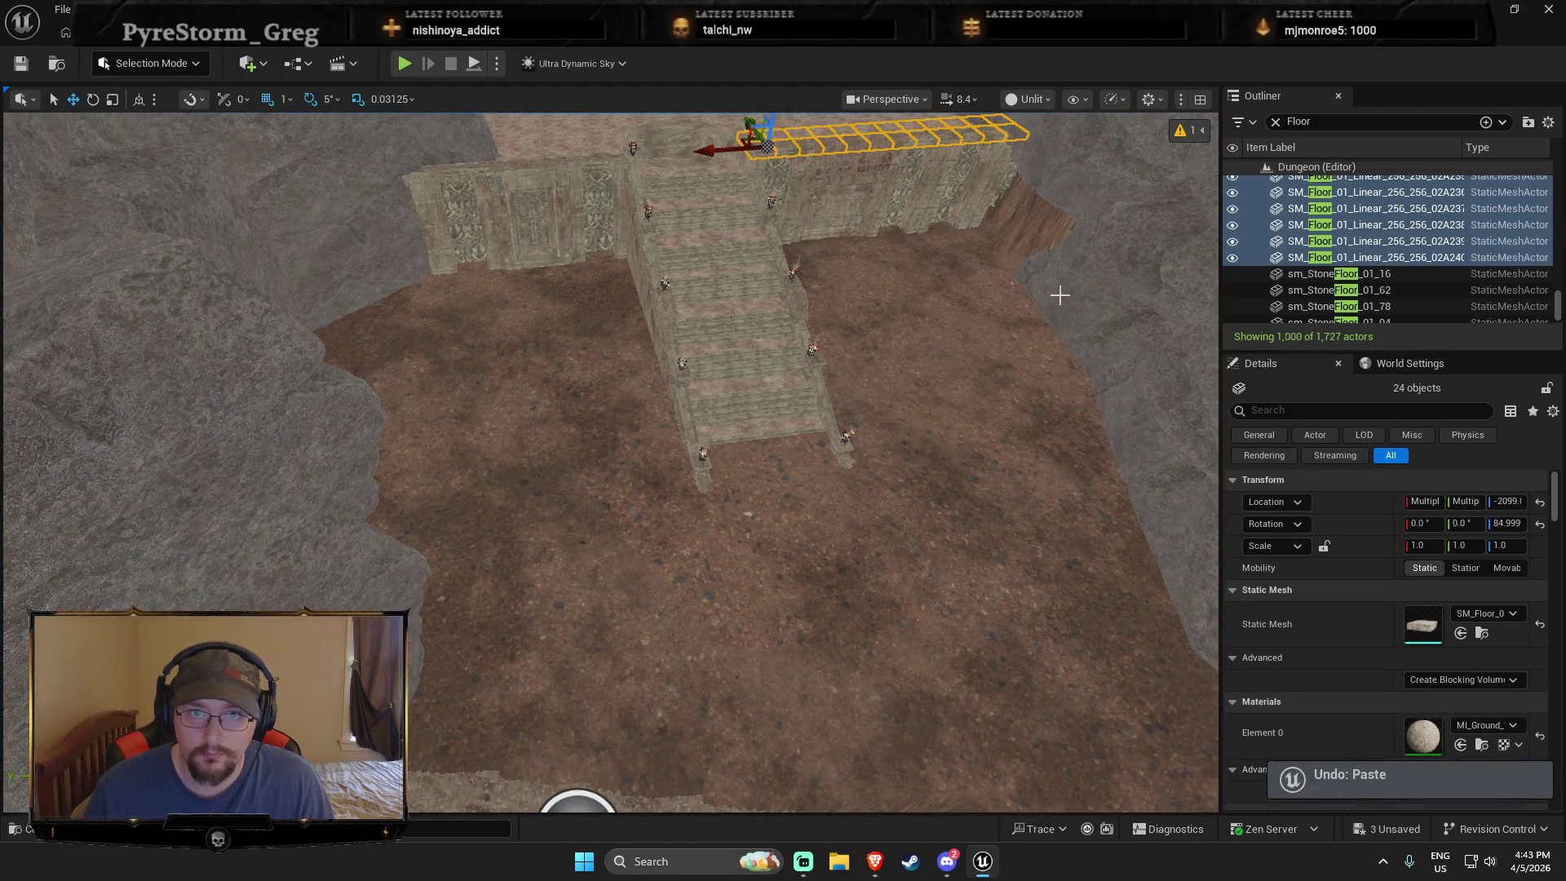
key(ctrl+z)
key(ctrl+z)
key(ctrl+z)
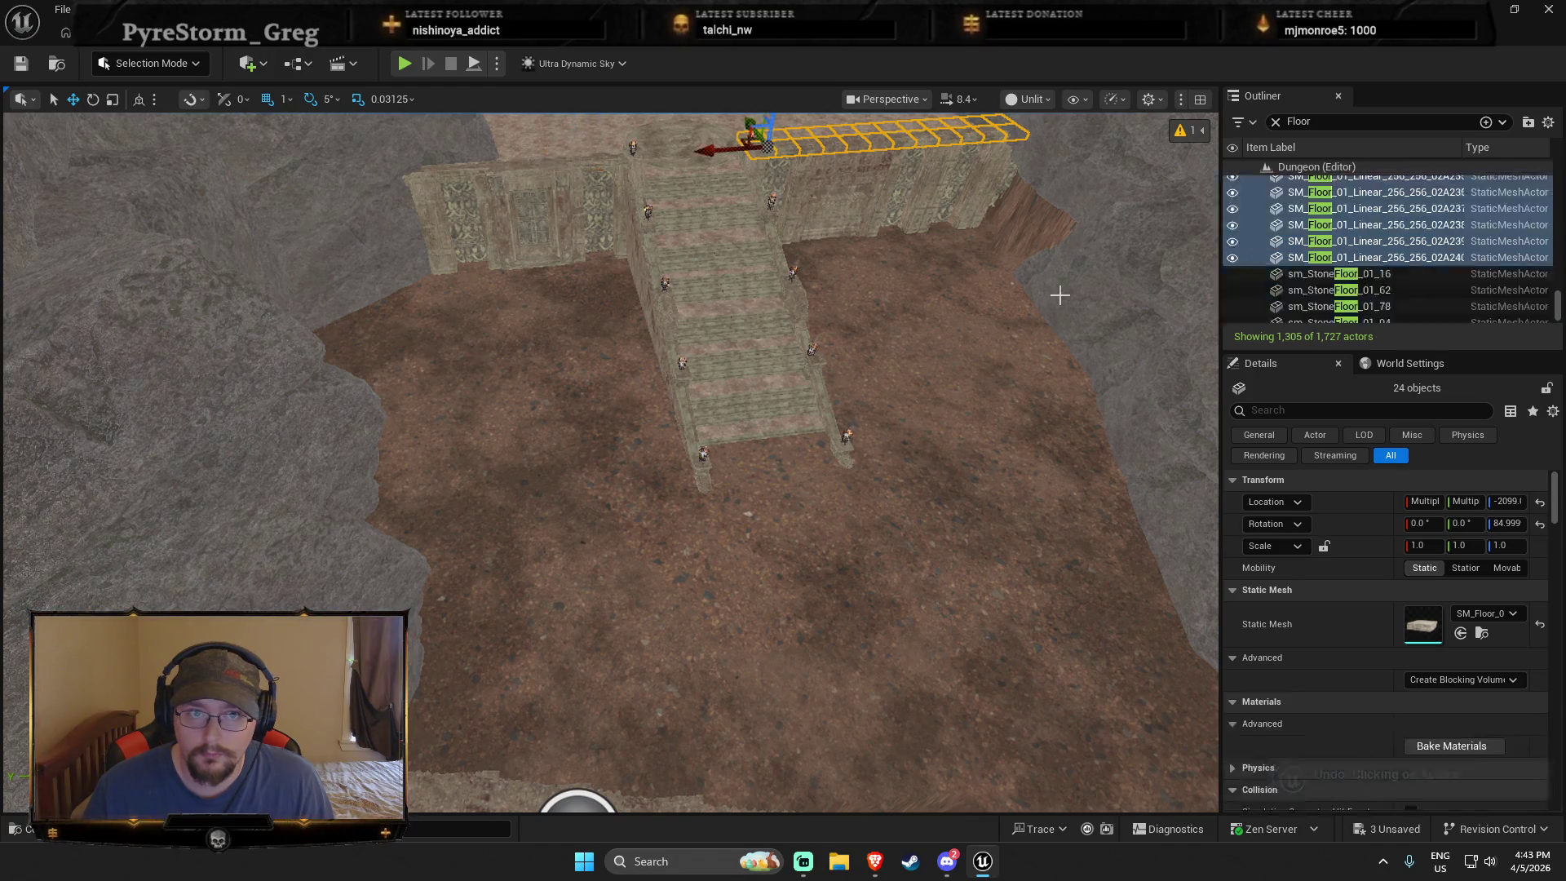
key(f)
key(ctrl+z)
key(ctrl+z)
key(ctrl+z)
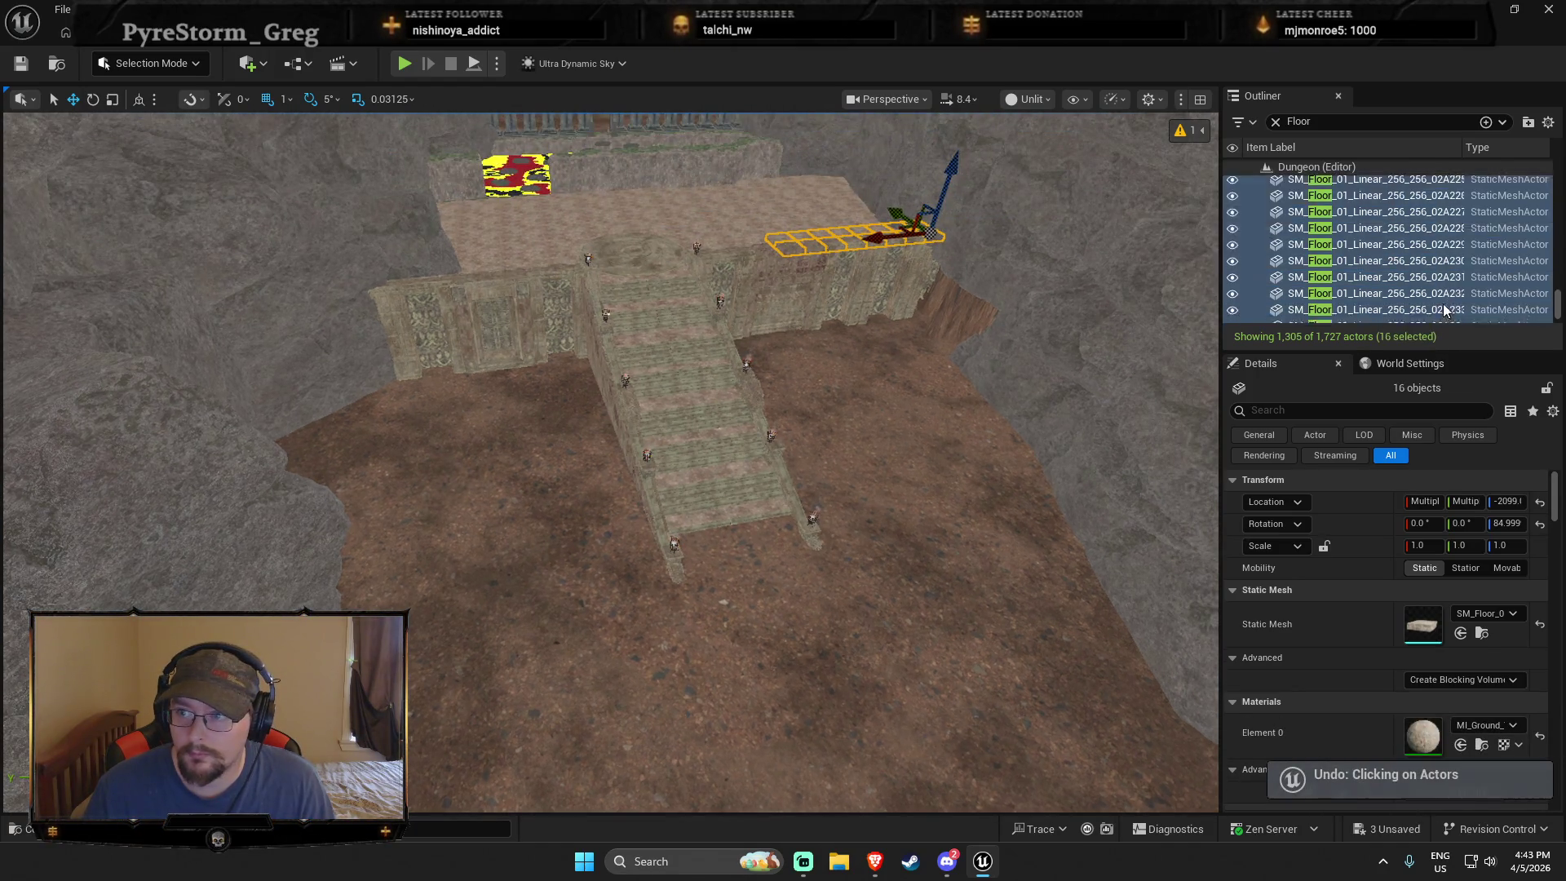
scroll(1435, 283, up, 15)
scroll(1409, 257, up, 20)
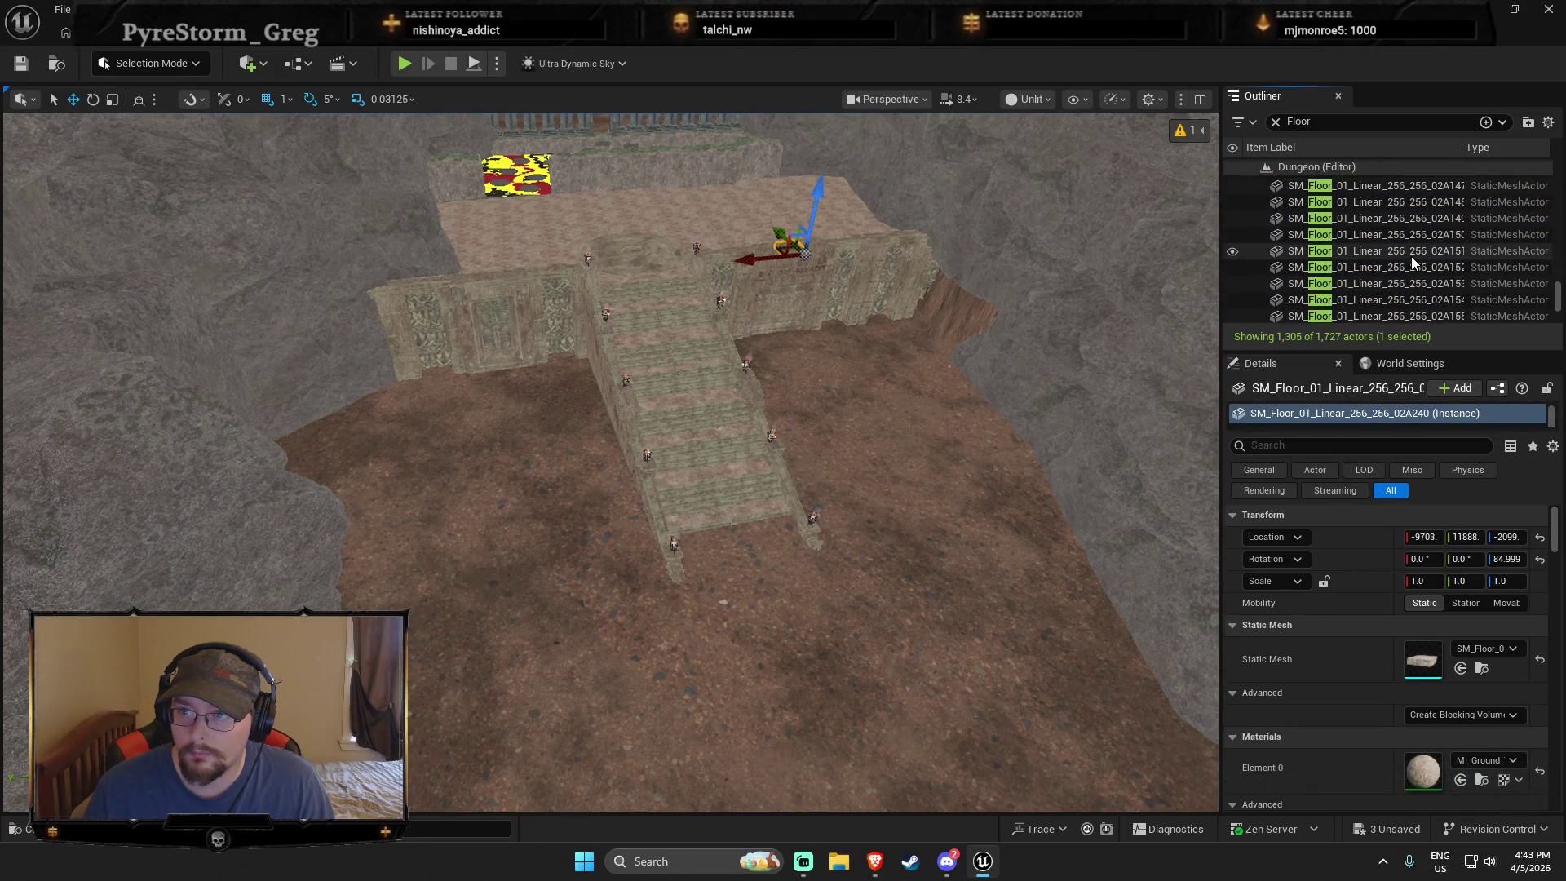
scroll(1402, 263, up, 20)
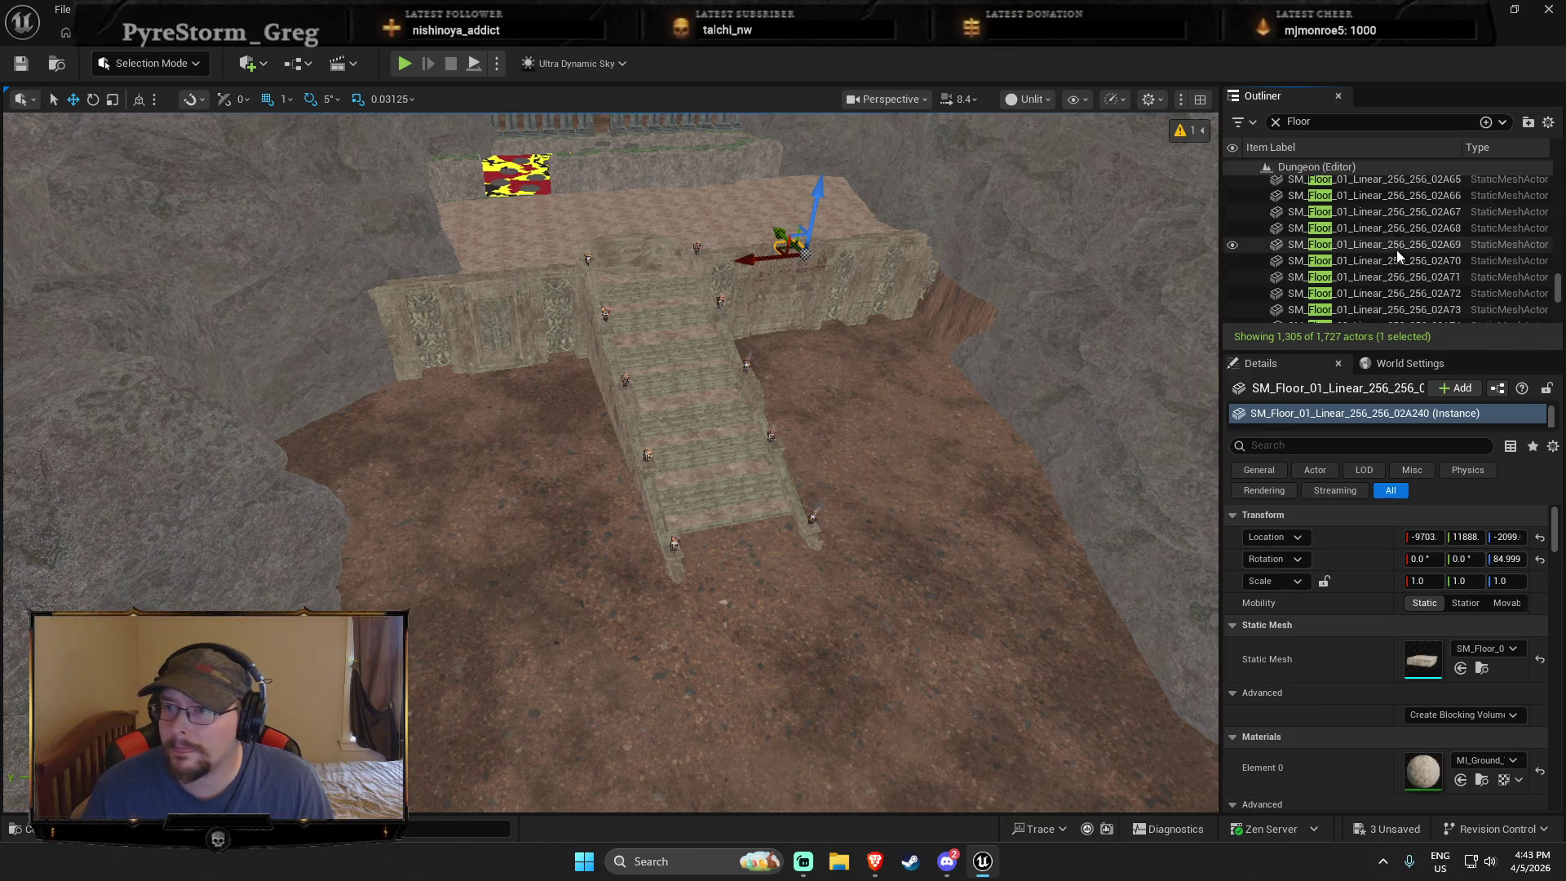
scroll(1397, 225, up, 10)
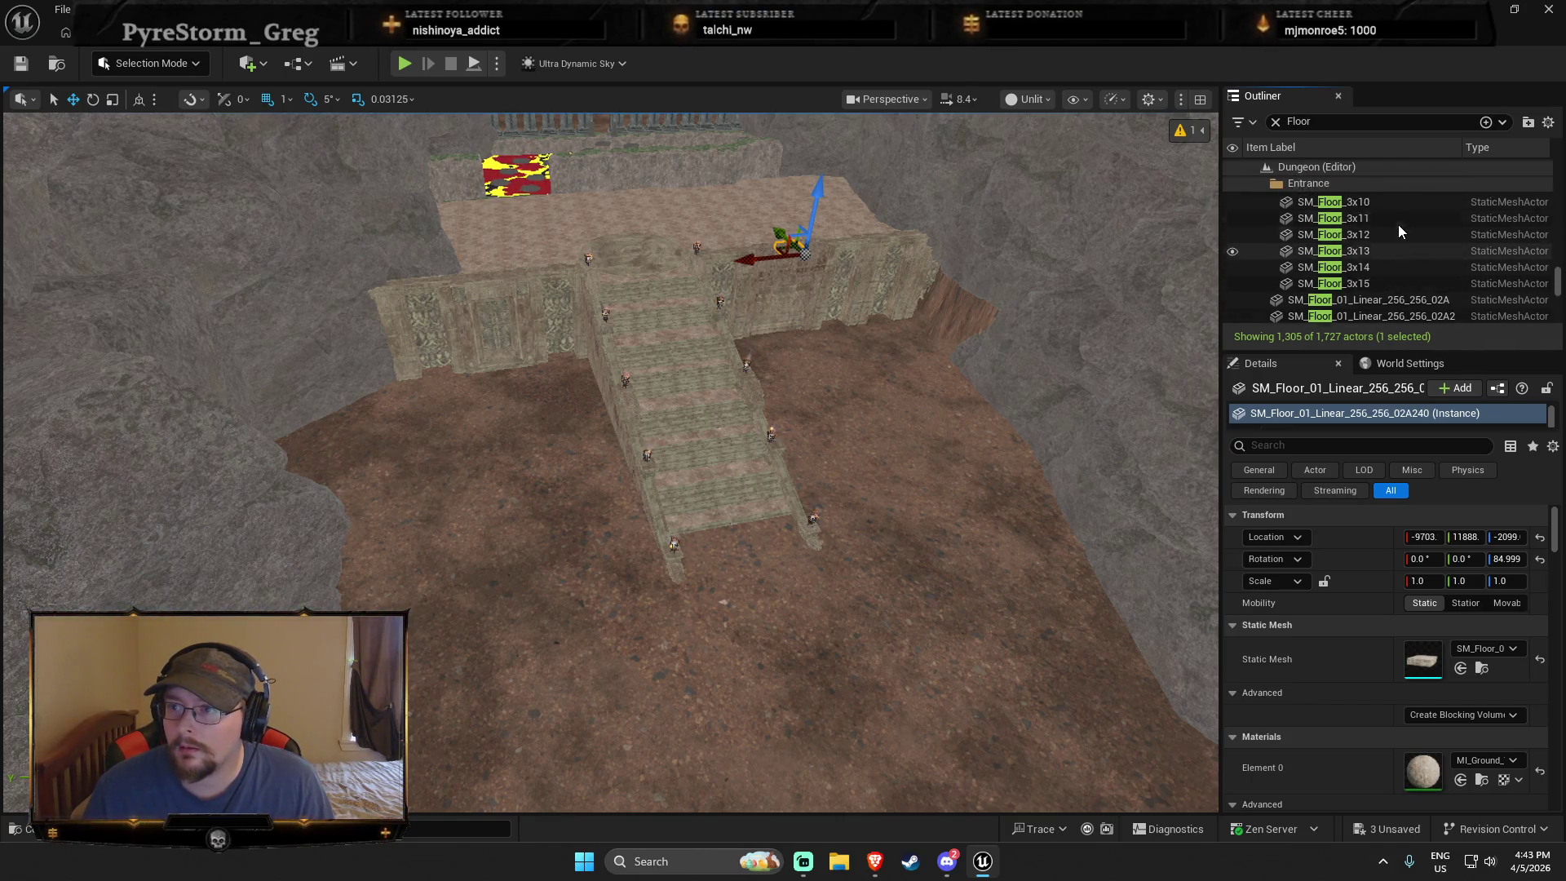
scroll(1397, 218, down, 2)
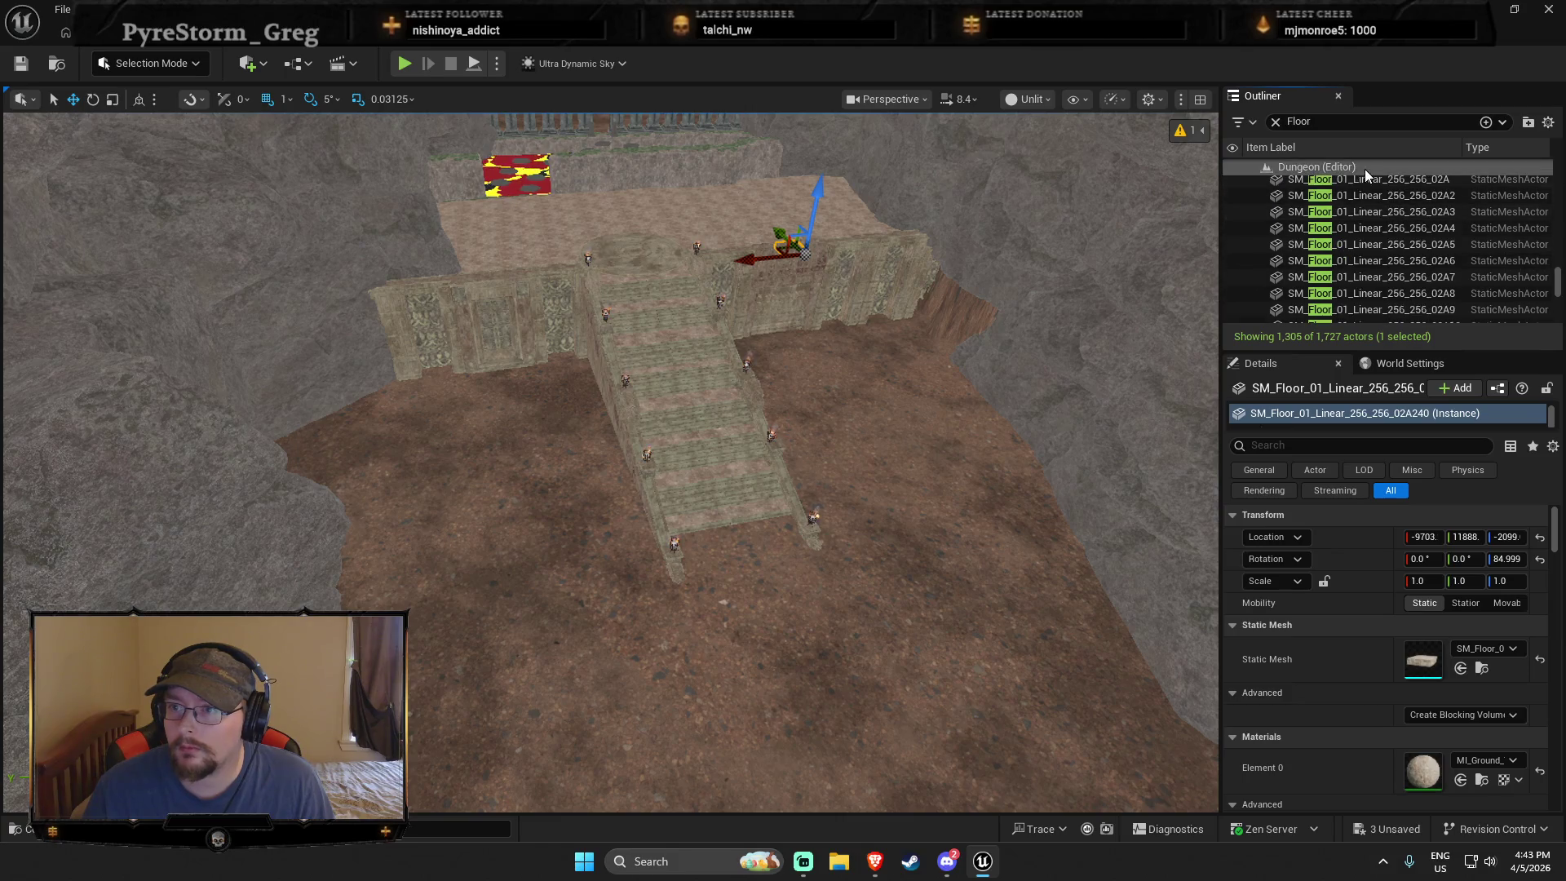
shift+click(1364, 175)
Step: Duplicate the whole 240-tile floor grid and move the copy out over the lower ground
key(f)
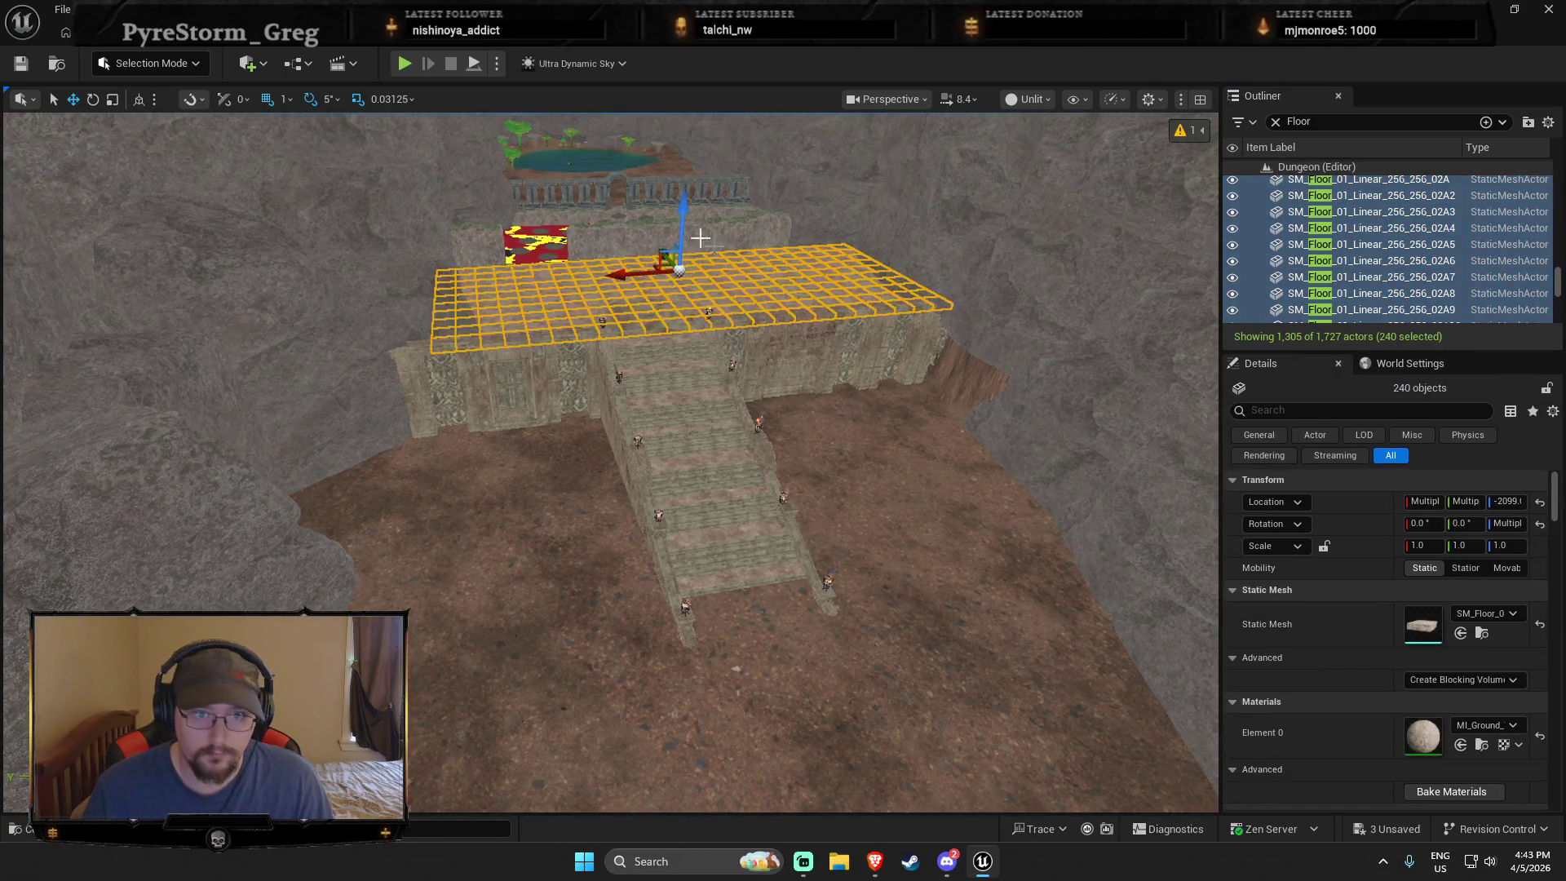
key(ctrl+d)
mouse_move(652, 265)
mouse_down()
mouse_move(646, 454)
mouse_move(664, 322)
mouse_move(672, 455)
mouse_move(661, 269)
mouse_move(657, 432)
mouse_move(687, 277)
mouse_up()
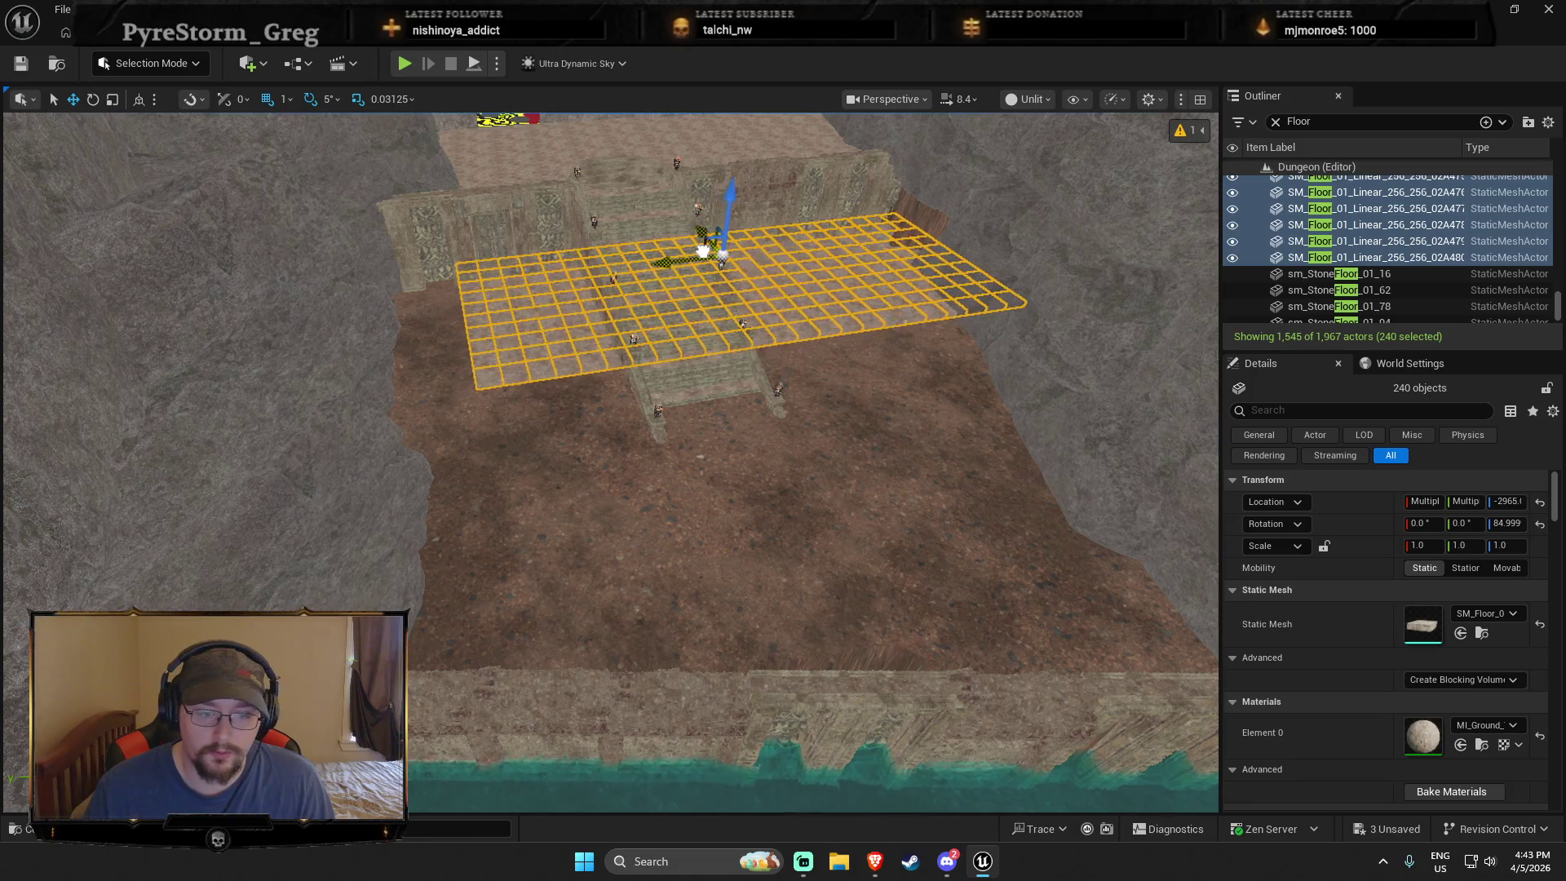
Step: Alt-drag a second copy of the floor grid alongside, toward the water
drag(708, 245, 644, 155)
drag(702, 286, 702, 278)
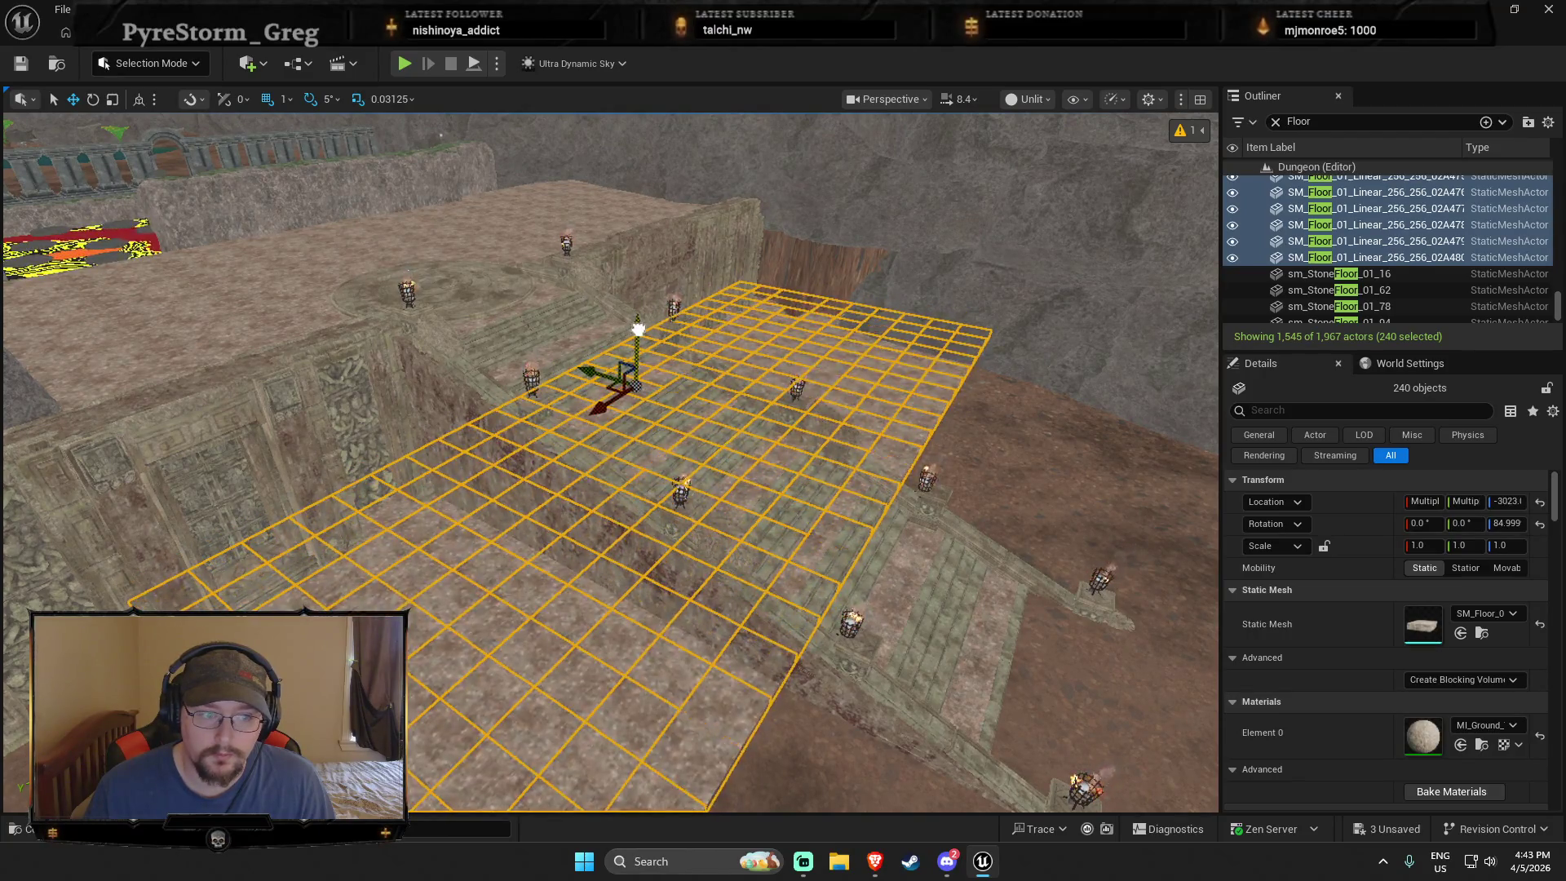
drag(639, 328, 697, 349)
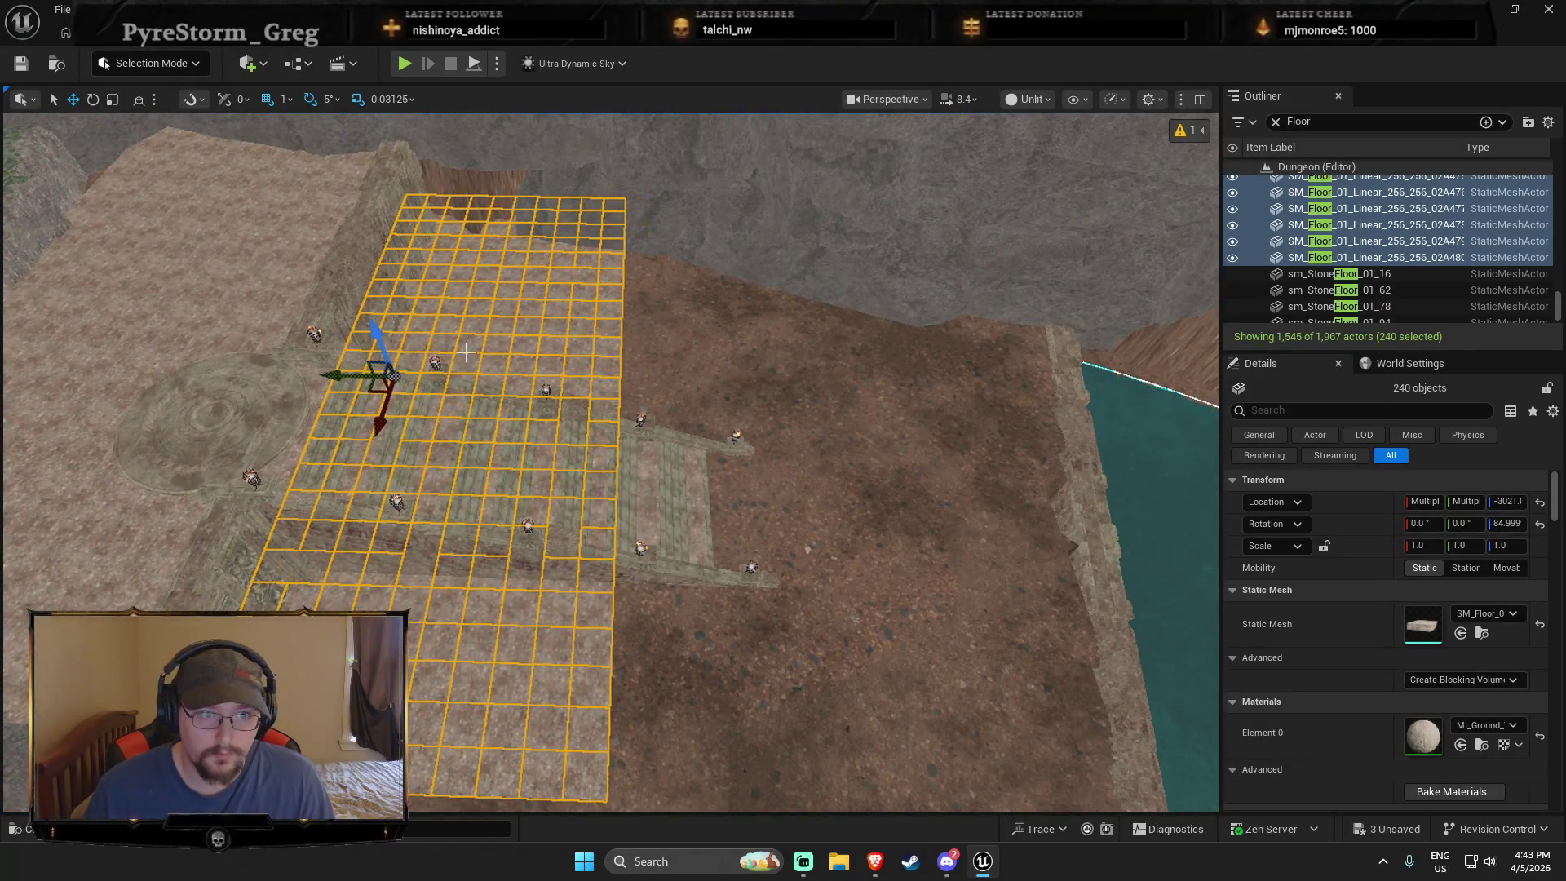
mouse_move(326, 375)
alt+mouse_down()
mouse_move(751, 360)
mouse_move(615, 365)
alt+mouse_up()
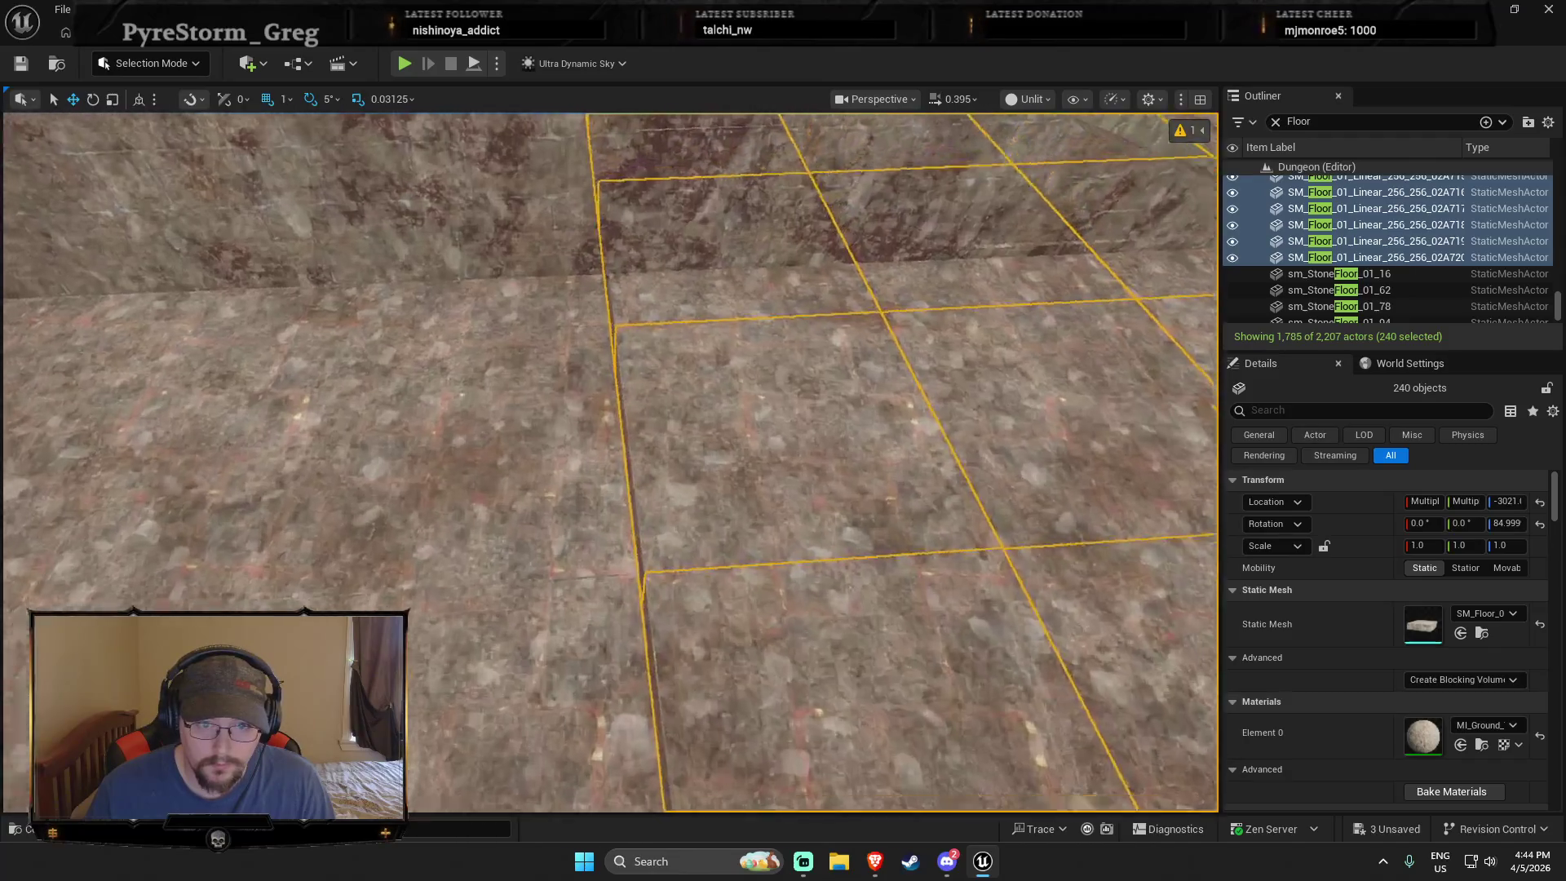
drag(528, 430, 571, 467)
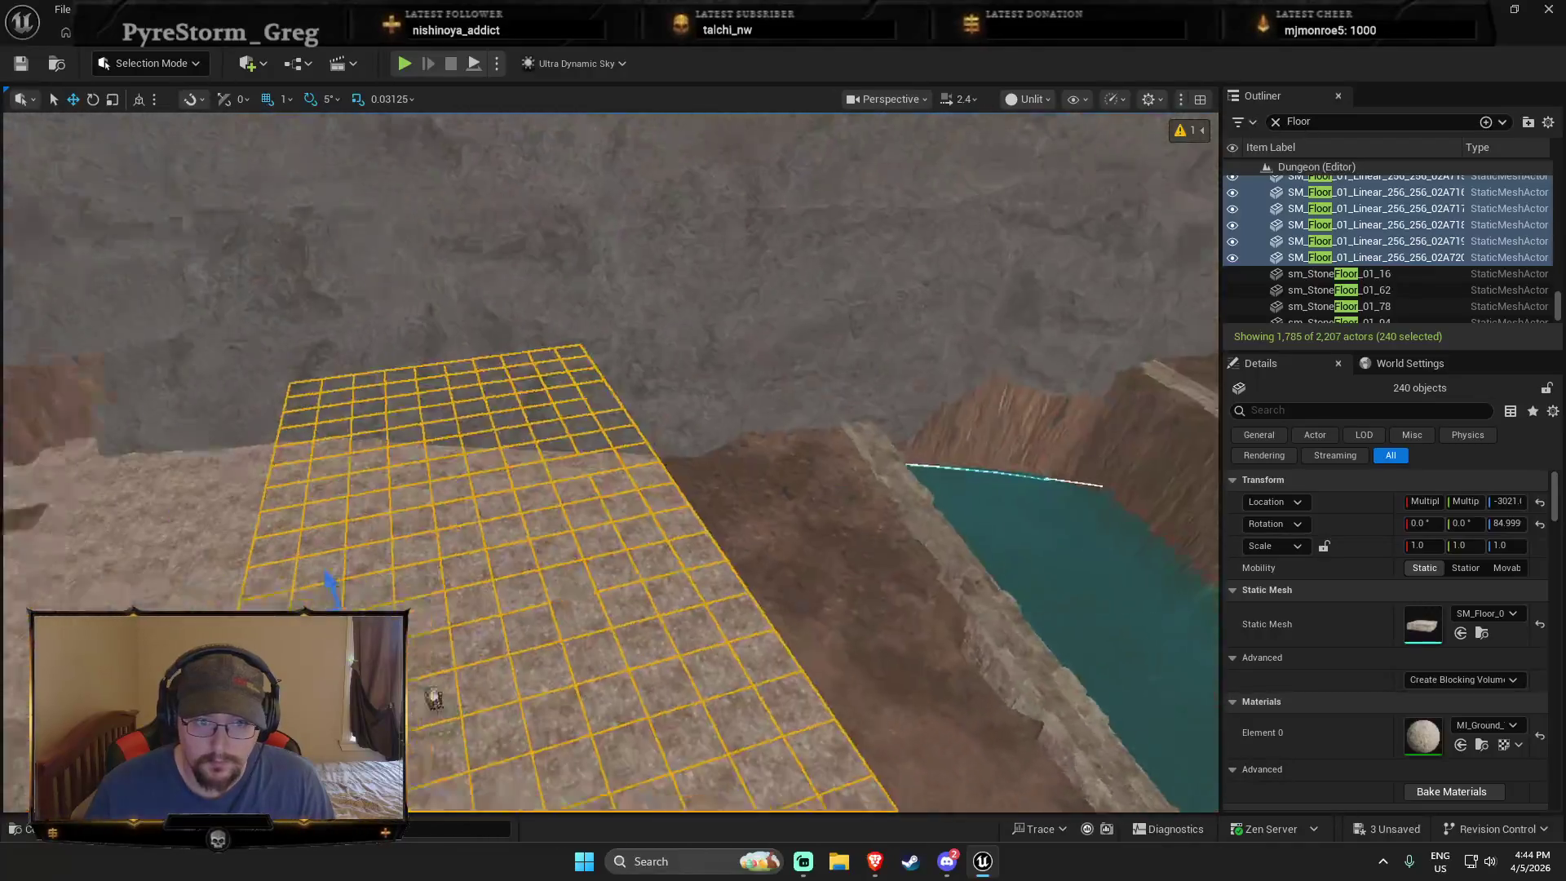
drag(569, 355, 569, 355)
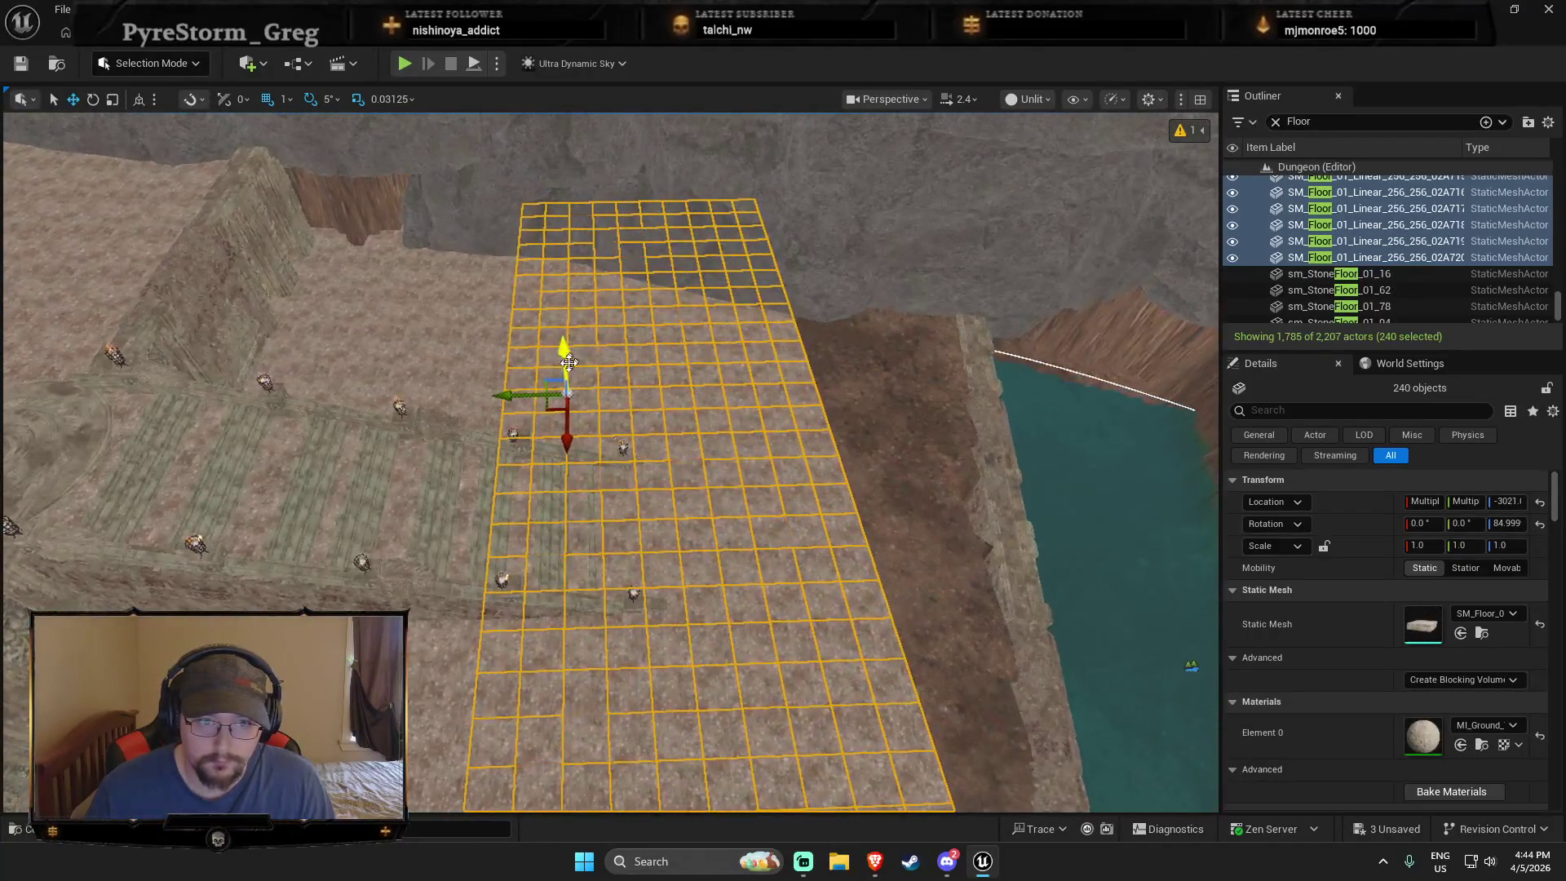
Step: Restore the 240-tile floor grid selection and switch the gizmo to rotation
click(539, 392)
drag(574, 392, 574, 392)
key(ctrl+z)
mouse_move(706, 366)
mouse_down()
mouse_move(689, 390)
mouse_move(813, 404)
mouse_up()
key(e)
Step: Place the rotated grid copy toward the lower left, level its height, then deselect
mouse_move(748, 361)
mouse_down()
mouse_move(137, 478)
mouse_move(81, 462)
mouse_move(419, 513)
mouse_up()
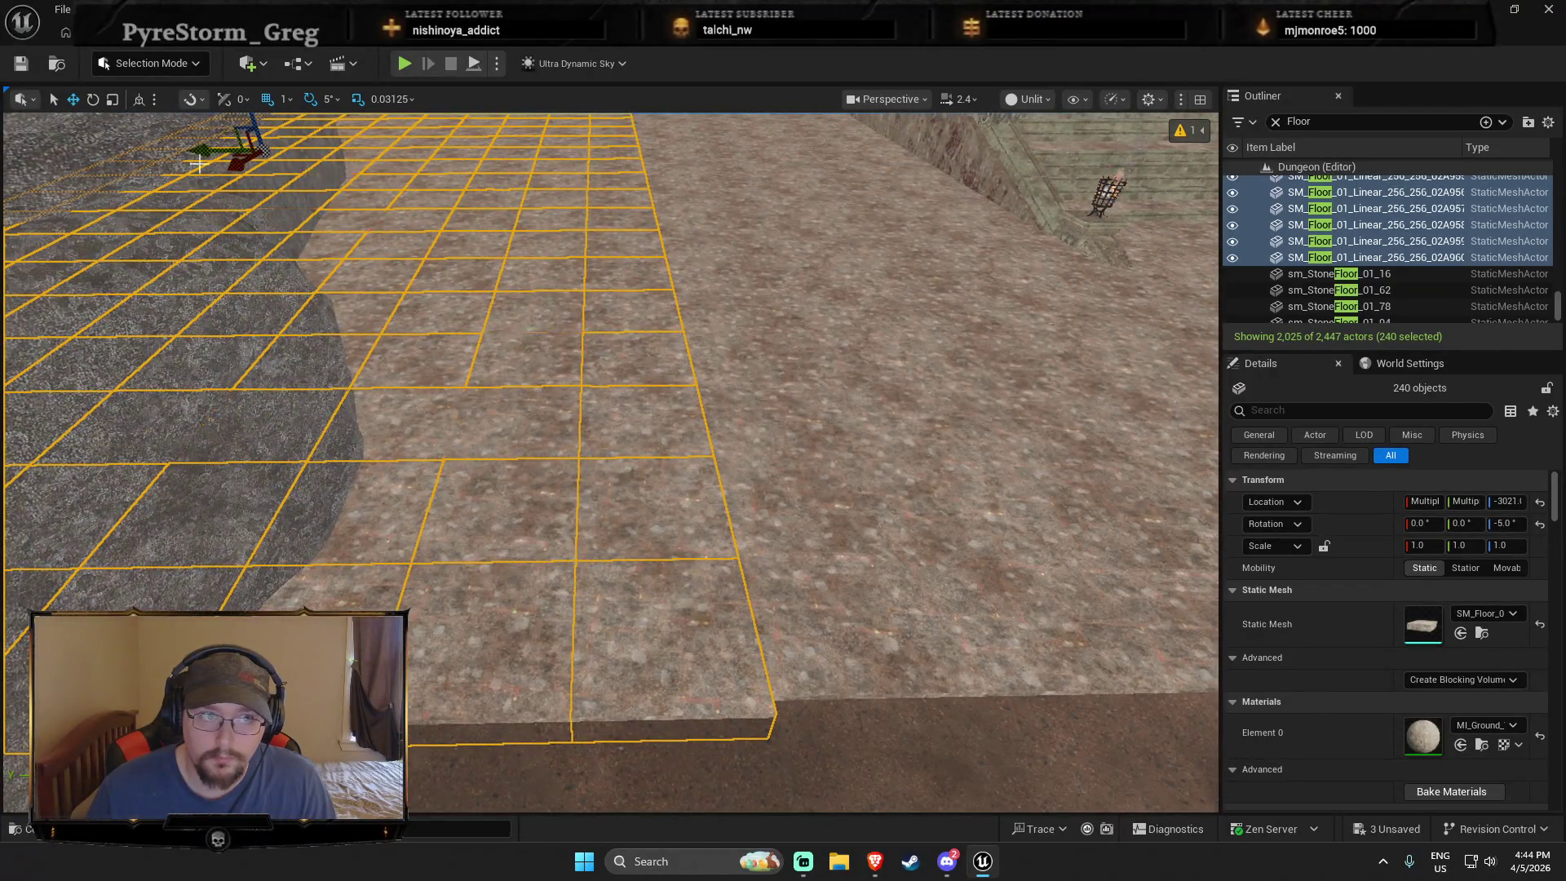
mouse_move(225, 161)
mouse_down()
mouse_move(237, 157)
mouse_move(131, 162)
mouse_up()
drag(779, 228, 779, 235)
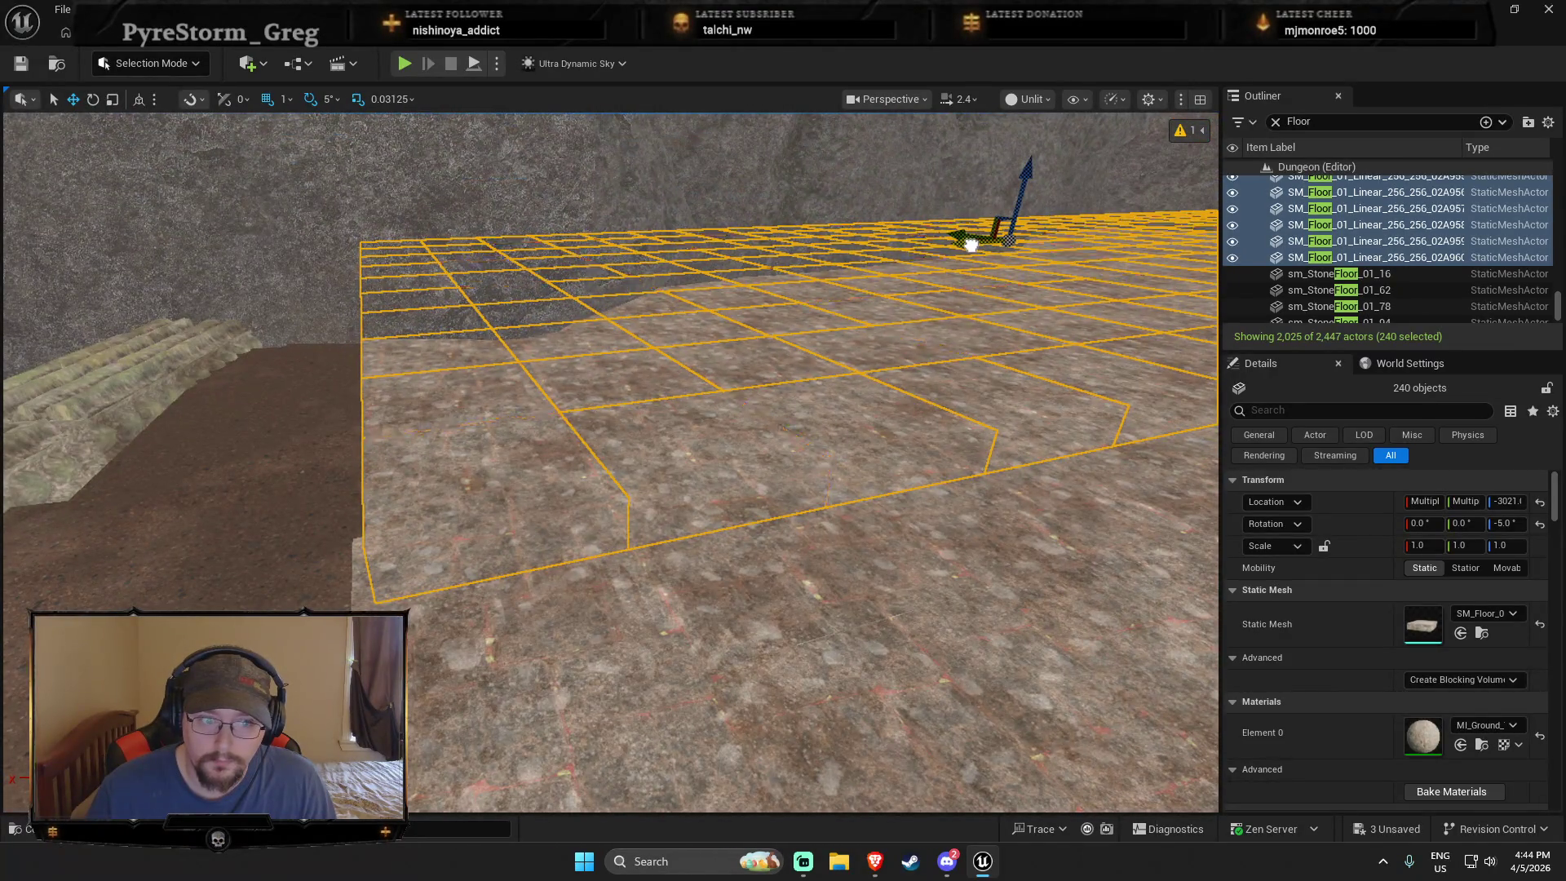
drag(938, 261, 824, 273)
drag(921, 351, 921, 351)
key(Escape)
drag(806, 466, 805, 467)
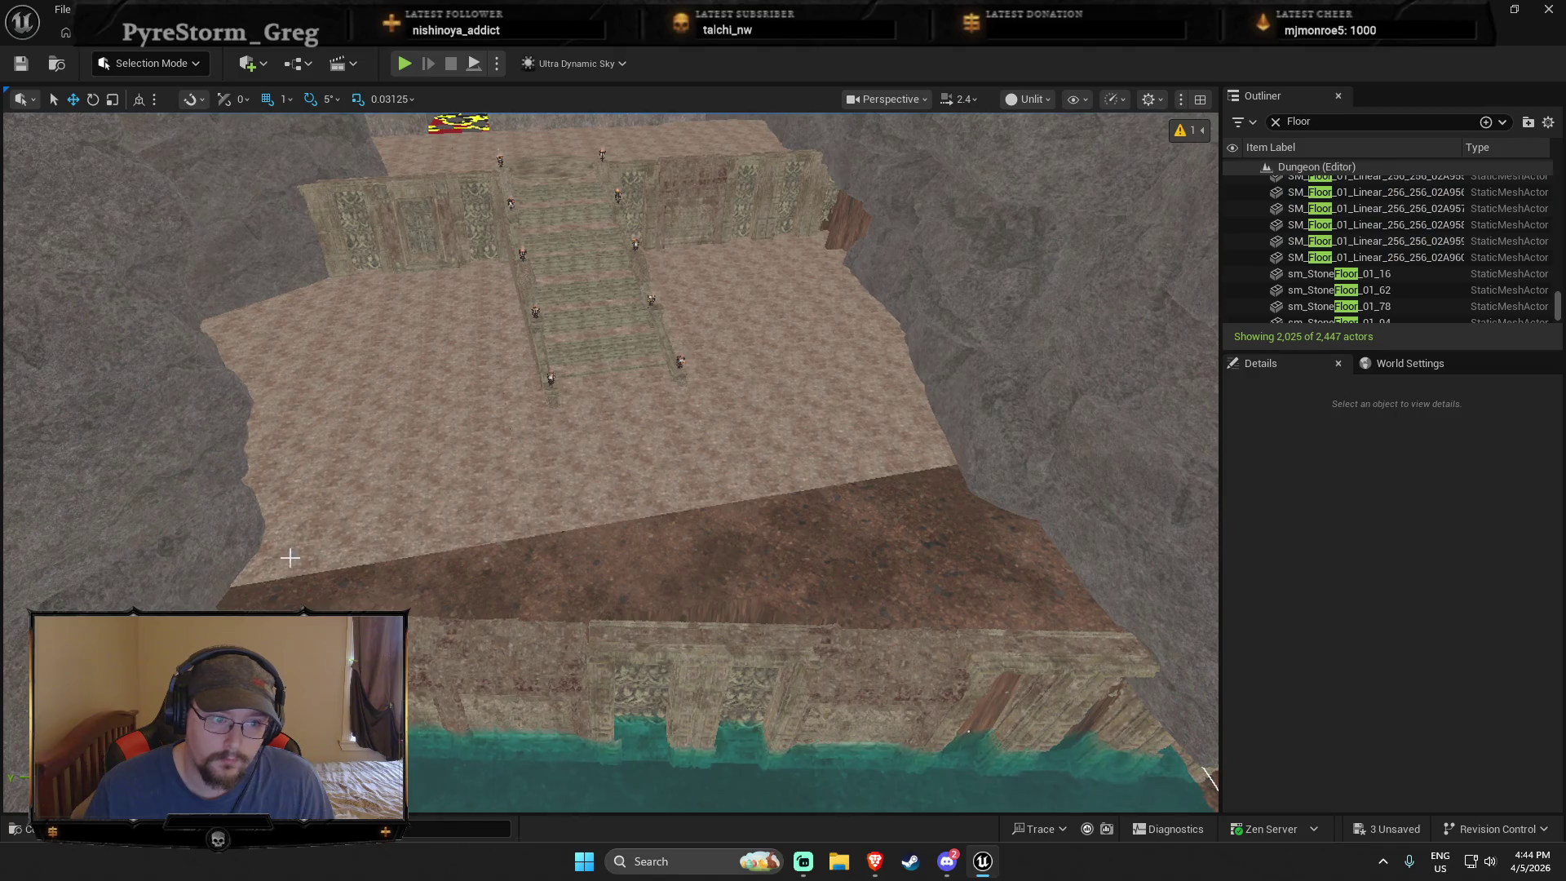
Step: Select the first eight floor tiles along the lower-left canyon edge
click(269, 569)
ctrl+click(347, 561)
ctrl+click(303, 561)
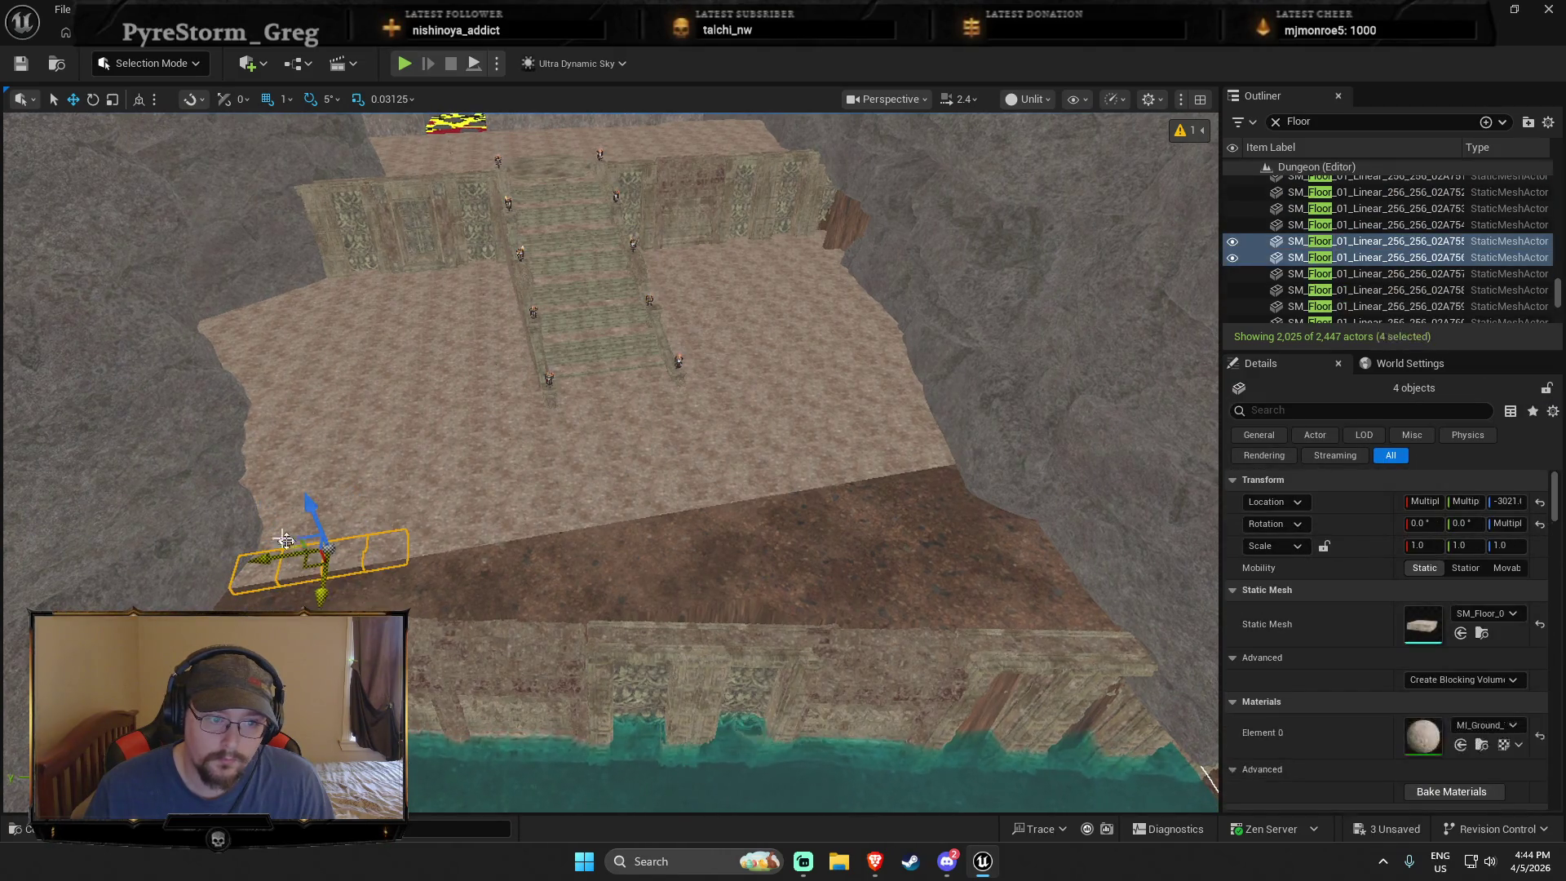
ctrl+click(387, 551)
ctrl+click(311, 534)
ctrl+click(341, 524)
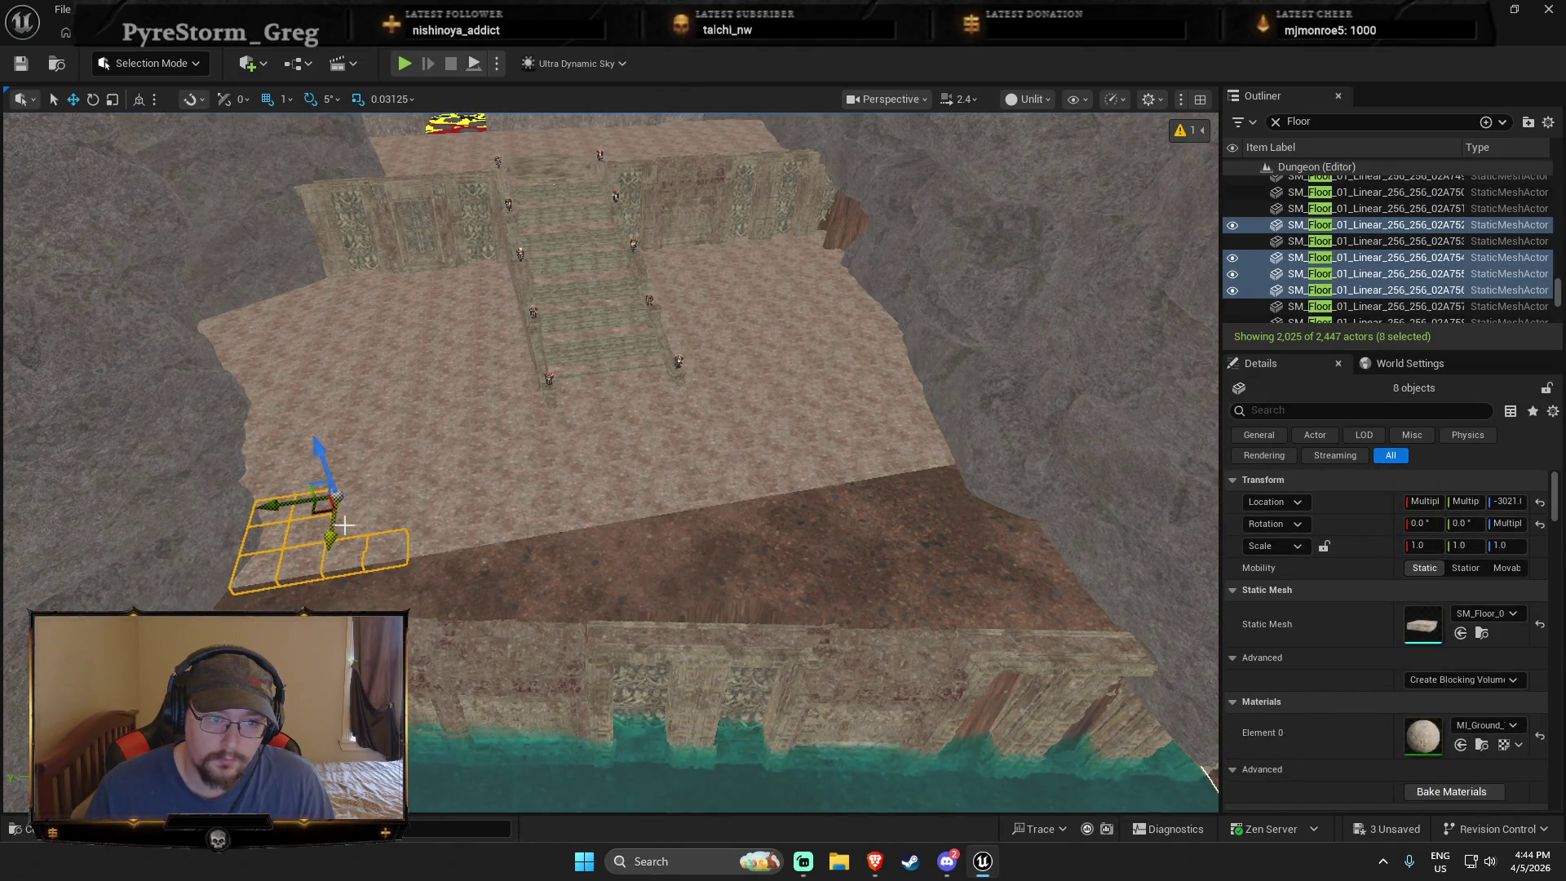
ctrl+click(357, 504)
ctrl+click(389, 498)
Step: Add the next floor tiles further along the edge strip to the selection
drag(479, 538, 414, 544)
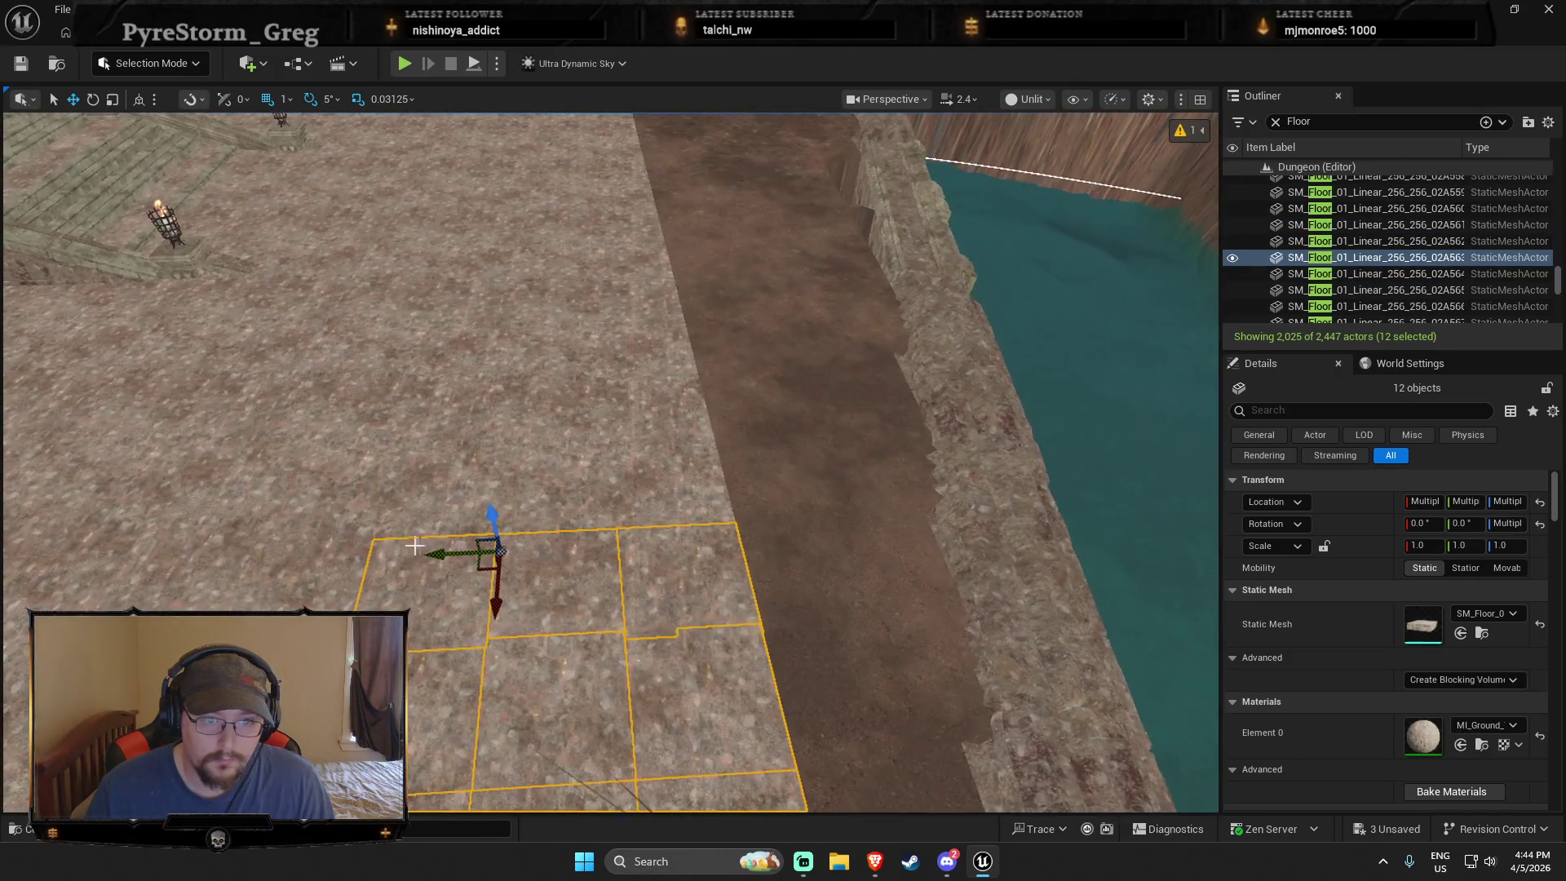
ctrl+click(447, 414)
drag(446, 414, 489, 245)
ctrl+click(483, 241)
ctrl+click(510, 364)
ctrl+click(515, 329)
drag(531, 332, 594, 605)
ctrl+click(595, 605)
drag(704, 541, 609, 443)
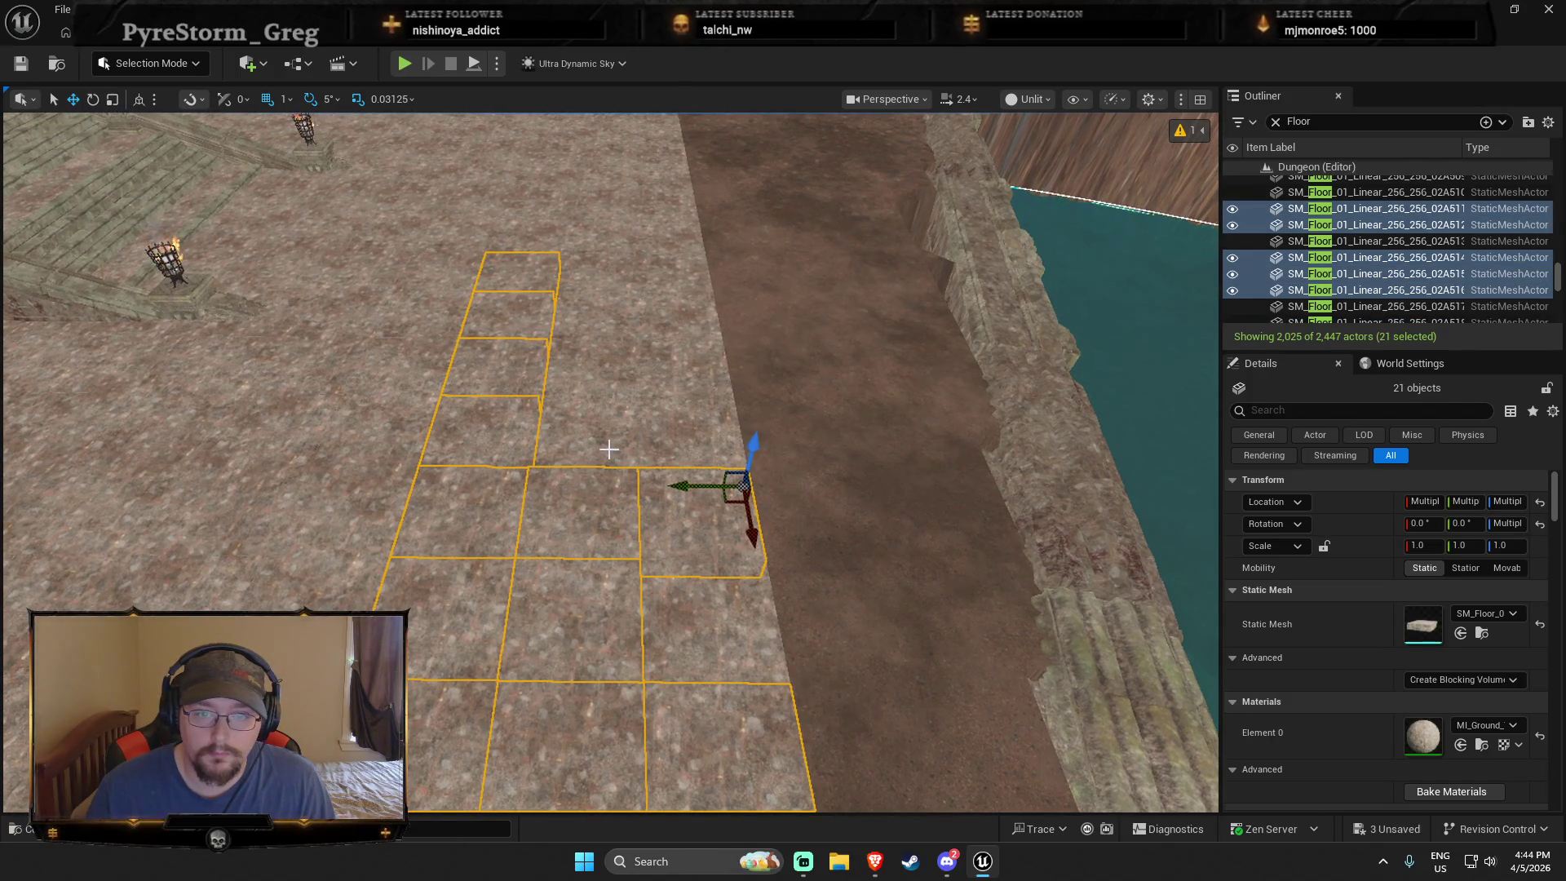
ctrl+click(685, 437)
ctrl+click(702, 628)
drag(702, 629, 585, 371)
ctrl+click(585, 371)
ctrl+click(677, 371)
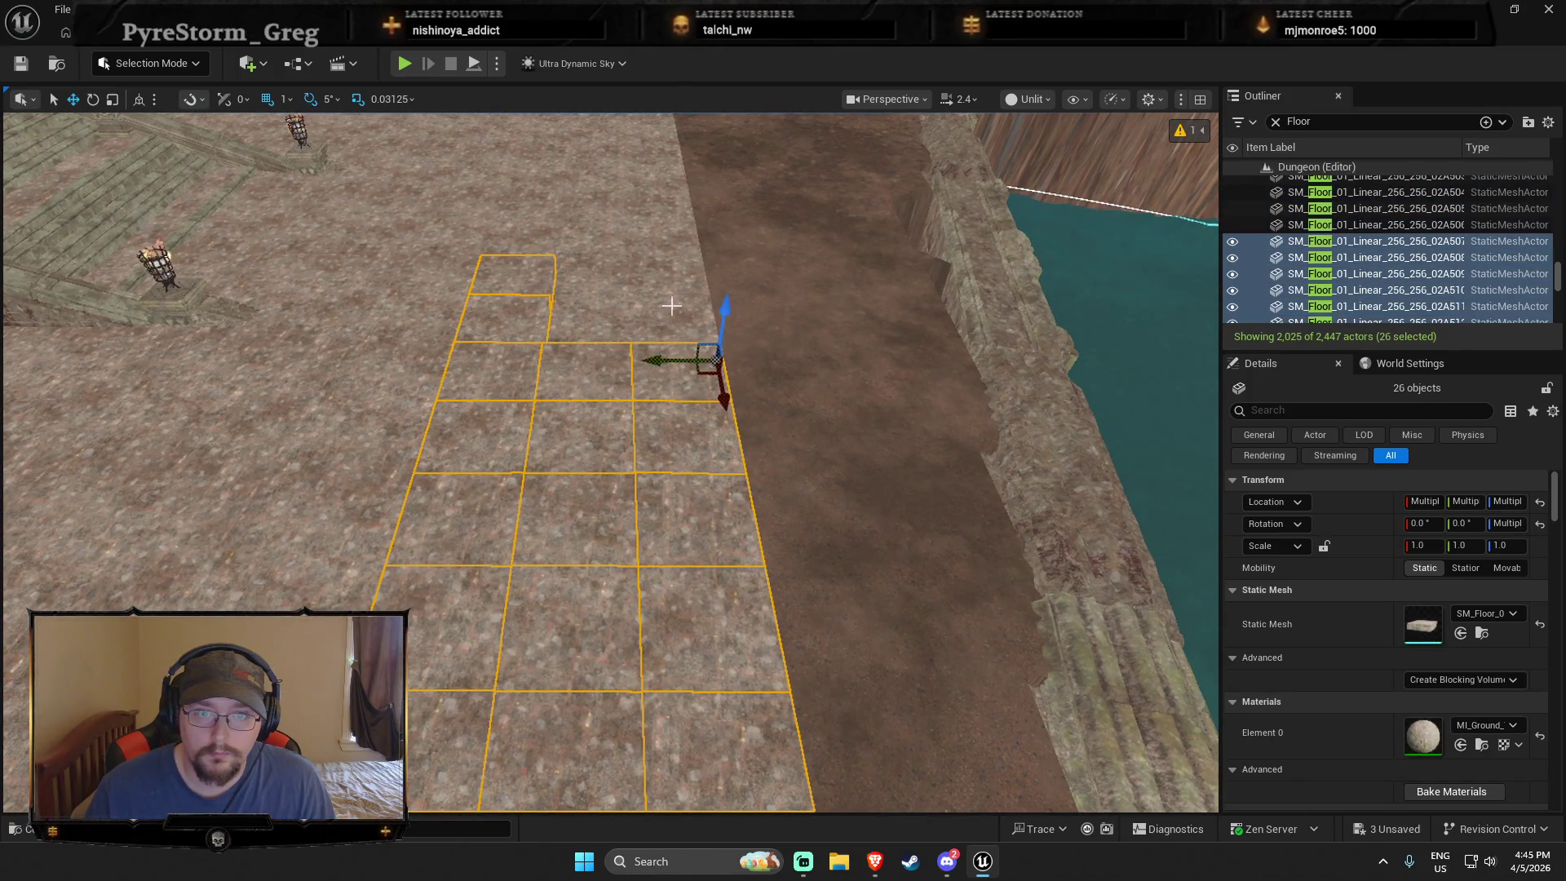
ctrl+click(674, 314)
ctrl+click(587, 318)
ctrl+click(570, 279)
ctrl+click(628, 324)
ctrl+click(710, 371)
Step: Add the distant upper grid of floor tiles and the gap tiles below it
drag(709, 371, 570, 649)
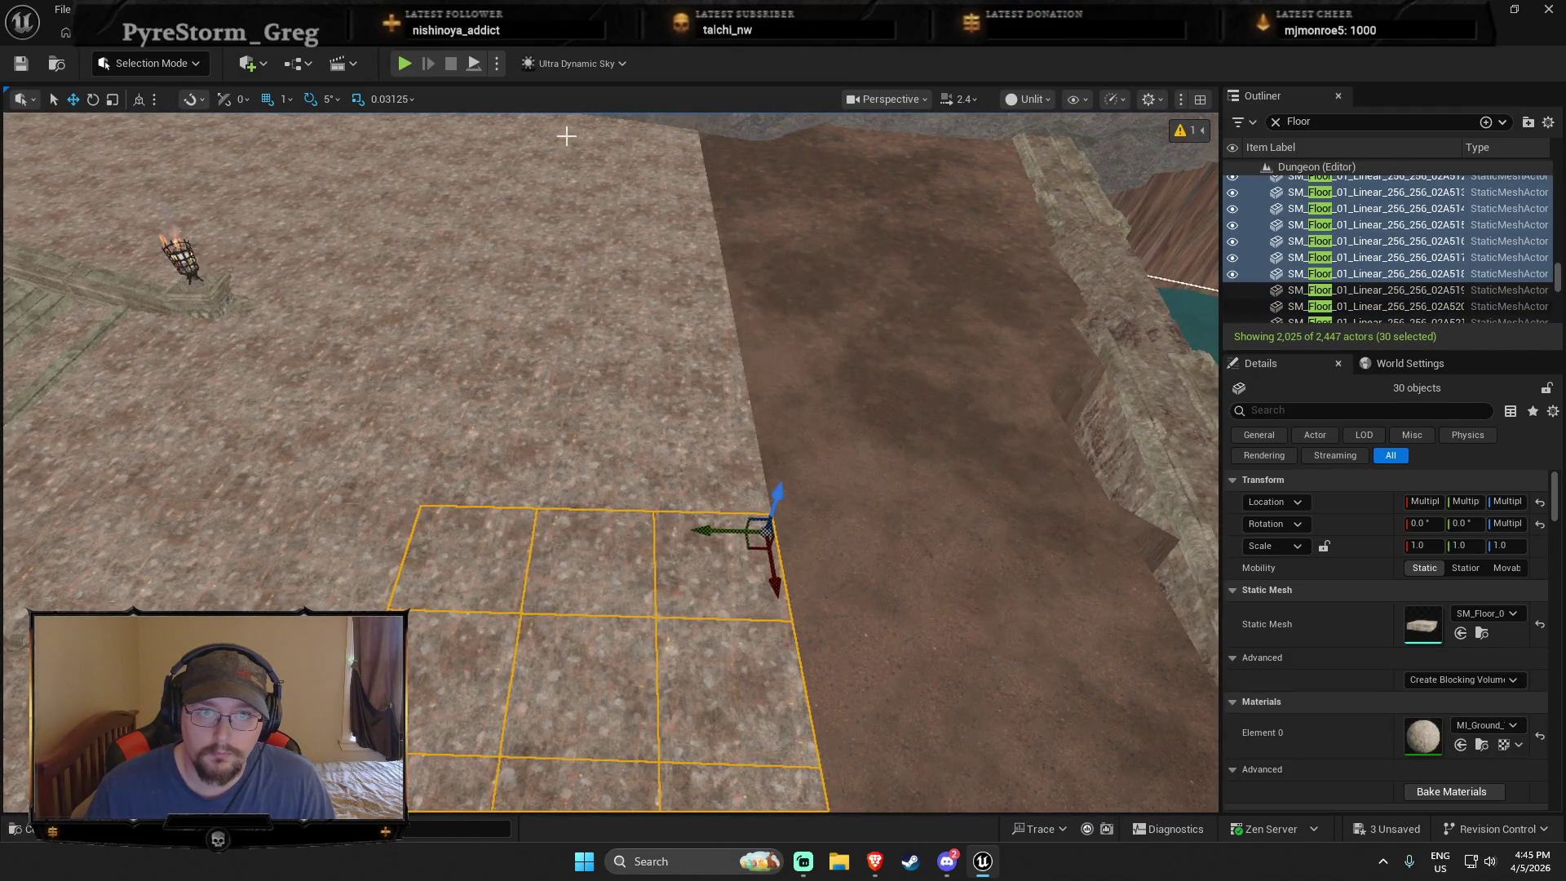
ctrl+click(565, 140)
ctrl+click(550, 189)
ctrl+click(620, 147)
ctrl+click(675, 147)
ctrl+click(681, 204)
ctrl+click(620, 169)
ctrl+click(677, 170)
ctrl+click(620, 208)
ctrl+click(543, 233)
ctrl+click(640, 236)
ctrl+click(685, 272)
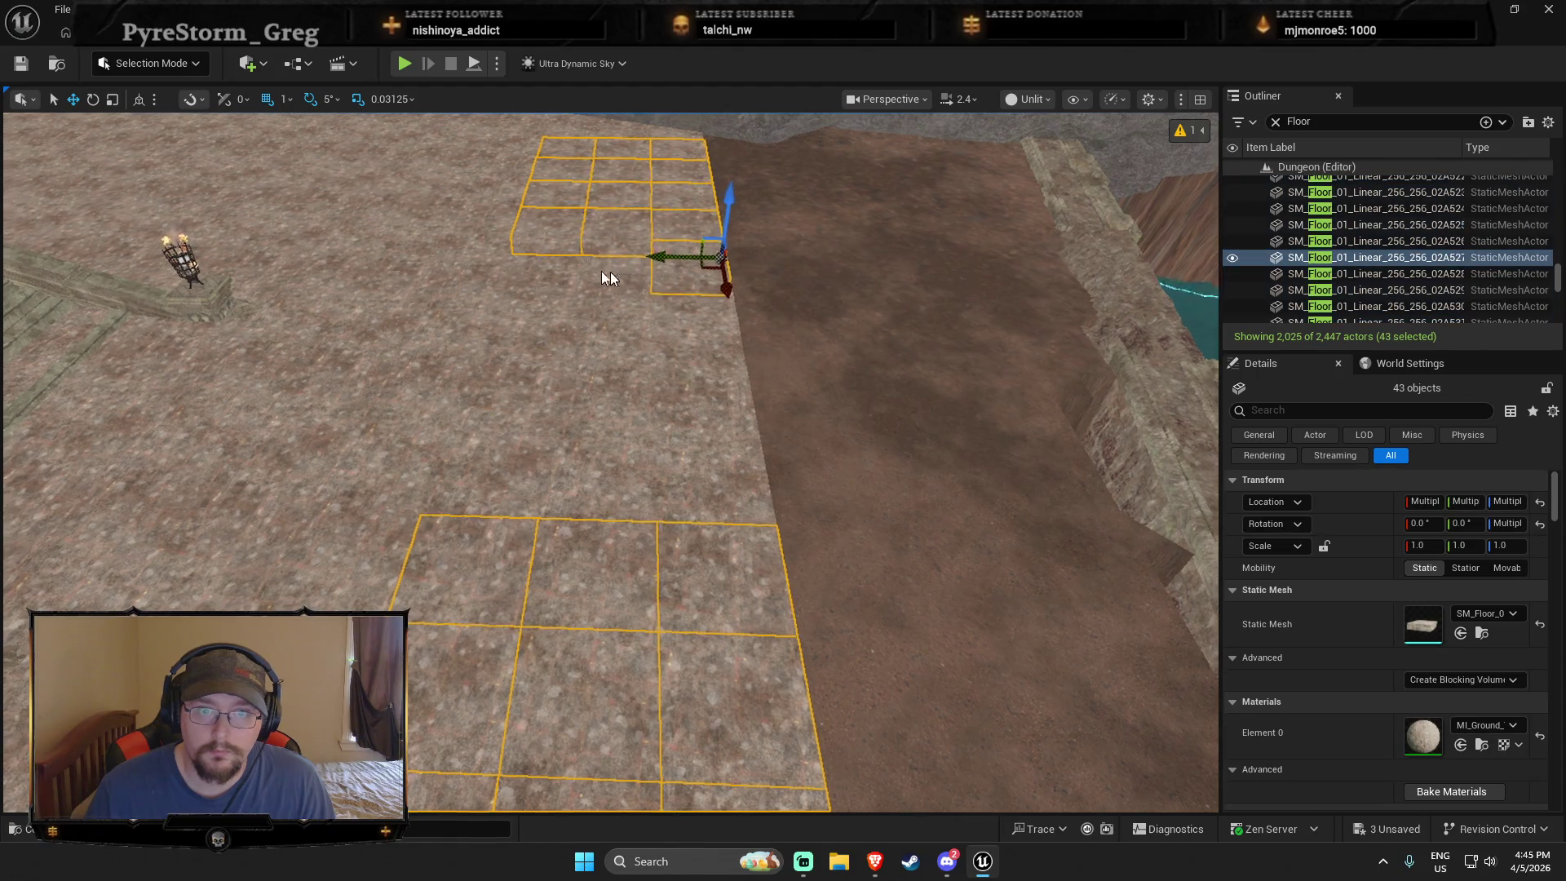
ctrl+click(538, 338)
ctrl+click(612, 318)
ctrl+click(604, 355)
ctrl+click(505, 367)
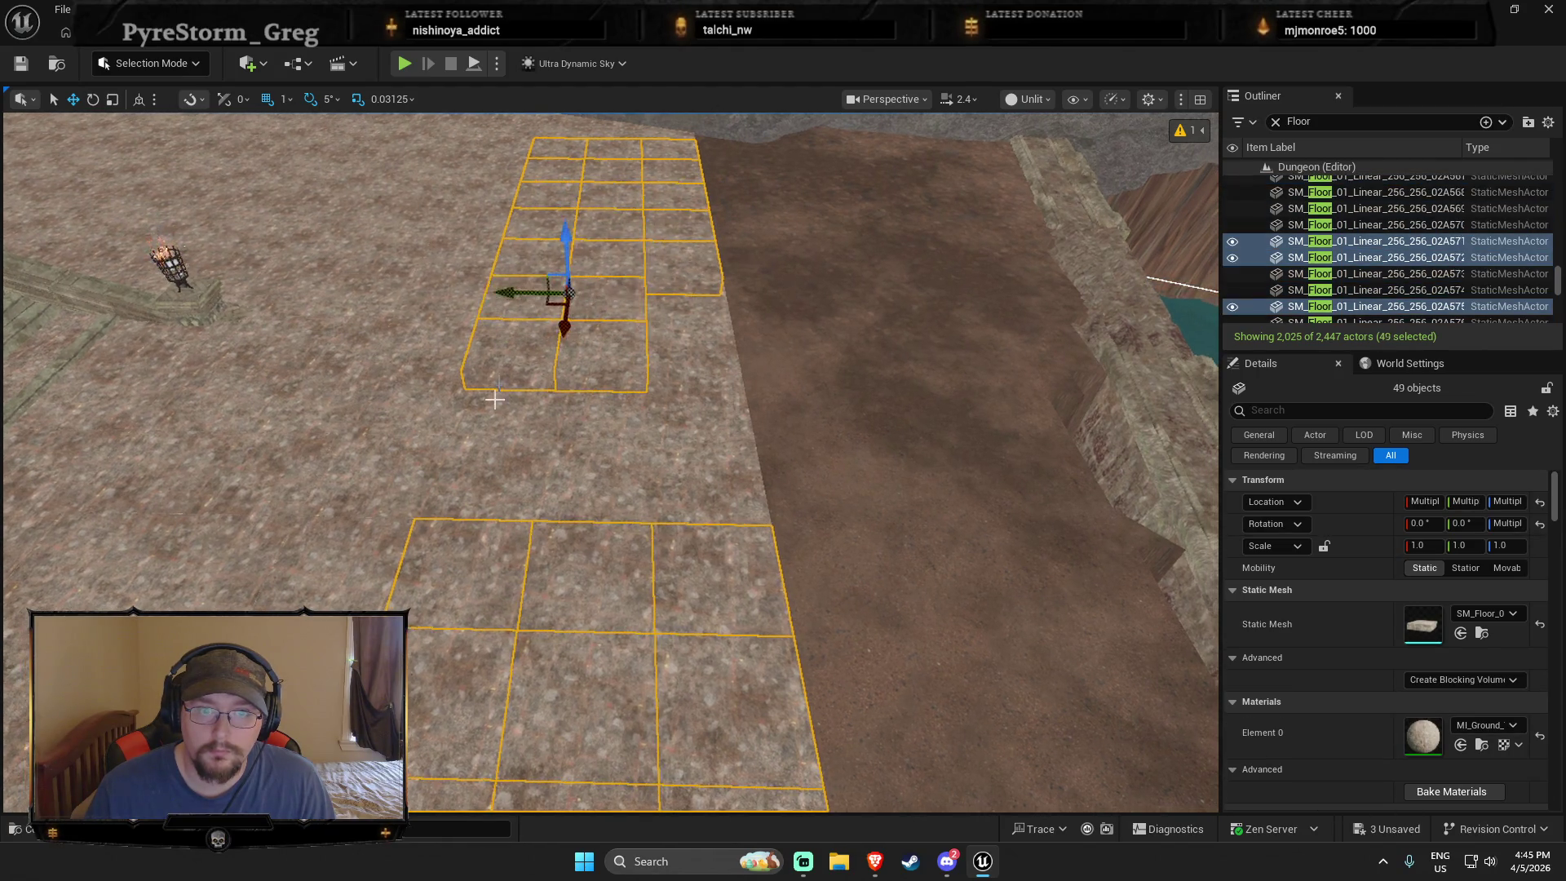
ctrl+click(576, 469)
ctrl+click(689, 490)
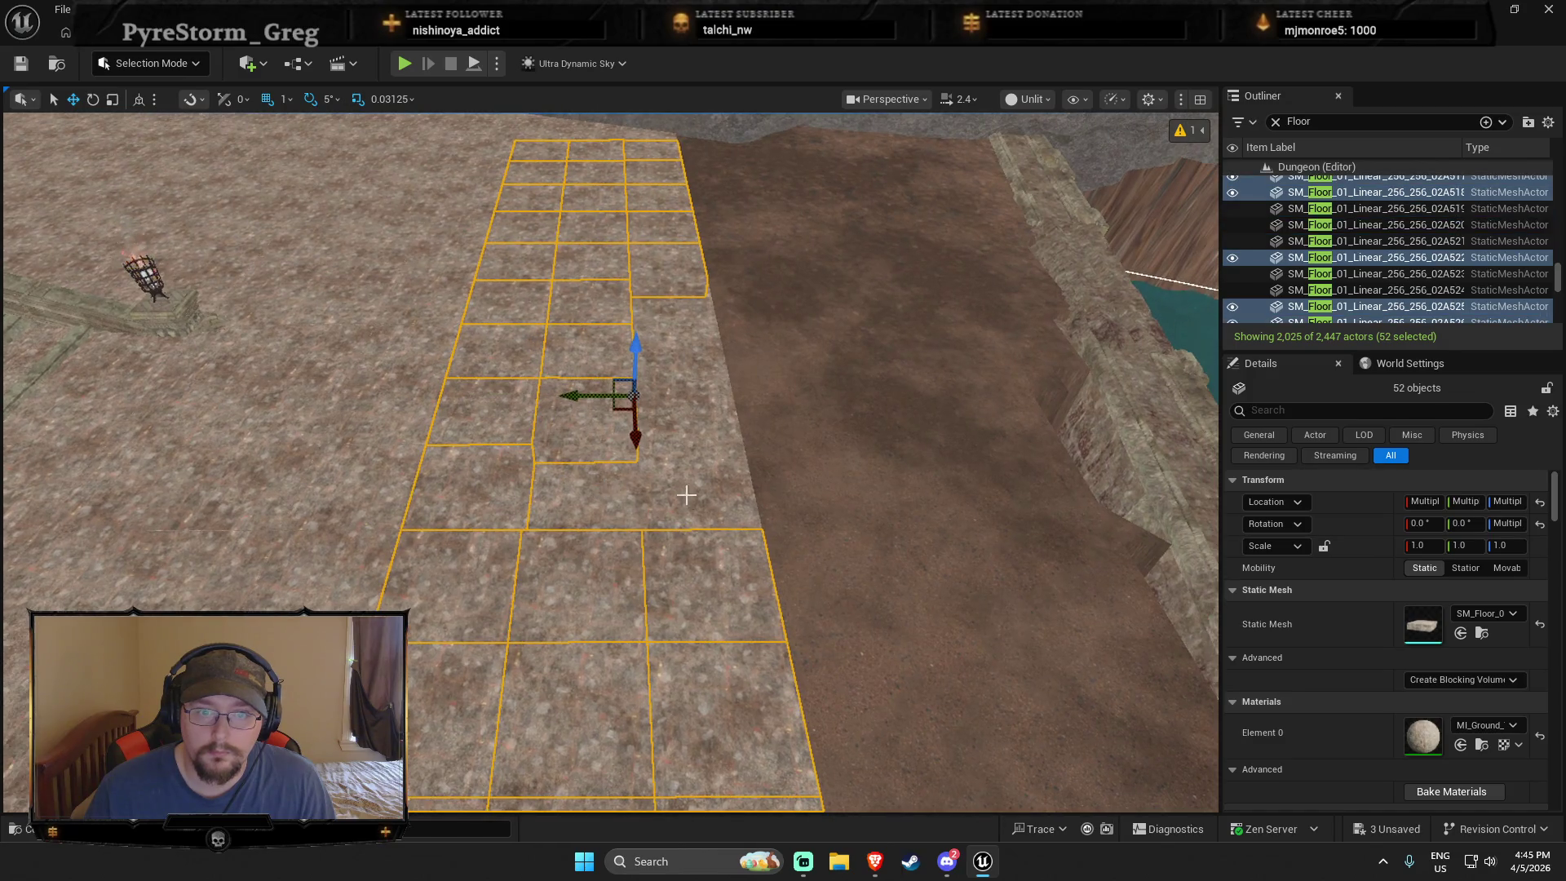
ctrl+click(682, 437)
ctrl+click(605, 416)
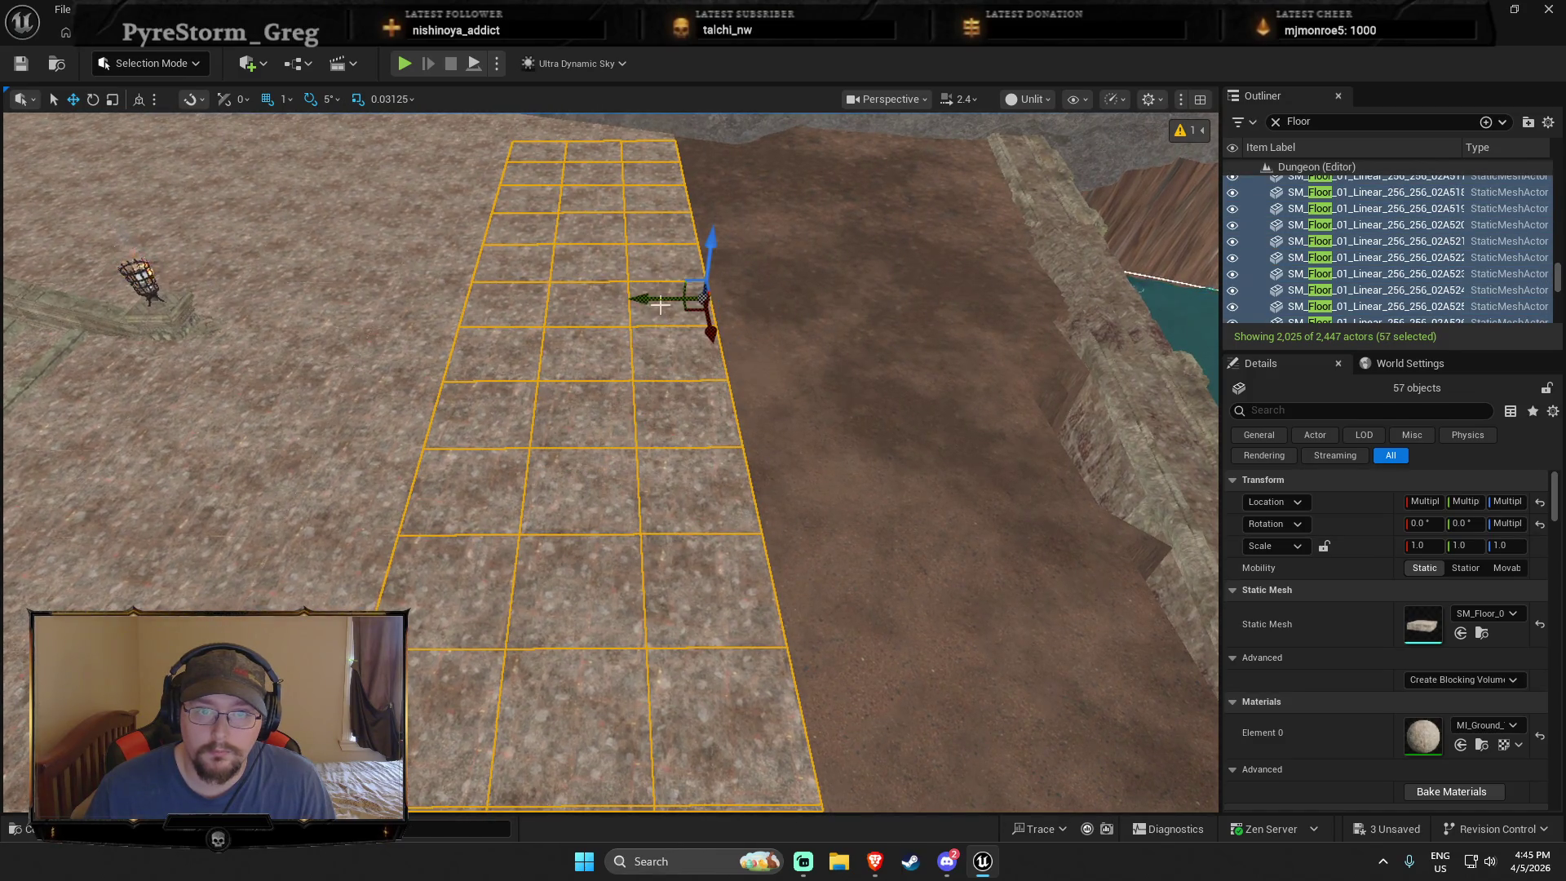
Step: Add the remaining upper-row and rock-wall tiles to reach 66 selected StaticMeshActors
key(d)
key(s)
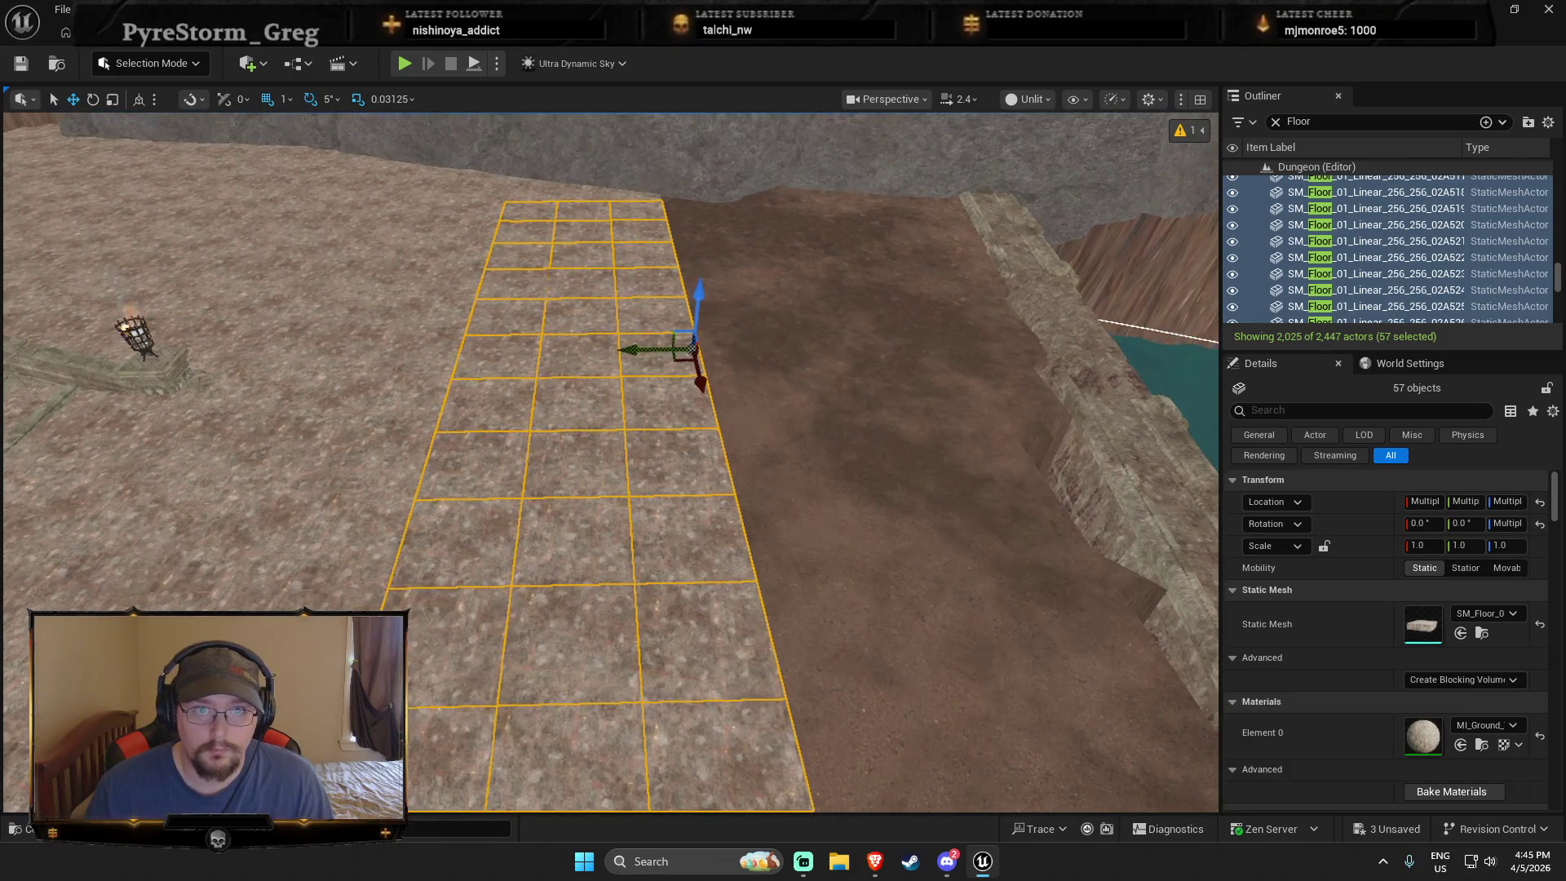
ctrl+click(585, 352)
ctrl+click(530, 352)
ctrl+click(454, 352)
key(w)
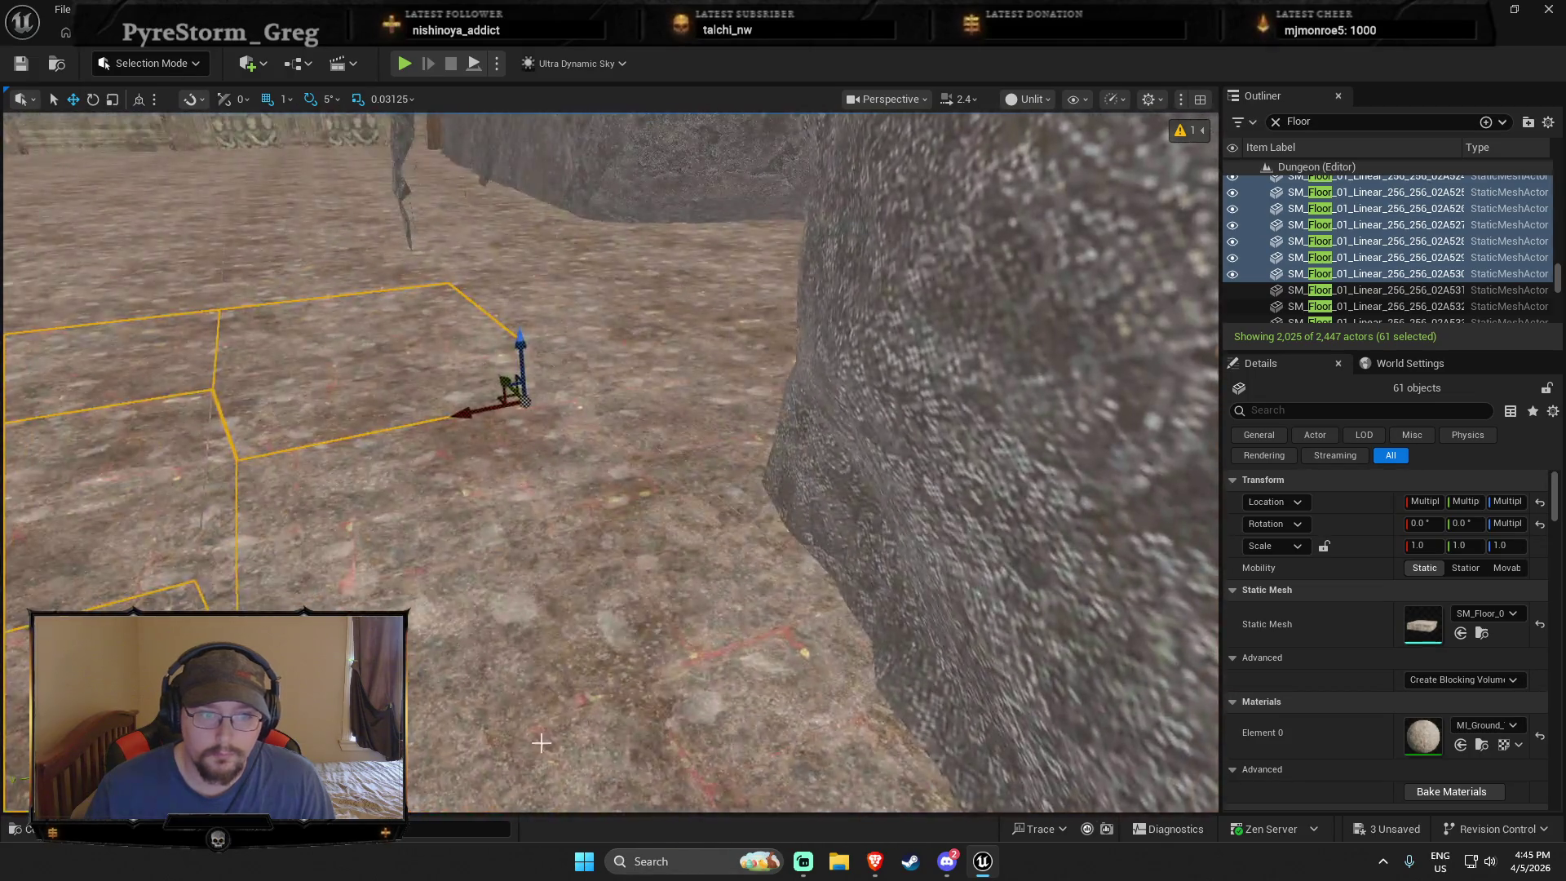
ctrl+click(481, 569)
ctrl+click(481, 506)
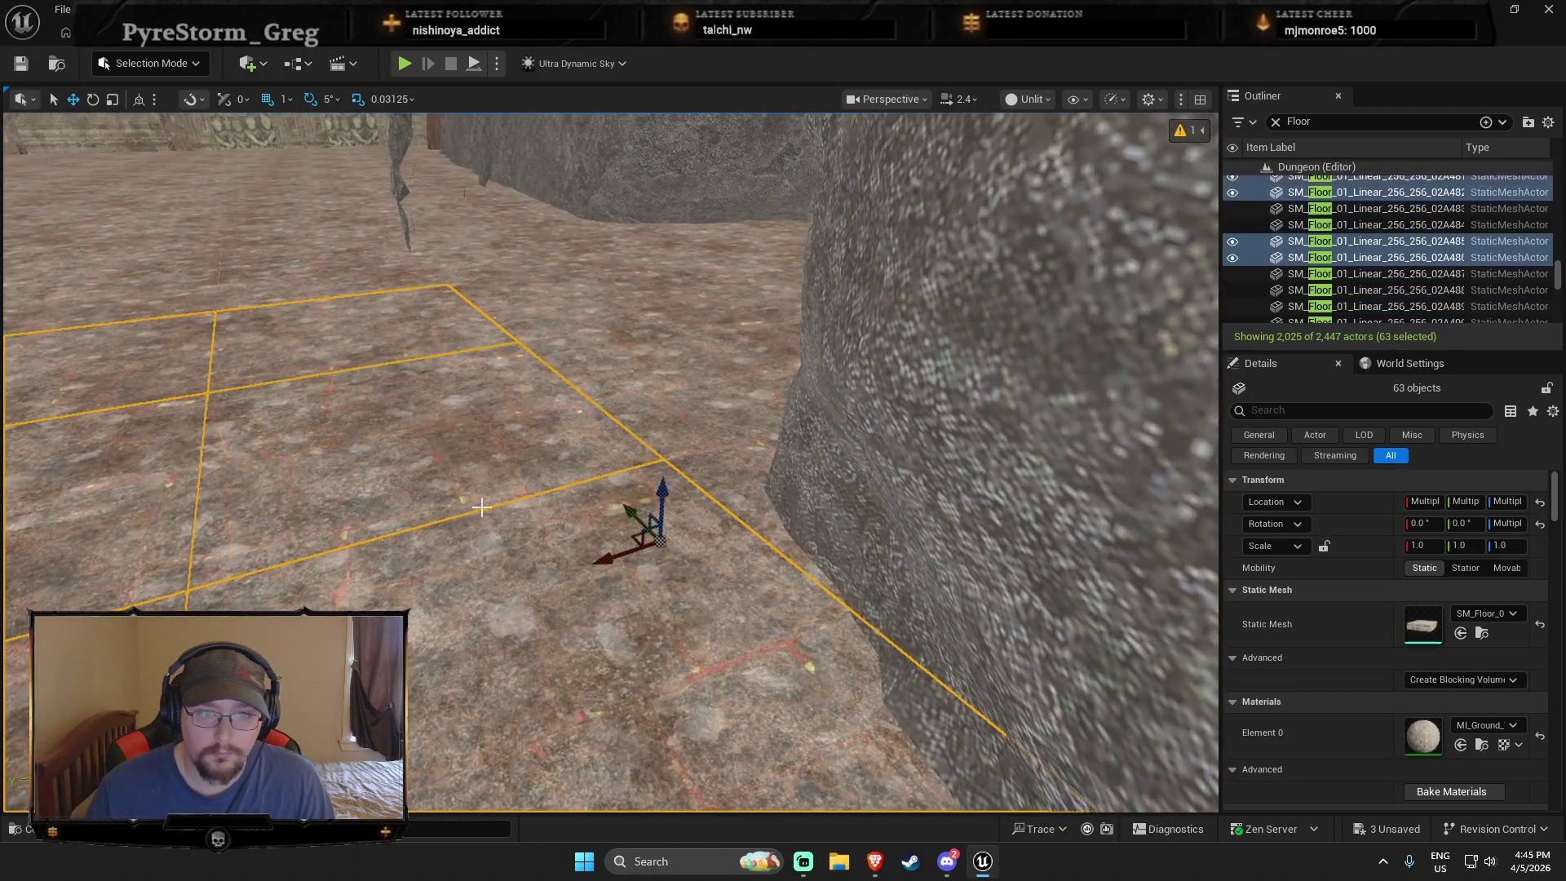
ctrl+click(607, 316)
ctrl+click(705, 509)
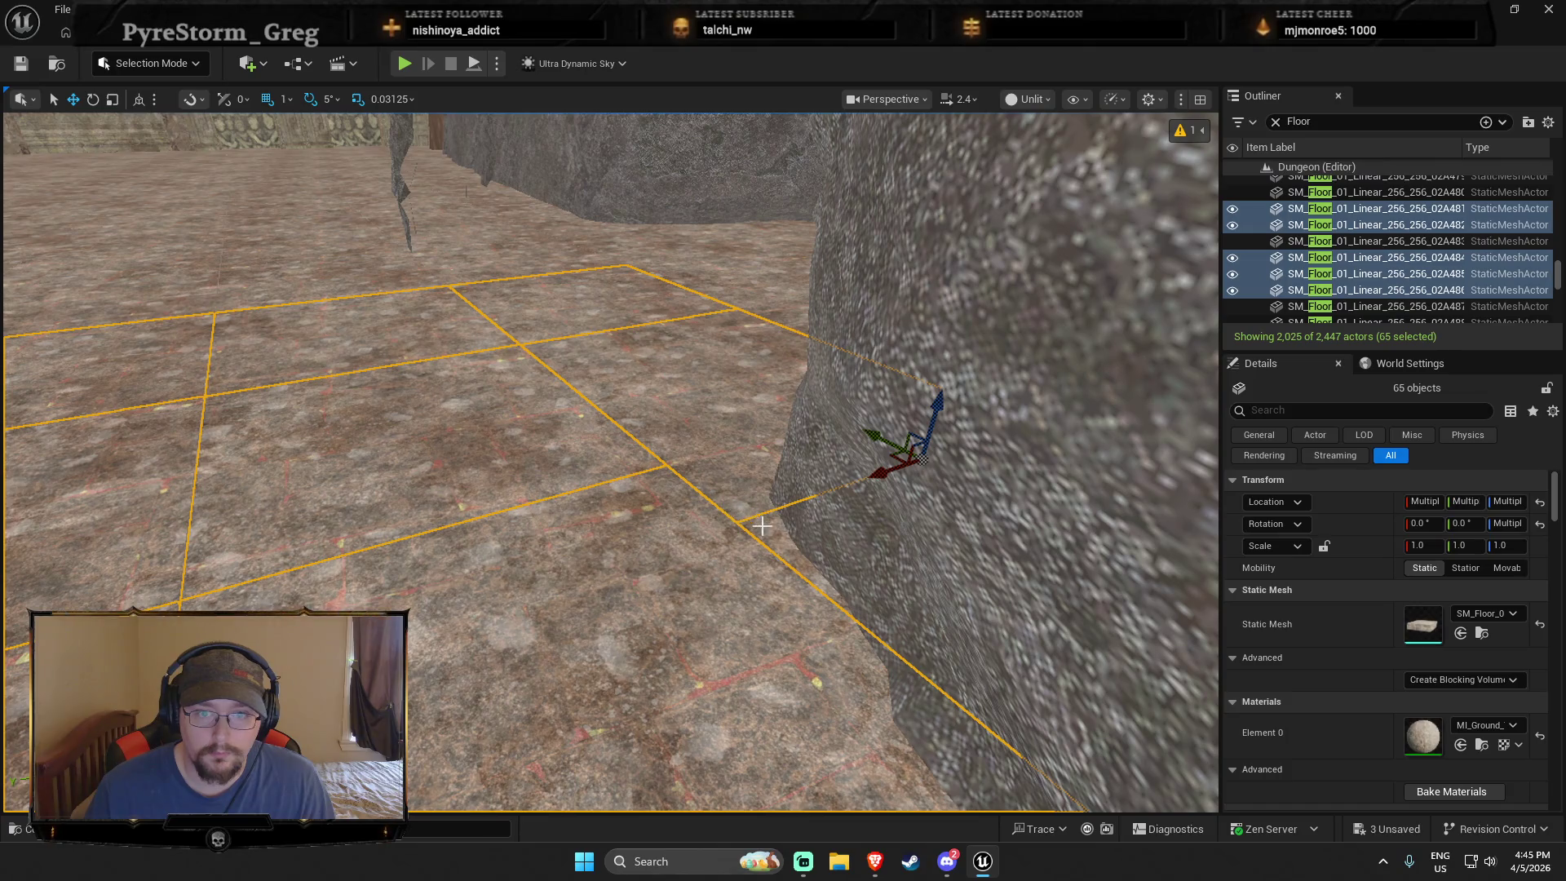
ctrl+click(761, 526)
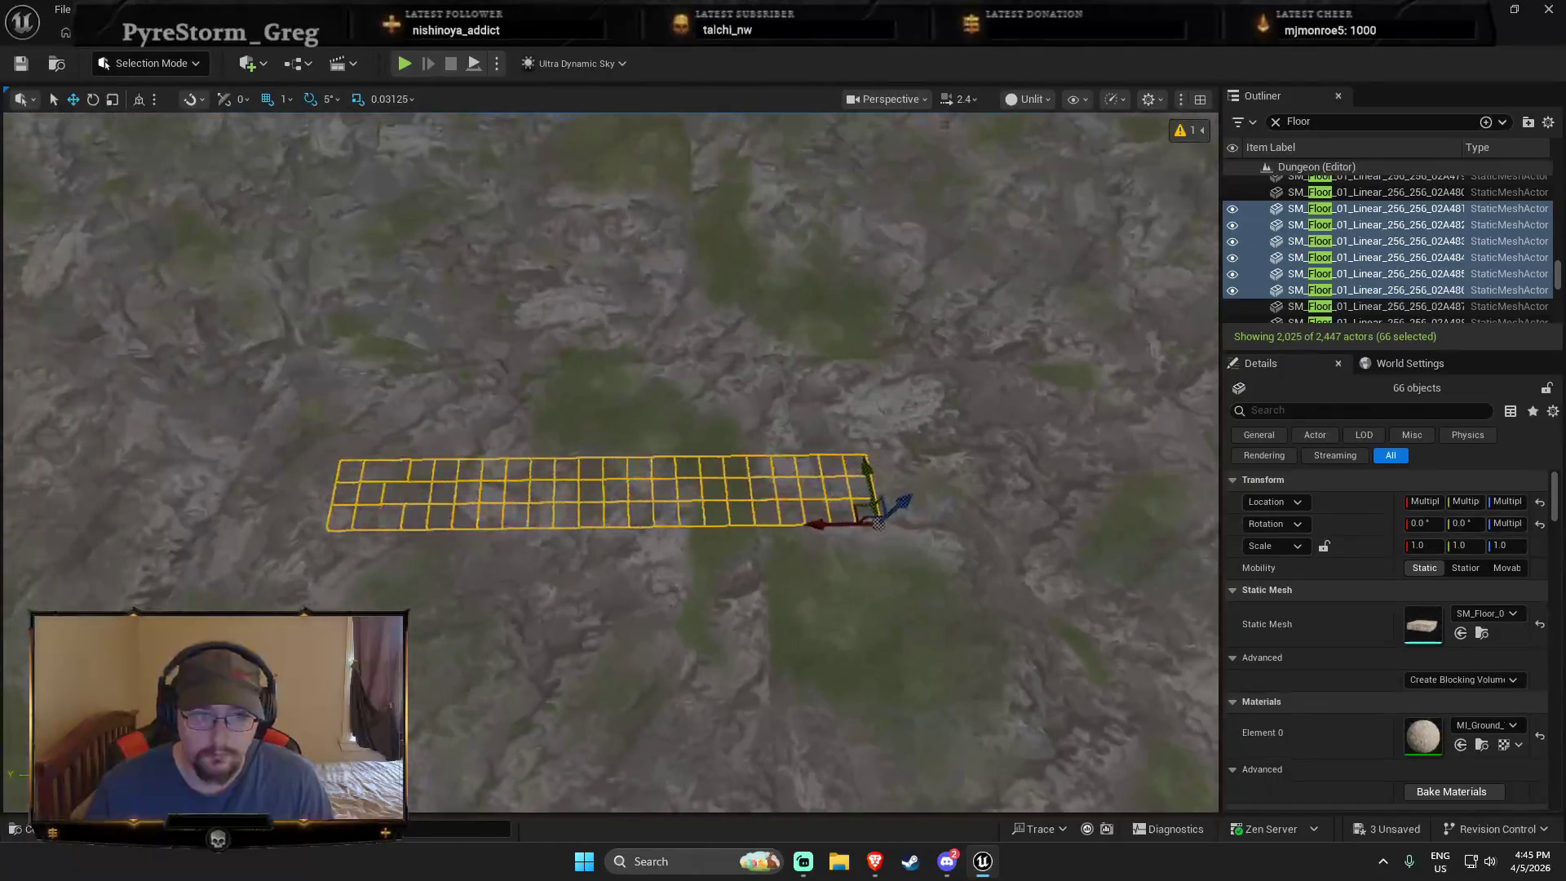
Step: Duplicate the 66 floor tiles with Ctrl+D and move the copy down toward the water
scroll(696, 565, up, 3)
key(ctrl+d)
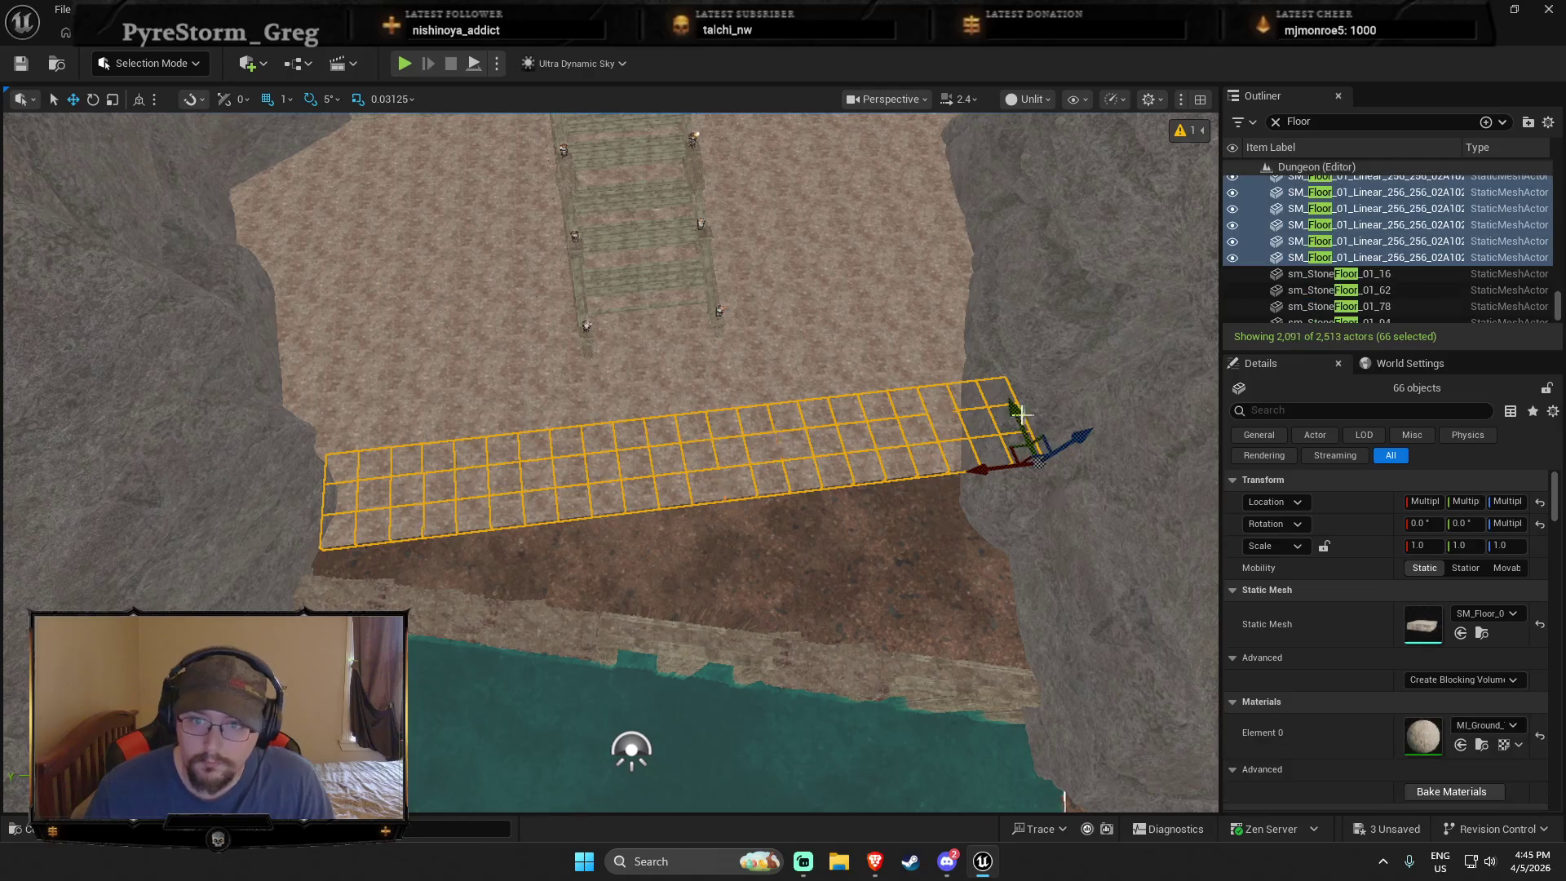
drag(1027, 471, 1032, 536)
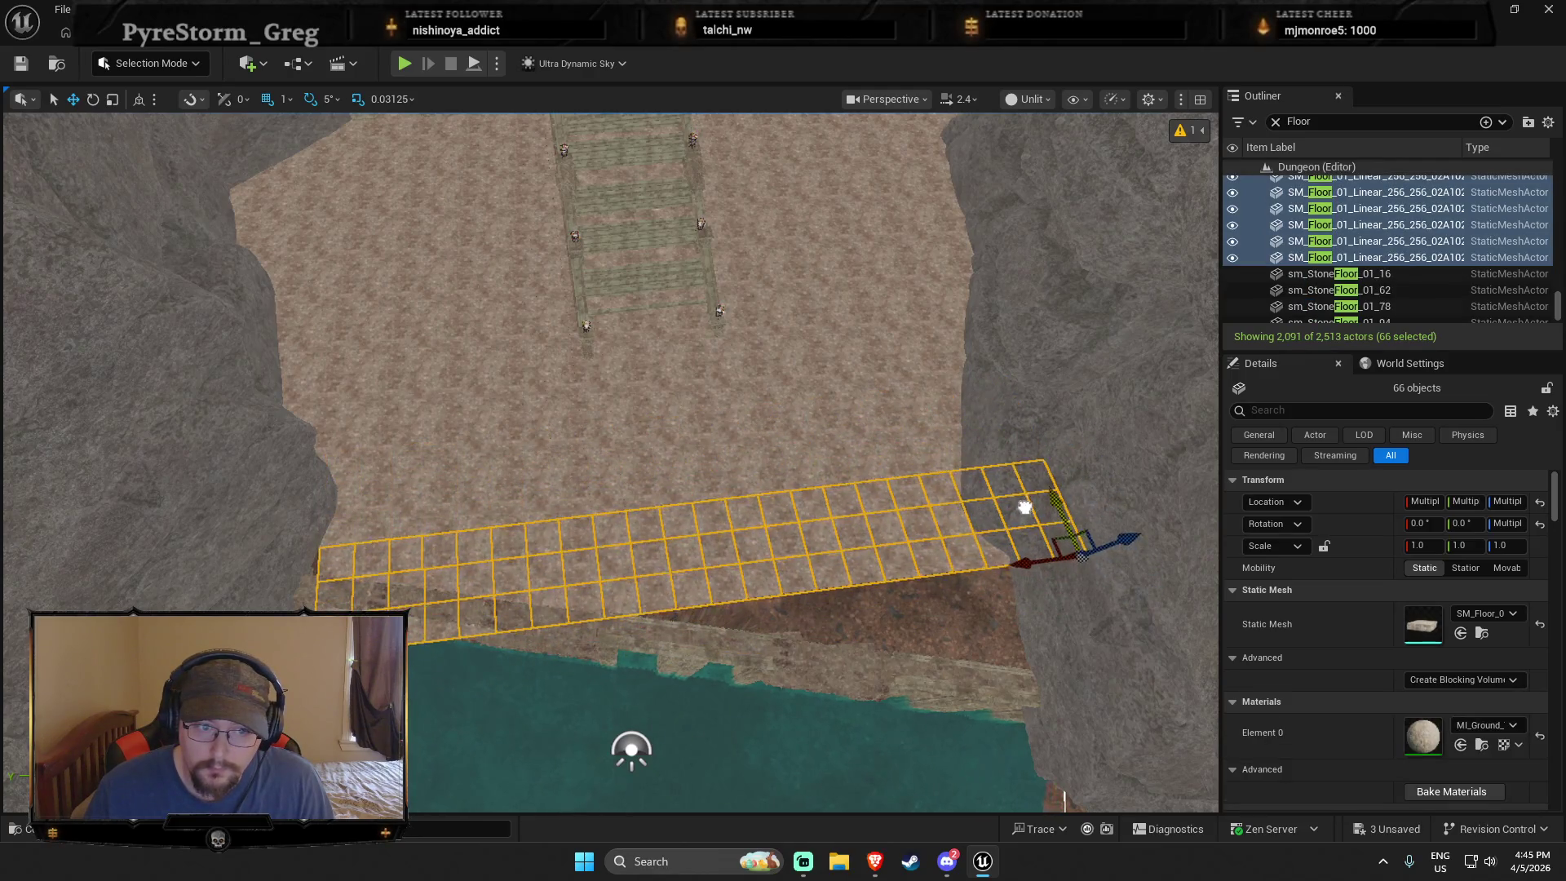
Step: Delete a stray tile at the copied strip's end, then undo to restore it
scroll(1025, 507, up, 5)
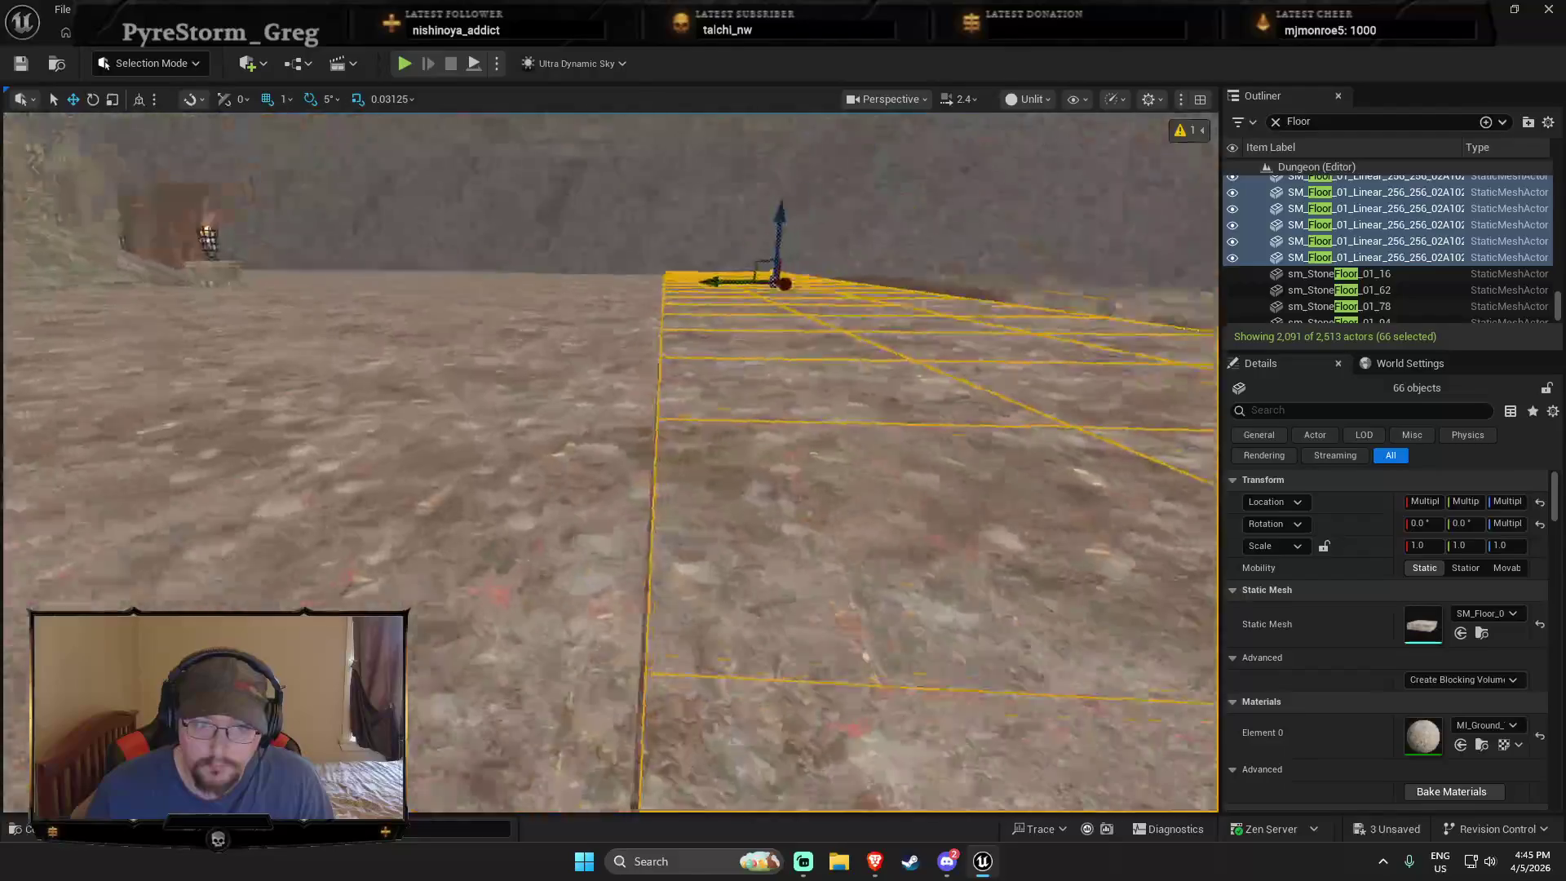
drag(965, 530, 966, 514)
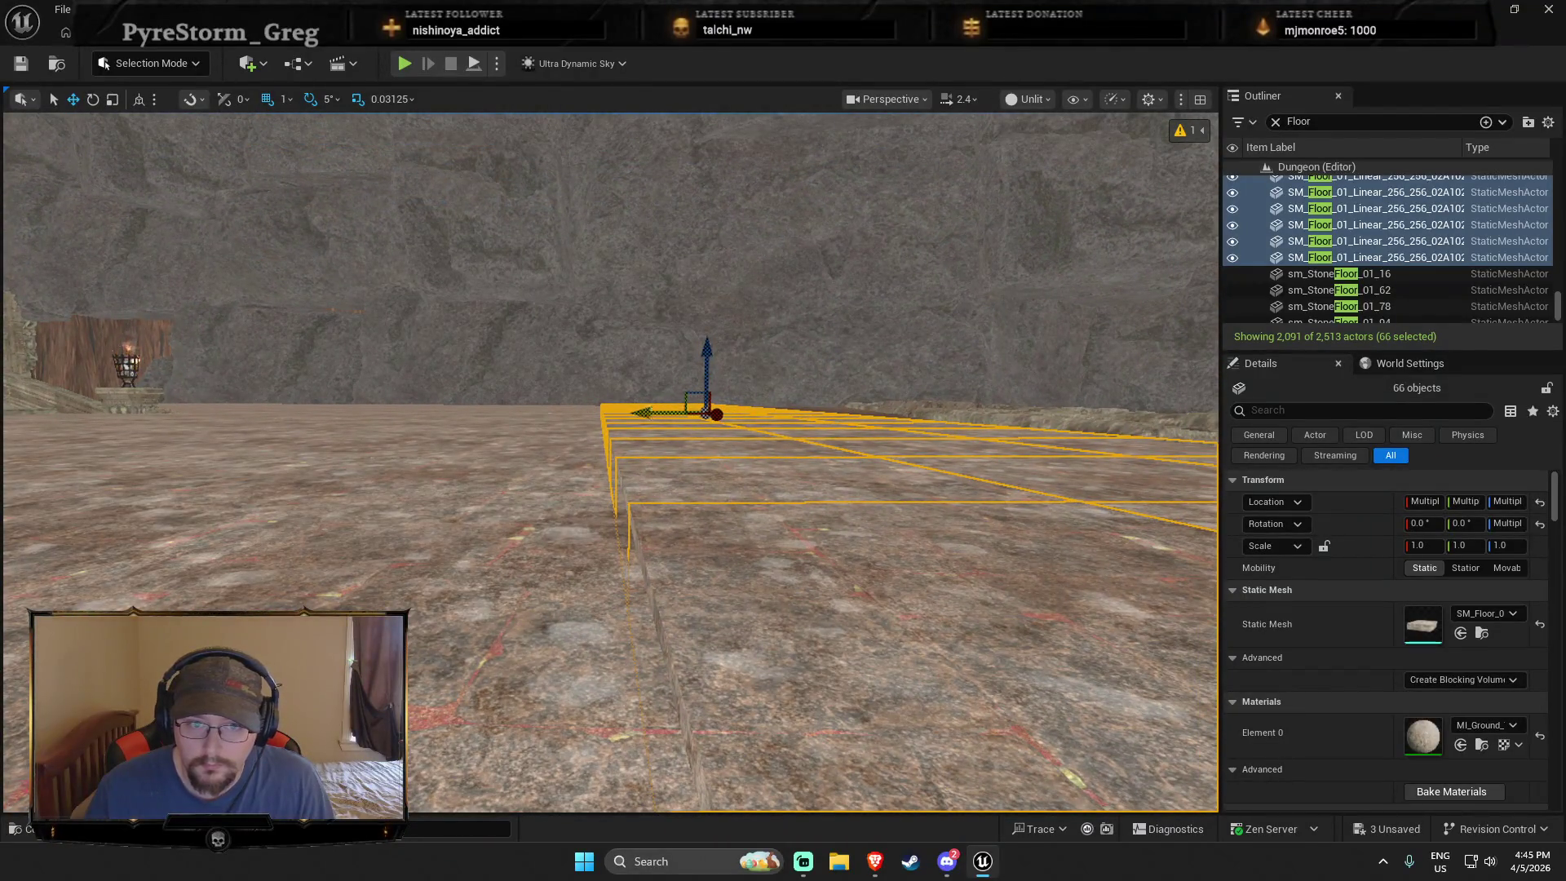
drag(649, 411, 650, 432)
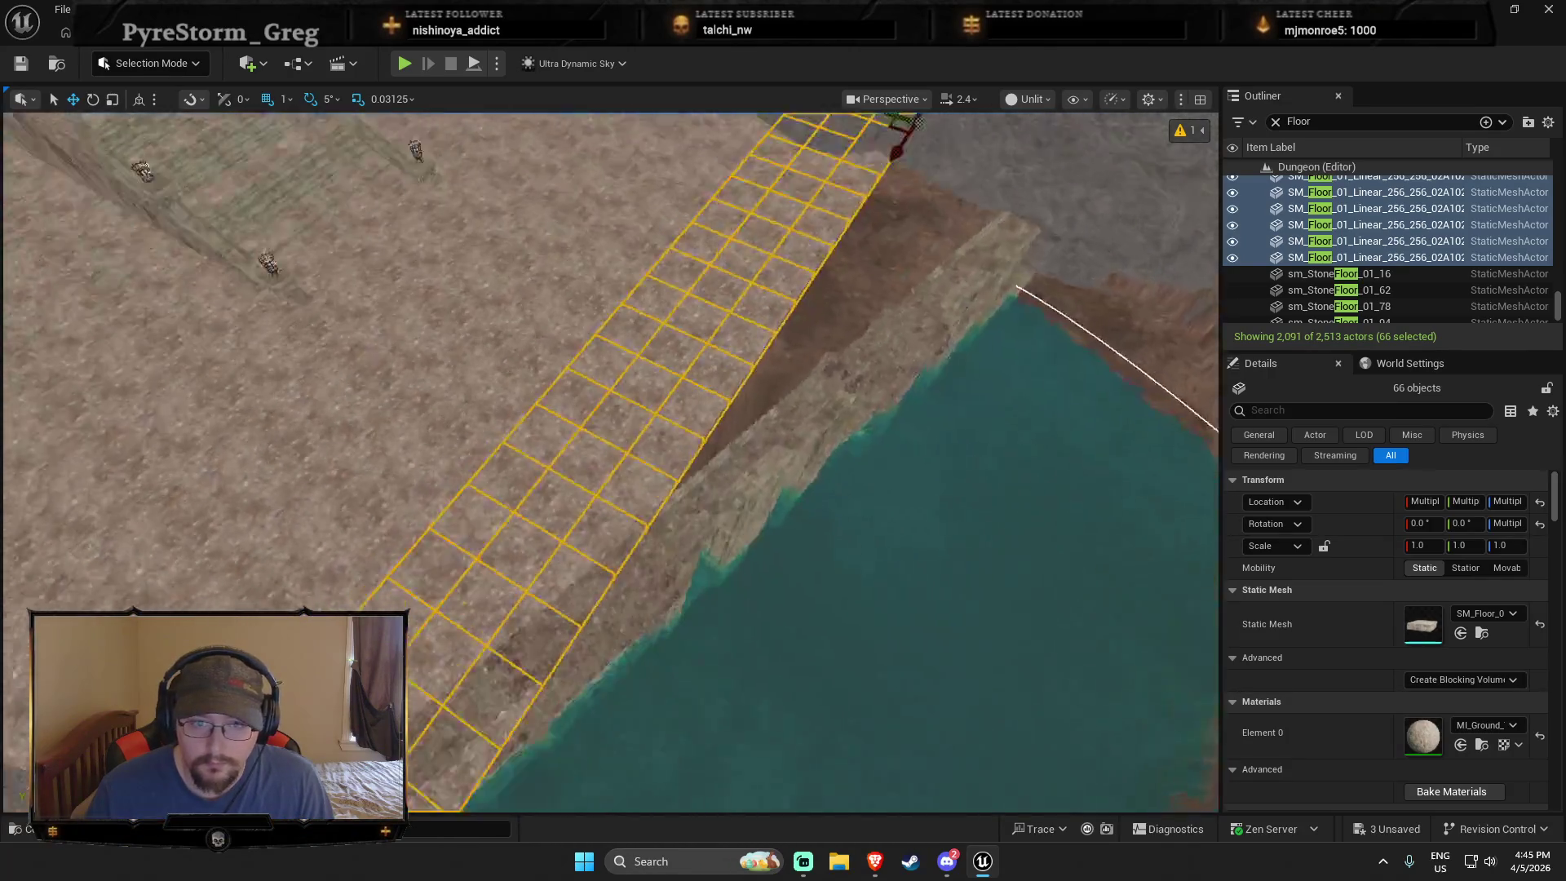
drag(667, 573, 667, 573)
click(367, 583)
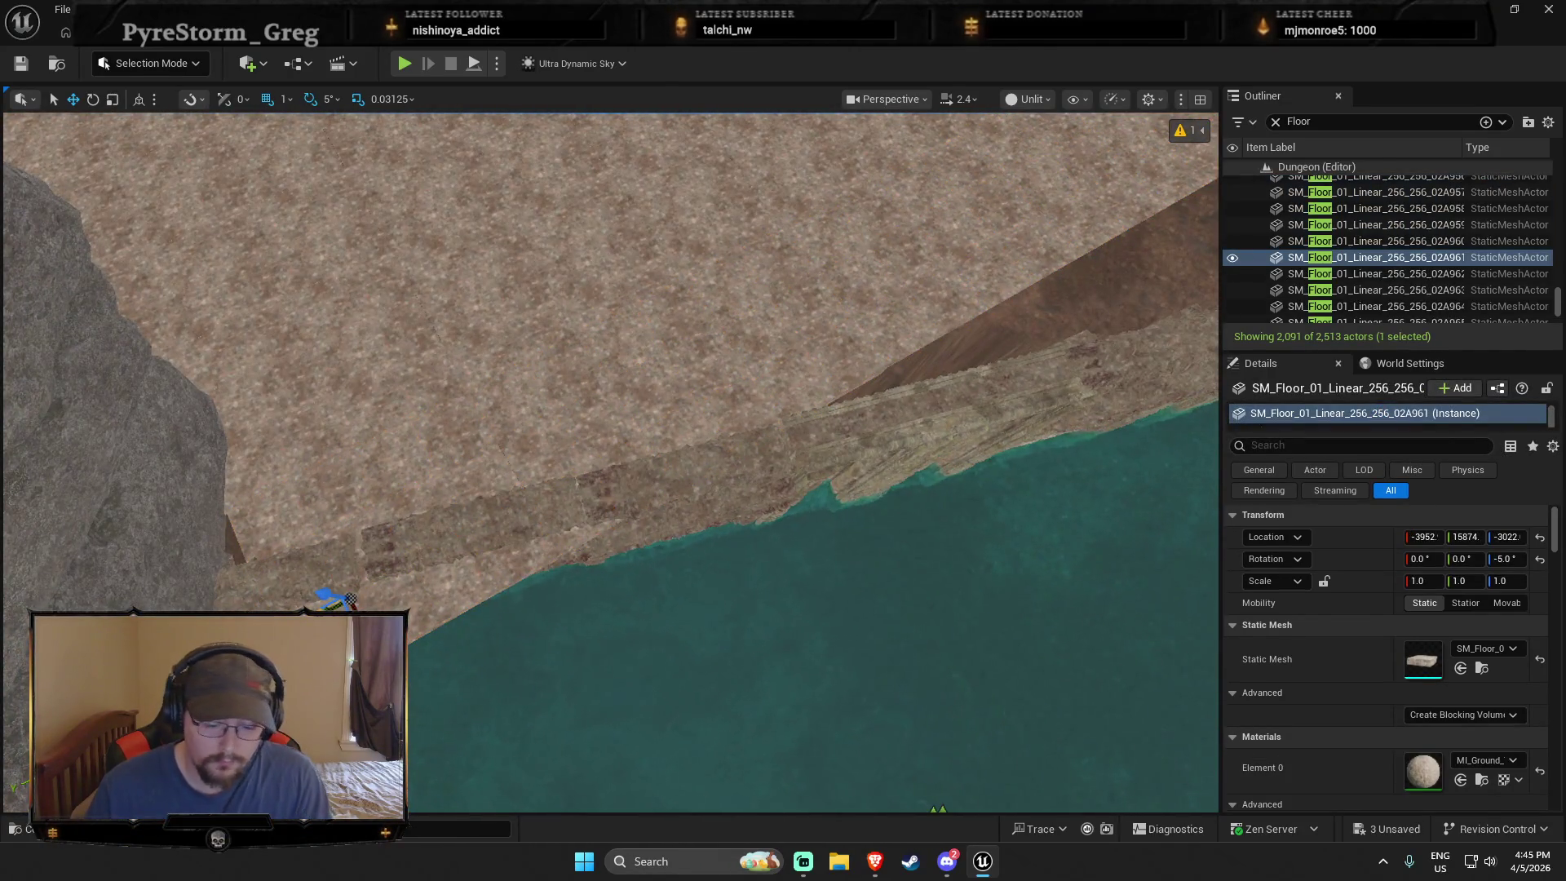
key(Delete)
click(425, 637)
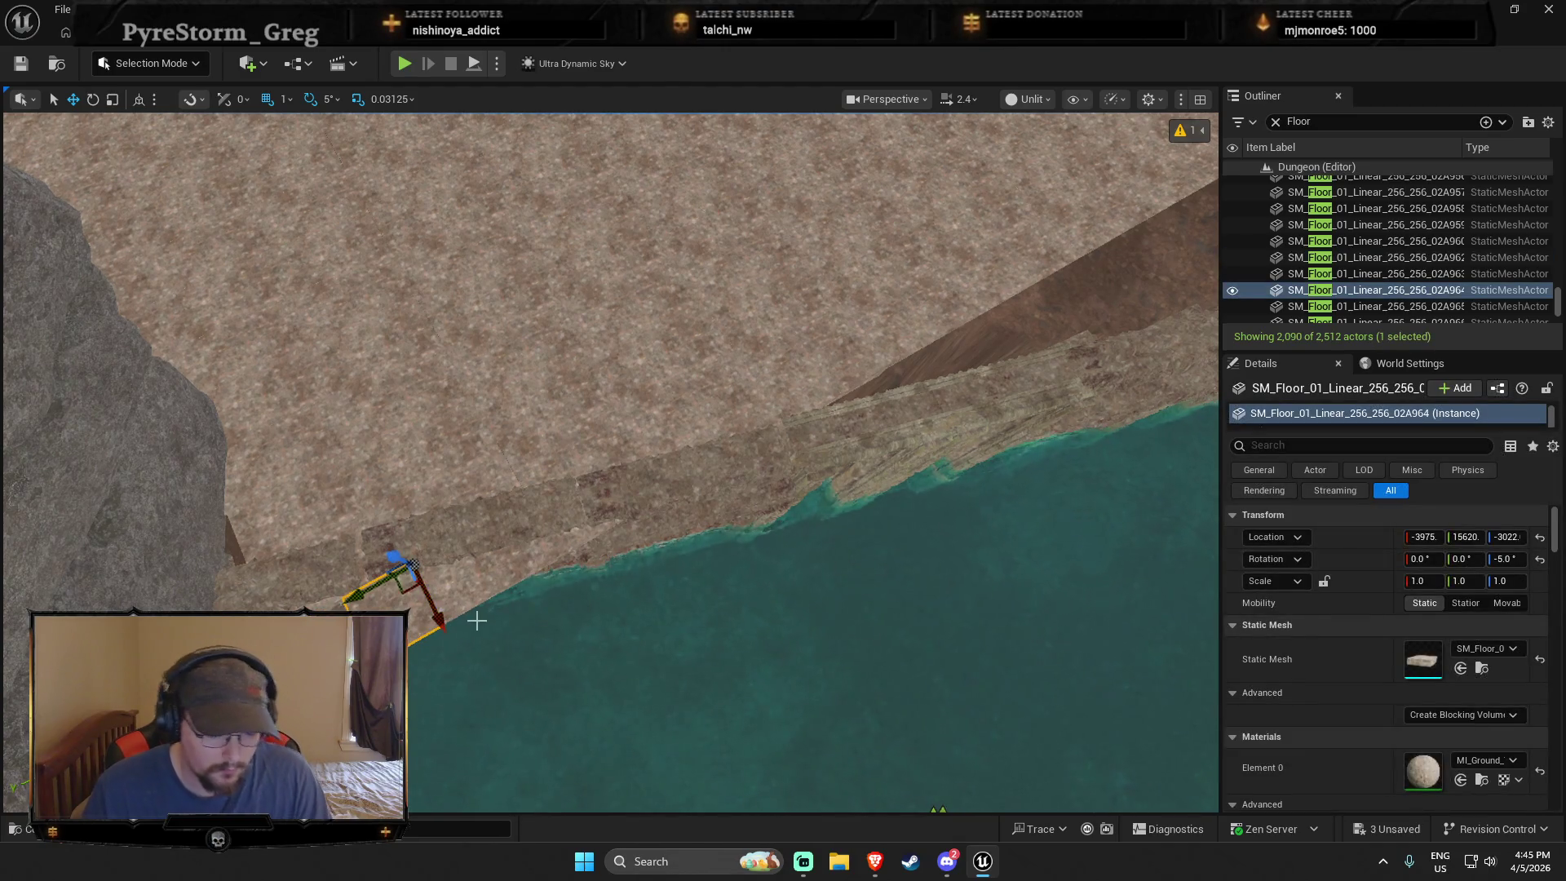
key(Escape)
key(ctrl+z)
drag(657, 636, 595, 595)
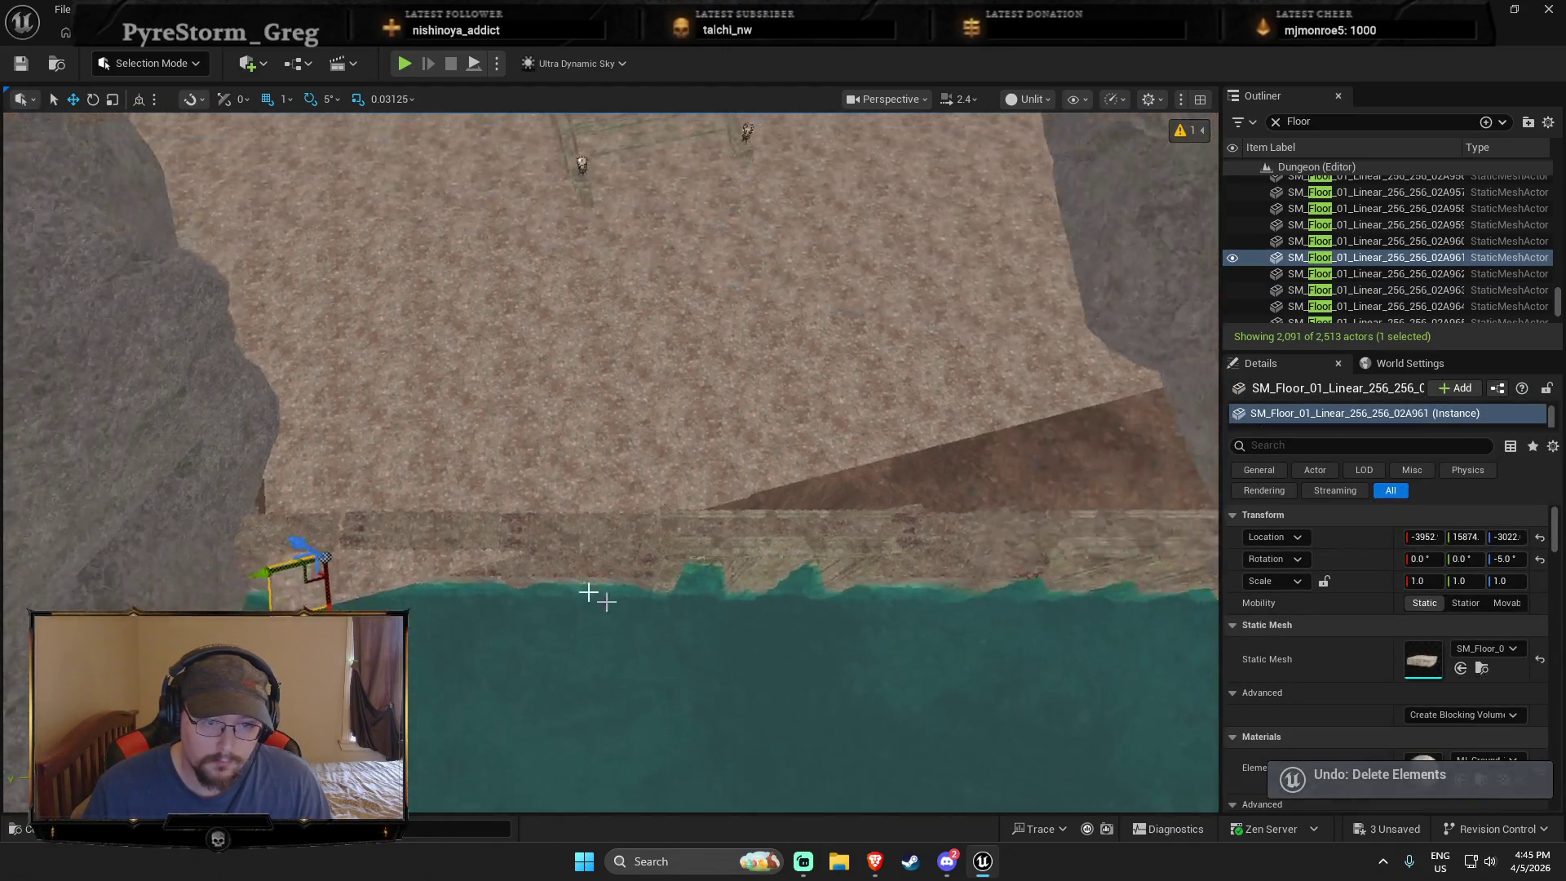
Step: Select the eight brick edge pieces lining the water
click(368, 539)
ctrl+click(389, 524)
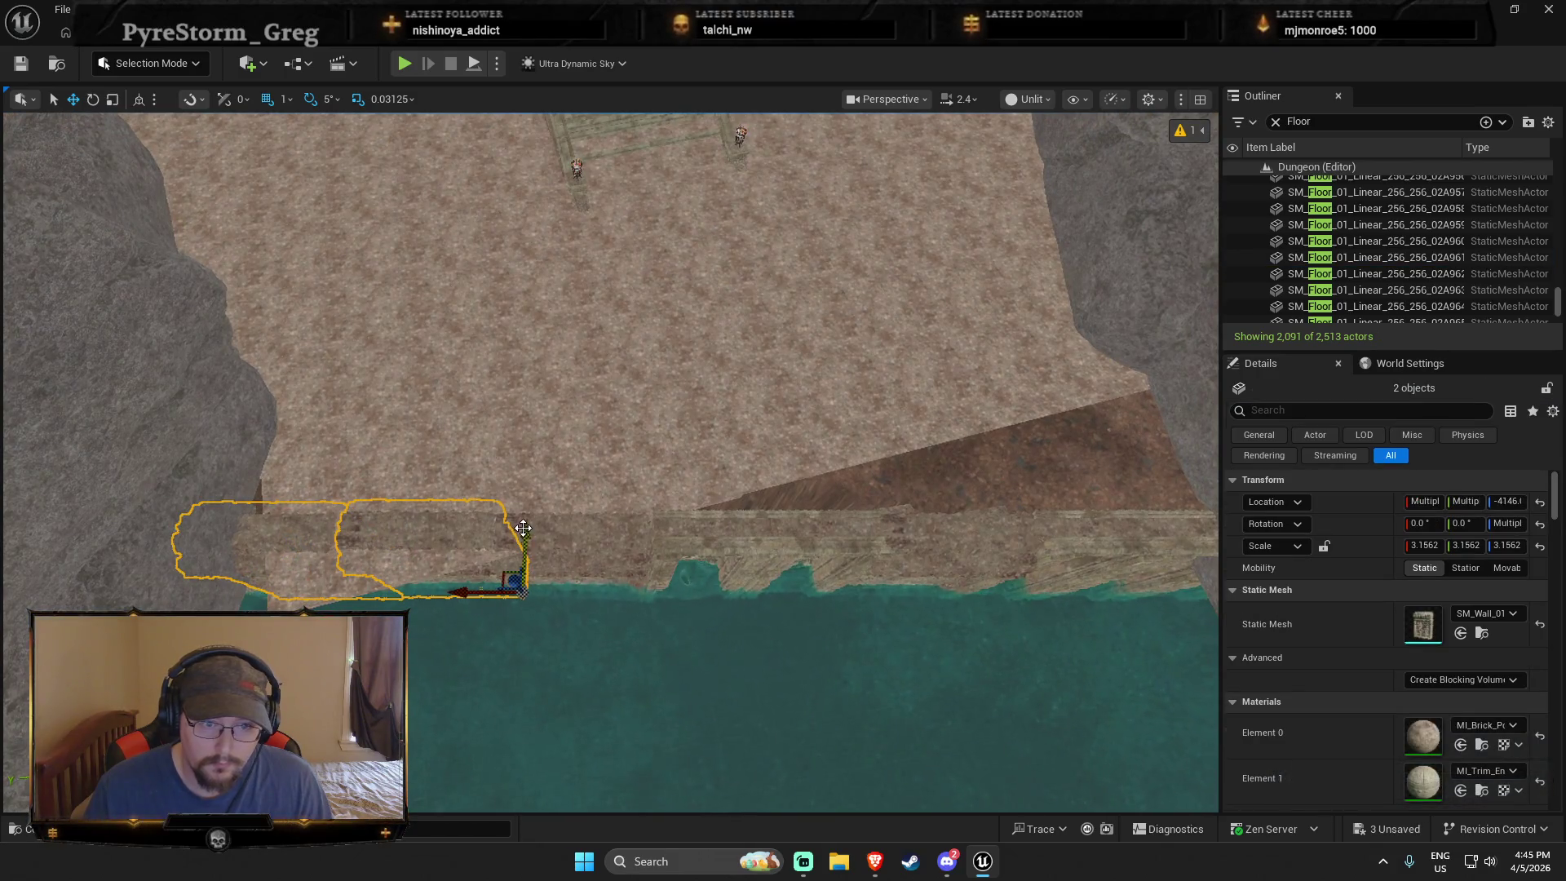
ctrl+click(840, 540)
ctrl+click(979, 543)
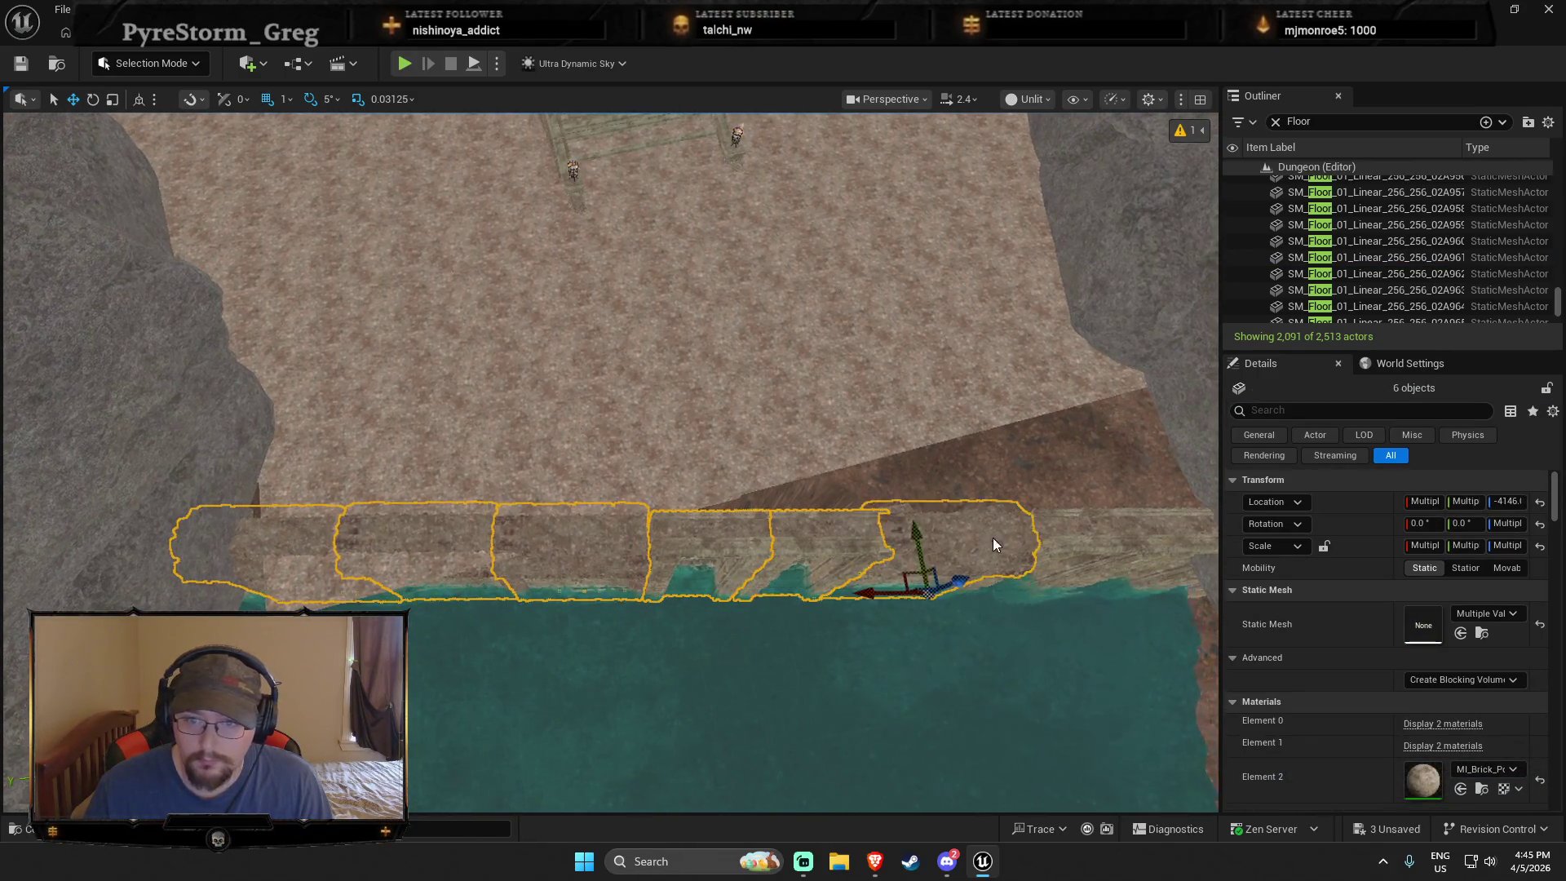
ctrl+click(1051, 539)
drag(1052, 539, 956, 511)
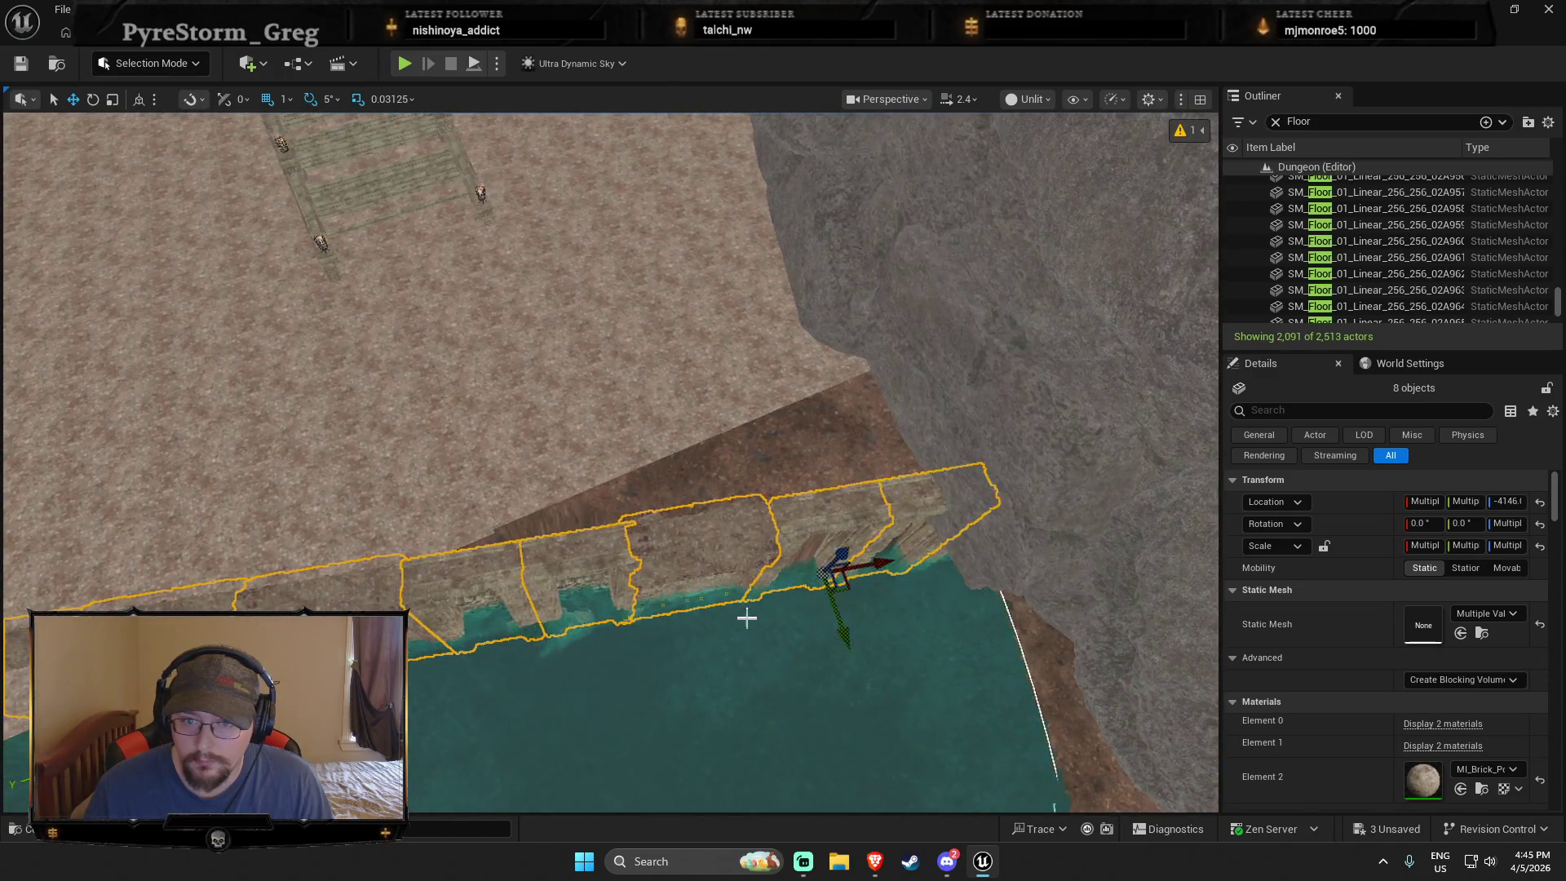
Step: Rotate the eight edge pieces 15° and nudge them to follow the shoreline
drag(782, 649, 754, 632)
key(w)
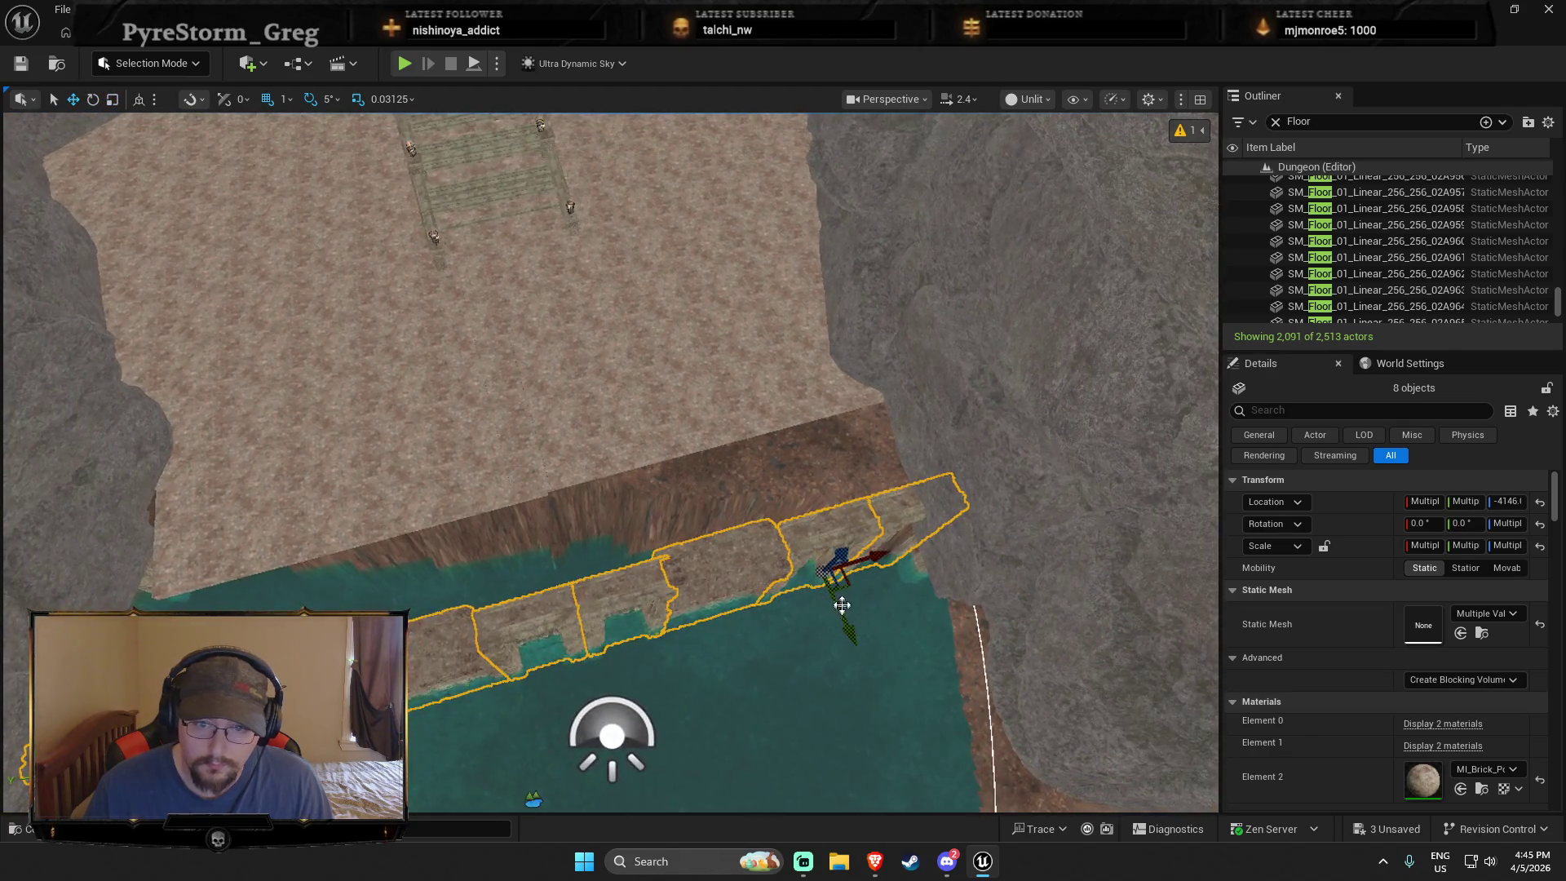
drag(826, 517, 831, 514)
mouse_move(762, 619)
mouse_down()
mouse_move(717, 594)
mouse_move(472, 296)
mouse_up()
click(194, 65)
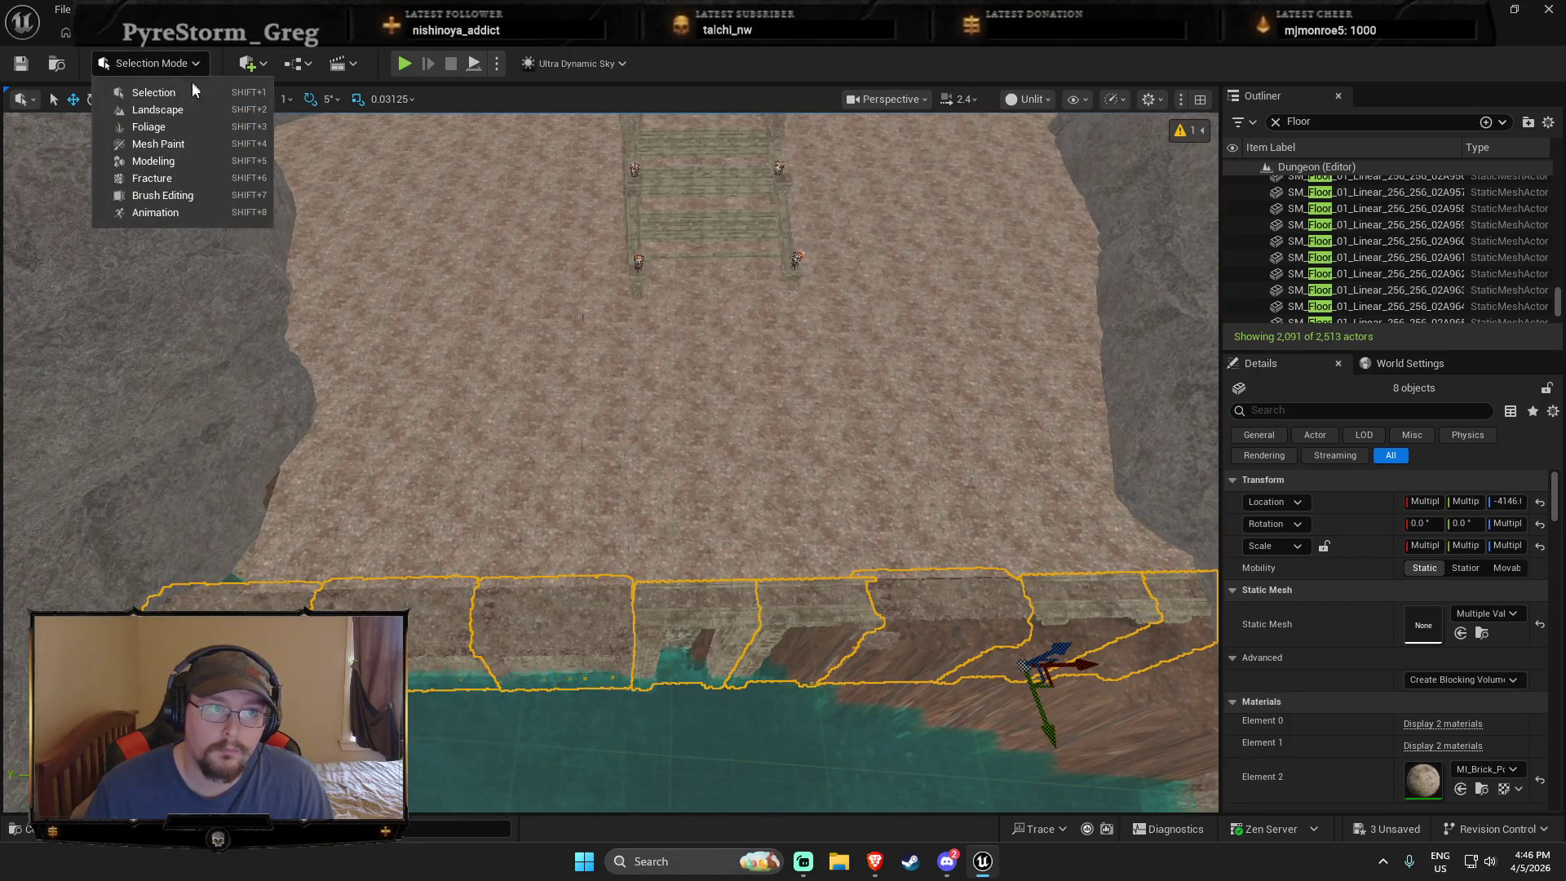
Step: Enter Landscape sculpting, look into the water channel, then return to Selection Mode
click(176, 112)
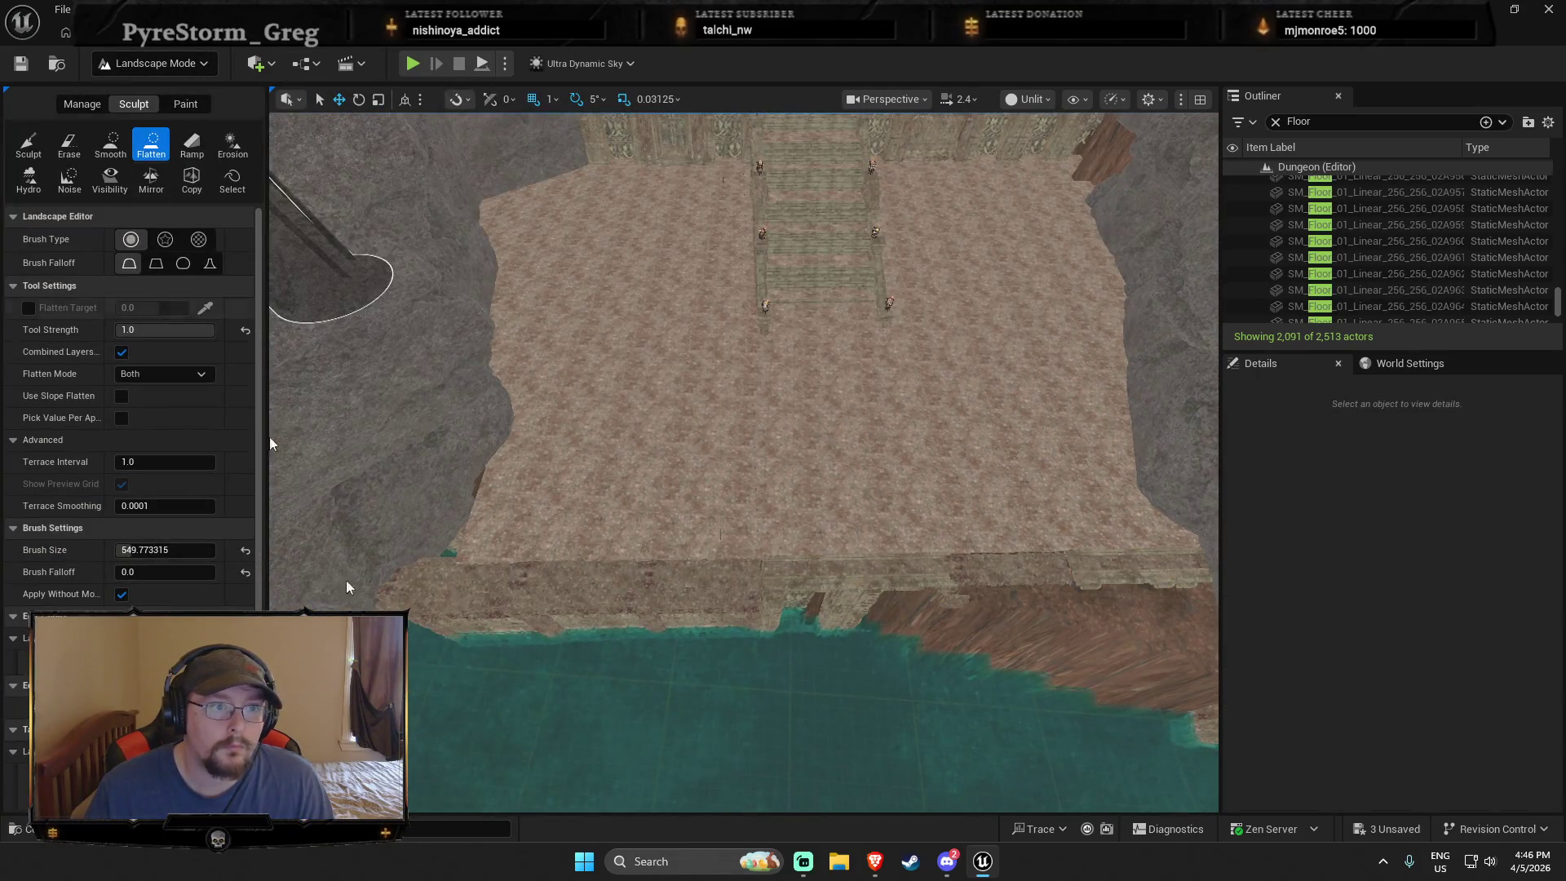
drag(712, 737, 787, 650)
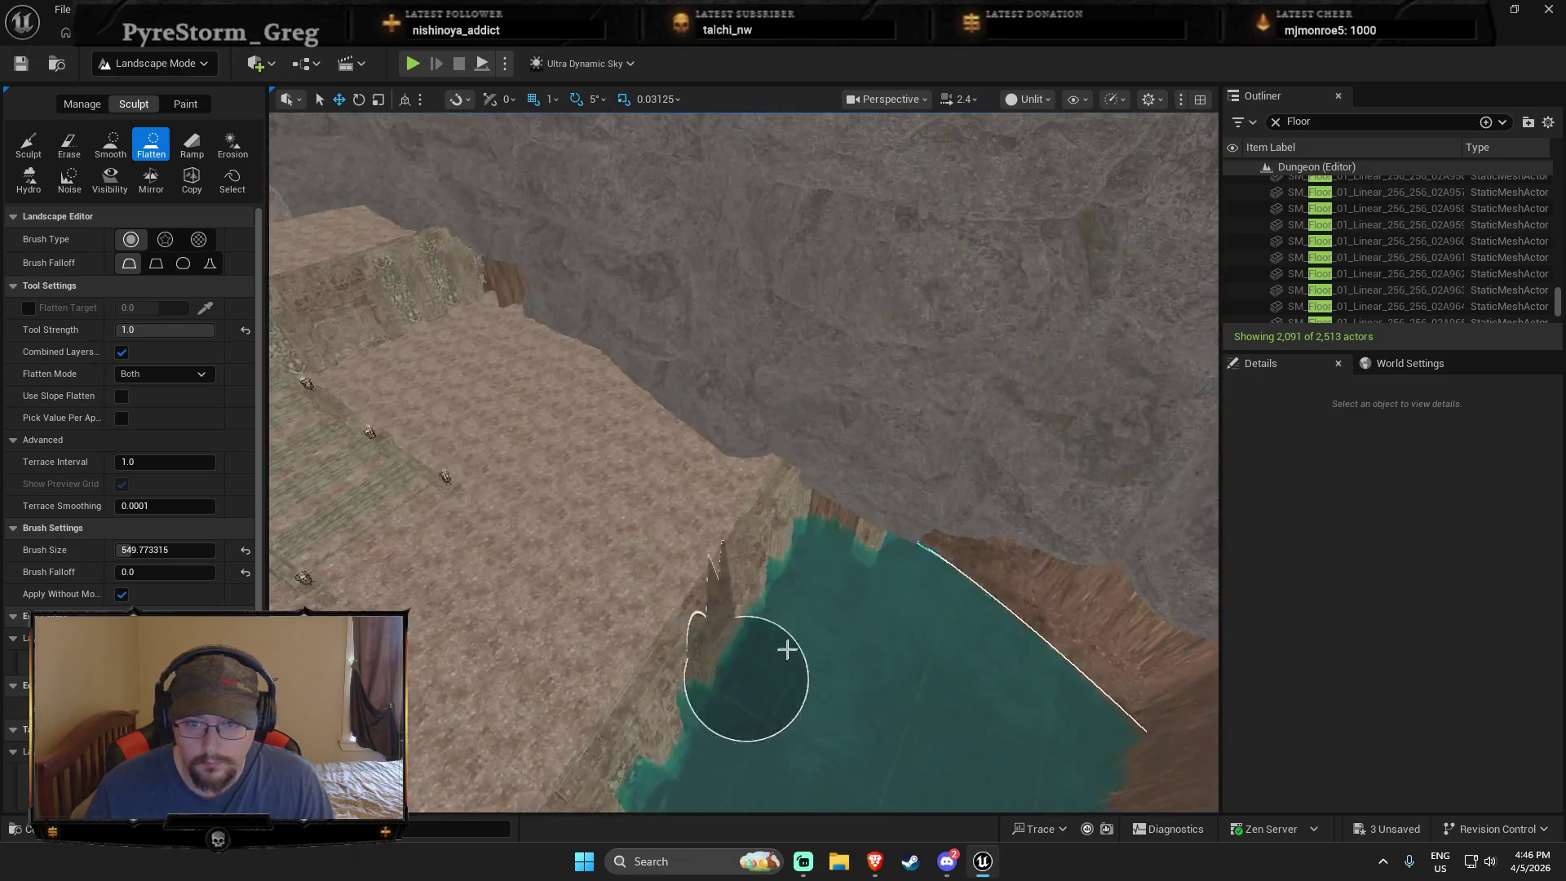
drag(842, 531, 846, 636)
click(189, 67)
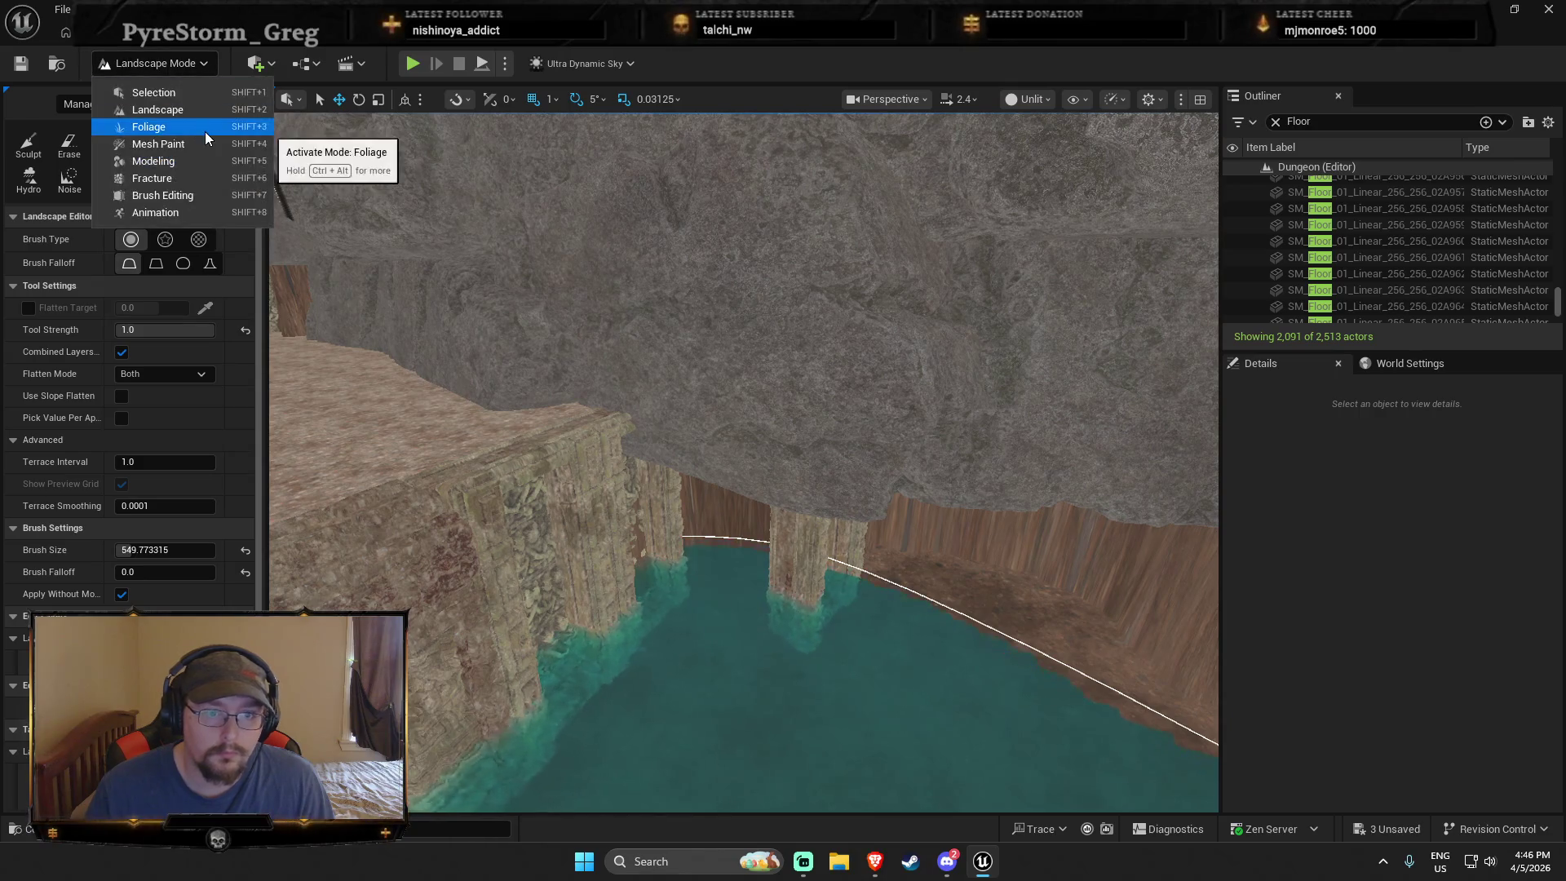
click(153, 92)
Step: Select the SM_Wall_01 piece in the water, frame it, and move it back
click(698, 597)
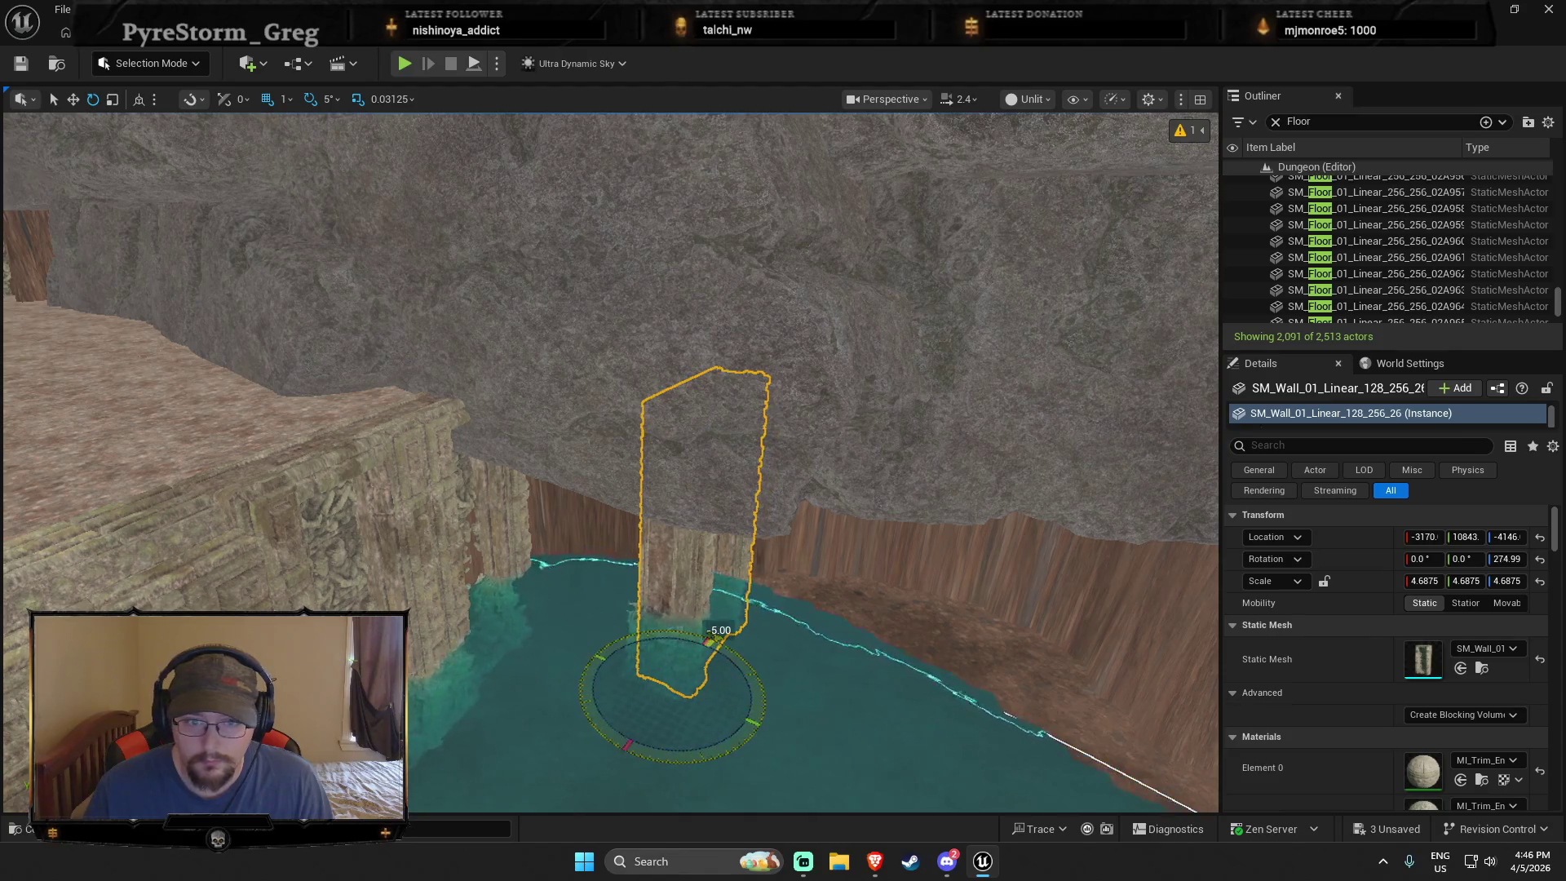
key(w)
key(f)
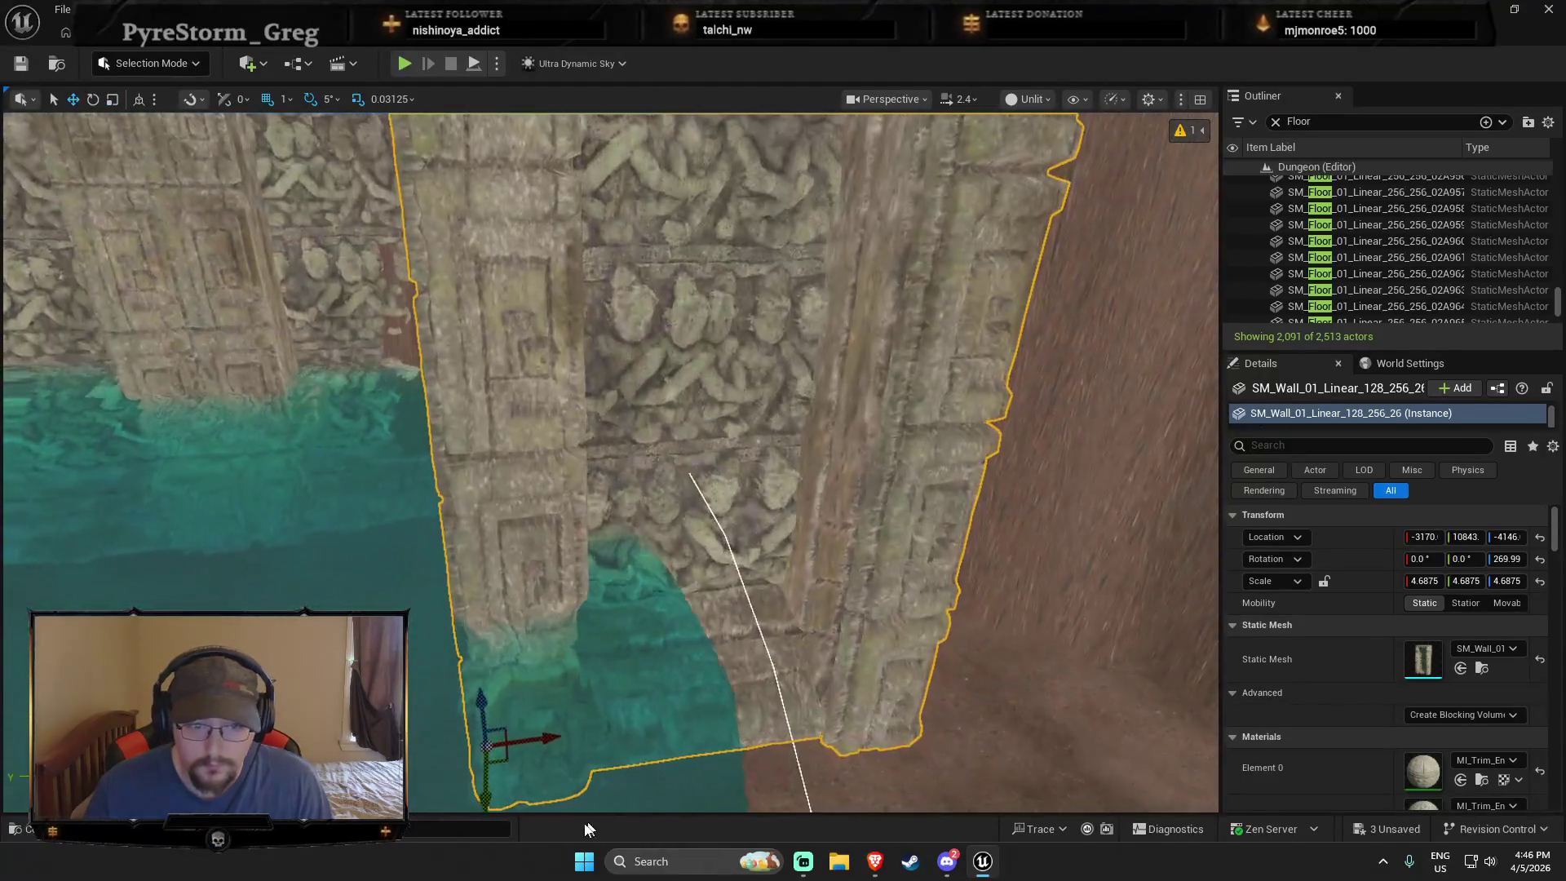
mouse_move(493, 743)
mouse_down()
mouse_move(506, 751)
mouse_move(643, 520)
mouse_move(545, 503)
mouse_up()
Step: Select the three rocks along the lake's edge, drag them down, and delete them
scroll(548, 514, down, 5)
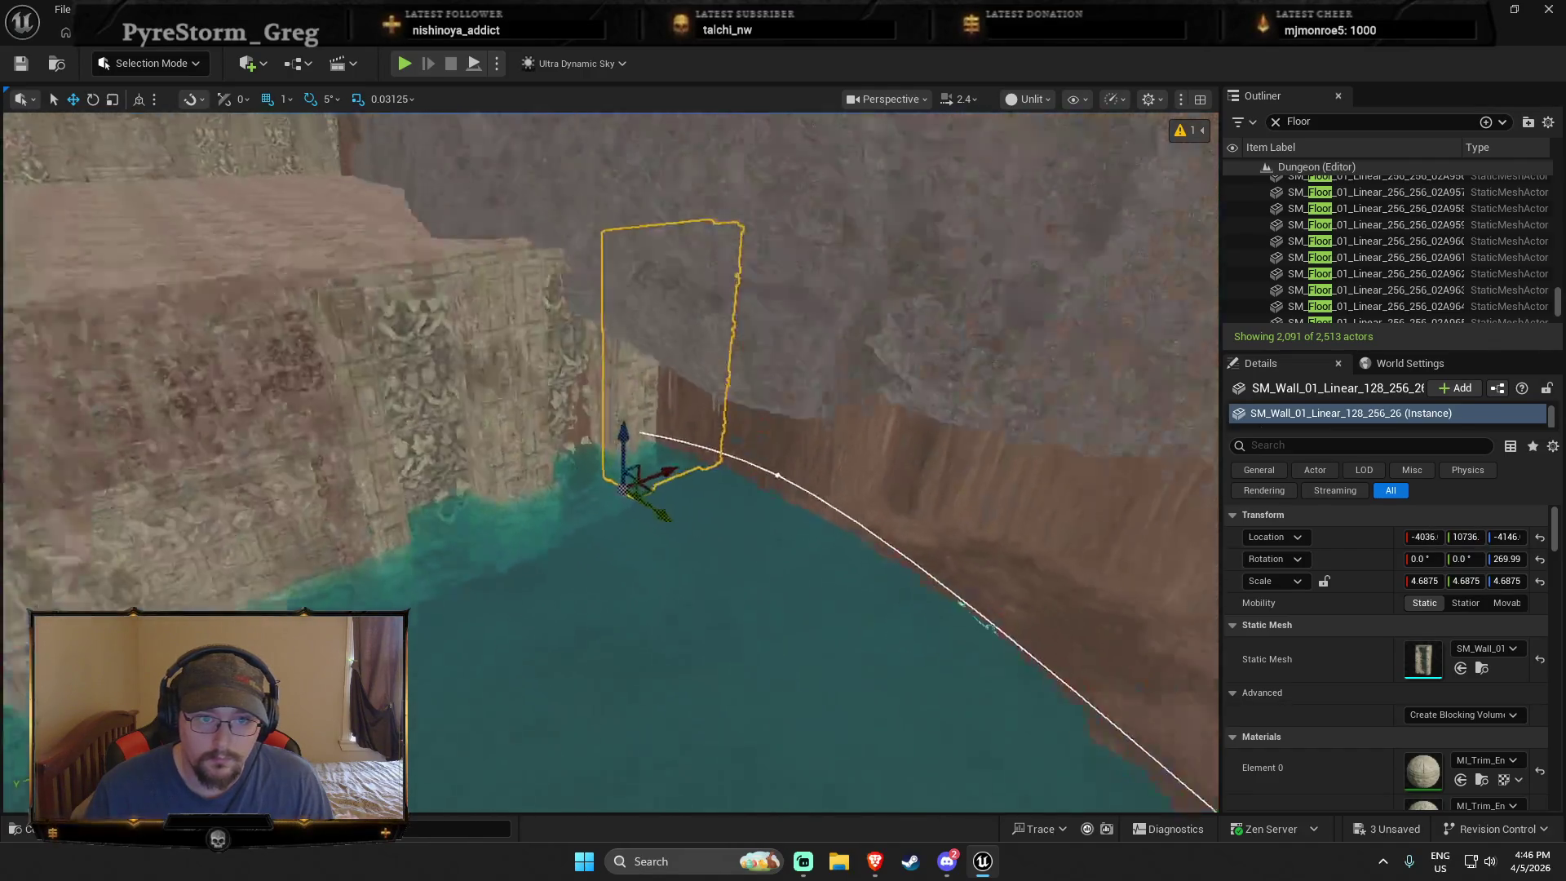
click(742, 448)
scroll(741, 448, up, 3)
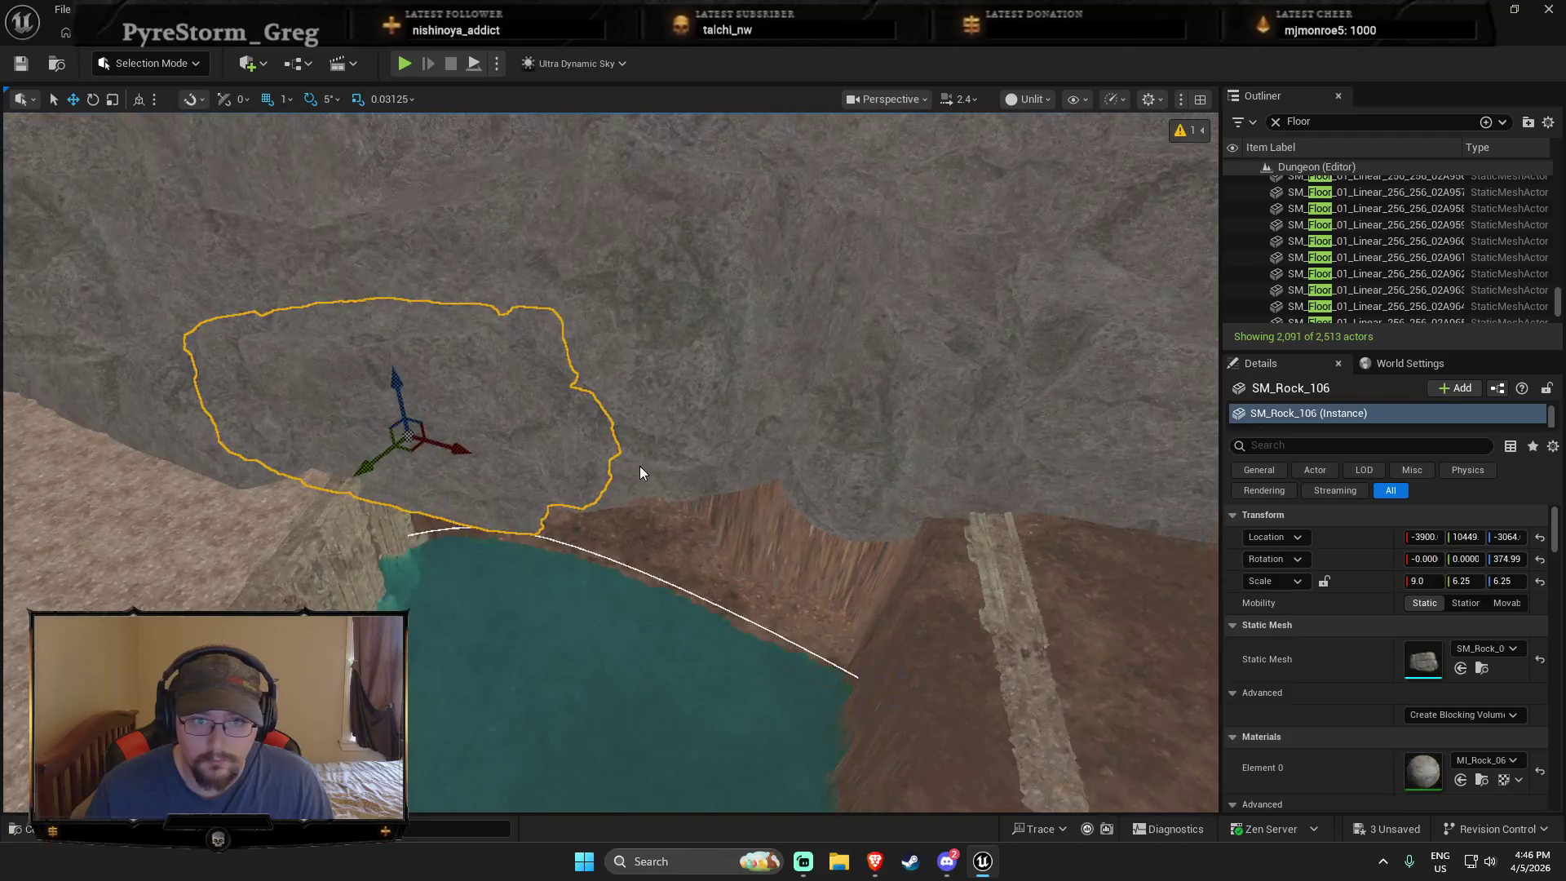
ctrl+click(639, 464)
drag(1005, 414, 980, 554)
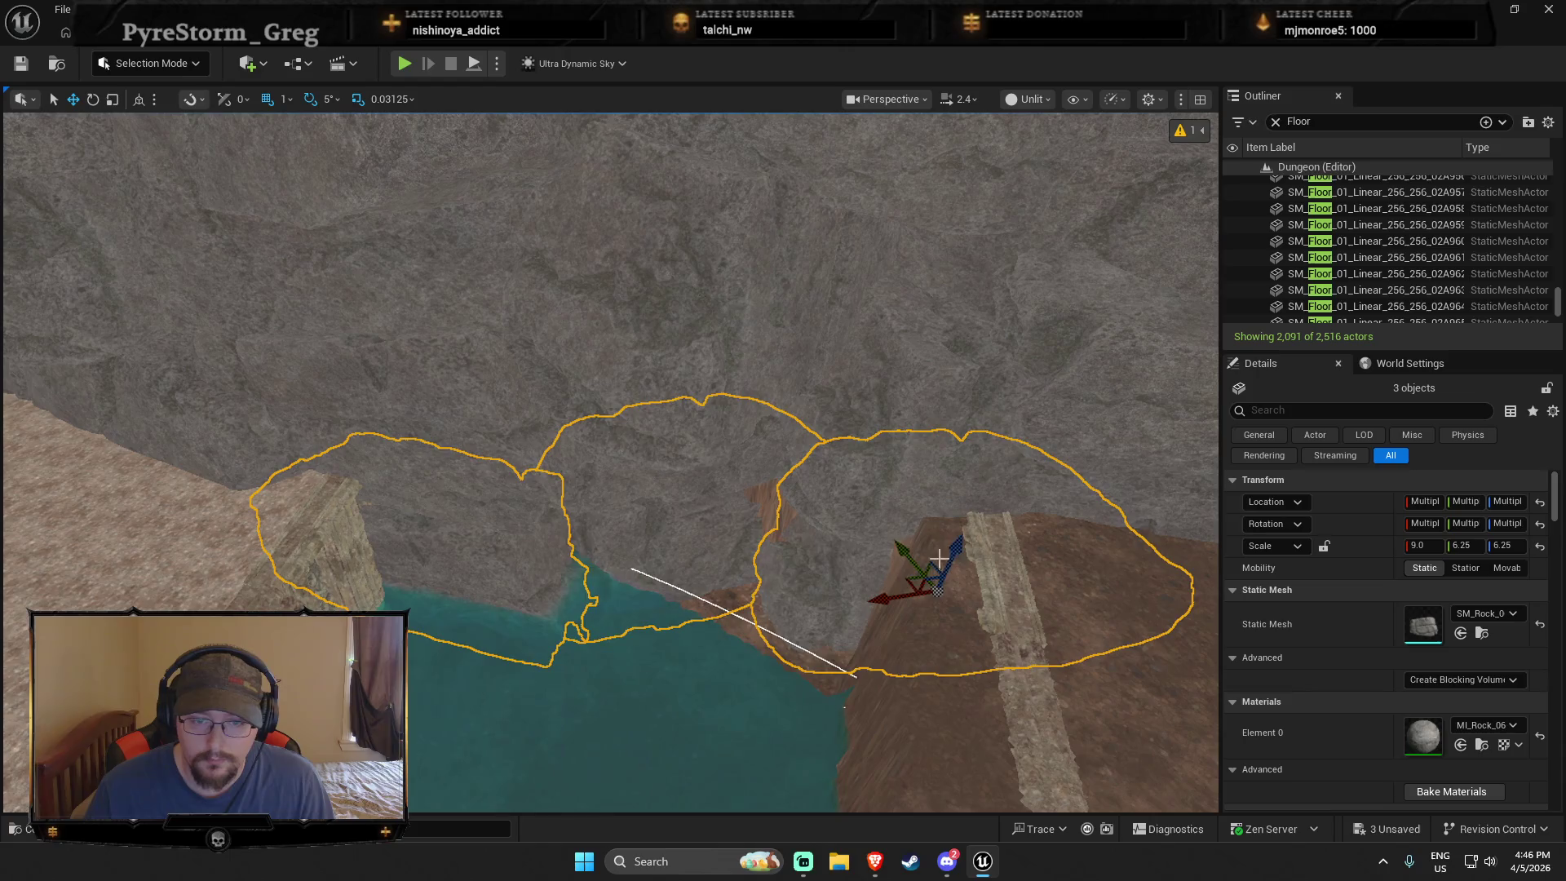
key(Delete)
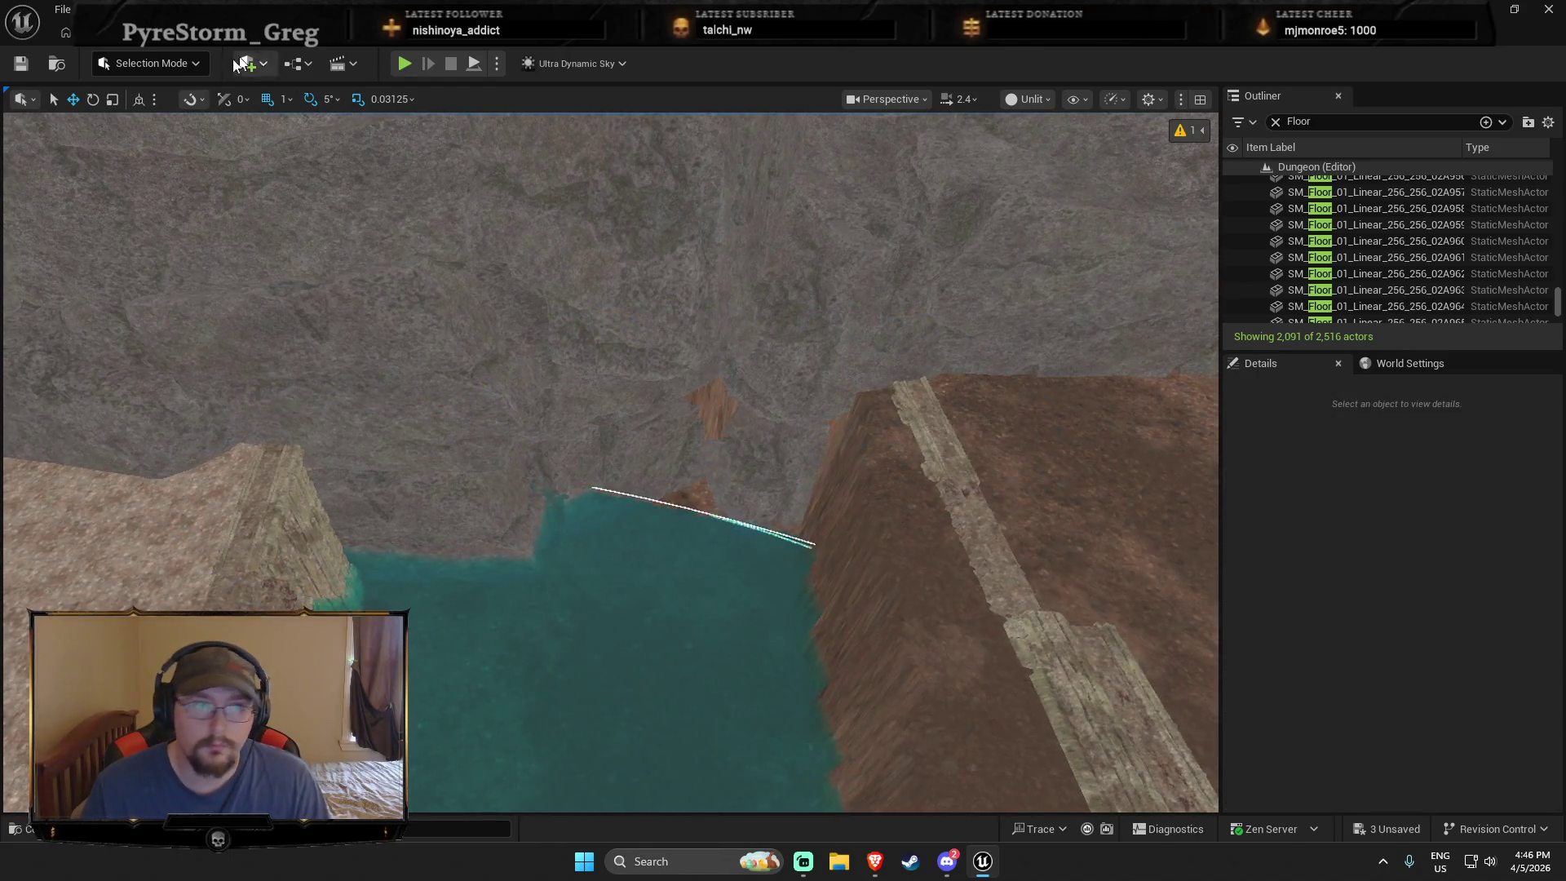
click(151, 63)
Step: Return from Landscape to Selection Mode and select WaterBodyLake2 and a shoreline spline point
click(168, 111)
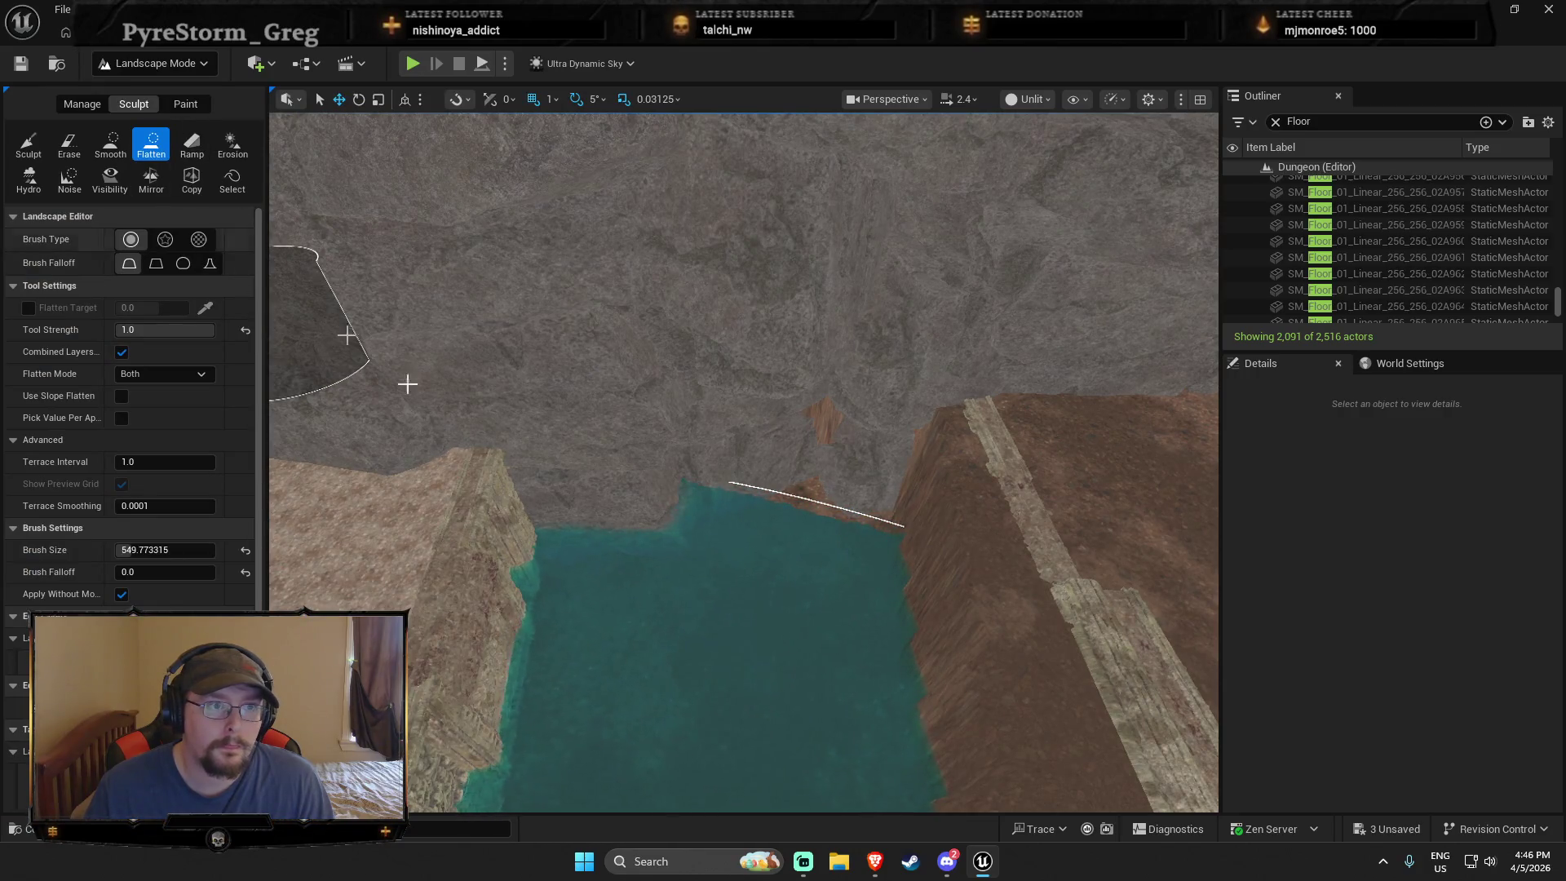
drag(853, 517, 783, 622)
click(155, 62)
click(175, 82)
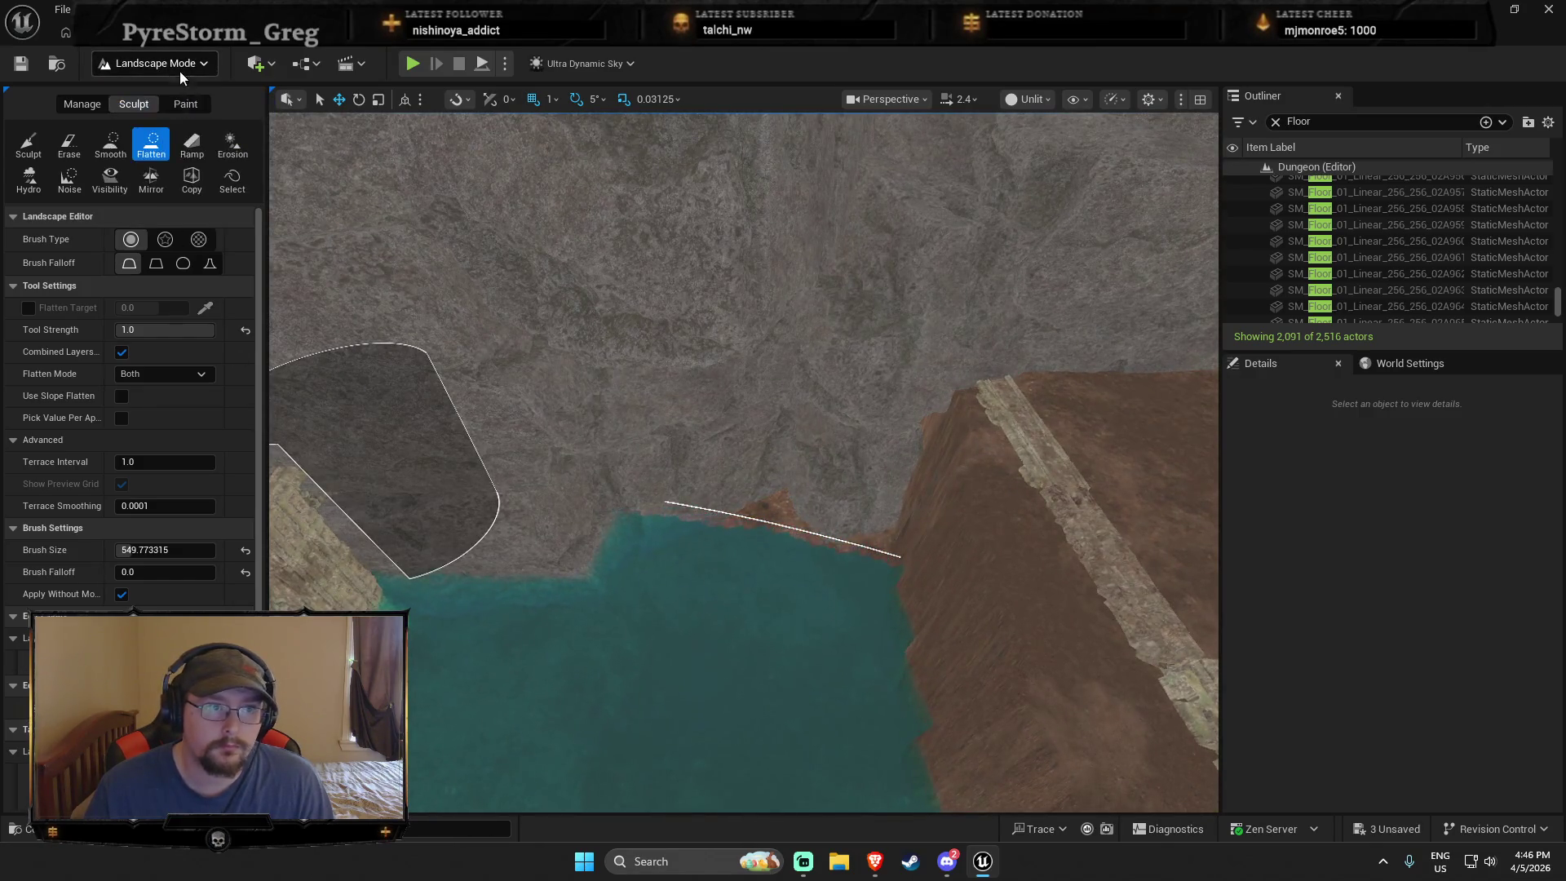
click(658, 576)
click(656, 554)
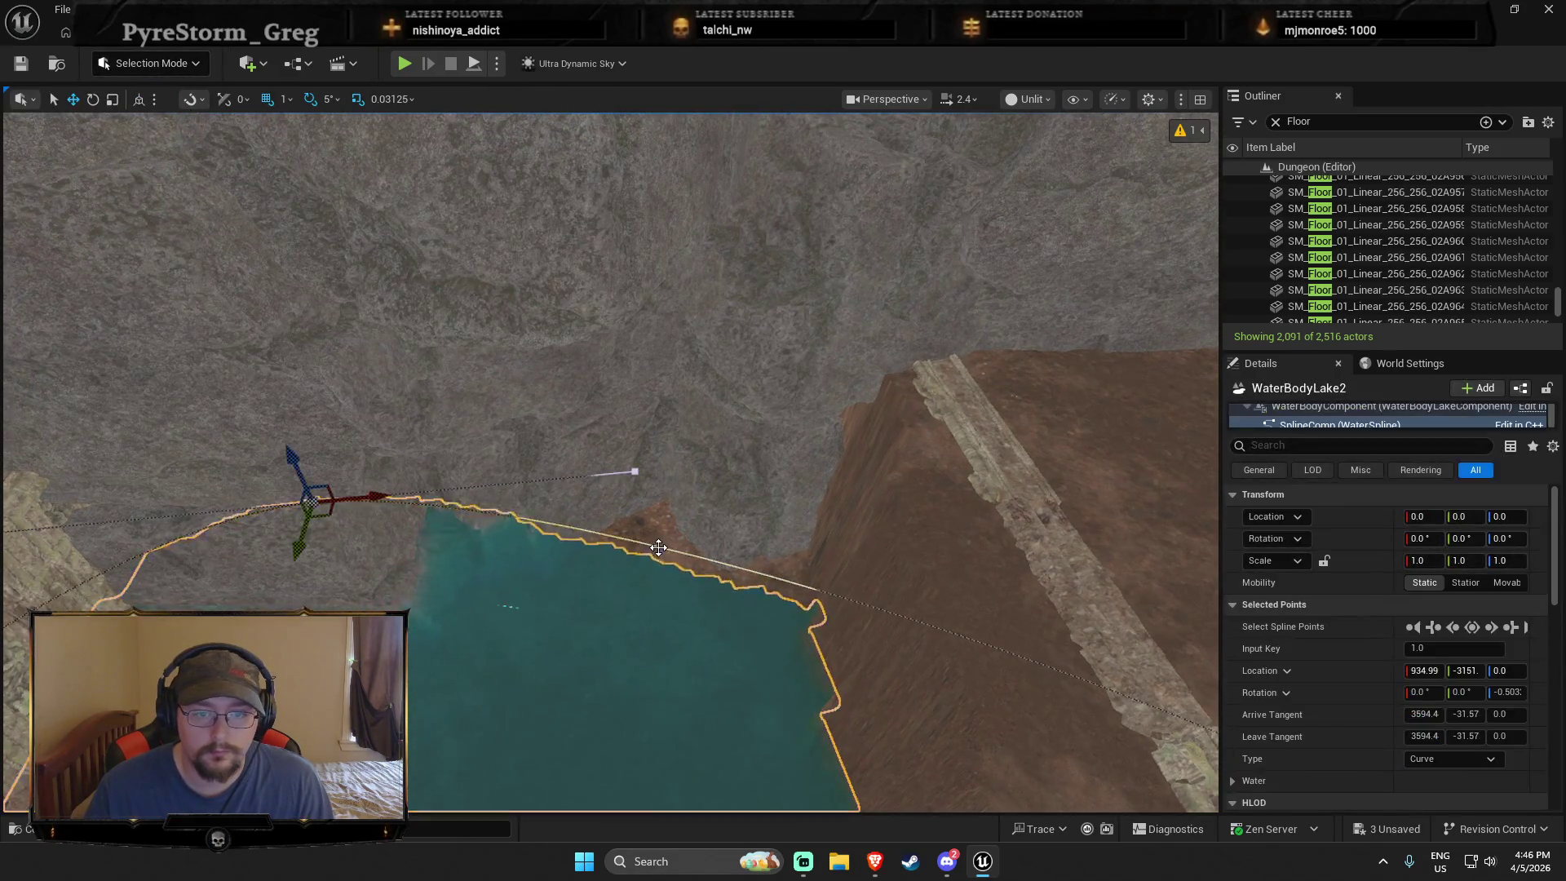
Step: Drag the WaterBodyLake2 shoreline point along the channel to 784.77, -4541
right_click(659, 552)
click(403, 539)
drag(326, 506, 339, 359)
scroll(665, 535, up, 5)
scroll(688, 528, up, 6)
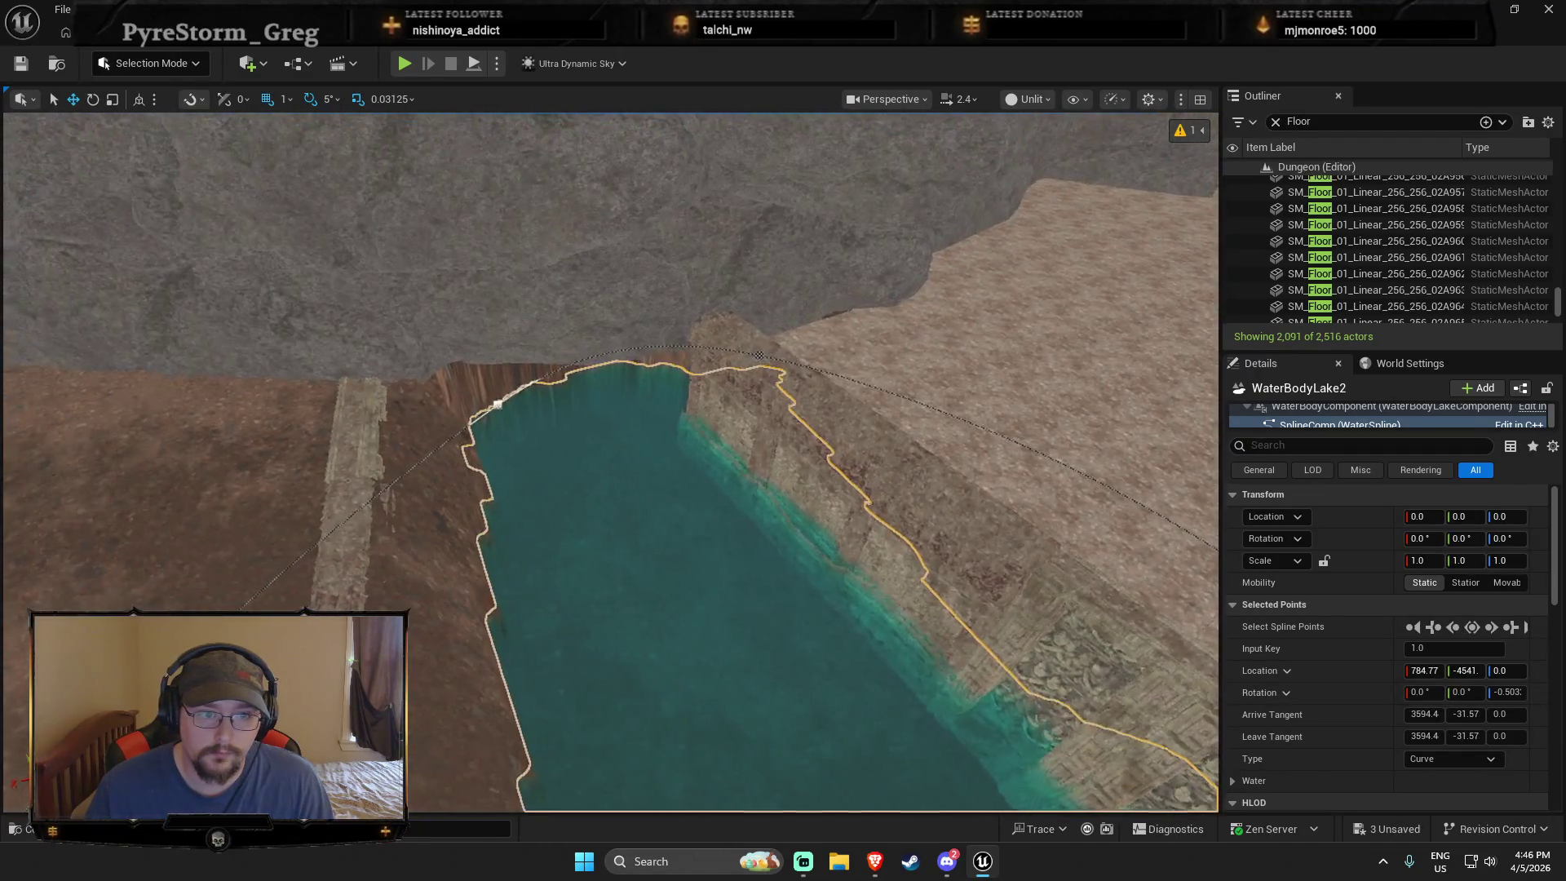
scroll(641, 496, down, 5)
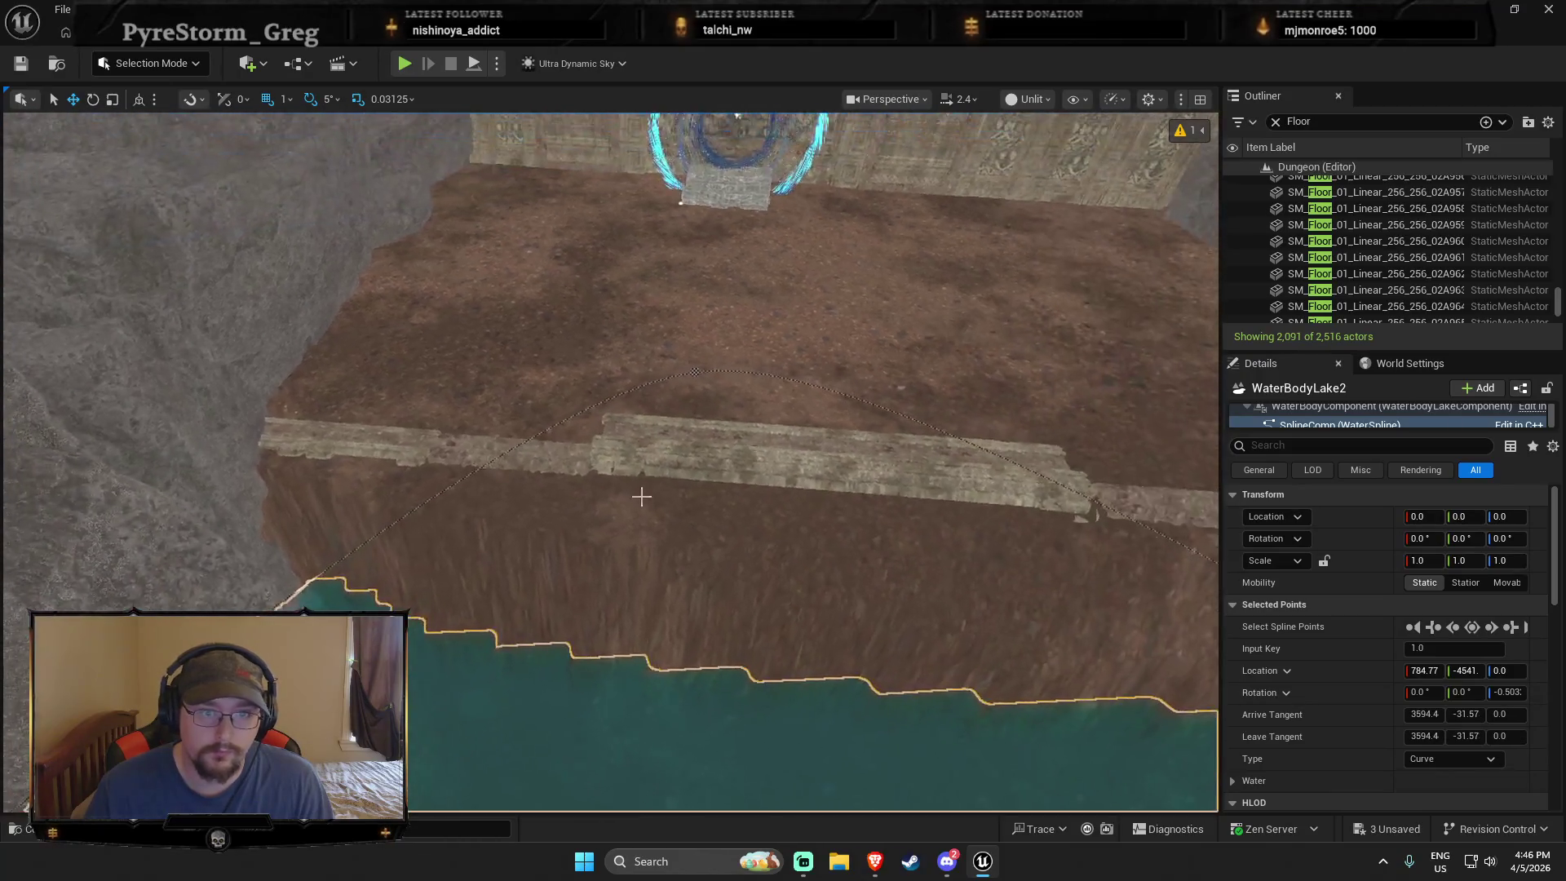
scroll(848, 514, down, 1)
click(151, 63)
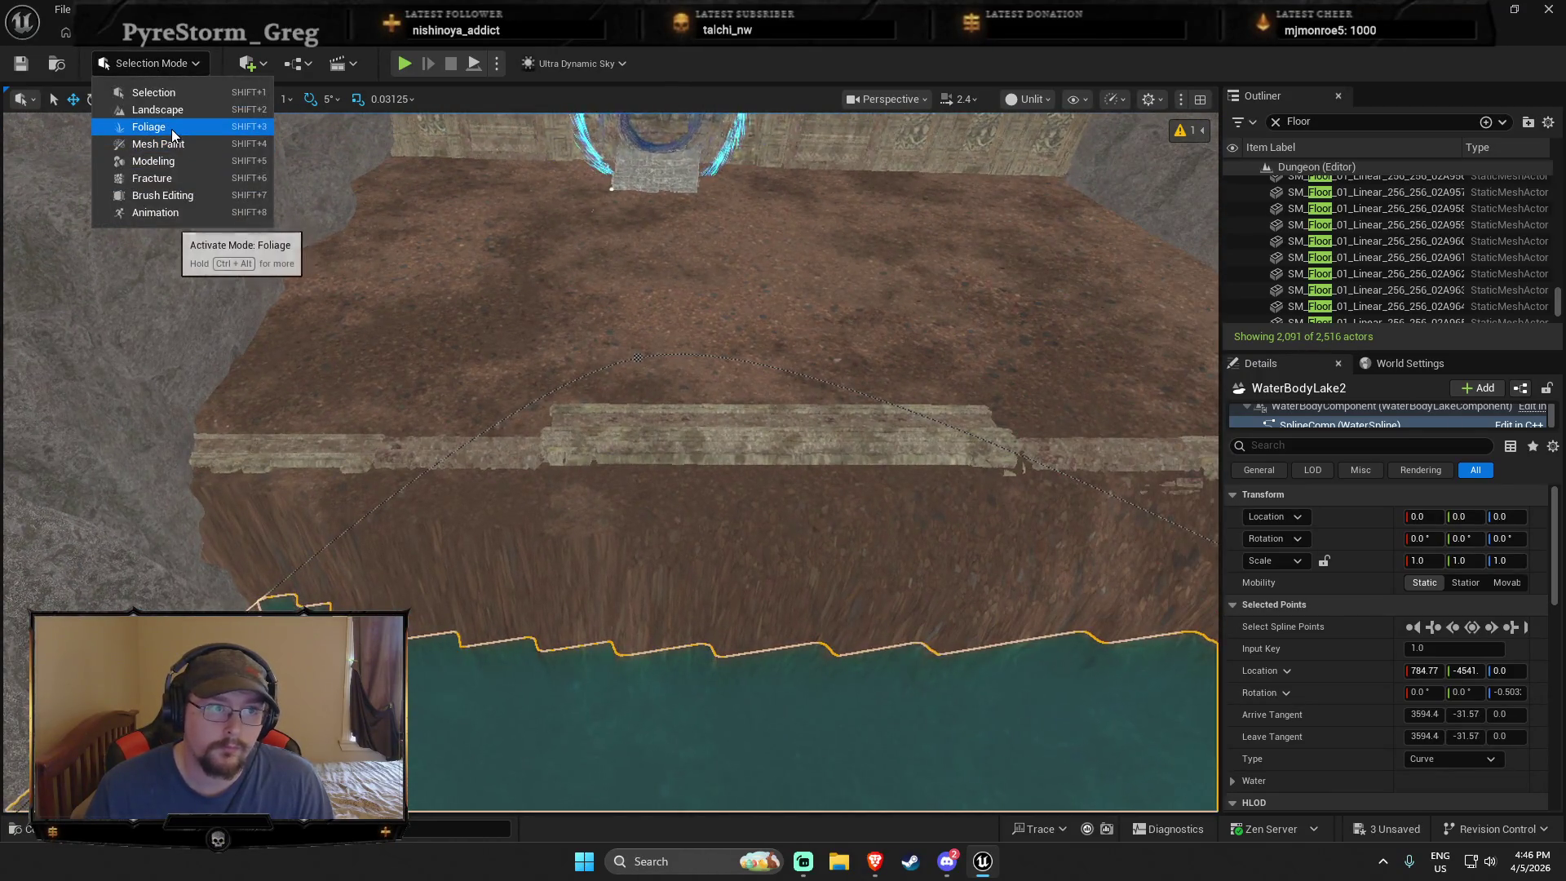
Step: Flatten the dirt slope below the portal platform with the Landscape Flatten brush, then return to Selection Mode
click(159, 109)
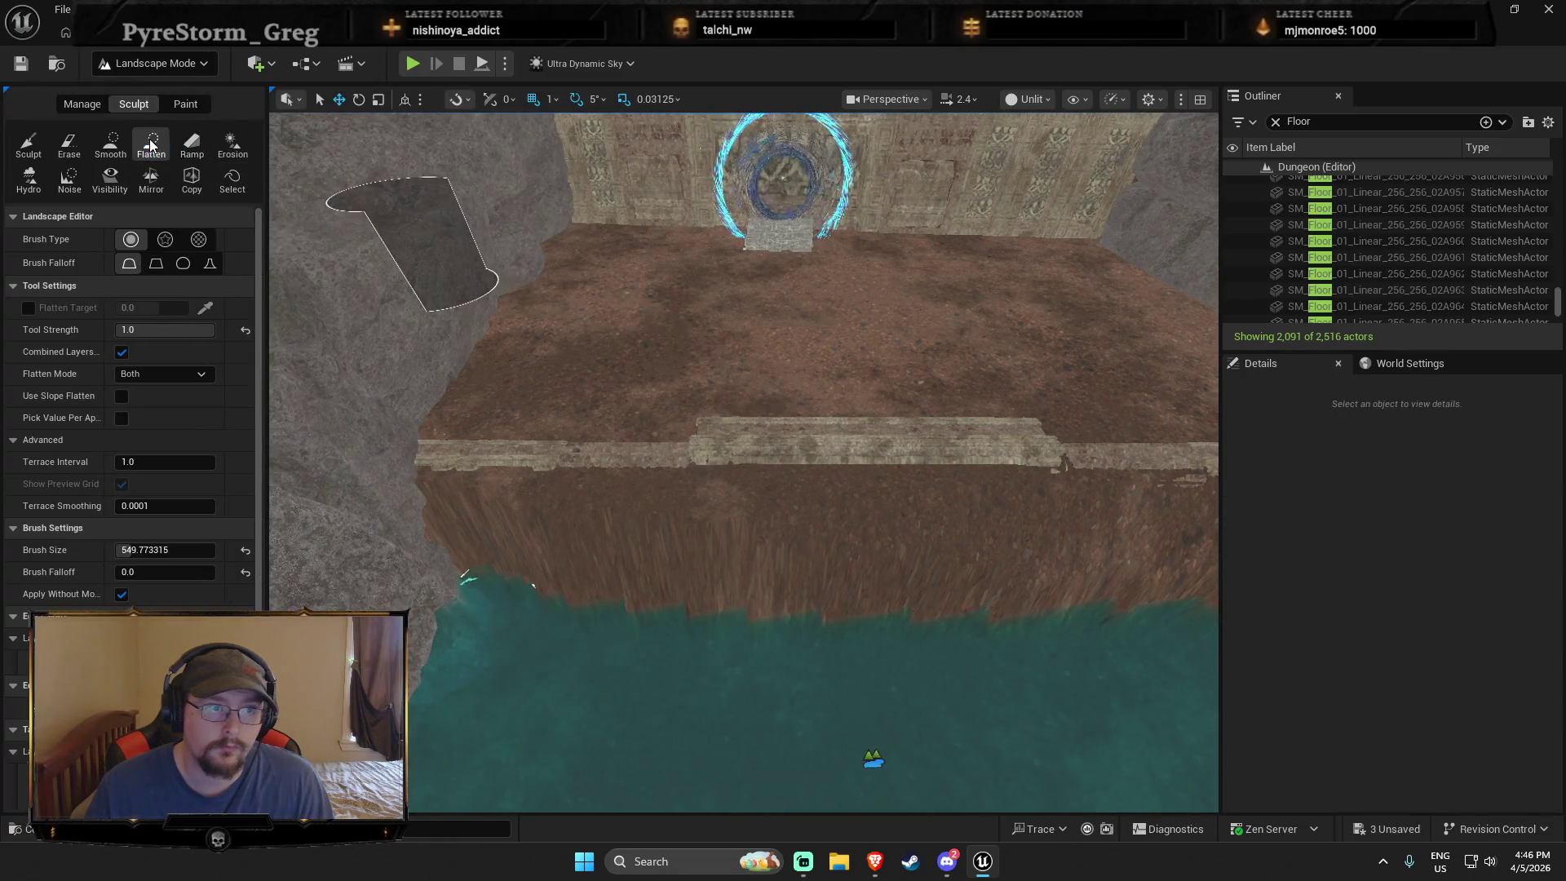
click(151, 145)
mouse_move(535, 693)
mouse_down()
mouse_move(499, 611)
mouse_move(483, 619)
mouse_move(888, 615)
mouse_move(570, 587)
mouse_move(1153, 573)
mouse_up()
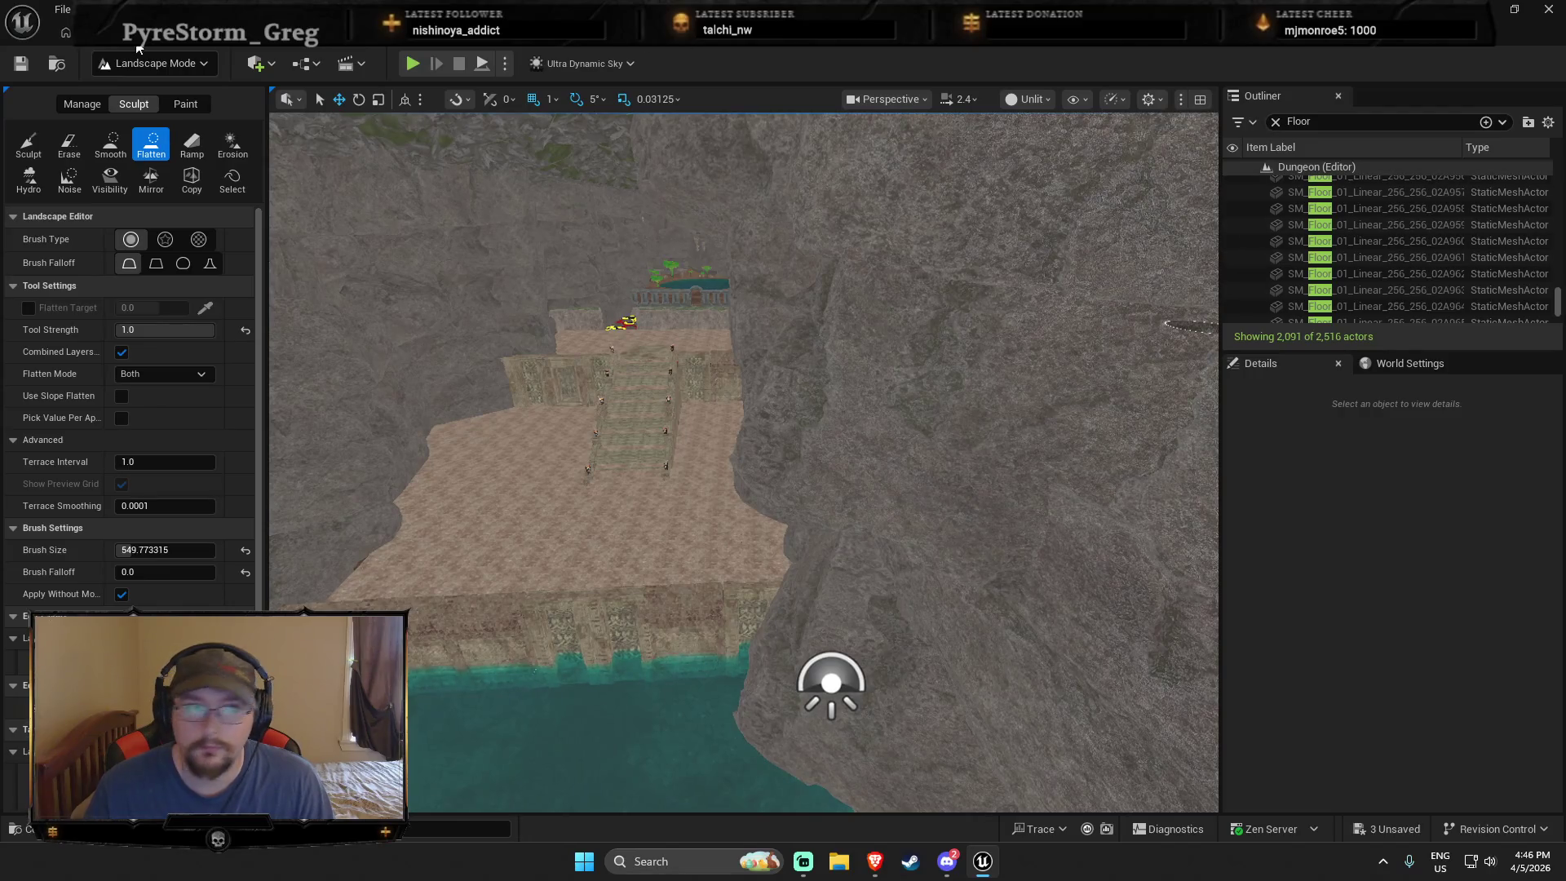
click(140, 62)
click(147, 90)
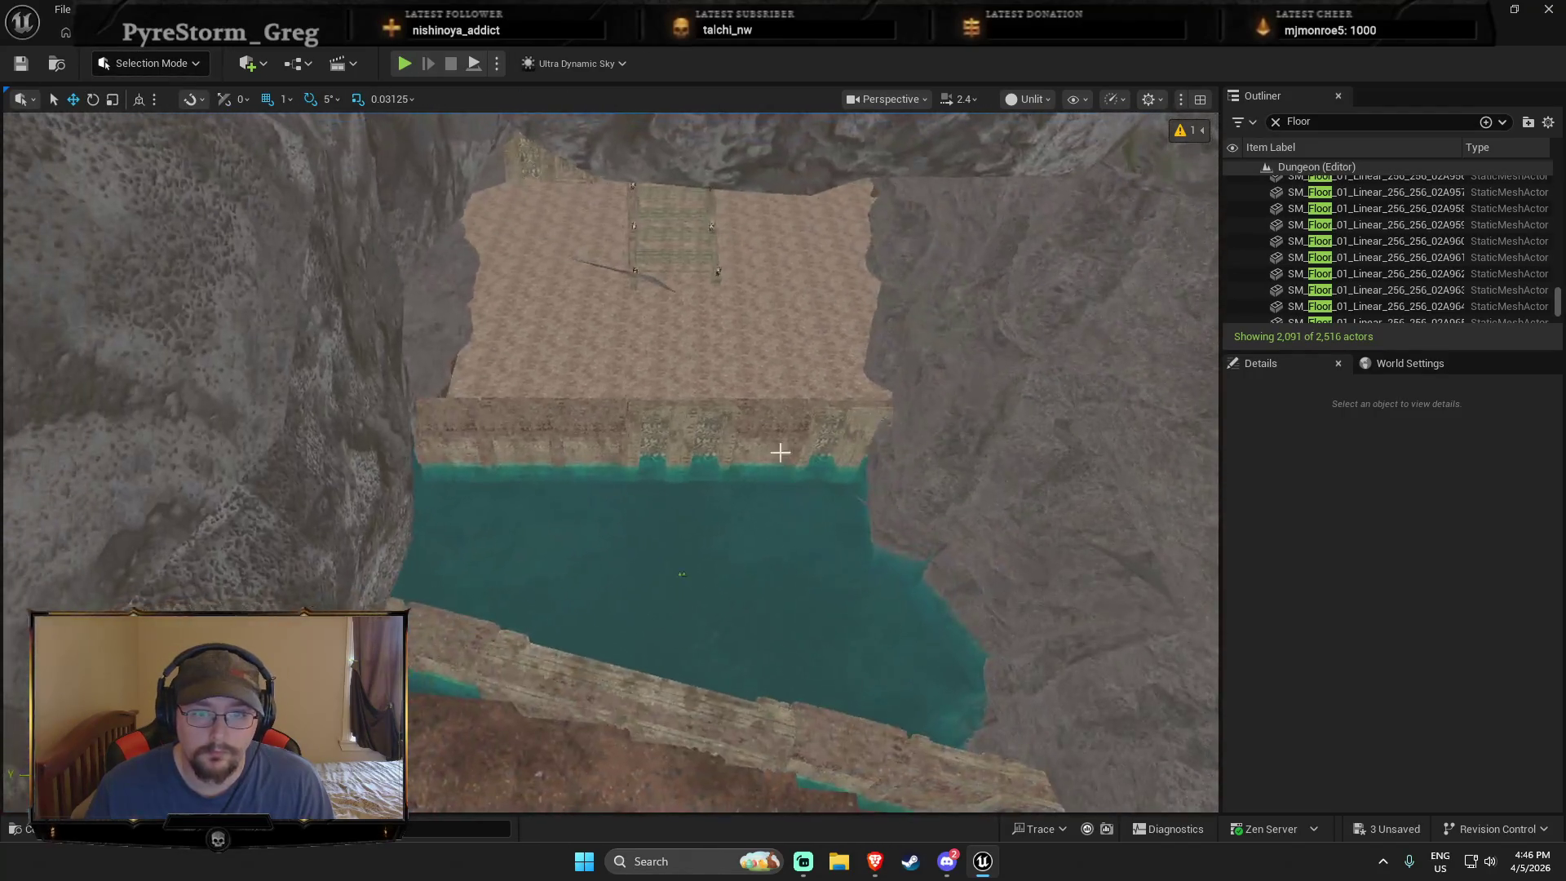
Step: Select a floor tile near the stairs in the Outliner and focus the view on it
drag(1557, 302, 1558, 259)
click(1451, 206)
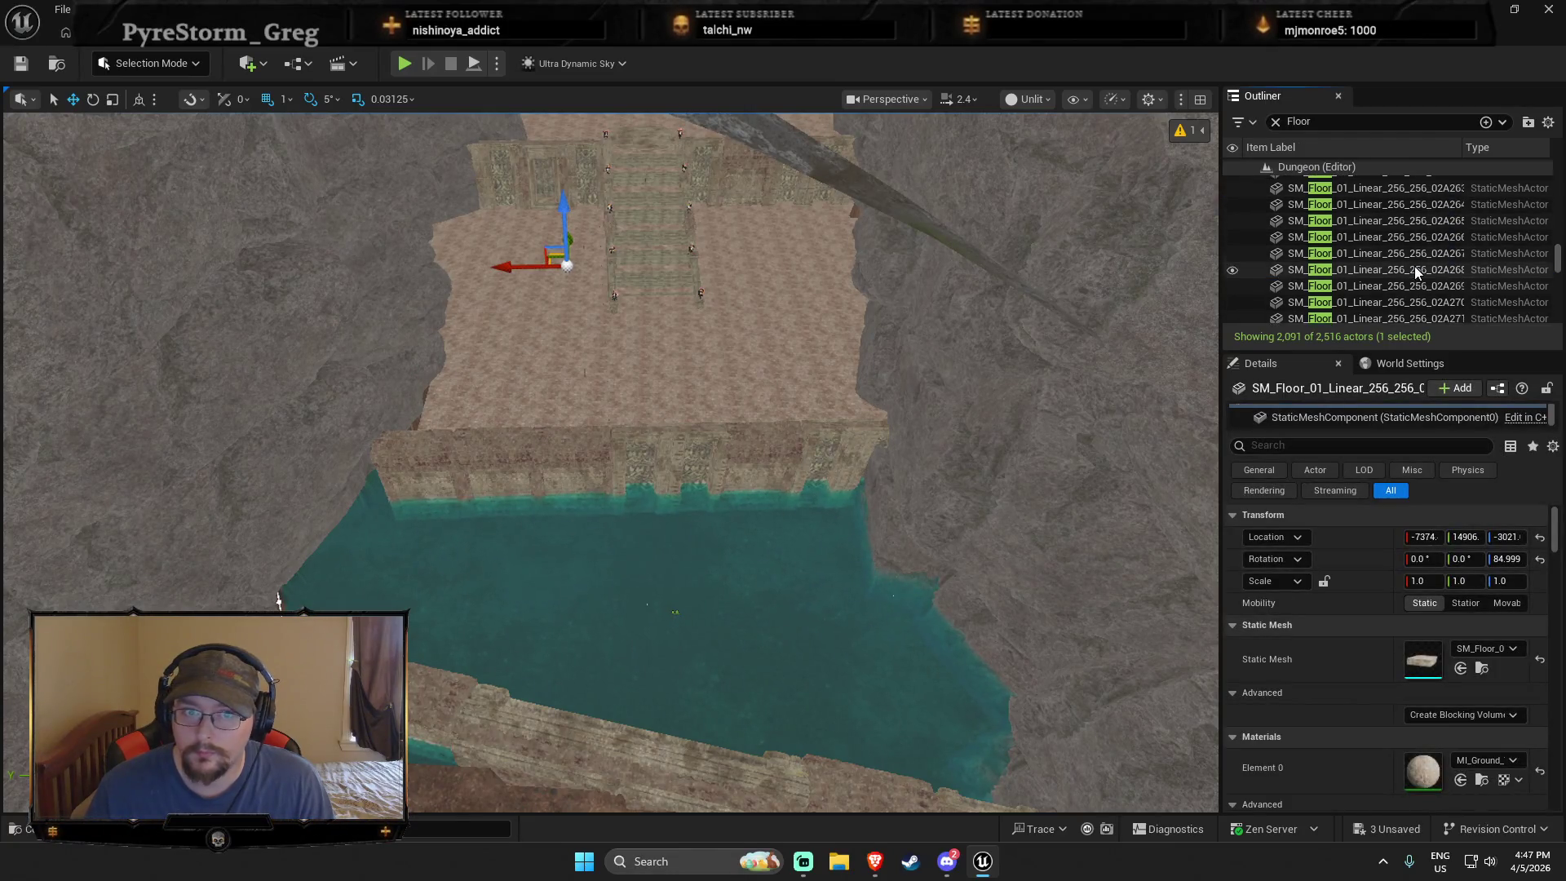
scroll(1414, 266, up, 1)
click(1404, 183)
click(1382, 261)
scroll(1379, 255, up, 3)
key(f)
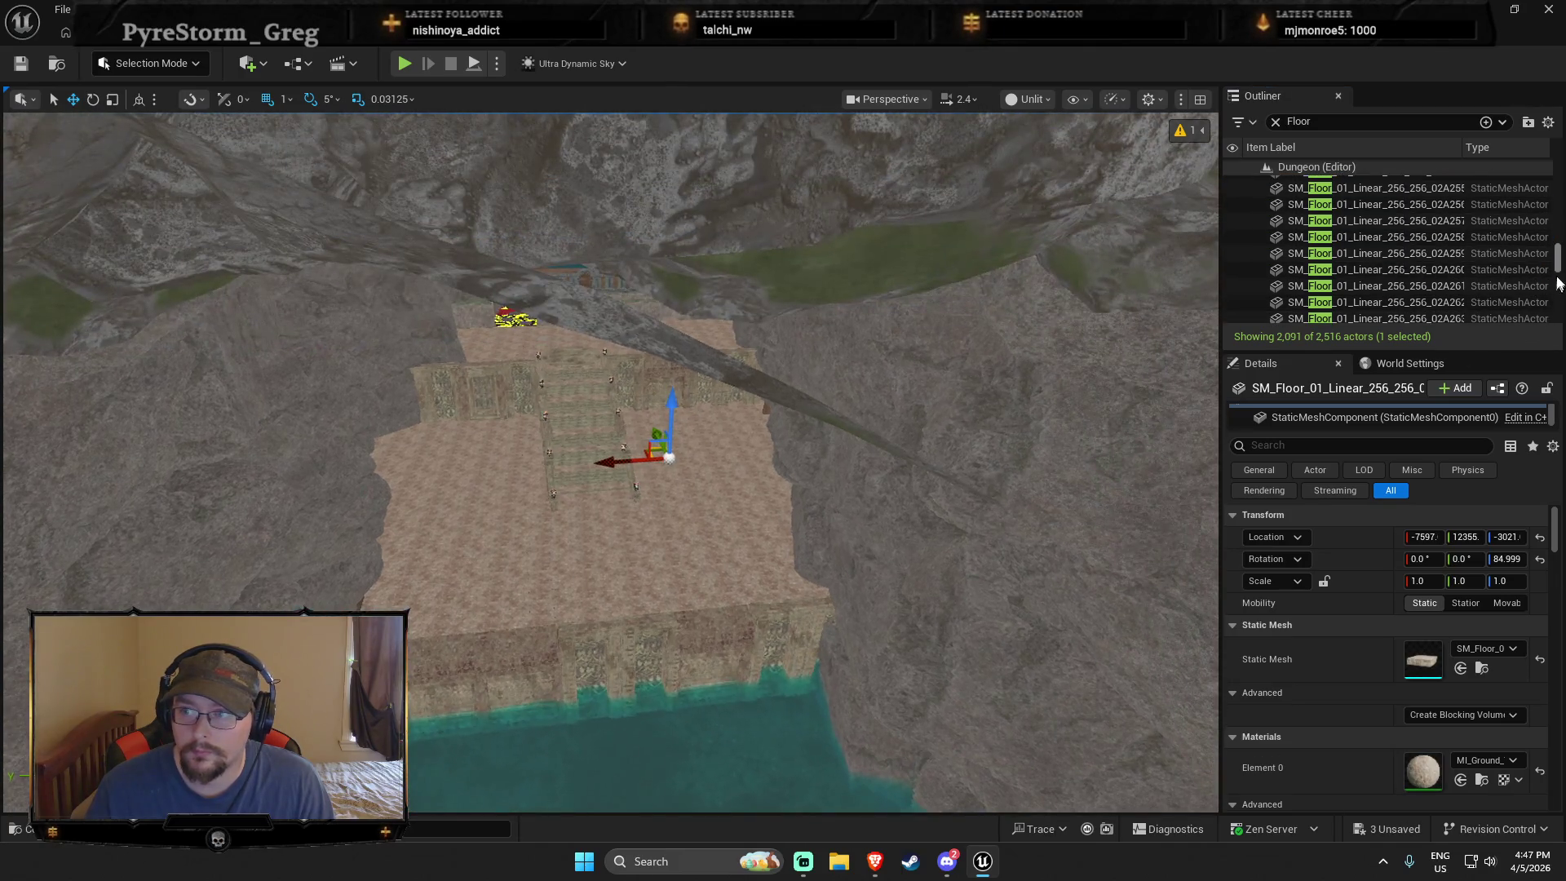
Step: Collapse the Boss1area folder and select a run of 27 SM_Floor_01_Linear platform tiles
drag(1557, 273, 1563, 141)
scroll(1345, 254, down, 5)
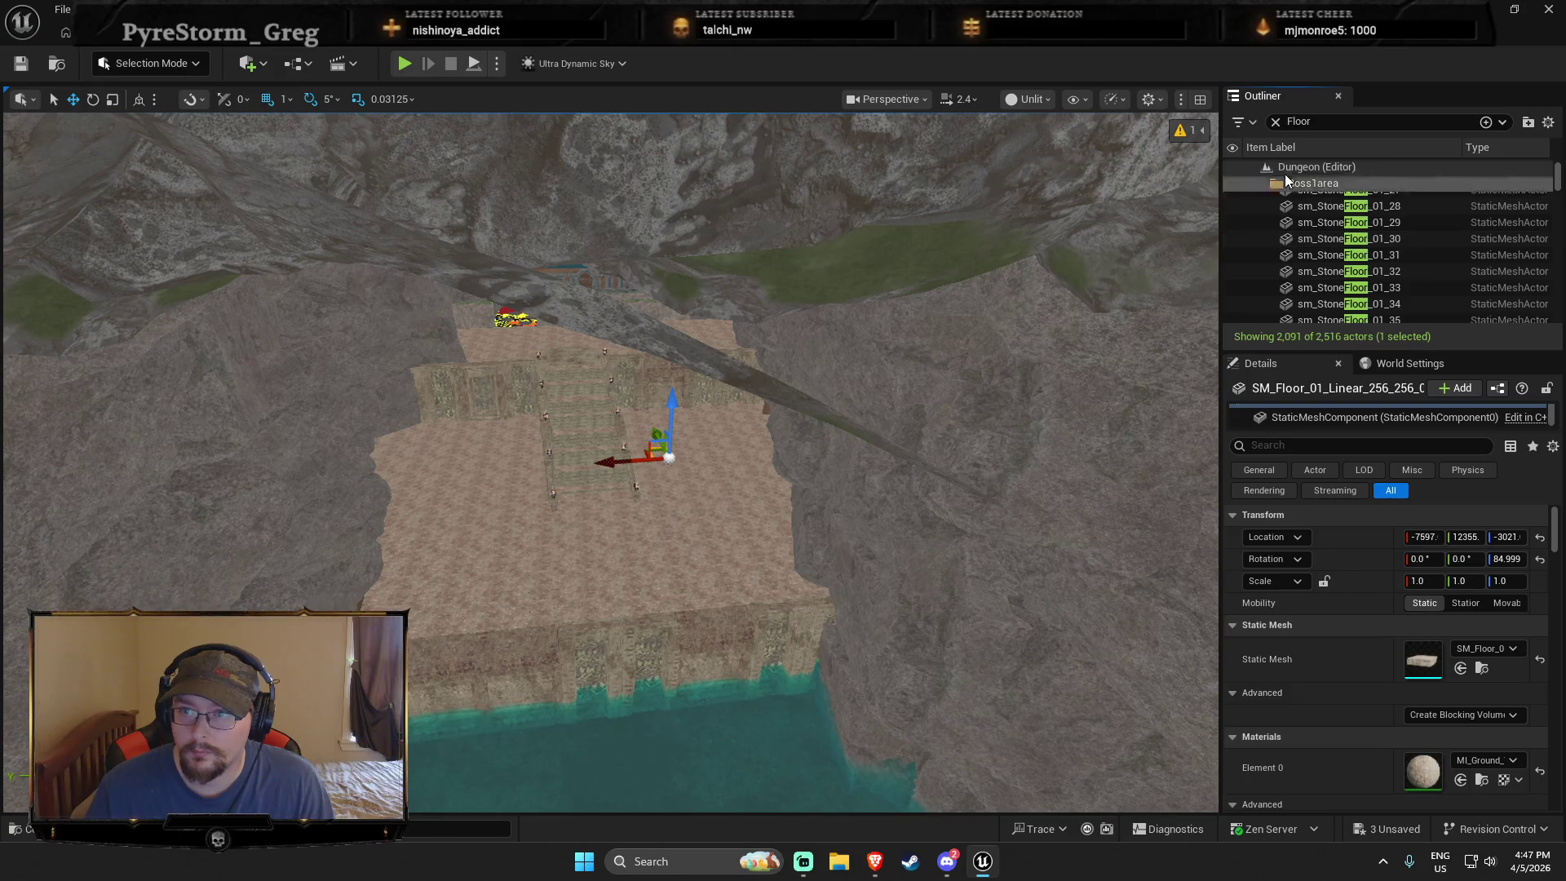
double_click(1270, 181)
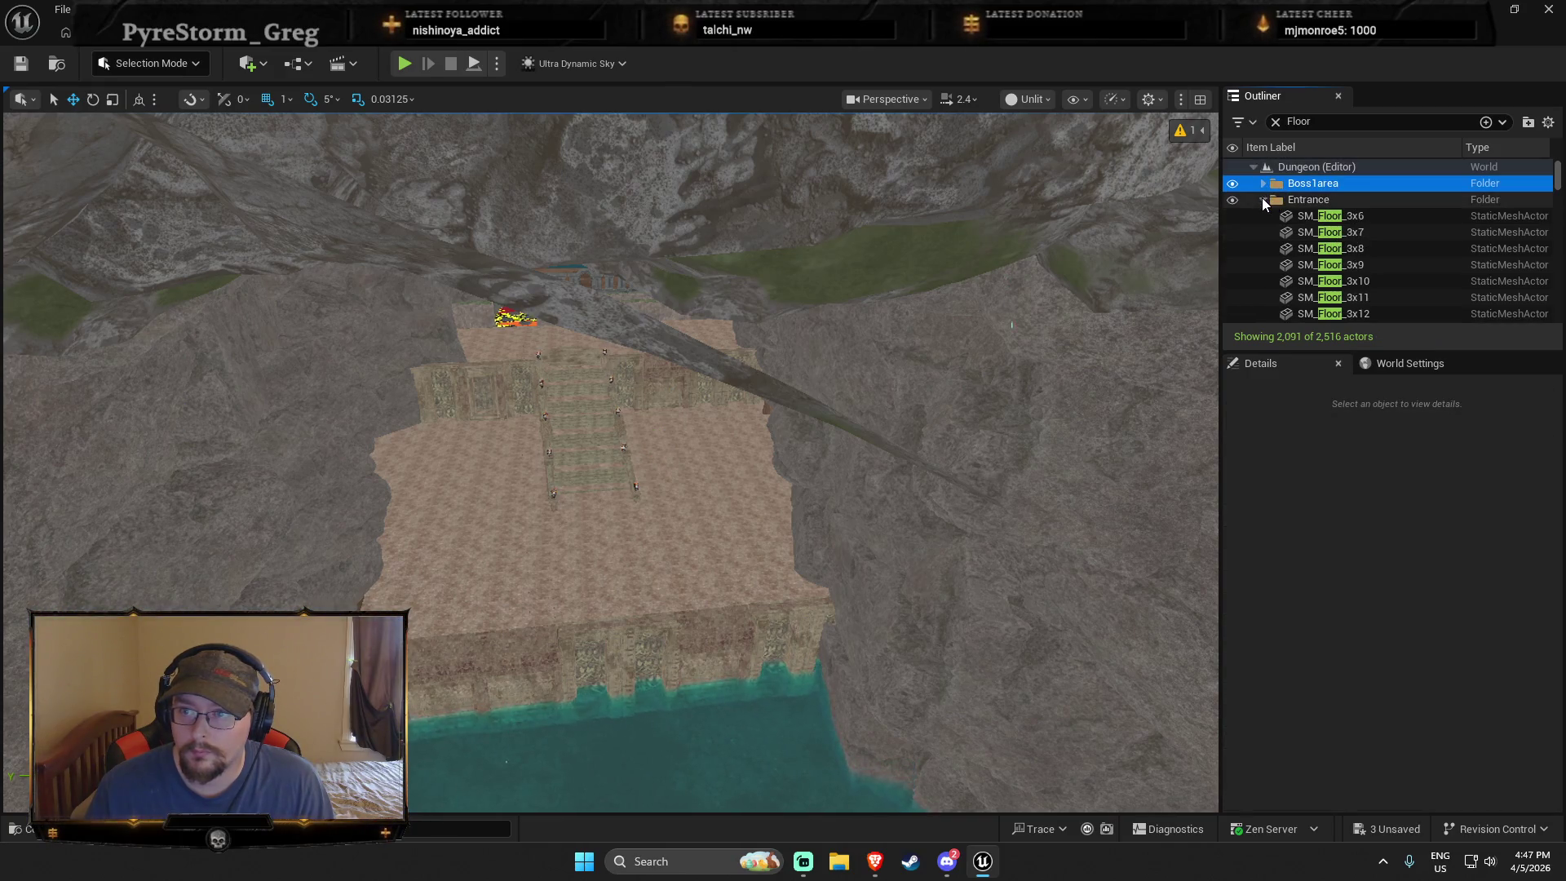
click(1302, 242)
scroll(1313, 253, down, 3)
click(1329, 256)
scroll(1339, 295, down, 1)
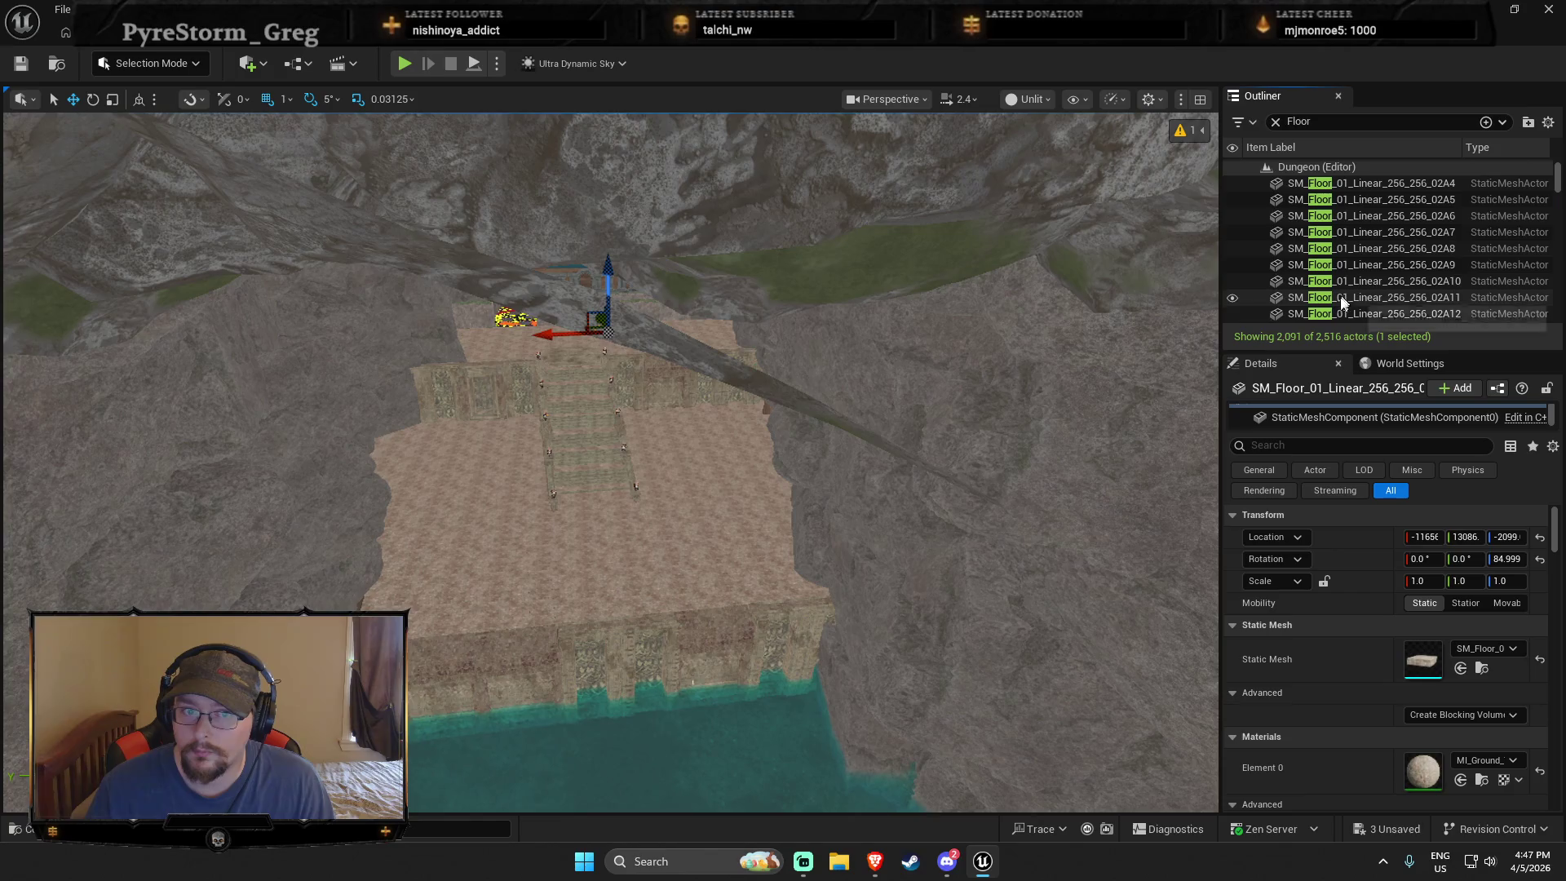
key(f)
scroll(1339, 295, down, 5)
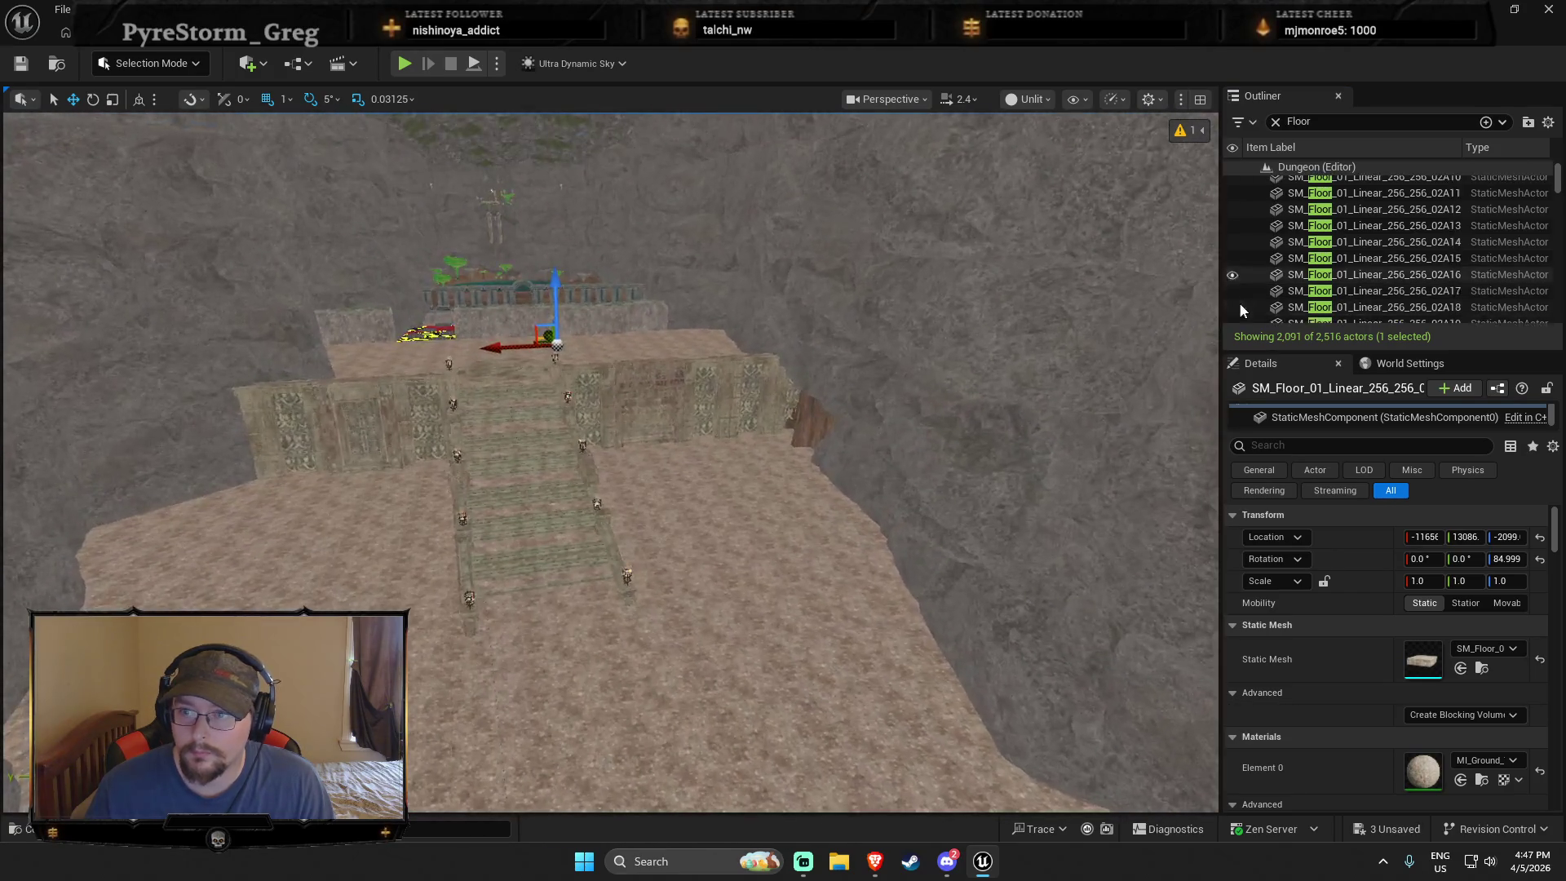
shift+click(1341, 289)
Step: Extend the SM_Floor_01_Linear tile selection to 119 tiles and frame them
scroll(1354, 269, down, 15)
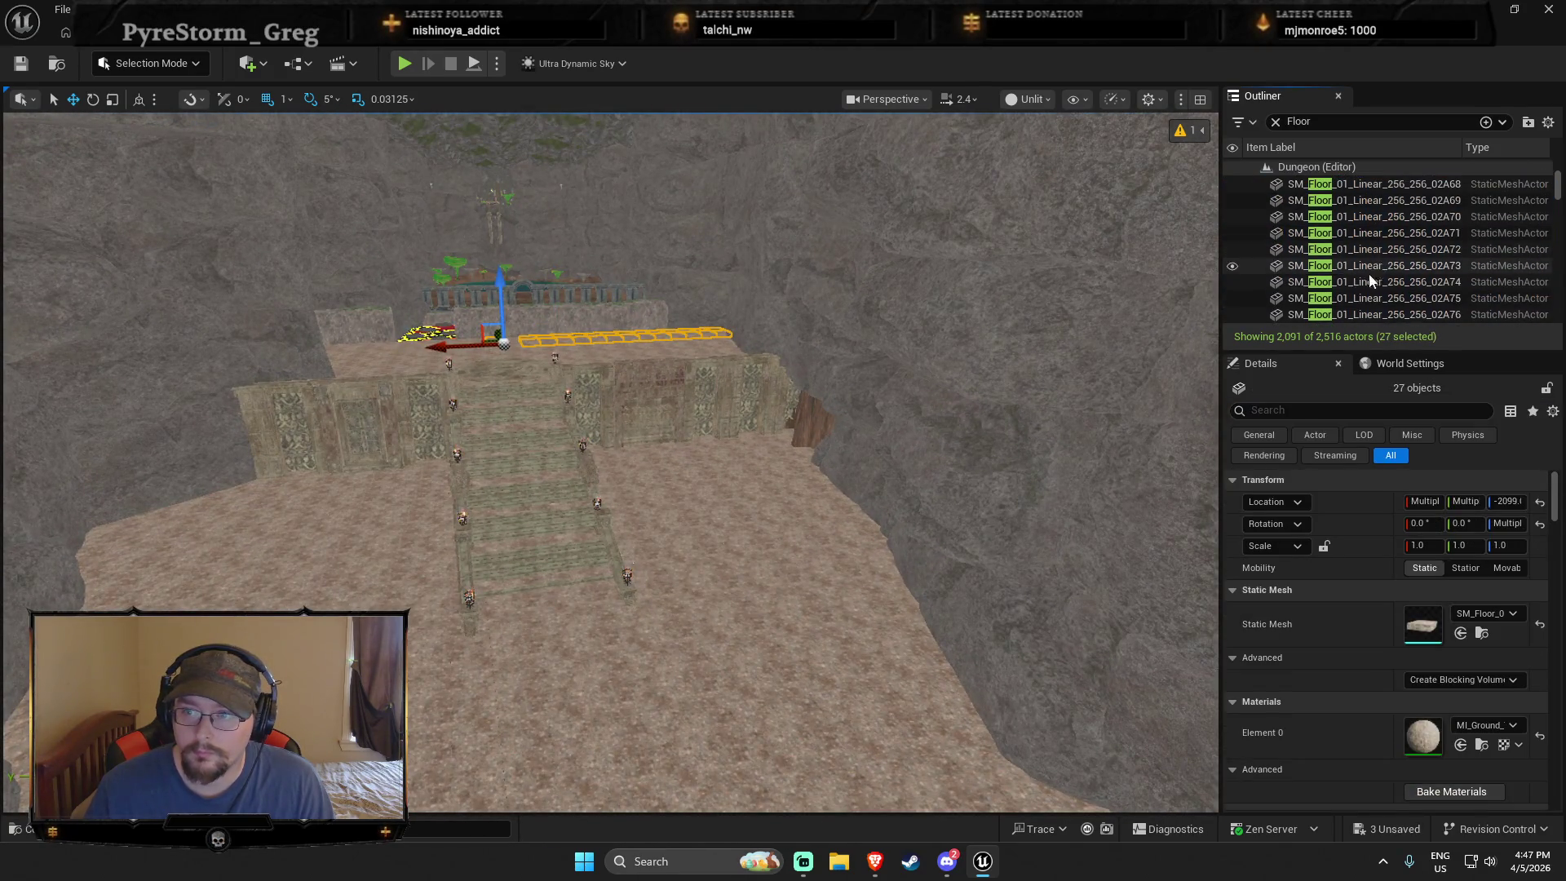
shift+click(1370, 276)
scroll(1371, 294, down, 8)
shift+click(1370, 314)
scroll(1371, 310, down, 6)
shift+click(1374, 311)
key(f)
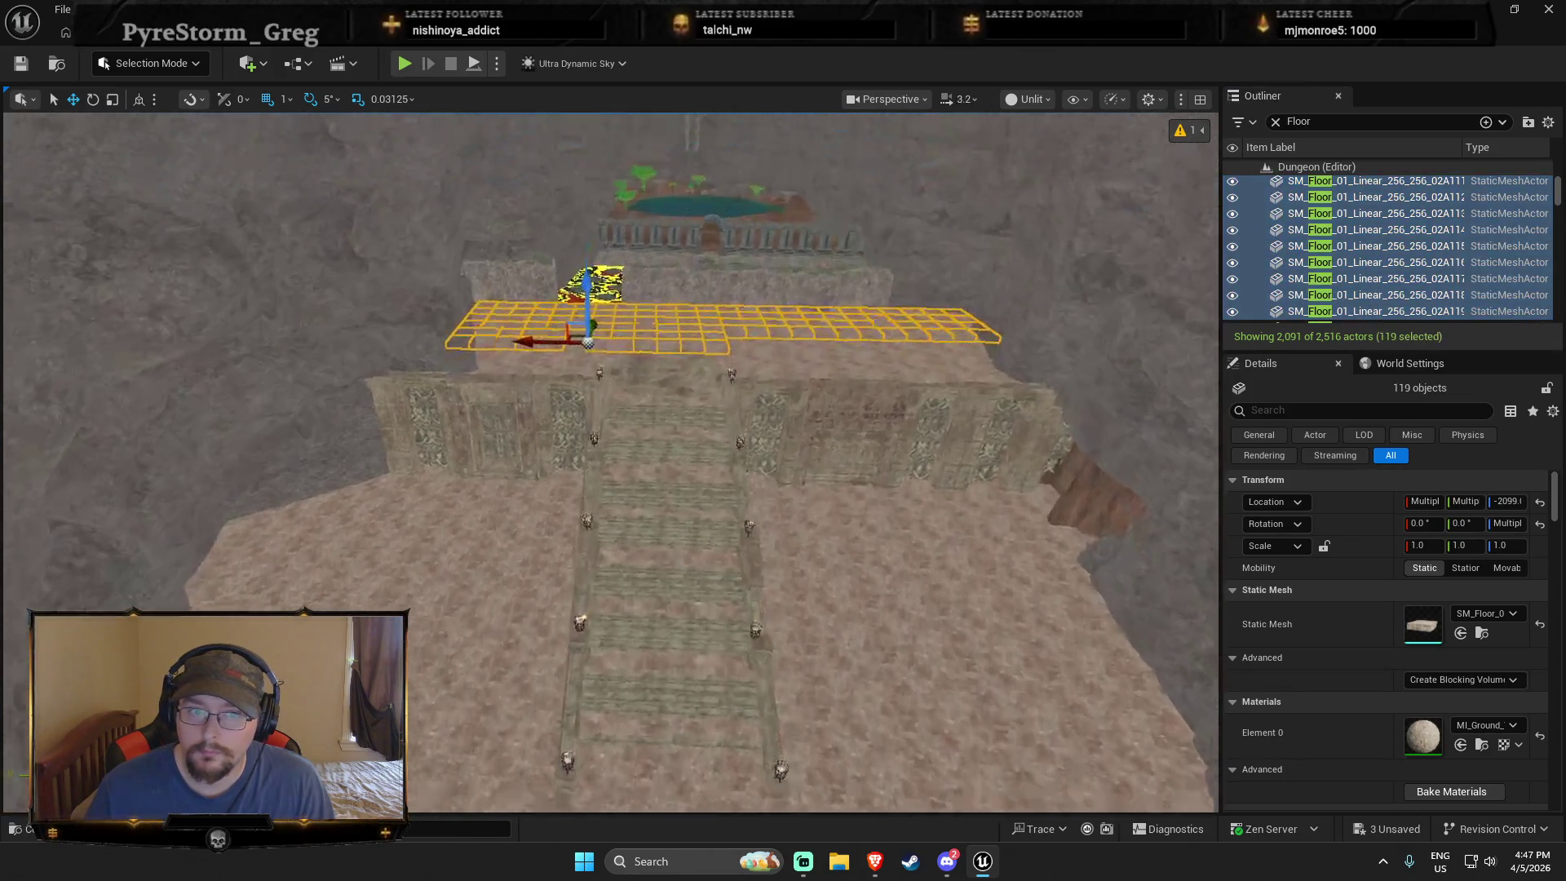
Step: Keep adding floor tile rows until 198 tiles are selected
scroll(1376, 257, down, 6)
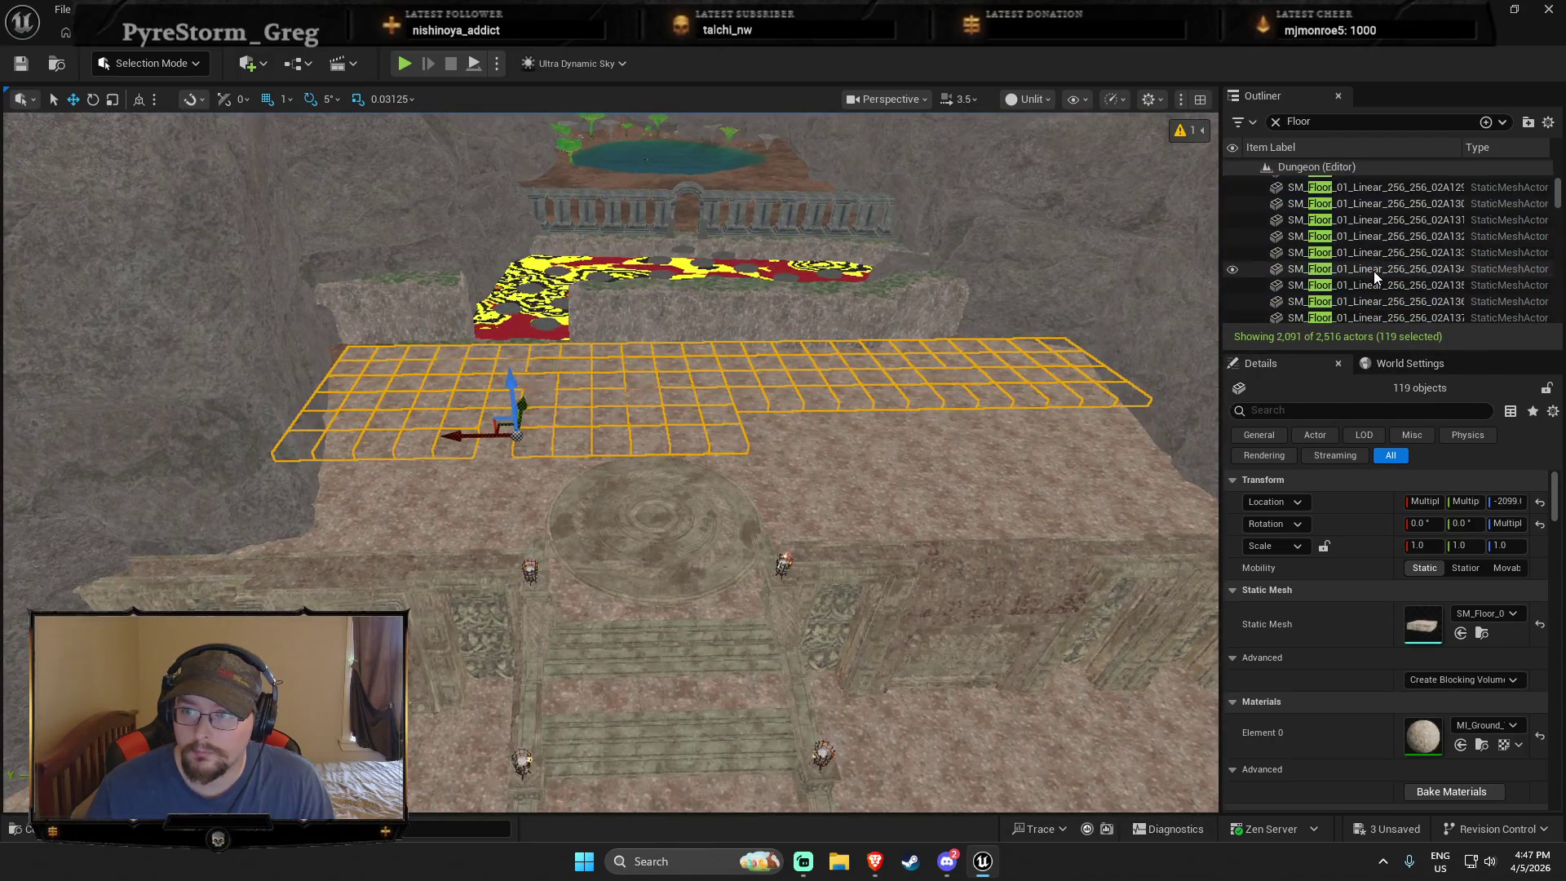
shift+click(1373, 271)
scroll(1360, 310, down, 3)
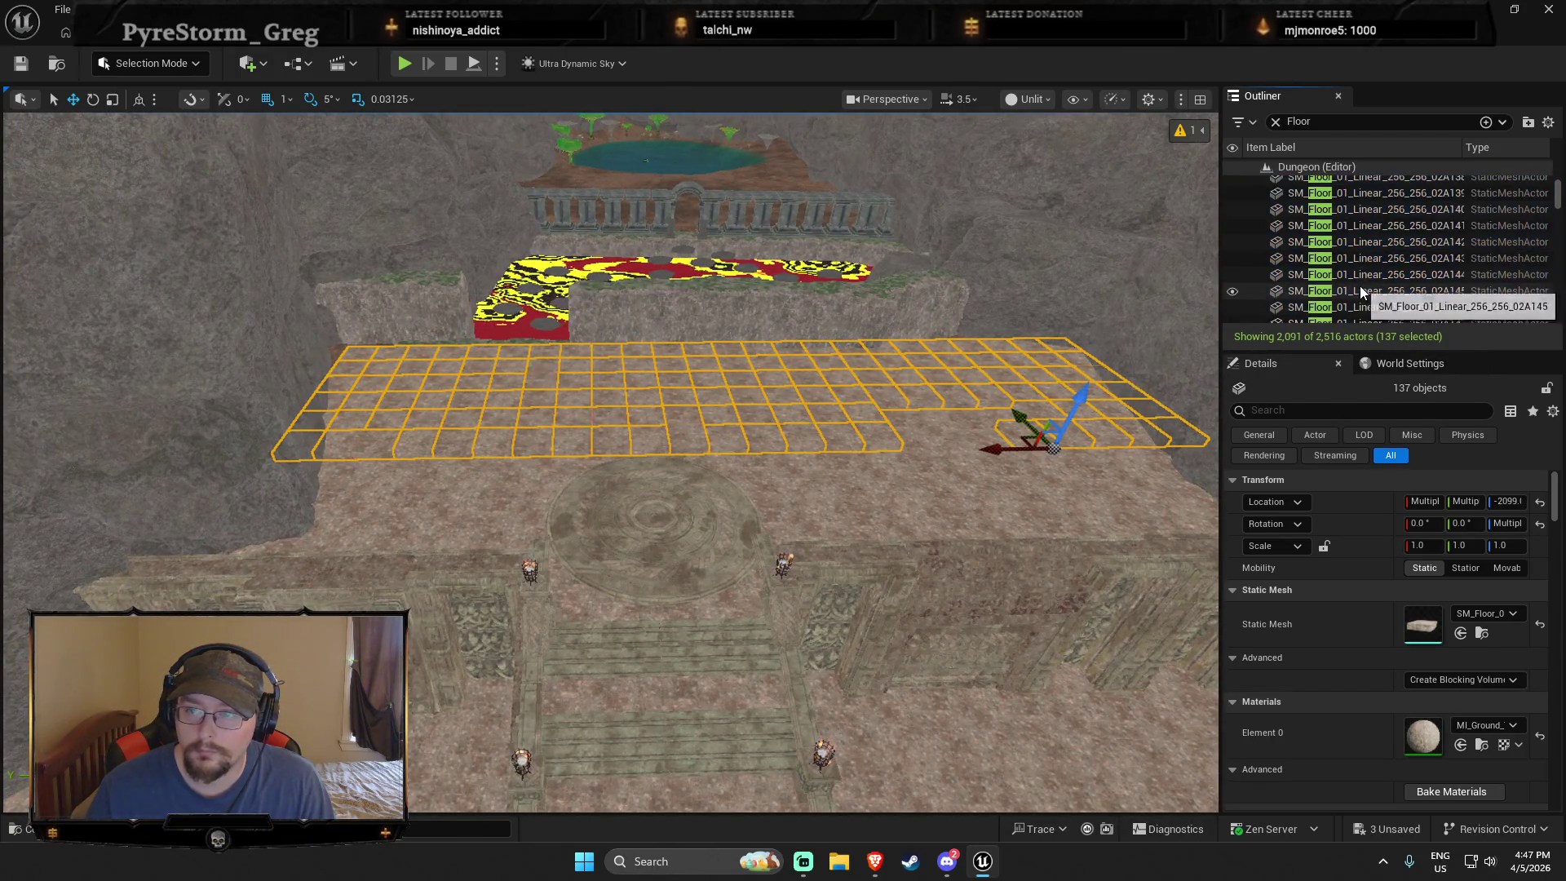
shift+click(1358, 286)
scroll(1365, 314, down, 3)
shift+click(1362, 300)
scroll(1358, 295, down, 6)
shift+click(1359, 291)
scroll(1358, 295, down, 3)
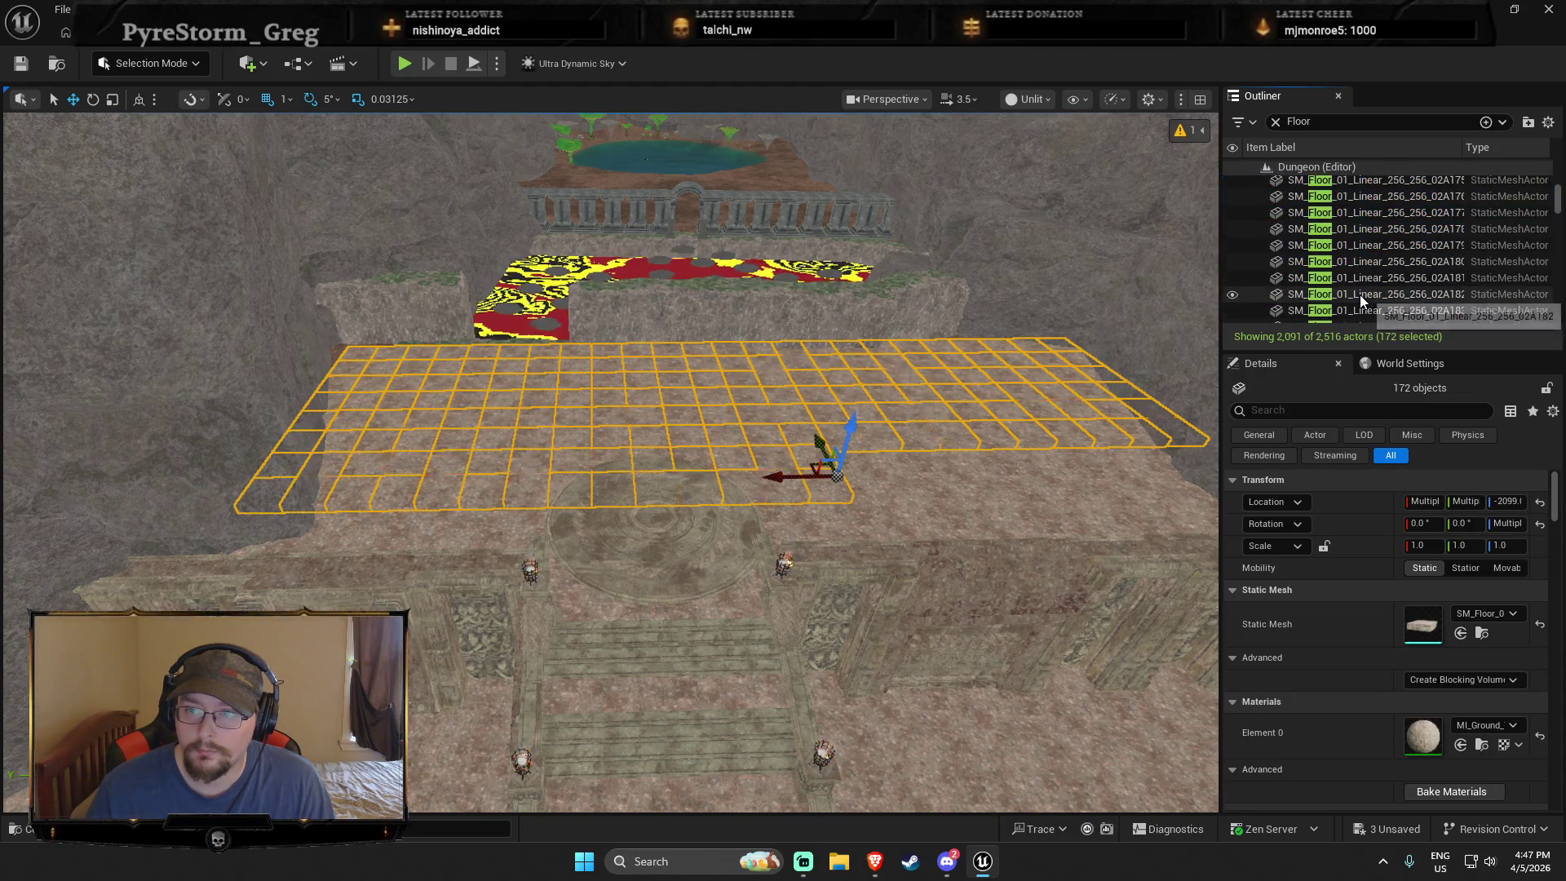
shift+click(1359, 295)
scroll(1359, 295, down, 3)
shift+click(1358, 295)
scroll(1358, 295, down, 3)
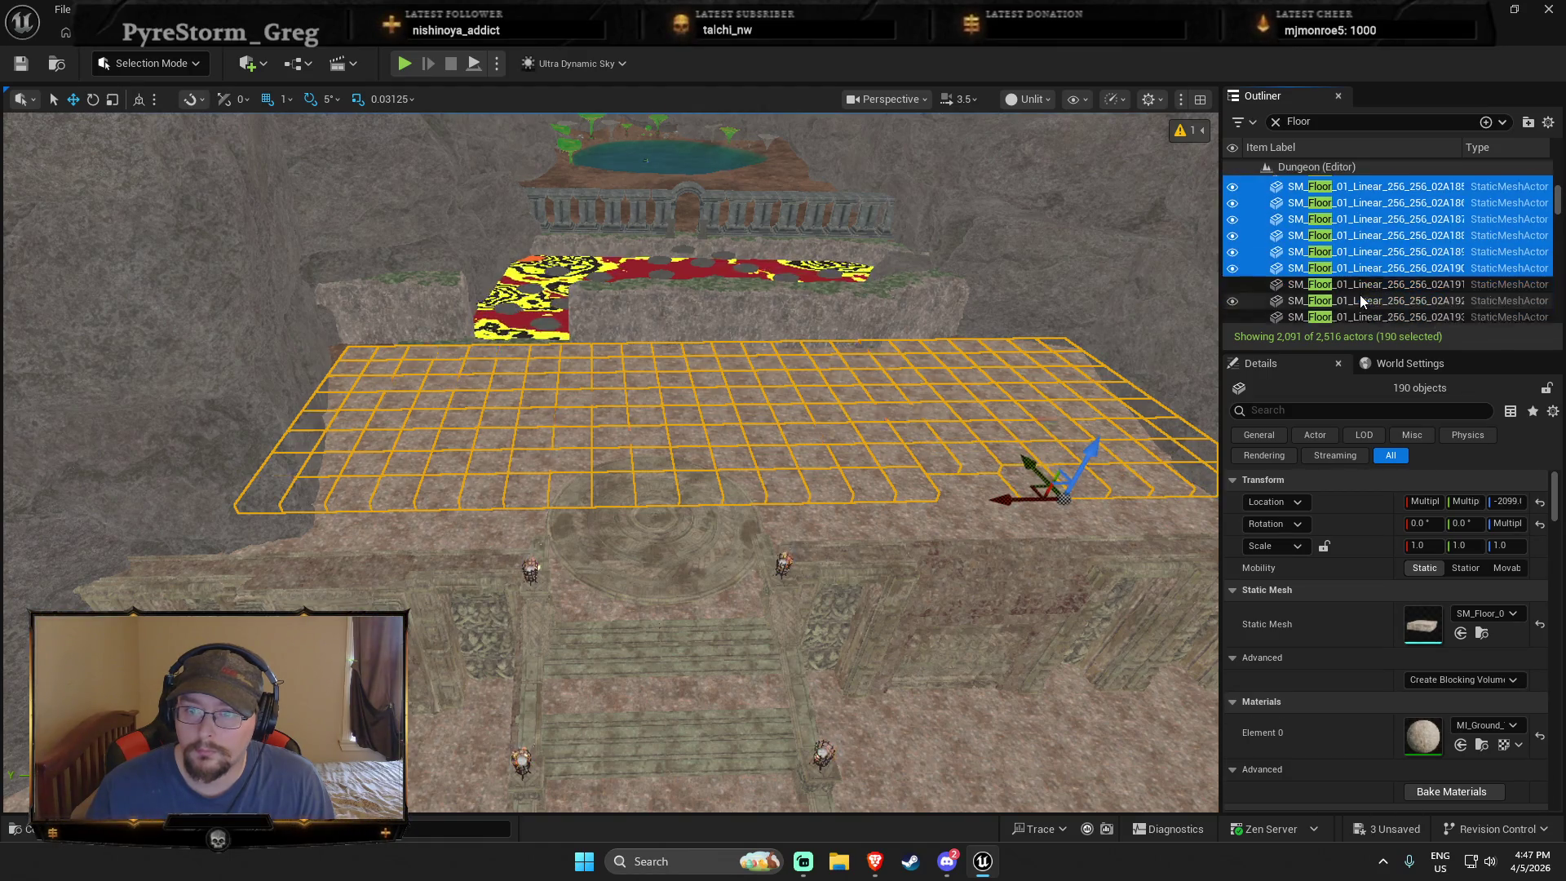
shift+click(1358, 296)
Step: Extend the selection to all 240 floor tiles and frame the whole grid
scroll(1357, 299, down, 3)
shift+click(1358, 299)
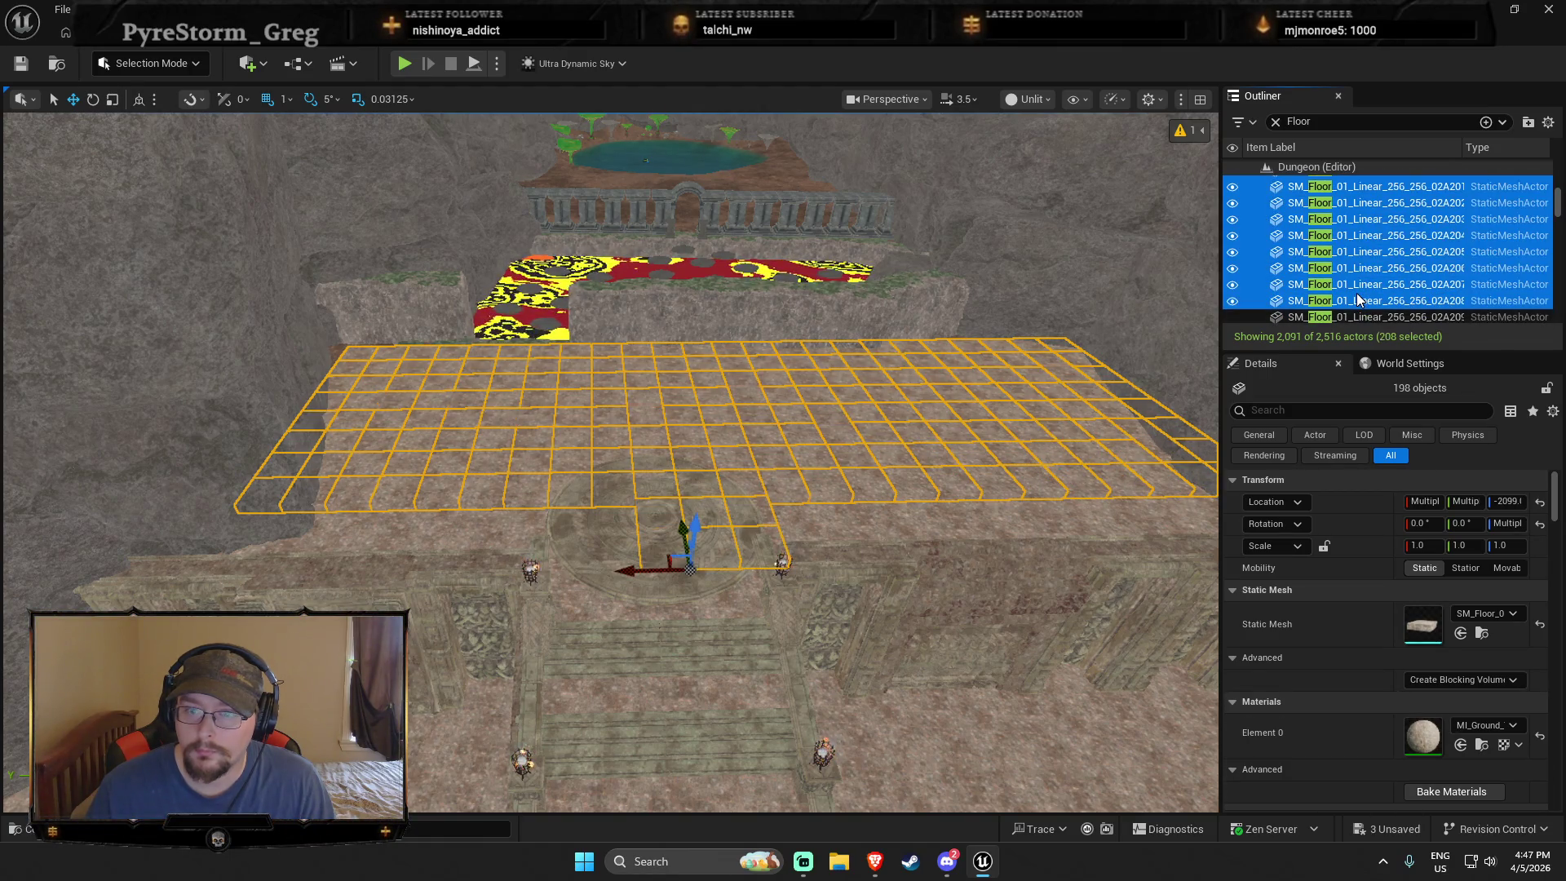
scroll(1358, 298, down, 3)
shift+click(1356, 293)
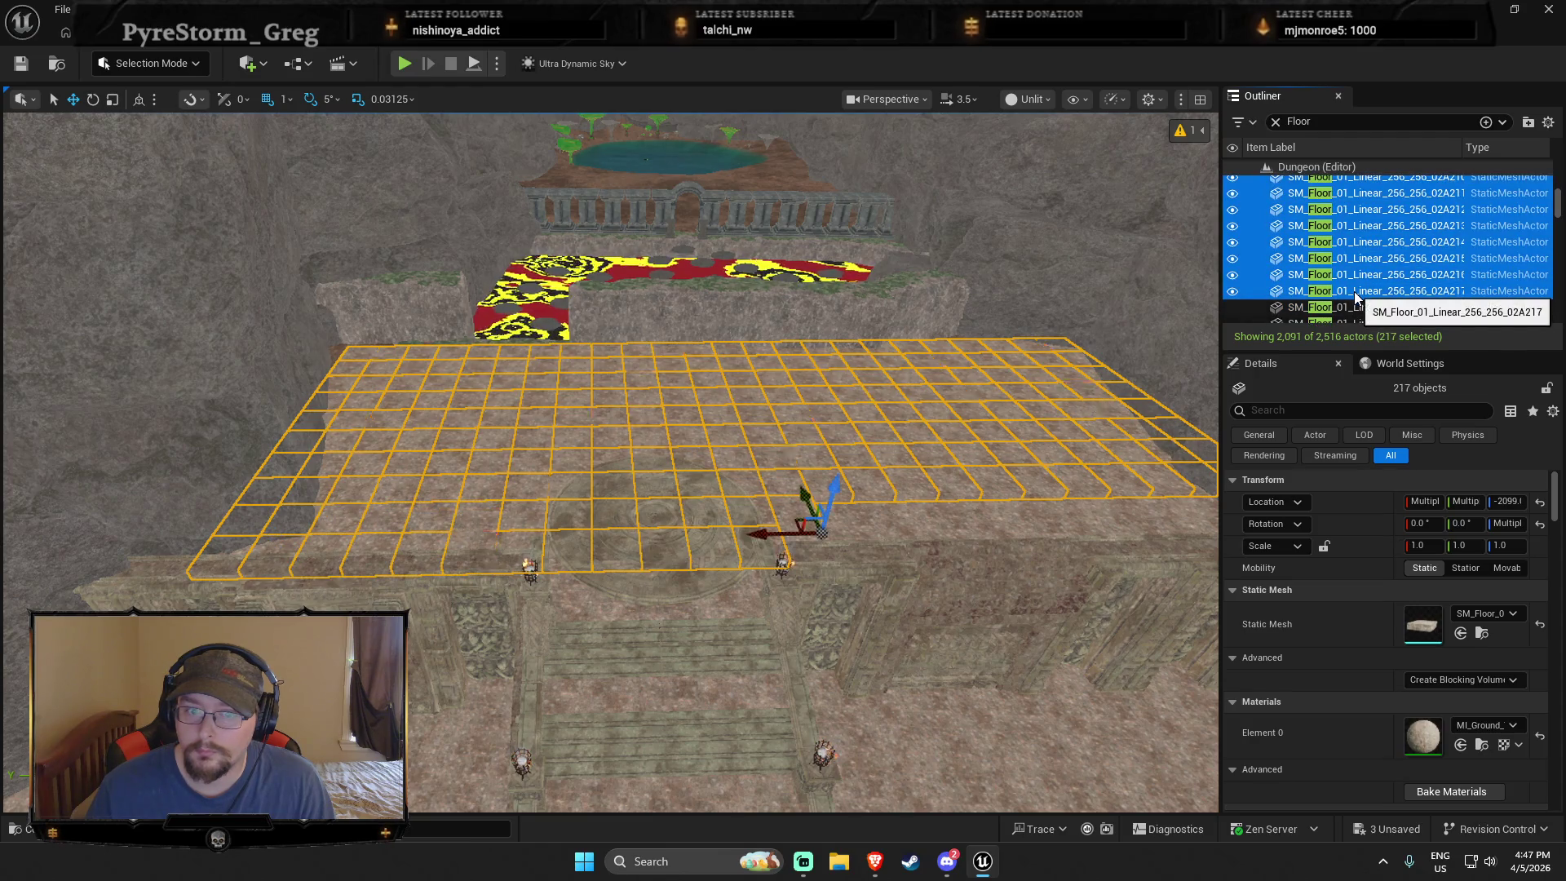
scroll(1354, 295, down, 3)
shift+click(1354, 295)
scroll(1350, 306, down, 1)
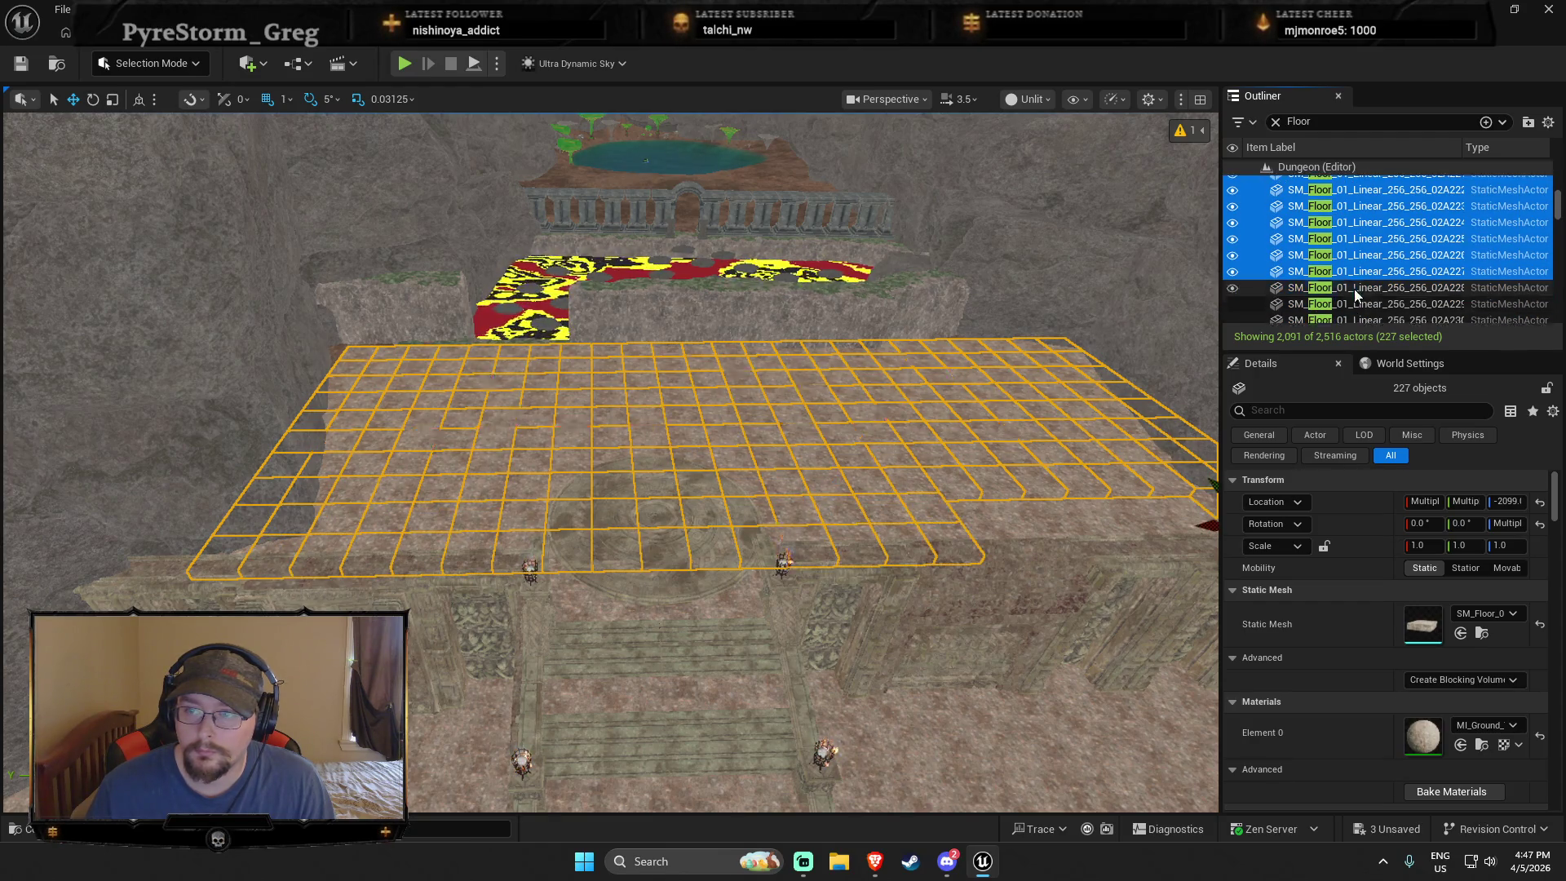
shift+click(1349, 310)
scroll(1348, 293, down, 2)
shift+click(1347, 305)
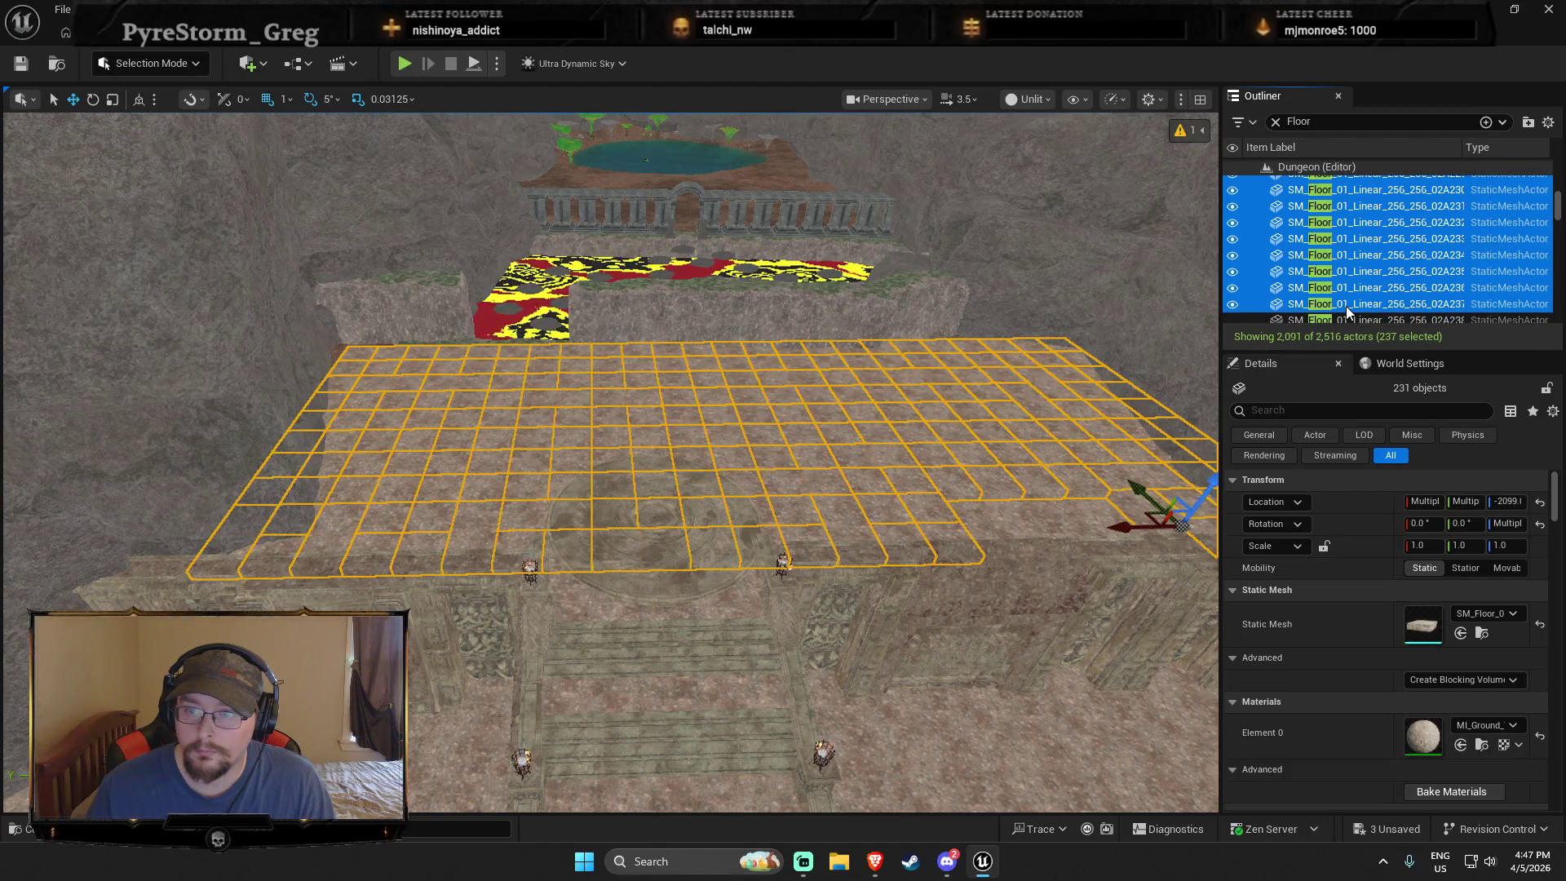
scroll(1346, 311, down, 1)
shift+click(1345, 306)
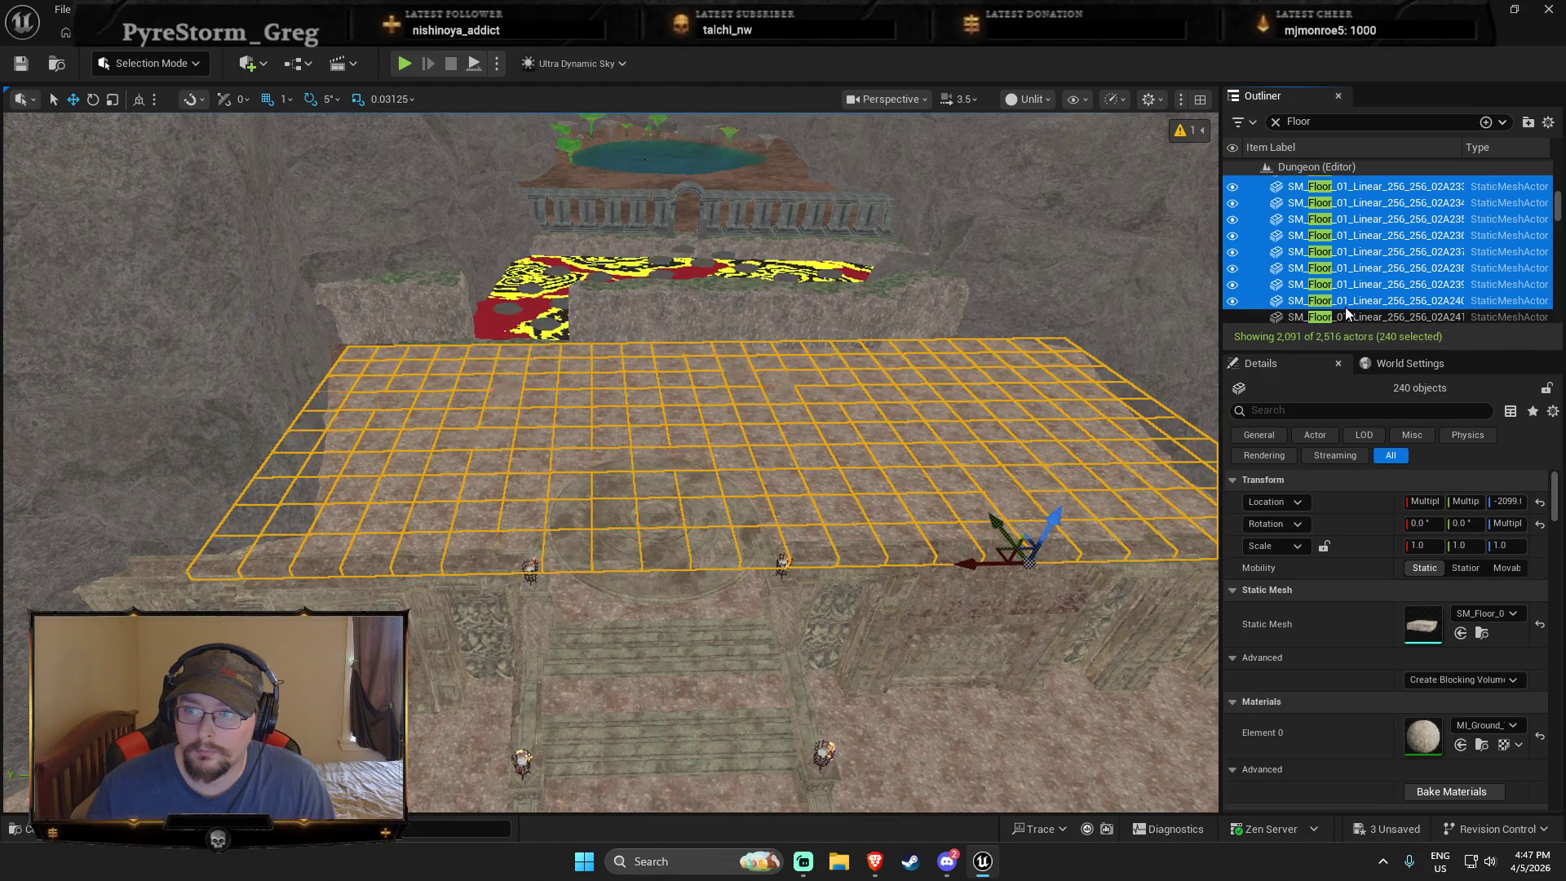
key(f)
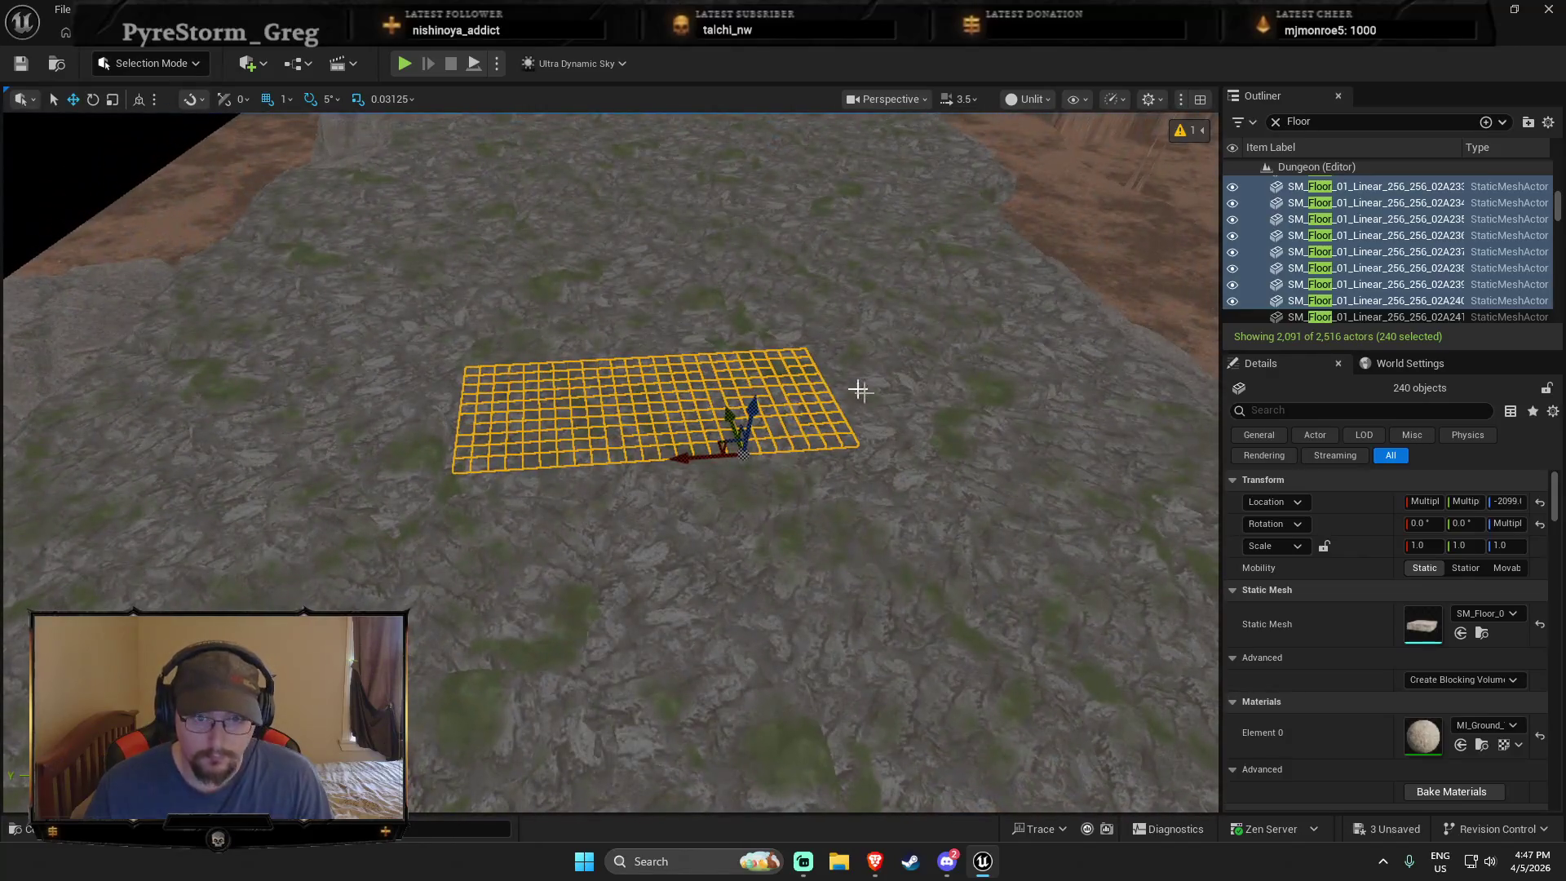
Step: Rotate the selected floor tiles about 20 degrees
scroll(727, 405, up, 5)
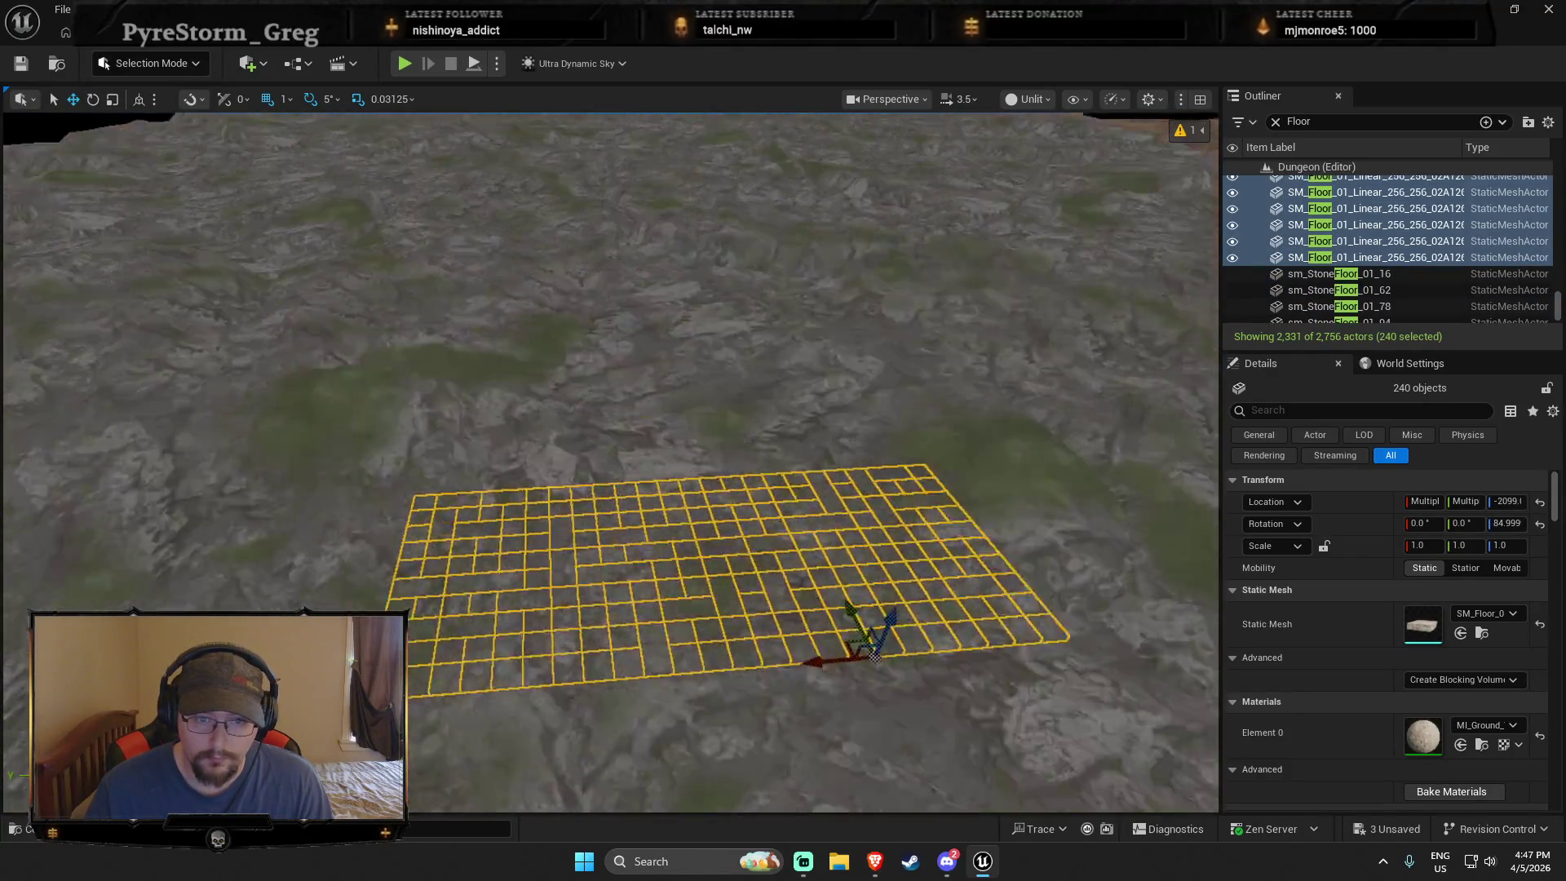
scroll(706, 300, down, 8)
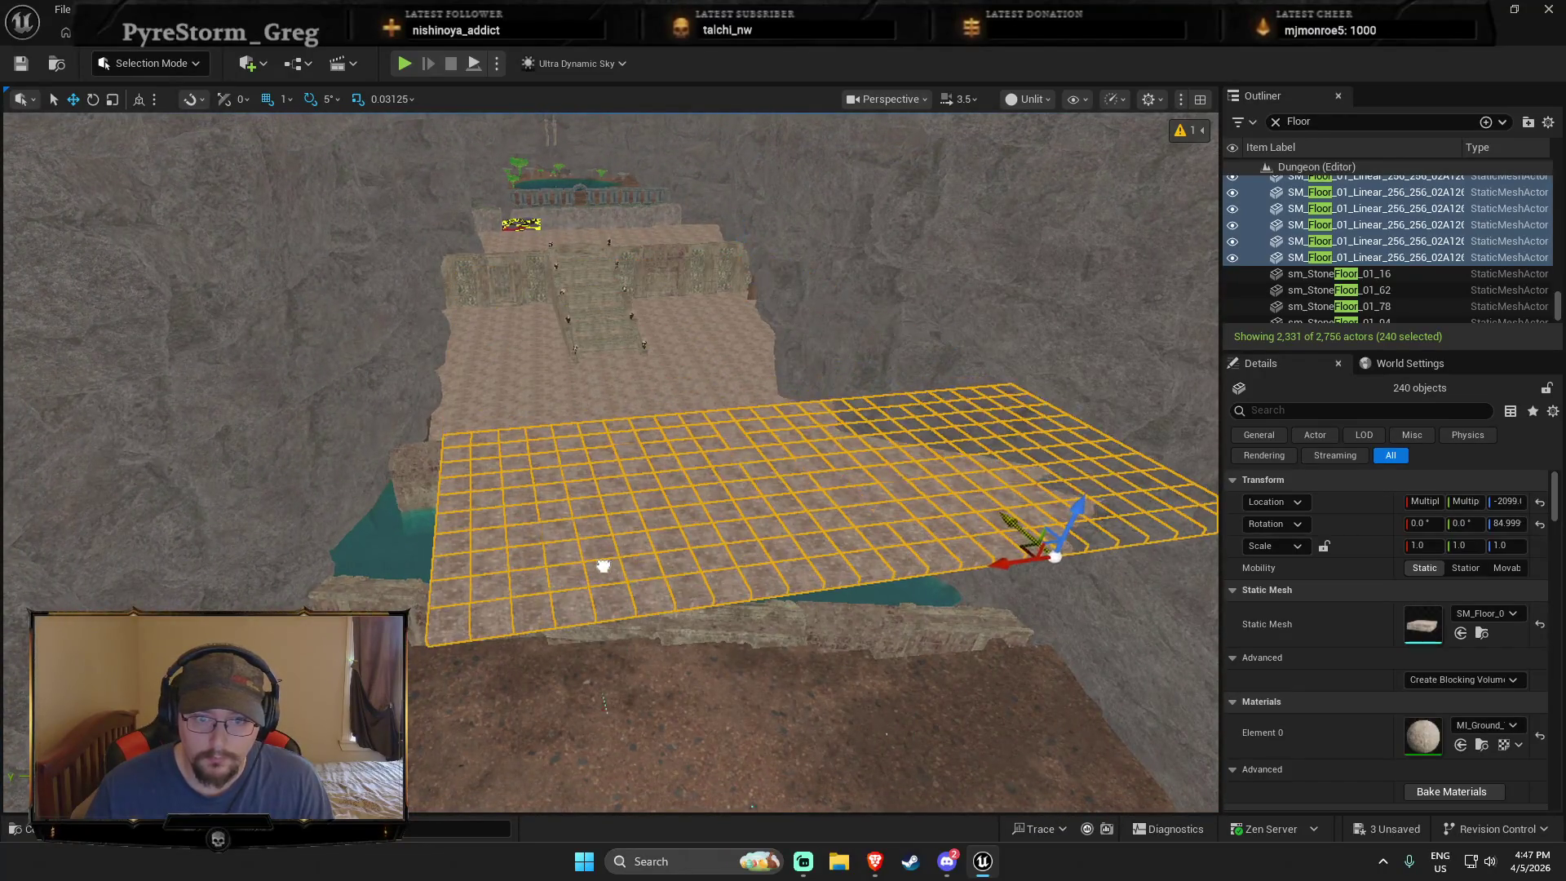
drag(1044, 605, 966, 563)
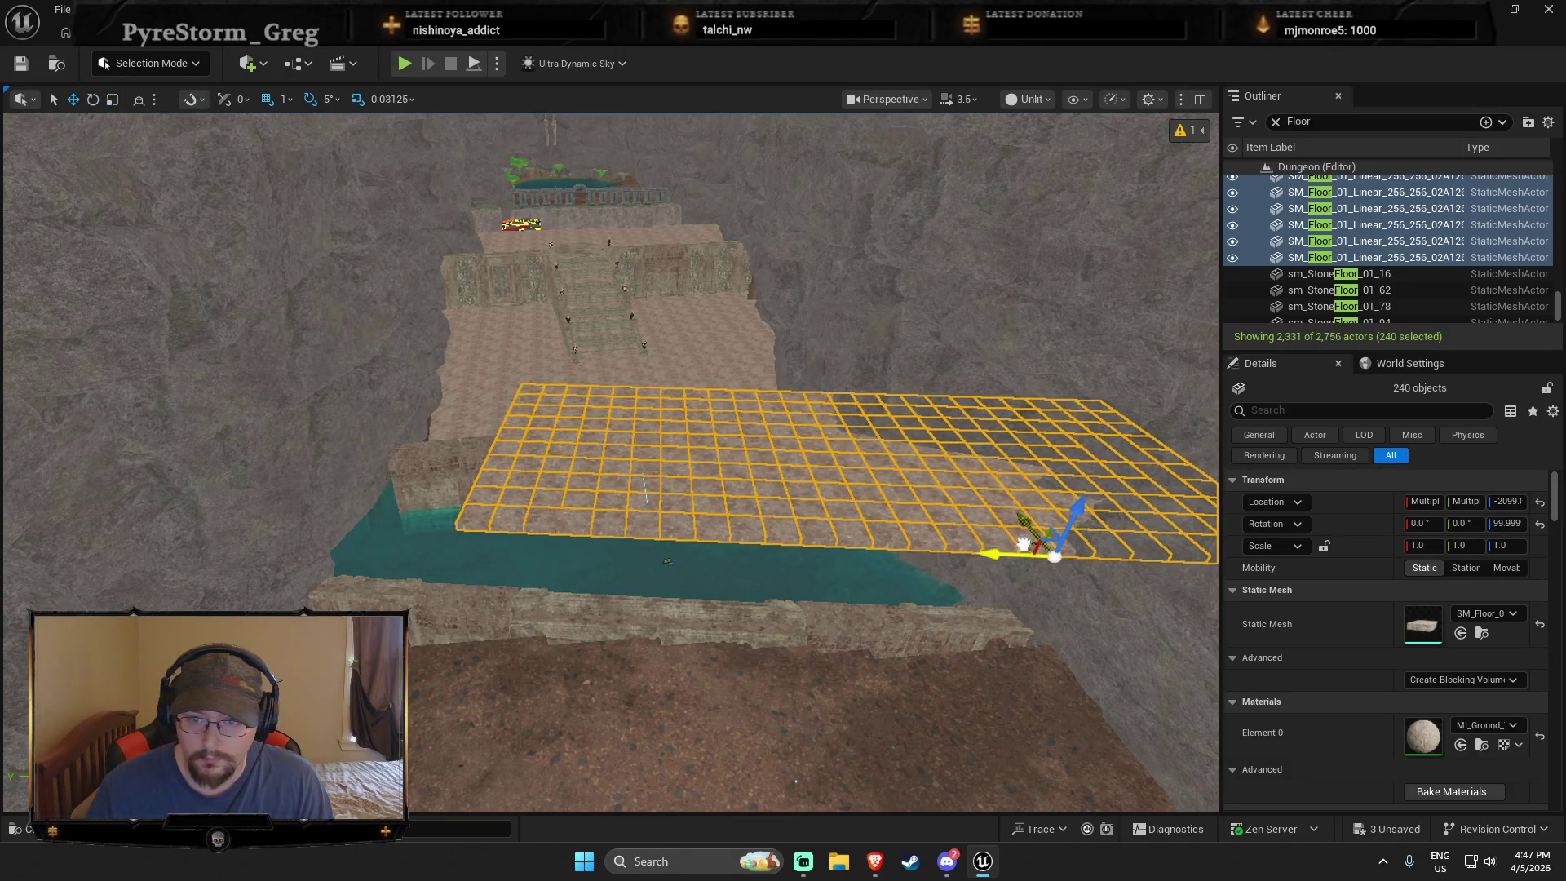
Step: Lower the floor section toward the water and move it back against the portal wall
key(q)
mouse_move(795, 636)
mouse_down()
mouse_move(872, 571)
mouse_move(1003, 513)
mouse_move(954, 487)
mouse_up()
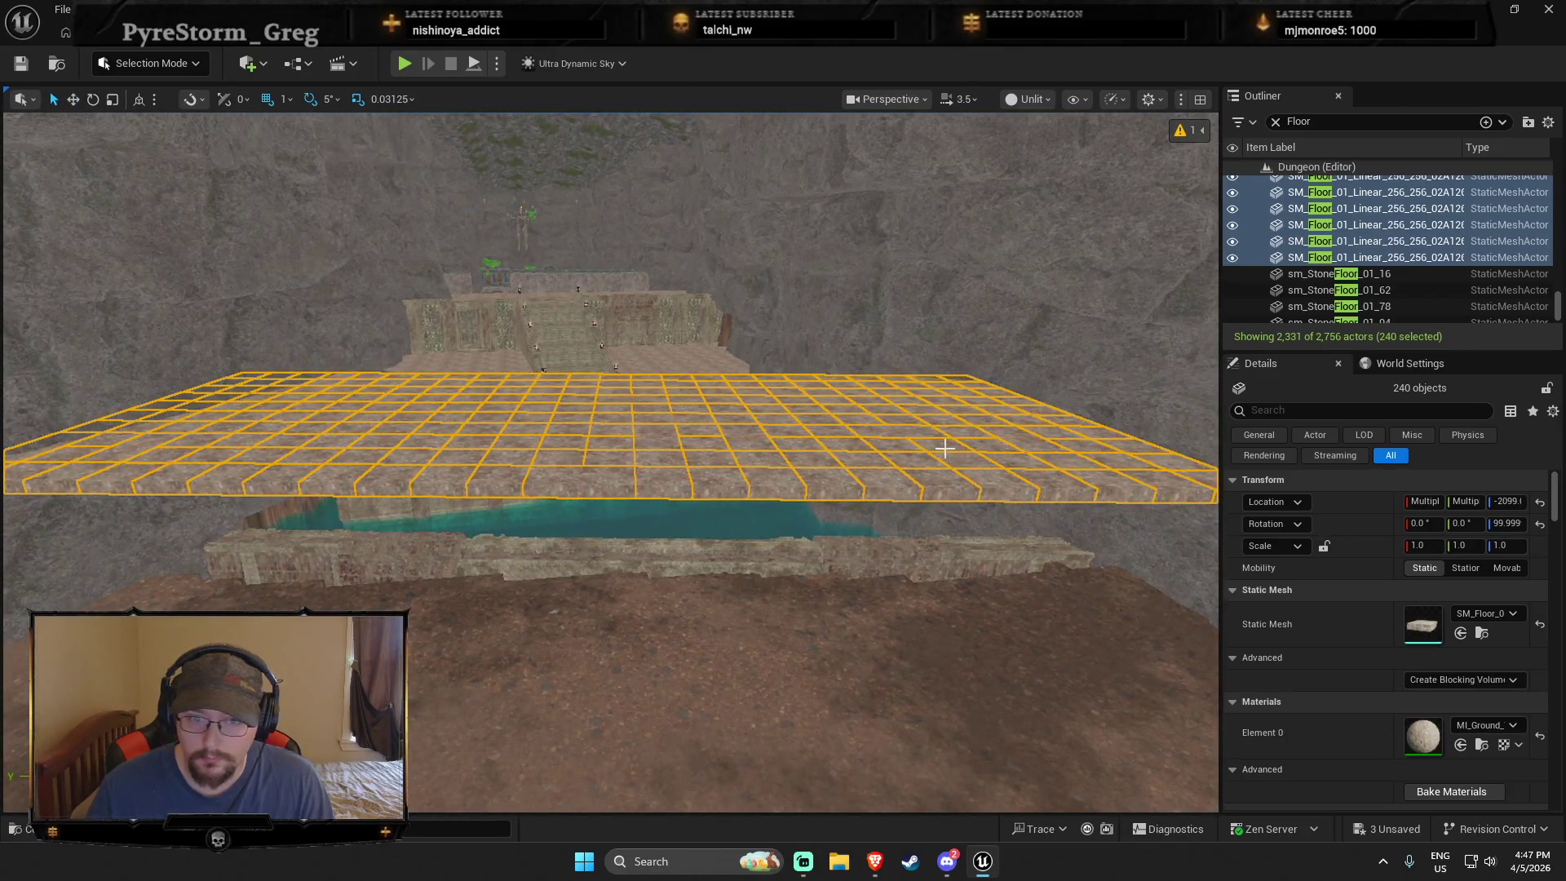
mouse_move(872, 450)
mouse_down()
mouse_move(872, 635)
mouse_move(660, 503)
mouse_up()
mouse_move(576, 426)
mouse_down()
mouse_move(538, 348)
mouse_move(564, 343)
mouse_up()
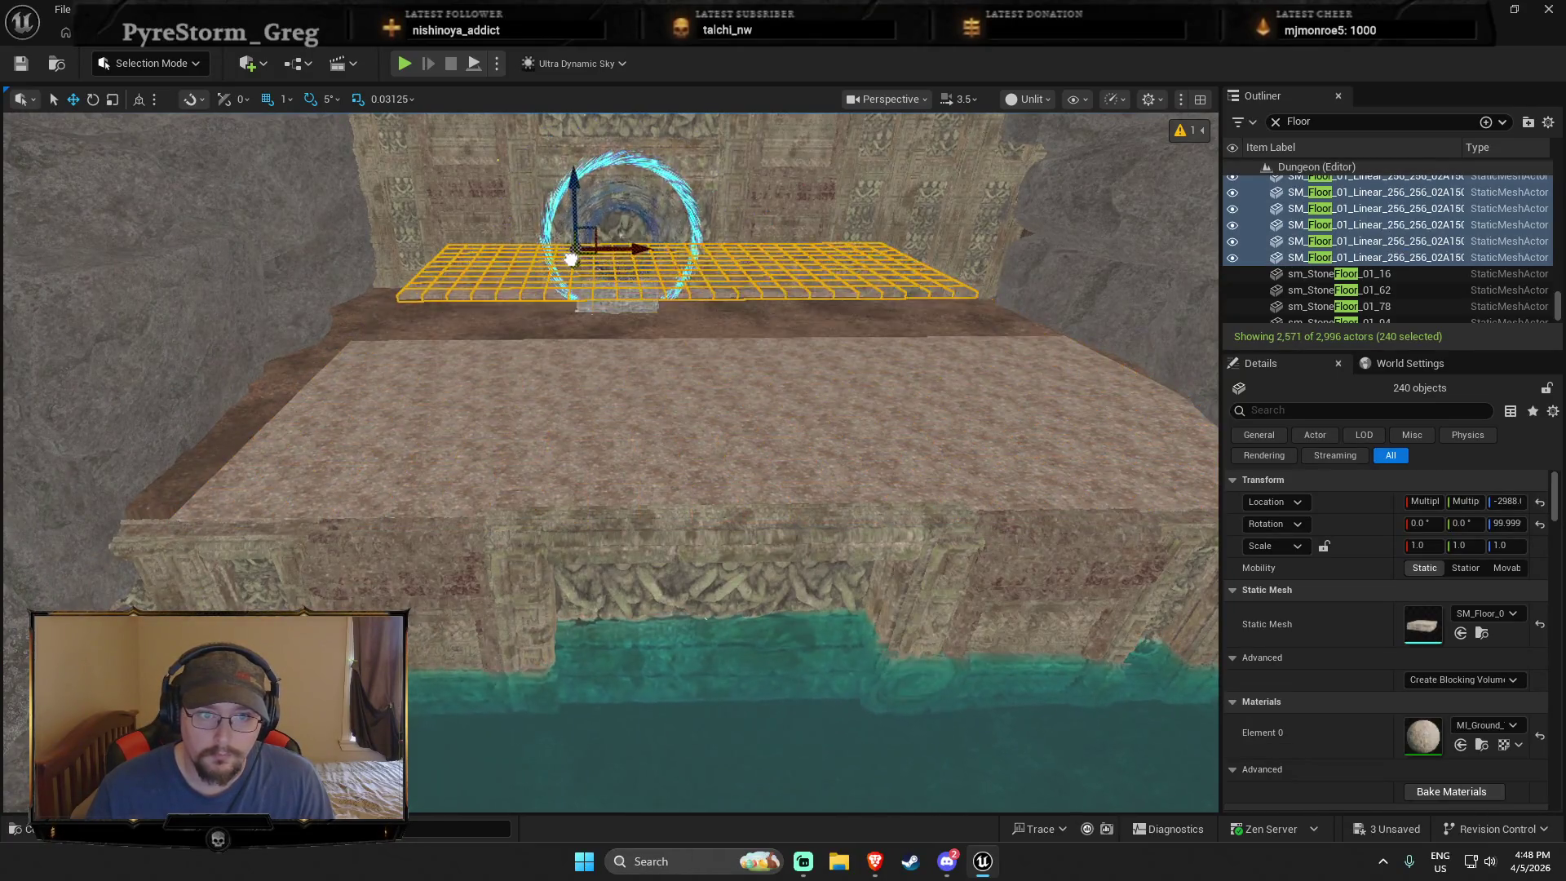
Step: Inspect the 10°-turned floor copy from several angles against the portal wall, then deselect it
drag(561, 283, 558, 291)
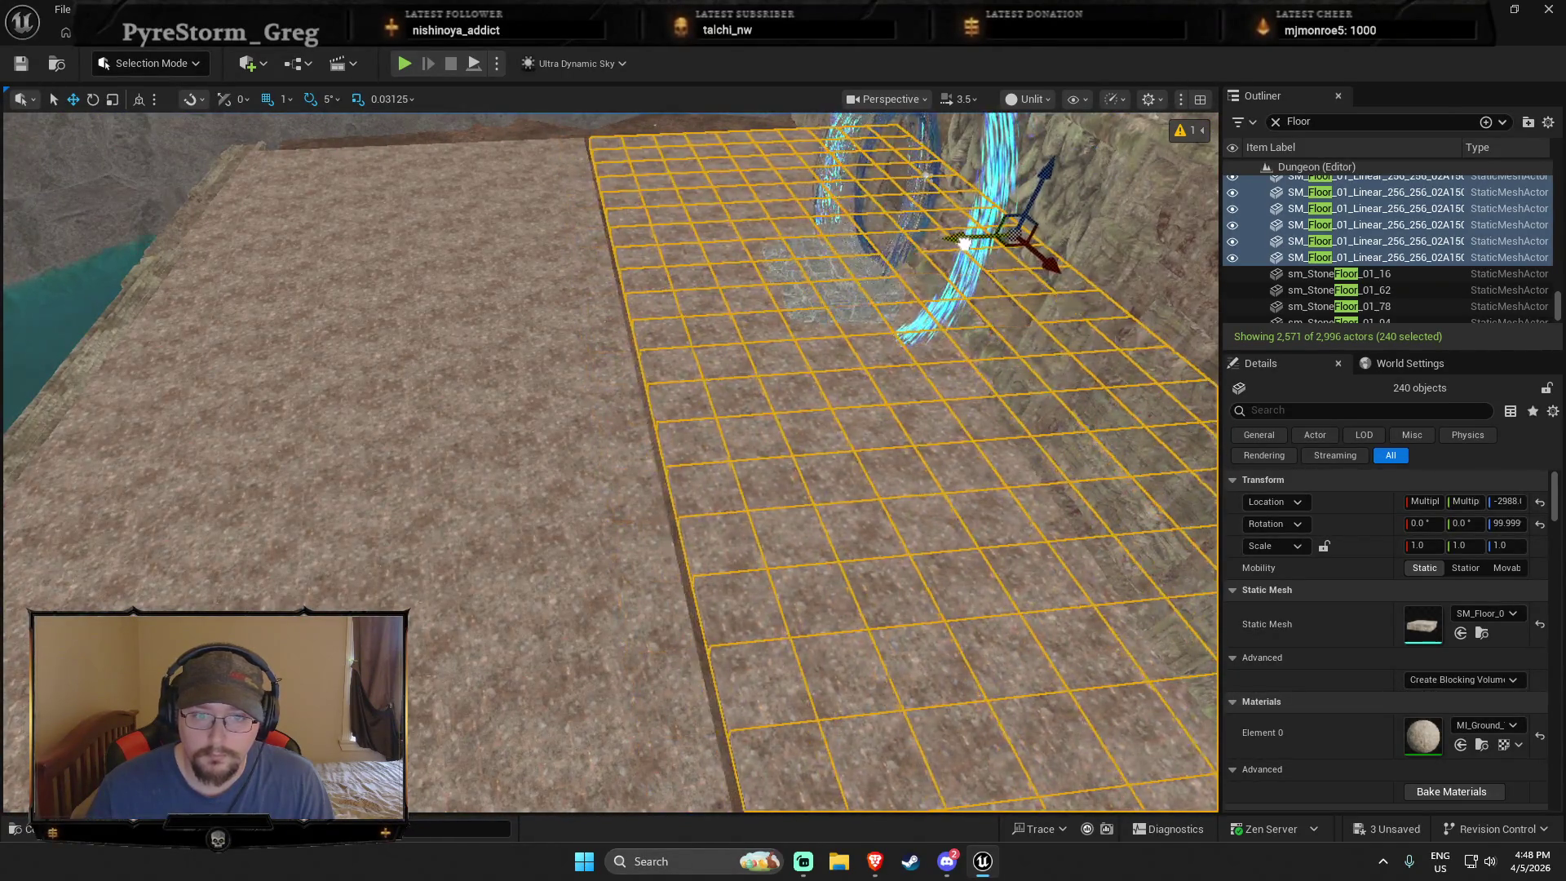
drag(574, 424, 574, 415)
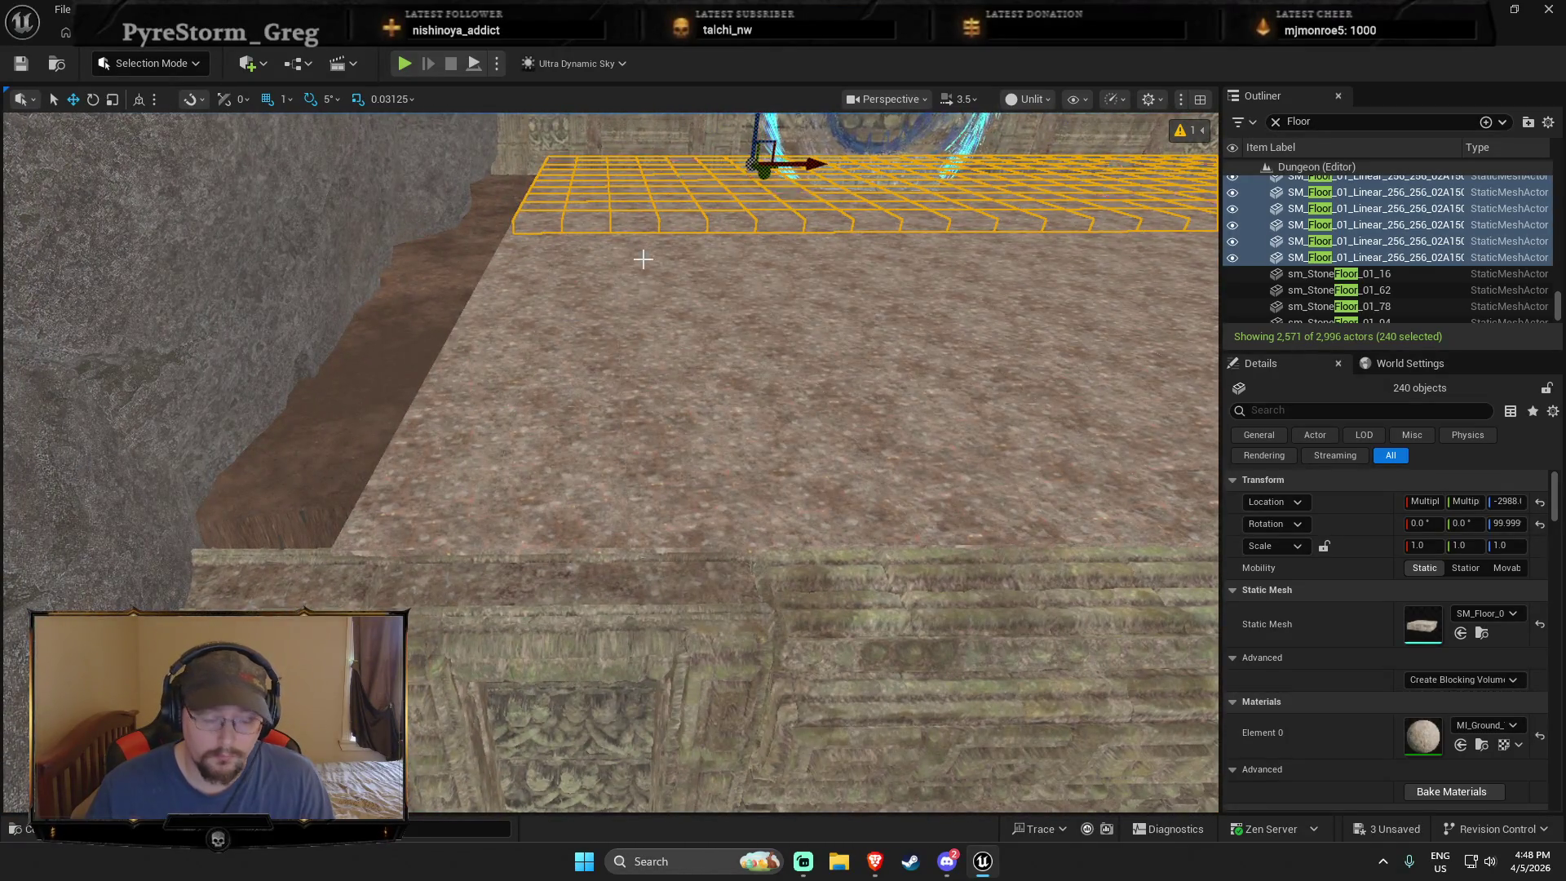
drag(737, 358, 698, 292)
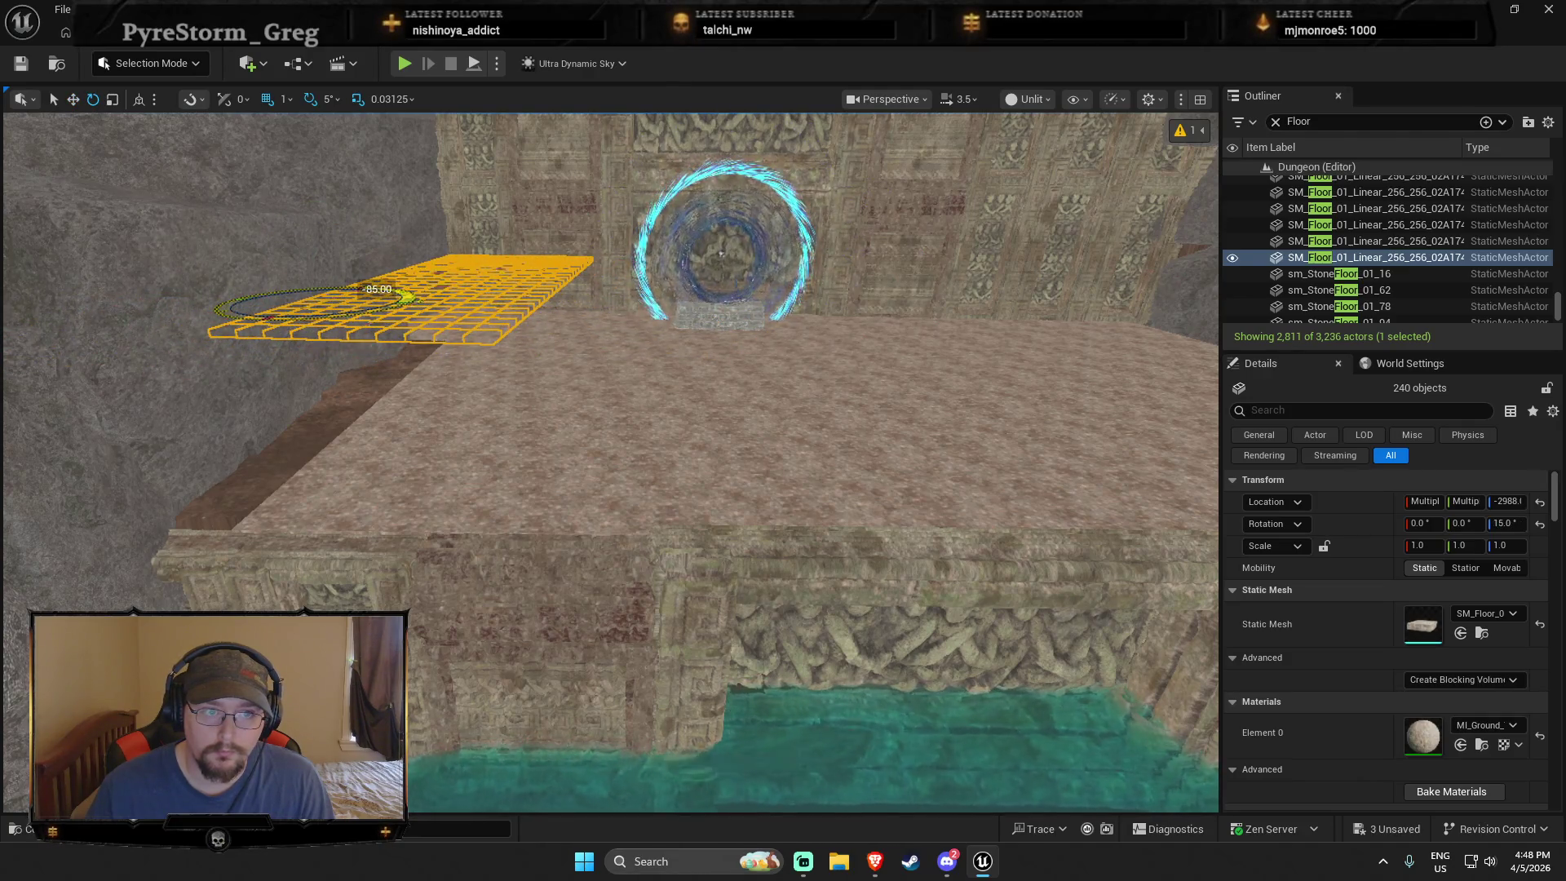
drag(721, 253, 721, 350)
key(w)
scroll(428, 331, up, 6)
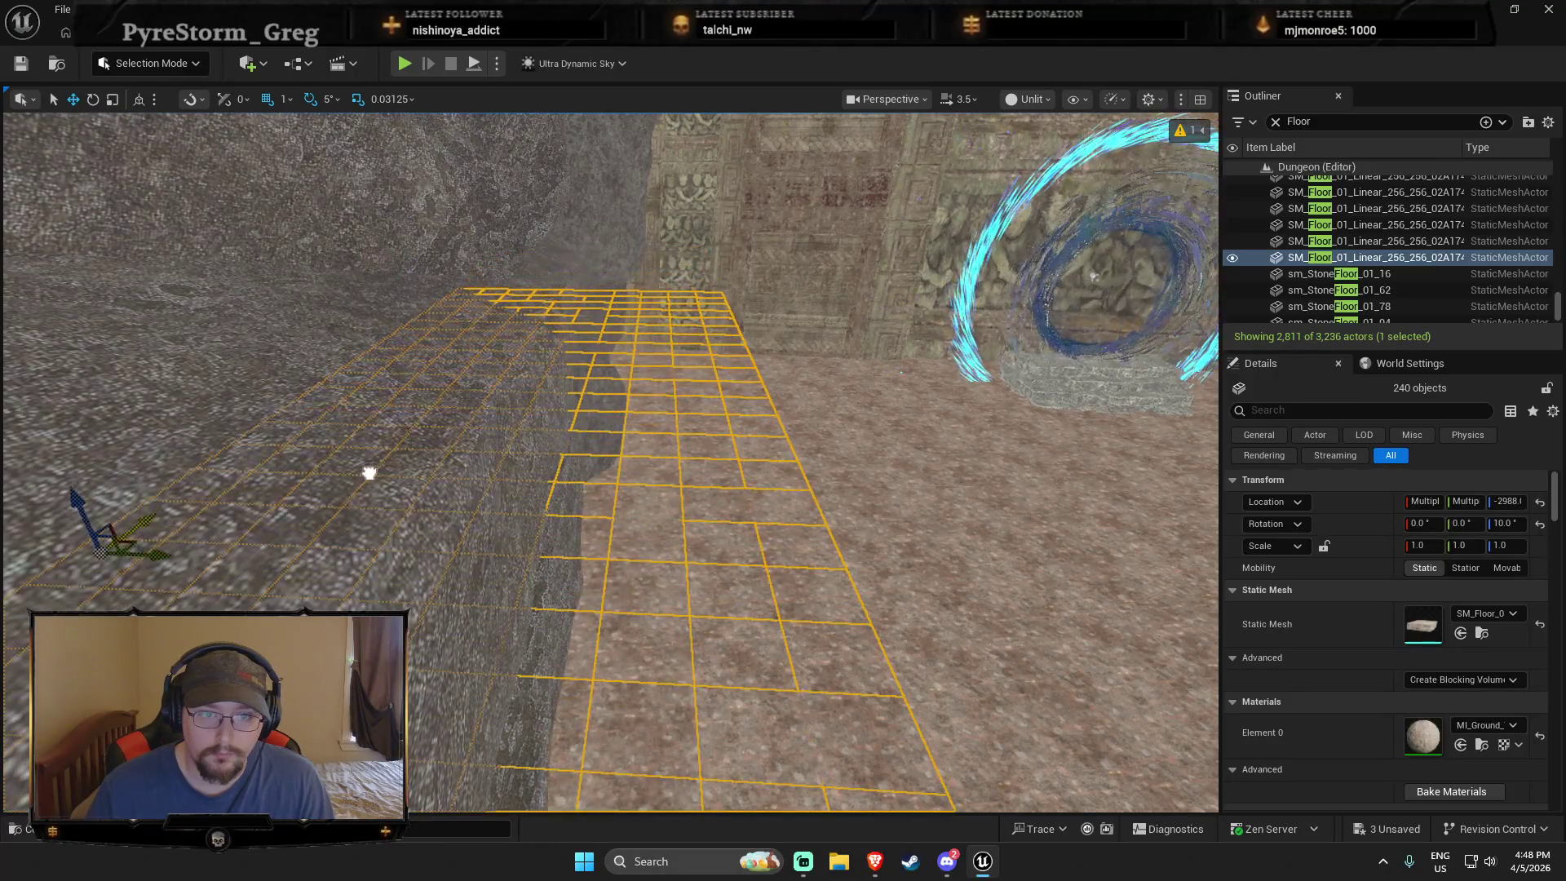
mouse_move(369, 473)
mouse_down()
mouse_move(367, 313)
mouse_move(281, 330)
mouse_up()
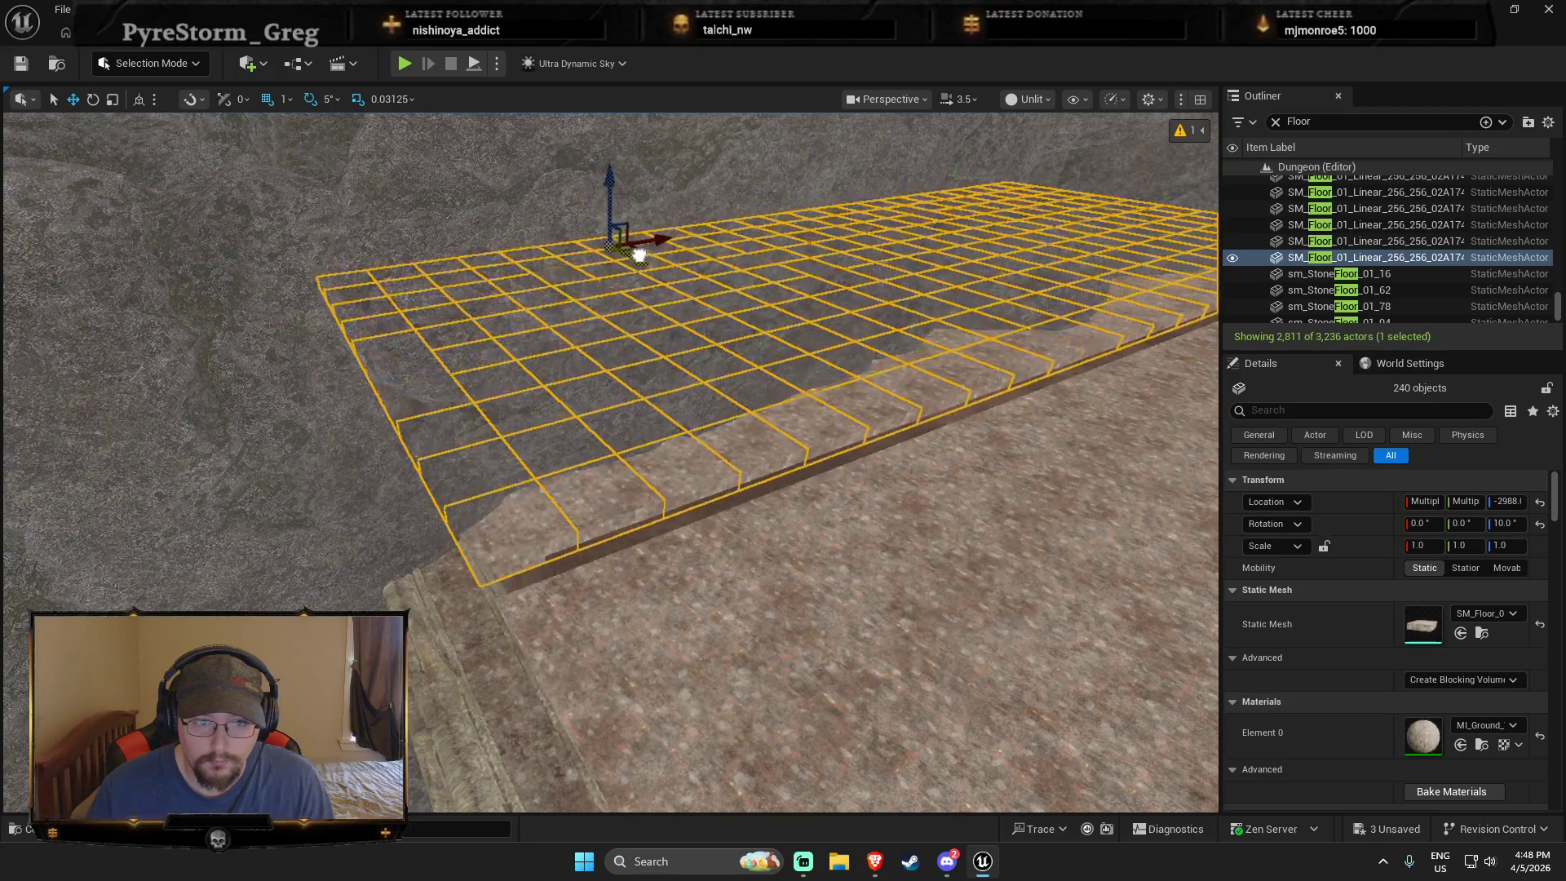
drag(642, 293, 620, 228)
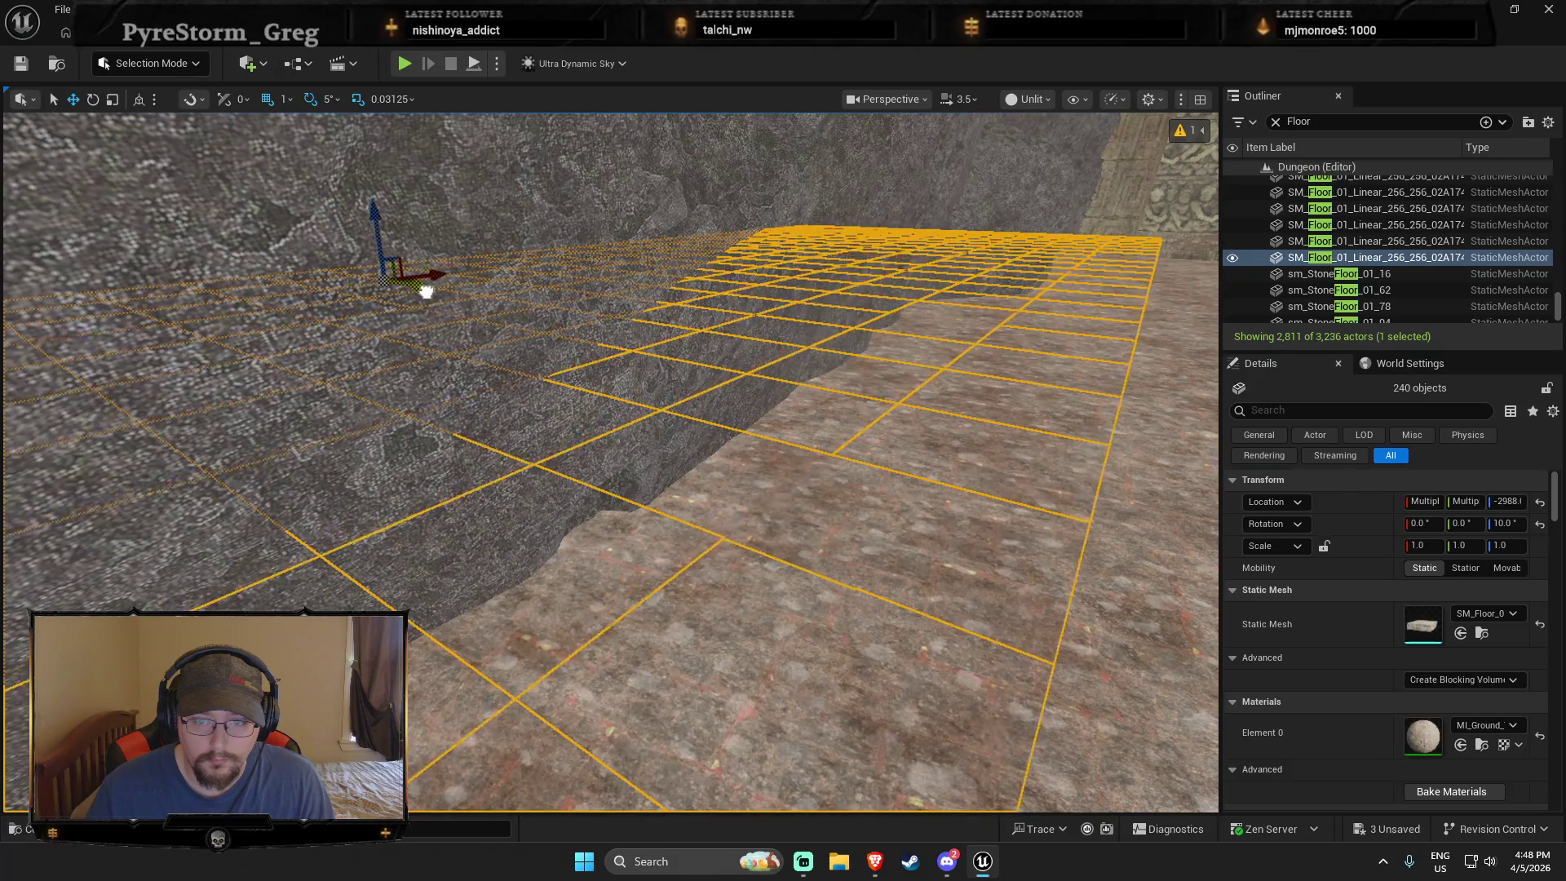
mouse_move(424, 289)
mouse_down()
mouse_move(637, 378)
mouse_move(632, 392)
mouse_up()
key(Escape)
mouse_move(360, 309)
mouse_down()
mouse_move(359, 294)
mouse_move(359, 309)
mouse_up()
Step: Move the large rock by the wall right and closer, and select neighbouring rocks
click(360, 309)
drag(450, 390, 684, 436)
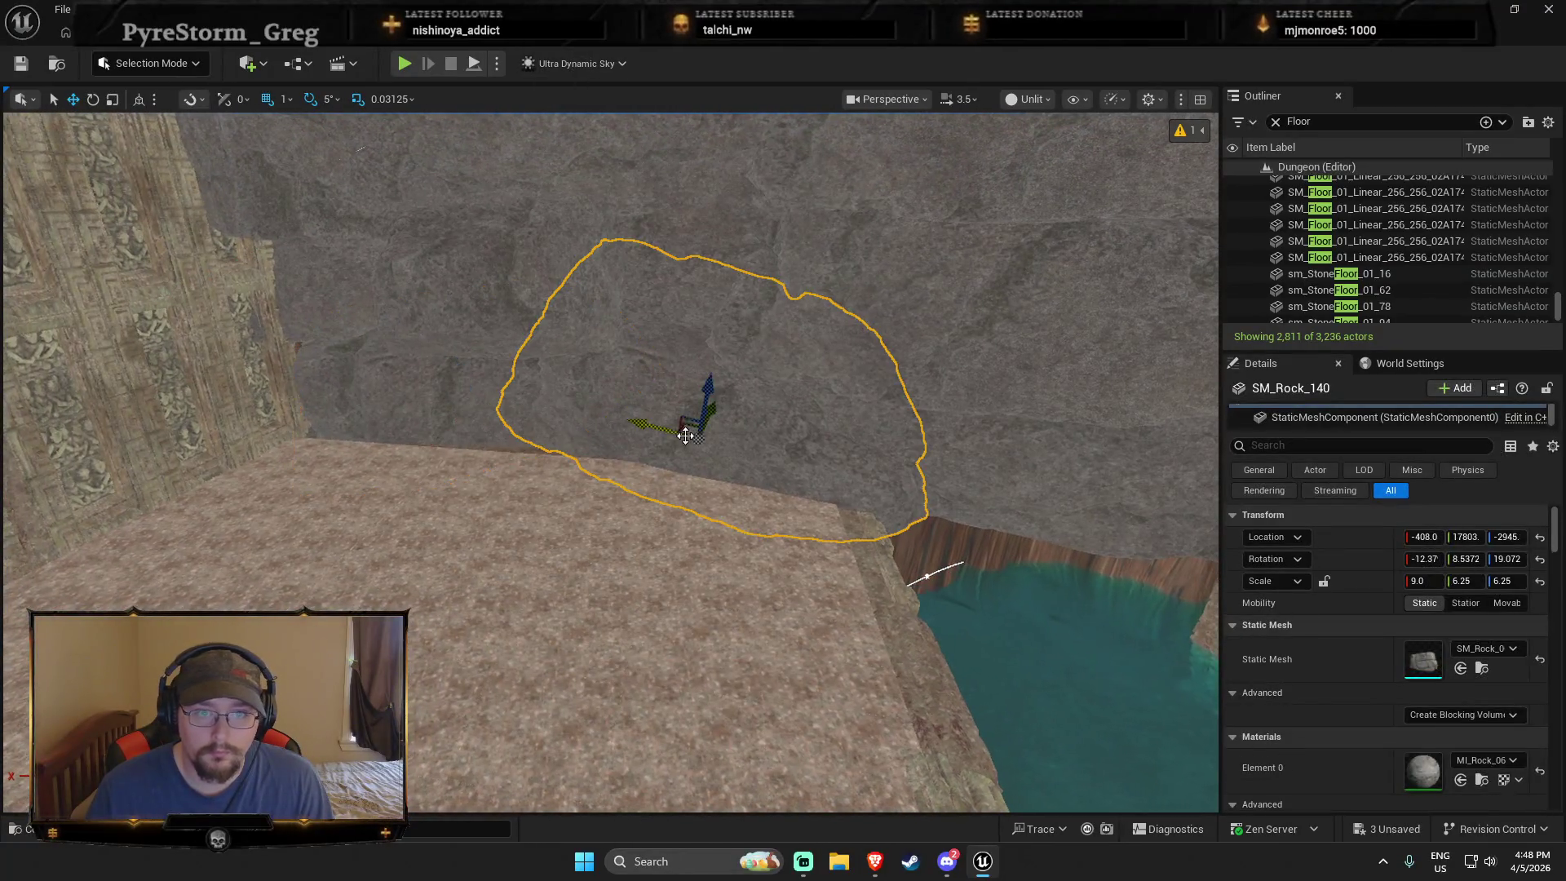
ctrl+click(444, 392)
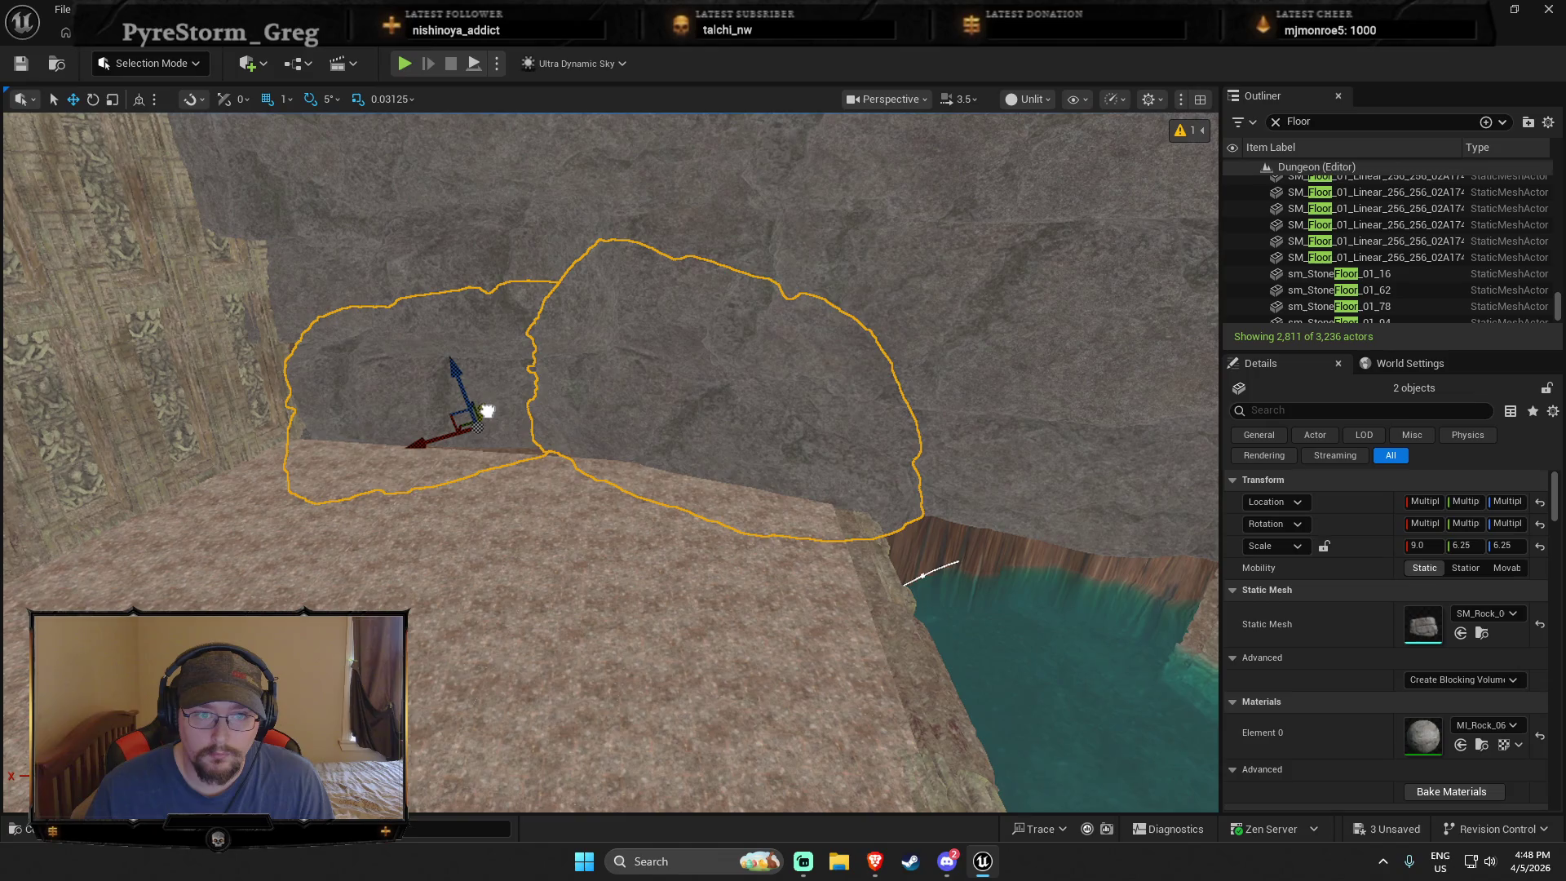
drag(485, 422, 587, 508)
click(572, 478)
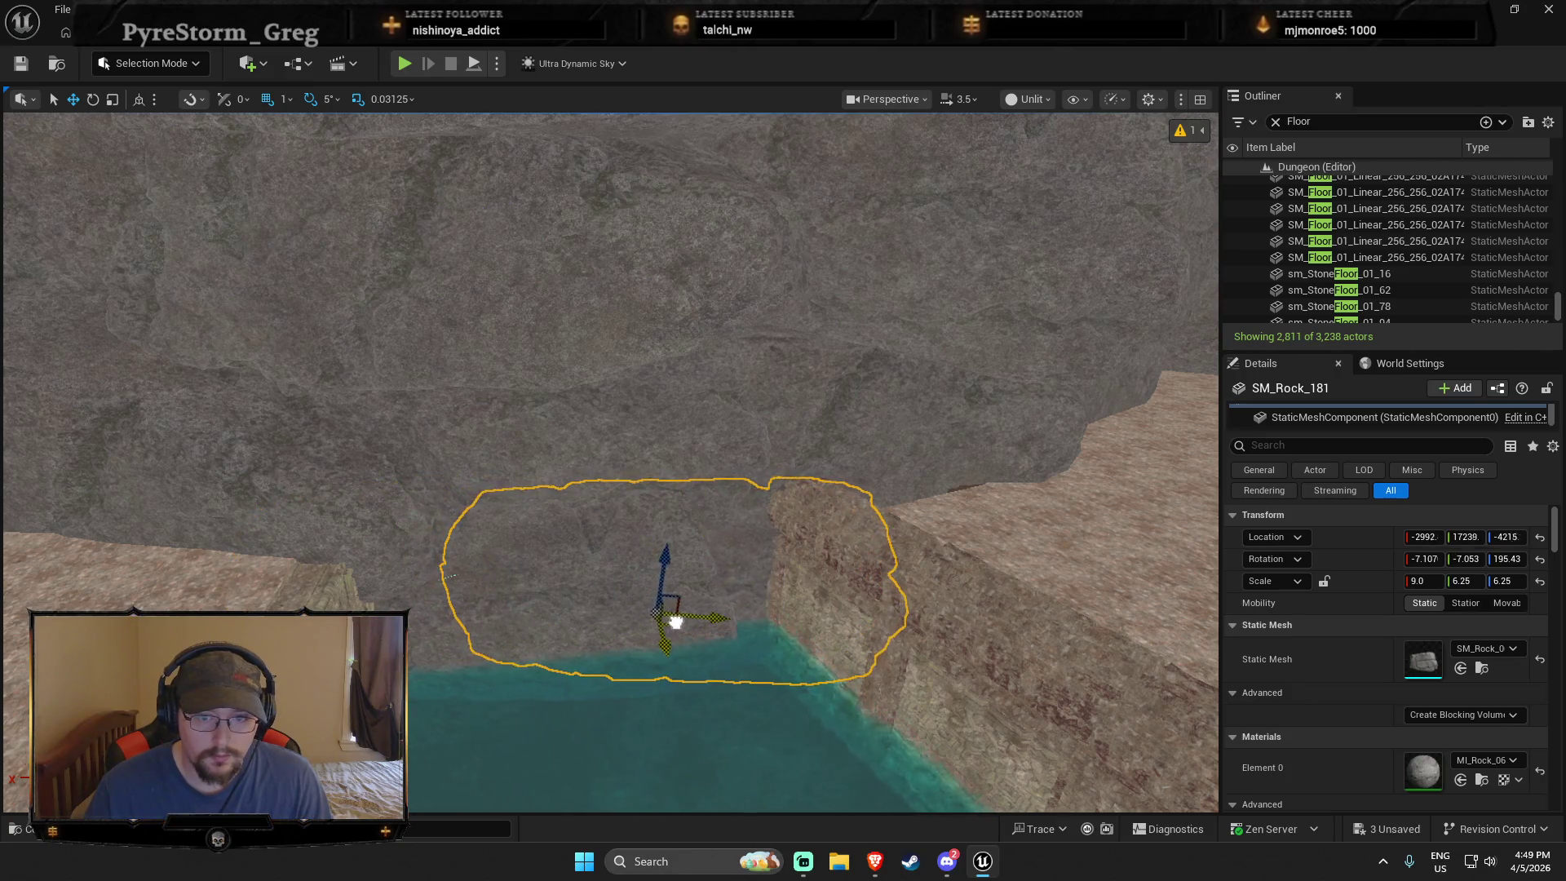
mouse_move(725, 595)
mouse_down()
mouse_move(693, 603)
mouse_move(791, 632)
mouse_move(840, 616)
mouse_up()
drag(646, 423, 584, 448)
Step: Raise SM_Rock_182 higher out of the water, clear the selection, and select the lake
click(647, 423)
click(571, 453)
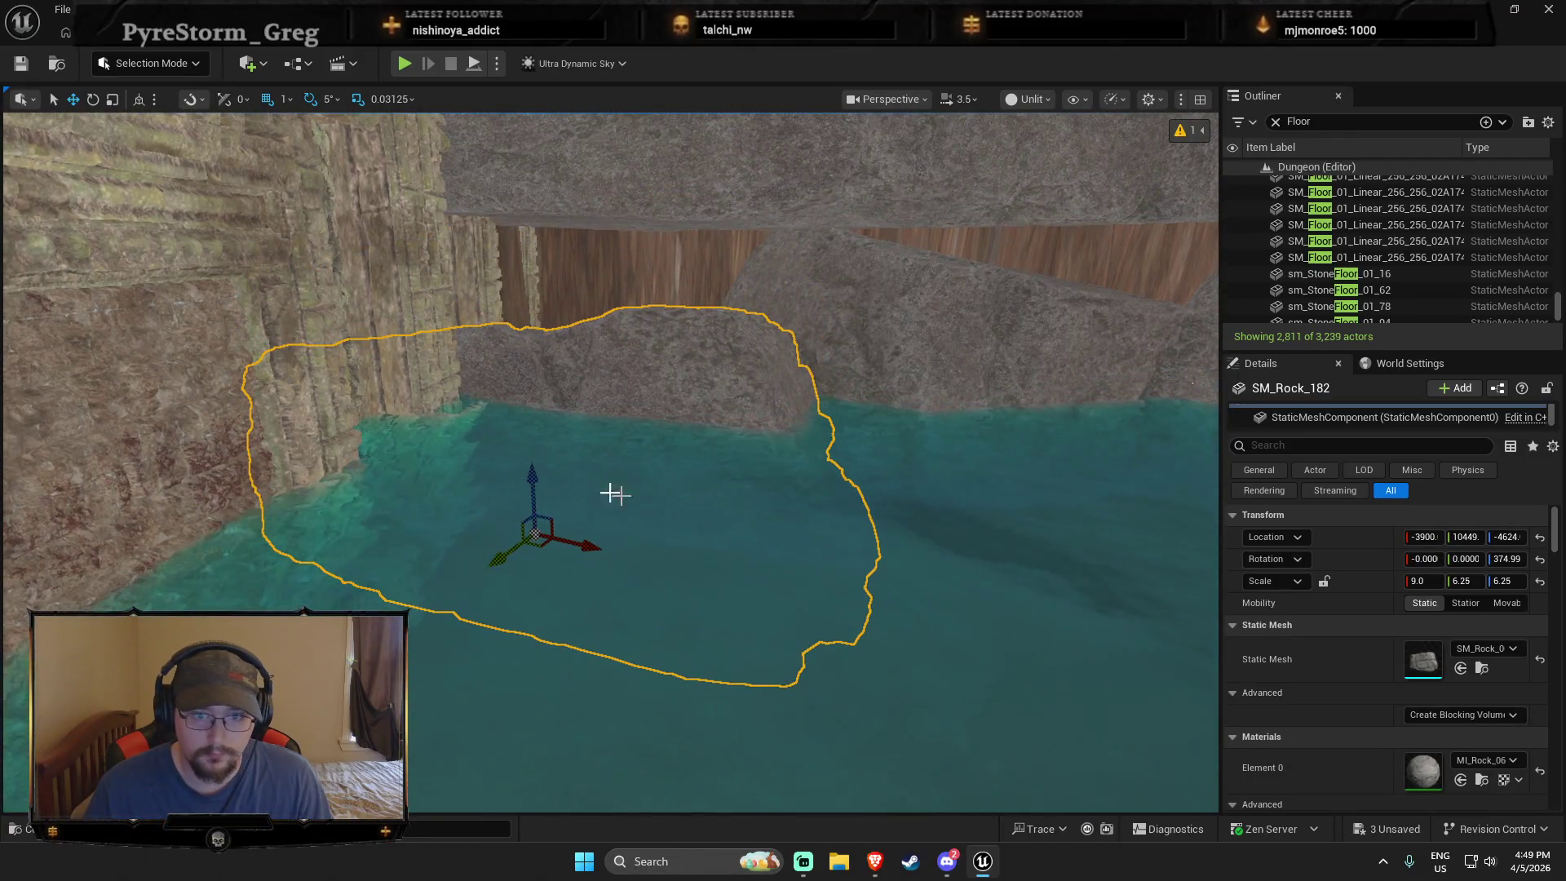
drag(532, 498, 524, 412)
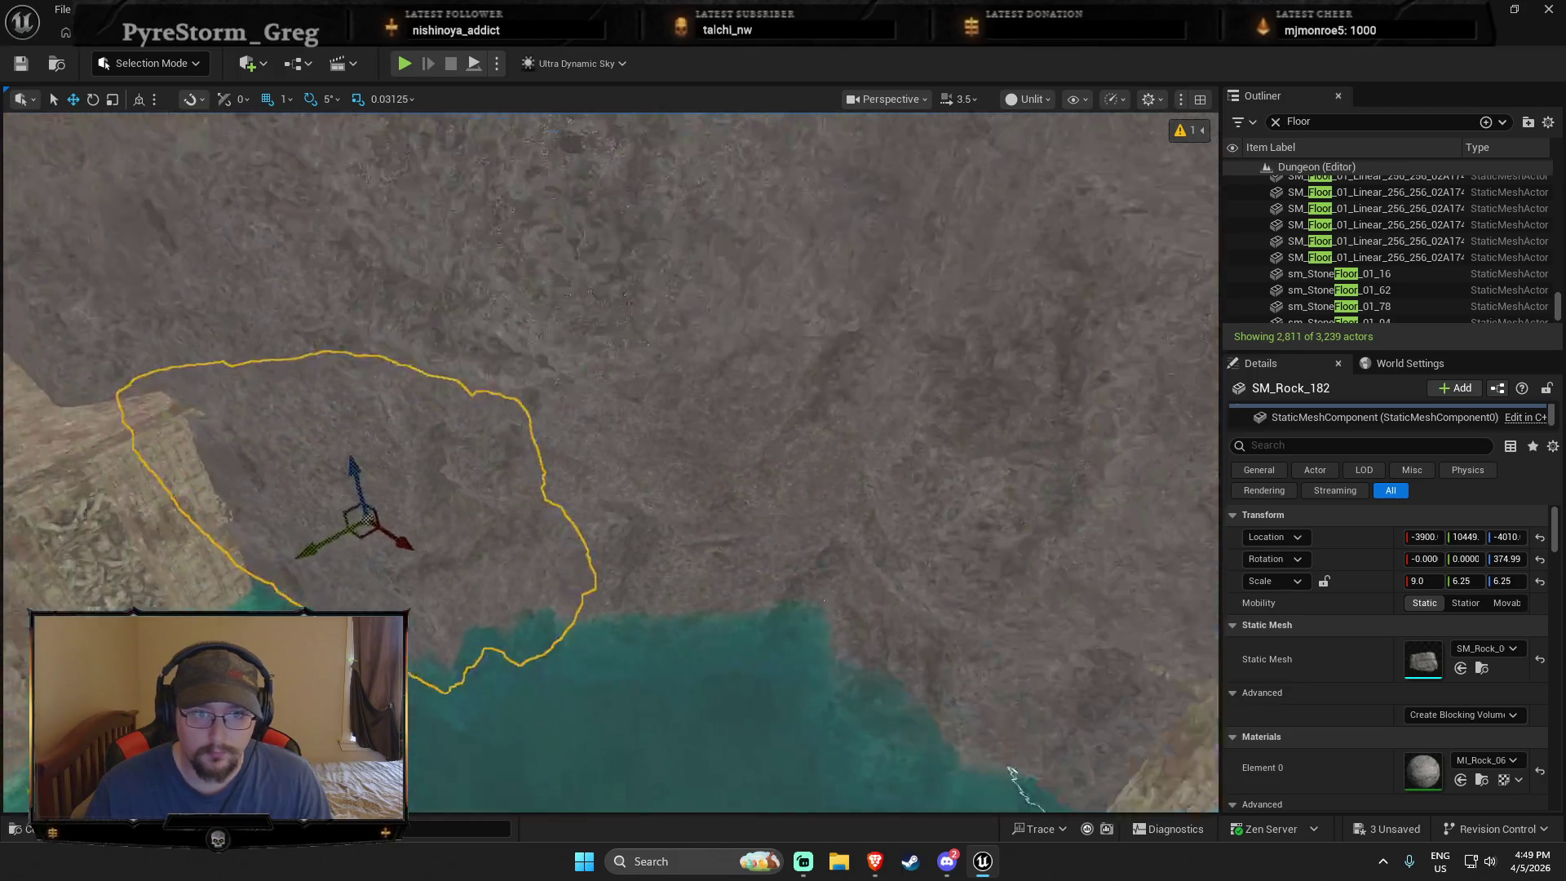
ctrl+click(721, 501)
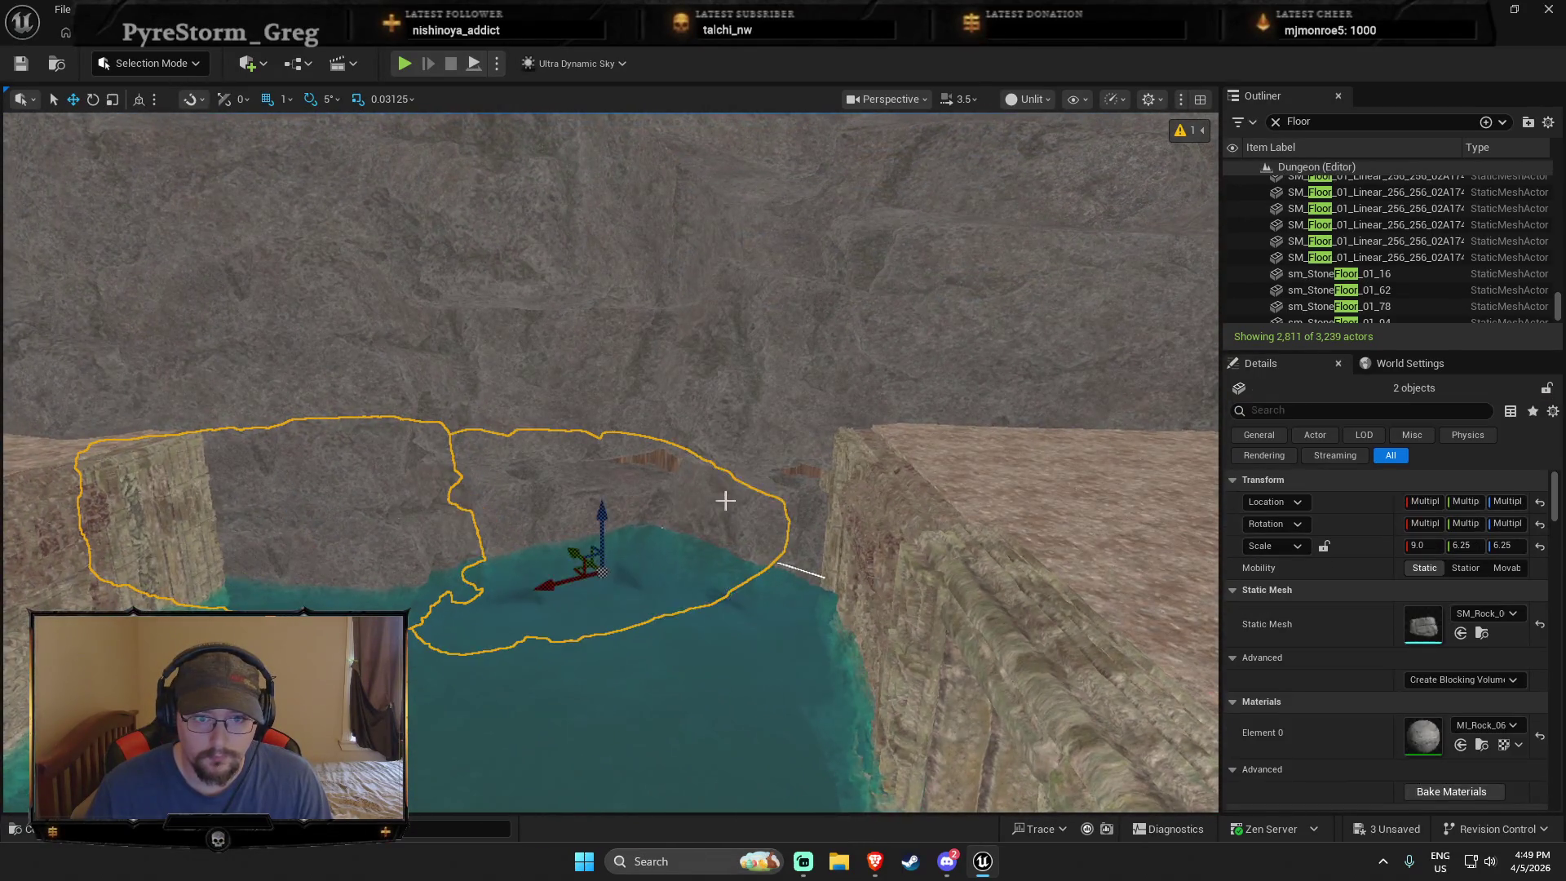
click(733, 517)
ctrl+click(736, 519)
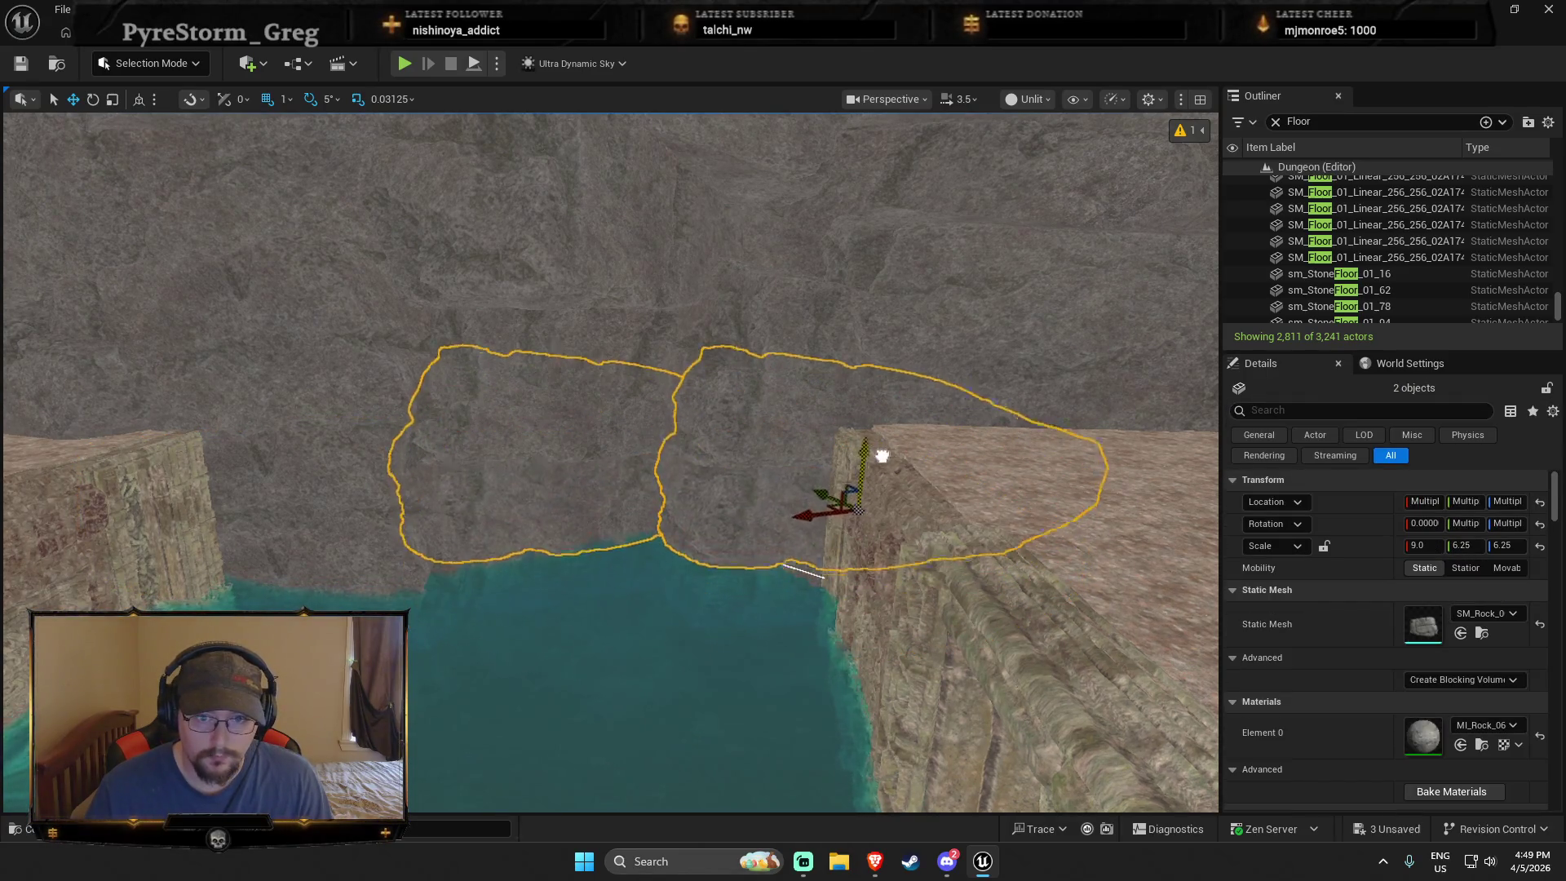
key(Escape)
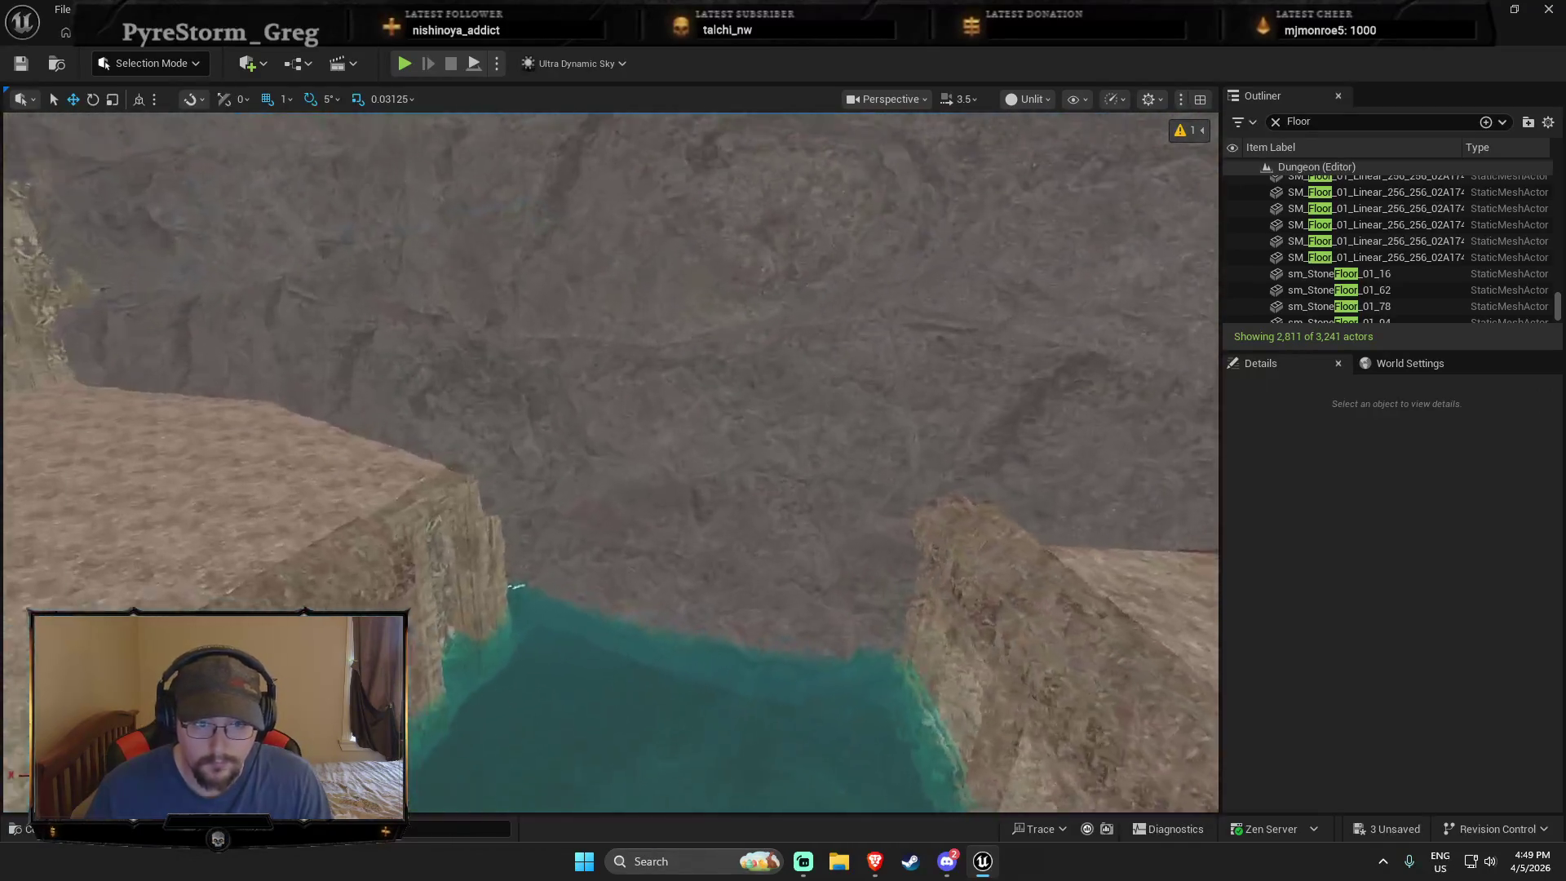
mouse_move(743, 590)
mouse_down()
mouse_move(566, 565)
mouse_move(547, 542)
mouse_move(543, 590)
mouse_up()
click(562, 562)
Step: Add a point to the WaterBodyLake2 outline and drag it out to 4686.9, 4610.1
right_click(539, 510)
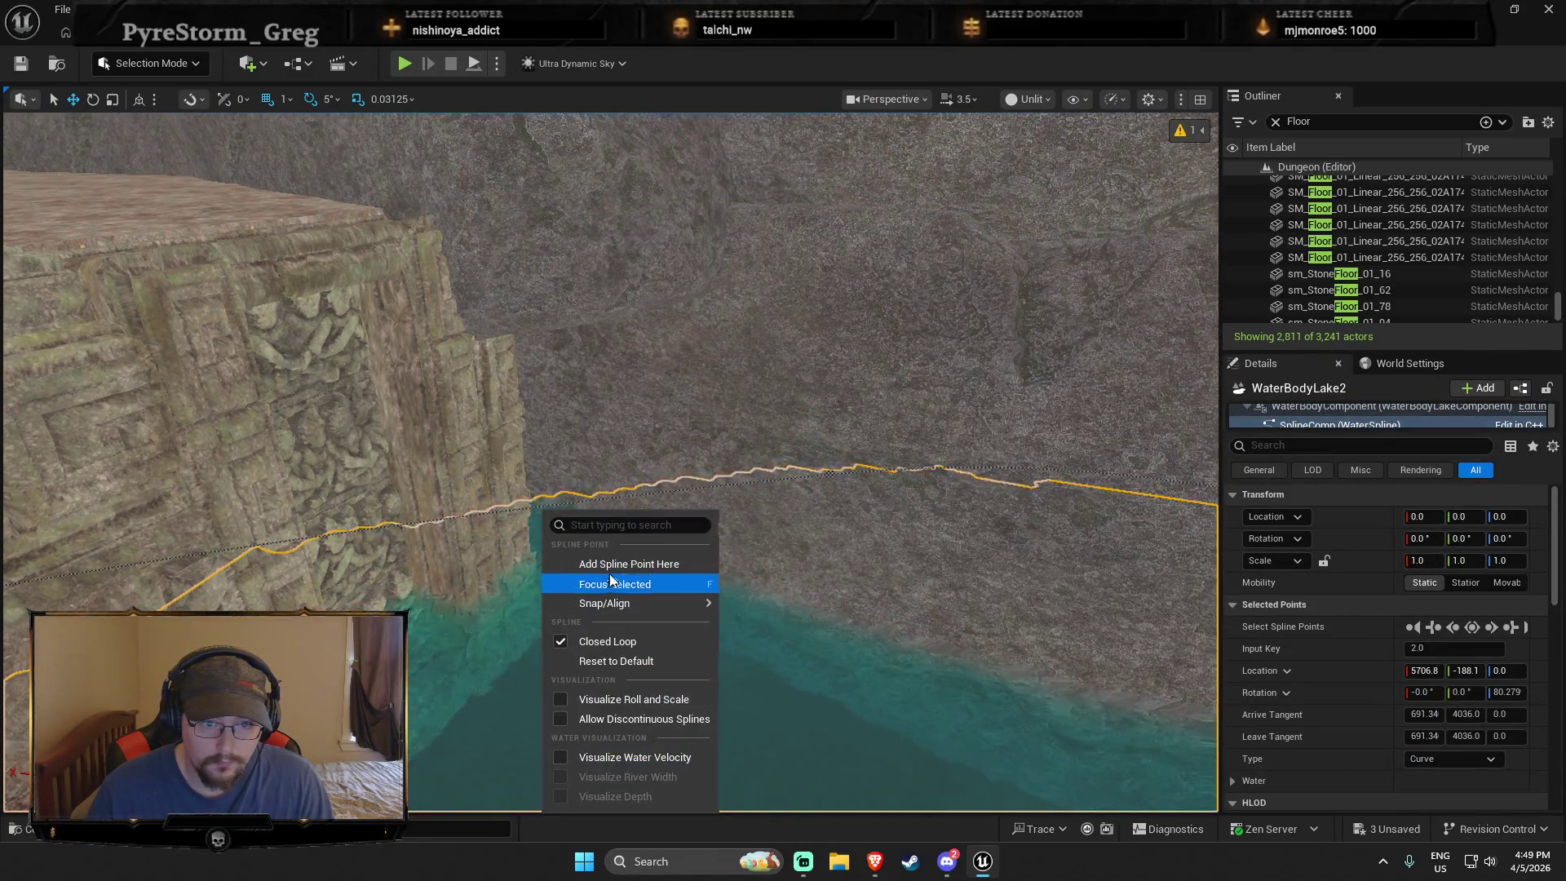
click(608, 580)
scroll(668, 466, down, 6)
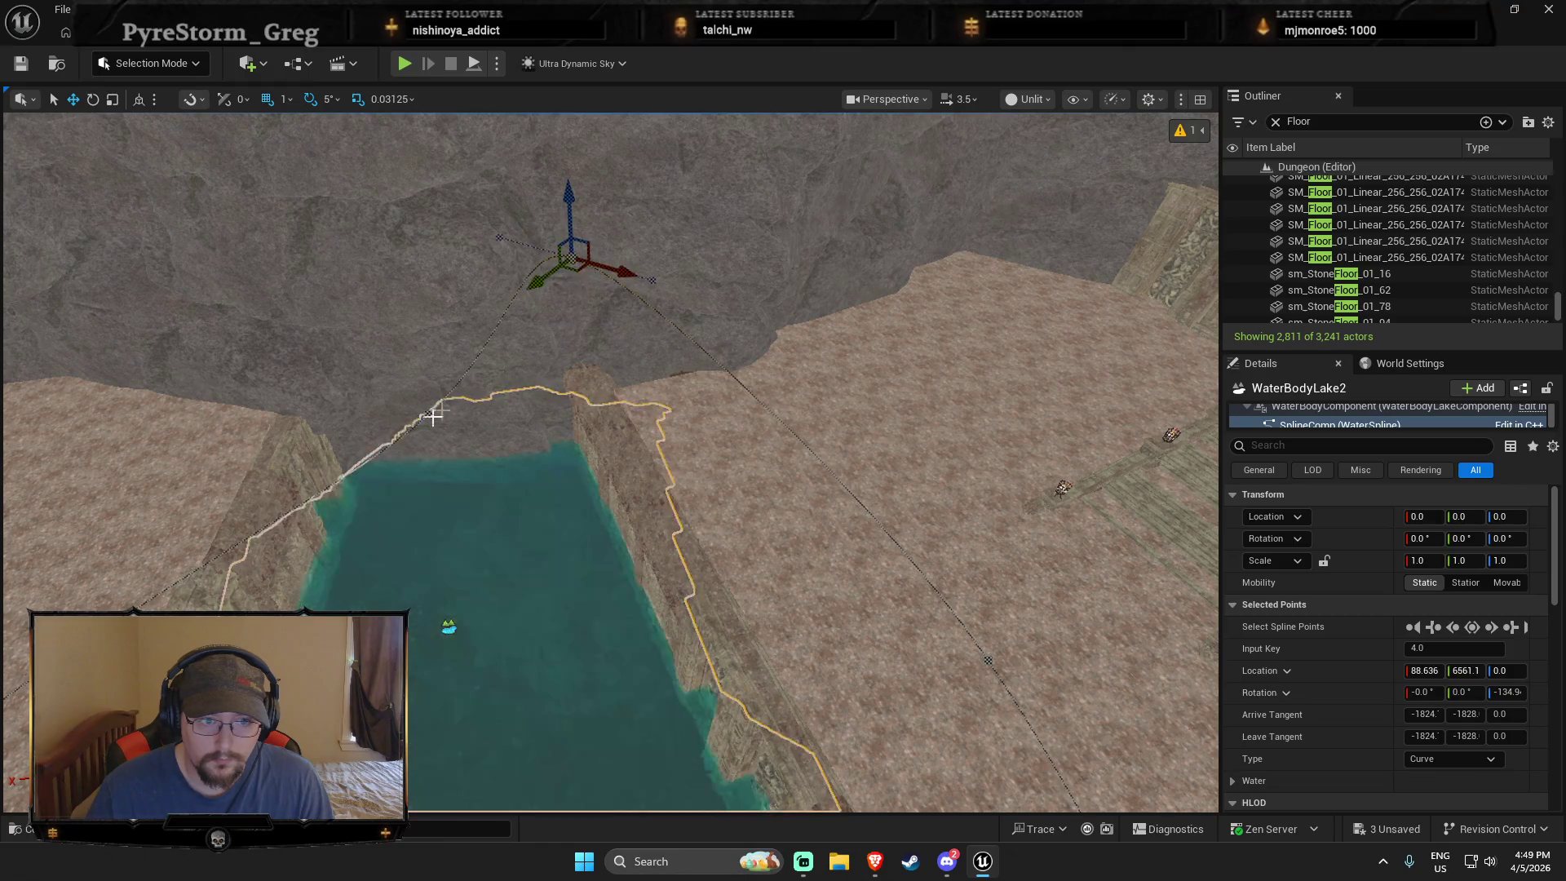
right_click(355, 463)
click(419, 519)
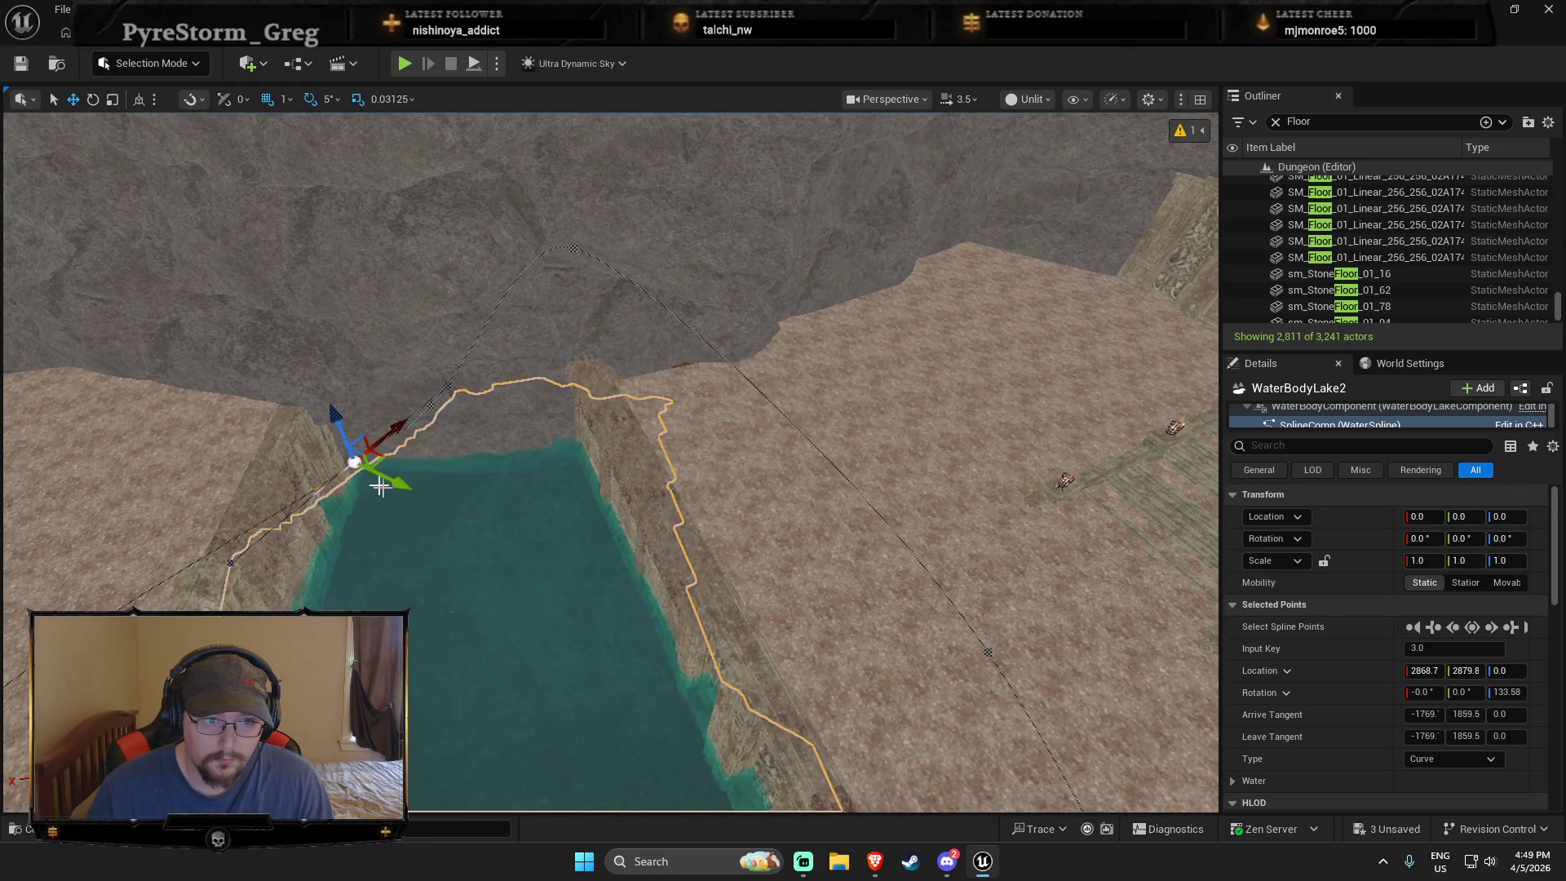
mouse_move(225, 418)
mouse_down()
mouse_move(245, 440)
mouse_move(391, 490)
mouse_move(390, 517)
mouse_up()
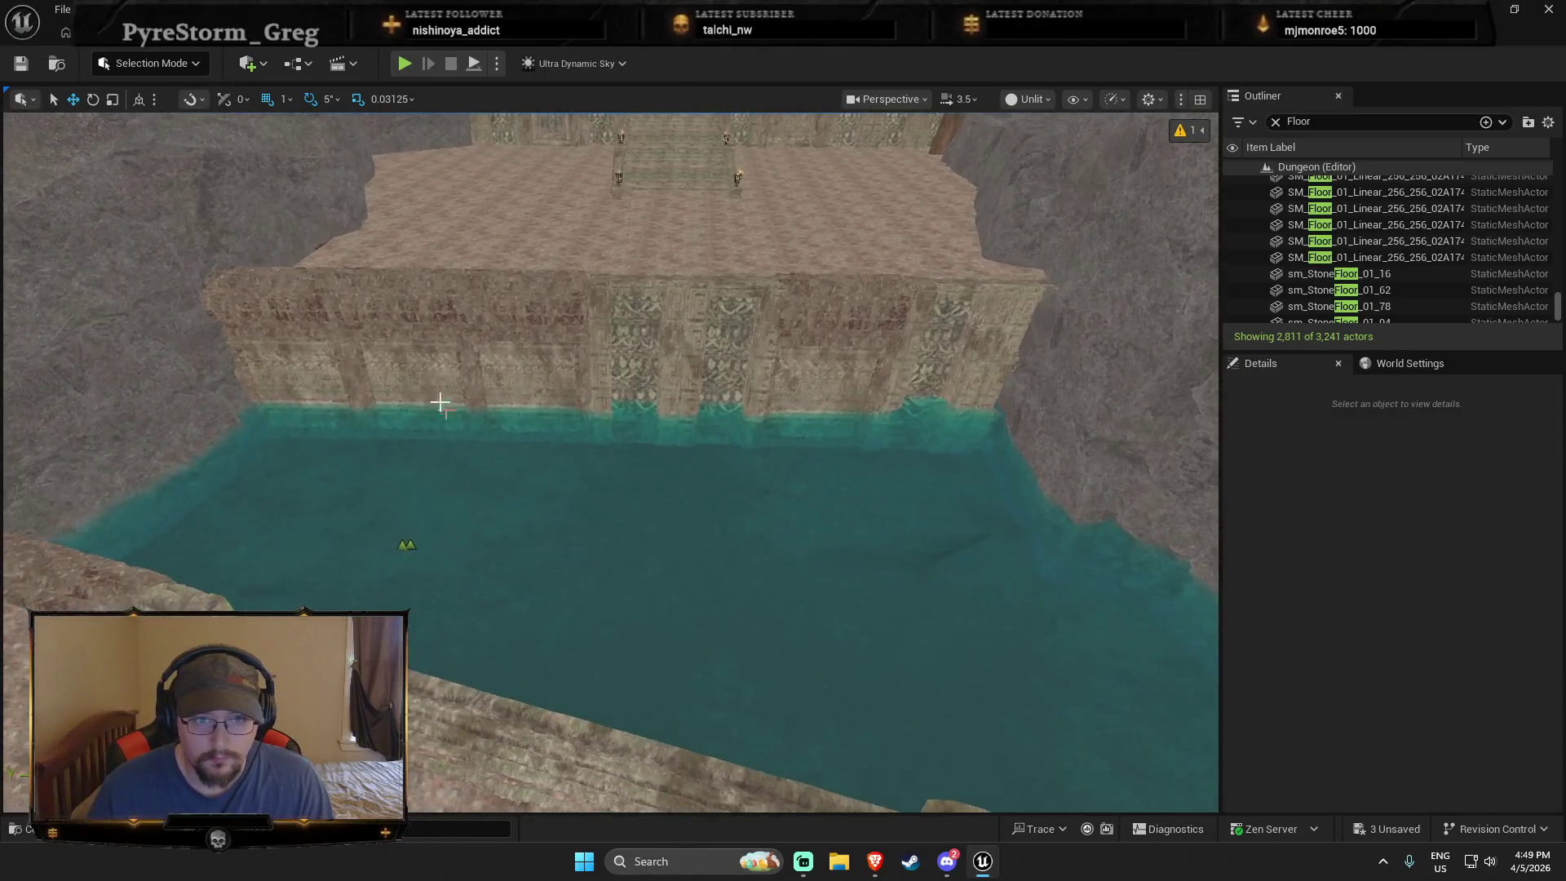
Step: Remove the extra wall copy, slide the carved wall left, and frame both wall pieces
click(430, 427)
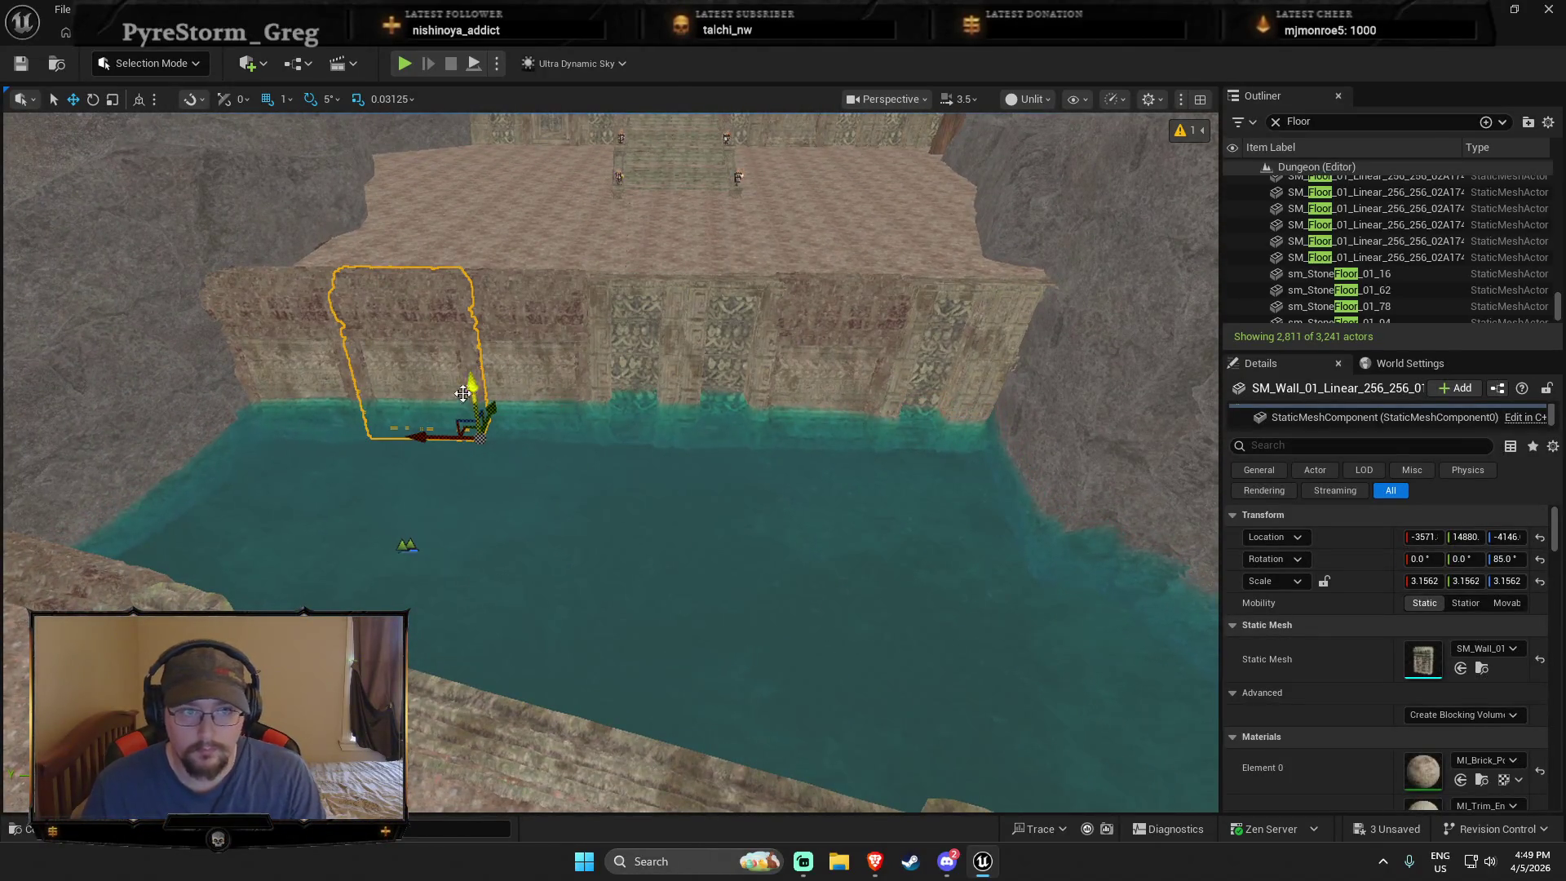
key(ctrl+z)
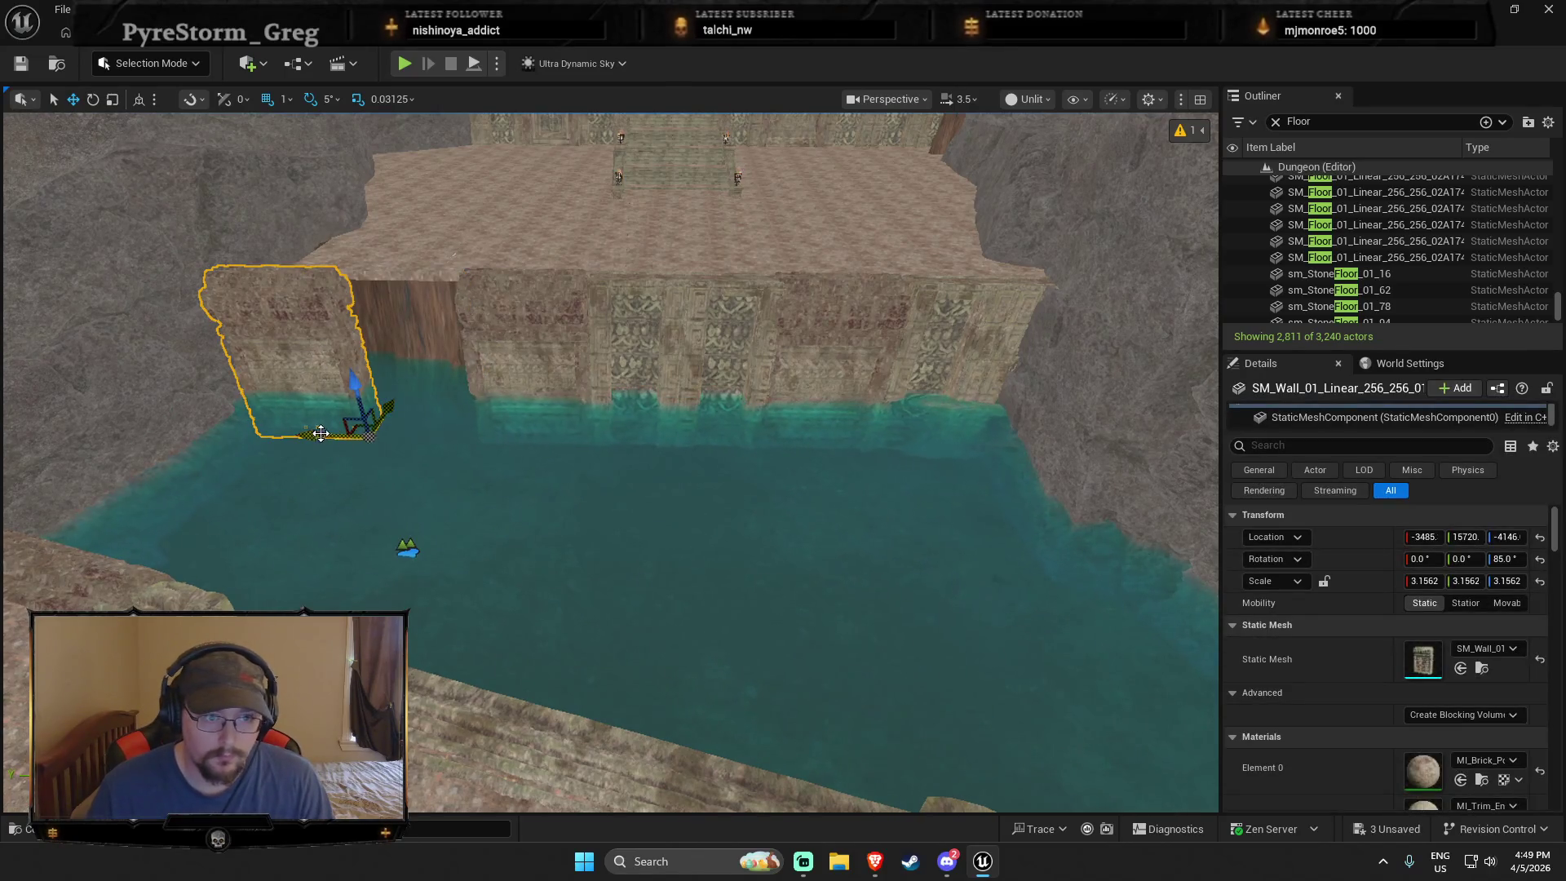
drag(322, 433, 289, 429)
ctrl+click(757, 363)
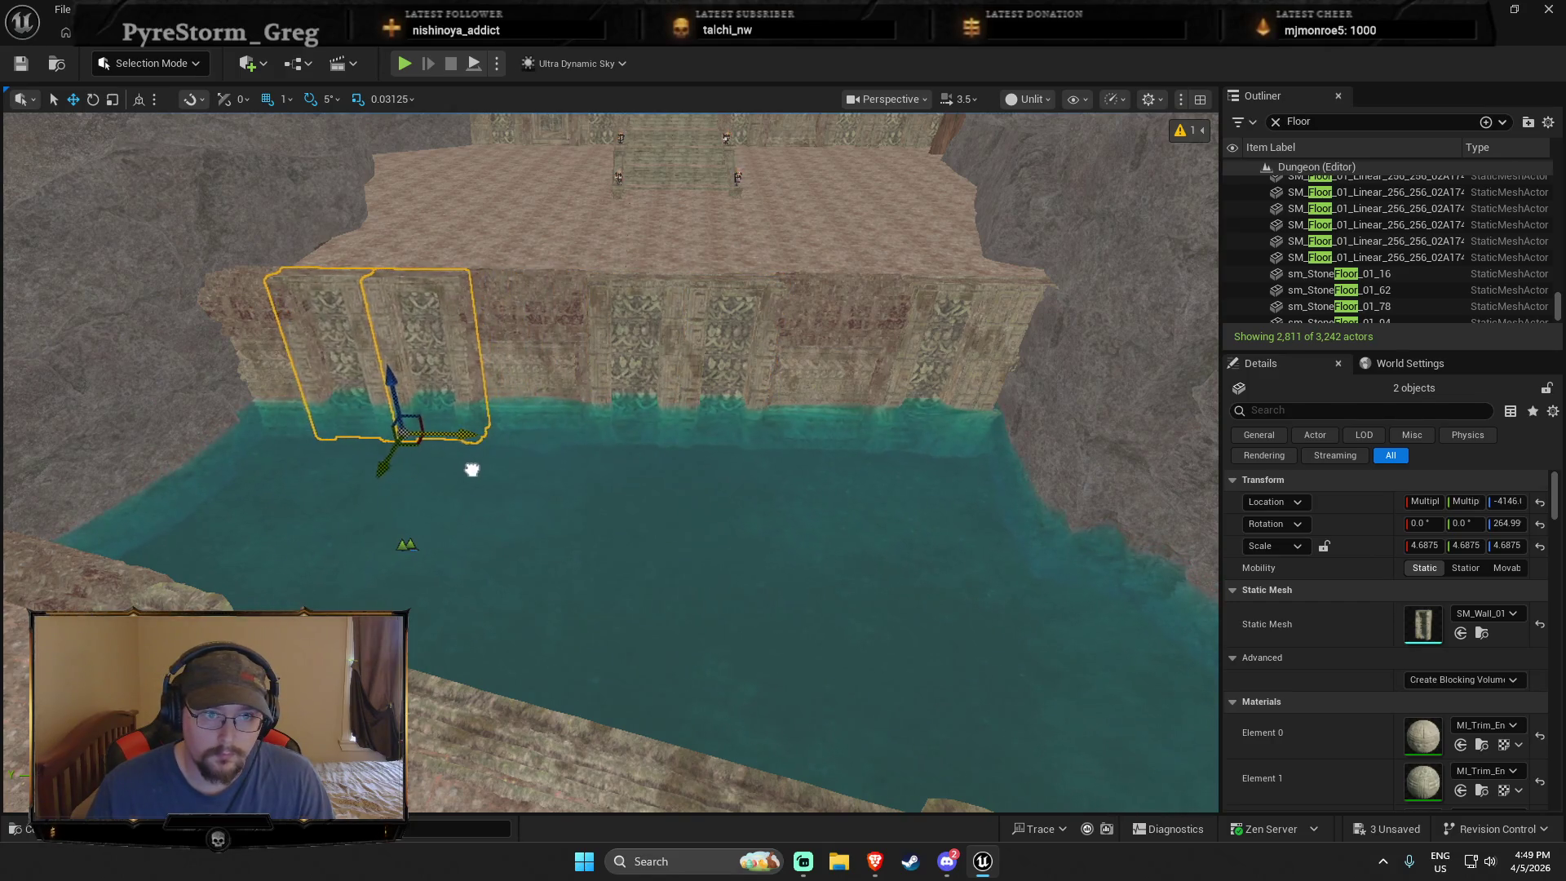
key(f)
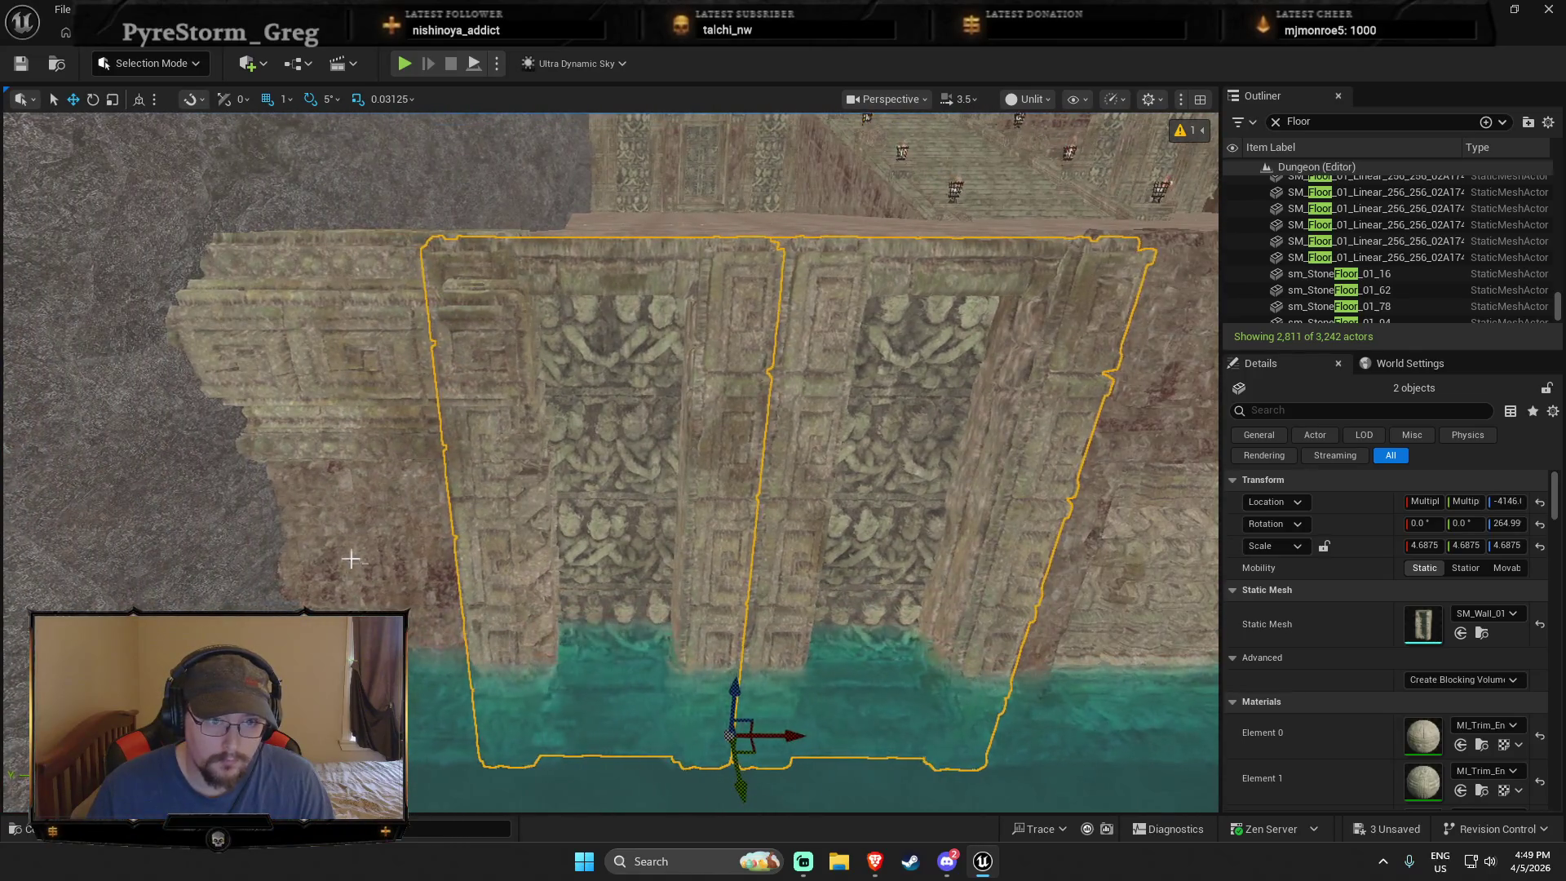
Step: Slide the SM_Wall_01 piece further left to about -3448, 16137 so it meets the water
click(478, 593)
mouse_move(523, 736)
mouse_down()
mouse_move(416, 749)
mouse_move(444, 745)
mouse_up()
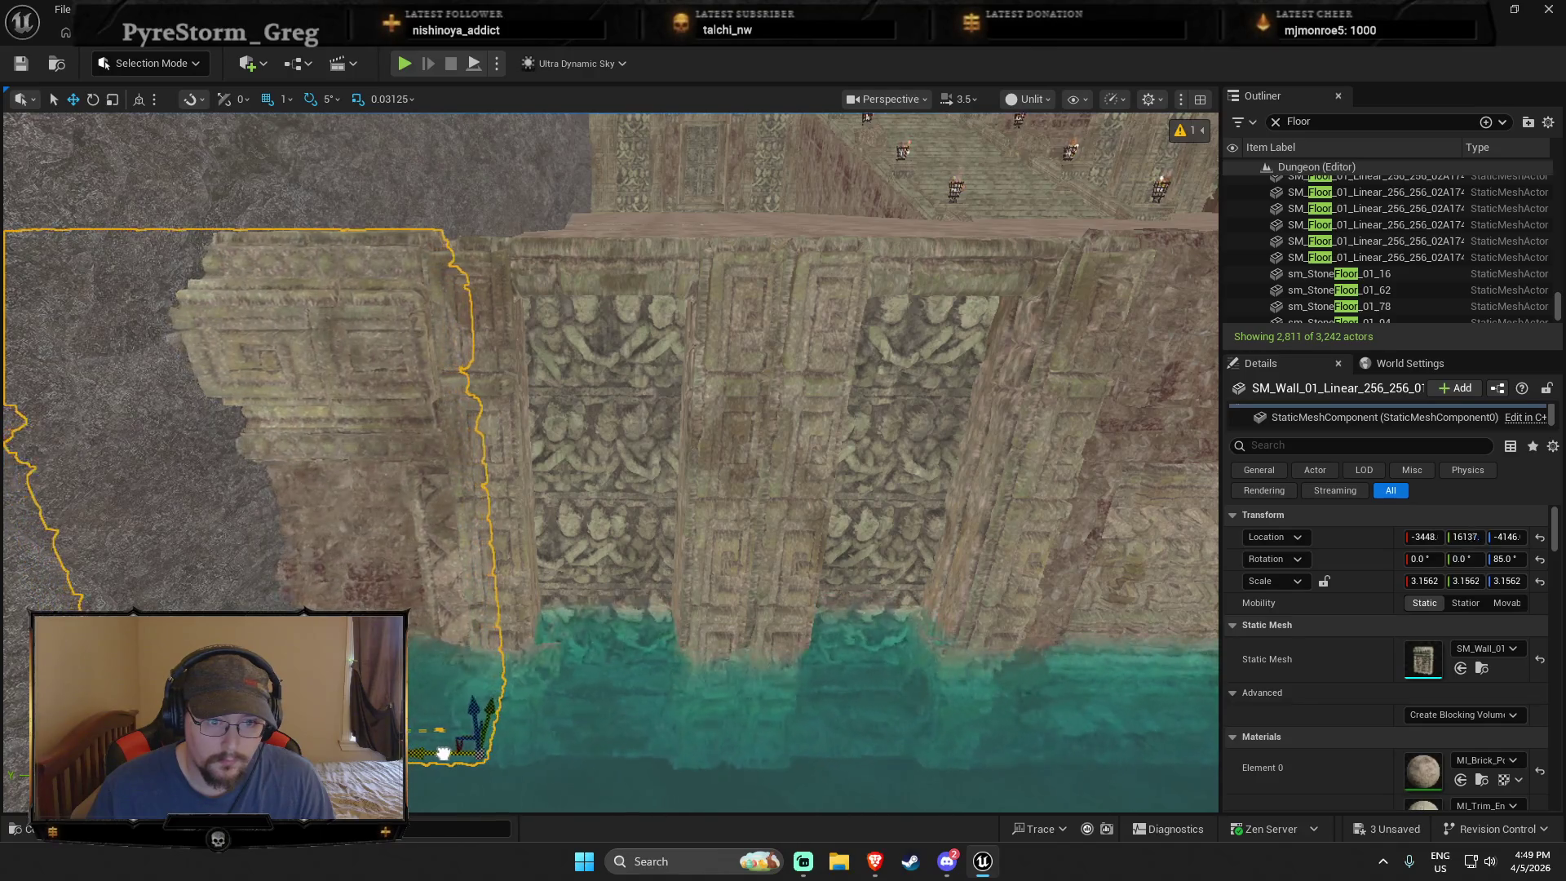
key(Escape)
key(s)
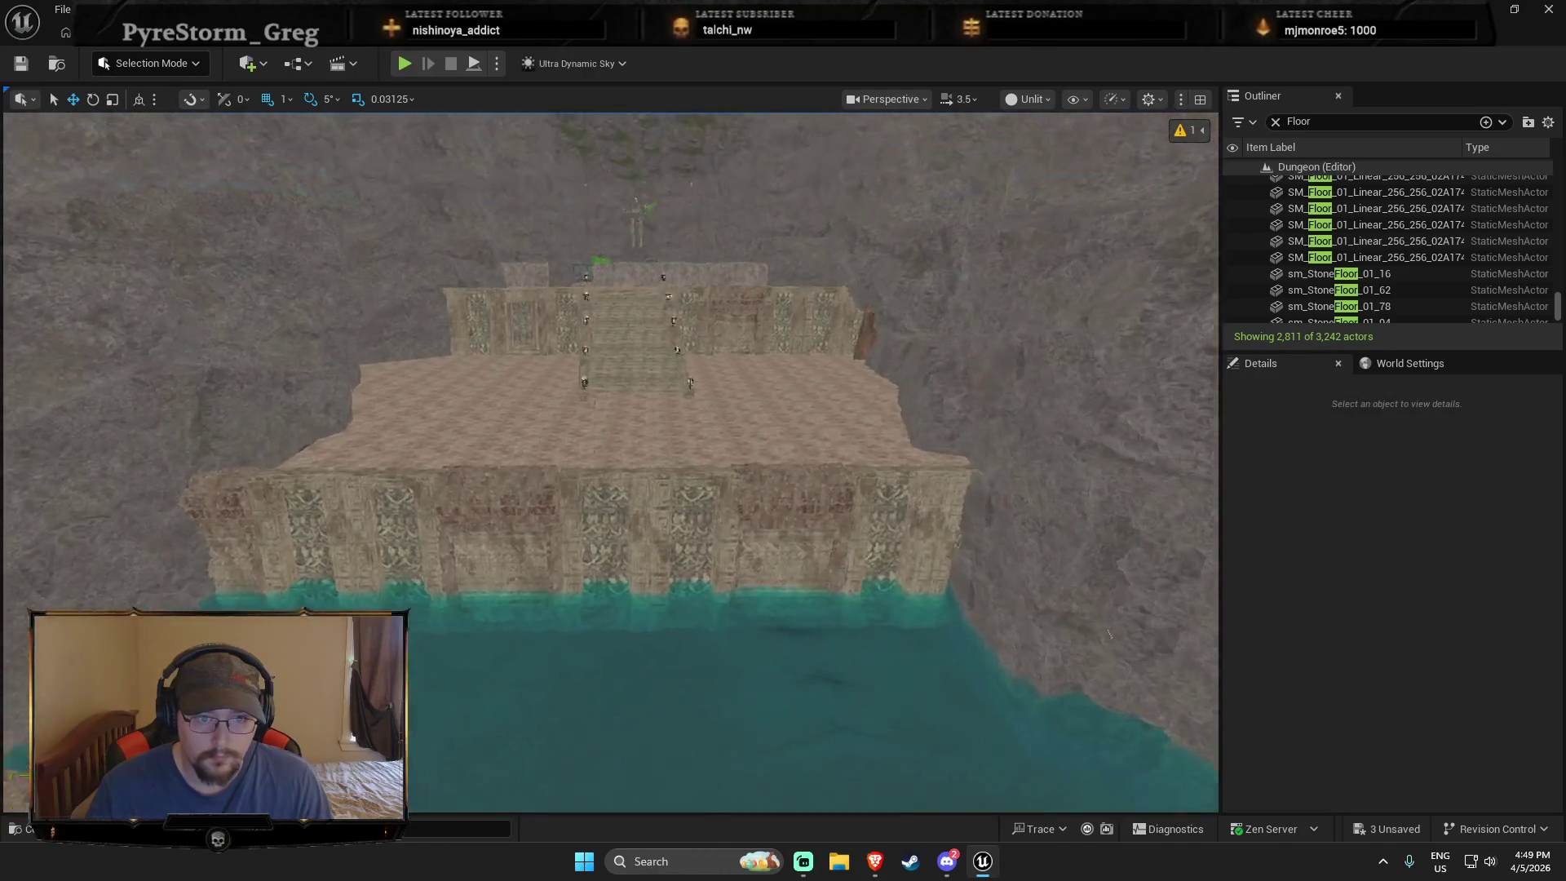
key(s)
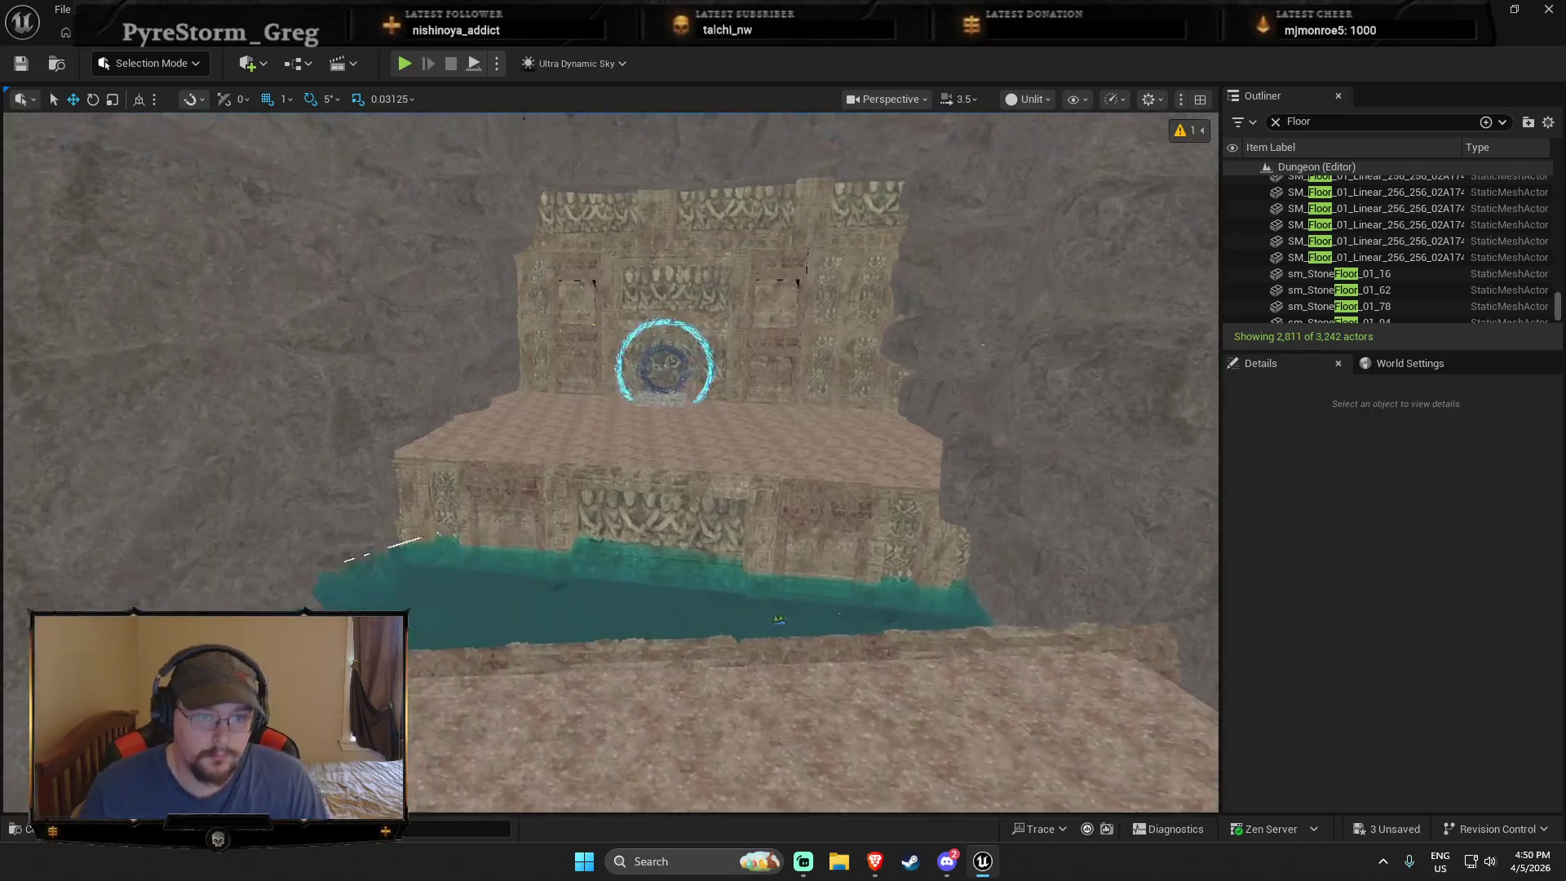
Step: Search 'pillar' and place SM_Doorway_Pillar_01_Lrg at the floor edge by the water
key(w)
key(s)
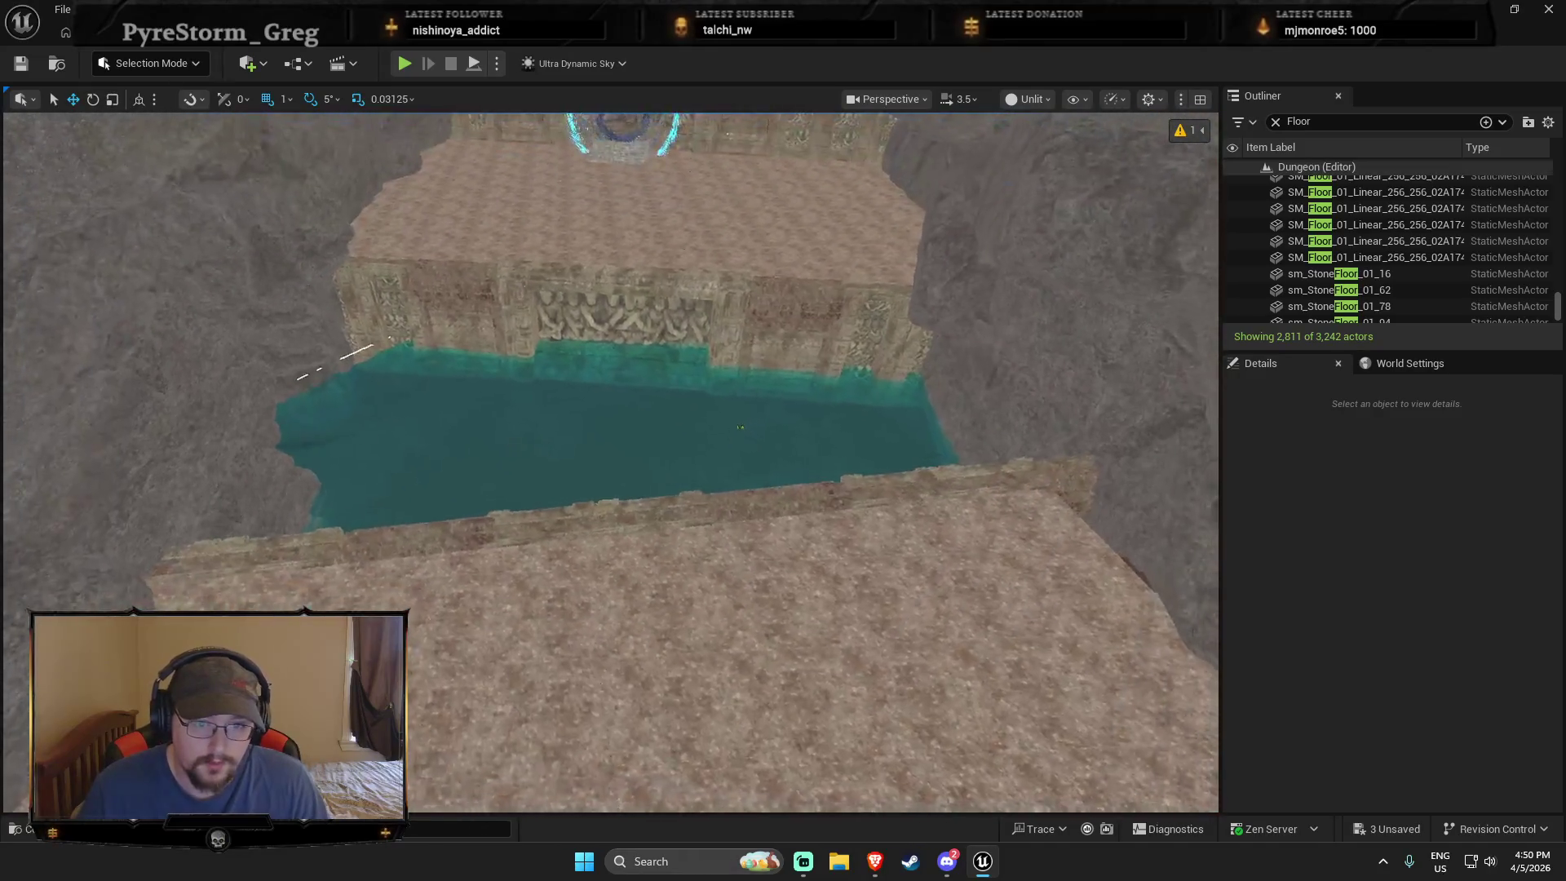
key(ctrl+space)
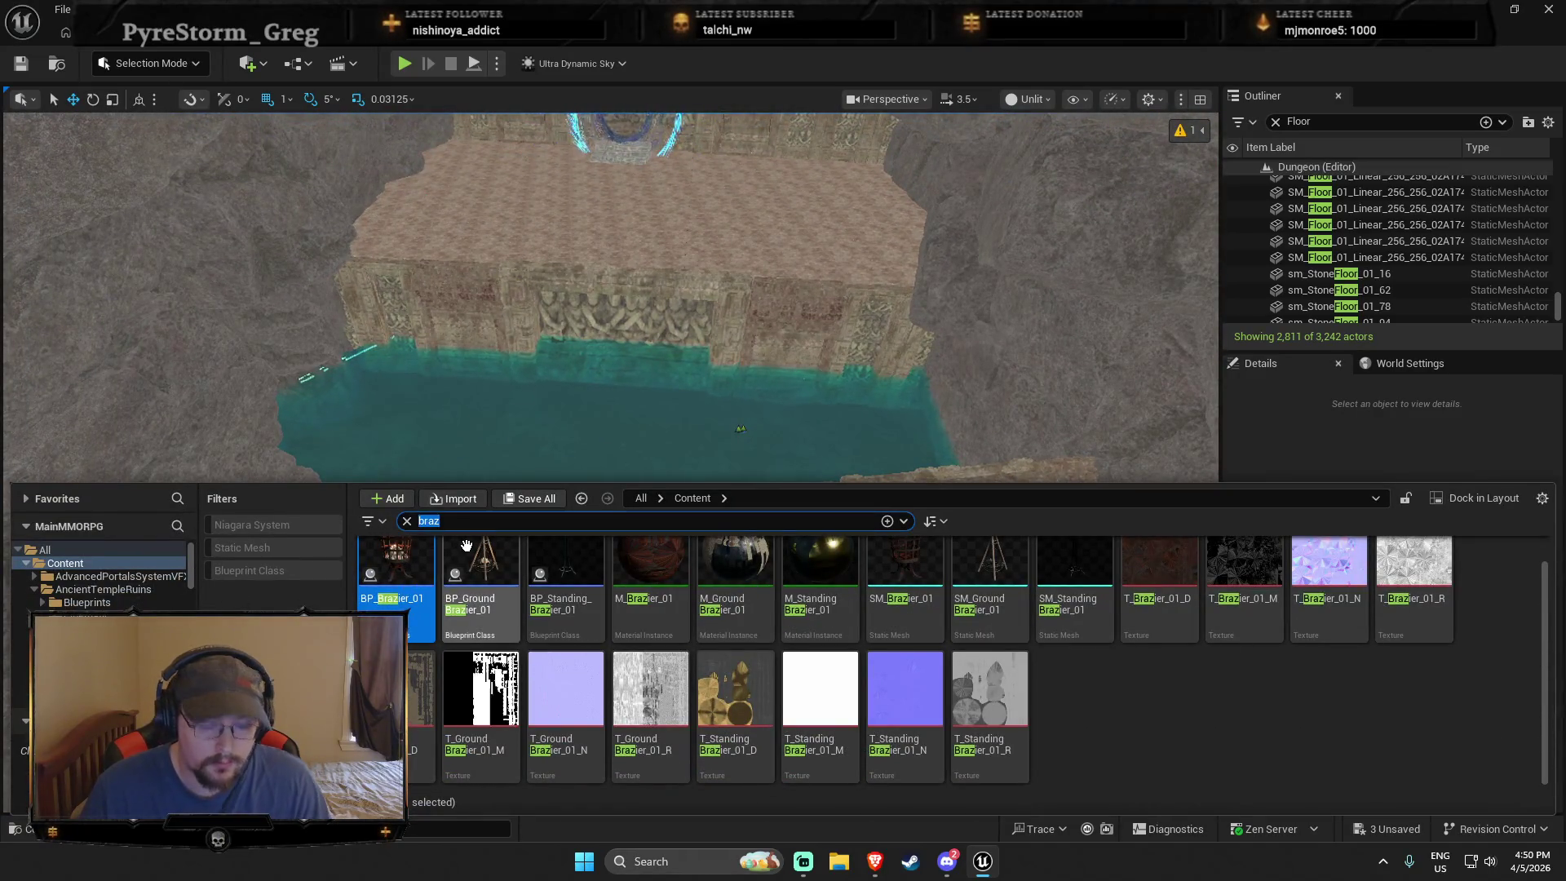
text(pillar)
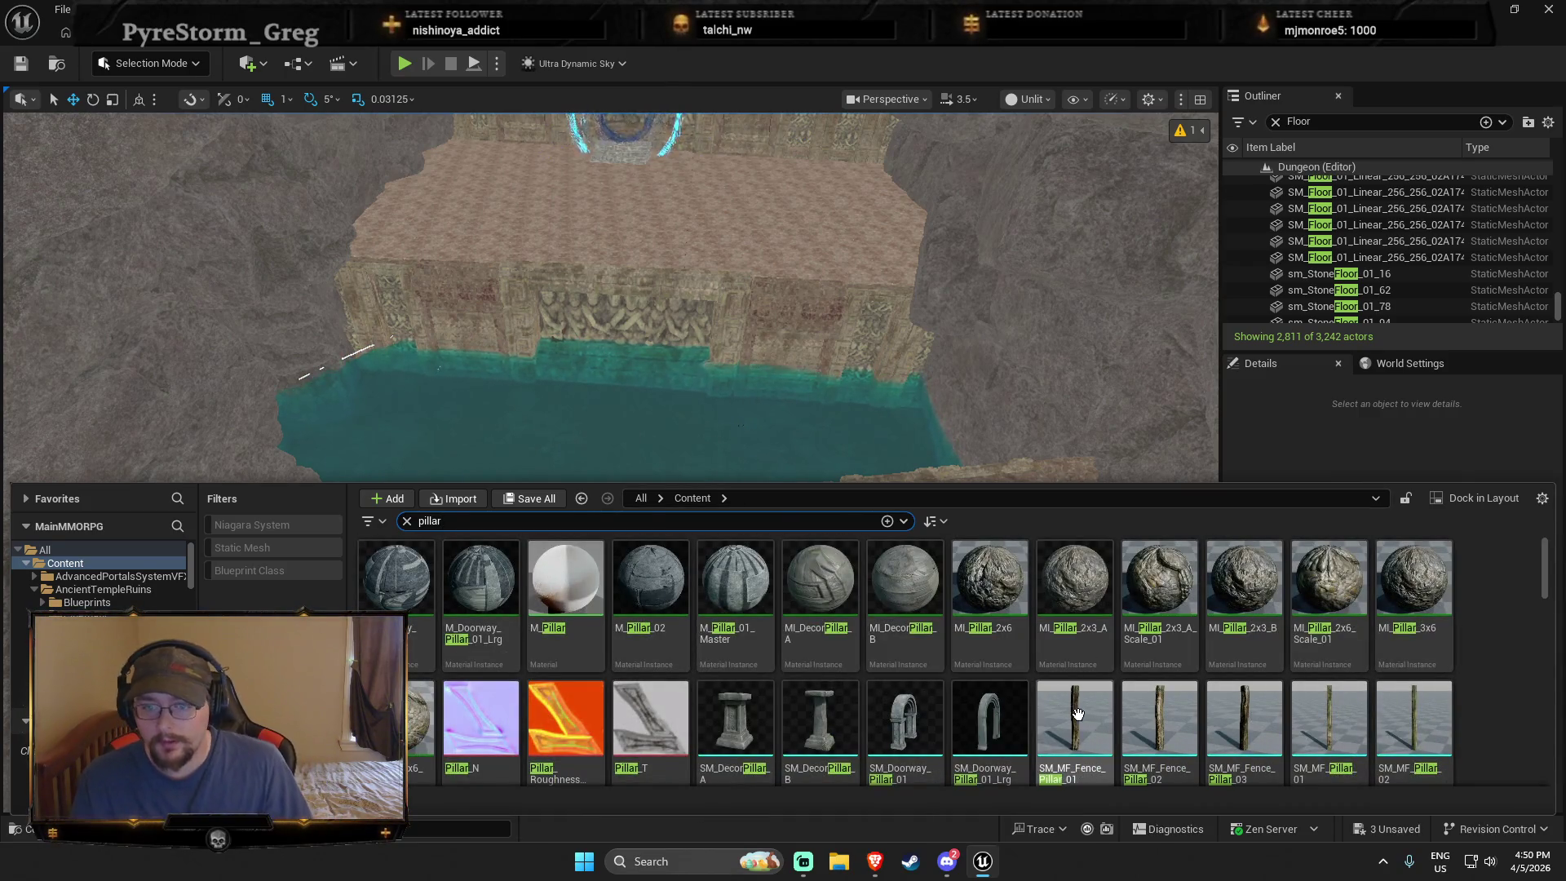
scroll(1077, 714, down, 1)
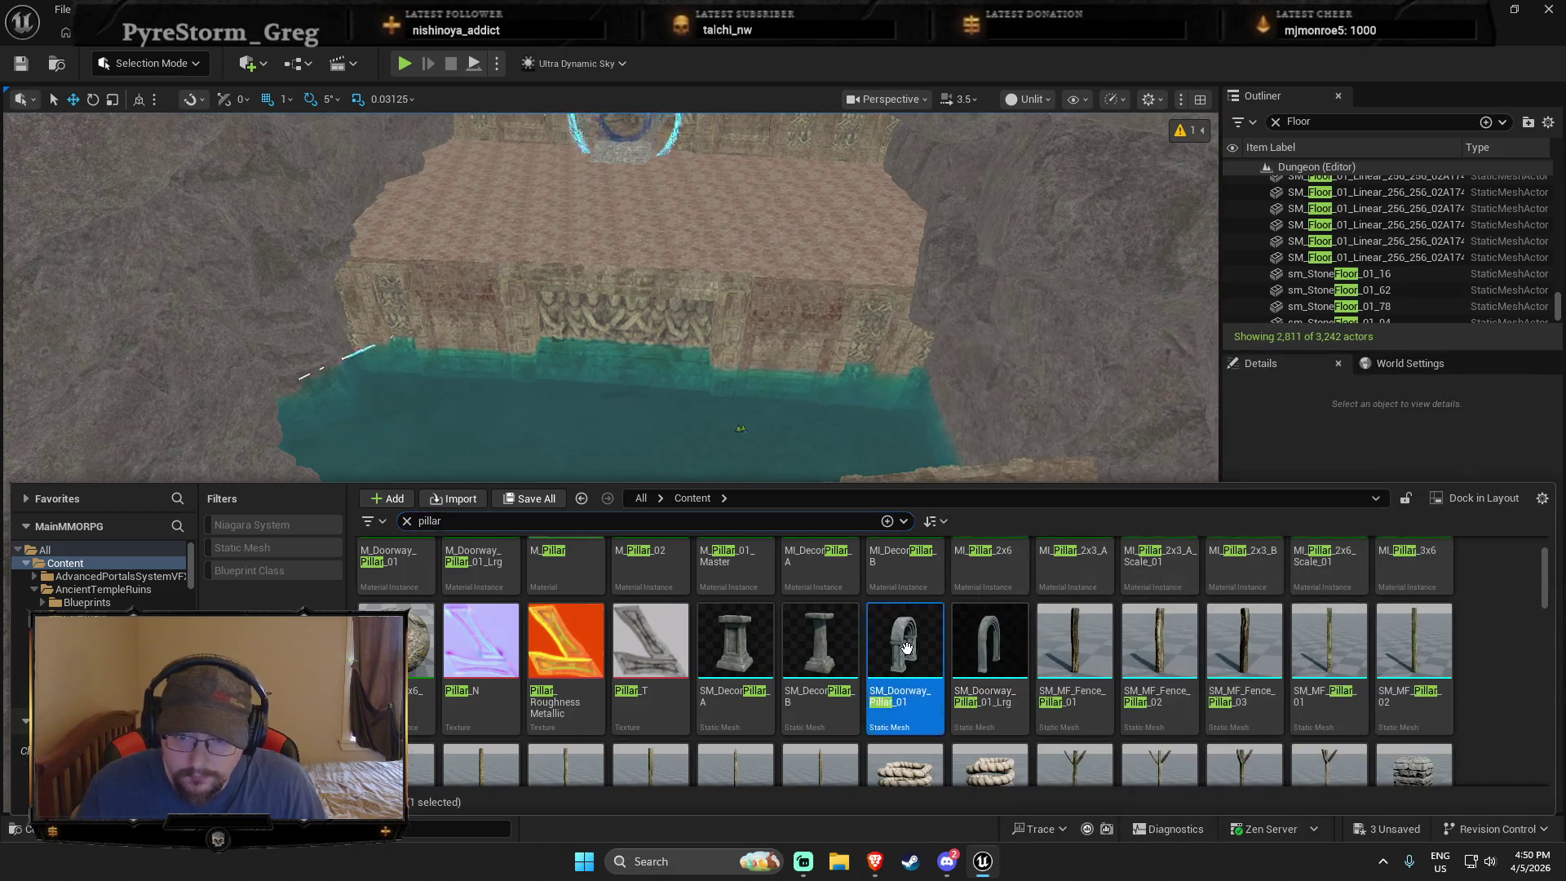
drag(984, 672, 828, 457)
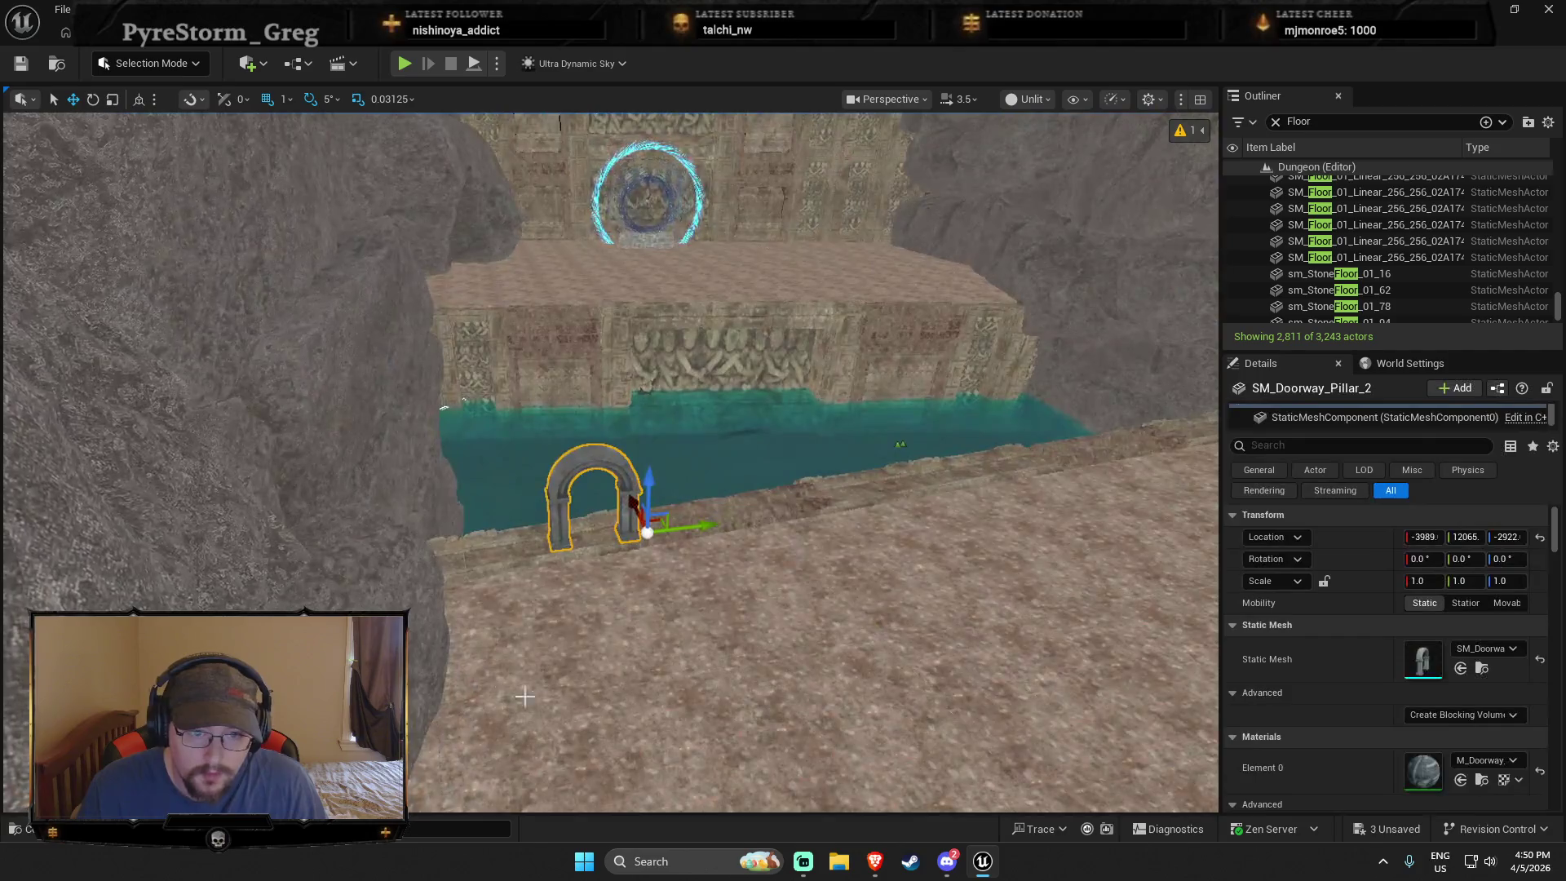
right_click(586, 613)
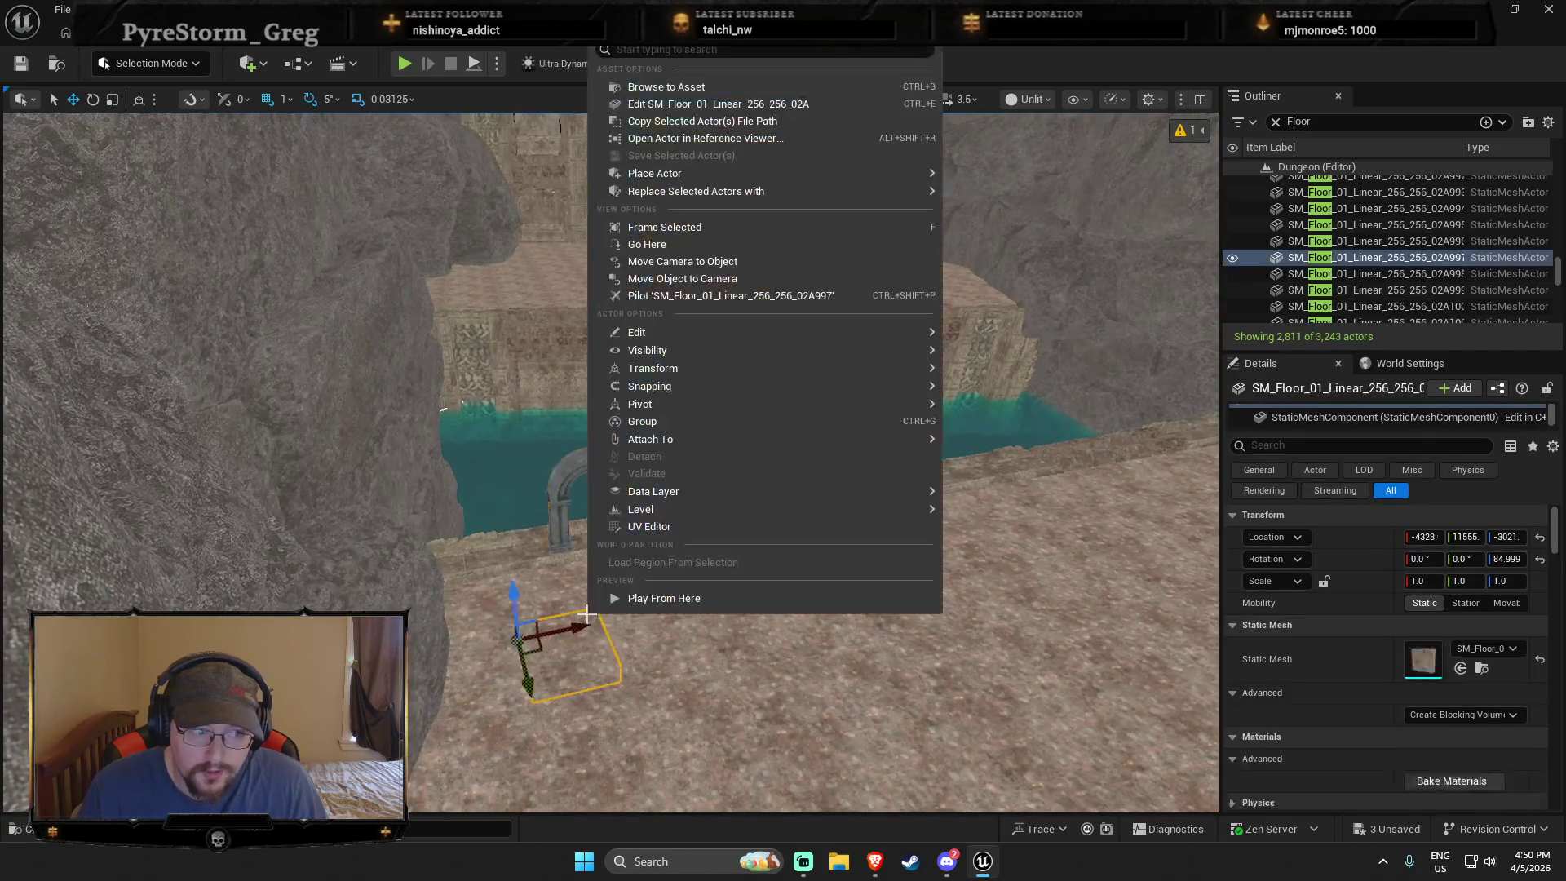
click(713, 619)
key(alt+p)
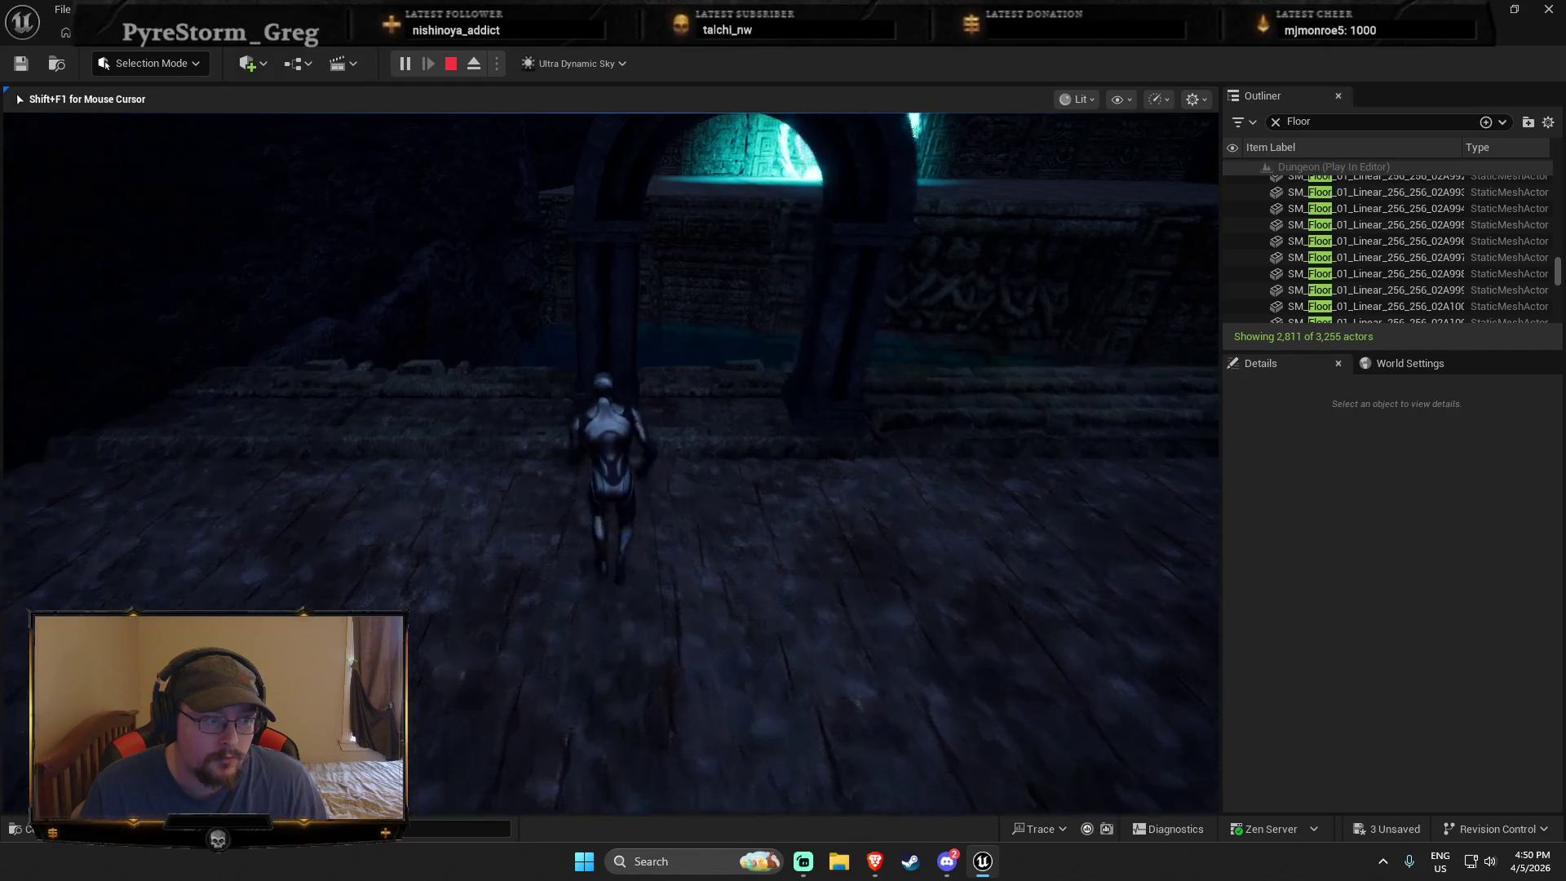
key(s)
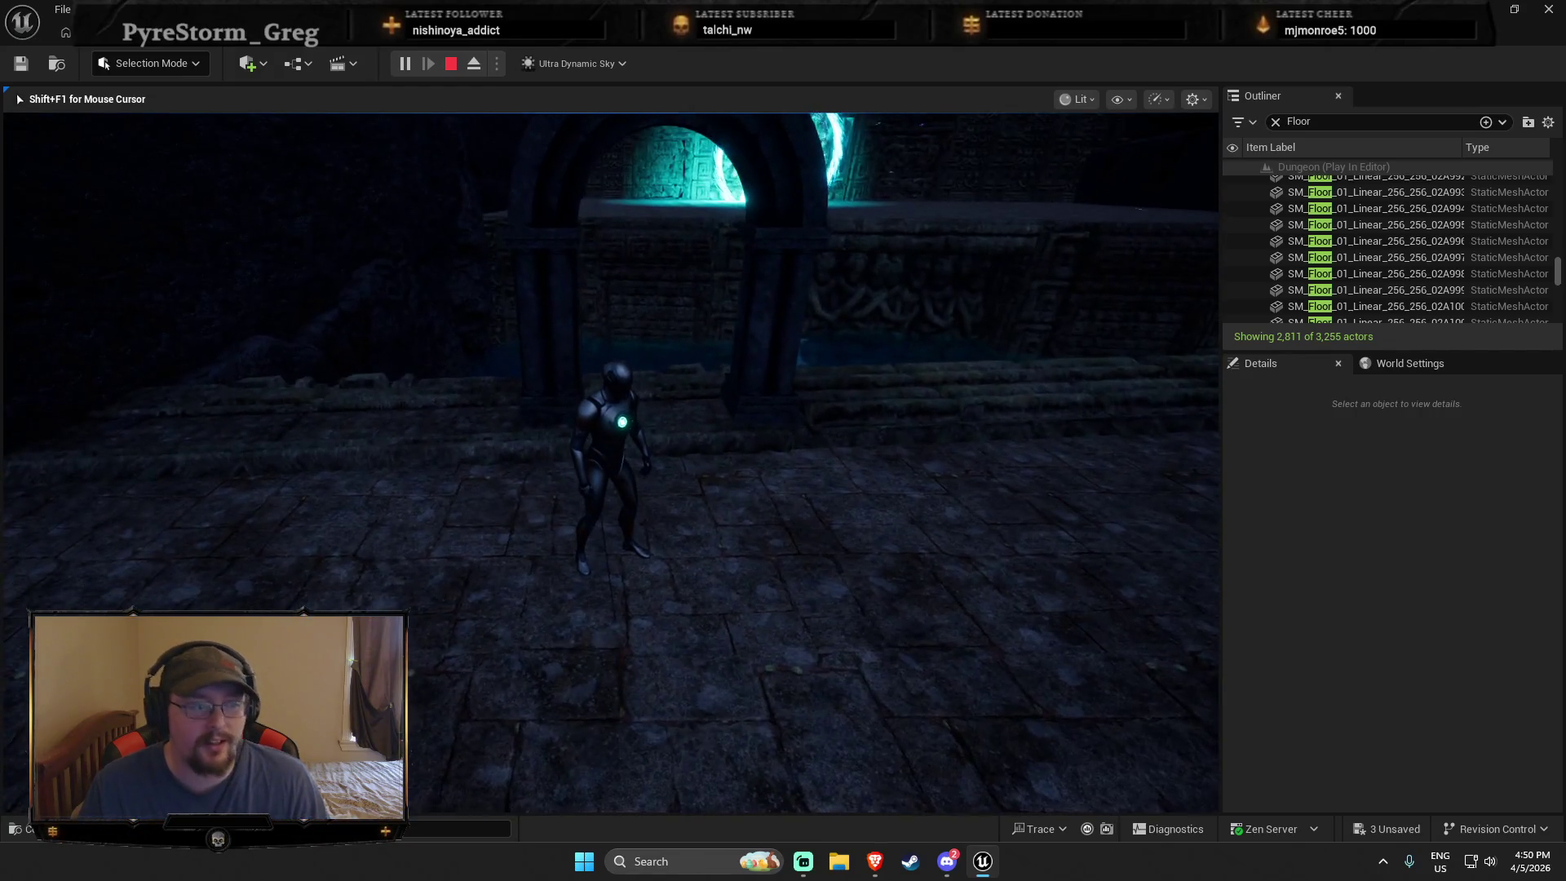
key(w)
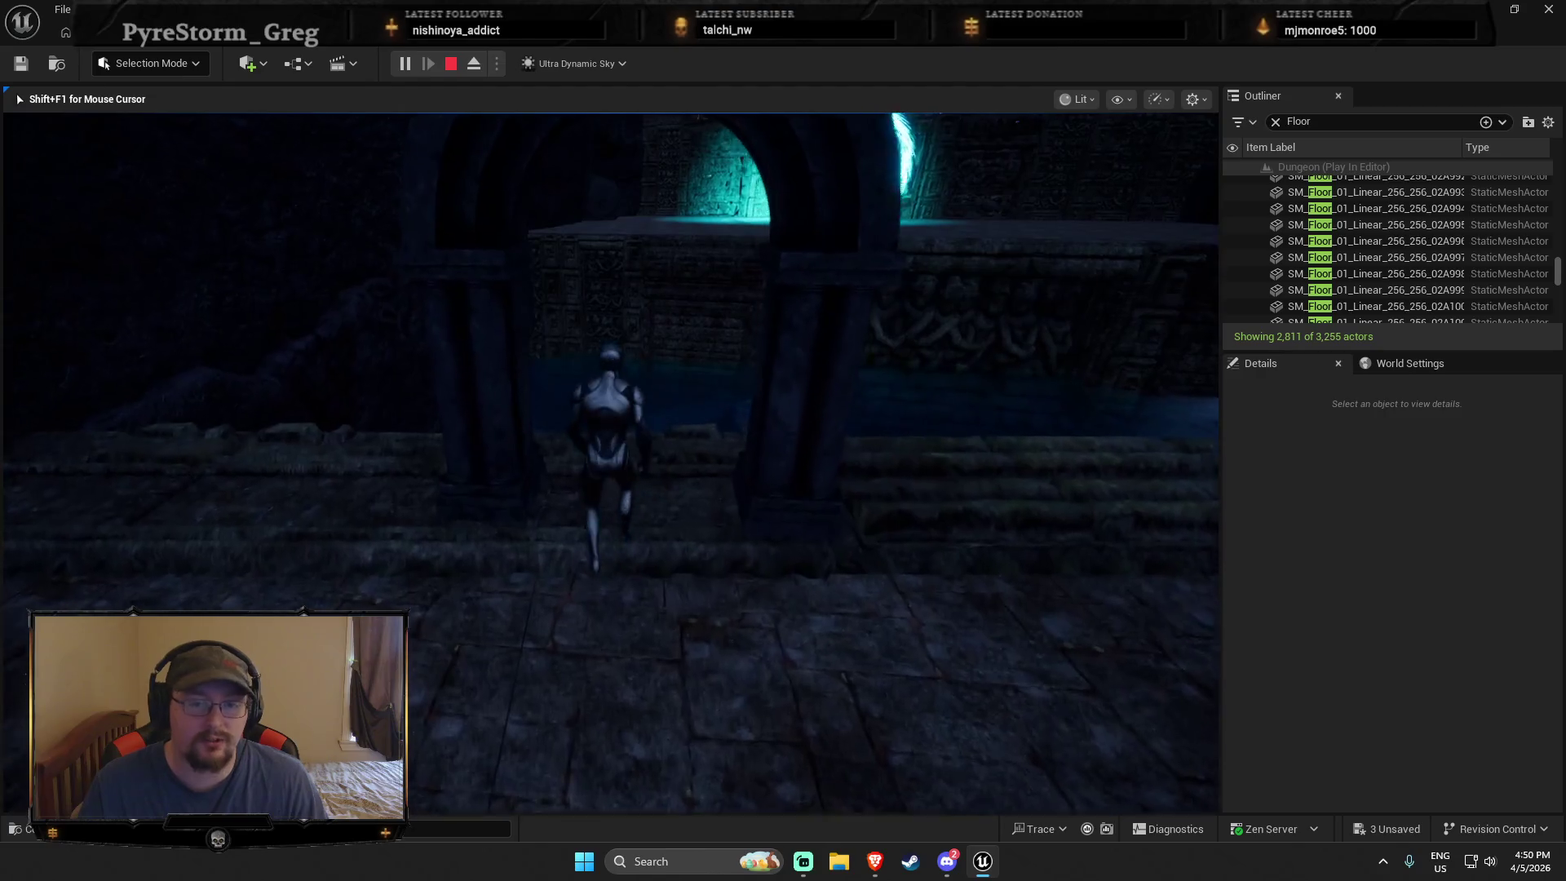
key(w)
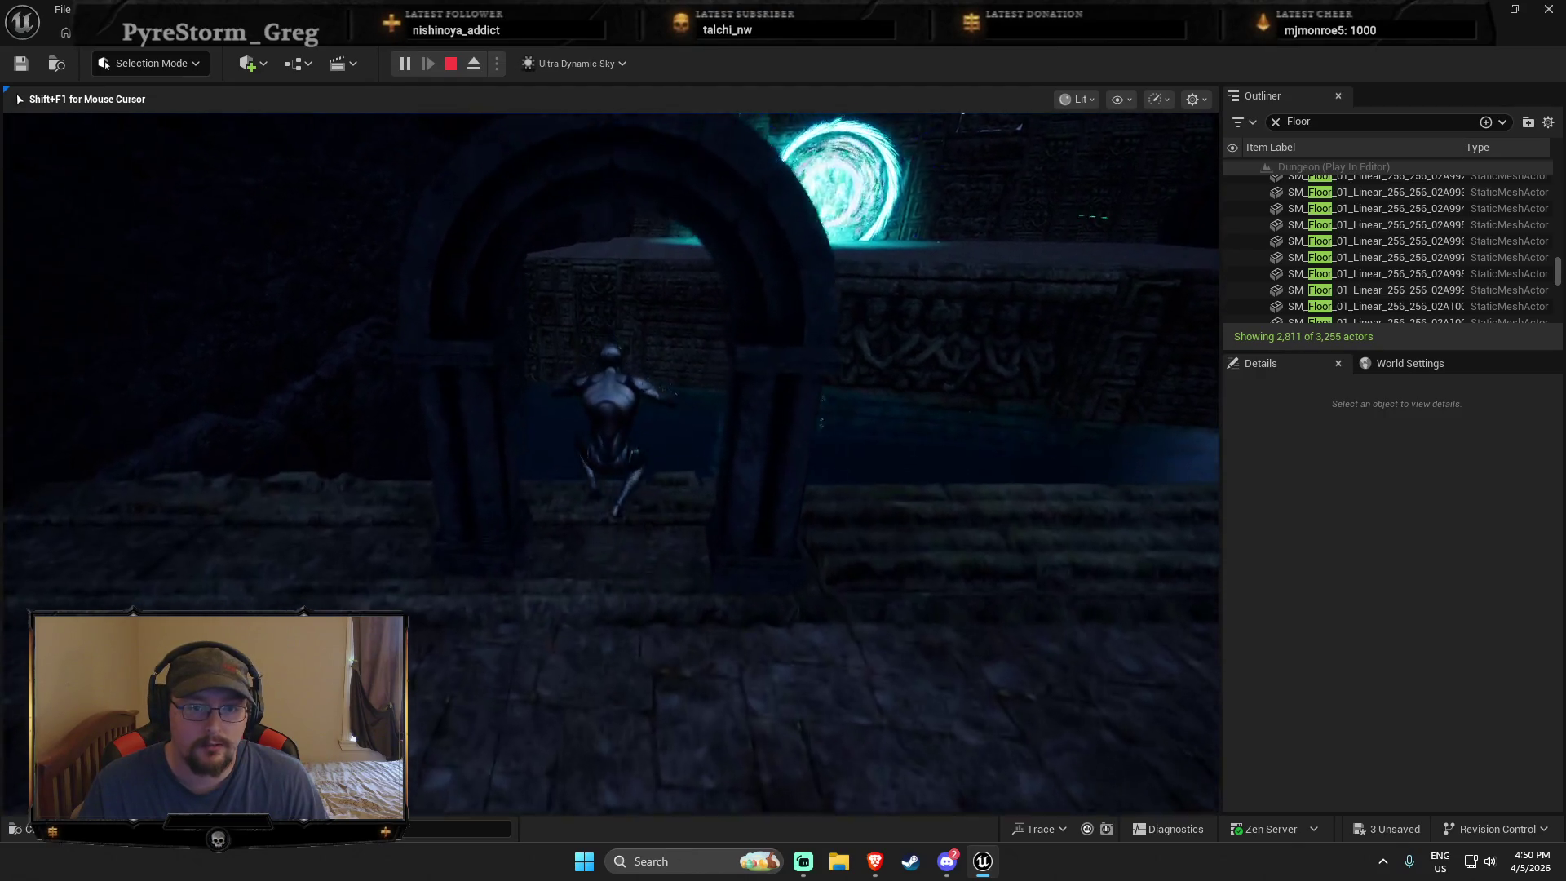
key(w)
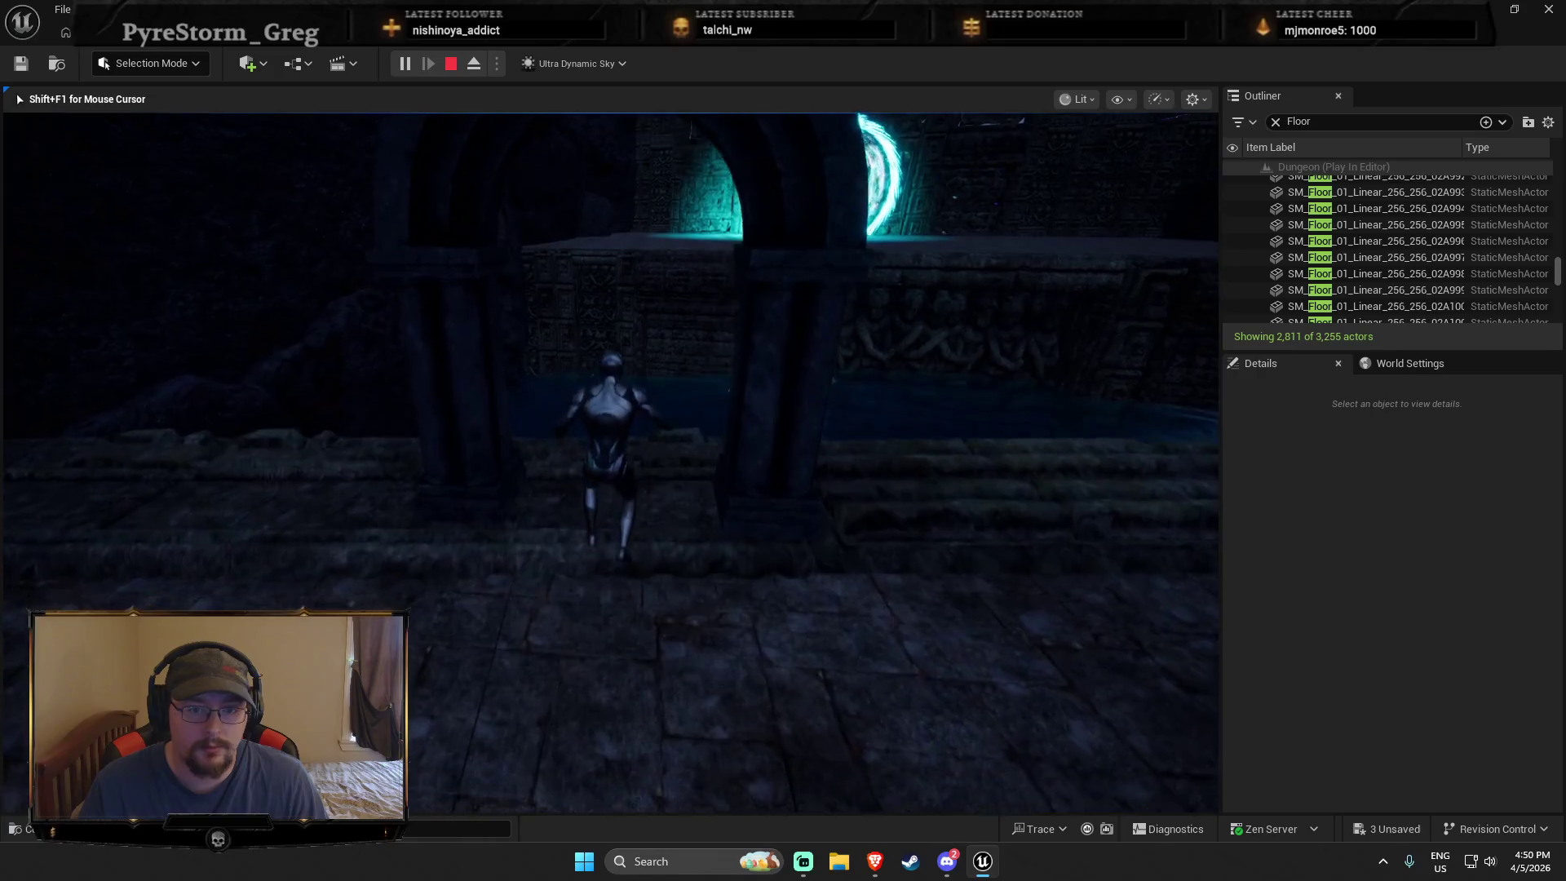
key(Escape)
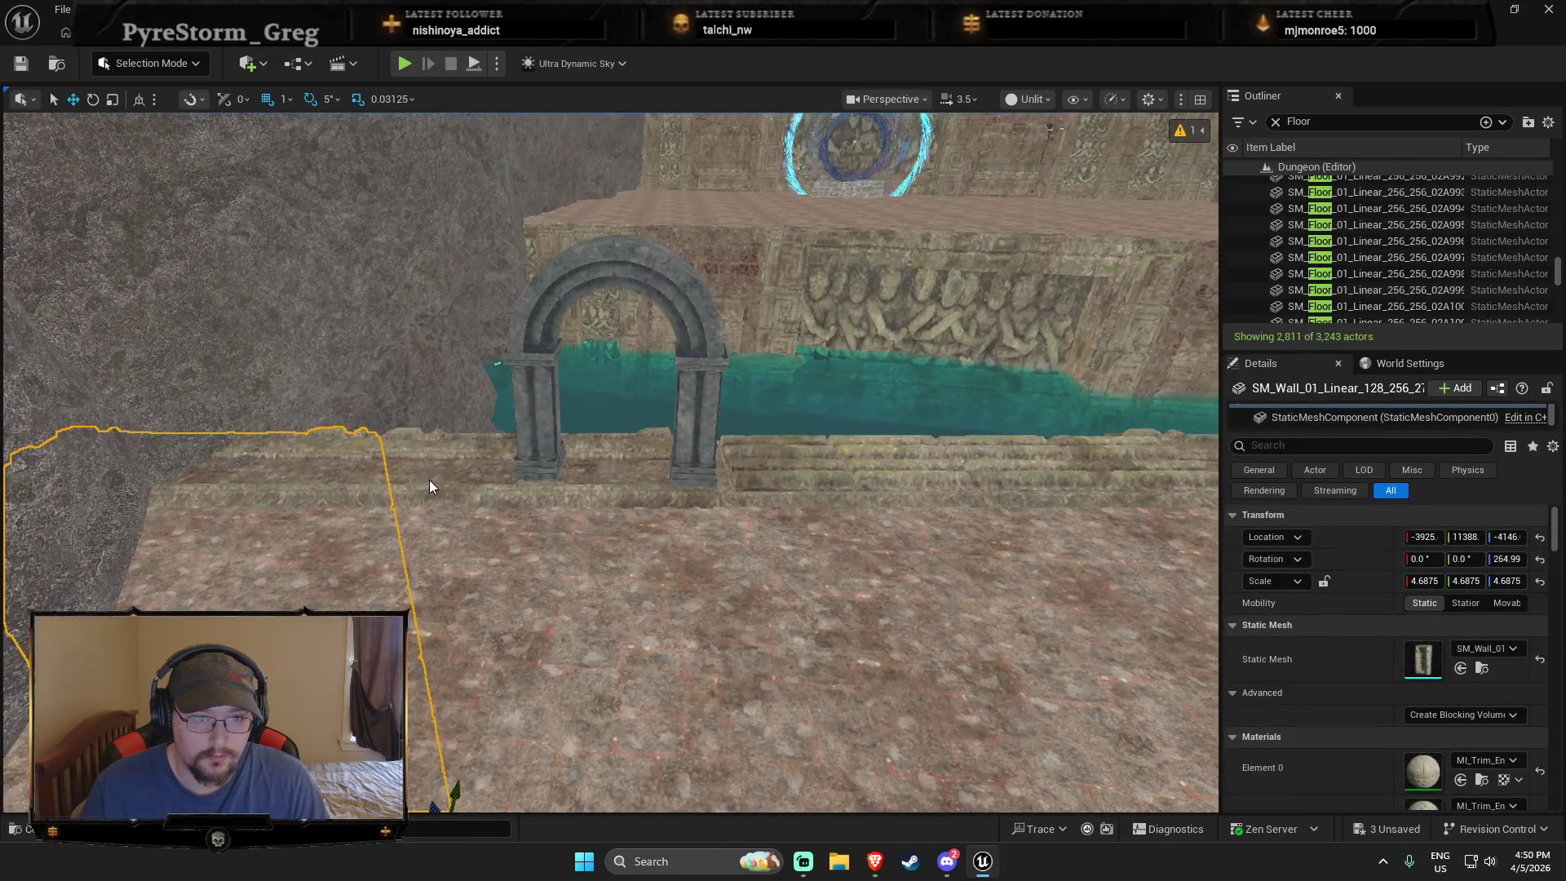
Step: Select the nine floor-edge pieces and lower them slightly
ctrl+click(597, 479)
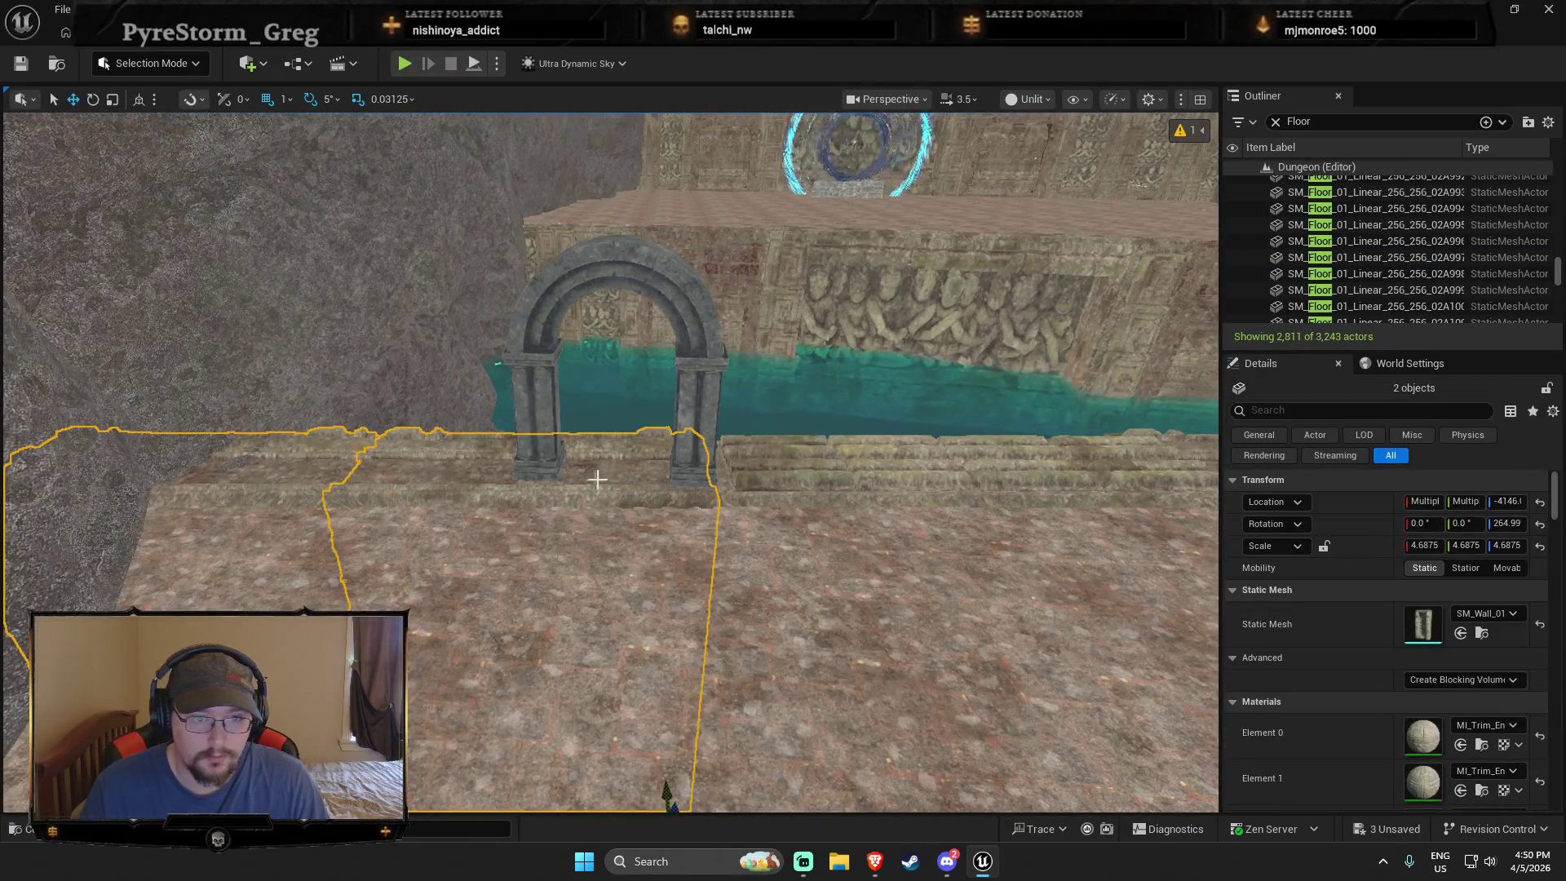
drag(758, 481, 581, 450)
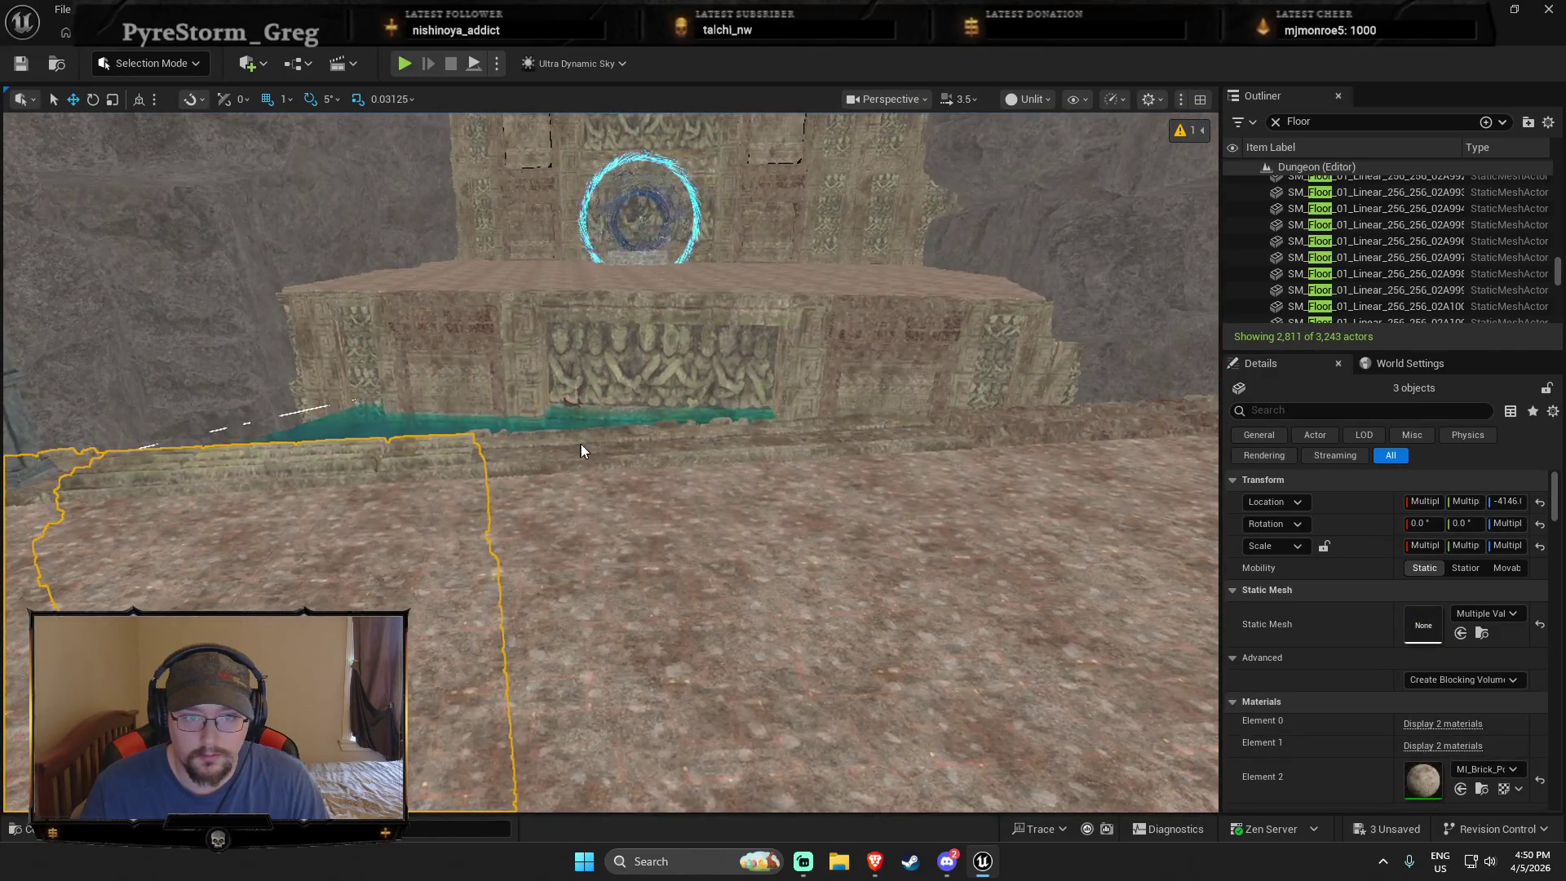
ctrl+click(927, 427)
ctrl+click(936, 437)
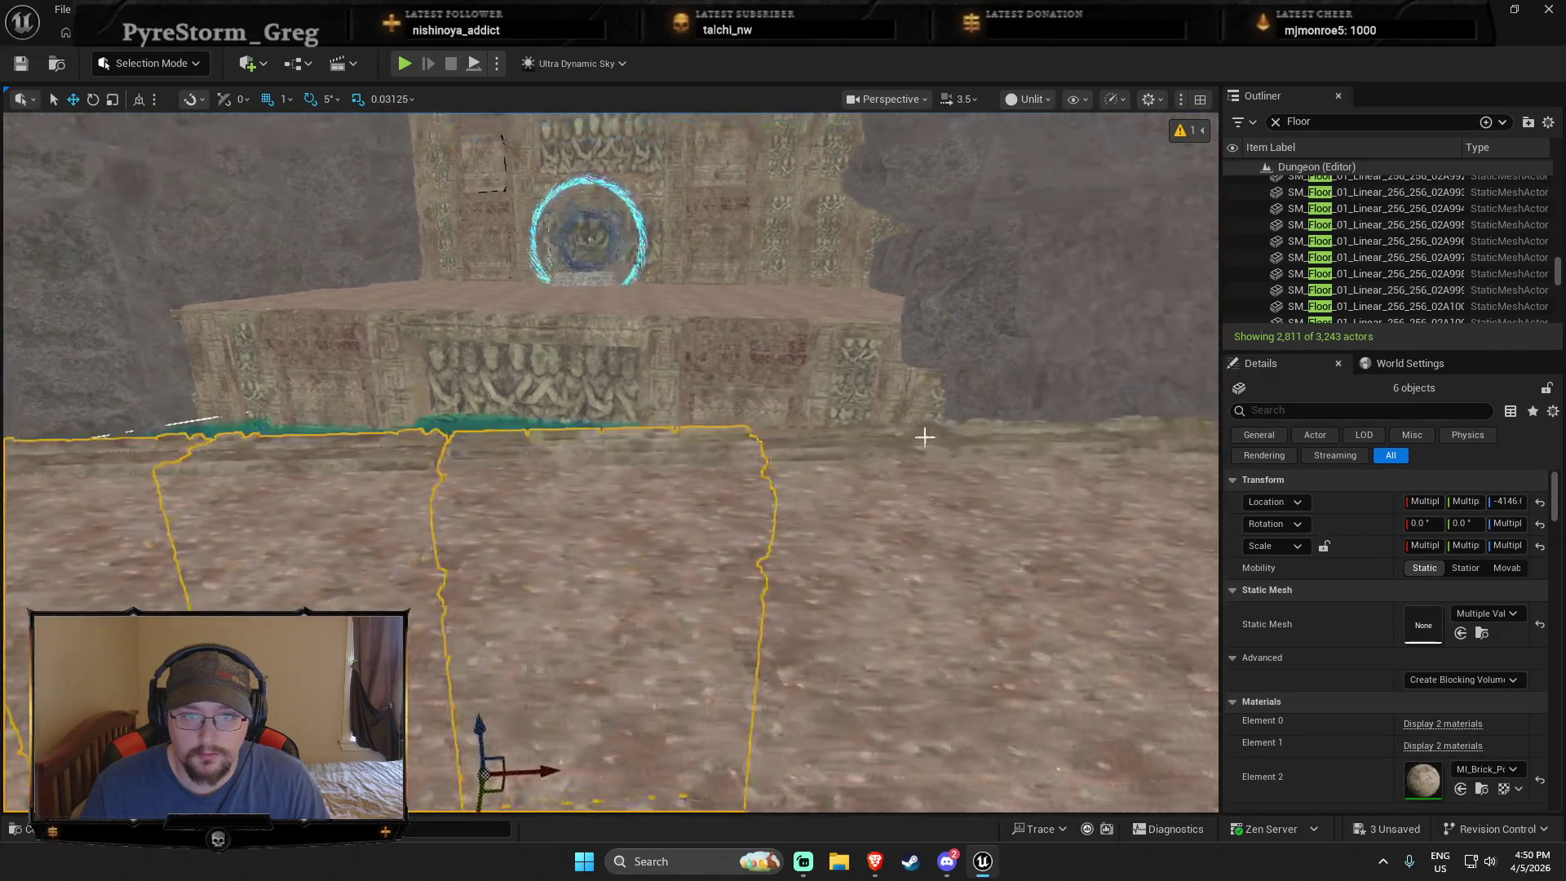
drag(832, 437, 715, 445)
ctrl+click(618, 448)
drag(618, 448, 905, 548)
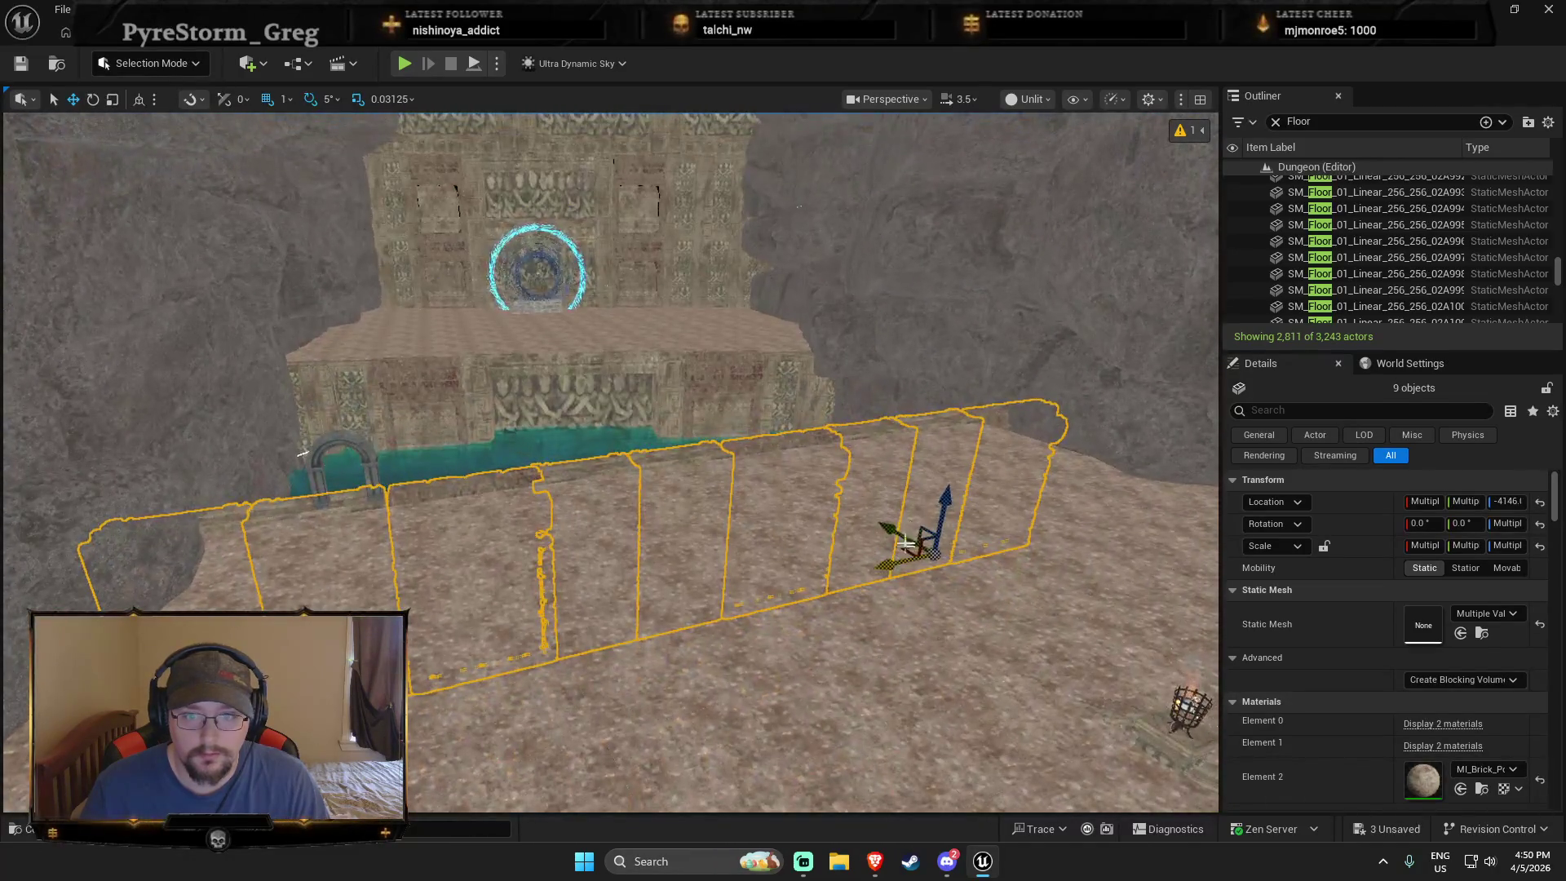
click(960, 495)
key(ctrl+z)
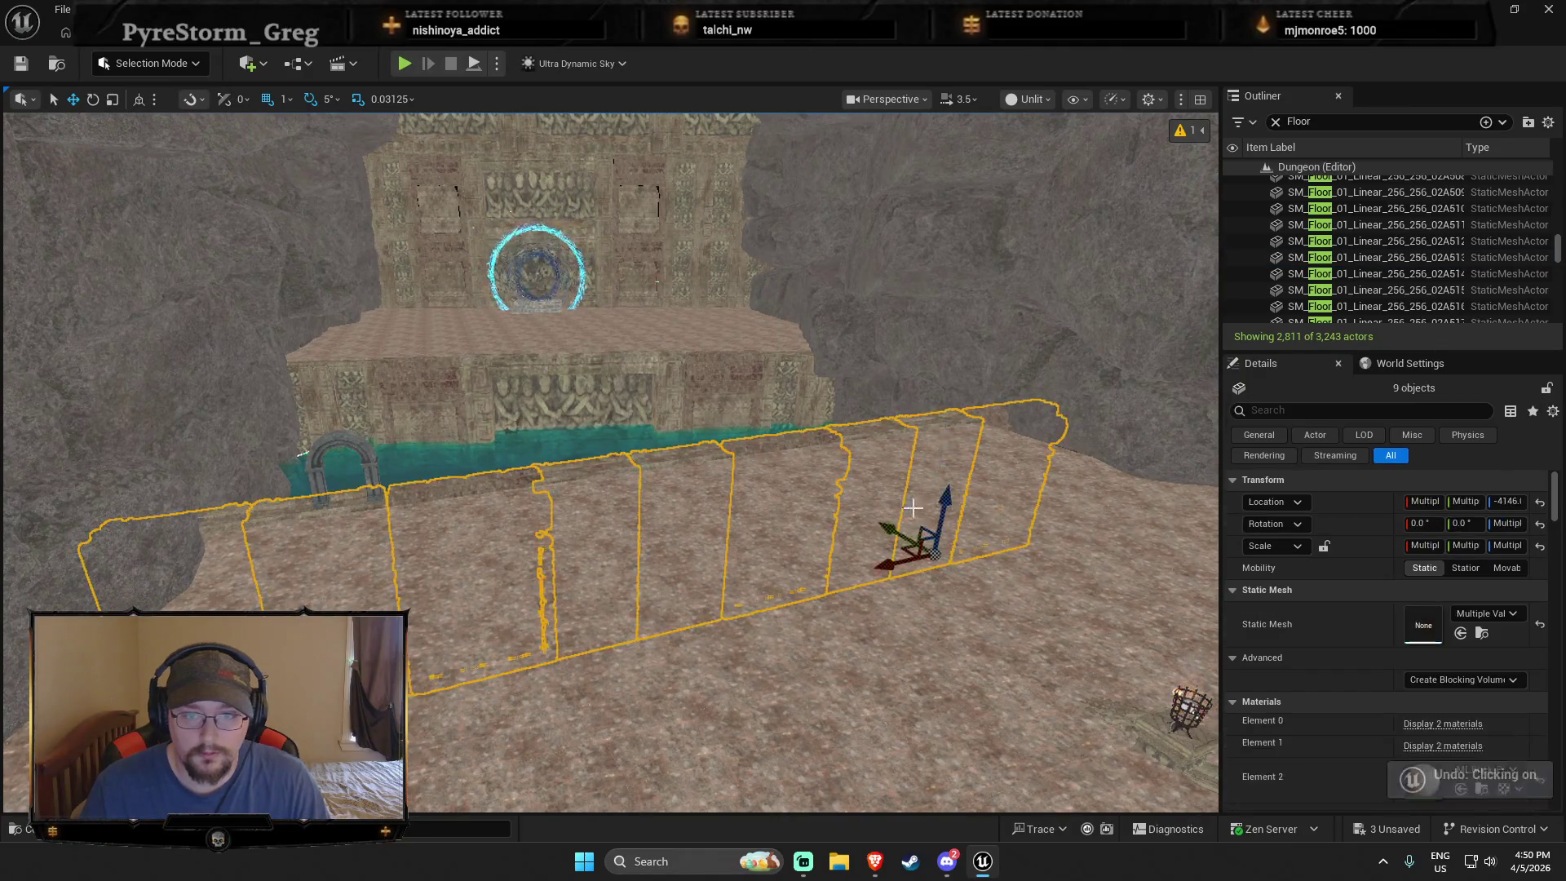
mouse_move(851, 505)
mouse_down()
mouse_move(848, 456)
mouse_move(718, 420)
mouse_move(575, 541)
mouse_up()
drag(551, 451, 548, 459)
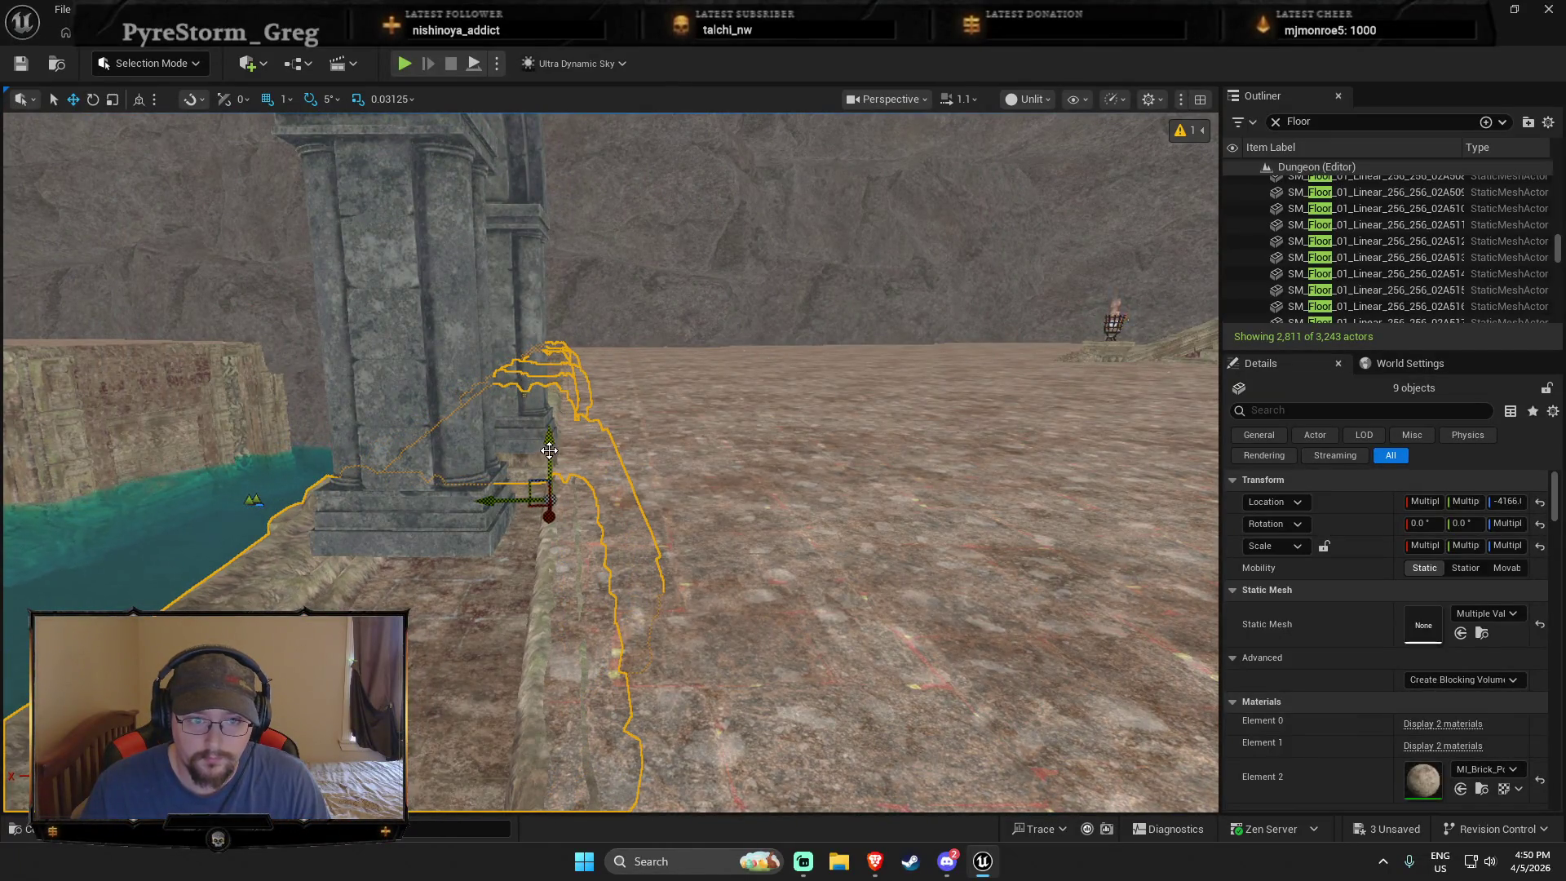
Step: Sink the SM_Doorway_Pillar_2 arch to height -2976 so it sits on the floor
click(467, 387)
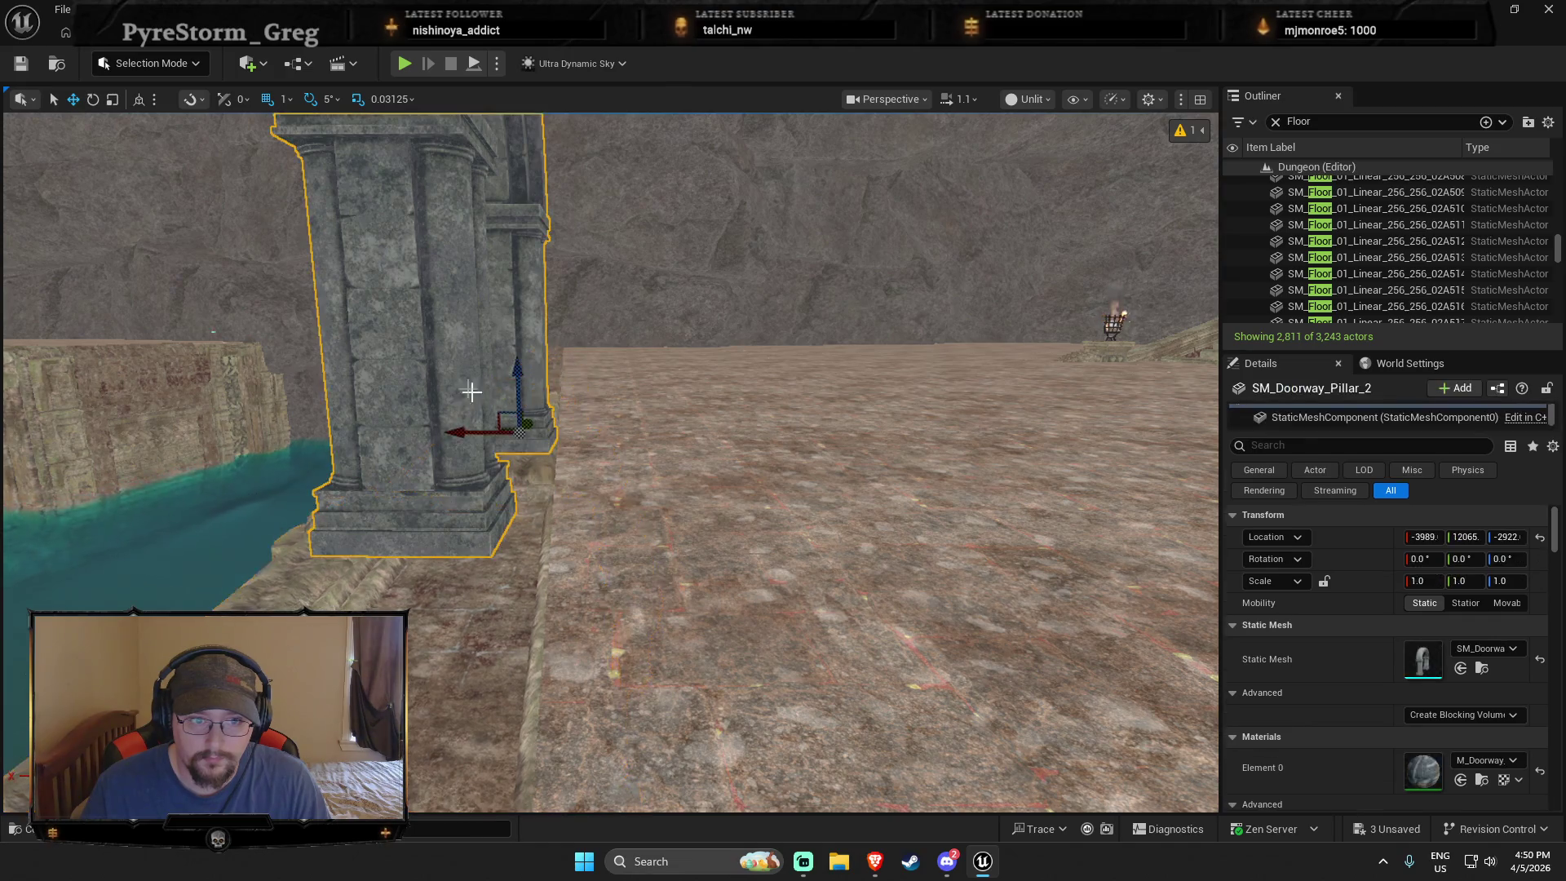
mouse_move(515, 374)
mouse_down()
mouse_move(513, 447)
mouse_move(432, 442)
mouse_up()
key(ctrl+z)
mouse_move(626, 533)
mouse_down()
mouse_move(611, 489)
mouse_move(626, 532)
mouse_up()
key(ctrl+z)
key(ctrl+z)
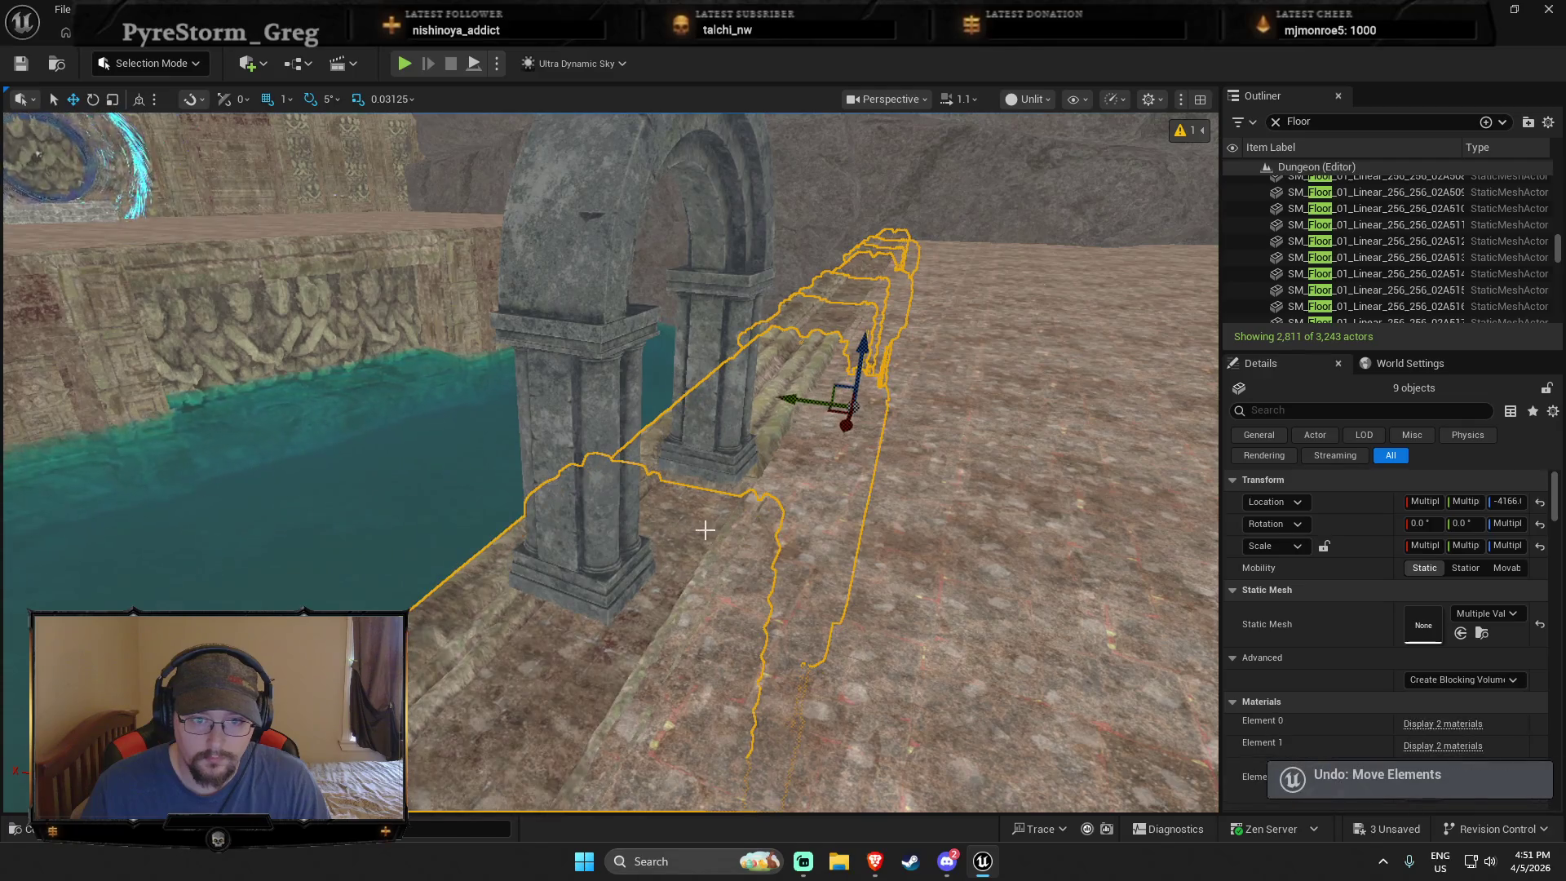
mouse_move(735, 398)
mouse_down()
mouse_move(731, 429)
mouse_move(652, 449)
mouse_up()
right_click(841, 411)
click(839, 825)
click(840, 789)
key(w)
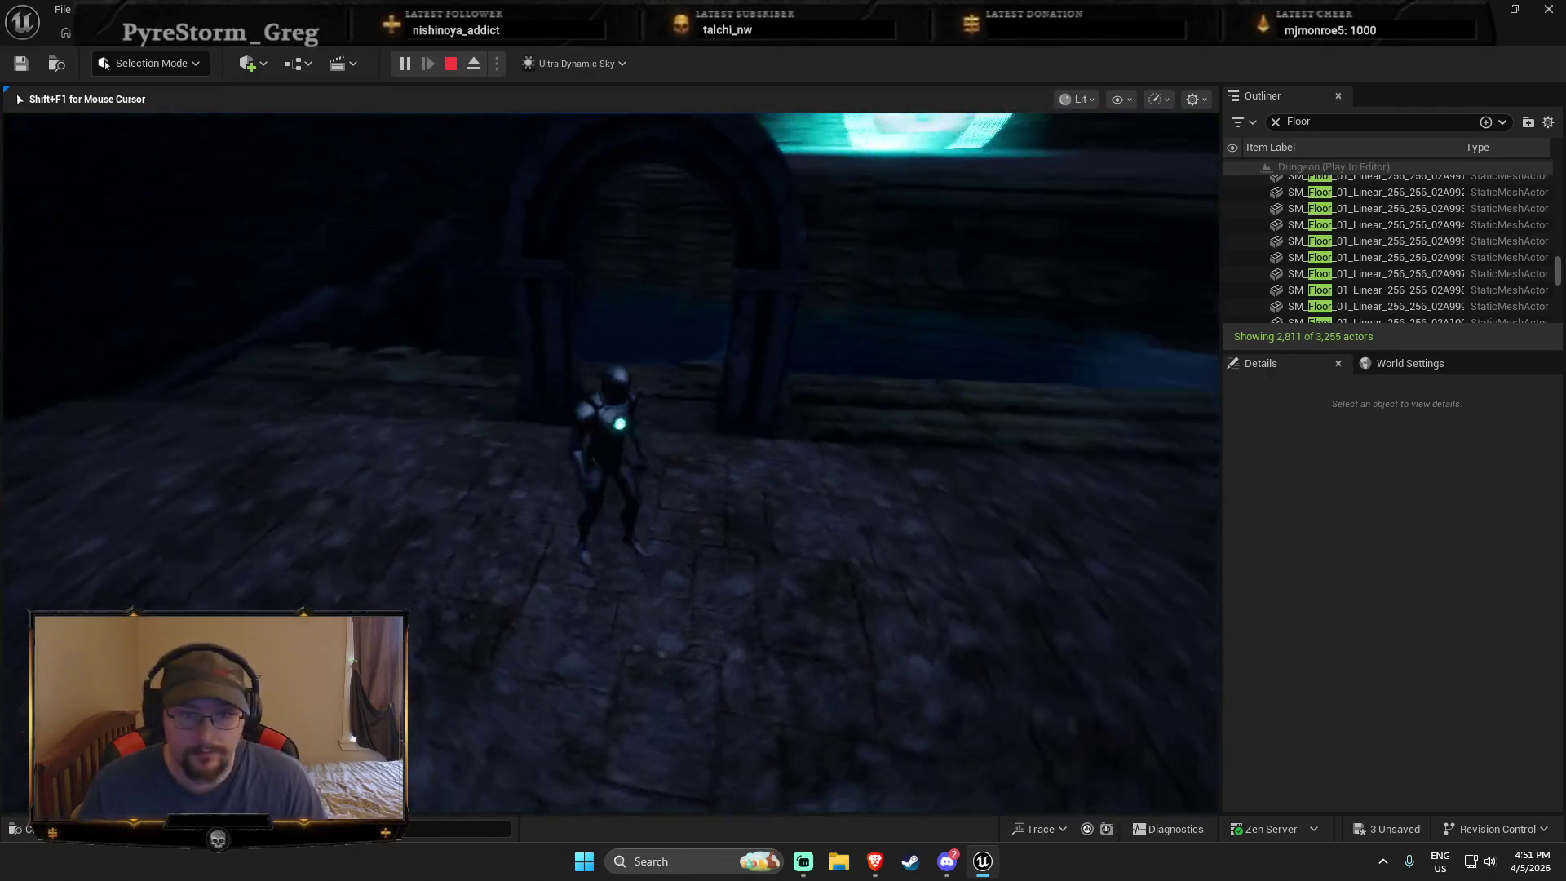
key(w)
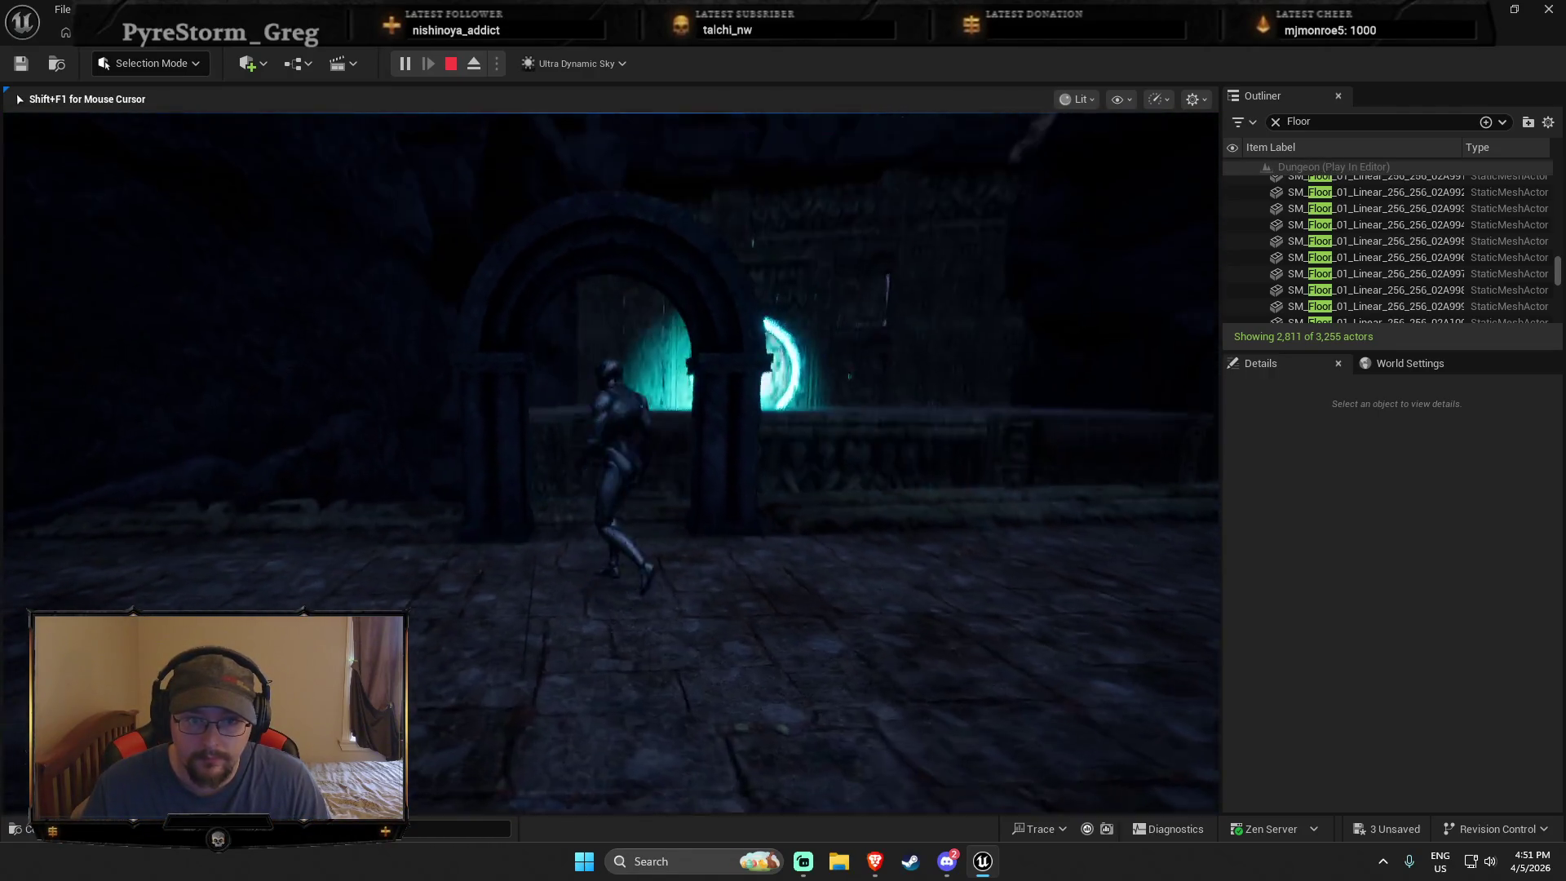
key(w)
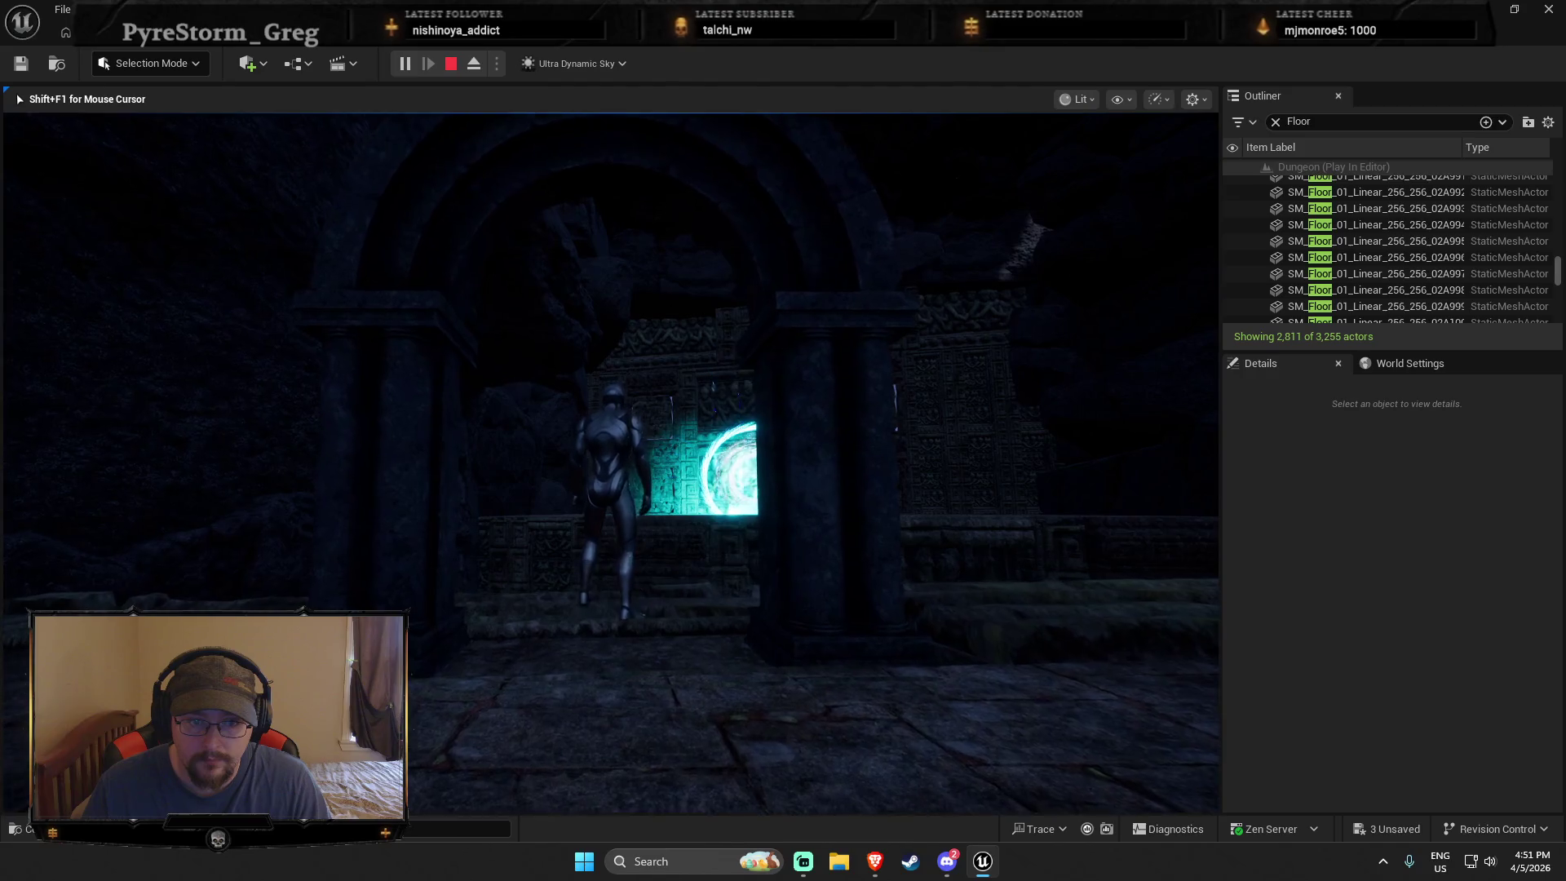
key(Escape)
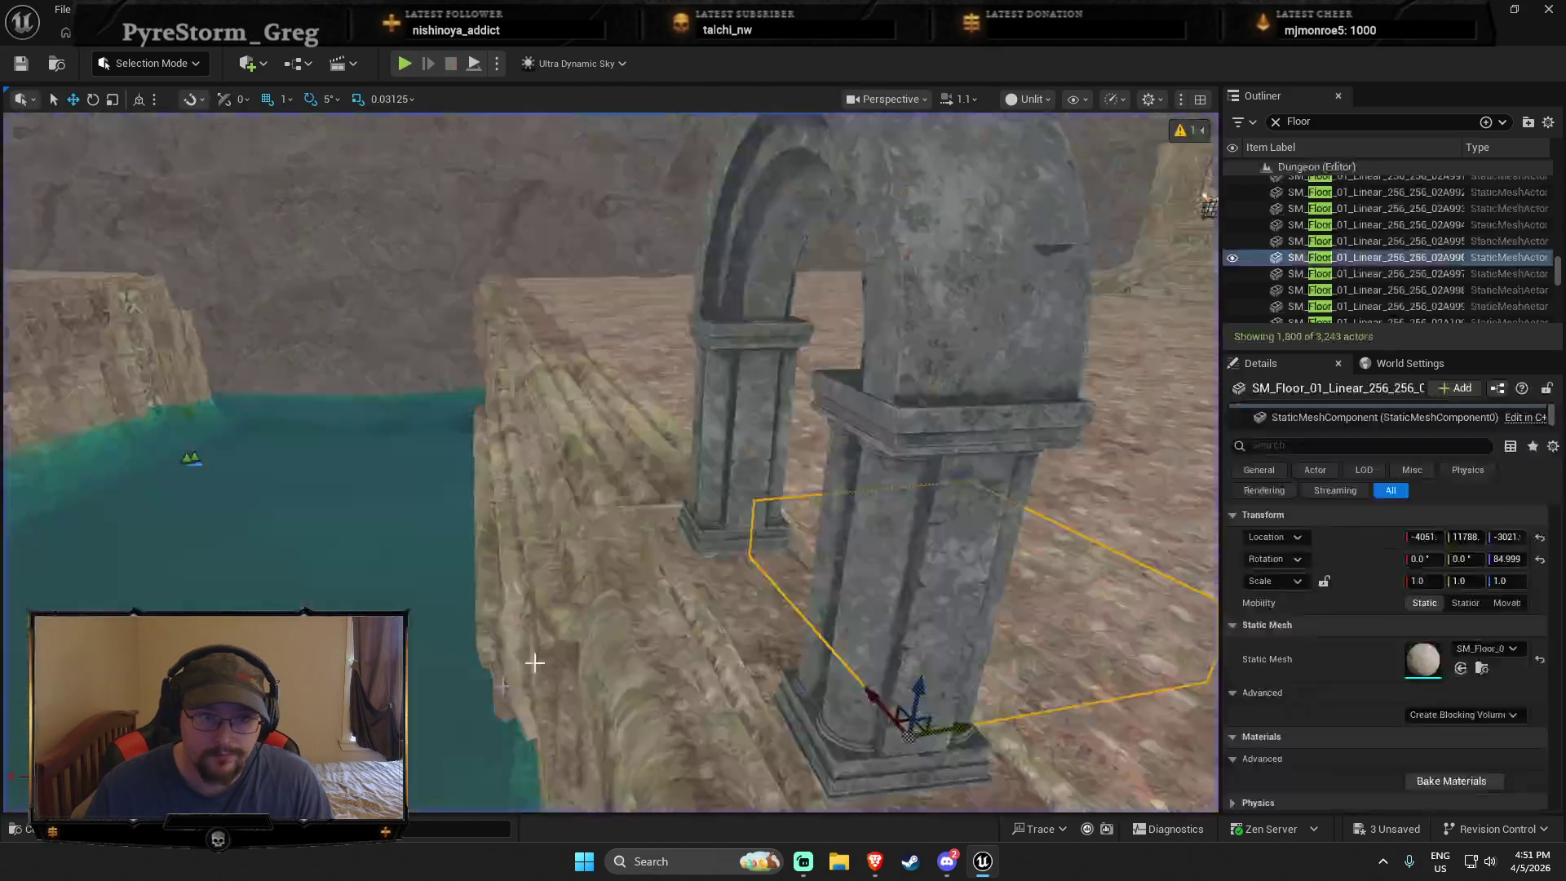
Step: Place another pillar from the 'pillar' search beside the water
scroll(534, 663, down, 15)
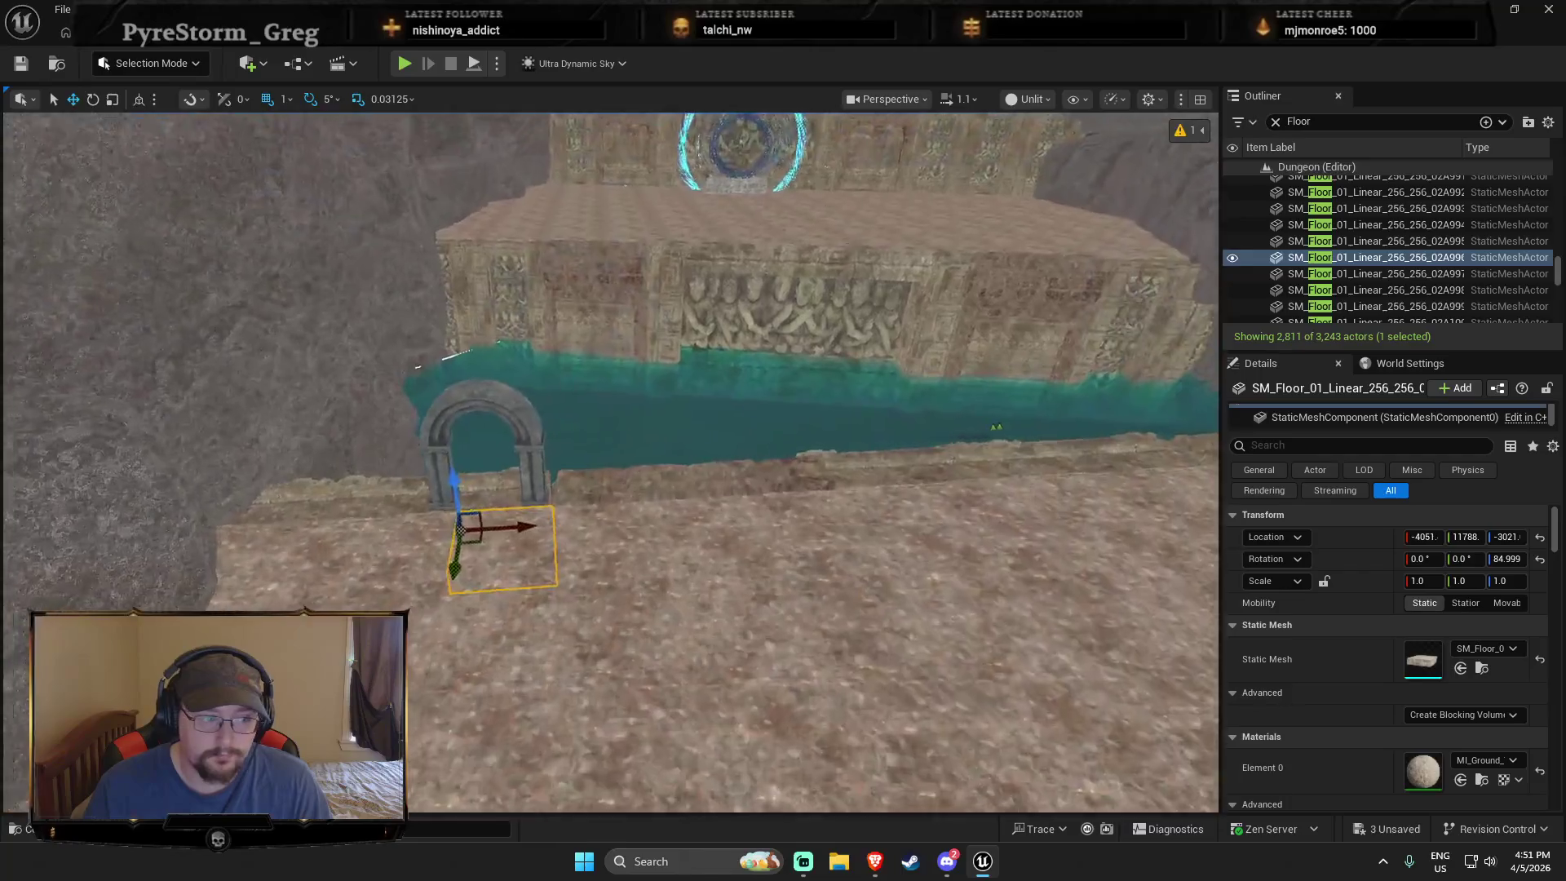
scroll(612, 461, up, 4)
scroll(611, 461, down, 10)
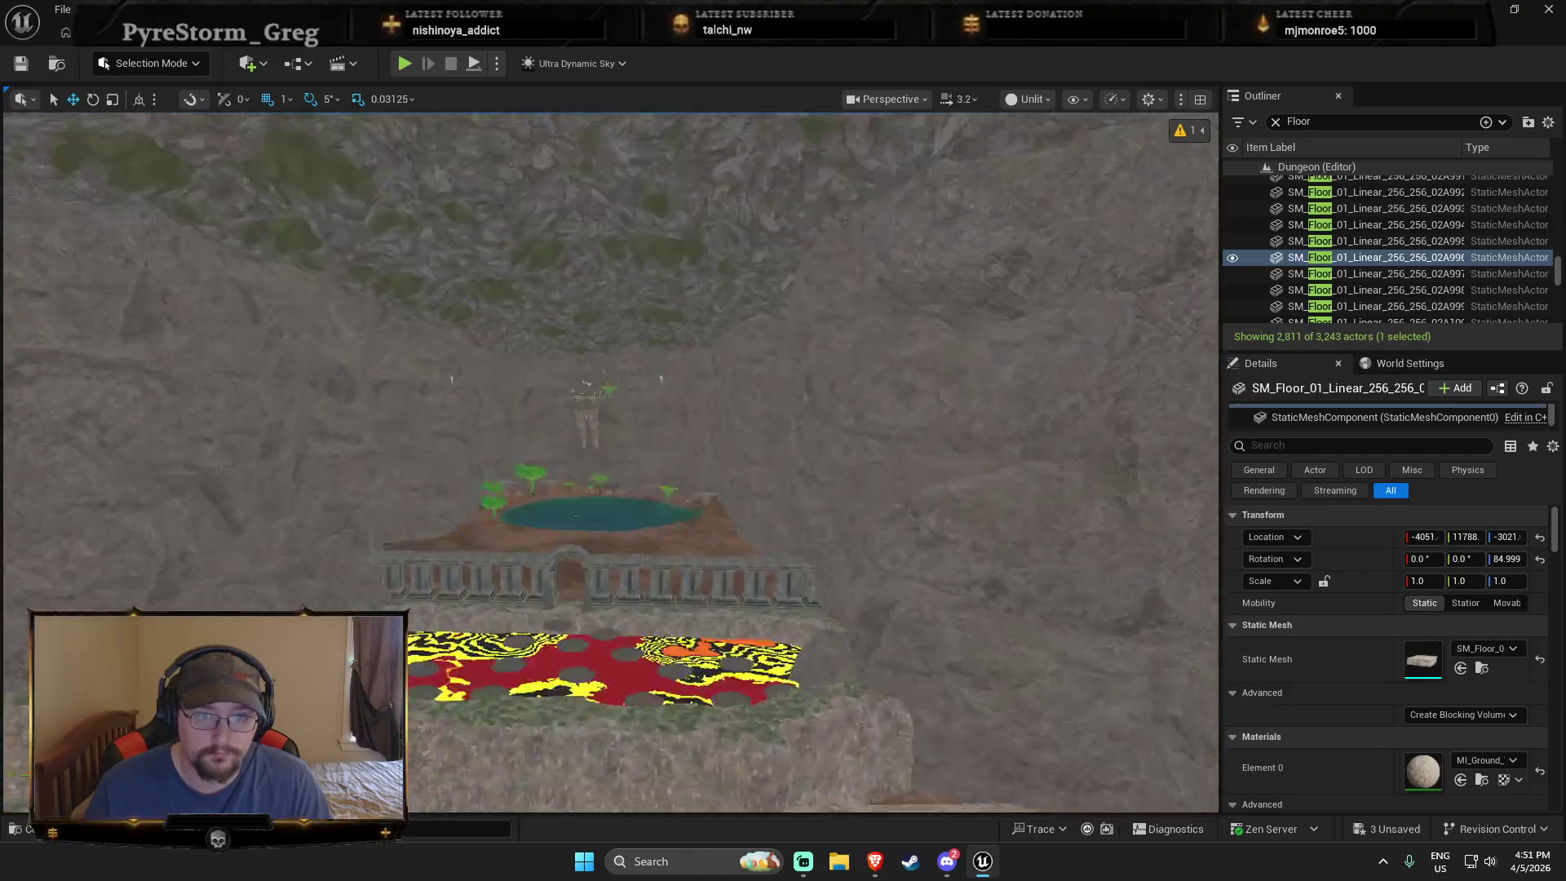
scroll(656, 590, up, 5)
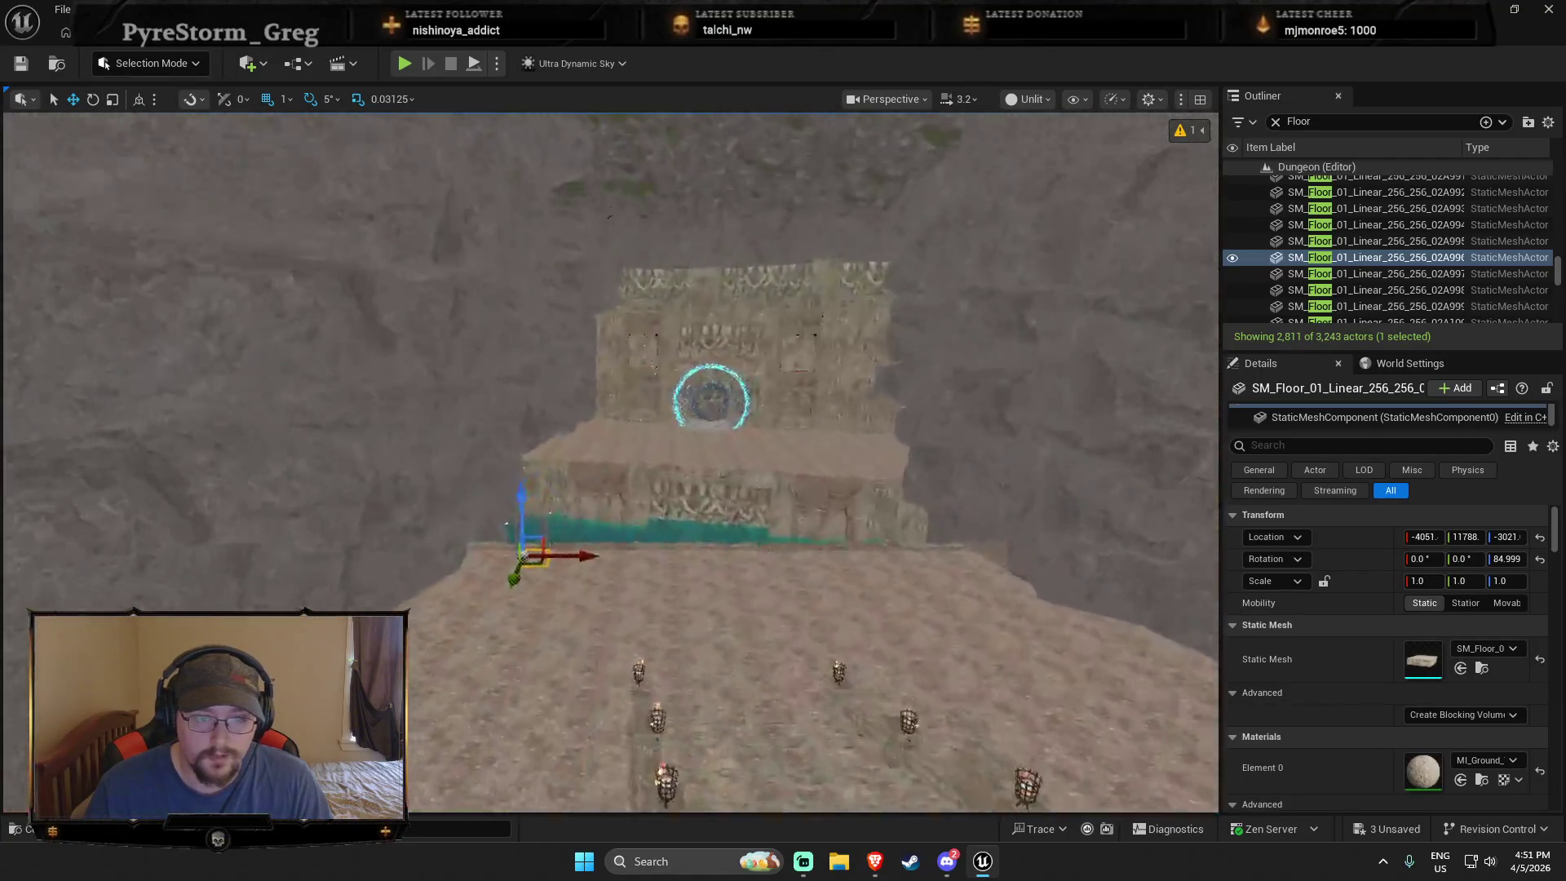
key(ctrl+space)
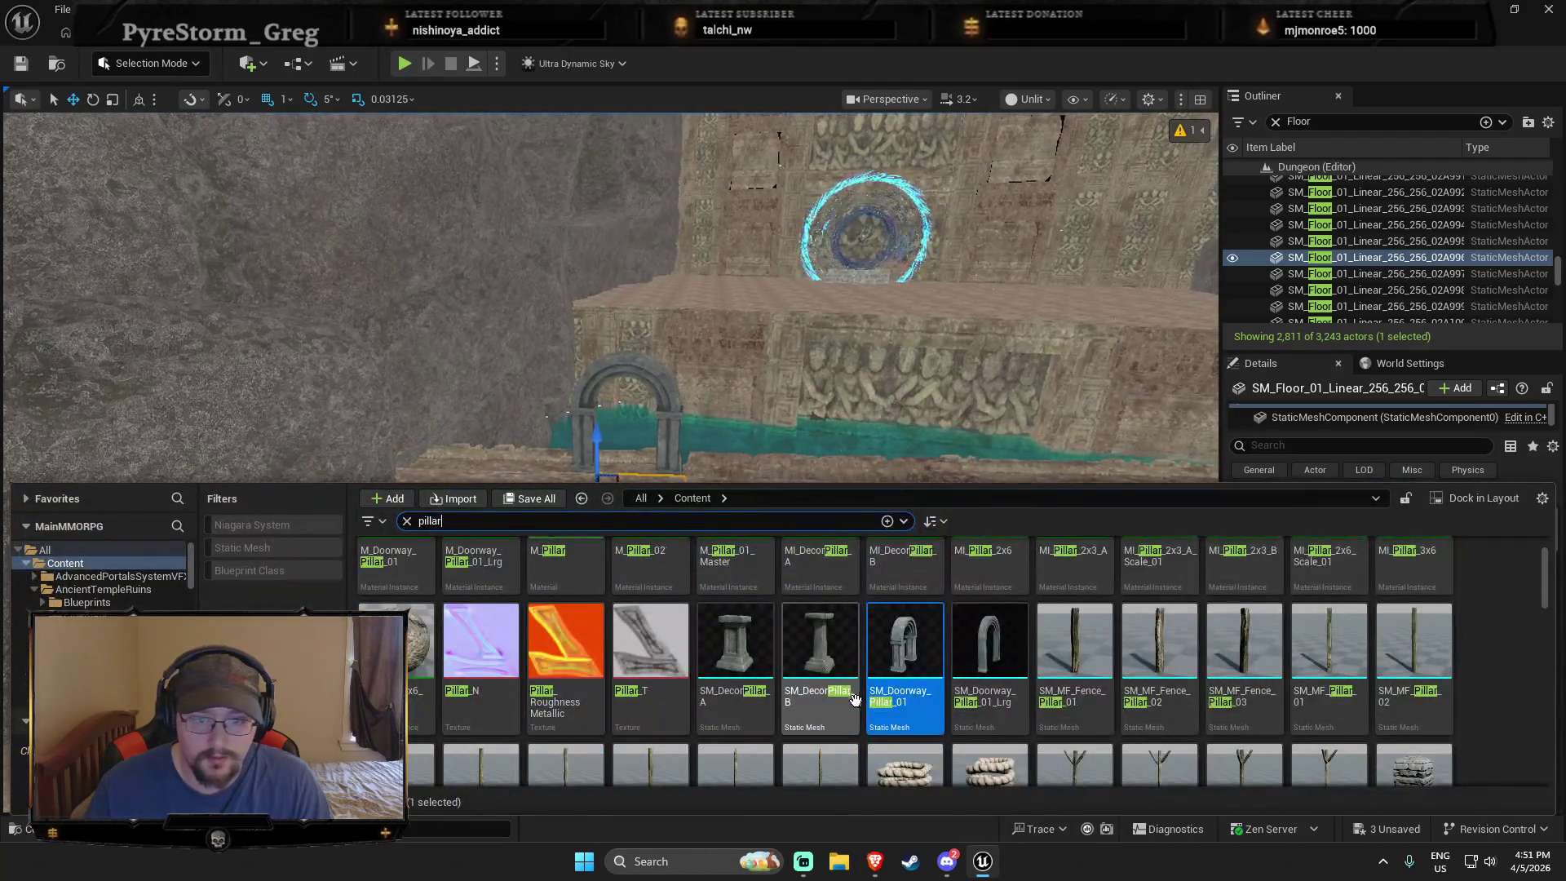
mouse_move(818, 644)
mouse_down()
mouse_move(938, 501)
mouse_move(702, 447)
mouse_move(788, 441)
mouse_up()
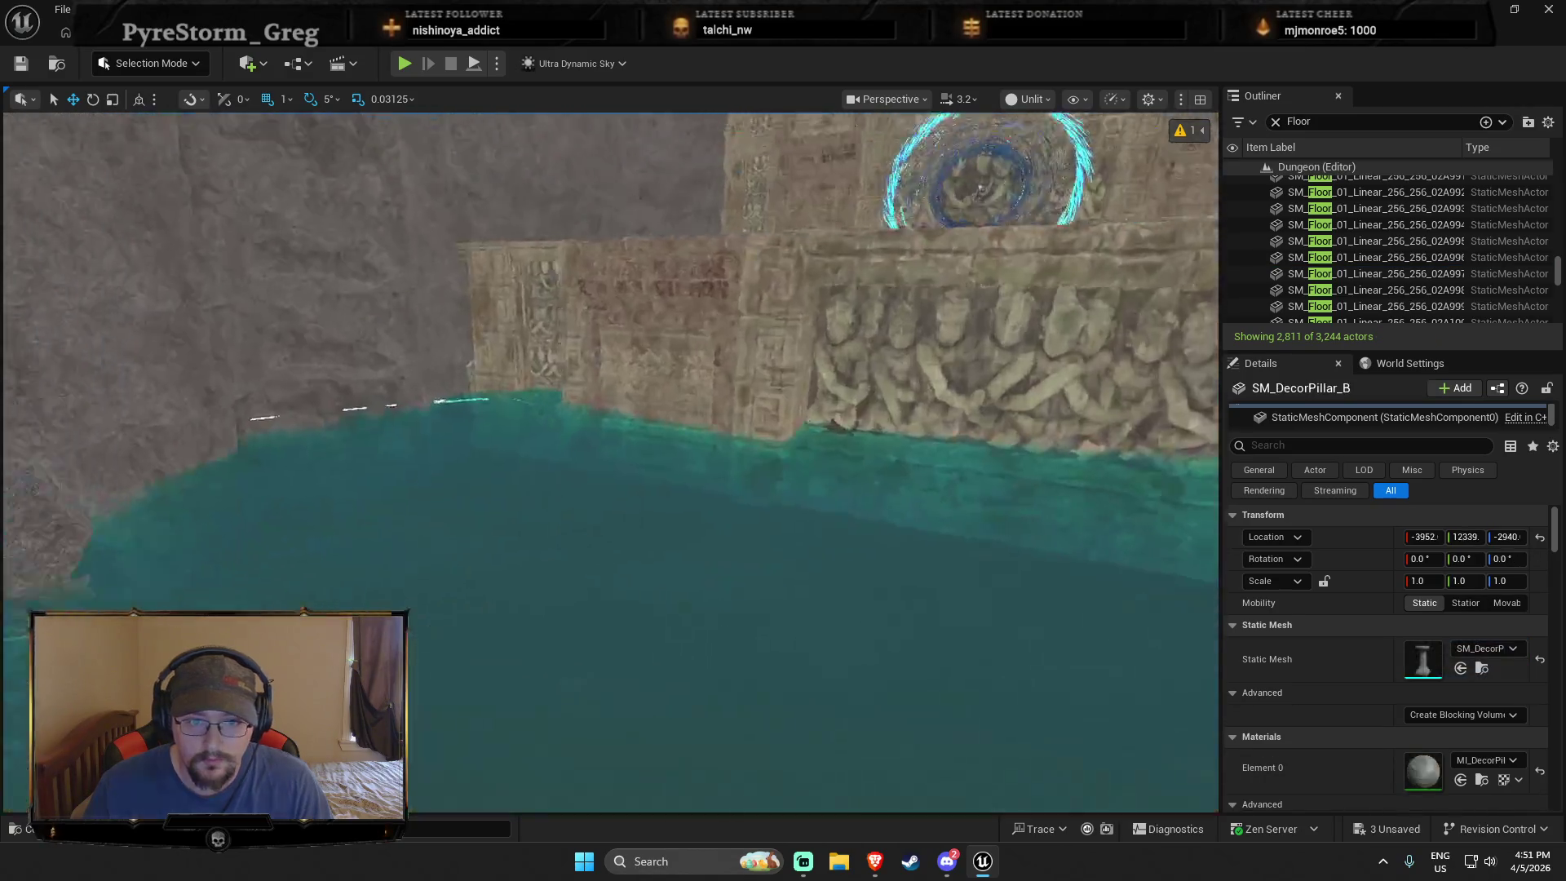
Step: Search the asset drawer for 'rail' and place SM_Railing_Stone_01 beside the archway
key(ctrl+space)
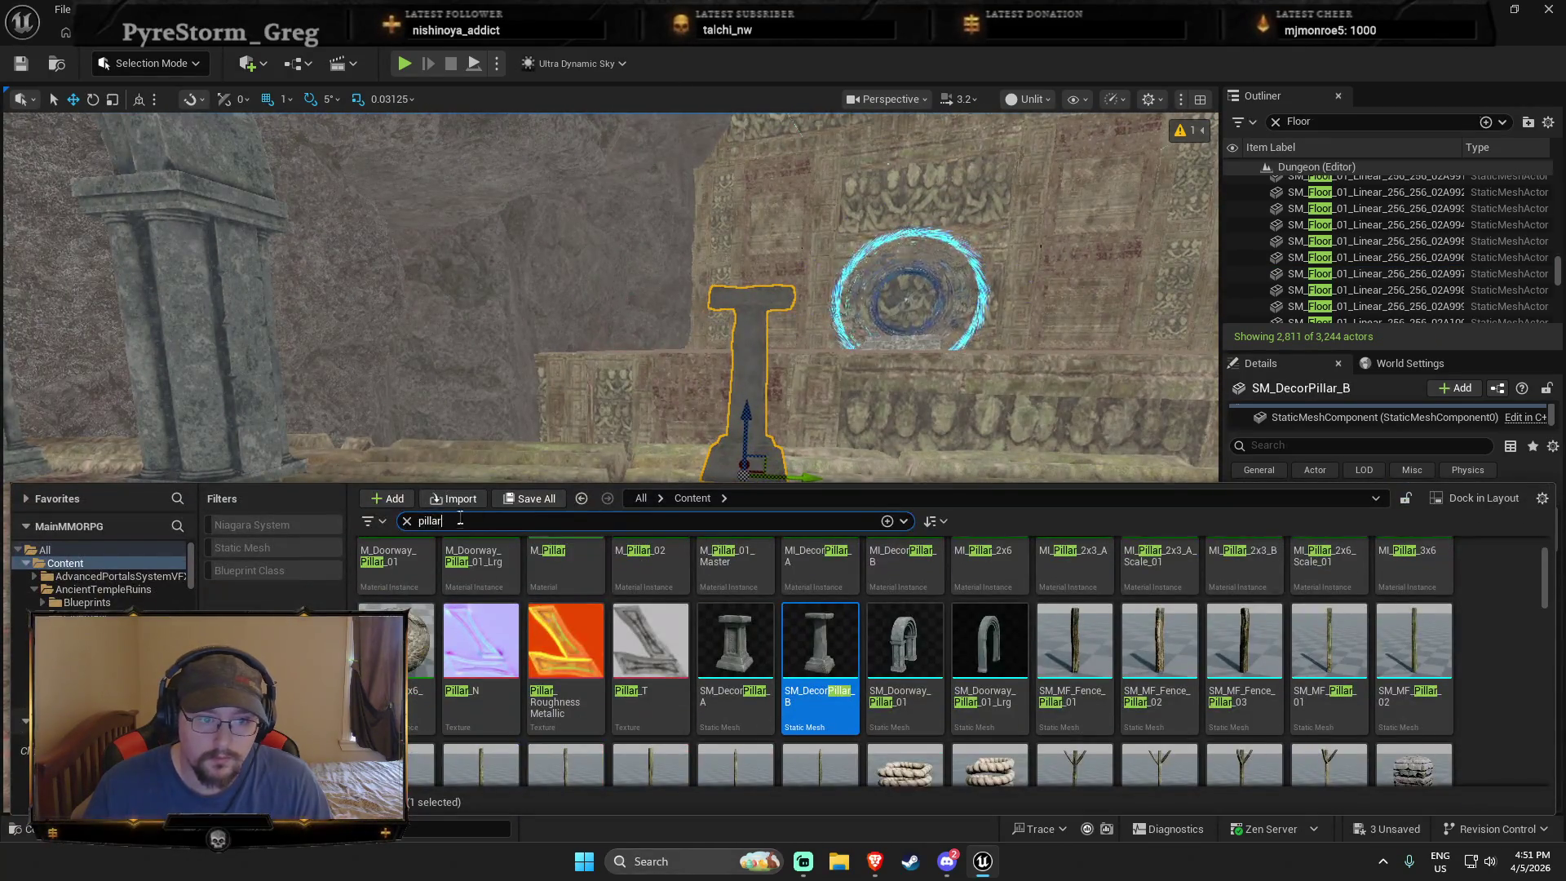
key(BackSpace)
key(BackSpace)
key(BackSpace)
text(st)
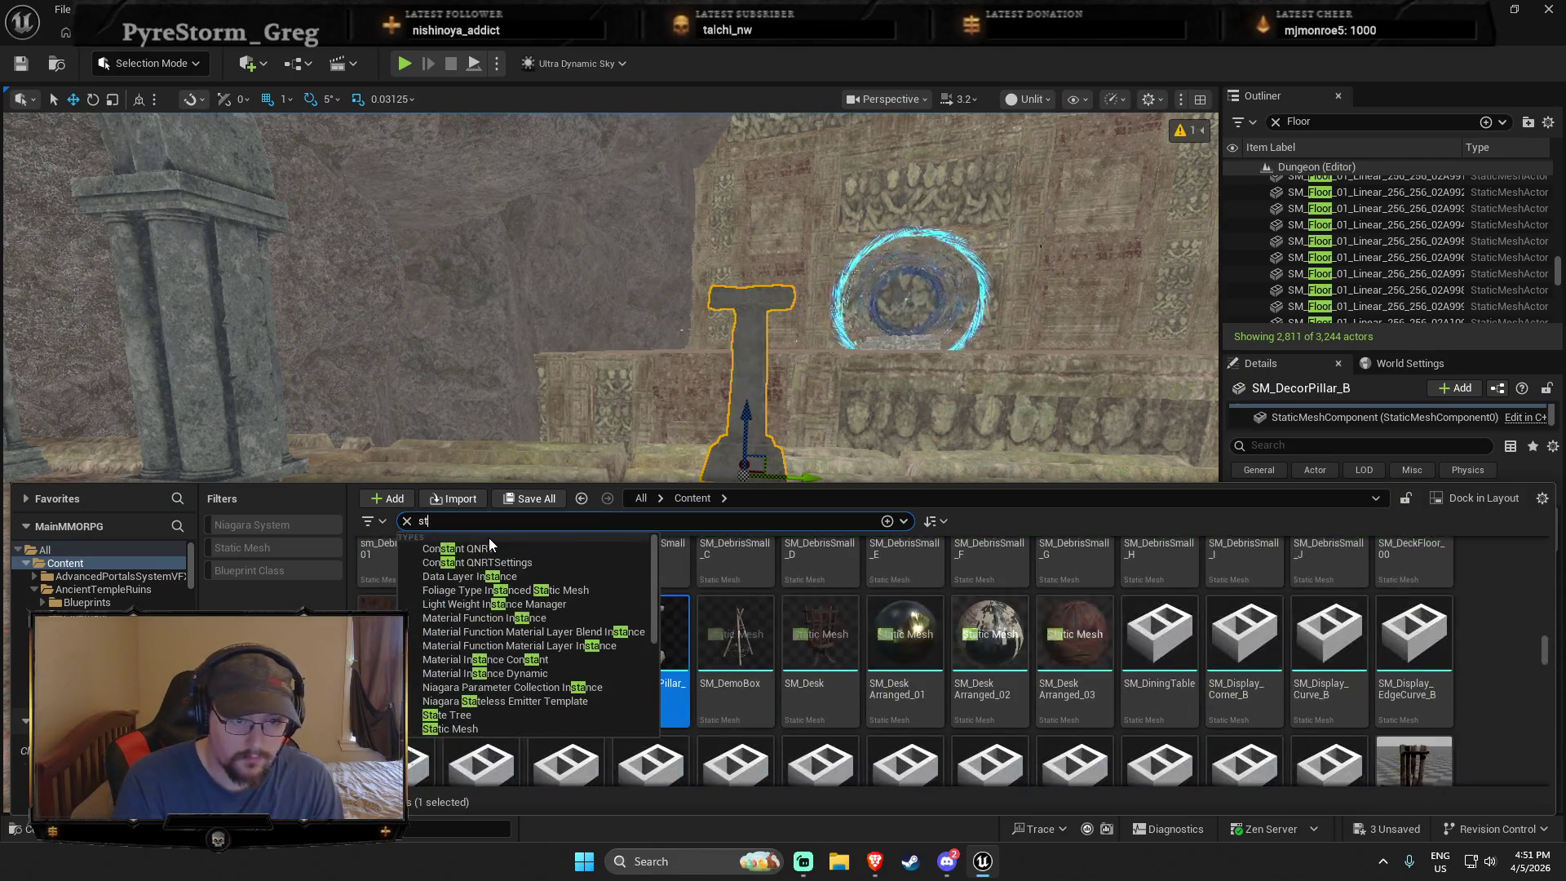
key(BackSpace)
key(BackSpace)
text(at)
key(BackSpace)
key(BackSpace)
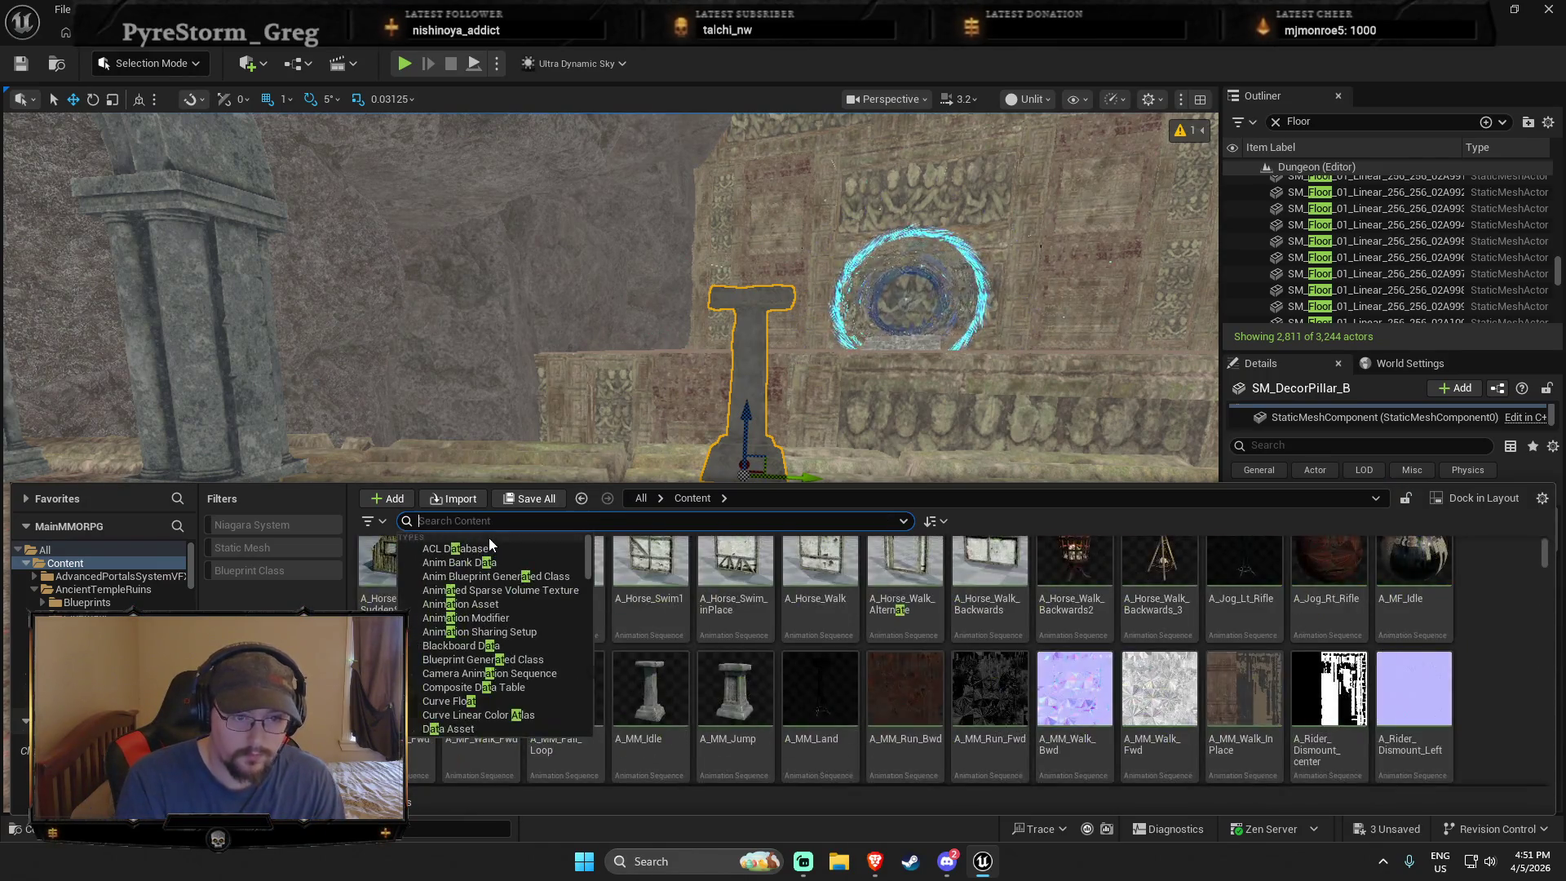
text(ra)
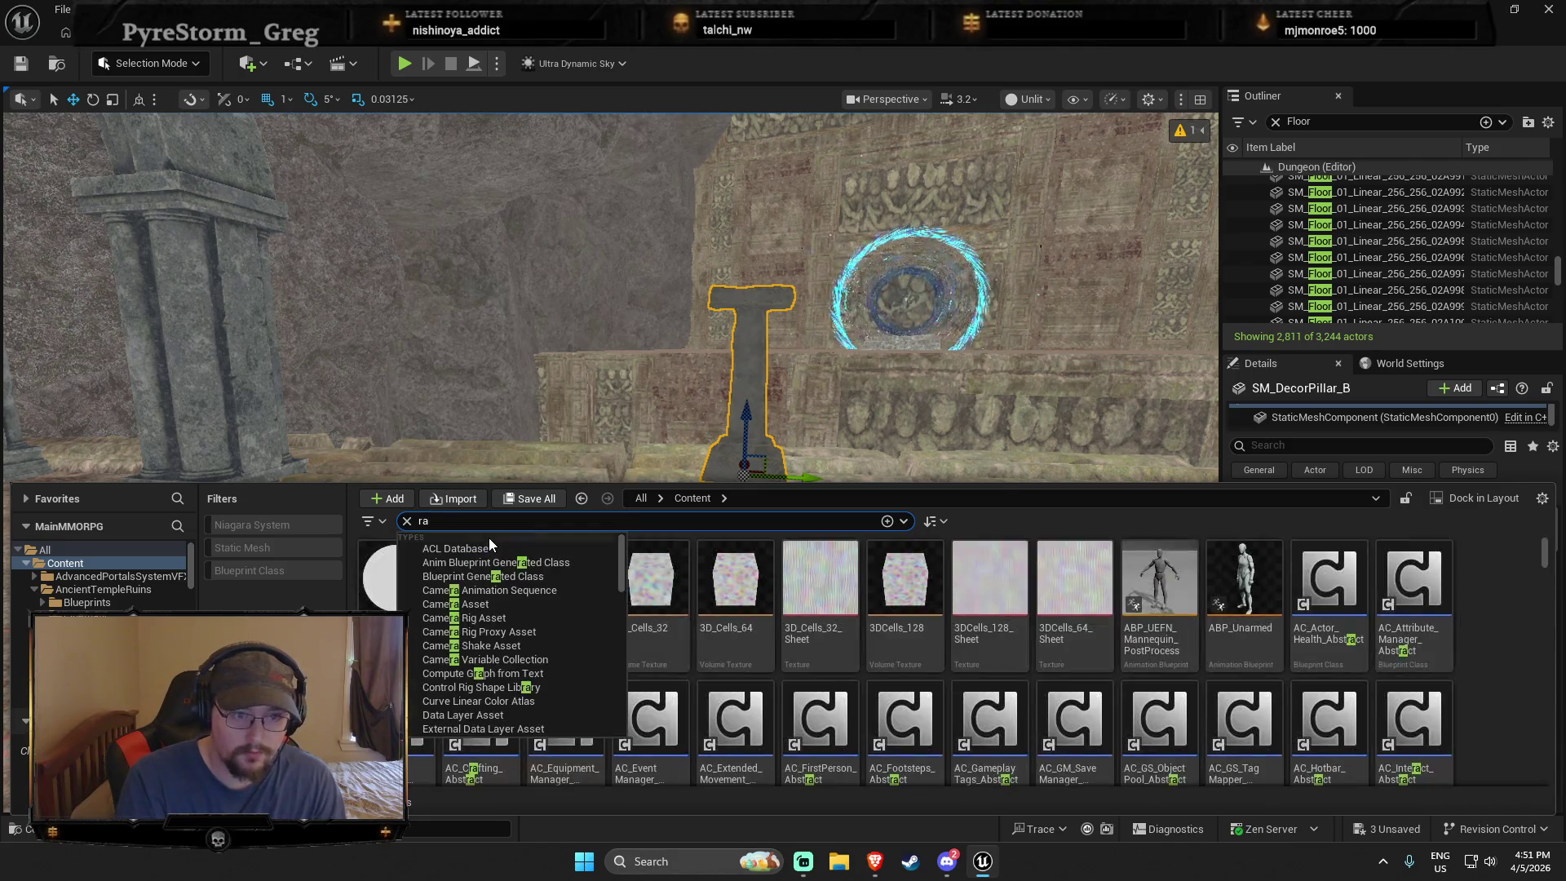
text(il)
mouse_move(550, 699)
mouse_down()
mouse_move(600, 583)
mouse_move(577, 465)
mouse_move(454, 548)
mouse_move(456, 531)
mouse_move(457, 566)
mouse_up()
Step: Scale the railing to 0.5 and rotate it to about -65 degrees
key(r)
key(w)
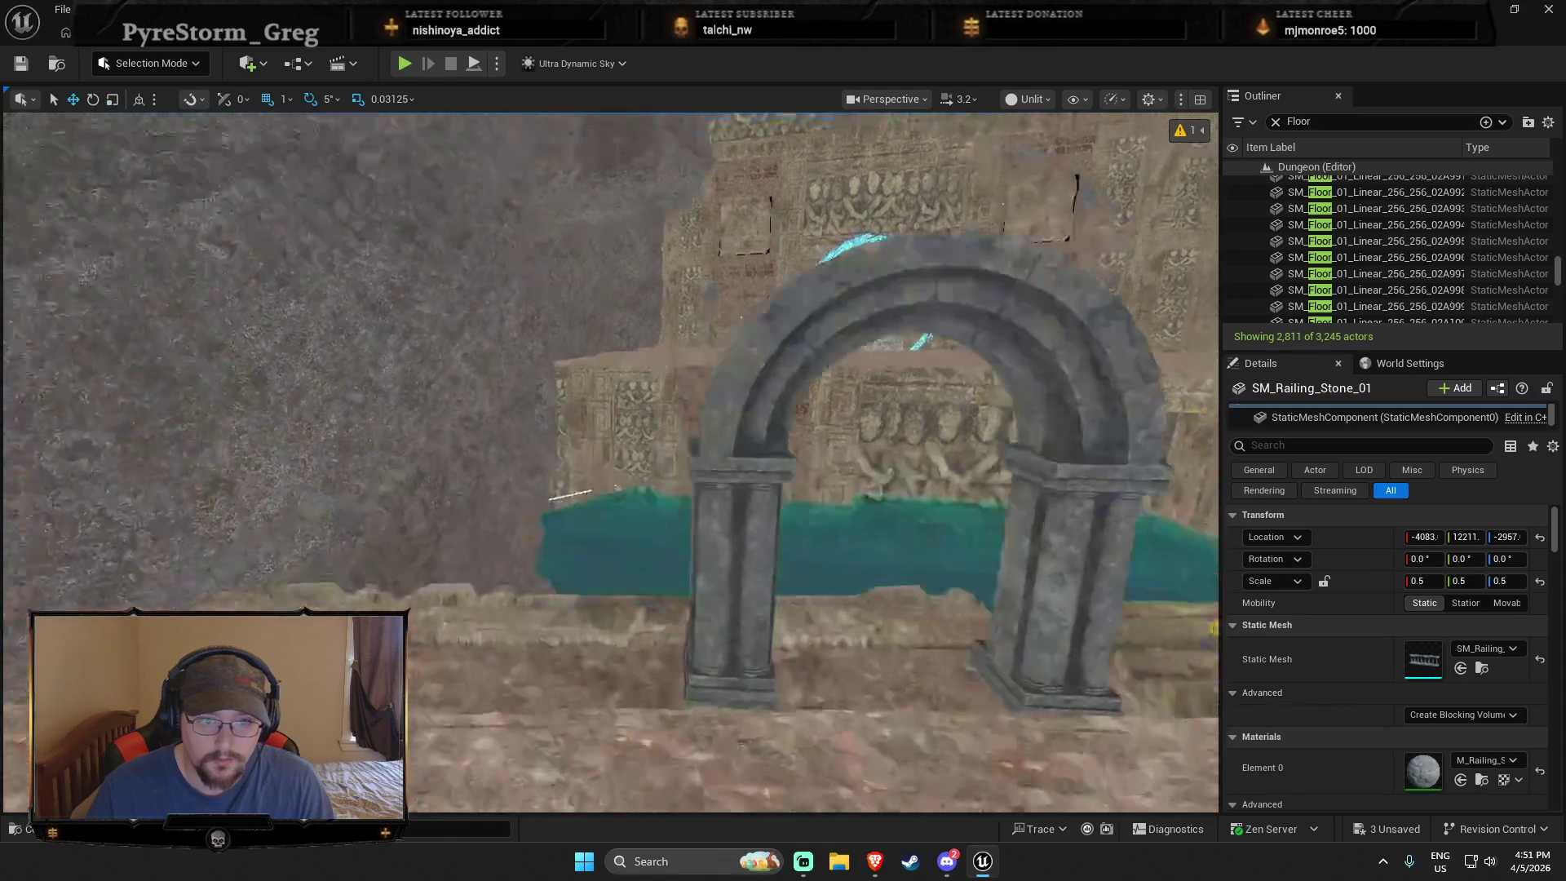
key(e)
mouse_move(896, 652)
mouse_down()
mouse_move(942, 608)
mouse_move(964, 640)
mouse_up()
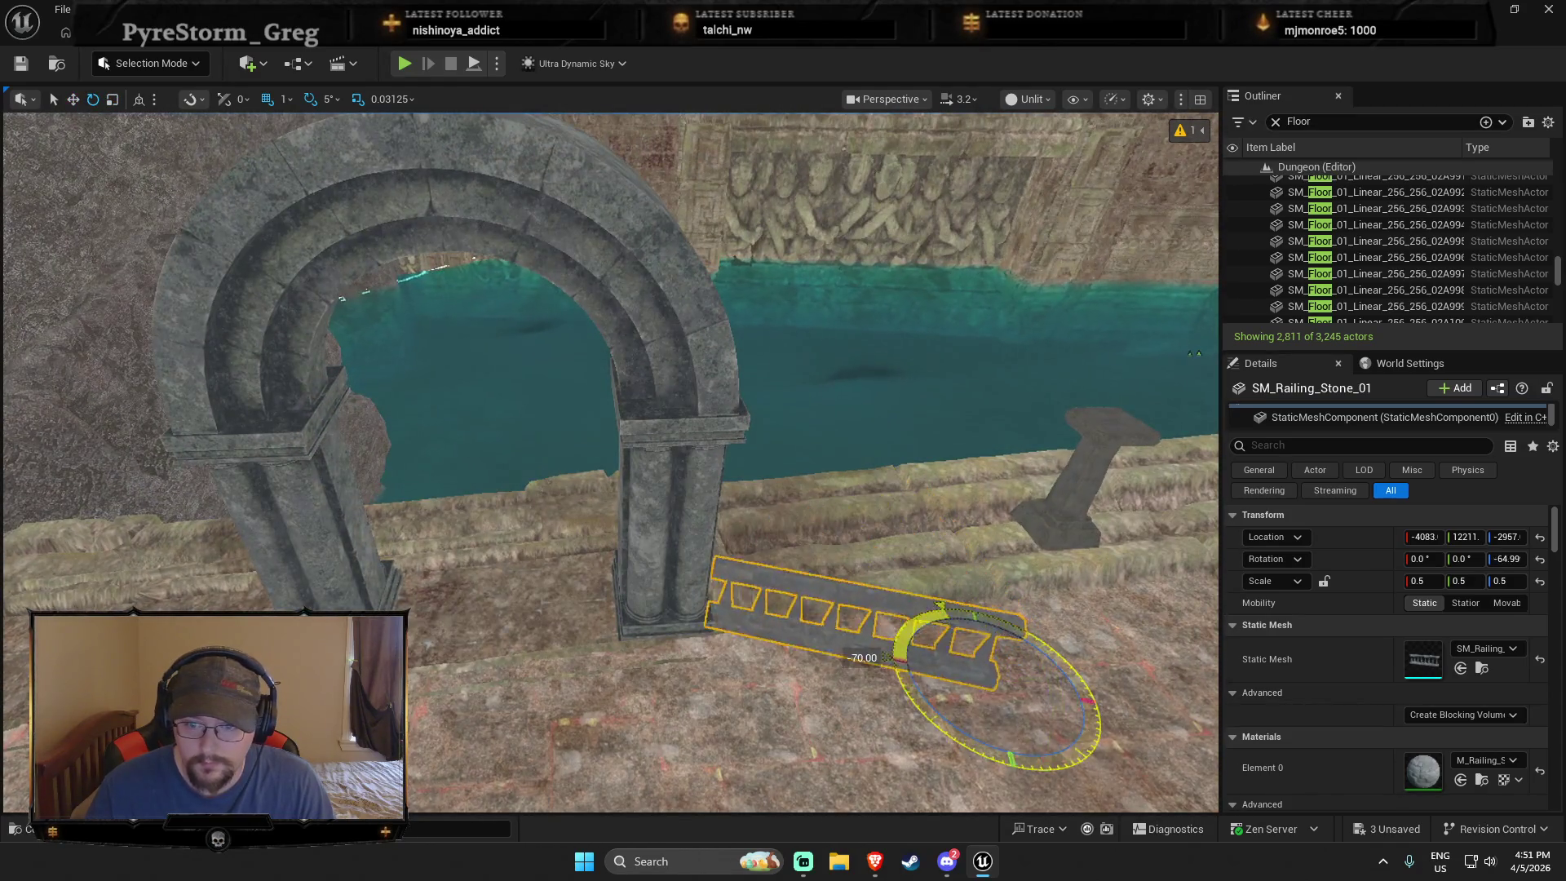
key(r)
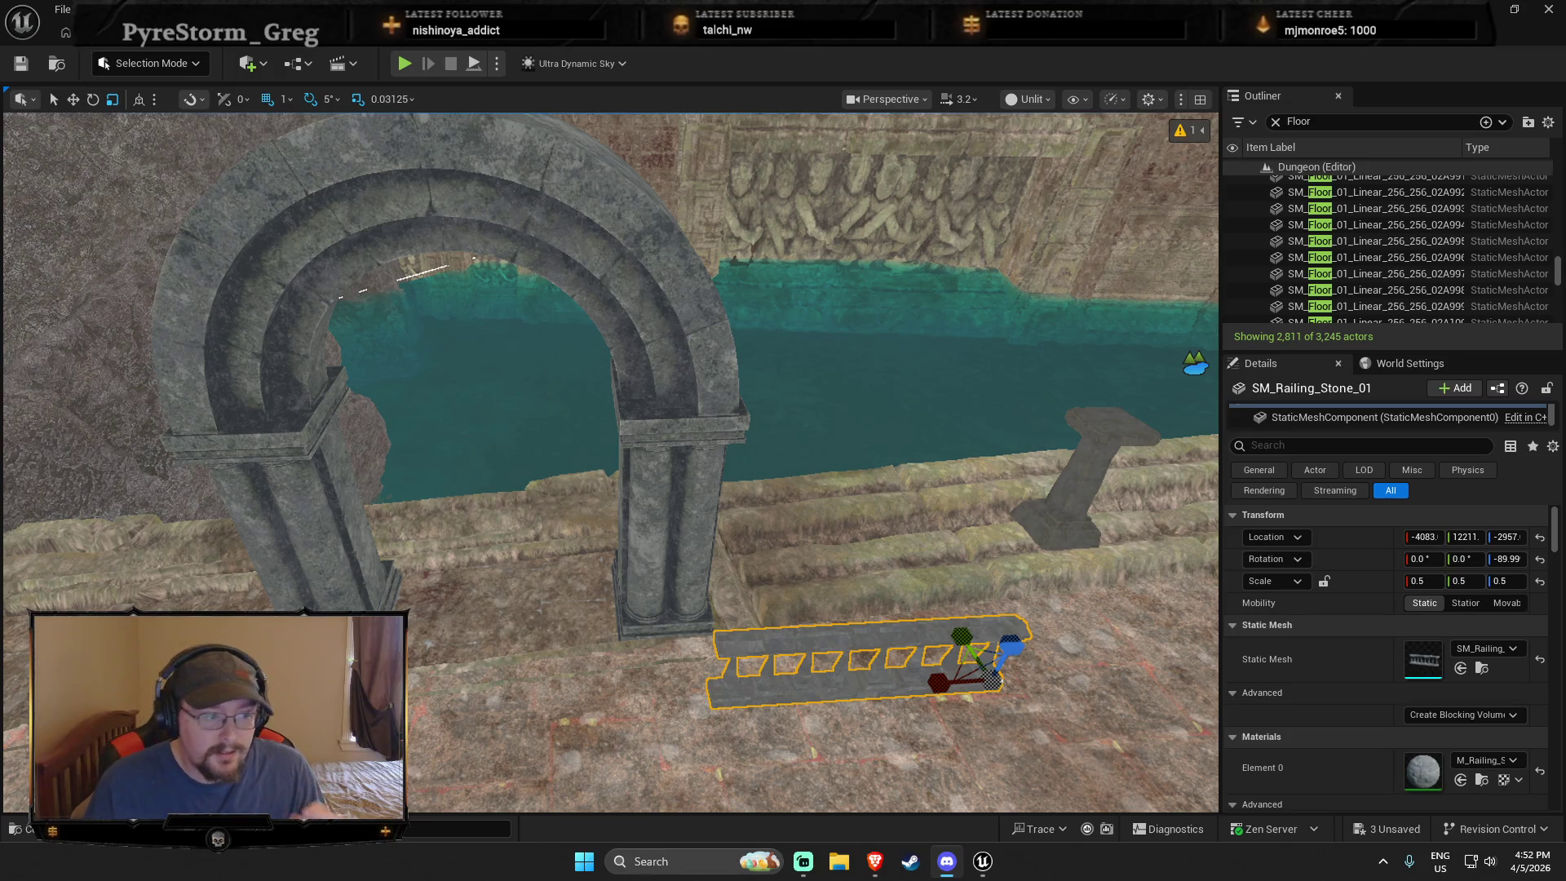
Step: Frame the railing, then select the wall sections by the water, nudging one to about -3956, 11415
mouse_move(946, 641)
mouse_down()
mouse_move(816, 604)
mouse_move(749, 561)
mouse_move(736, 446)
mouse_move(734, 469)
mouse_up()
key(w)
key(f)
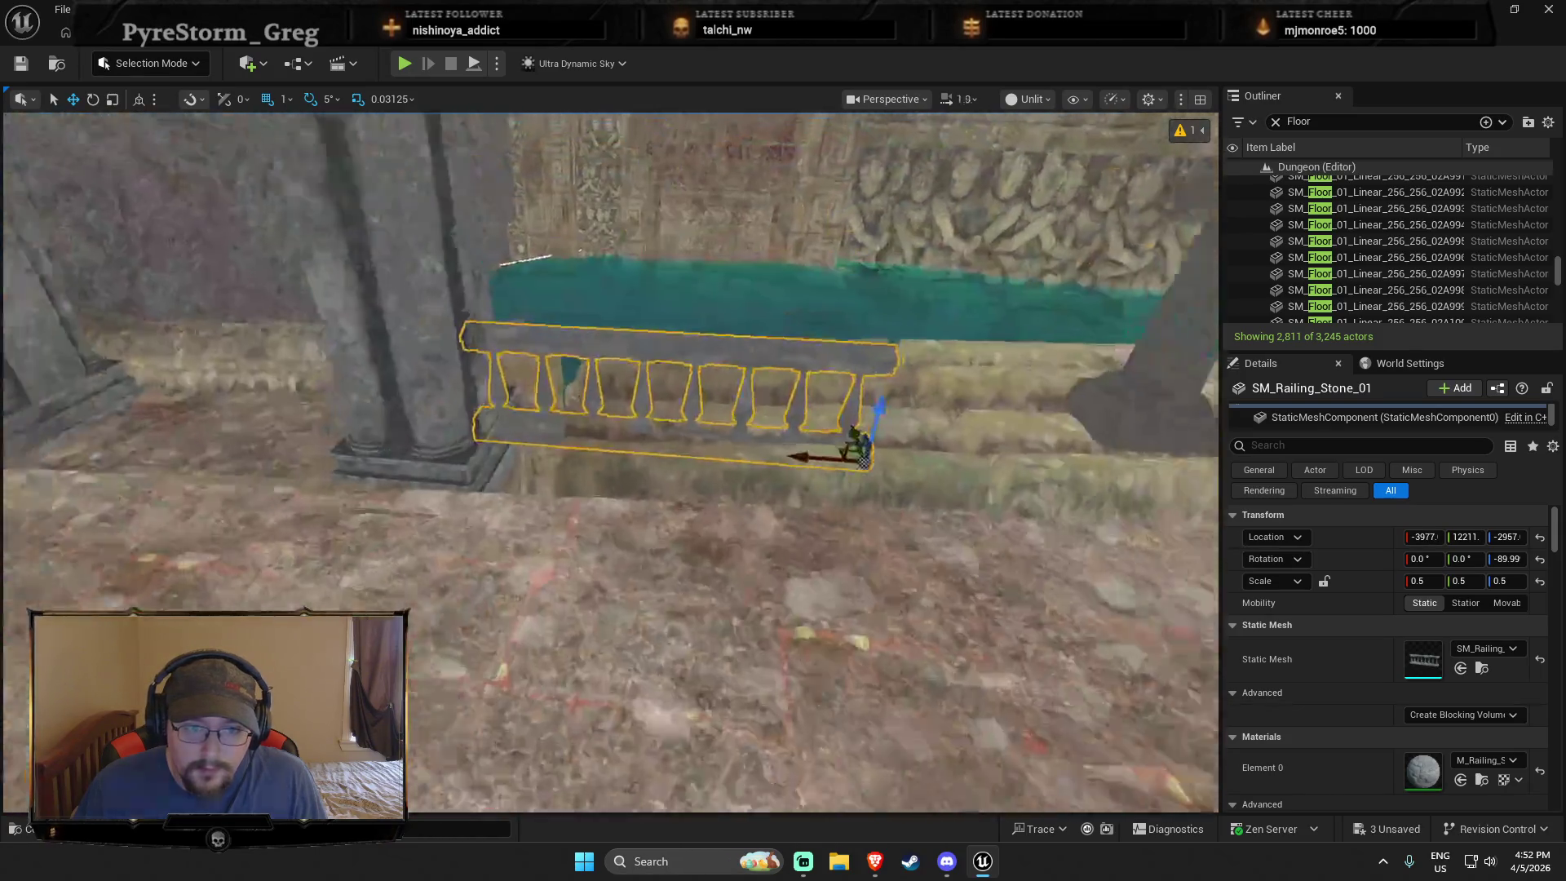
scroll(611, 461, down, 3)
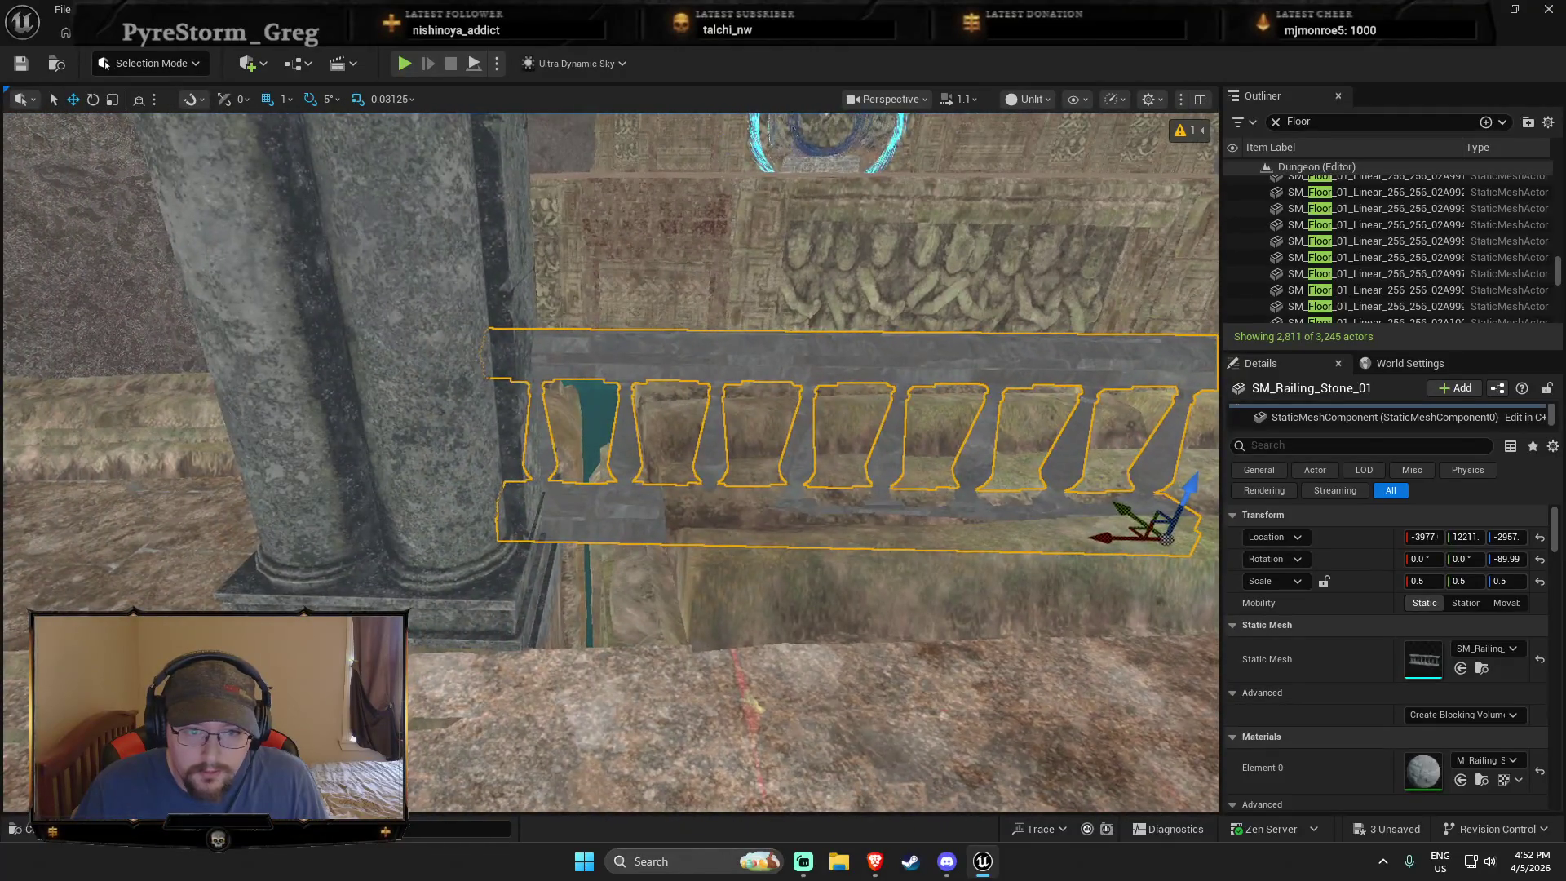
click(373, 370)
drag(373, 369, 398, 344)
click(632, 455)
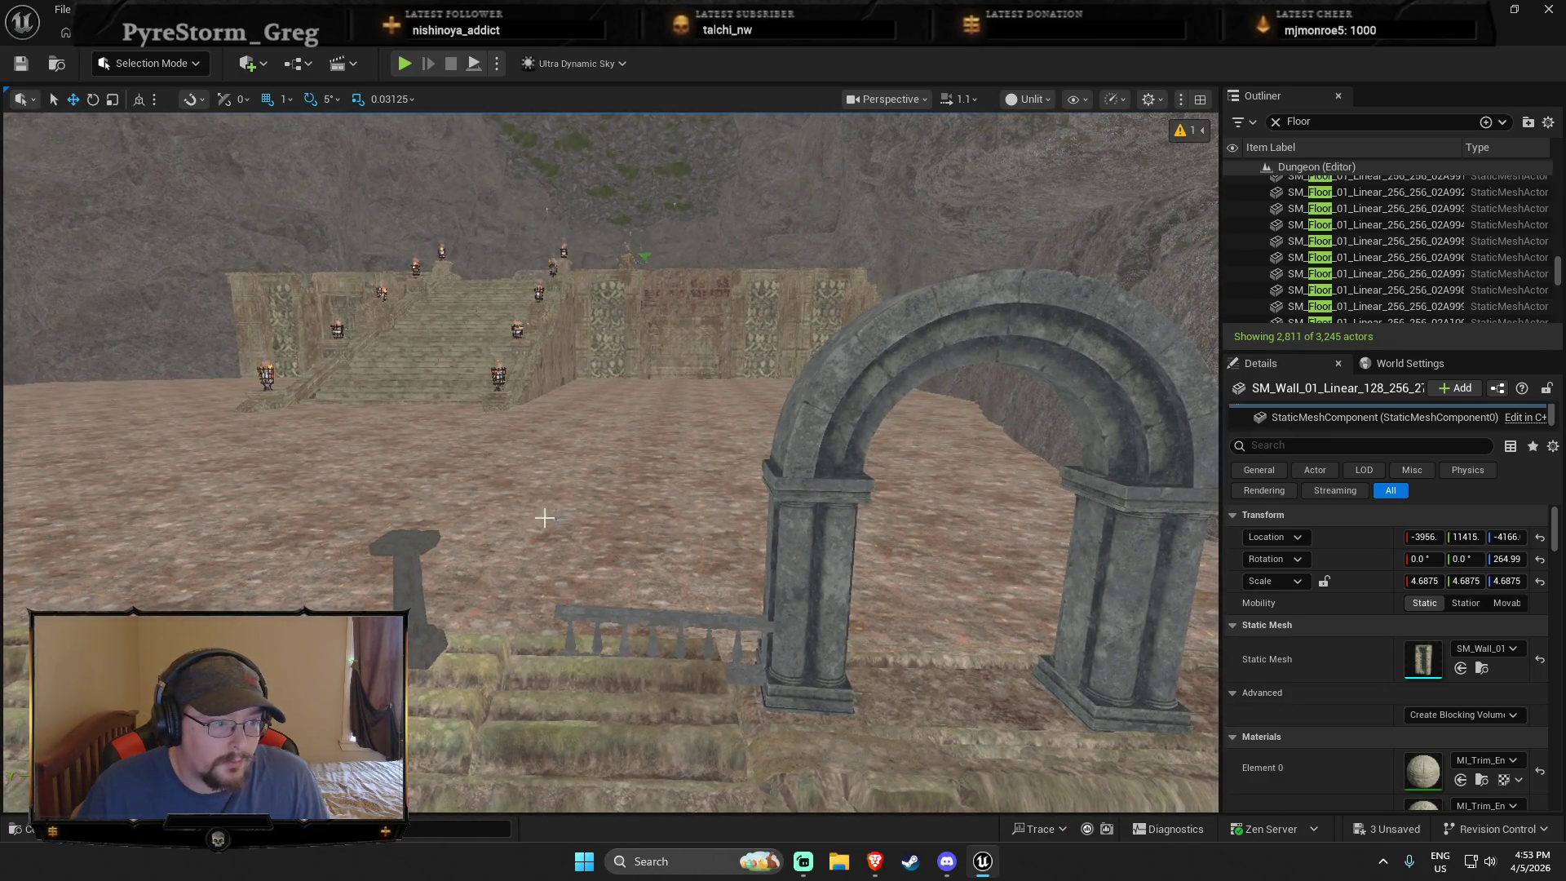
Step: Select the stone railing and lift it up onto the step
click(706, 628)
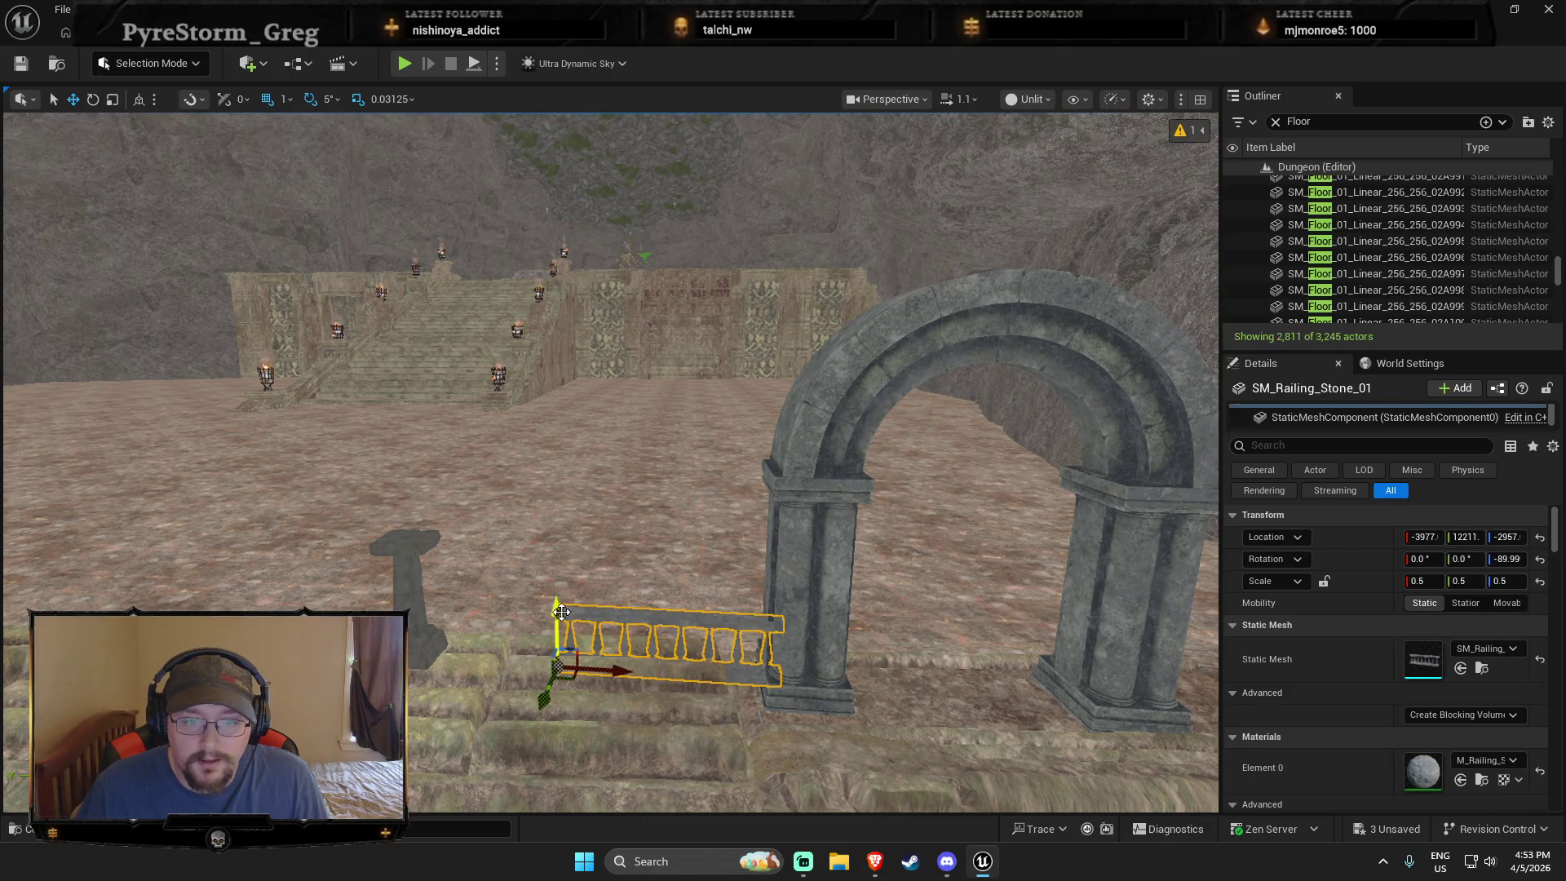
scroll(559, 591, up, 5)
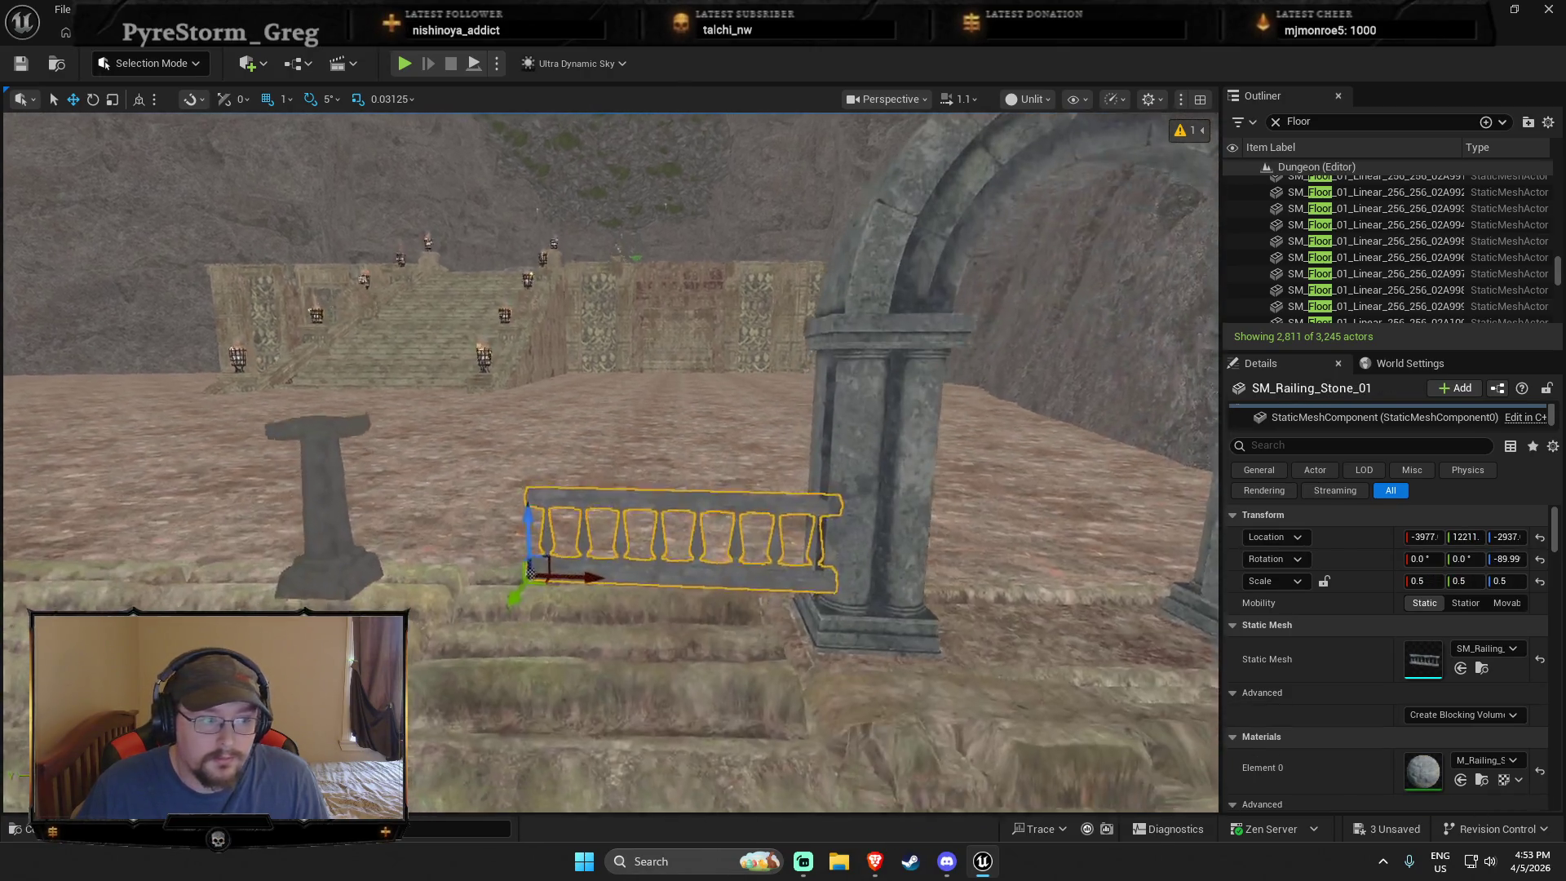
mouse_move(560, 590)
mouse_down()
mouse_move(571, 562)
mouse_move(538, 571)
mouse_move(547, 604)
mouse_move(775, 677)
mouse_up()
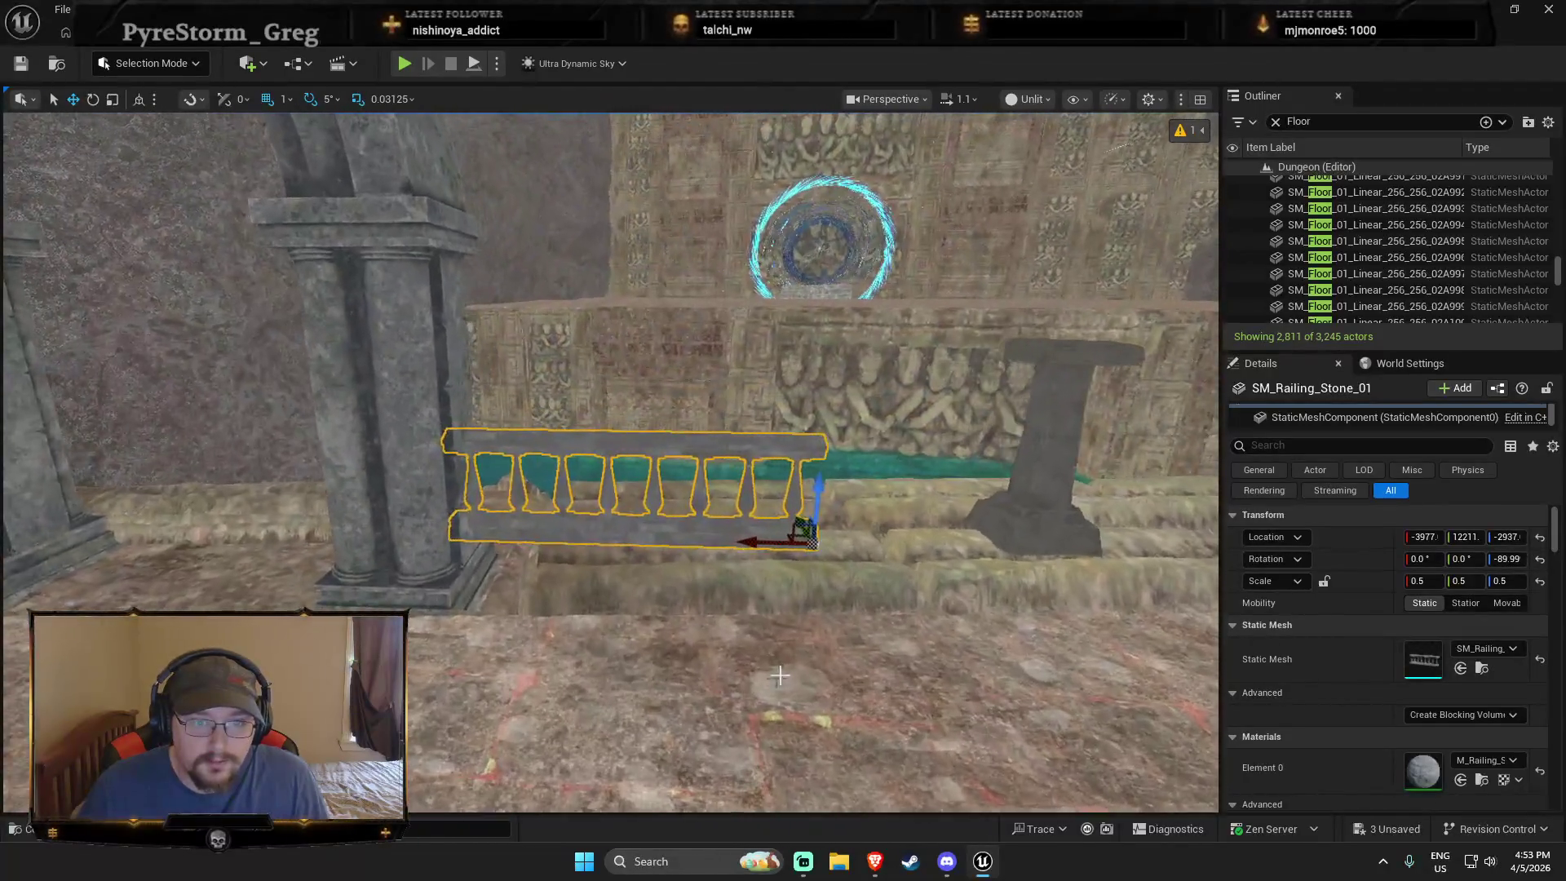
mouse_move(828, 479)
mouse_down()
mouse_move(791, 488)
mouse_move(890, 579)
mouse_up()
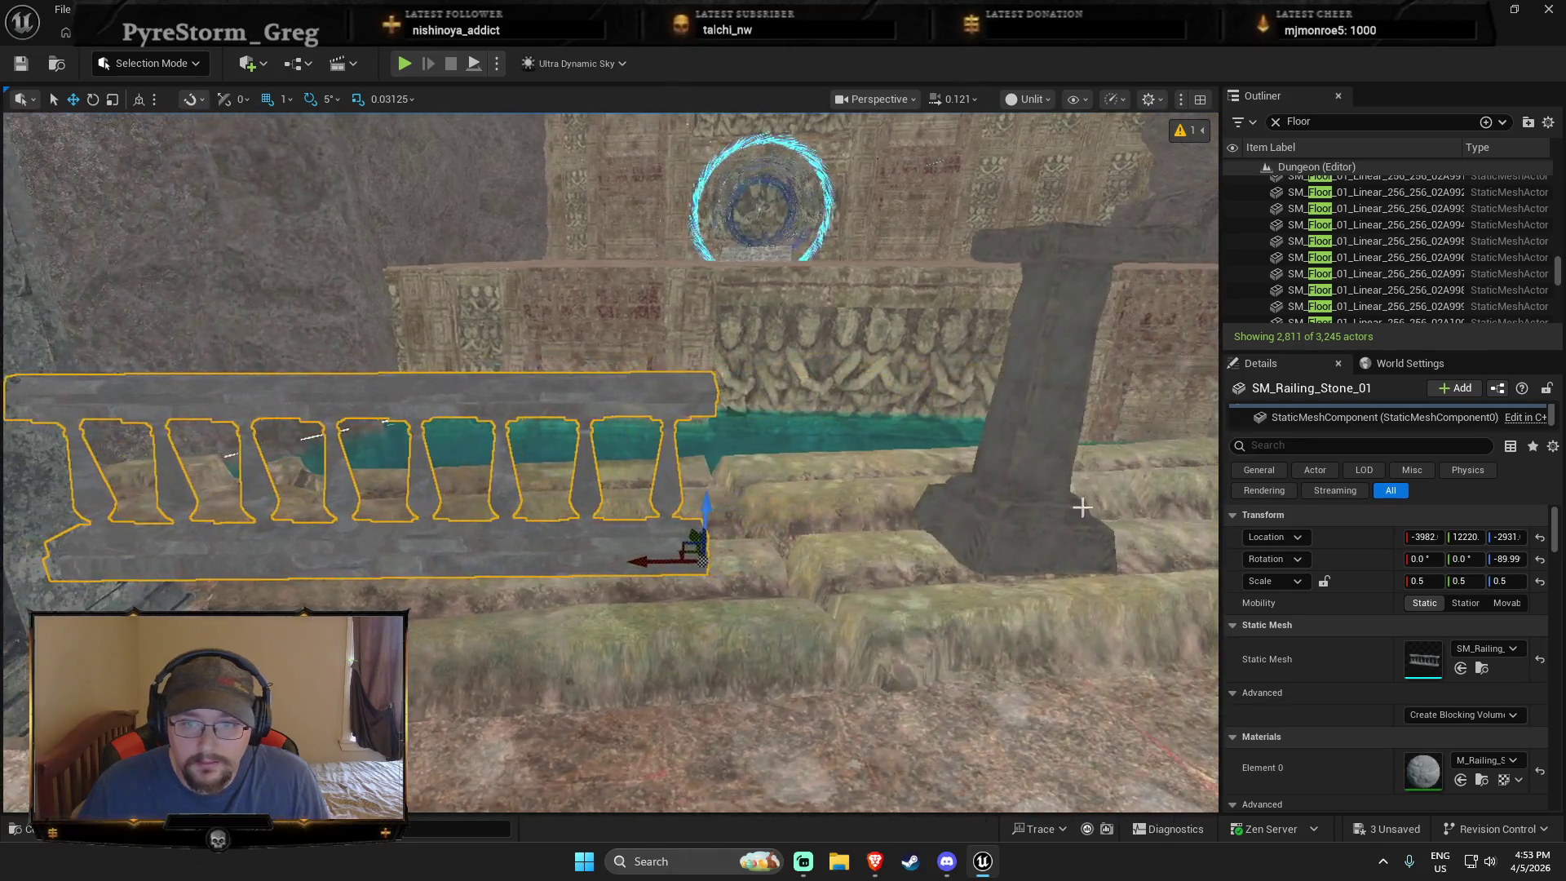
Step: Rotate SM_Doorway_Pillar_2 by -5 degrees around its vertical axis
click(1082, 507)
drag(1082, 507, 1019, 526)
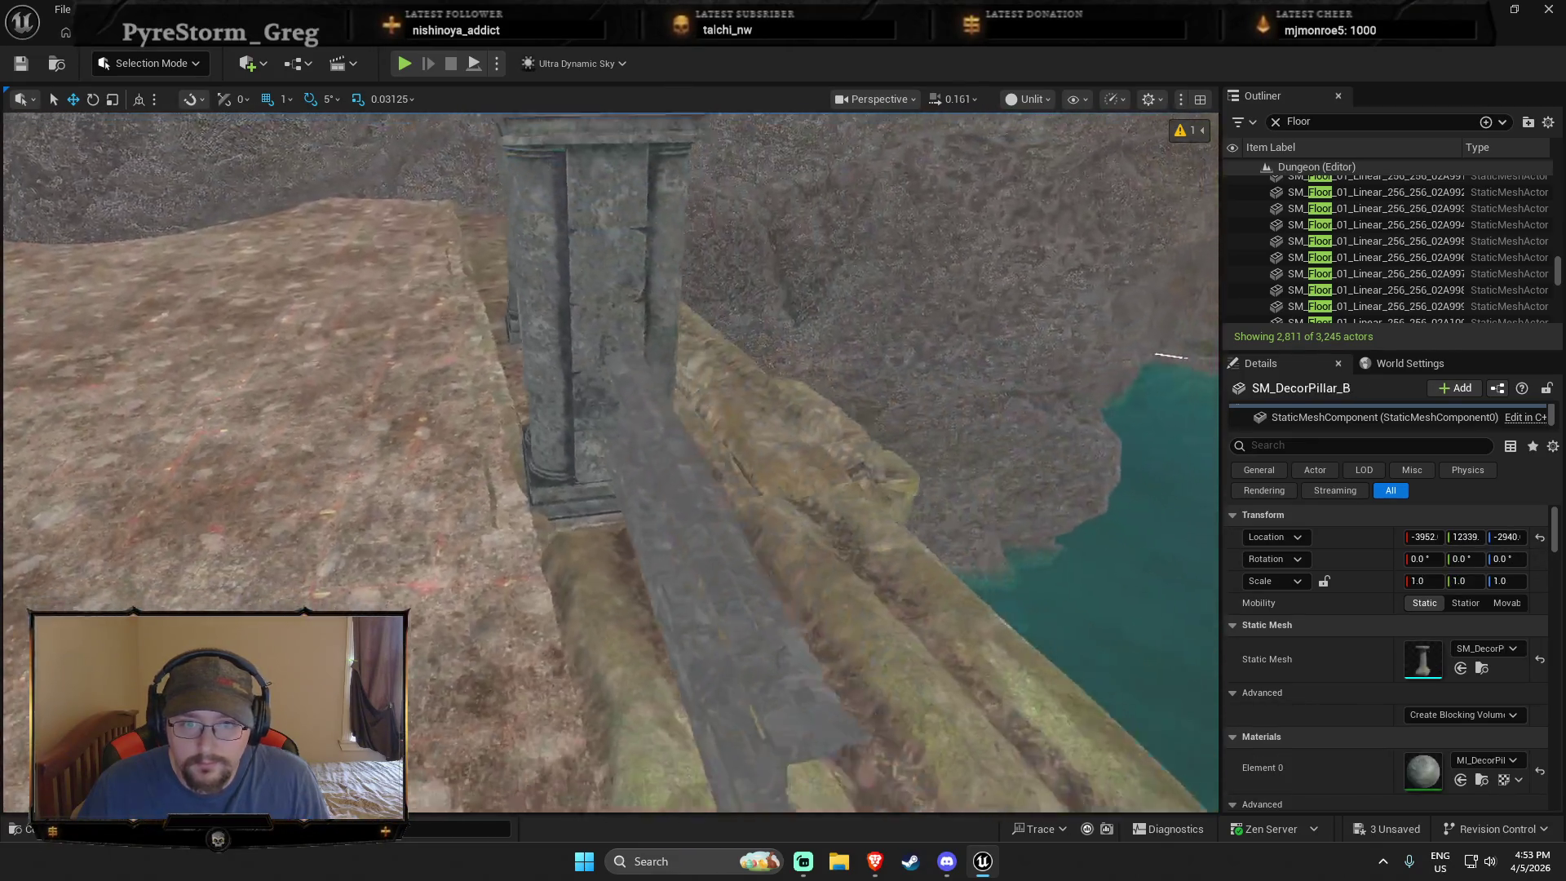
drag(832, 462, 832, 461)
click(570, 489)
key(e)
drag(522, 634, 521, 634)
drag(683, 588, 513, 619)
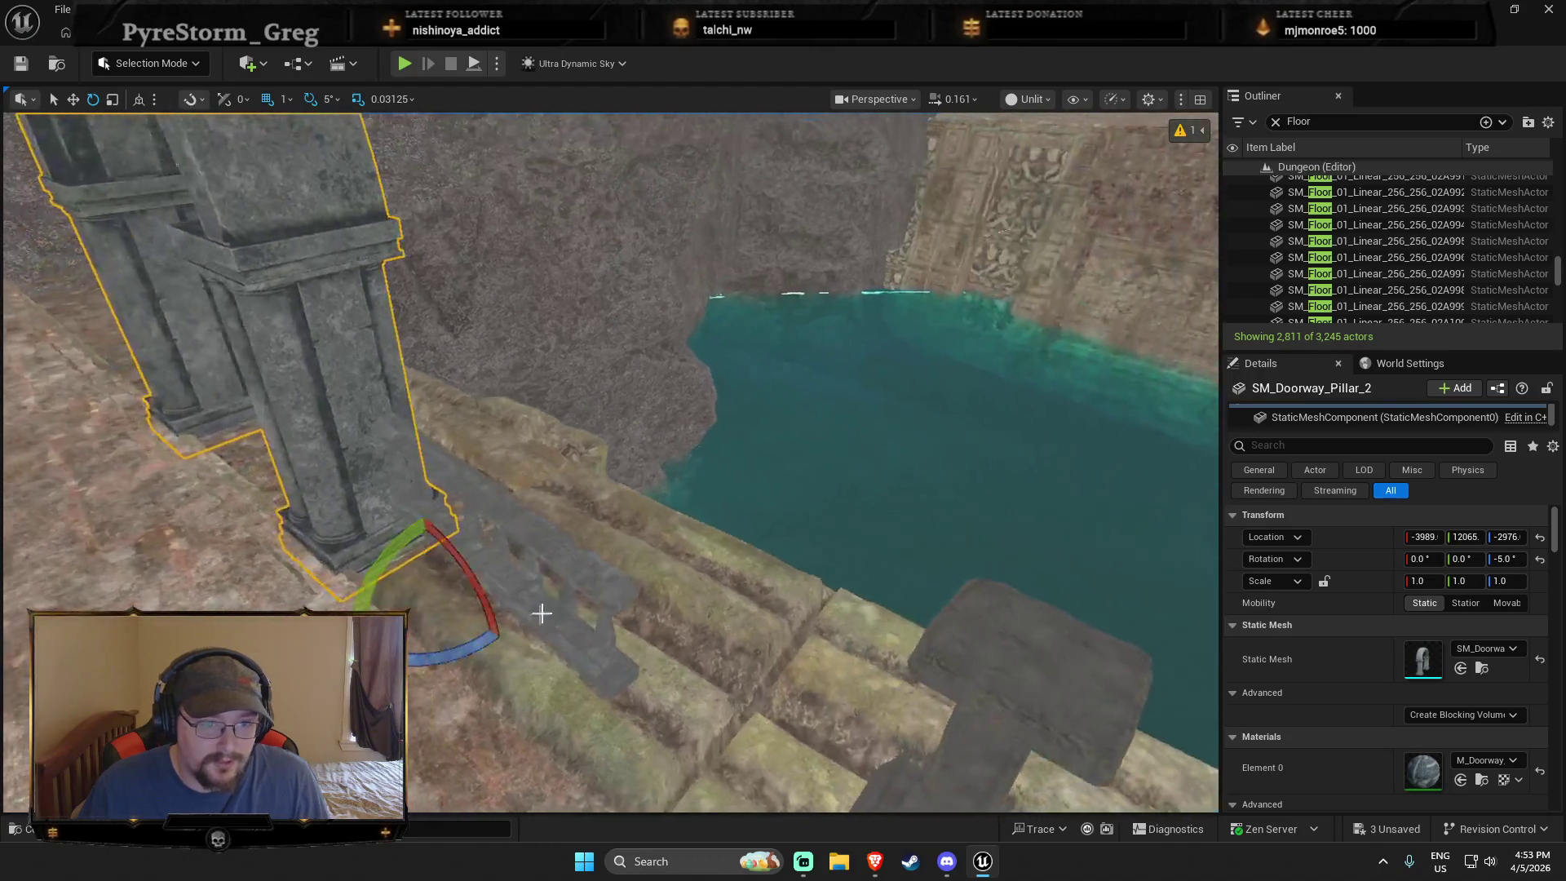
Step: Angle the stone railing to about -95 degrees along the steps
click(552, 608)
click(551, 607)
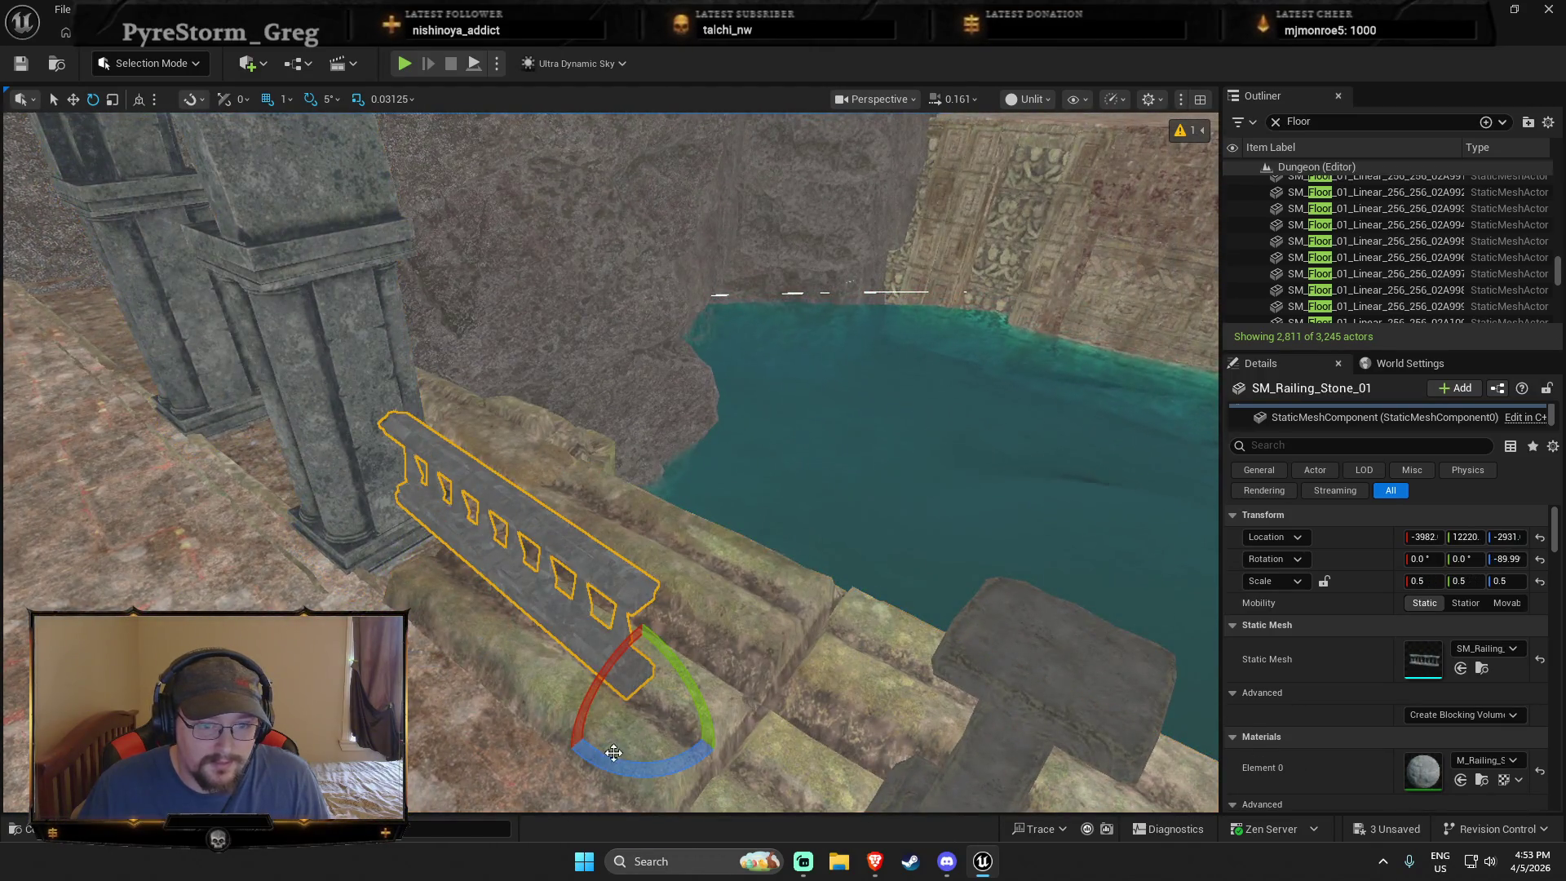
key(f)
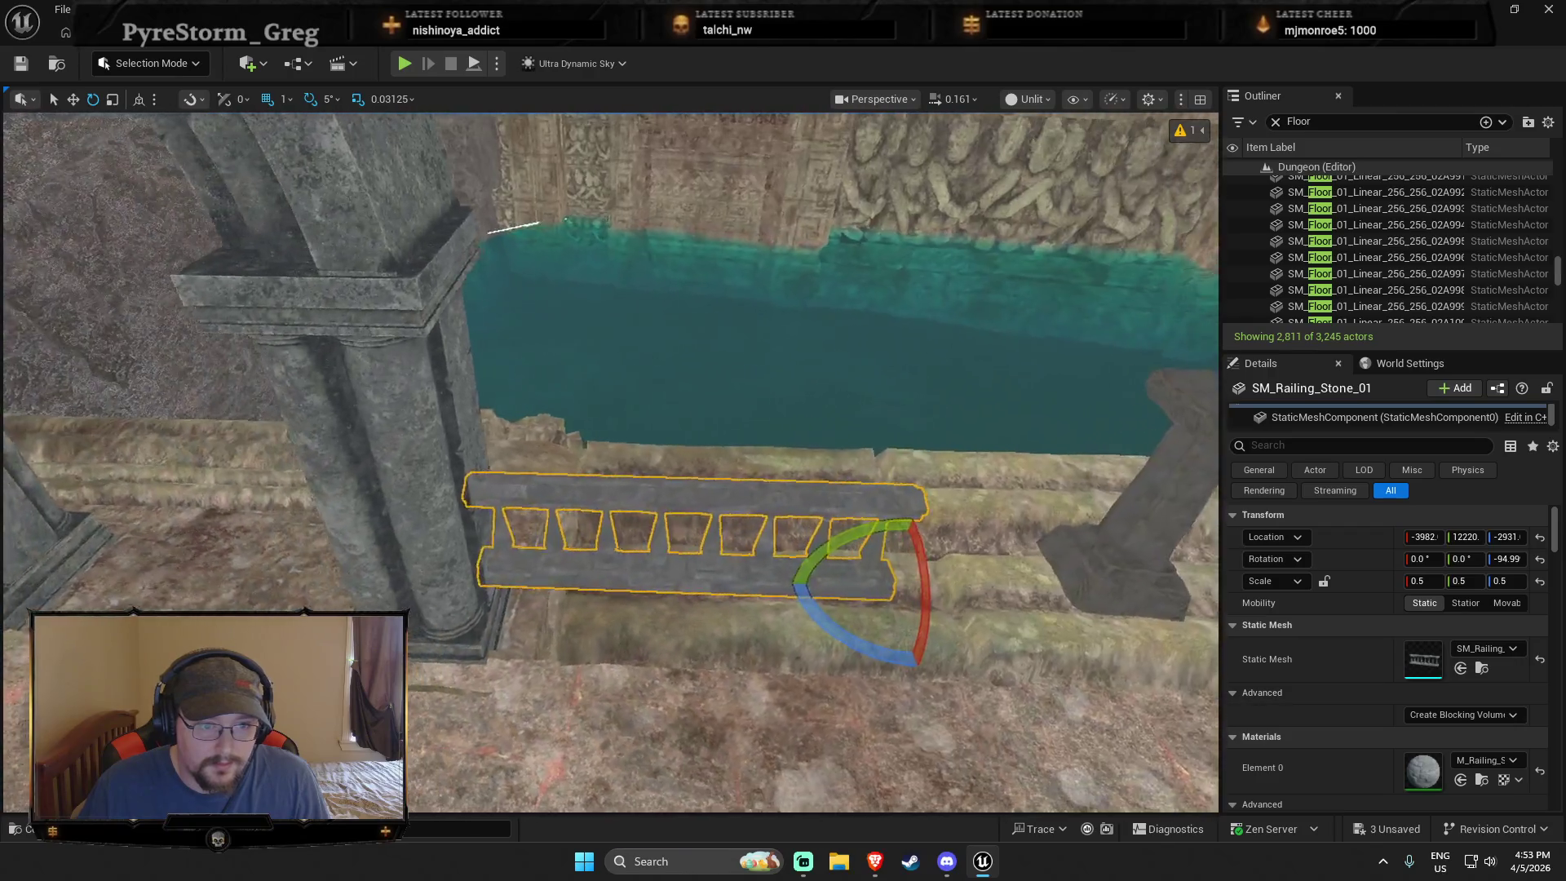
key(Escape)
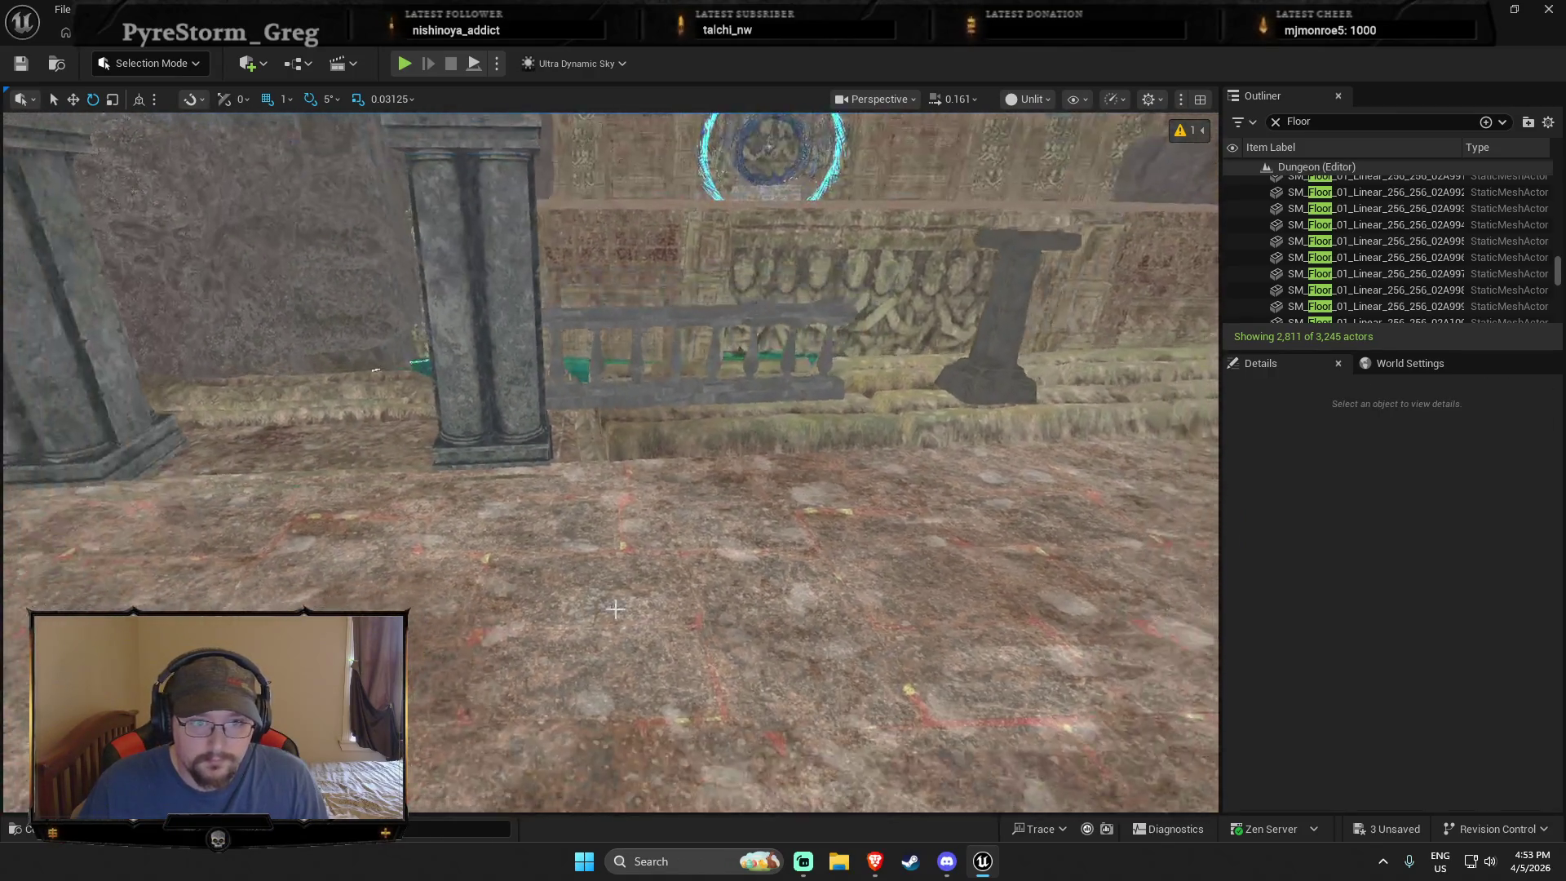
right_click(667, 559)
Step: Run a brief play test of the level with Alt+P, then stop it
mouse_move(667, 559)
key(Escape)
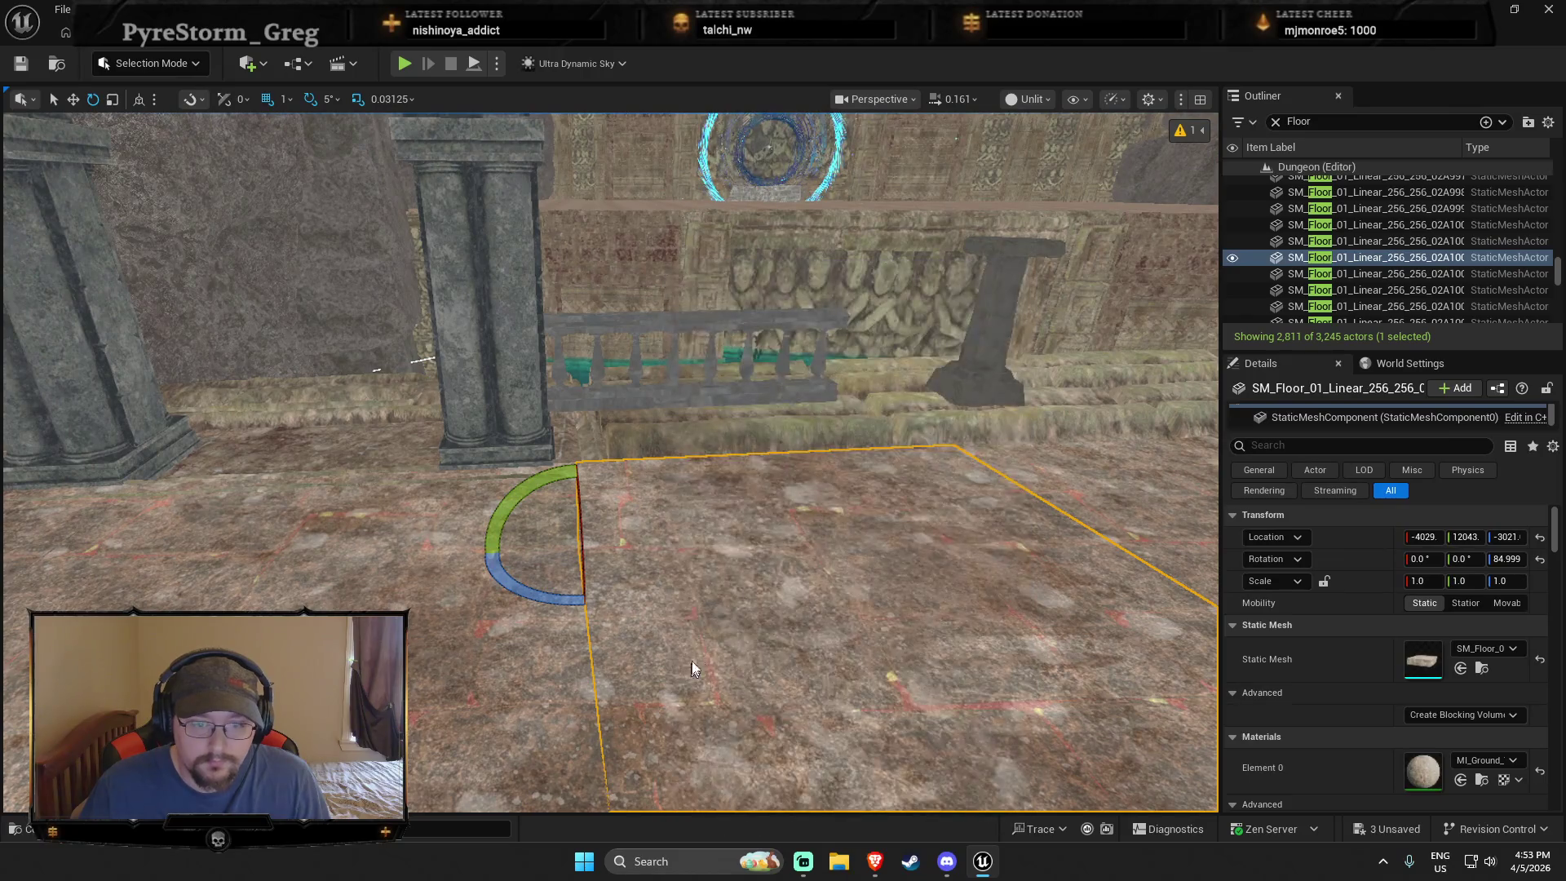
key(alt+p)
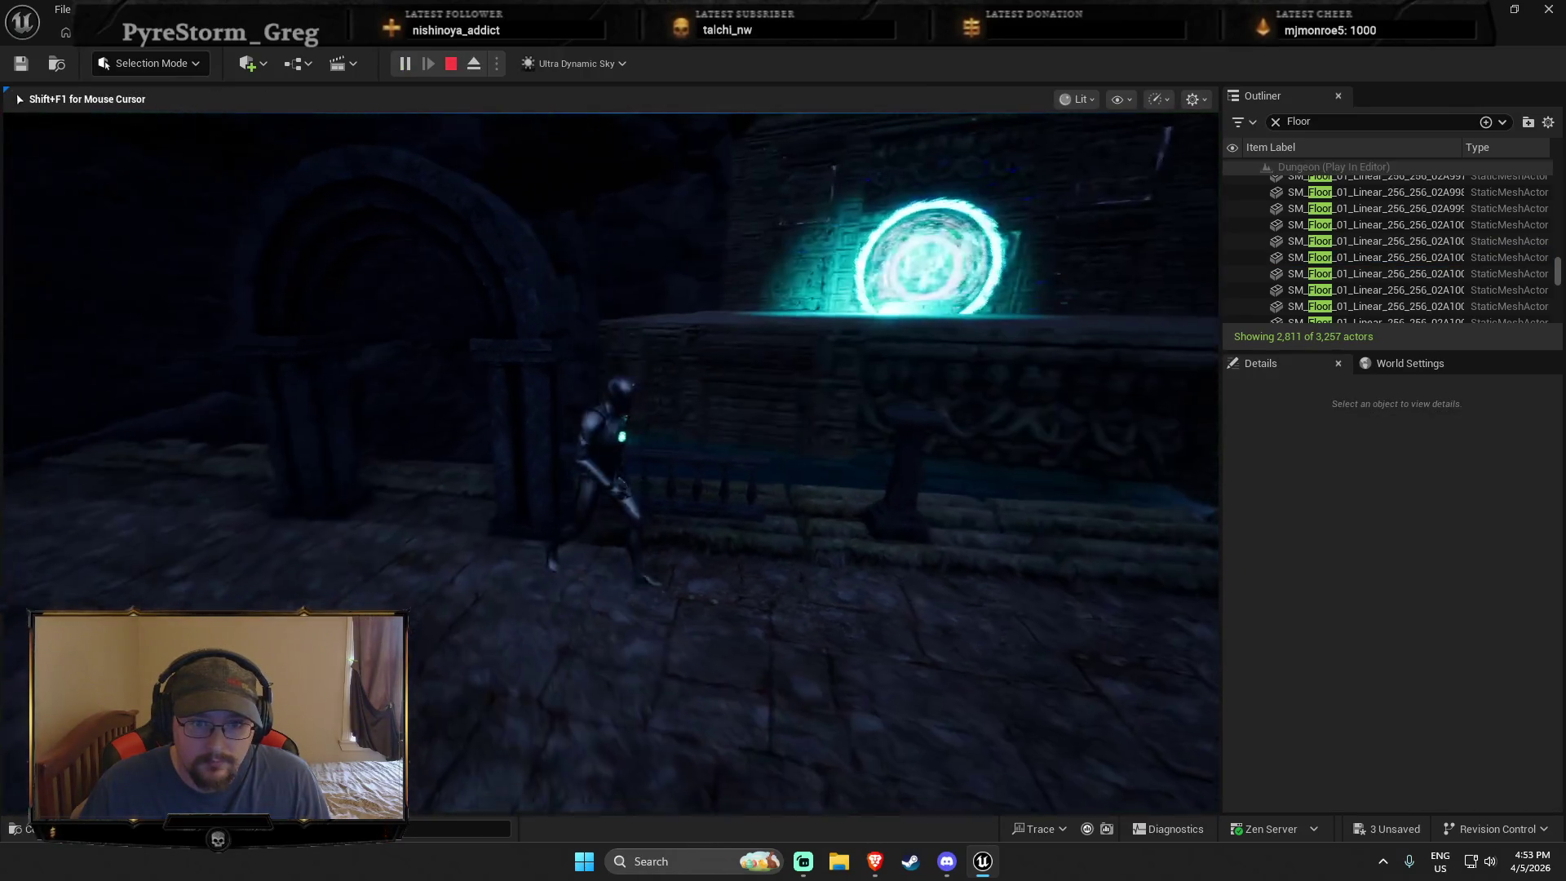
key(Escape)
Step: Scale SM_Railing_Stone_01 up to 0.625
click(676, 522)
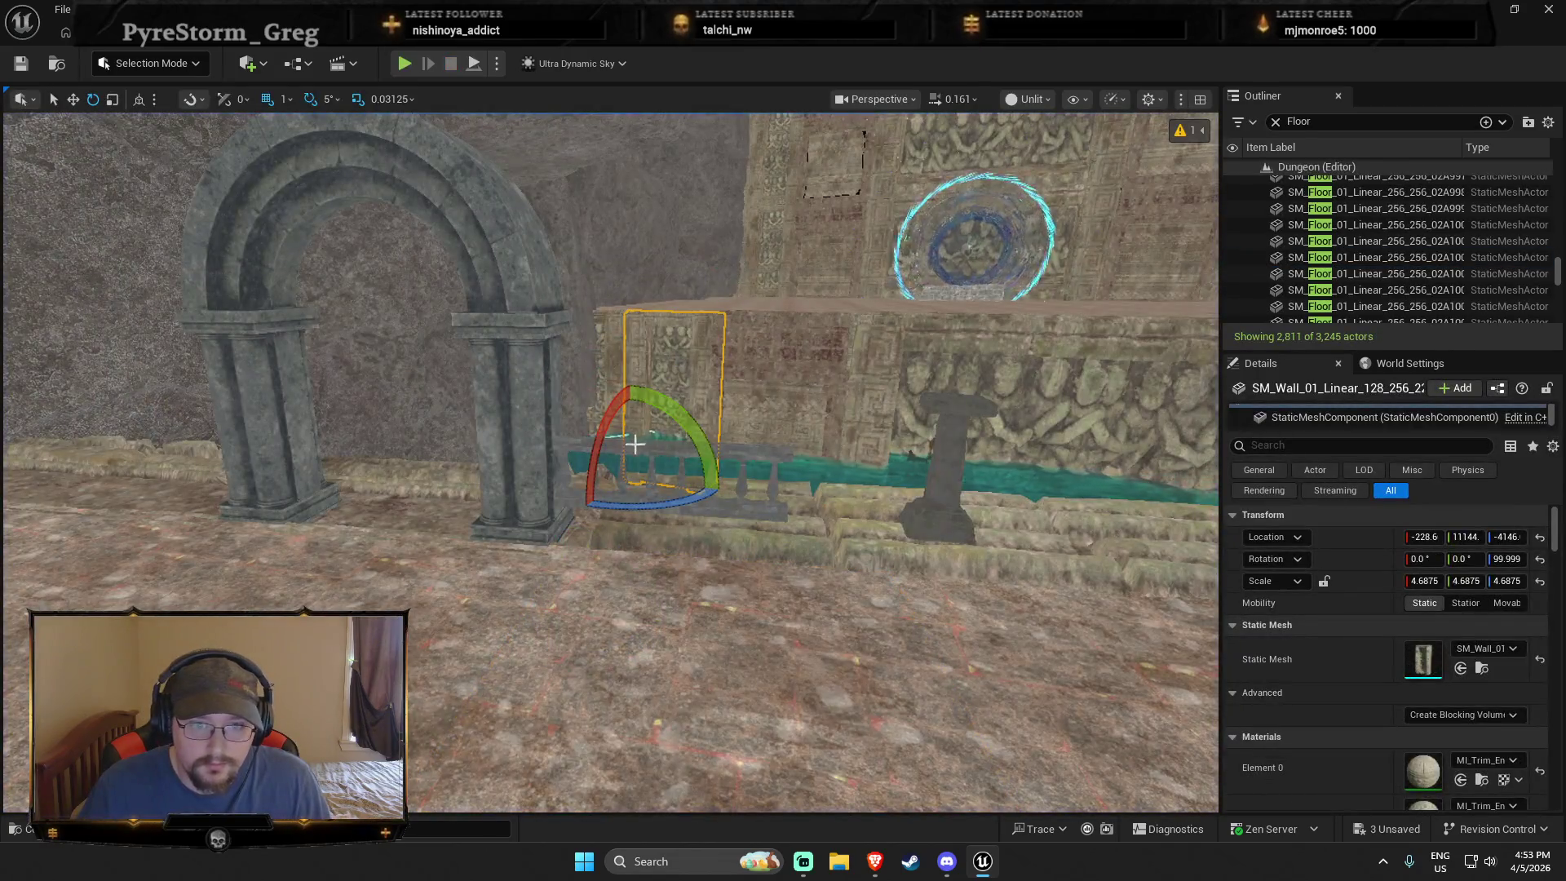
click(677, 528)
key(r)
drag(763, 513, 803, 526)
key(w)
right_click(637, 652)
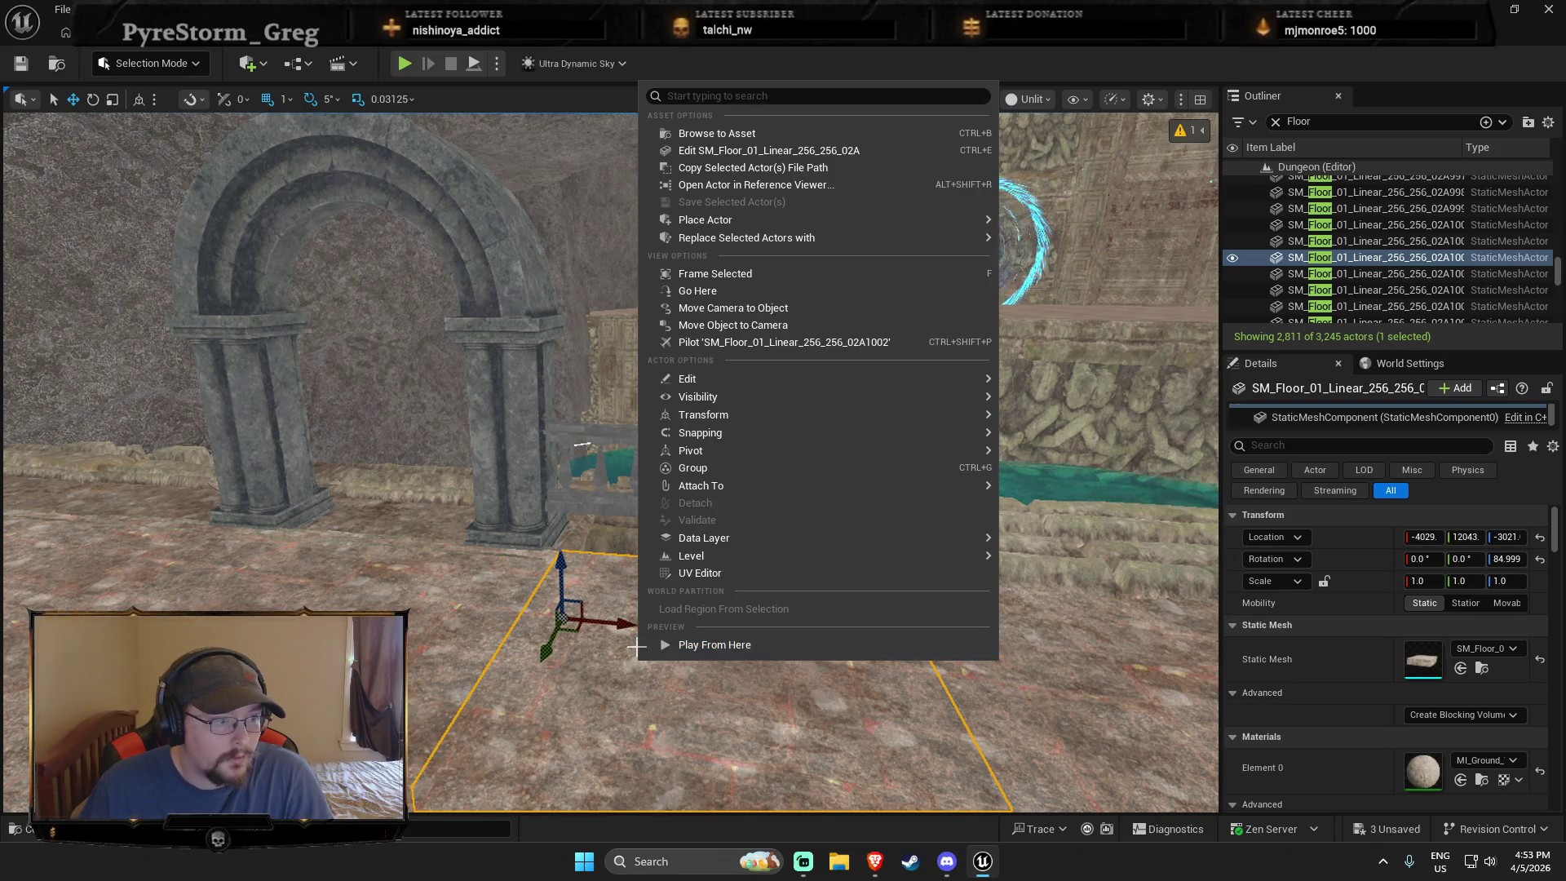
Step: Play from the floor tile beside the archway, walking past the railing and portal
mouse_move(660, 557)
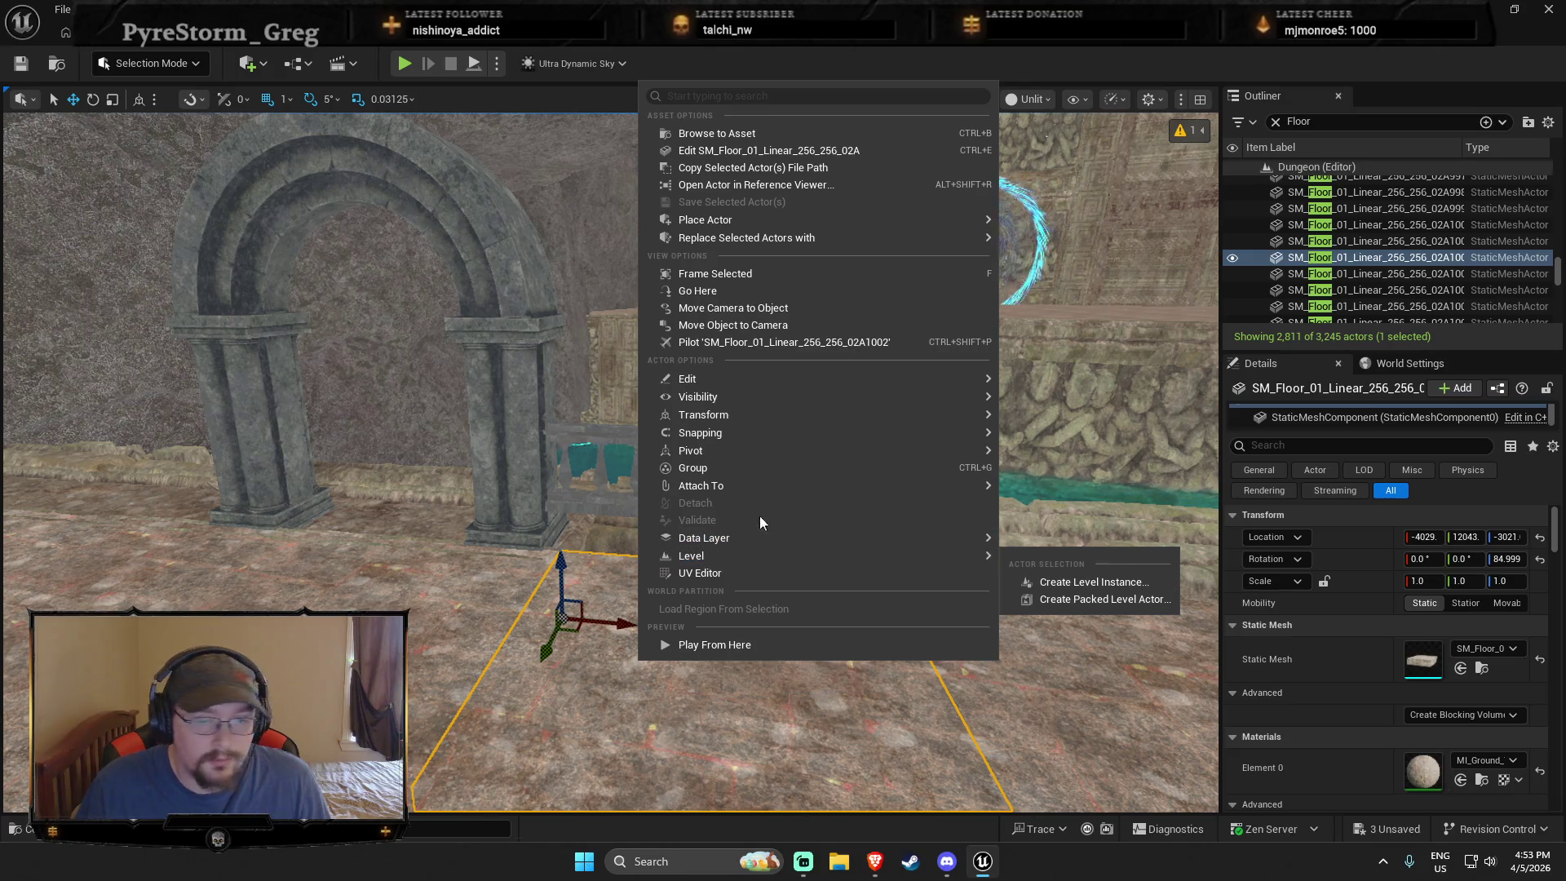
click(757, 639)
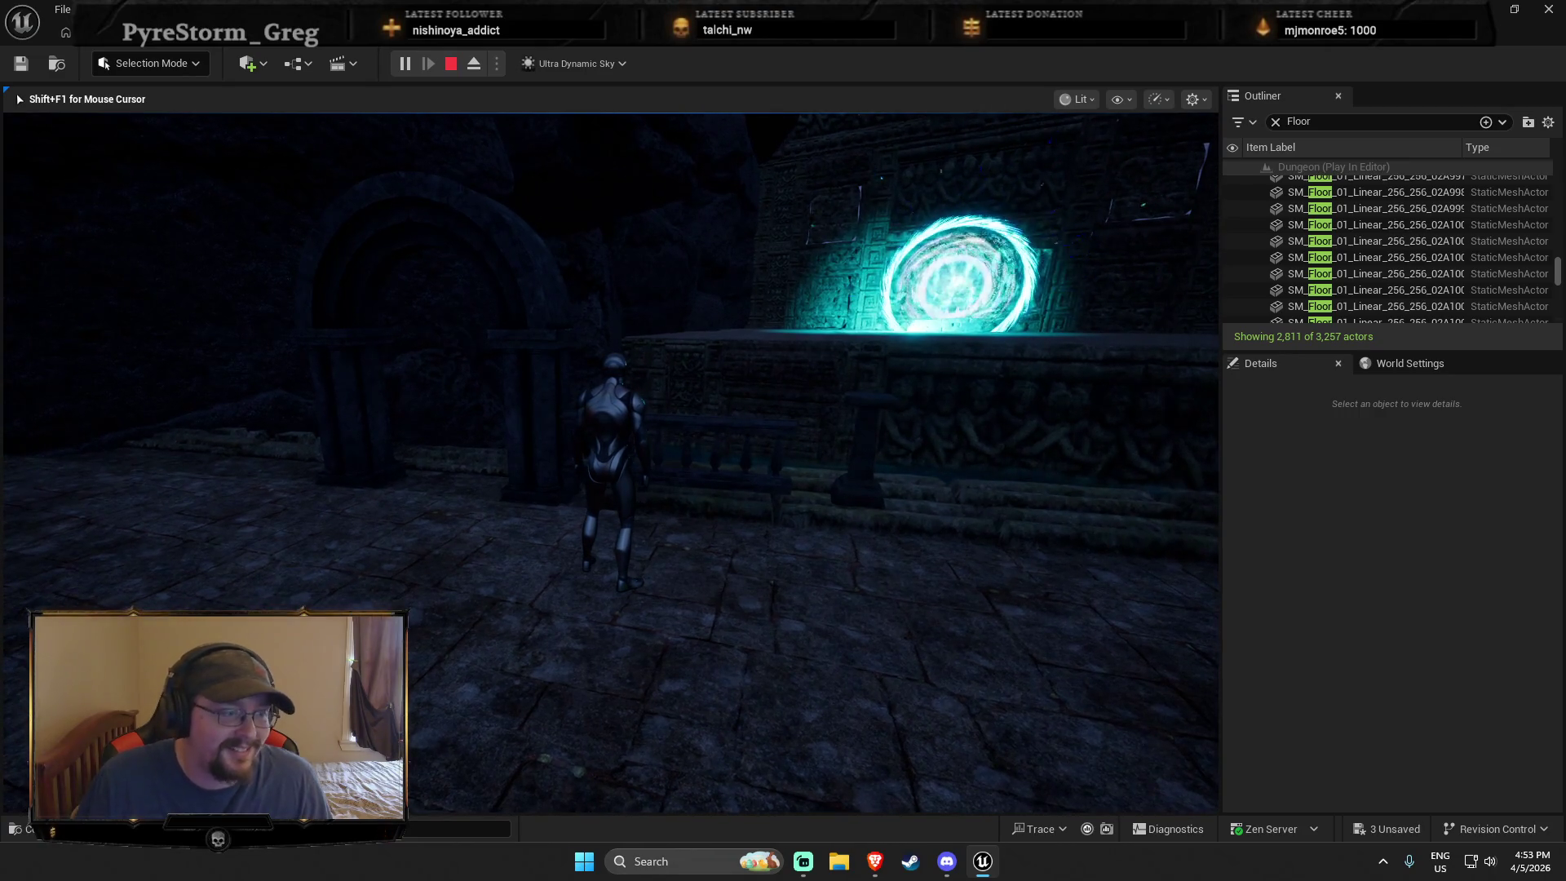
mouse_move(609, 456)
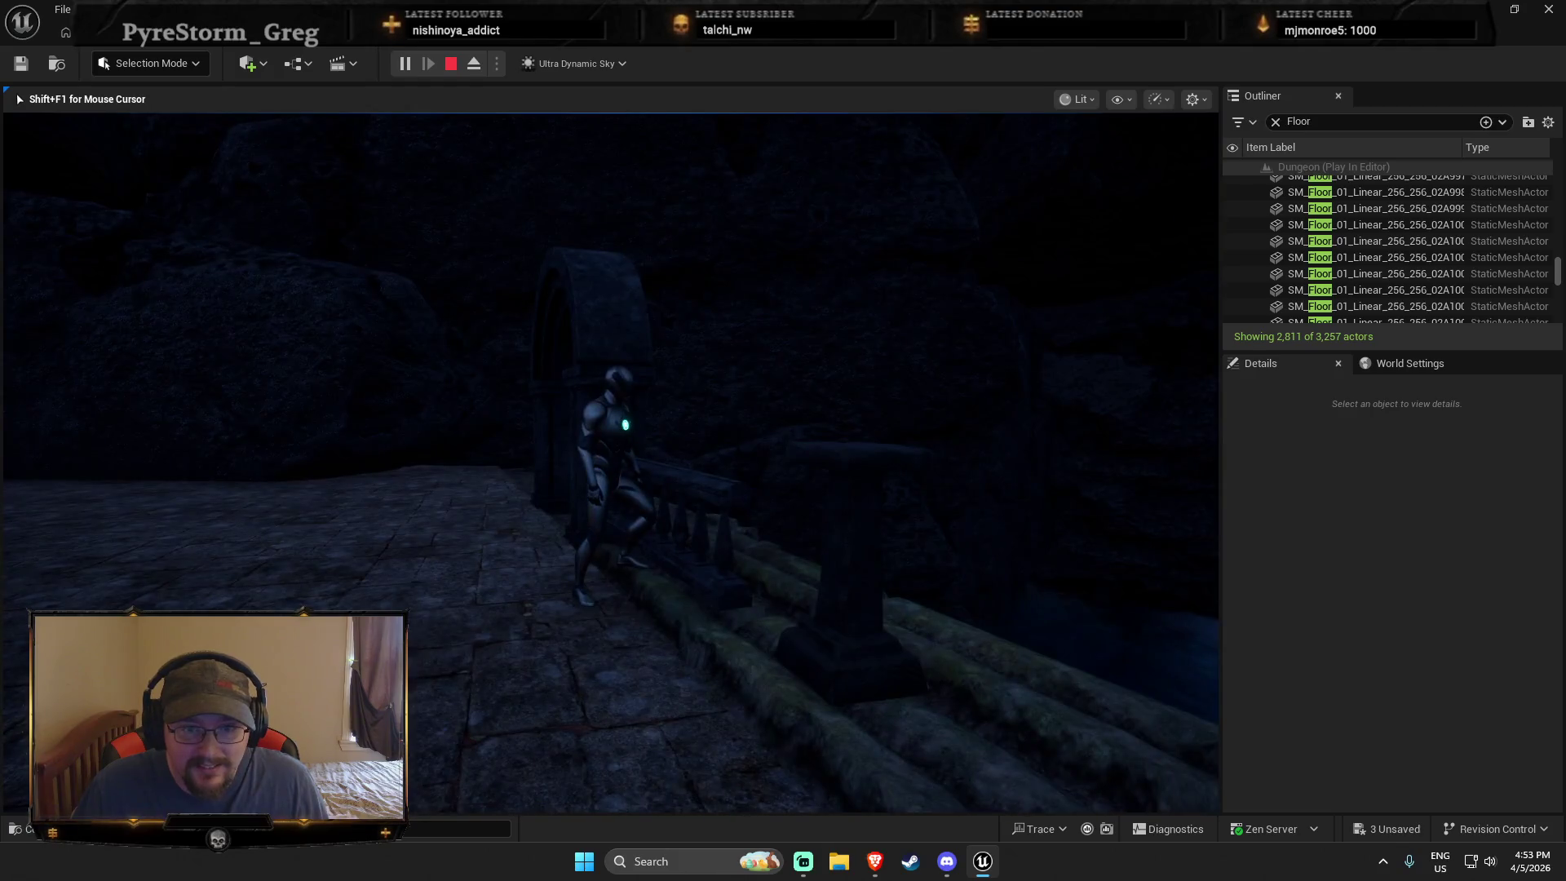
key(Escape)
Step: Enlarge the stone railing further toward 0.8125 scale
click(644, 487)
key(r)
mouse_move(754, 499)
mouse_down()
mouse_move(782, 457)
mouse_move(748, 522)
mouse_move(754, 550)
mouse_move(818, 548)
mouse_up()
Step: Scale SM_DecorPillar_B next to the railing up to about 2.09
key(w)
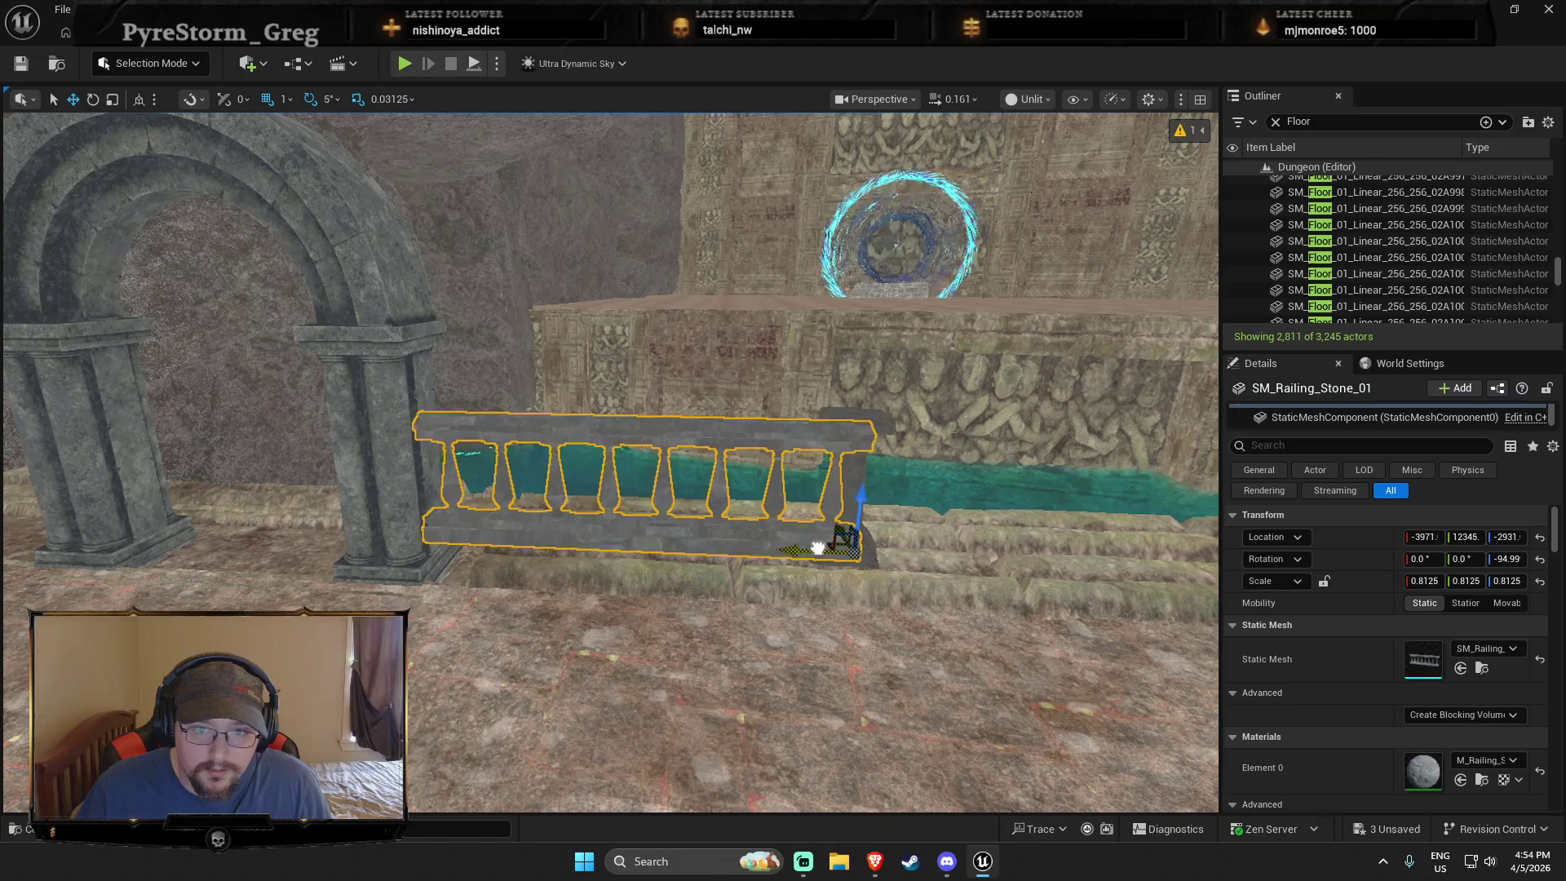
click(848, 419)
key(r)
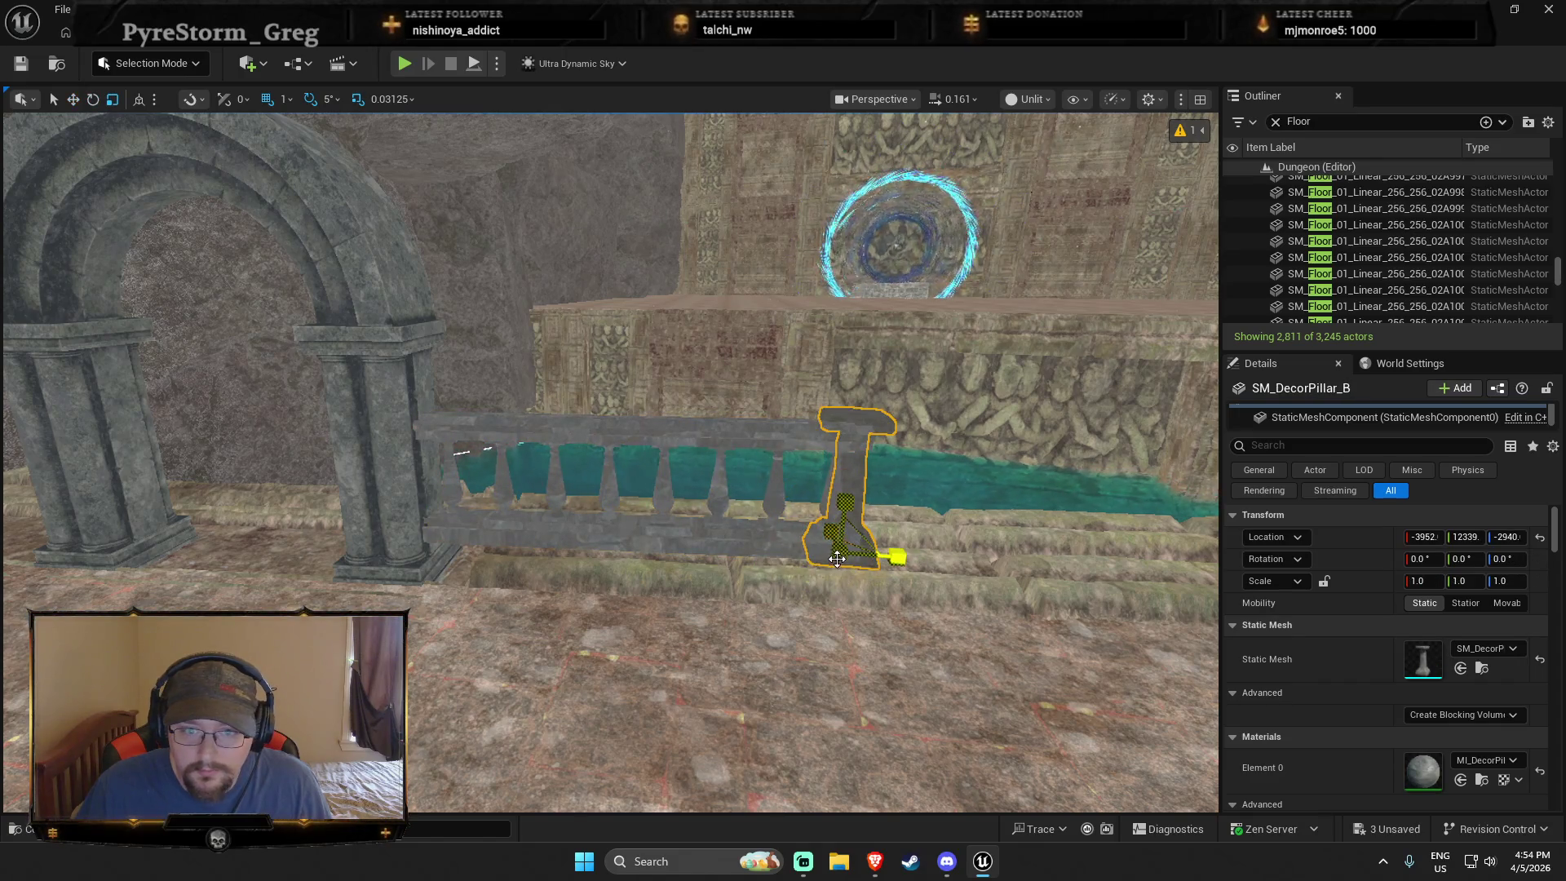
mouse_move(848, 530)
mouse_down()
mouse_move(864, 490)
mouse_move(823, 571)
mouse_move(825, 521)
mouse_move(843, 591)
mouse_up()
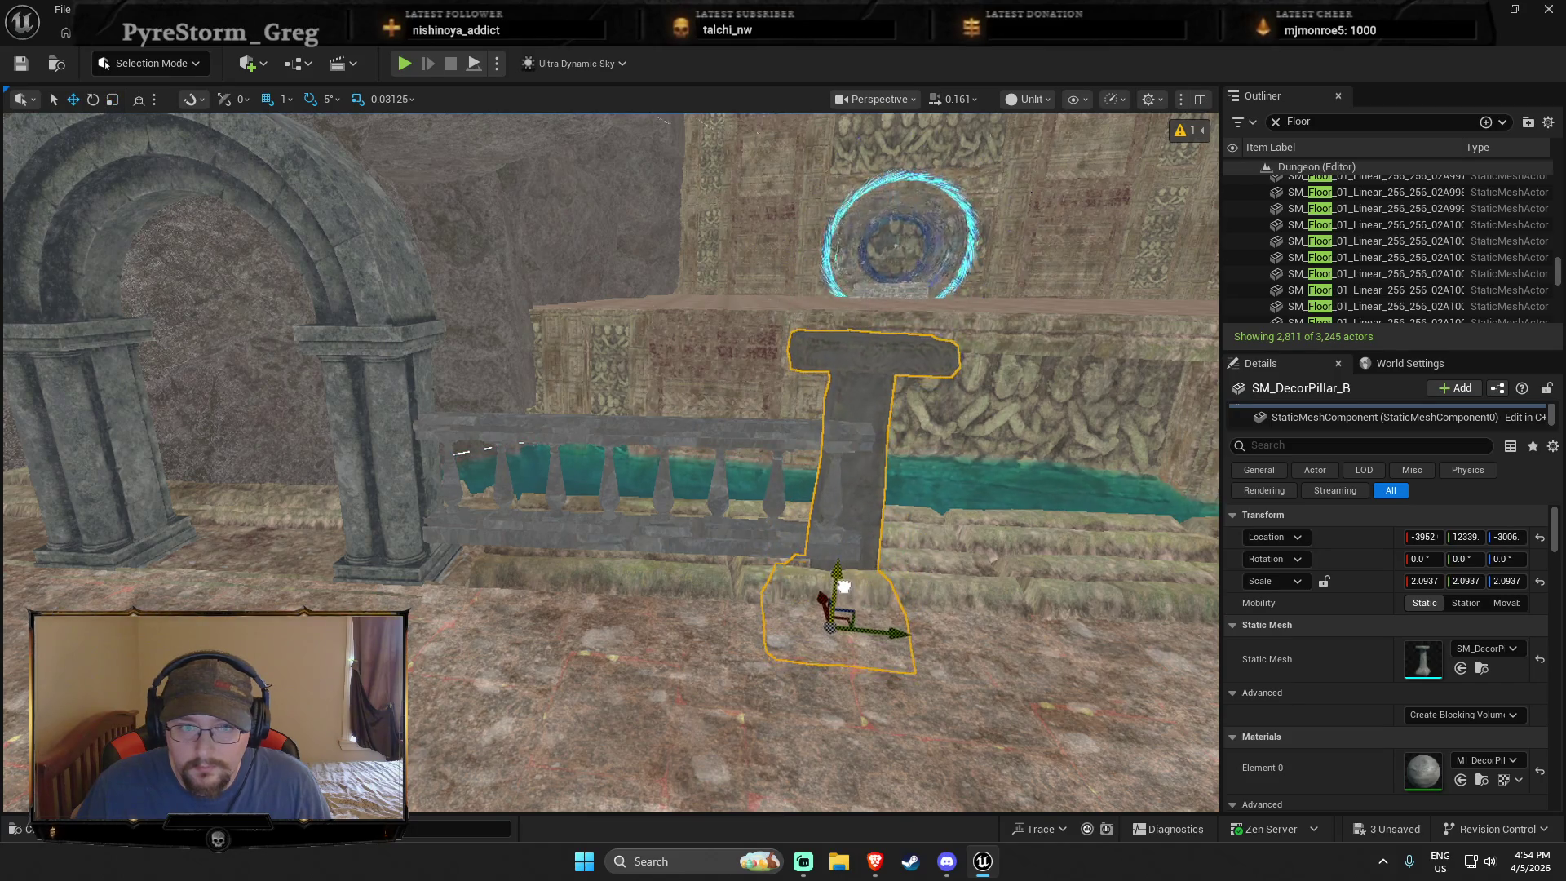
right_click(652, 651)
click(707, 653)
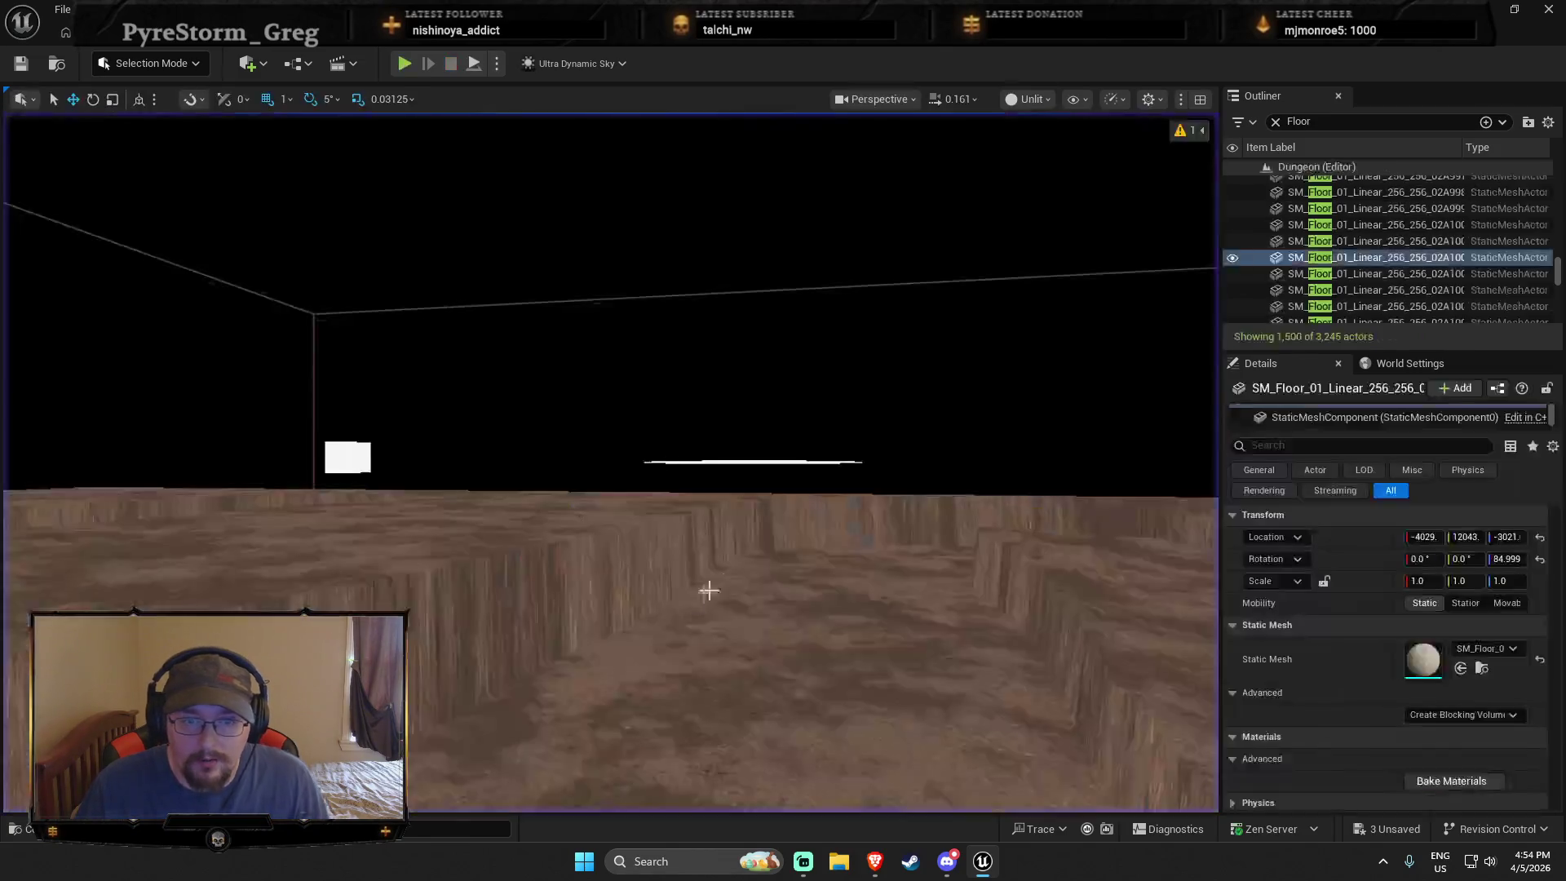
Step: Frame the floor tile before the archway, then run the character toward the portal and along the railing
scroll(709, 589, up, 2)
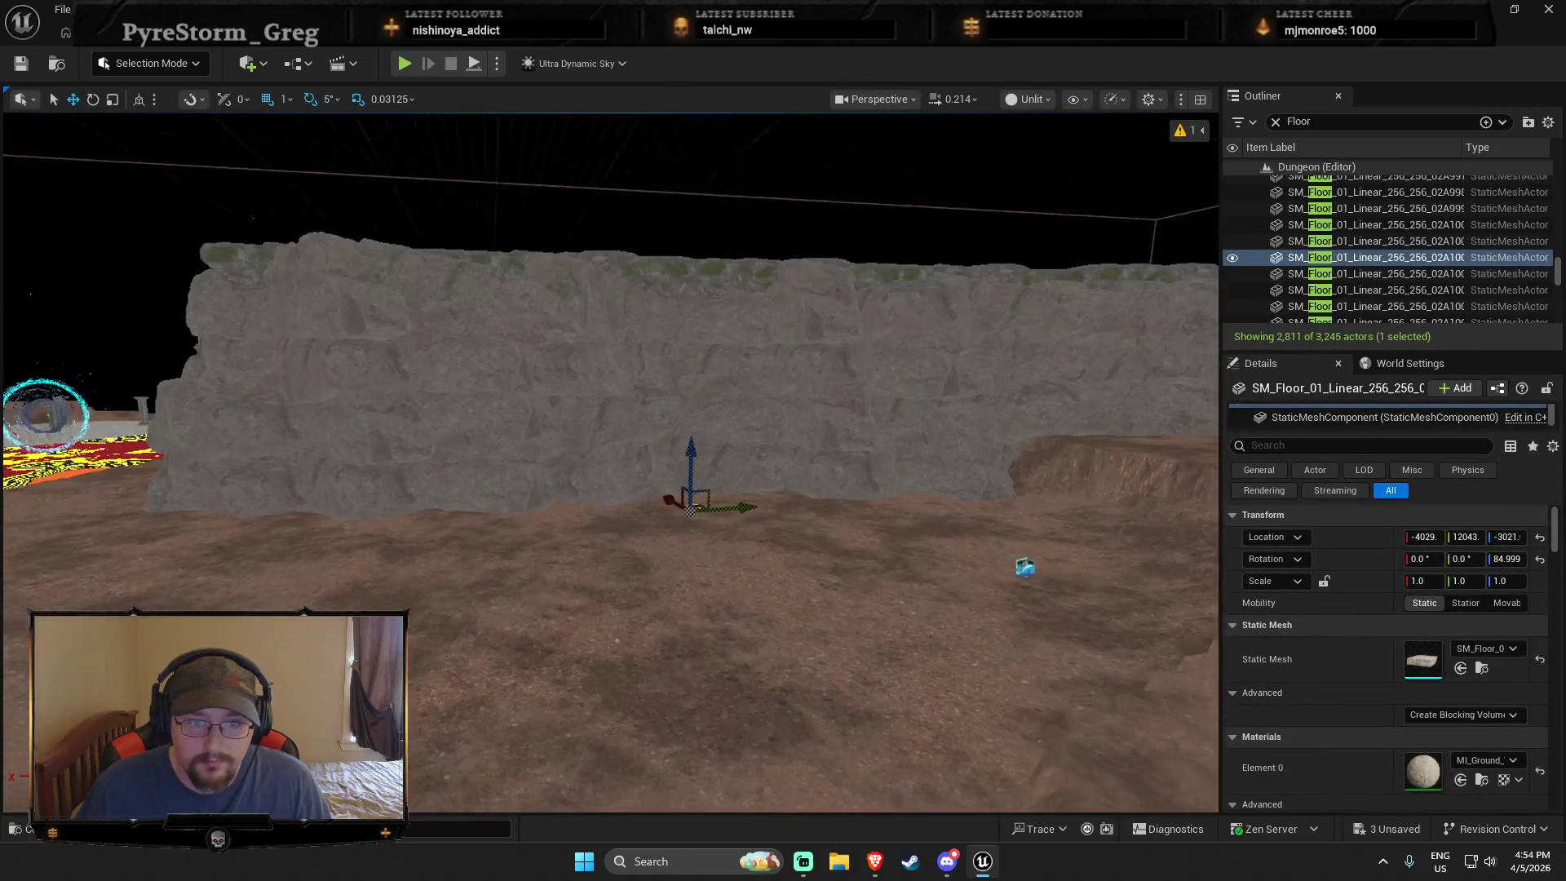
scroll(609, 461, up, 5)
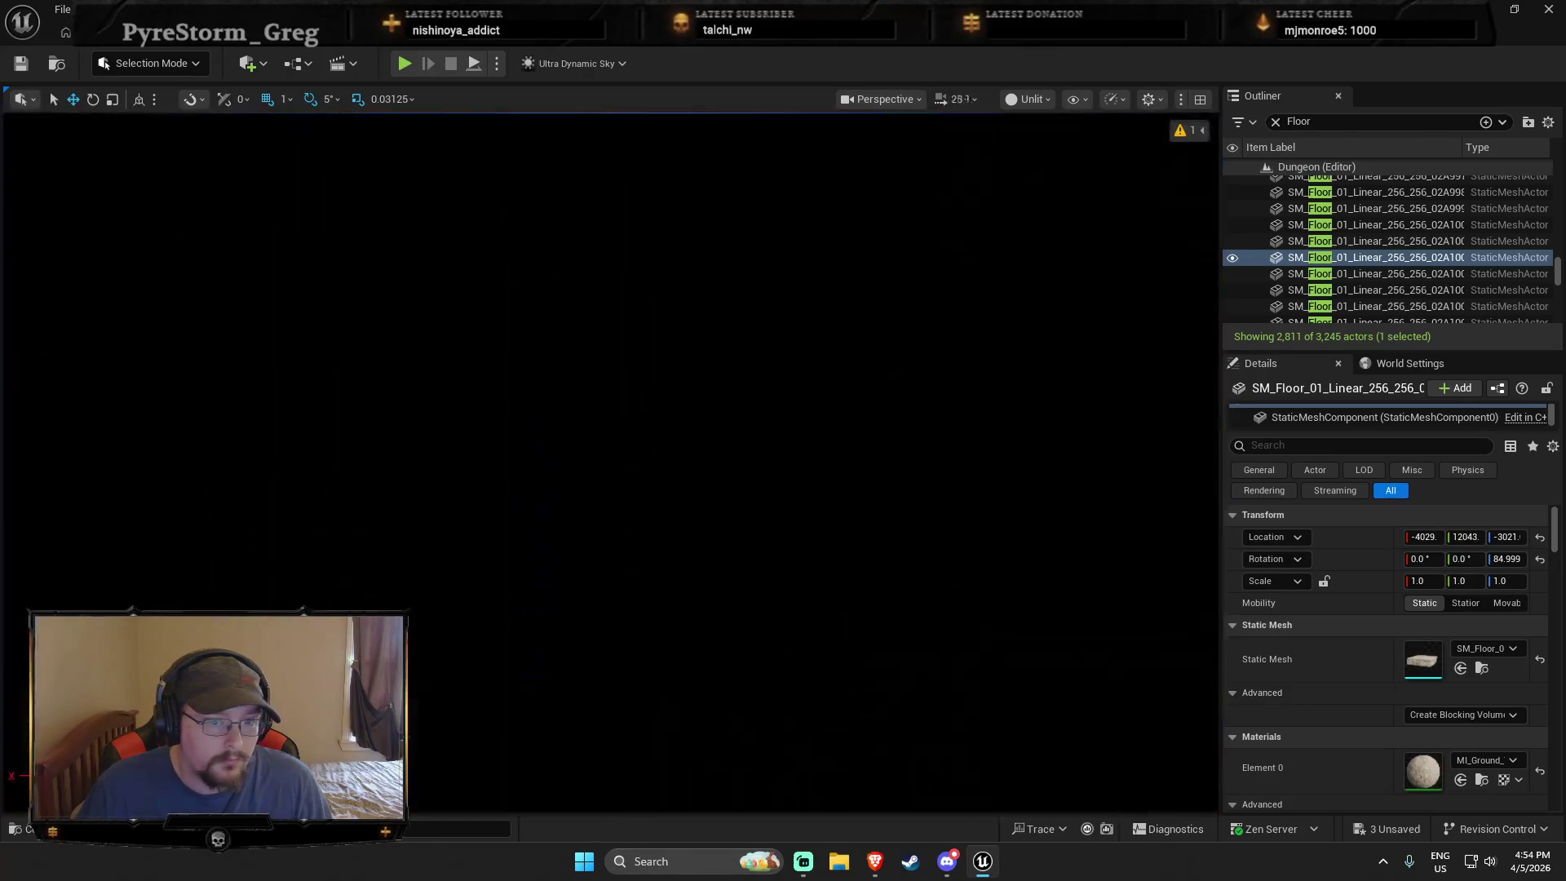
scroll(610, 460, down, 3)
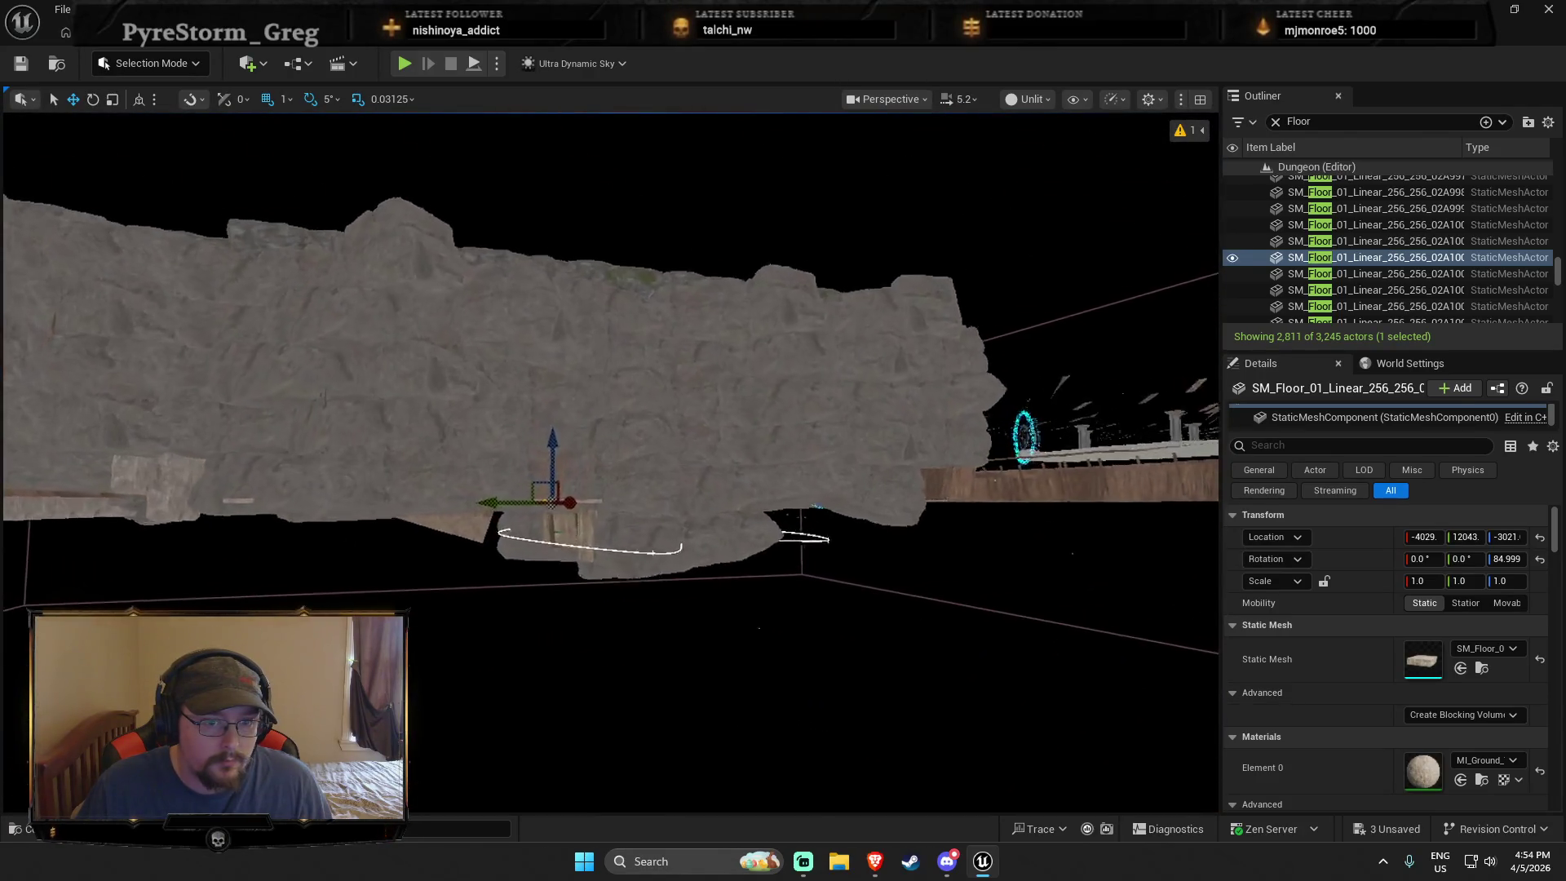
key(f)
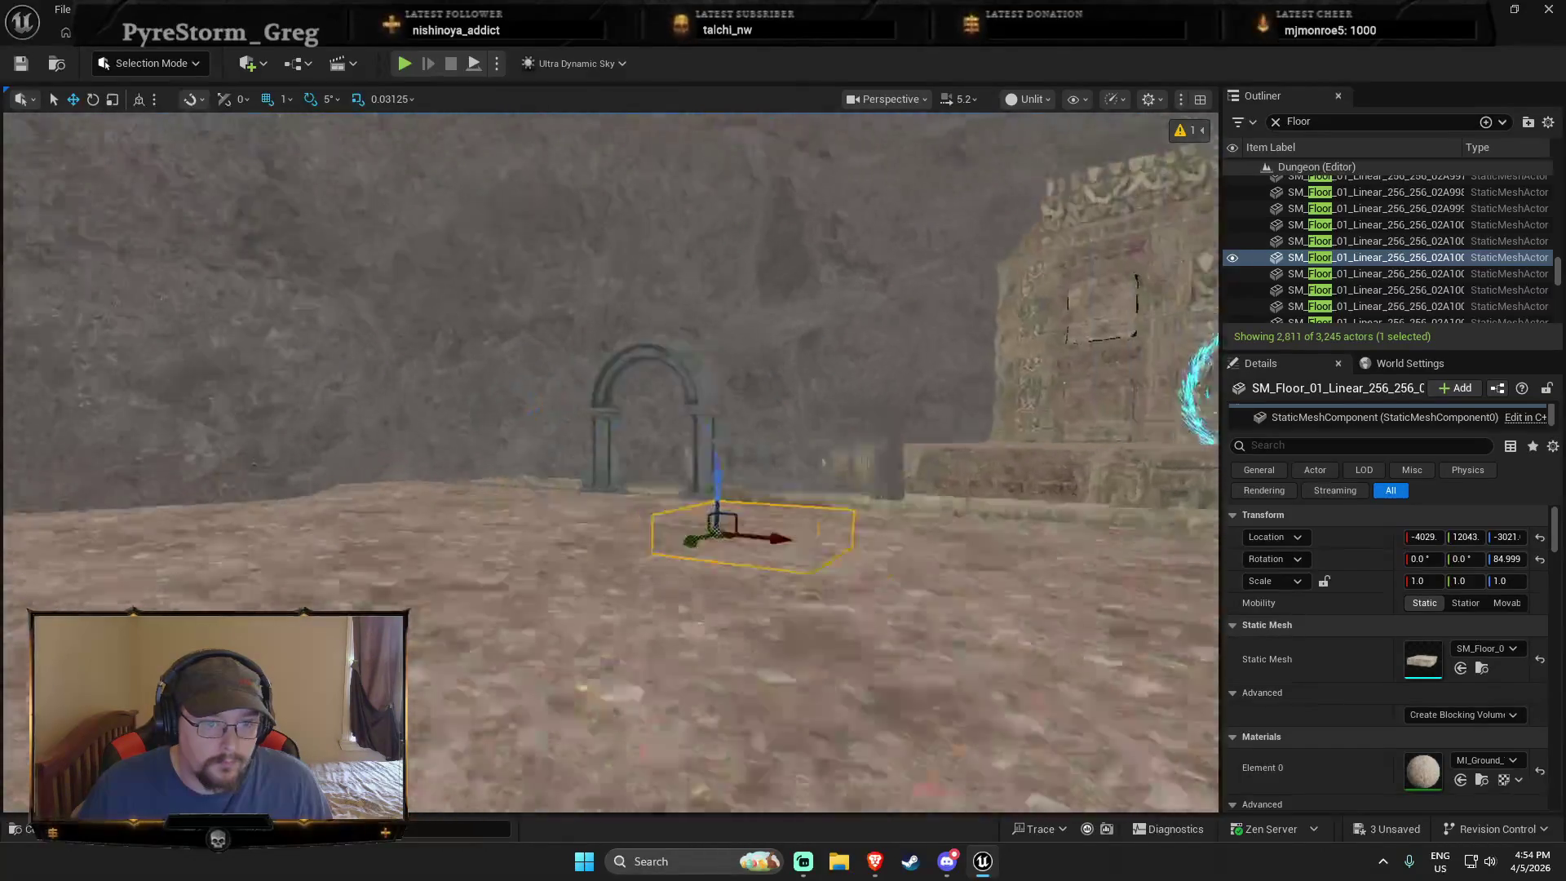
scroll(610, 460, down, 3)
right_click(681, 587)
key(Escape)
key(f)
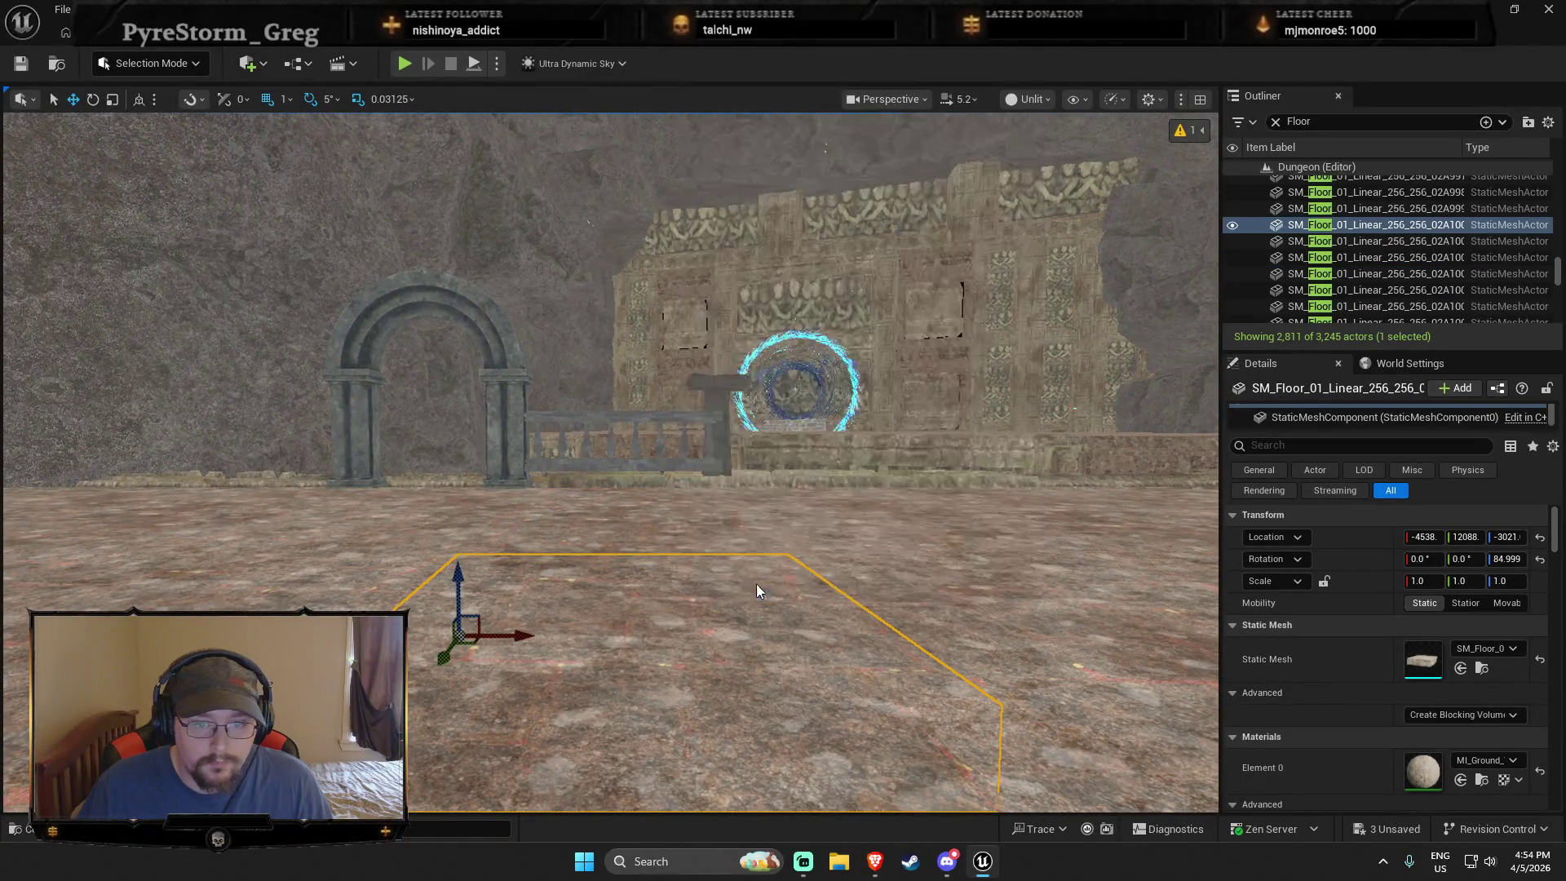
key(alt+p)
key(w)
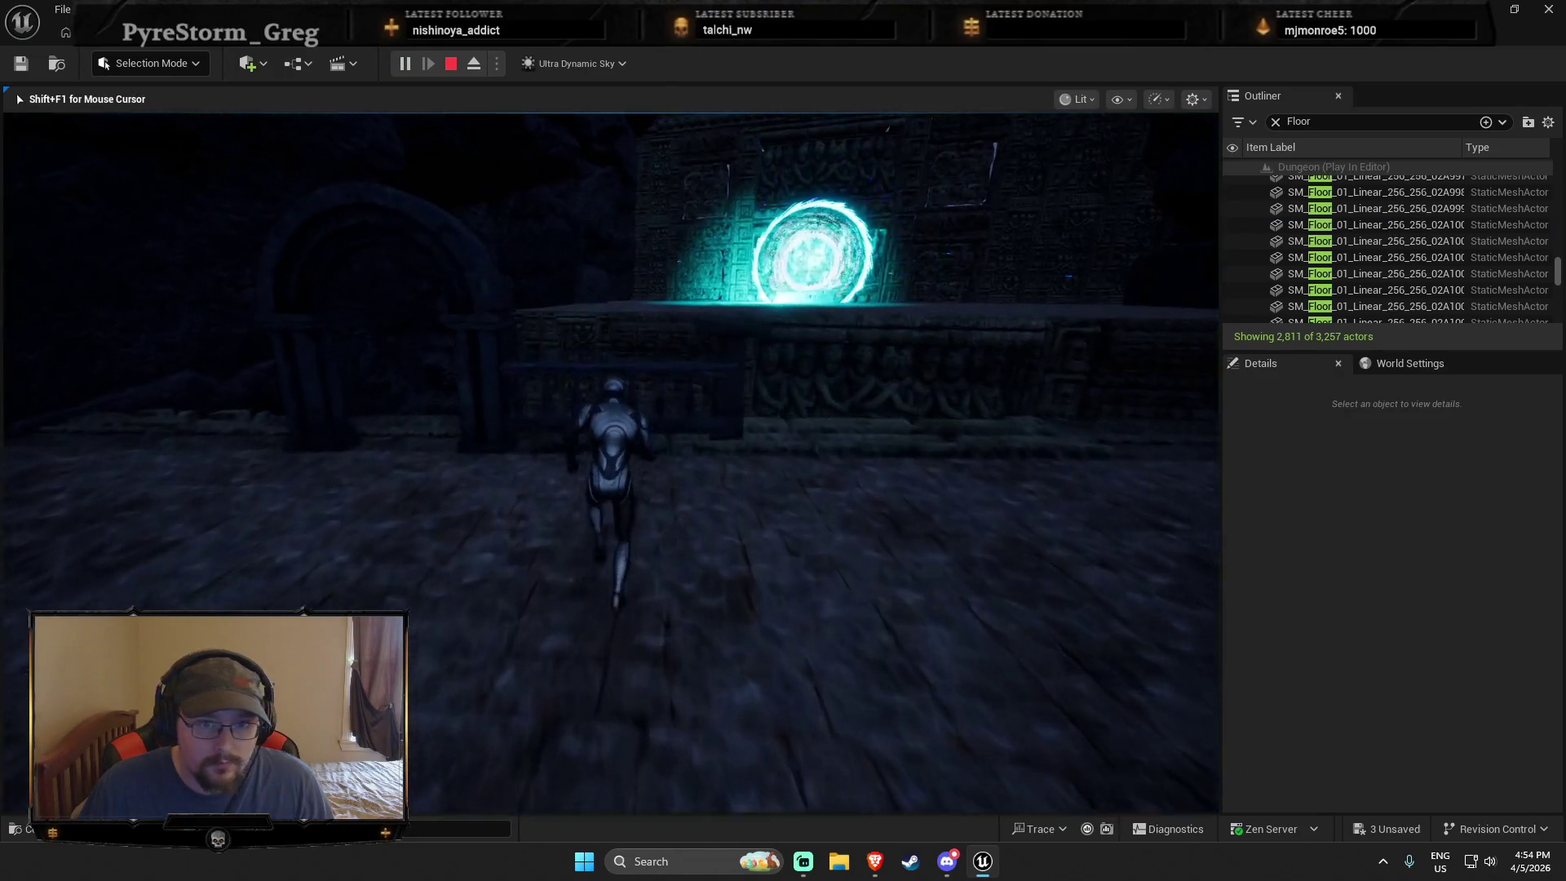
key(d)
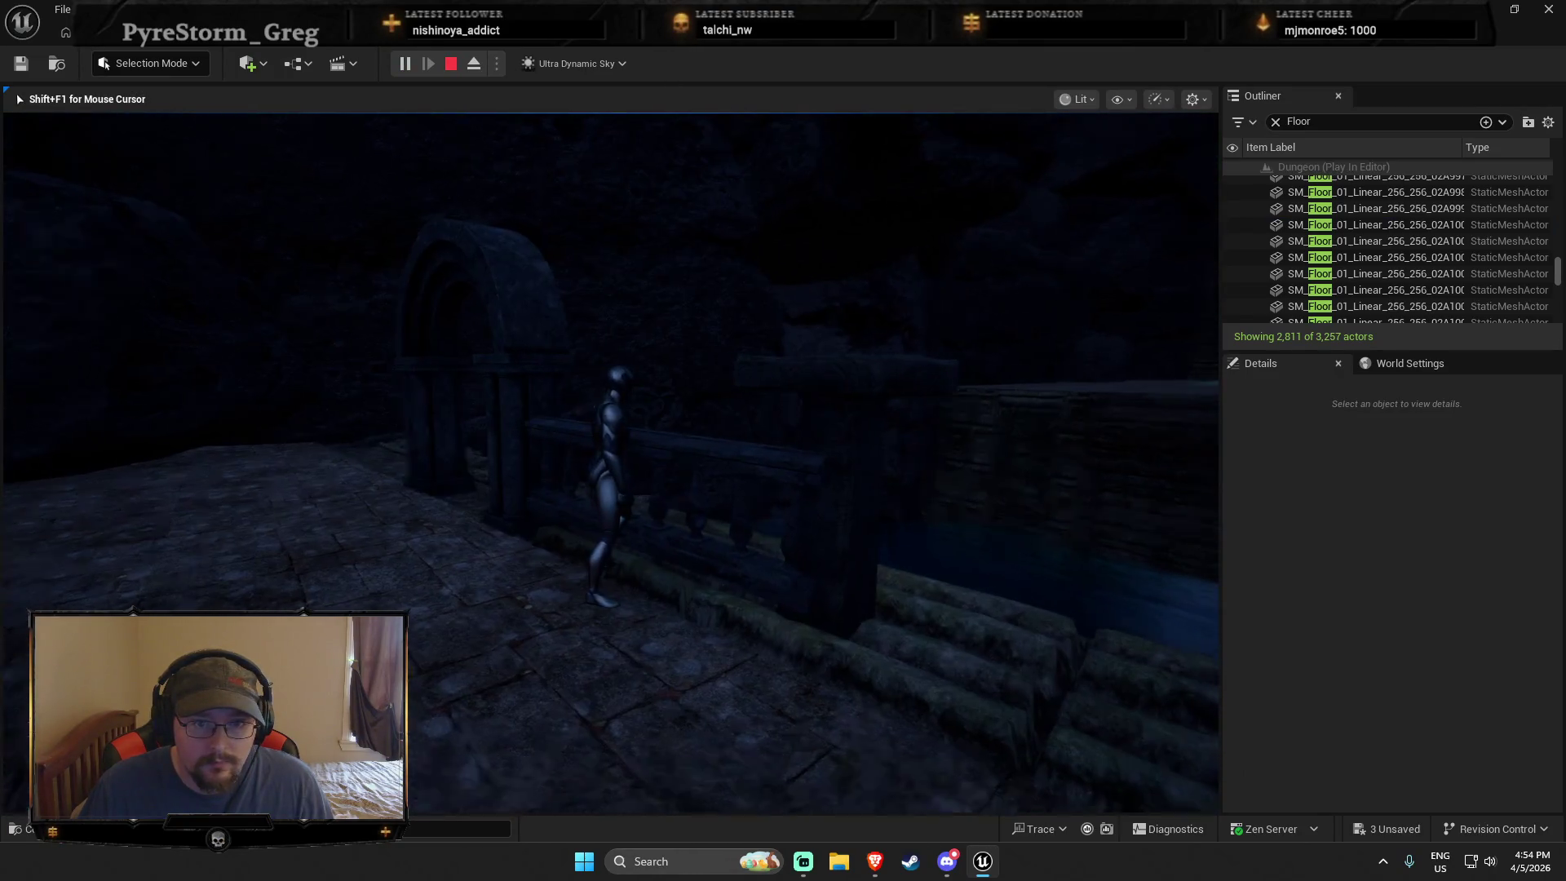
key(Escape)
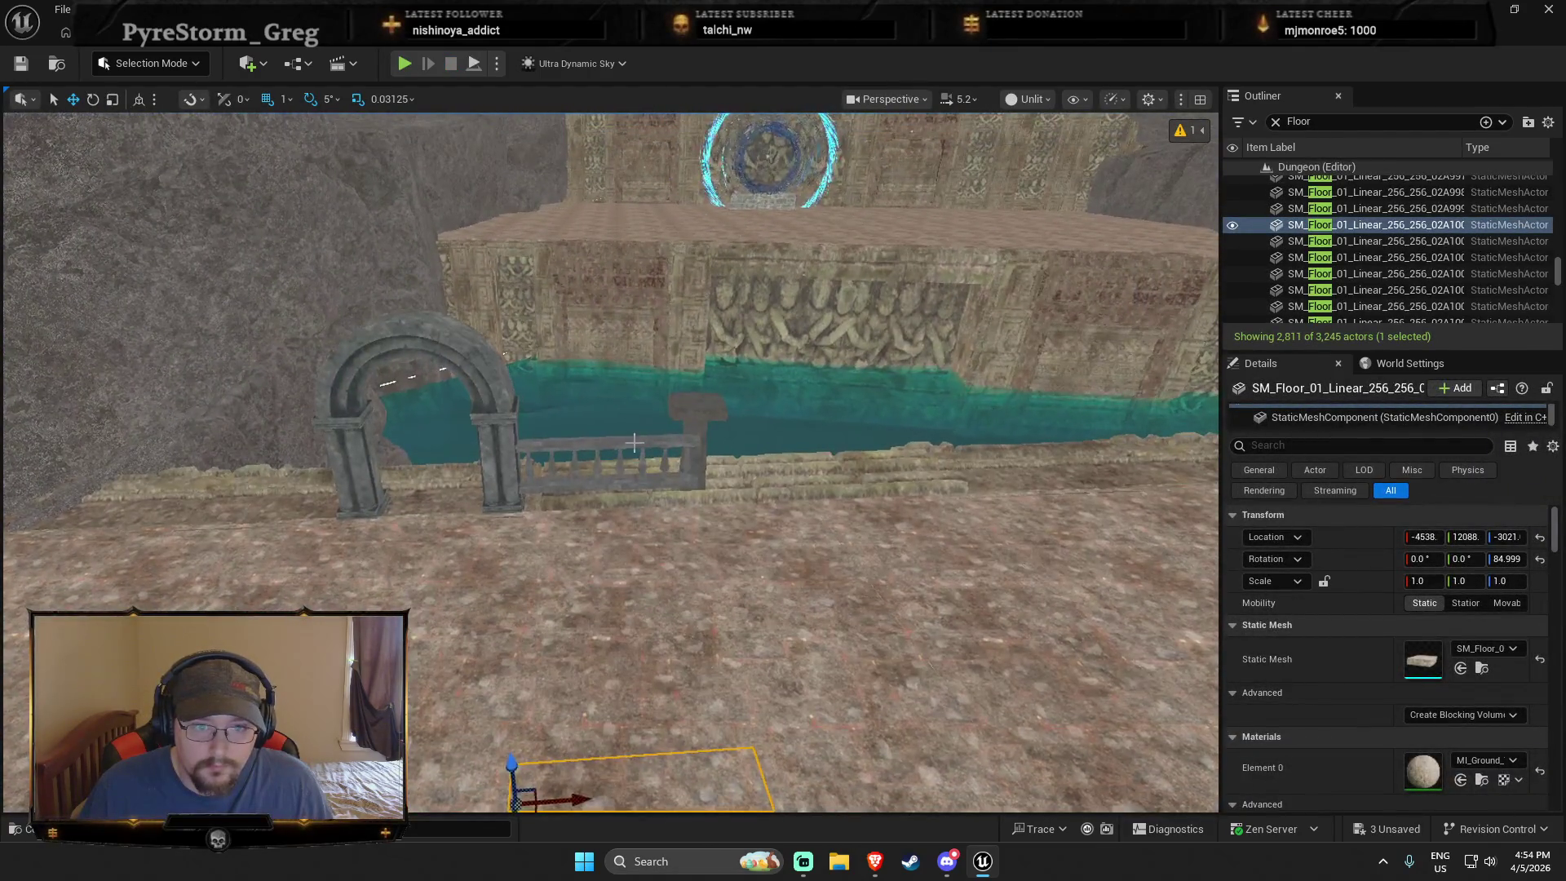
Step: Scale the stone archway up to about 1.84
click(640, 442)
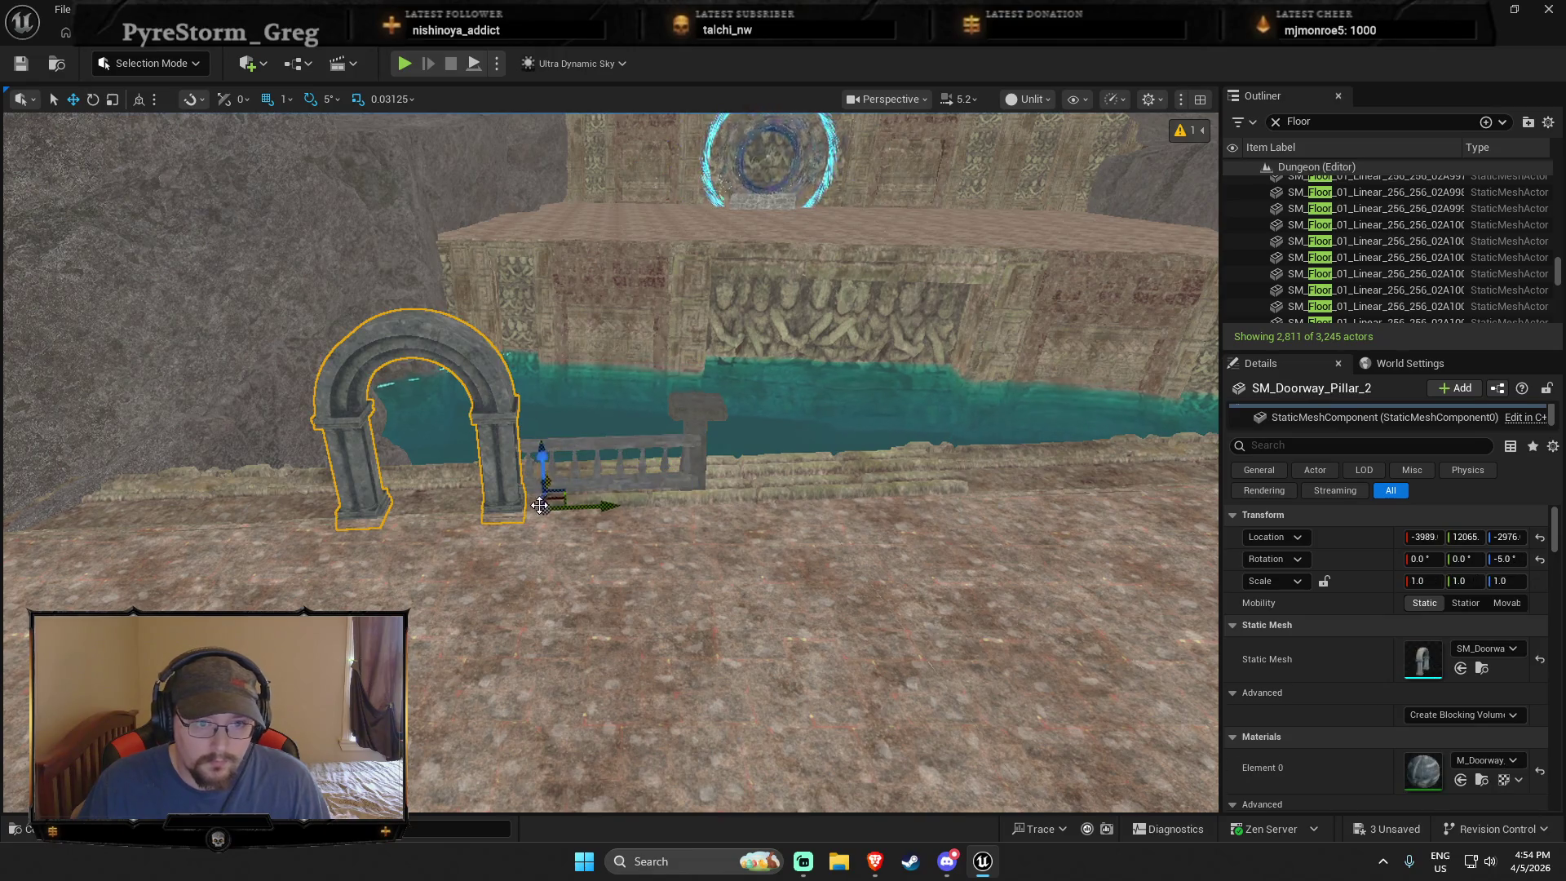
key(e)
key(r)
drag(548, 512, 616, 477)
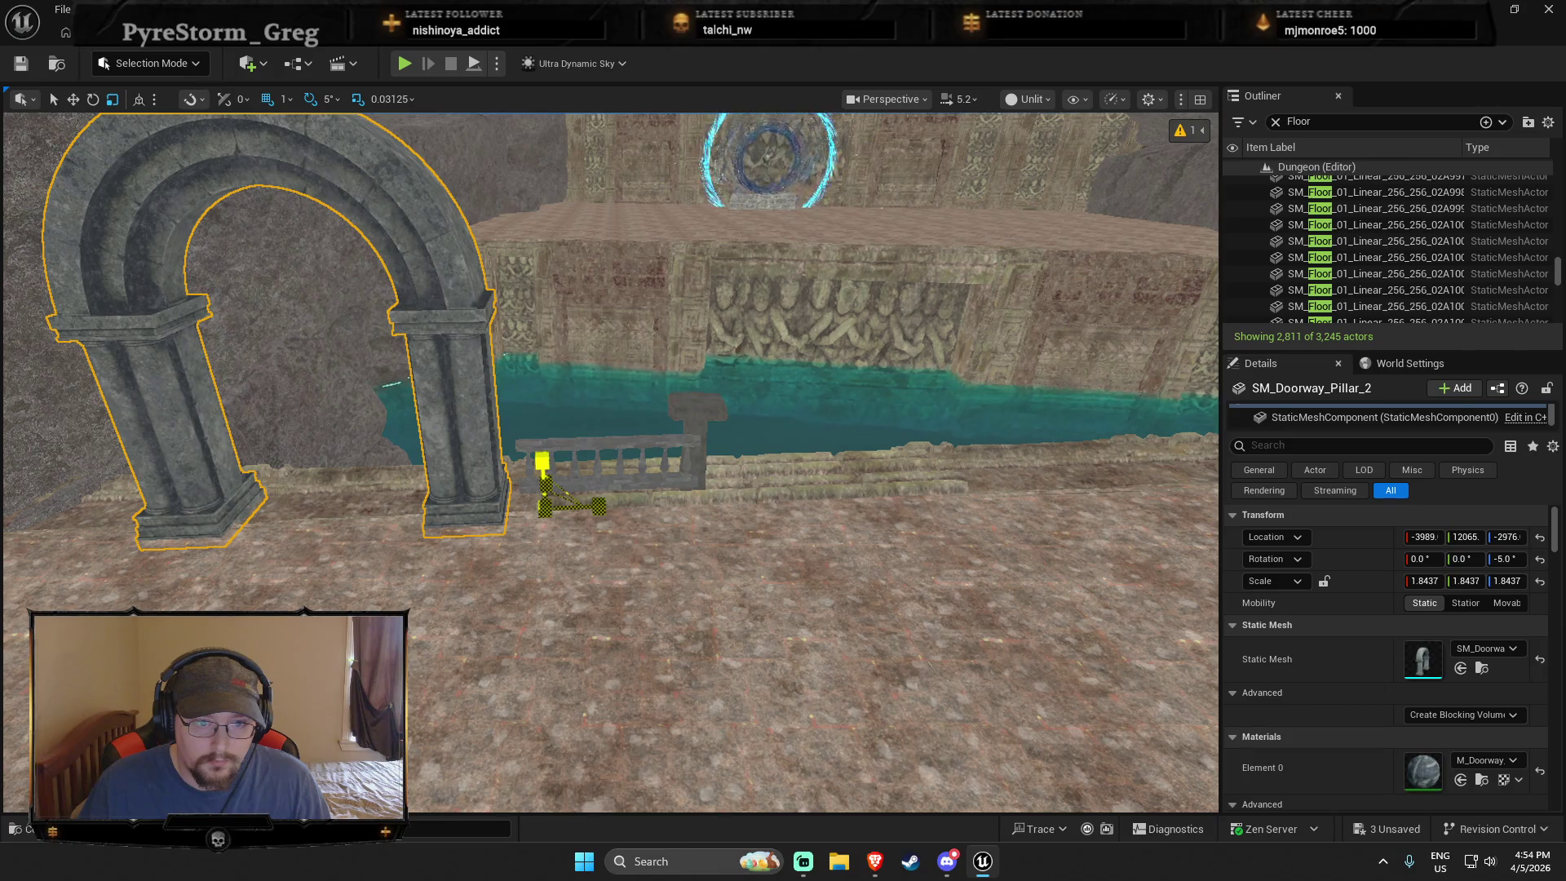
drag(594, 639, 592, 645)
Step: Shift the enlarged archway slightly to the left
key(Escape)
click(563, 562)
key(w)
drag(673, 595, 628, 598)
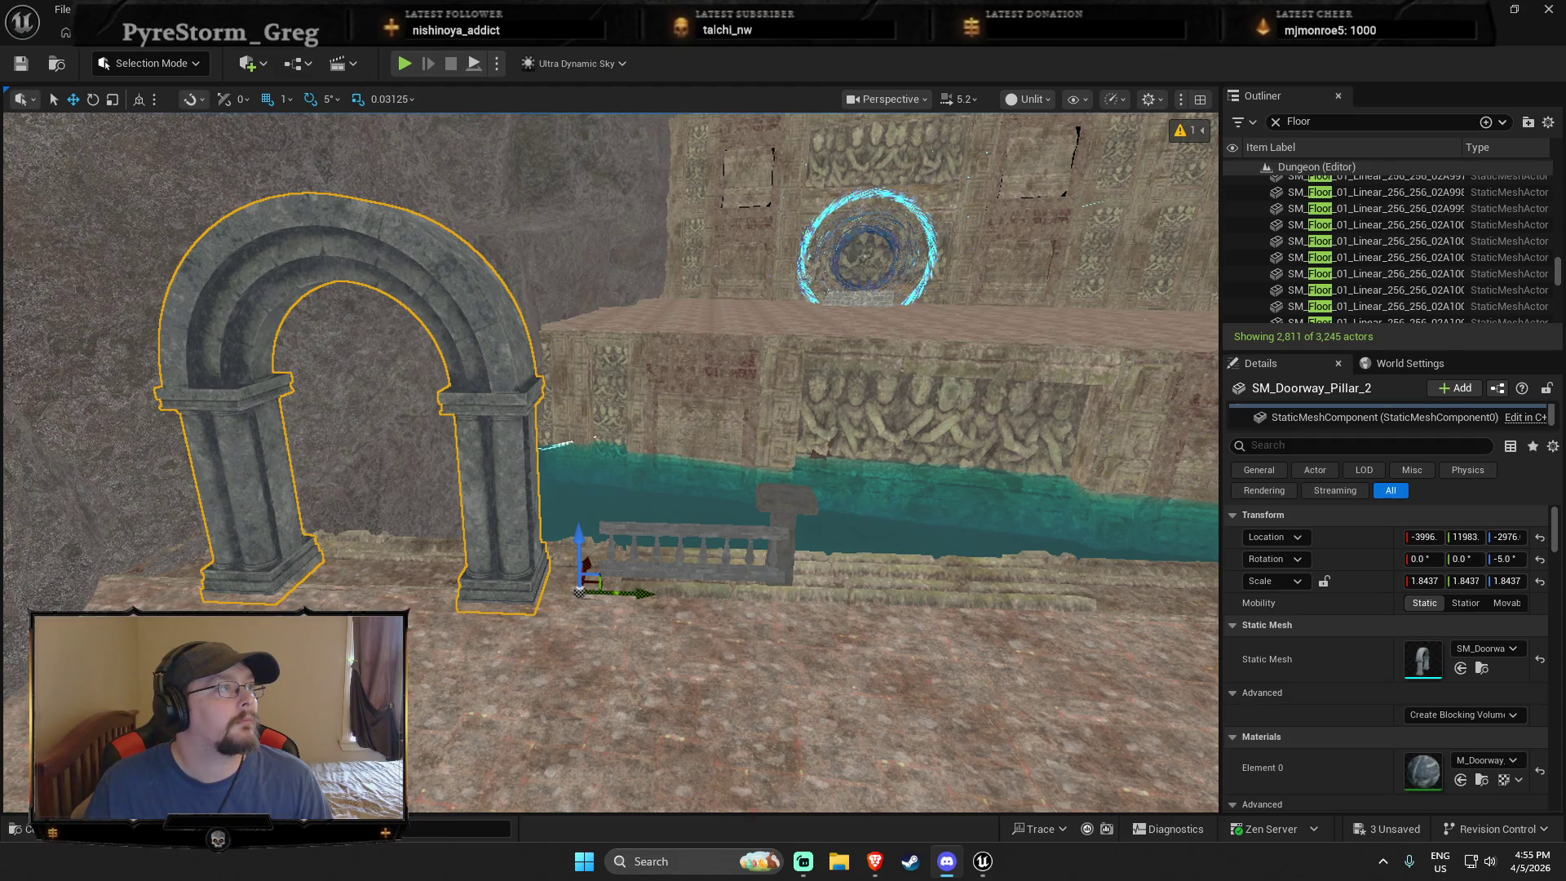
scroll(787, 512, up, 5)
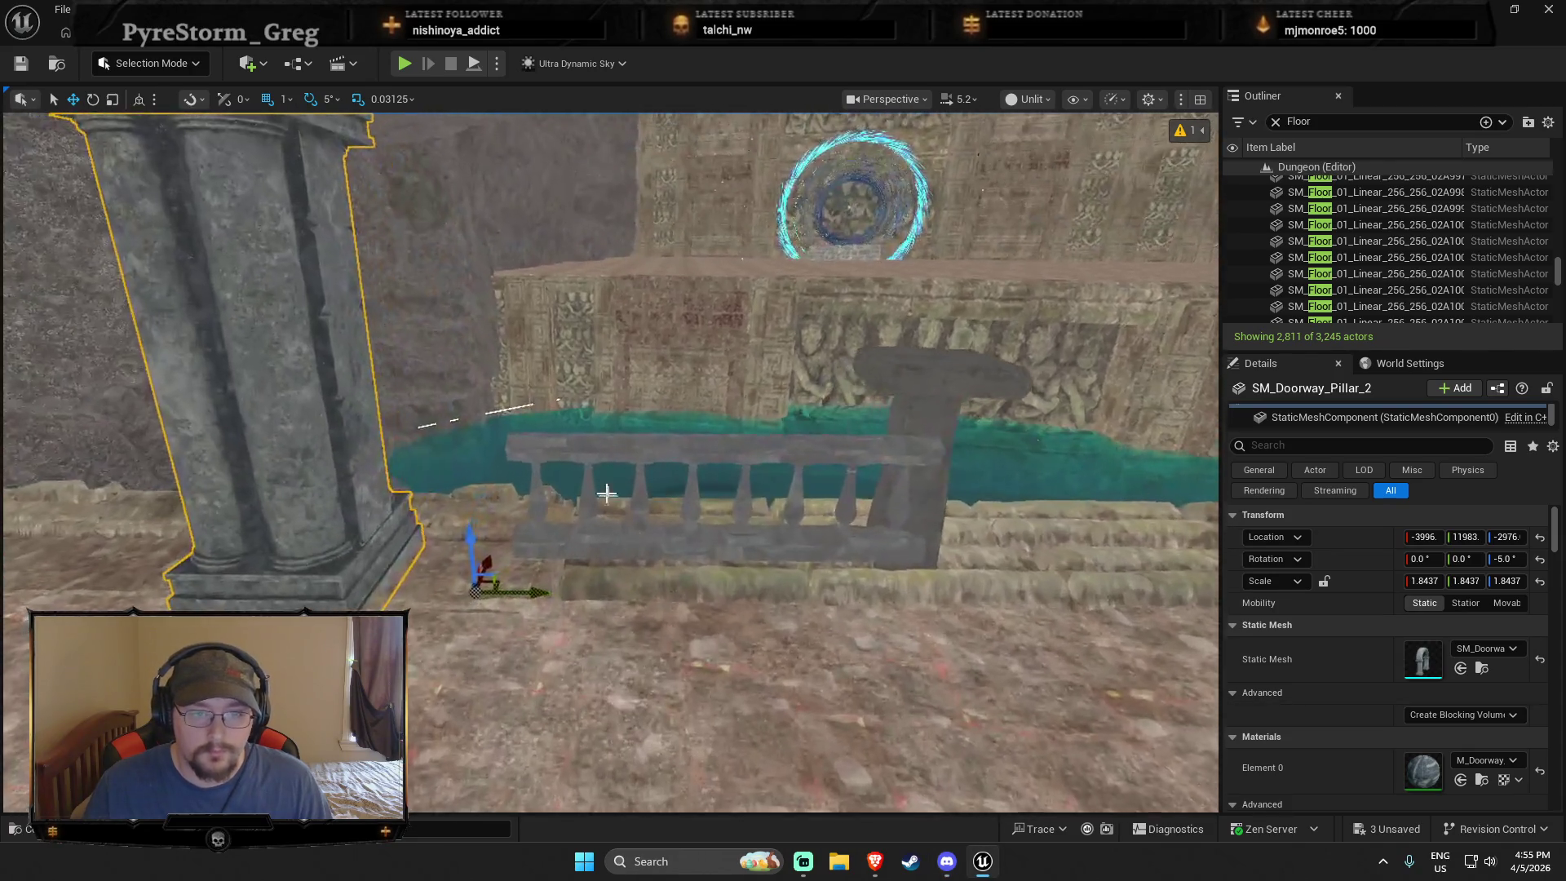
click(607, 493)
Step: Slide the railing left toward the arch and delete the small decorative pillar
mouse_move(897, 548)
mouse_down()
mouse_move(777, 558)
mouse_move(724, 542)
mouse_up()
scroll(724, 542, down, 3)
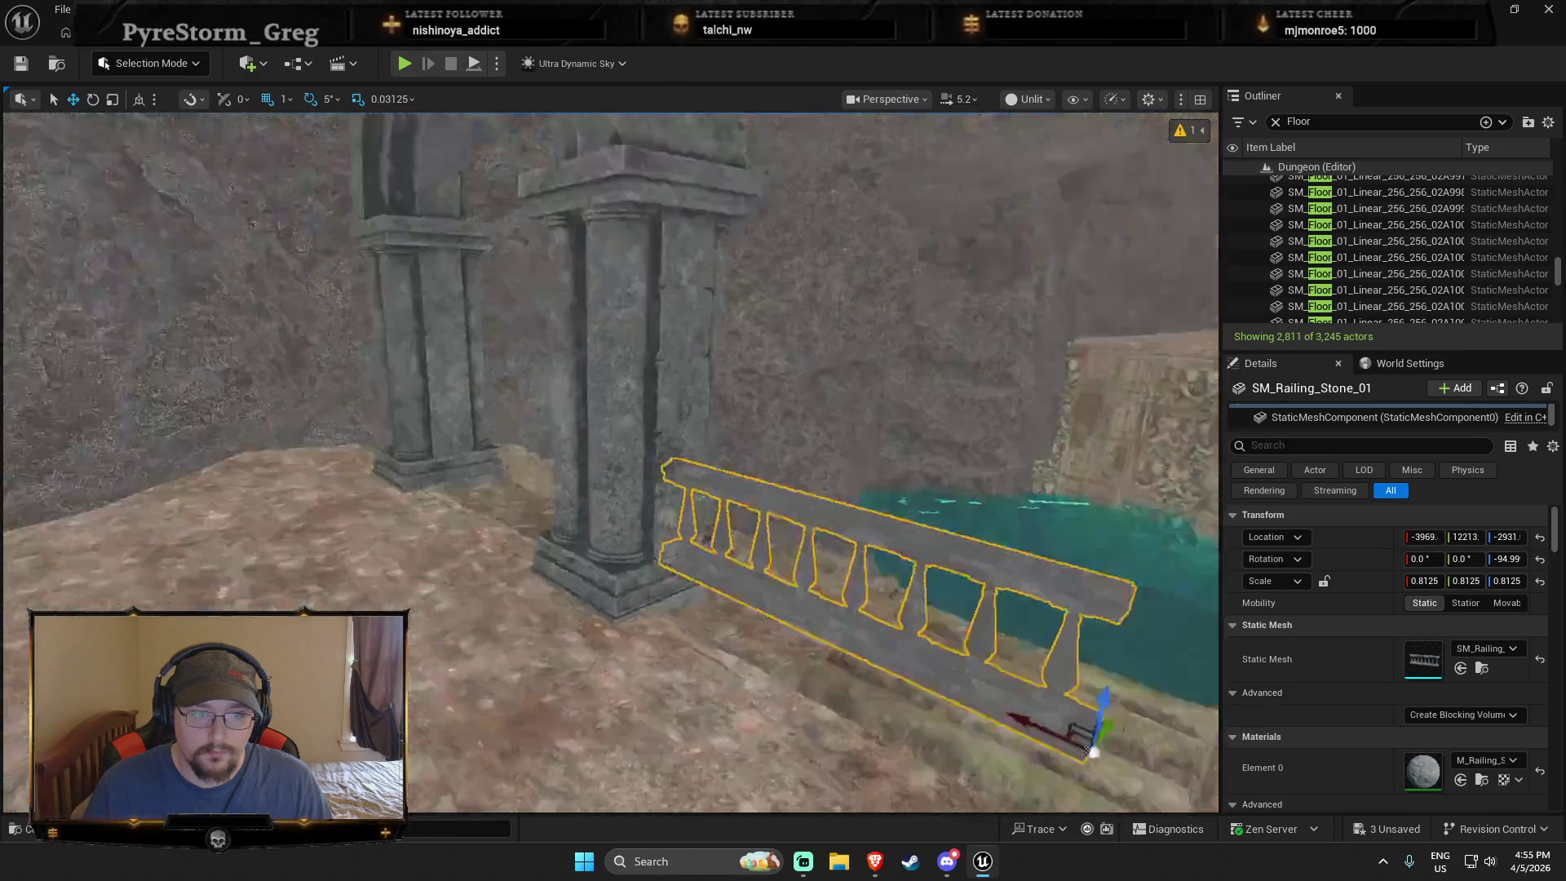
scroll(945, 503, up, 5)
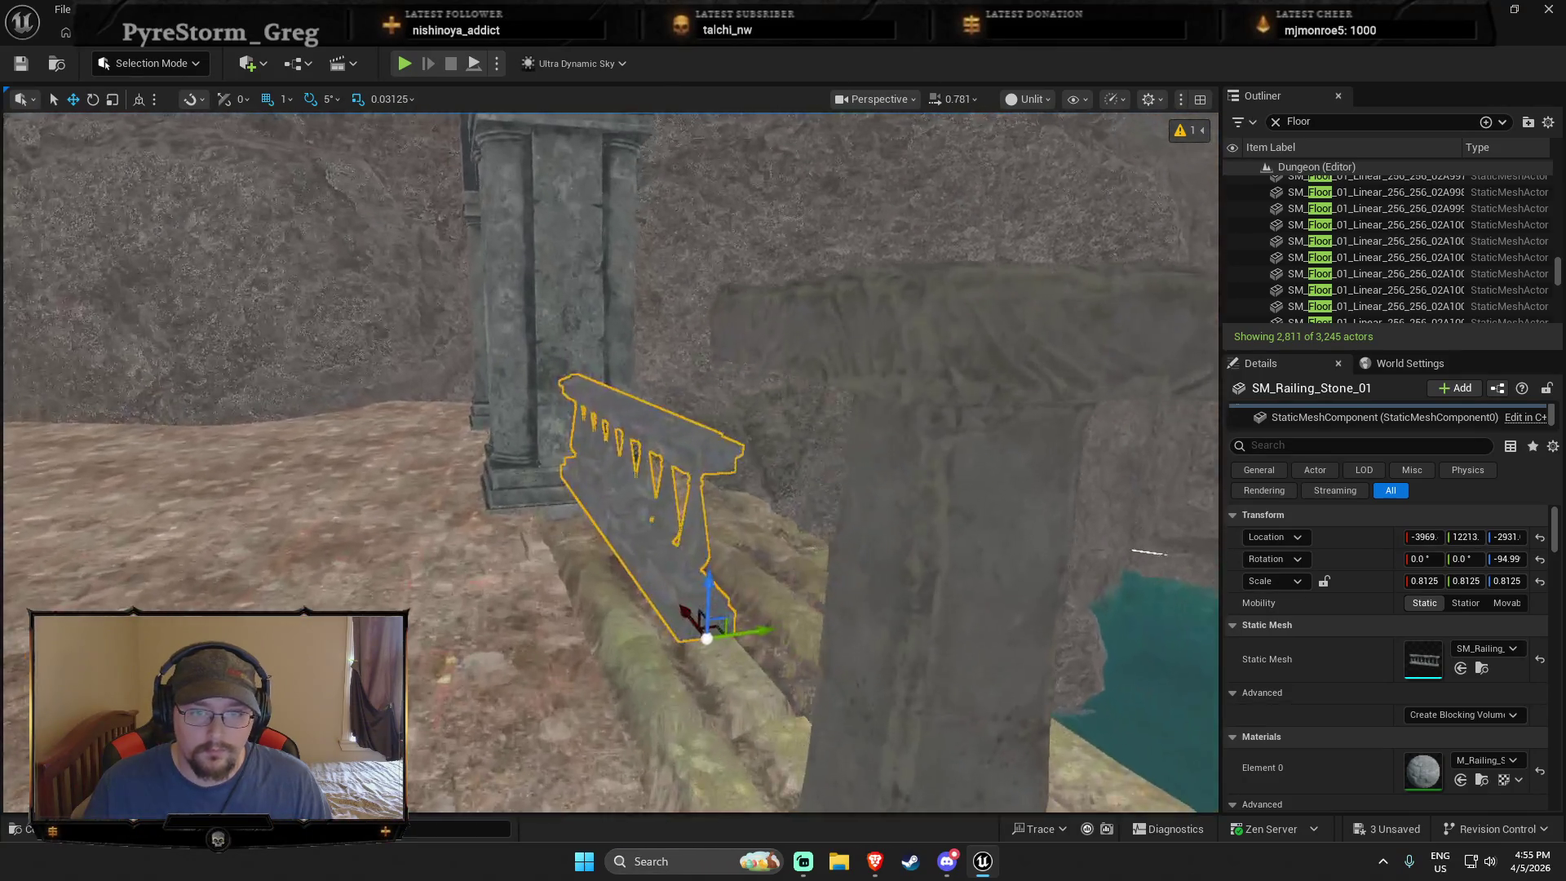
click(944, 503)
key(Delete)
Step: Duplicate the stone railing with Ctrl+D and stack the copy on top of the original
click(710, 652)
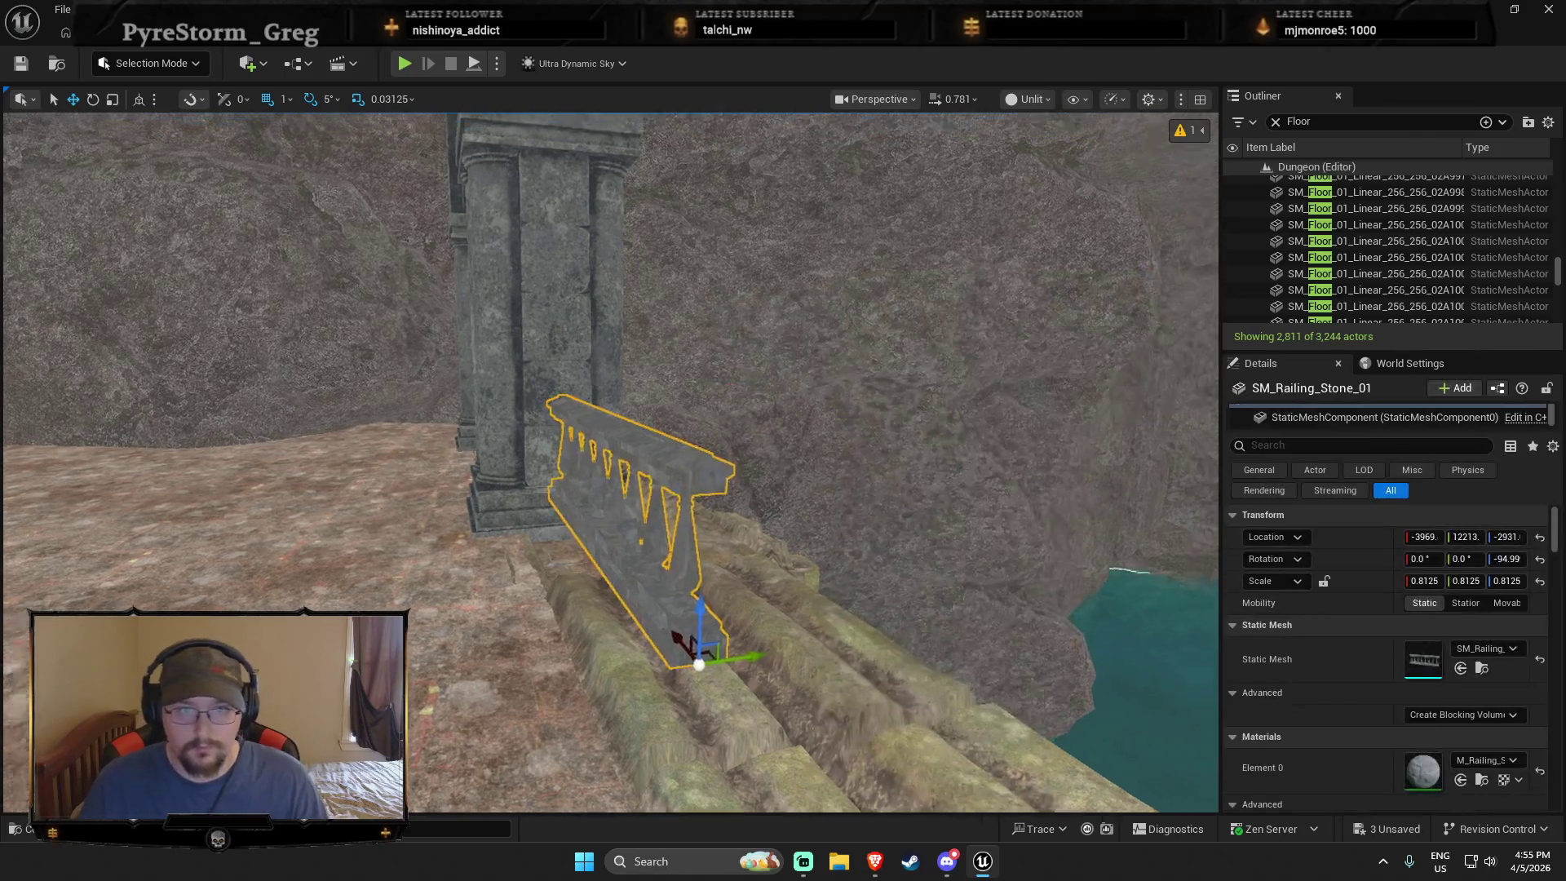
key(f)
key(ctrl+d)
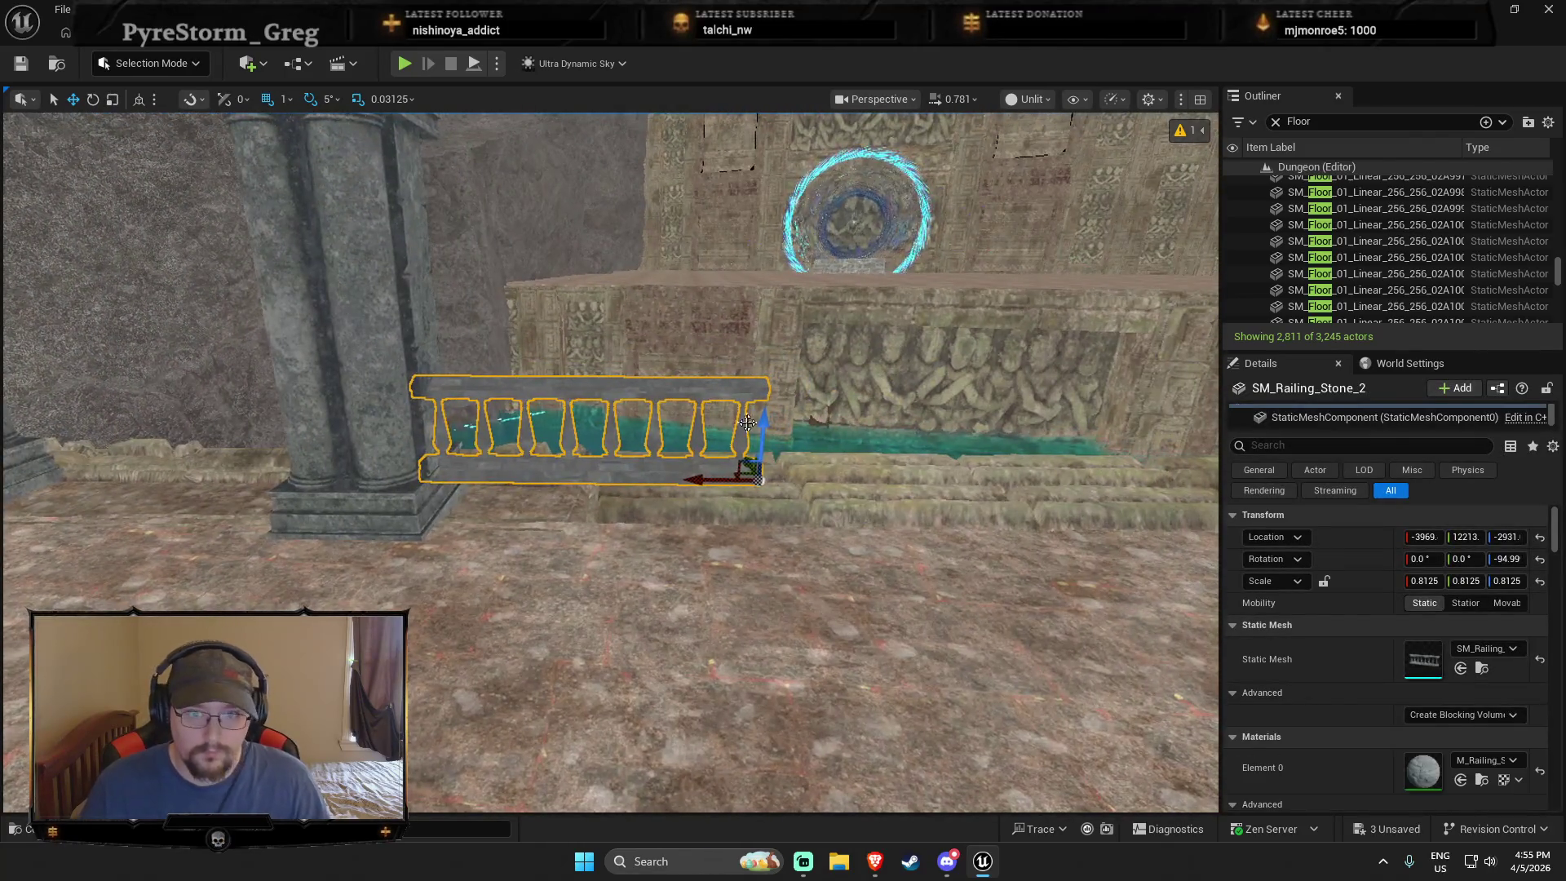
drag(758, 402, 757, 322)
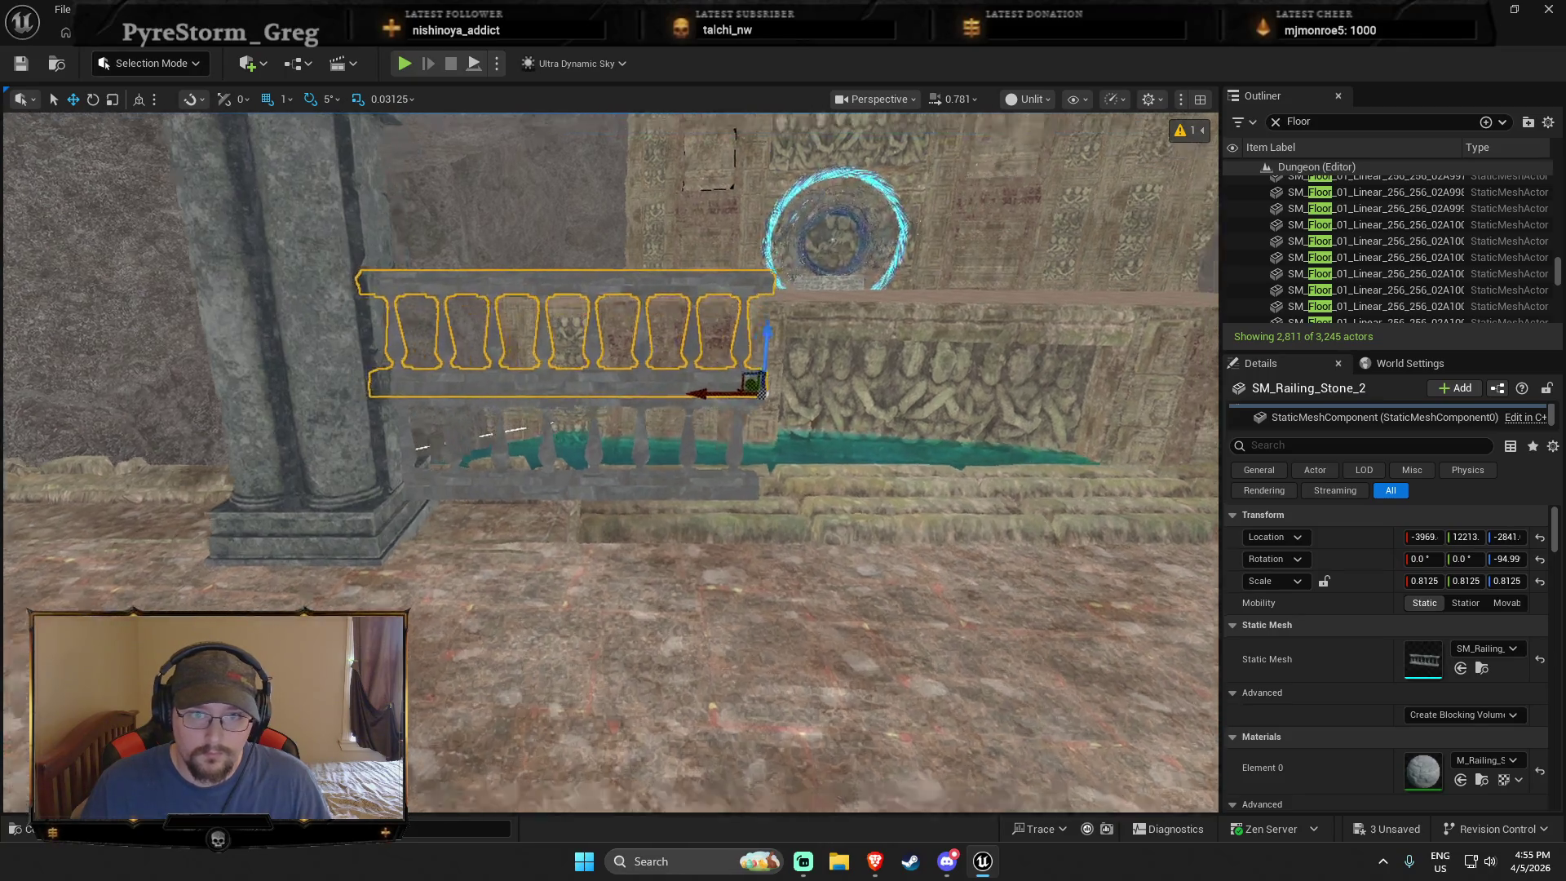
mouse_move(759, 393)
mouse_down()
mouse_move(661, 384)
mouse_move(845, 441)
mouse_move(905, 482)
mouse_up()
mouse_move(1028, 501)
mouse_down()
mouse_move(1049, 404)
mouse_move(1049, 443)
mouse_up()
key(f)
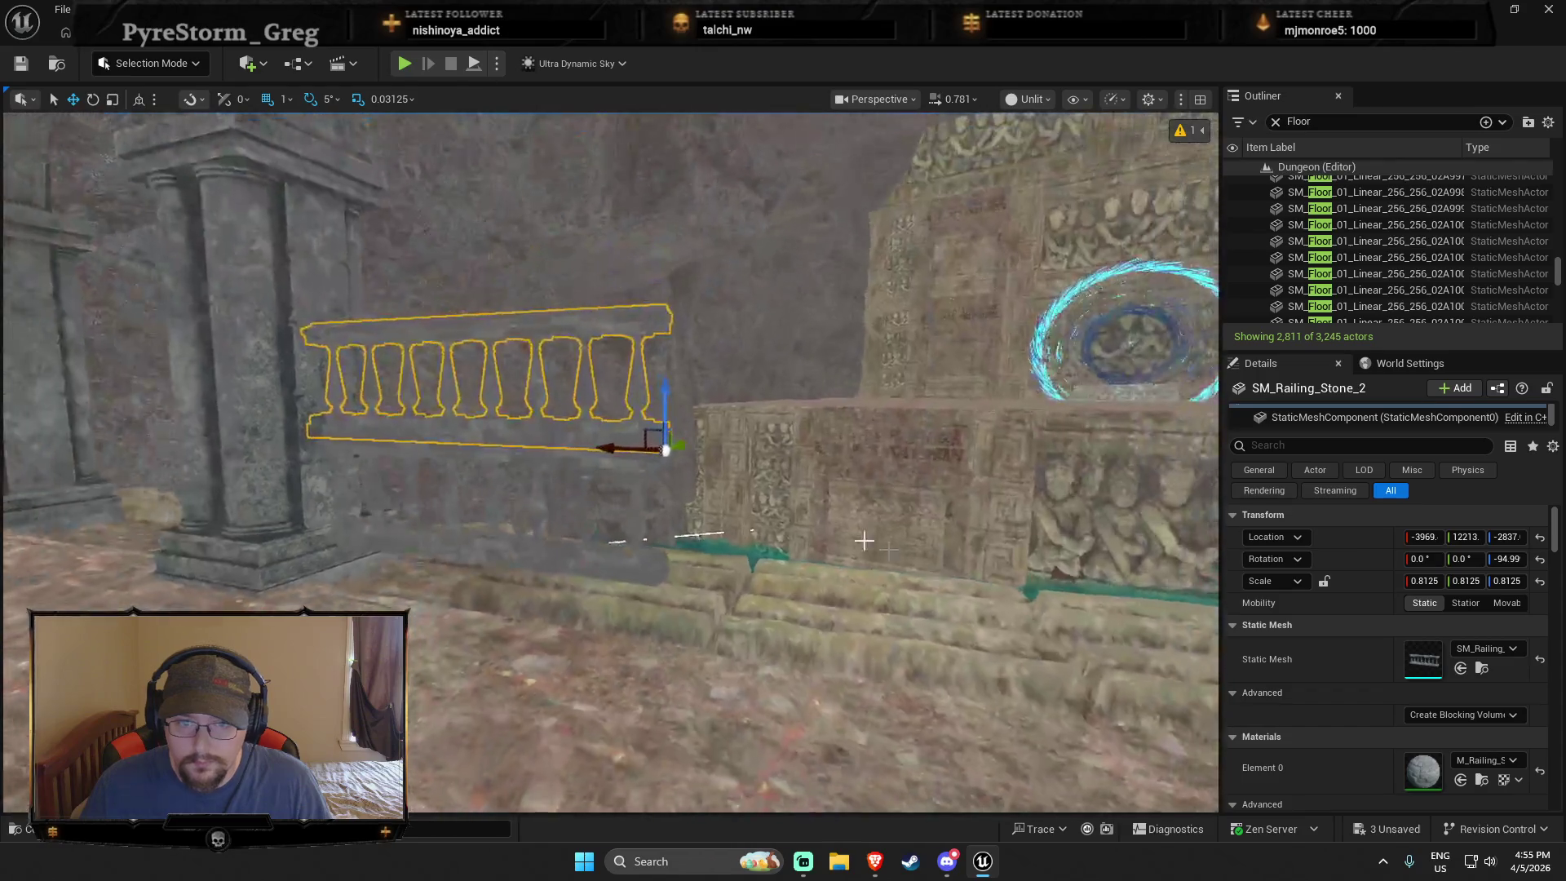
ctrl+click(650, 461)
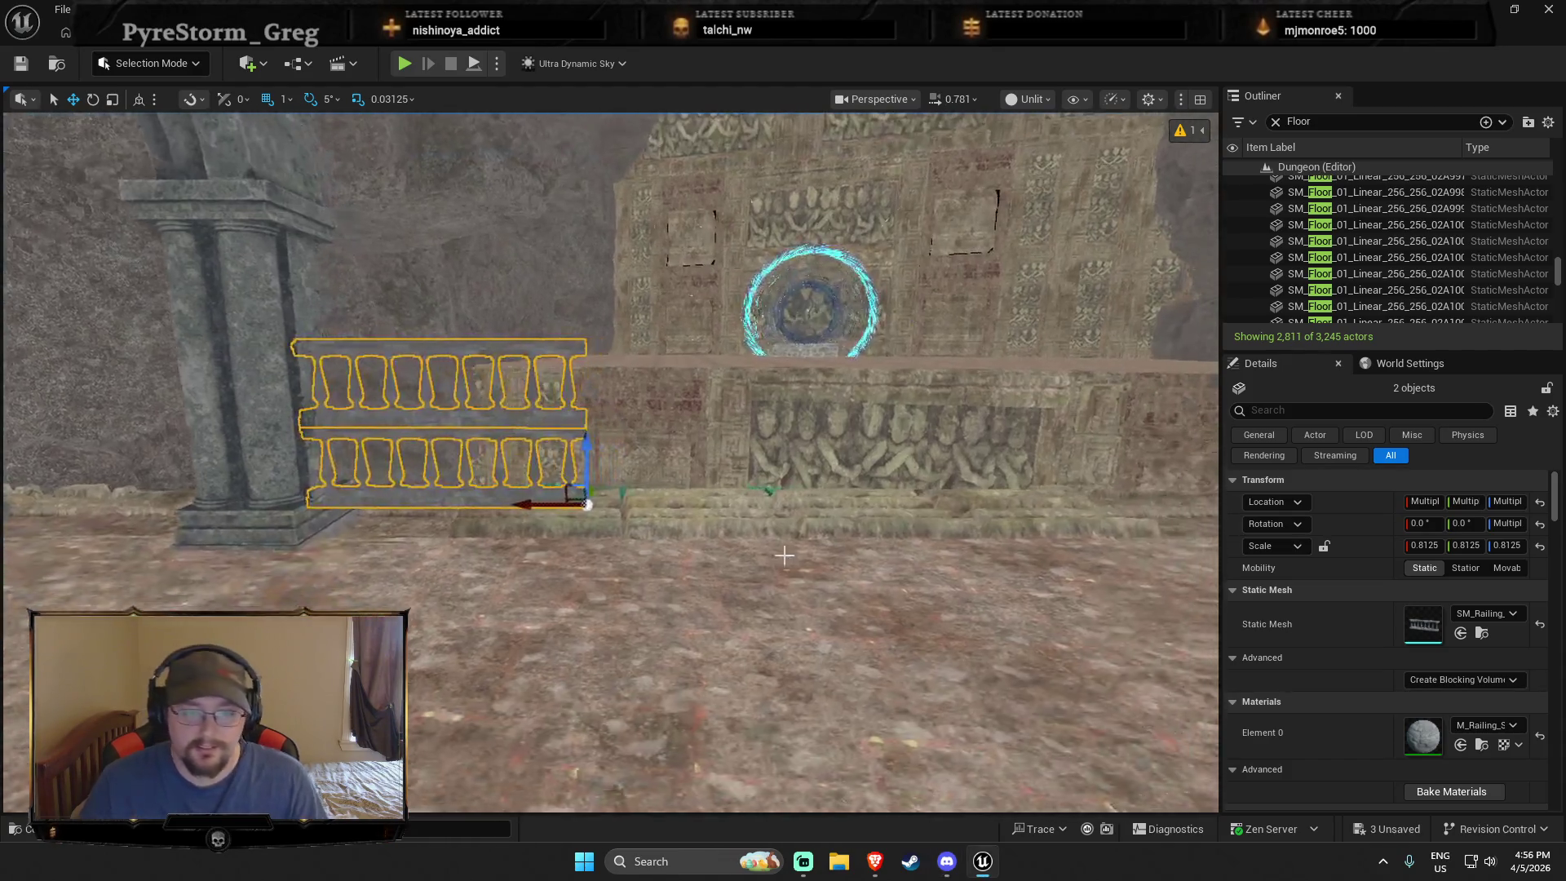
Step: Place a railing post from the asset library, then delete the misplaced post
key(ctrl+space)
mouse_move(667, 722)
mouse_move(666, 722)
mouse_down()
mouse_move(657, 497)
mouse_move(640, 489)
mouse_move(619, 526)
mouse_up()
key(Delete)
key(ctrl+space)
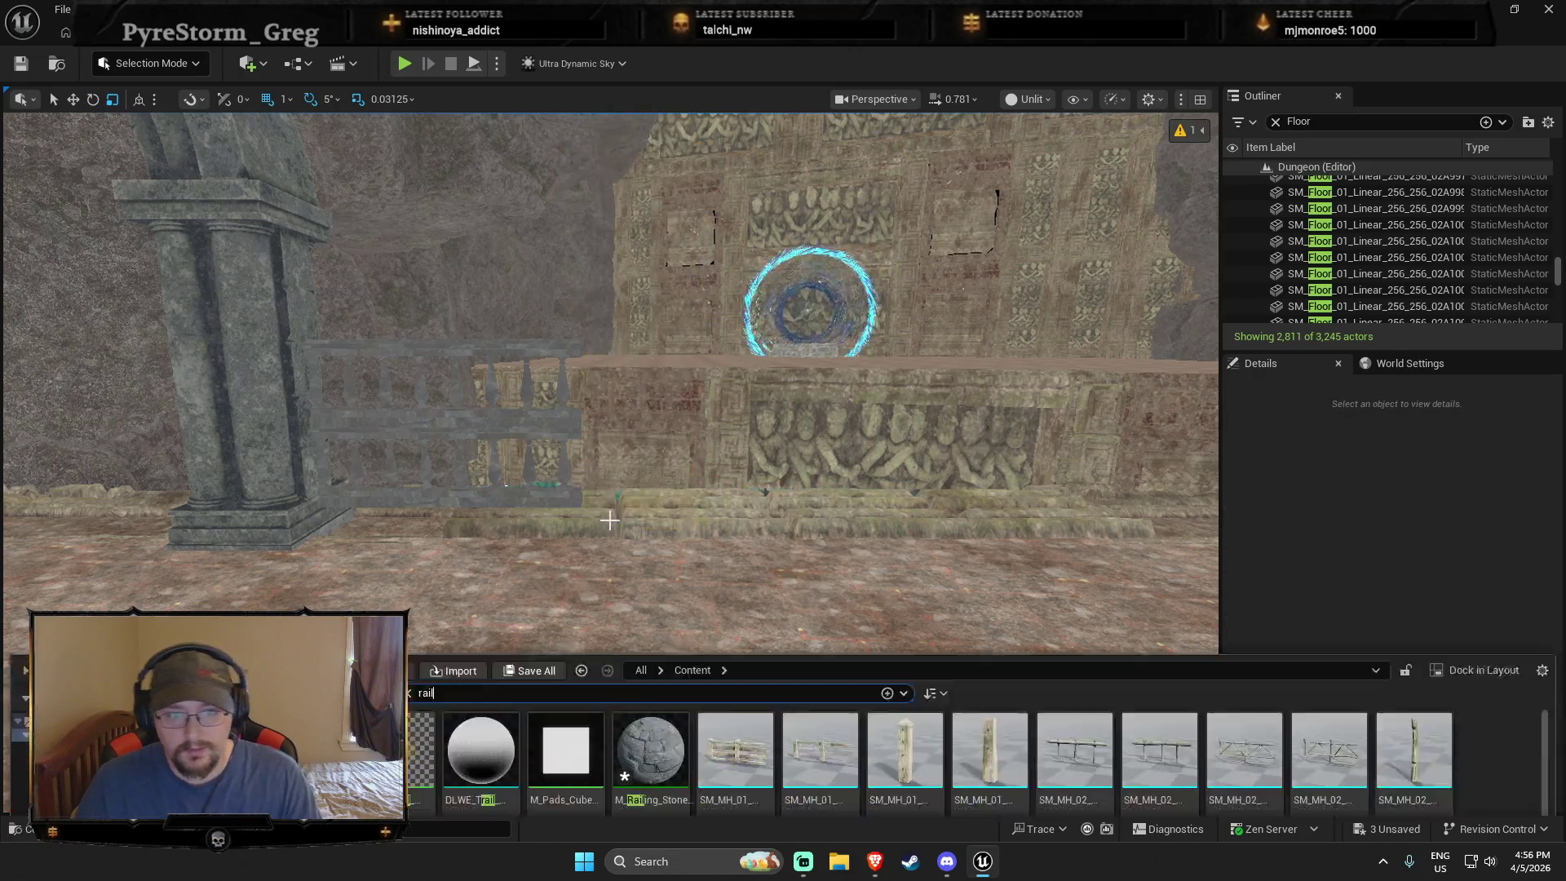
Step: Search the asset library for 'pillar' and drag SM_Pillar_02 into the level
key(BackSpace)
key(BackSpace)
key(BackSpace)
text(pillar)
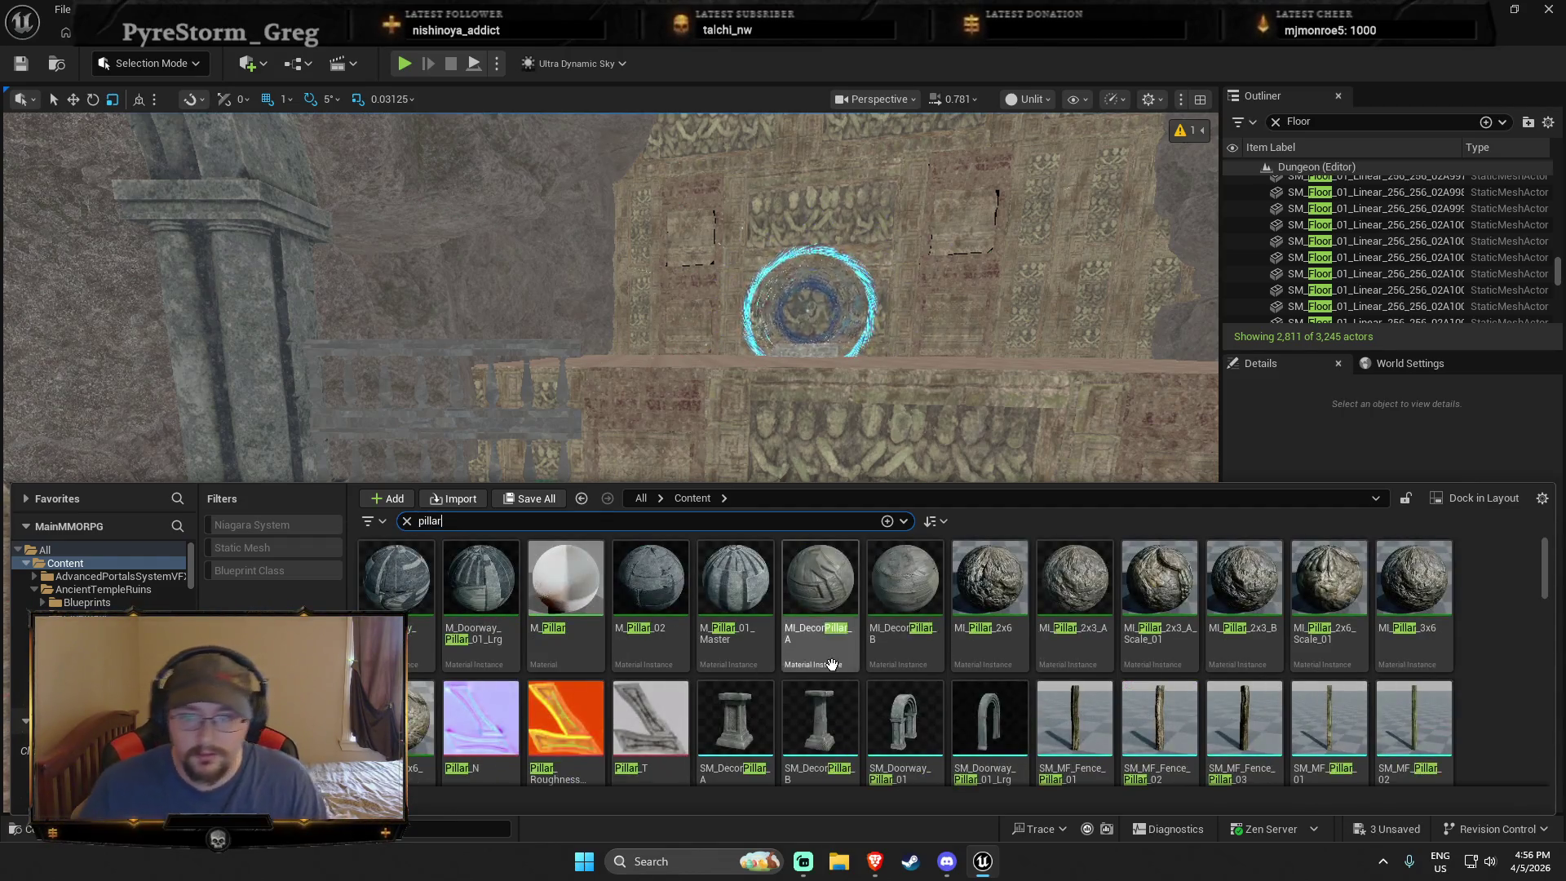
scroll(855, 678, down, 2)
scroll(854, 678, down, 5)
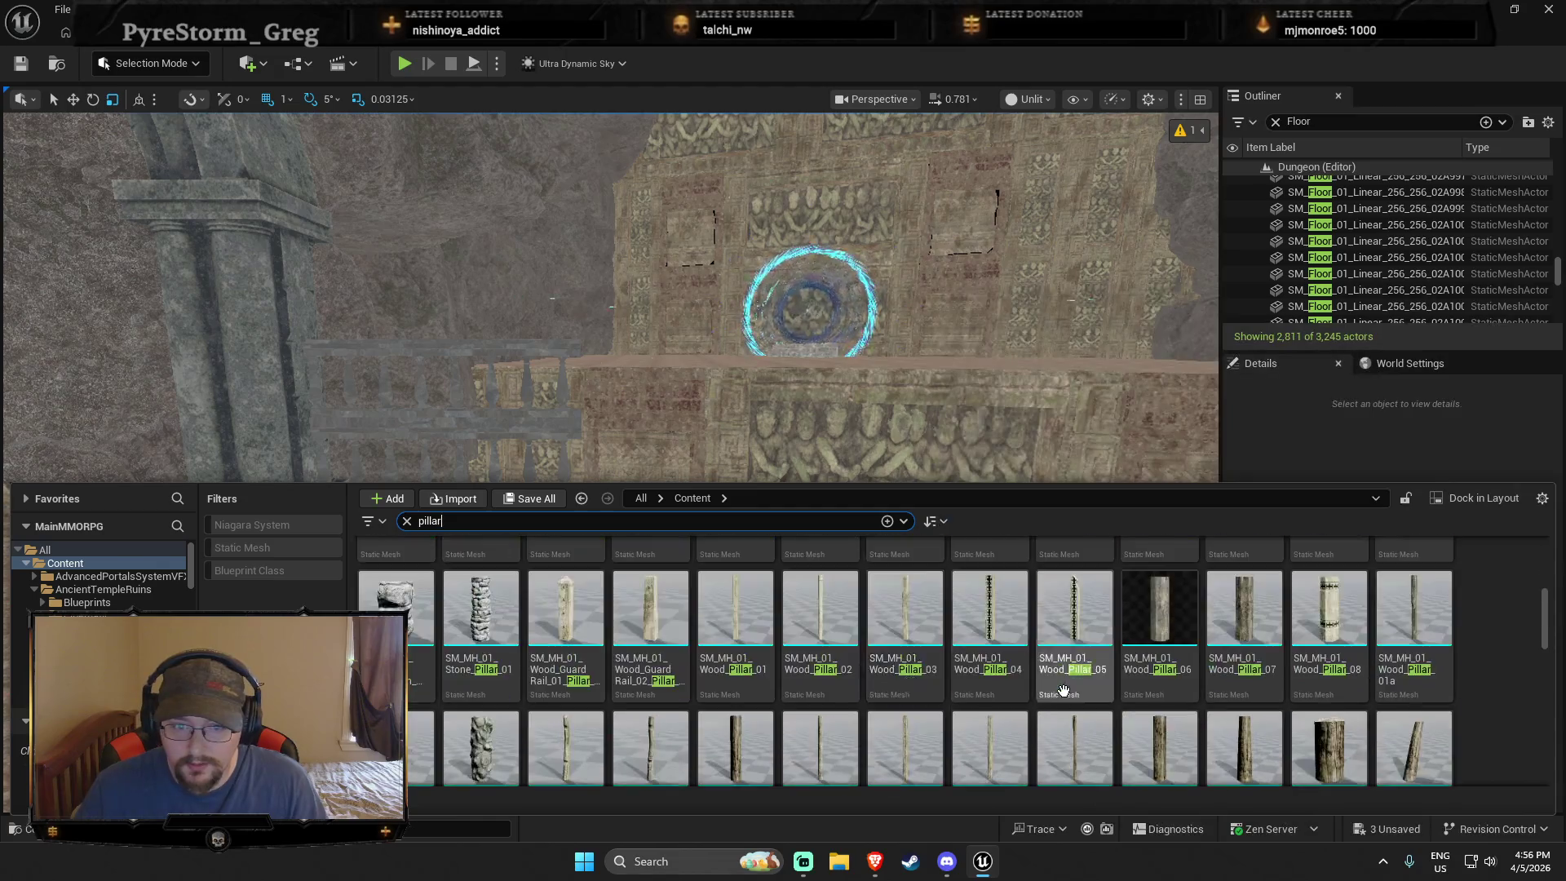
scroll(1357, 695, up, 6)
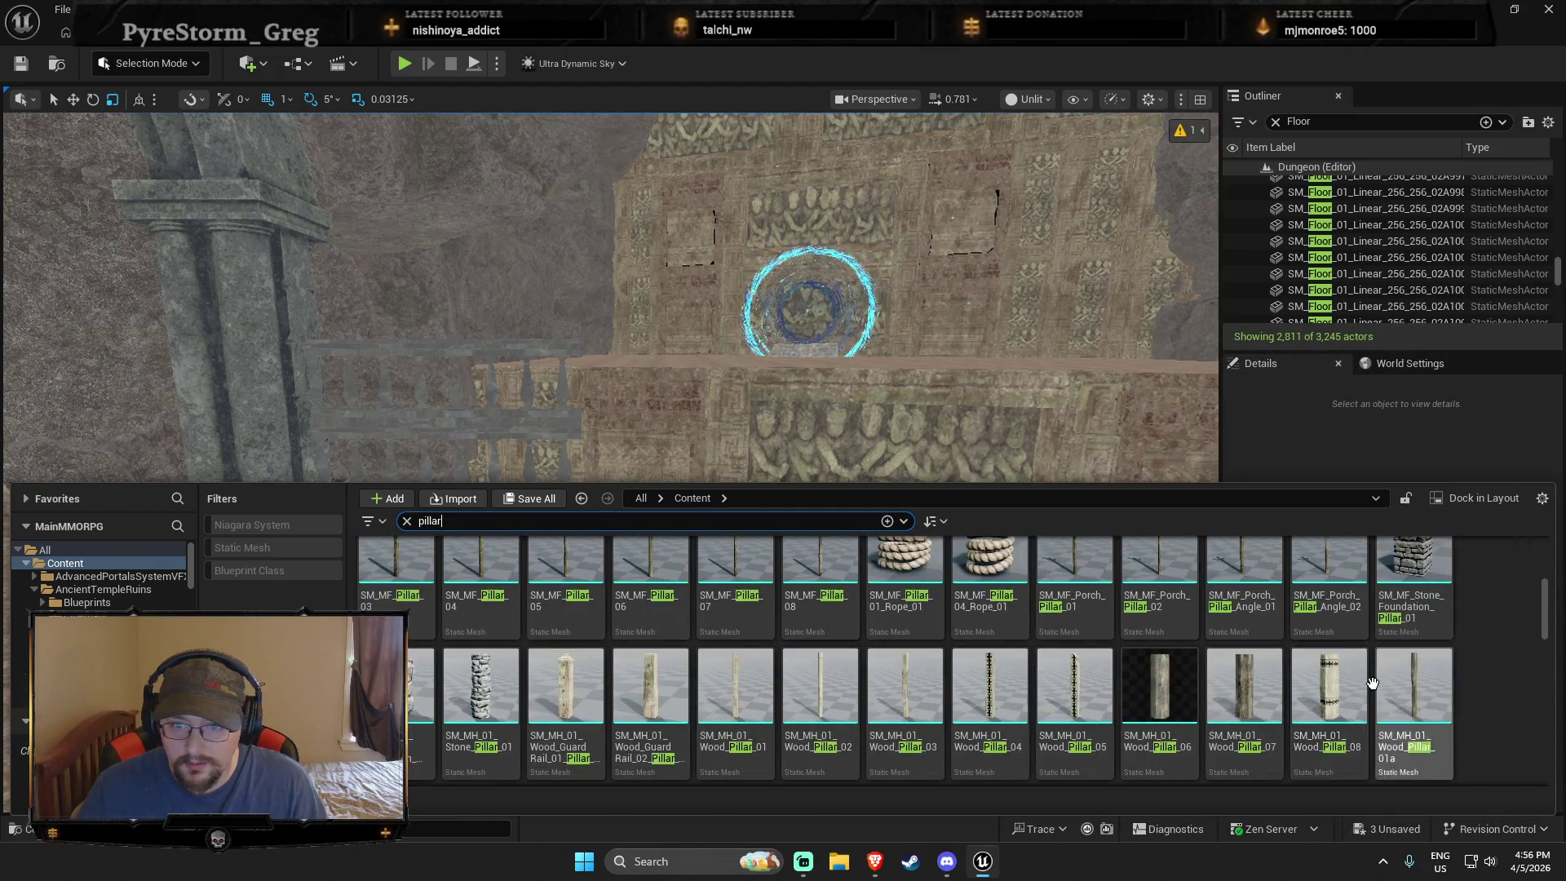
scroll(1383, 692, down, 5)
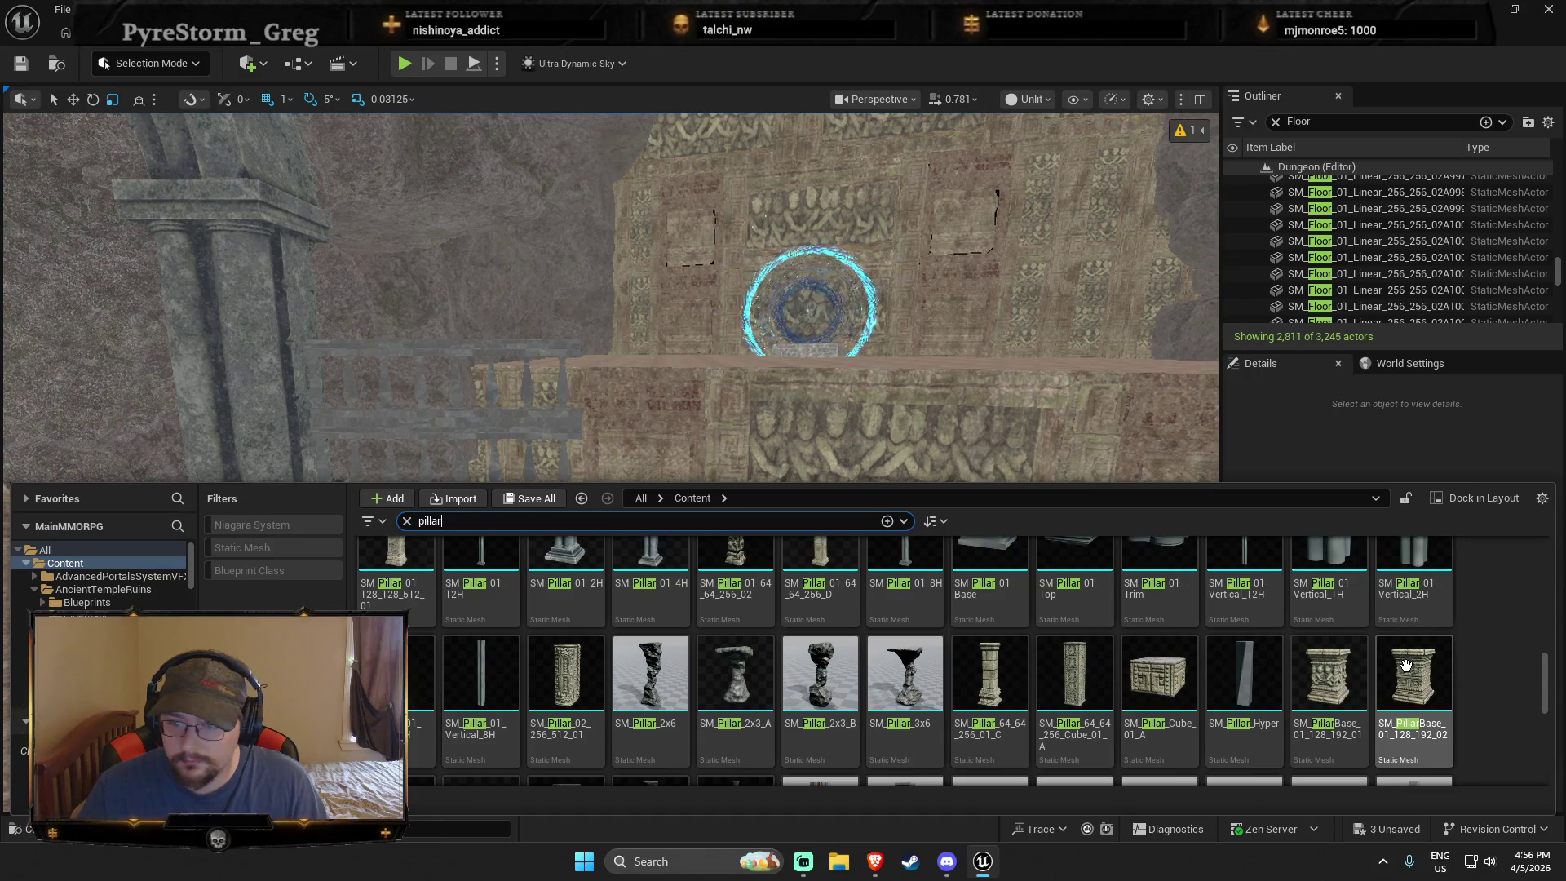
scroll(1378, 656, down, 4)
scroll(1356, 652, down, 3)
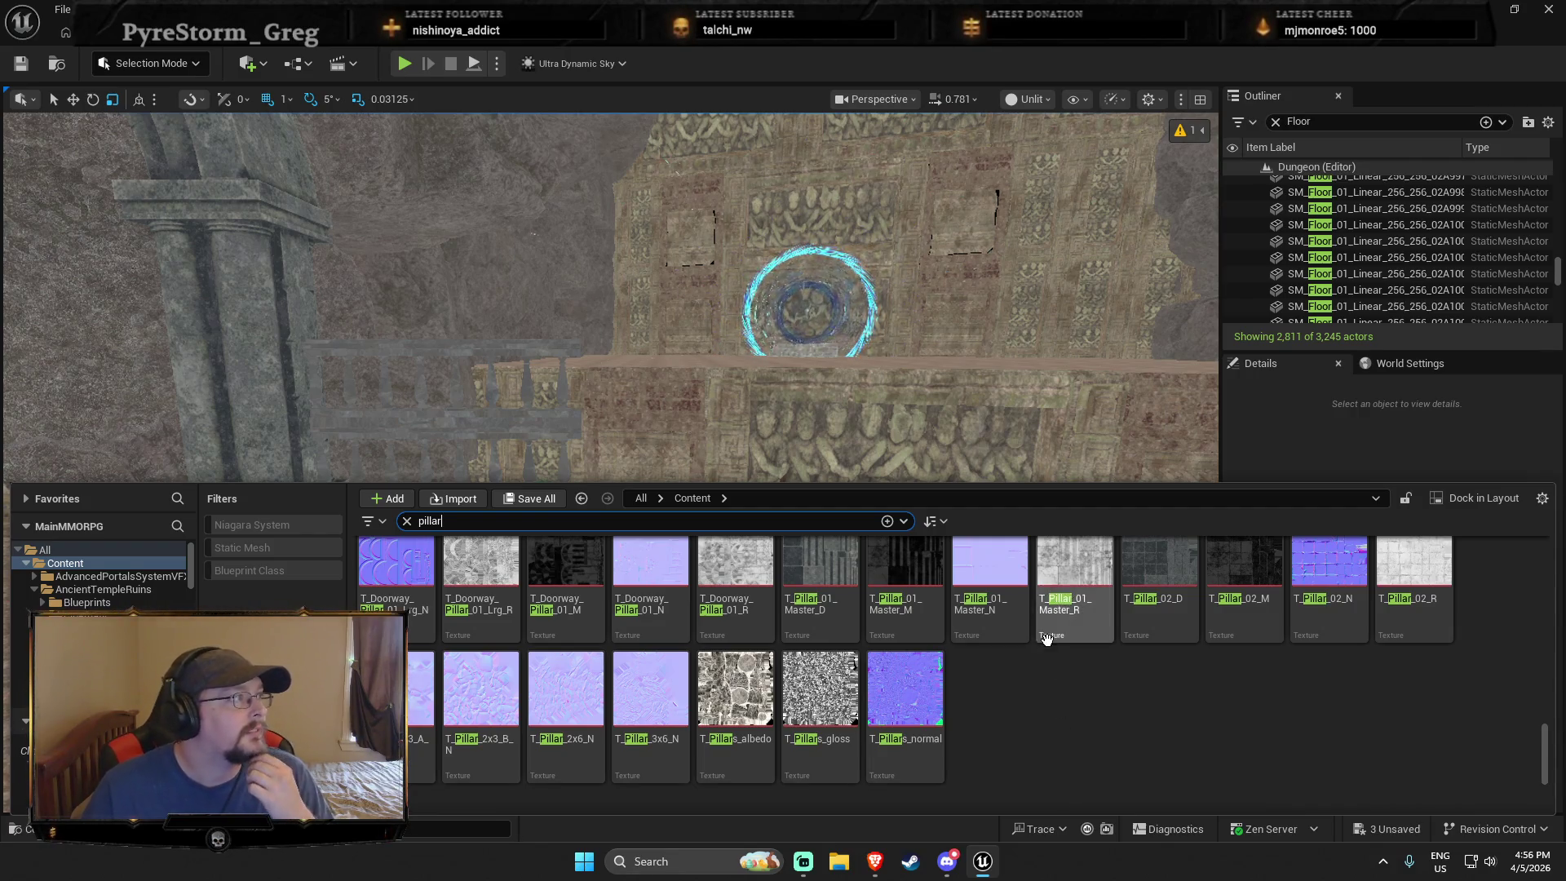
key(alt+Tab)
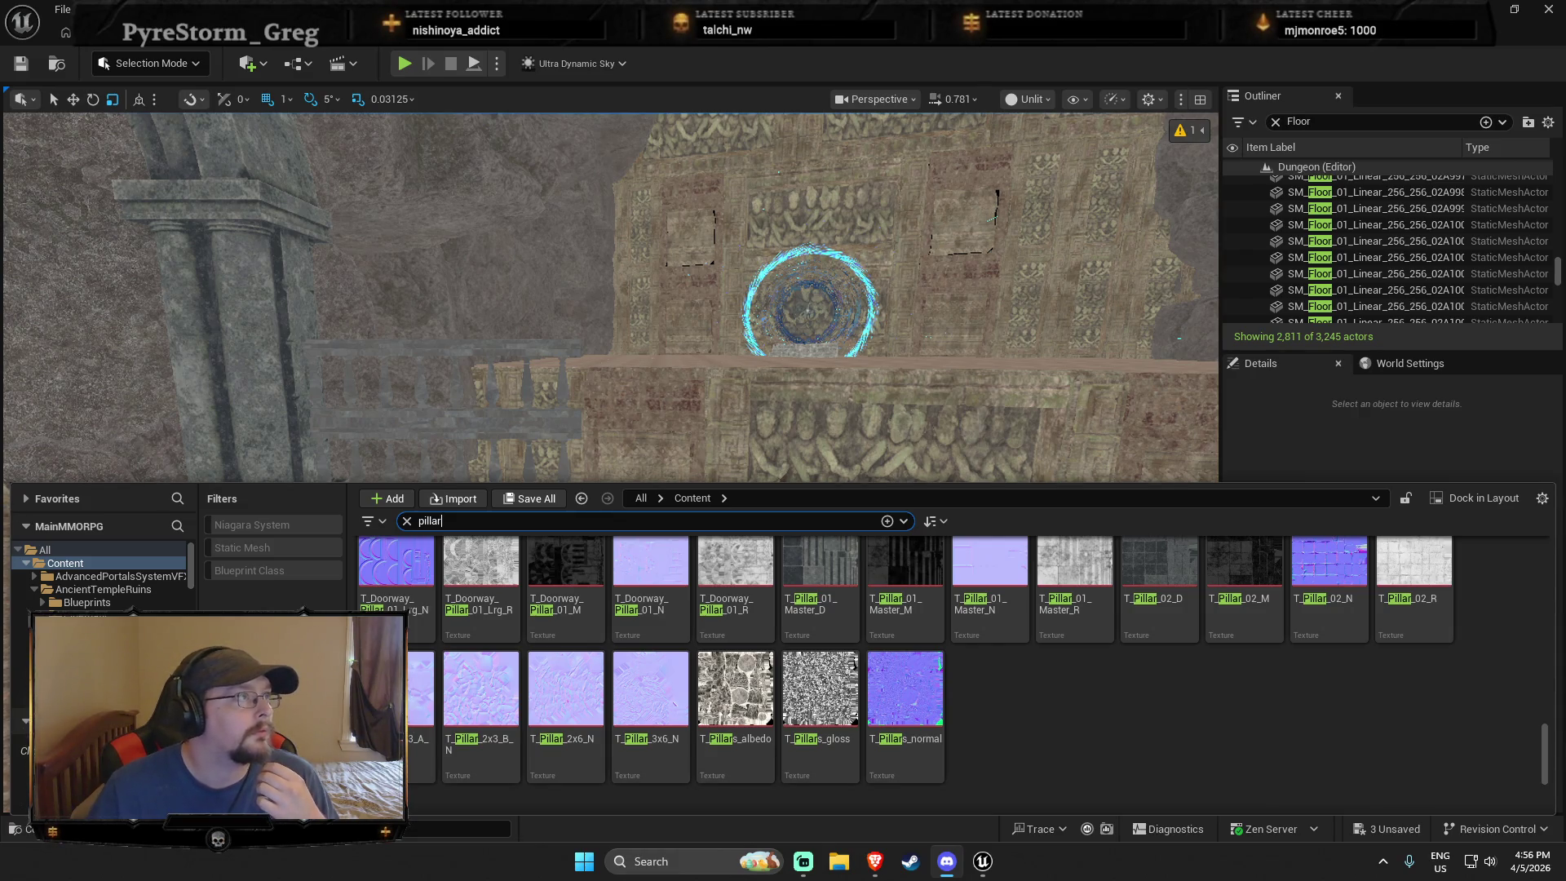
scroll(1125, 710, up, 6)
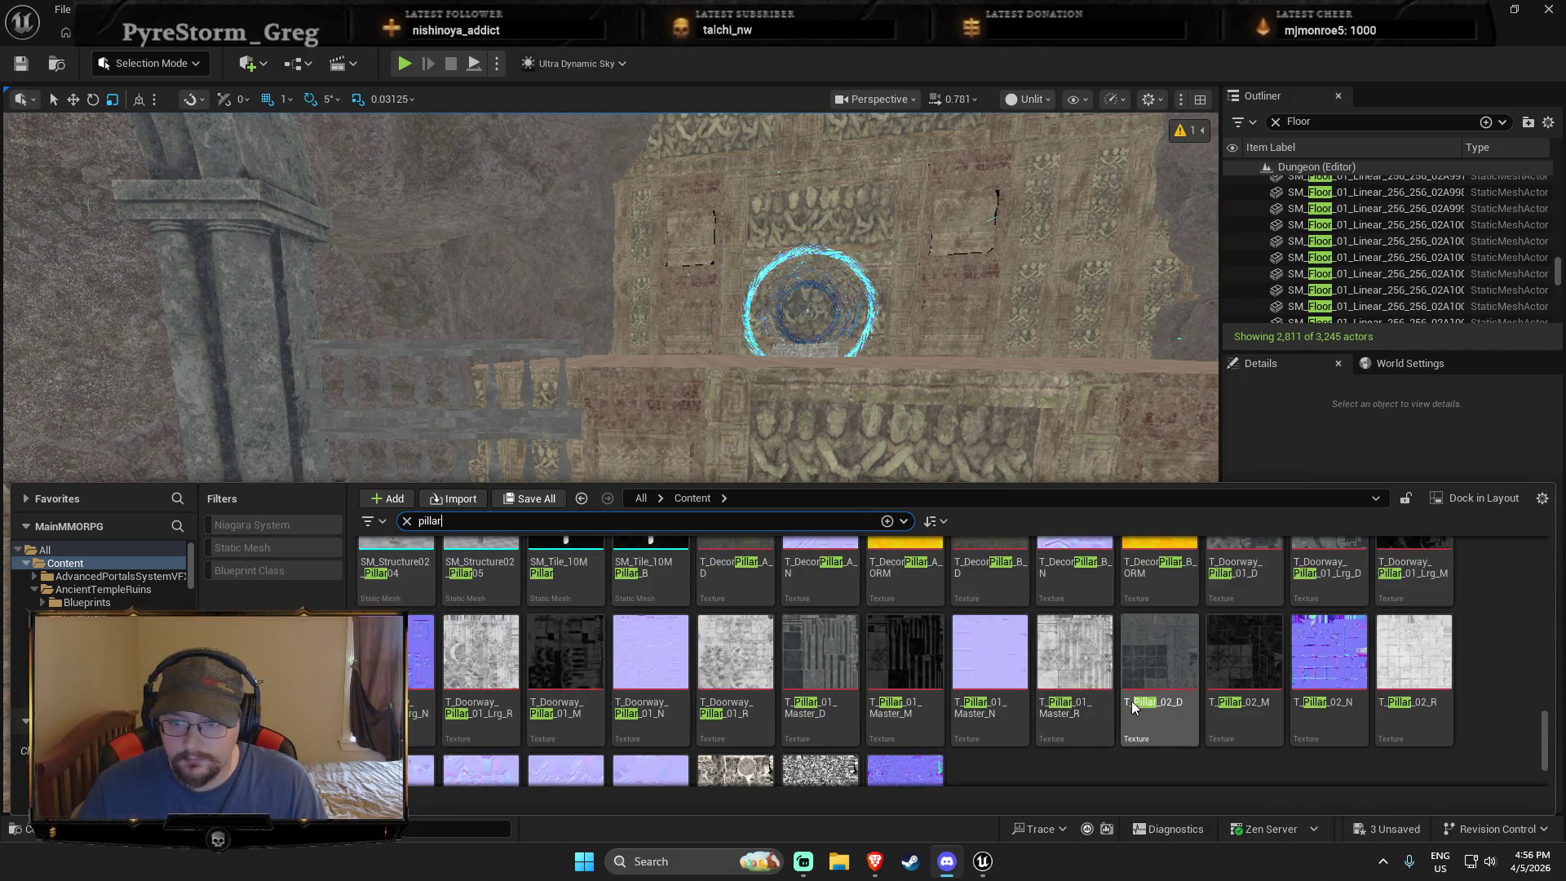
scroll(708, 630, up, 2)
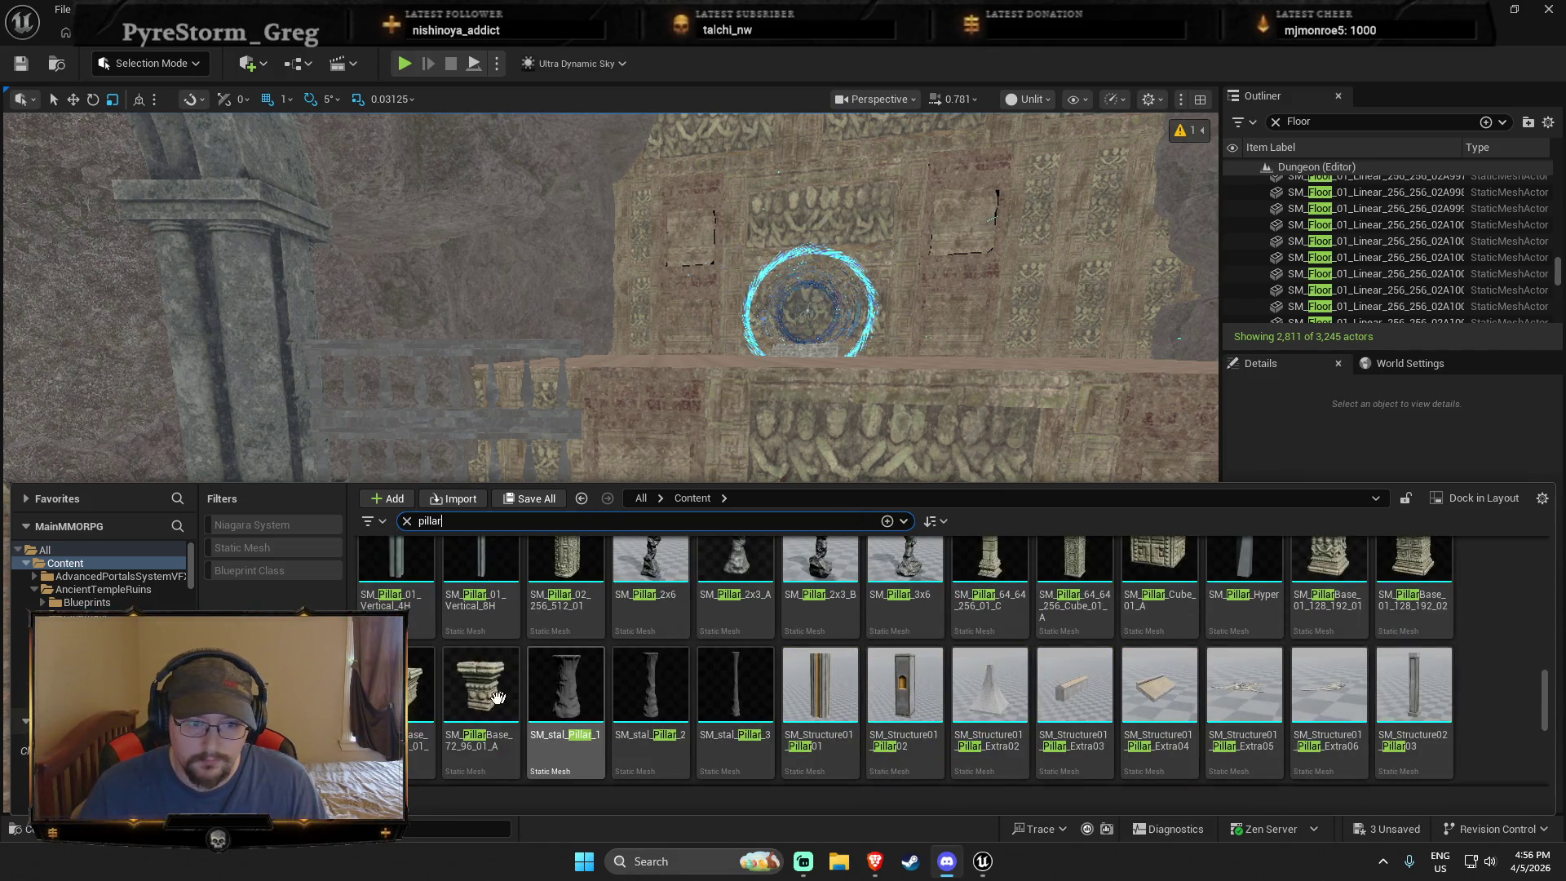
mouse_move(563, 620)
mouse_down()
mouse_move(775, 542)
mouse_move(768, 474)
mouse_up()
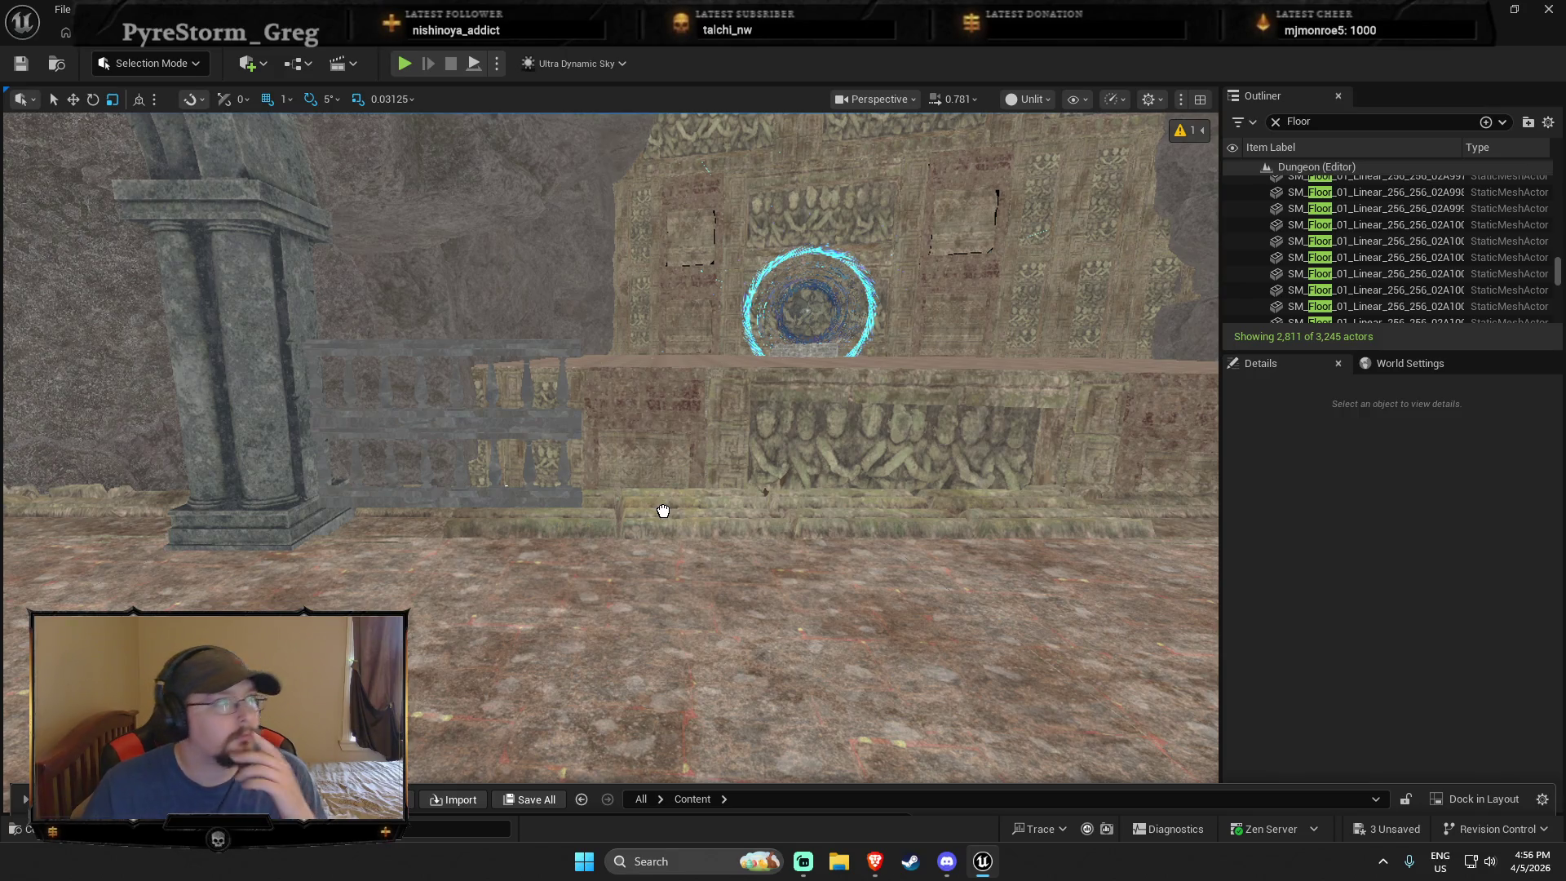
Step: Drop SM_Pillar_02 beside the stacked railings and turn it 270 degrees
drag(663, 510, 663, 510)
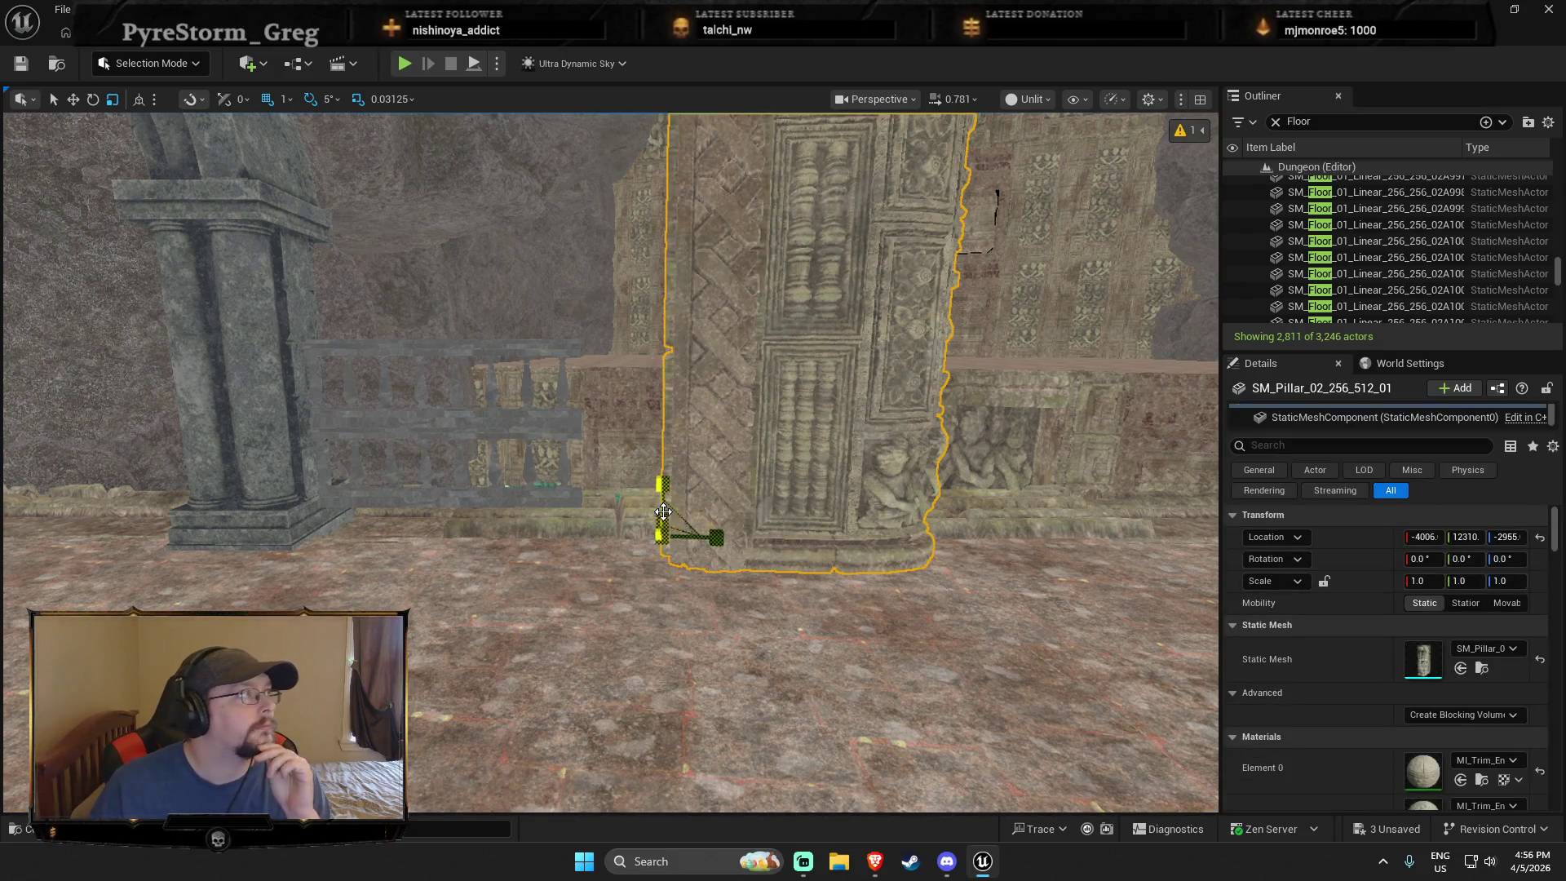
key(f)
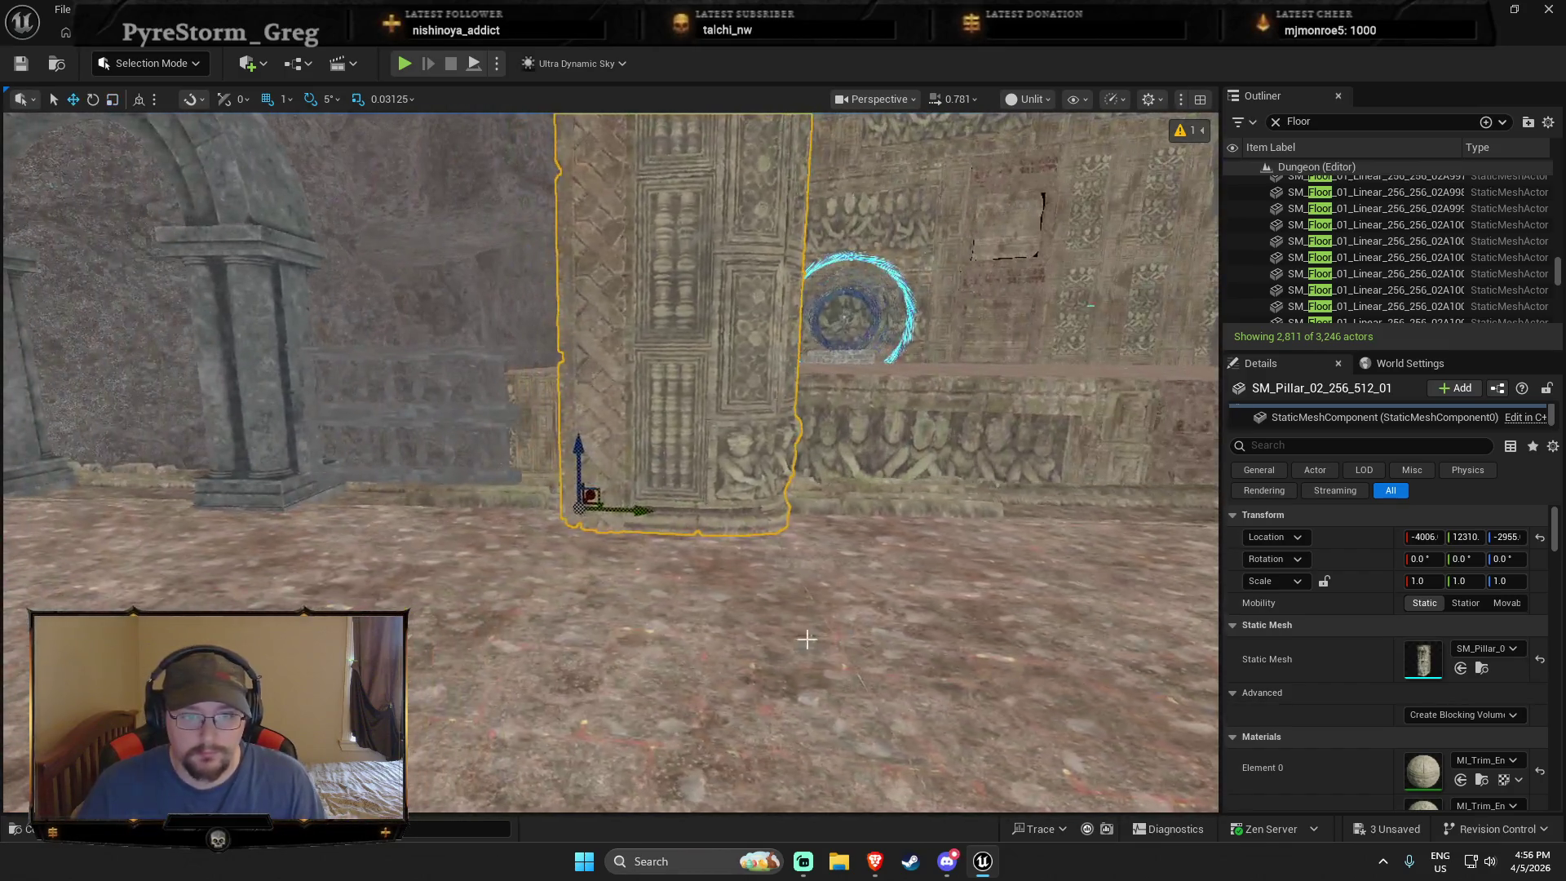
key(e)
mouse_move(636, 521)
mouse_down()
mouse_move(604, 538)
mouse_move(481, 518)
mouse_up()
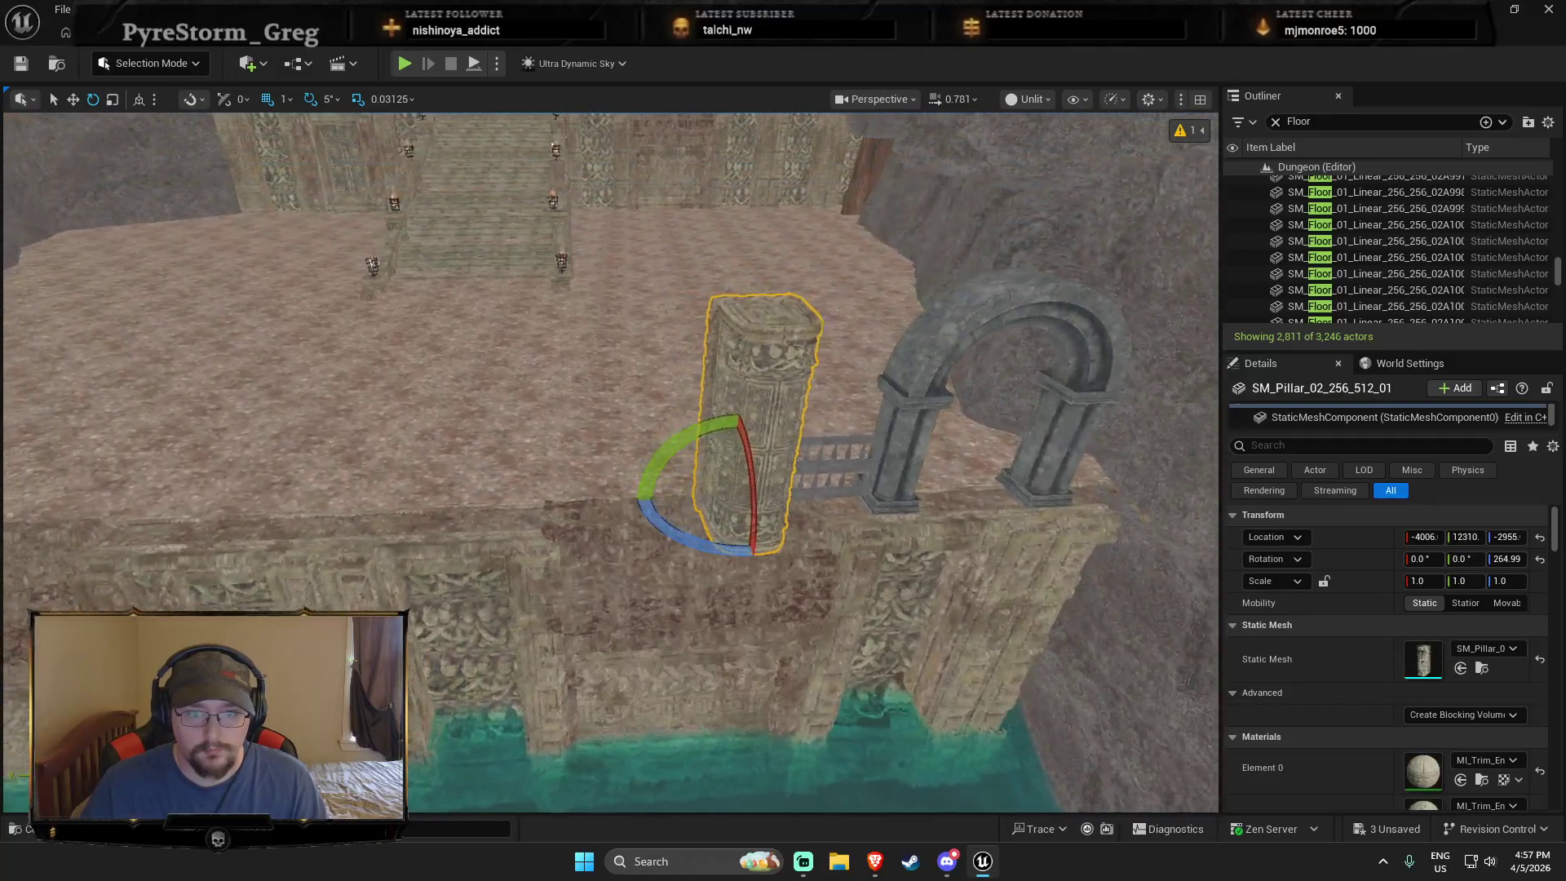
key(ctrl+b)
key(ctrl+space)
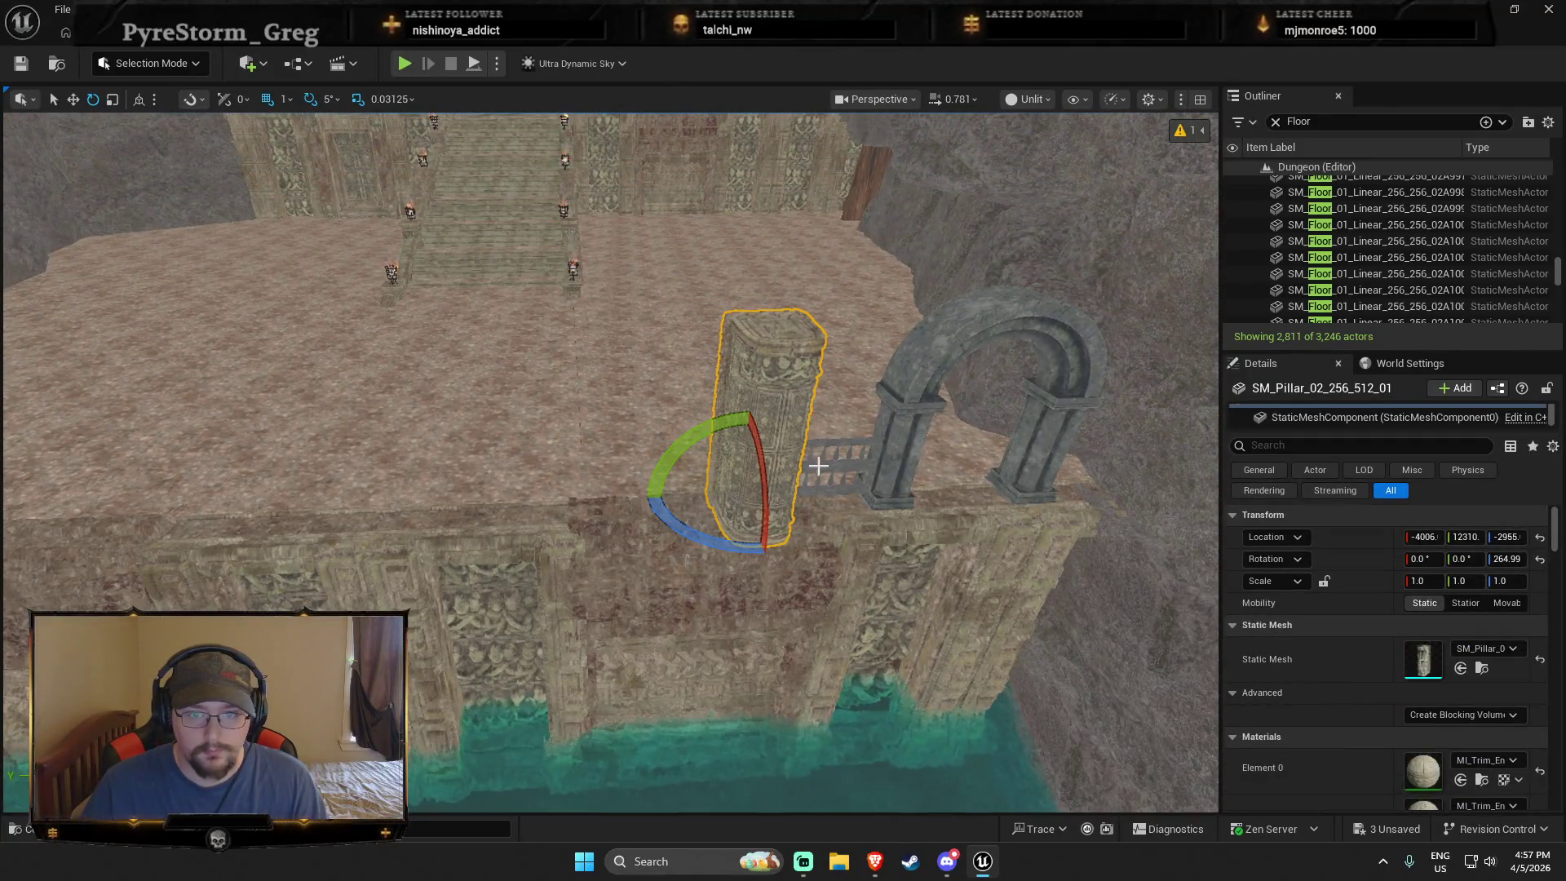
Step: Duplicate the pillar and both railings leftward along the ledge as repeated sections
click(829, 441)
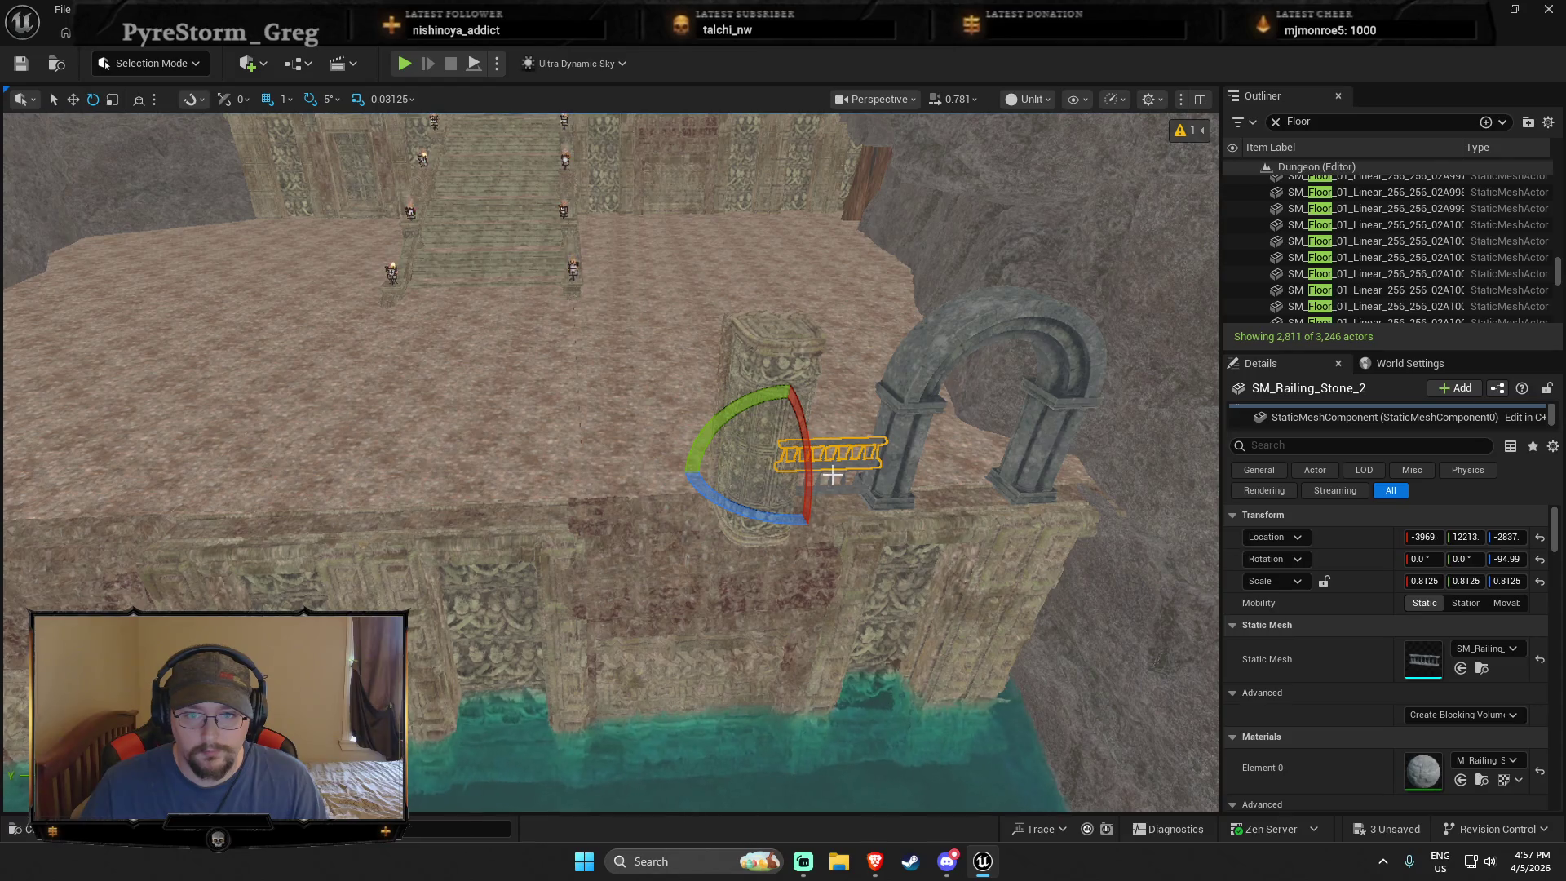
ctrl+click(832, 474)
ctrl+click(764, 393)
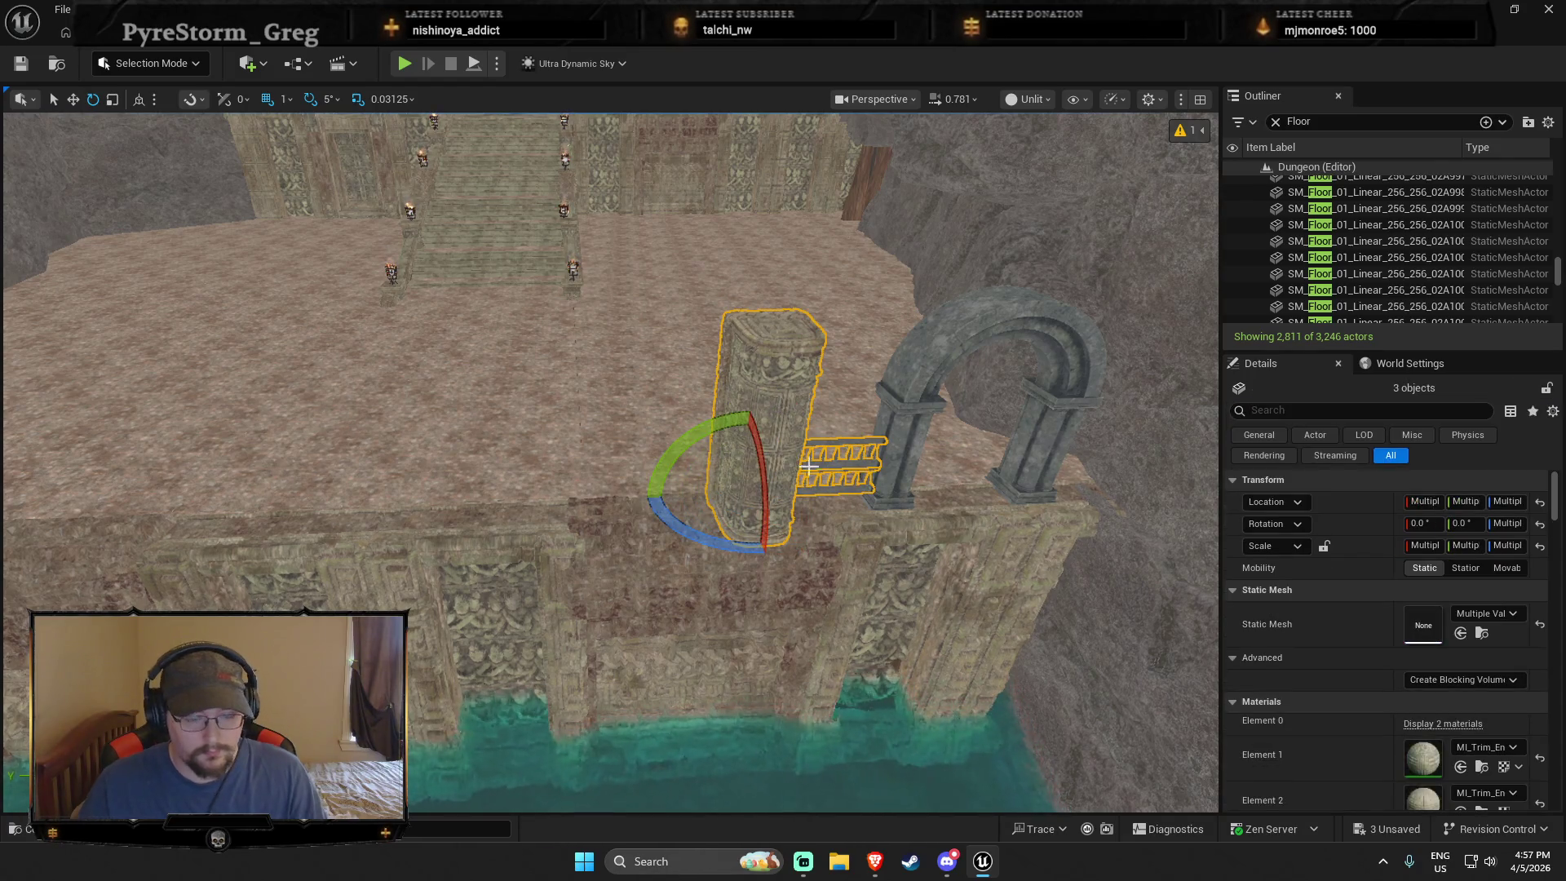
key(w)
mouse_move(765, 496)
mouse_down()
mouse_move(593, 496)
mouse_move(734, 489)
mouse_up()
scroll(789, 518, up, 3)
mouse_move(836, 489)
mouse_down()
mouse_move(526, 478)
mouse_move(517, 495)
mouse_move(368, 492)
mouse_up()
scroll(369, 492, up, 3)
scroll(542, 534, up, 3)
mouse_move(499, 534)
mouse_down()
mouse_move(455, 534)
mouse_move(477, 540)
mouse_up()
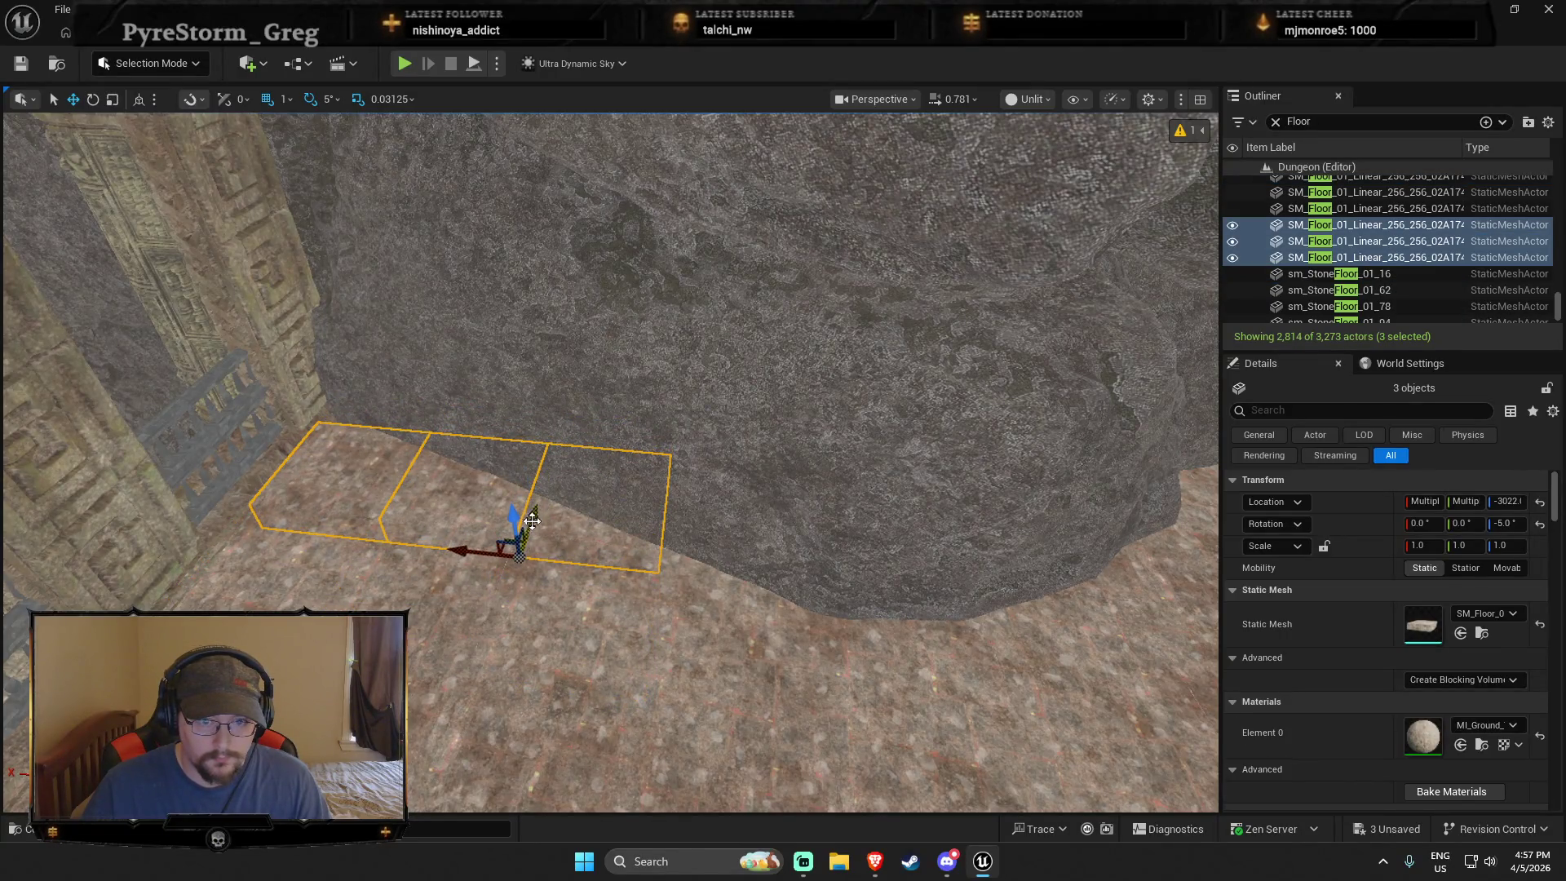
key(Escape)
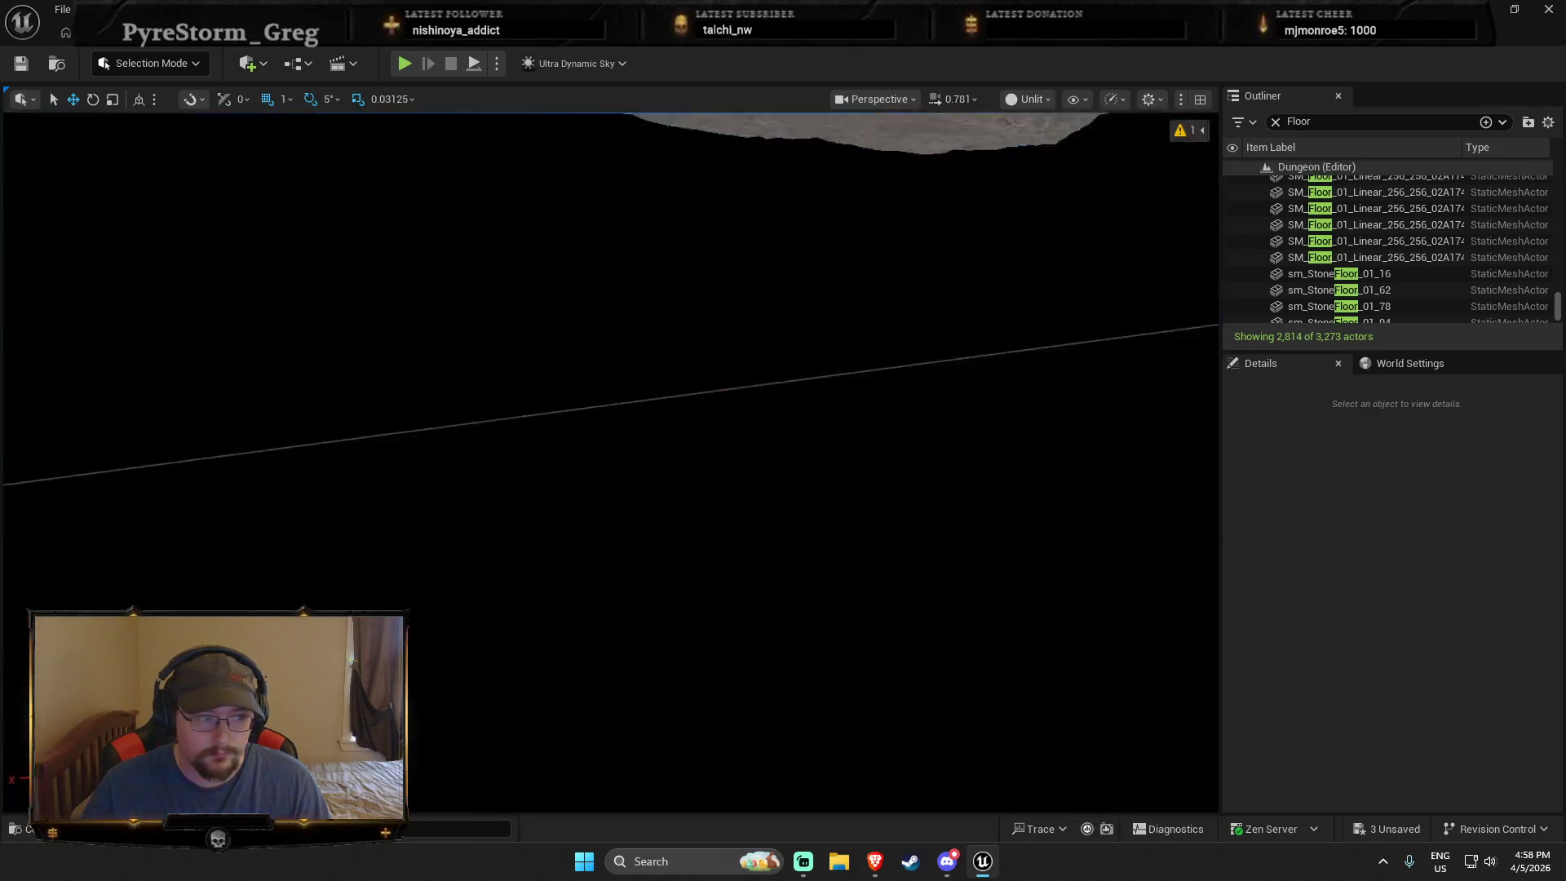
drag(611, 457, 612, 408)
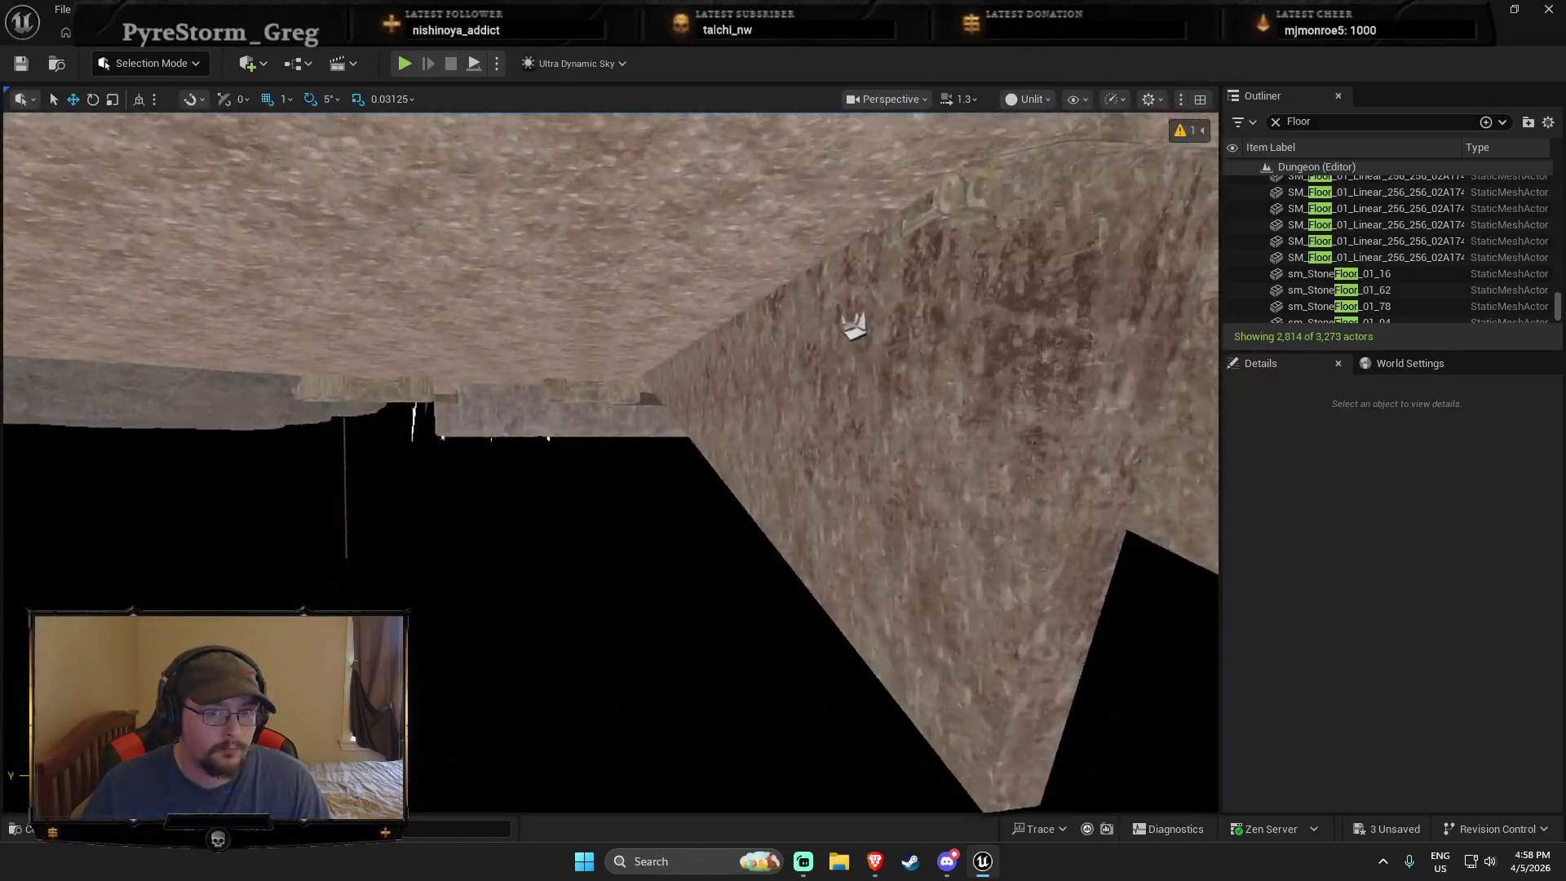
drag(611, 457, 612, 407)
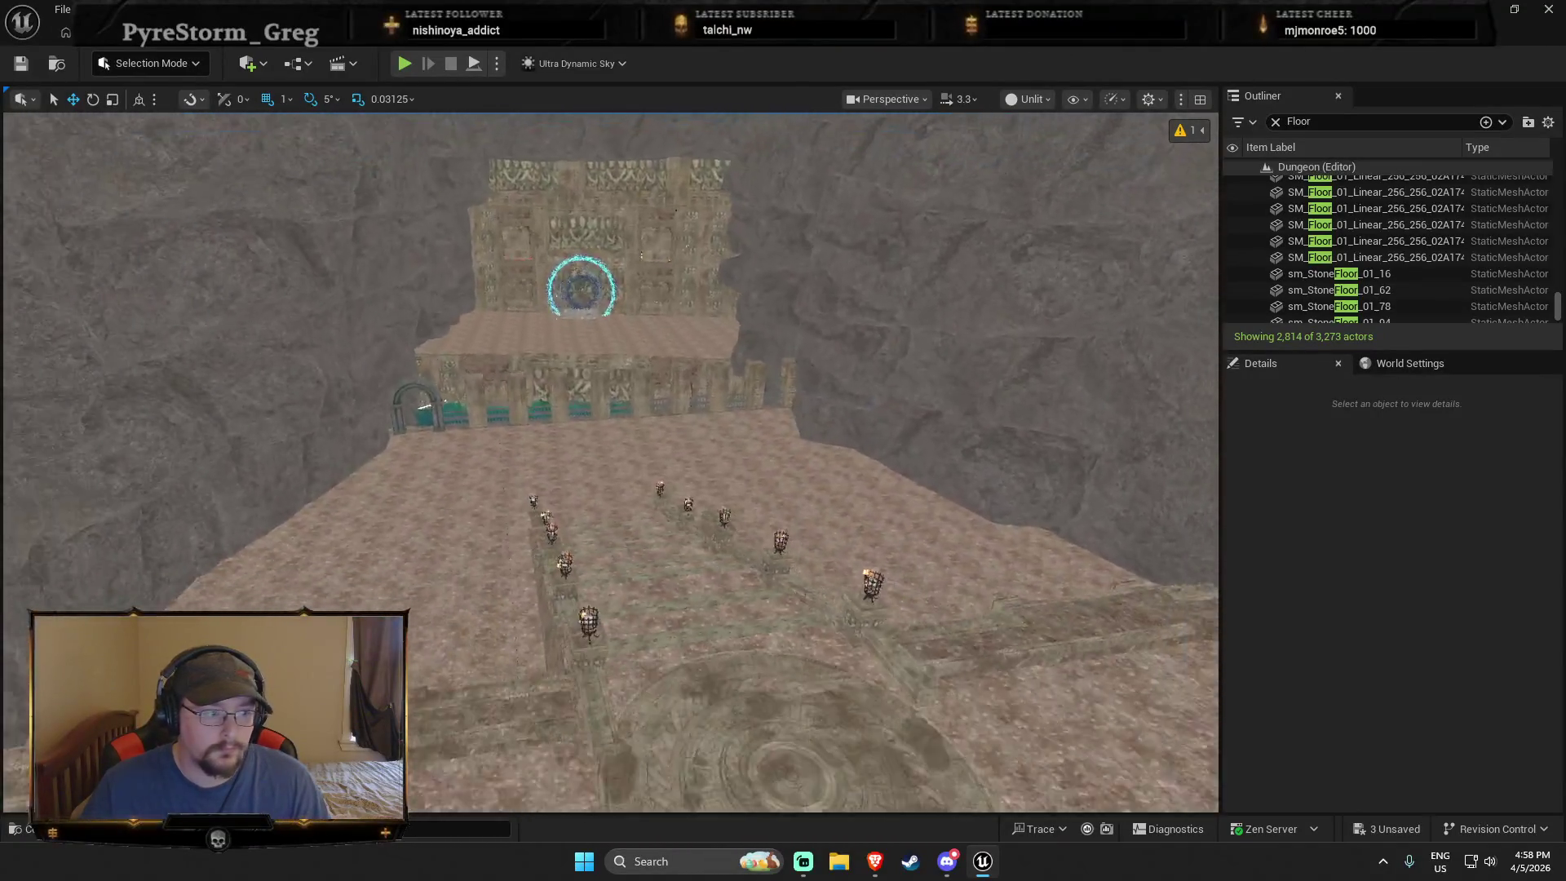
drag(612, 407, 815, 408)
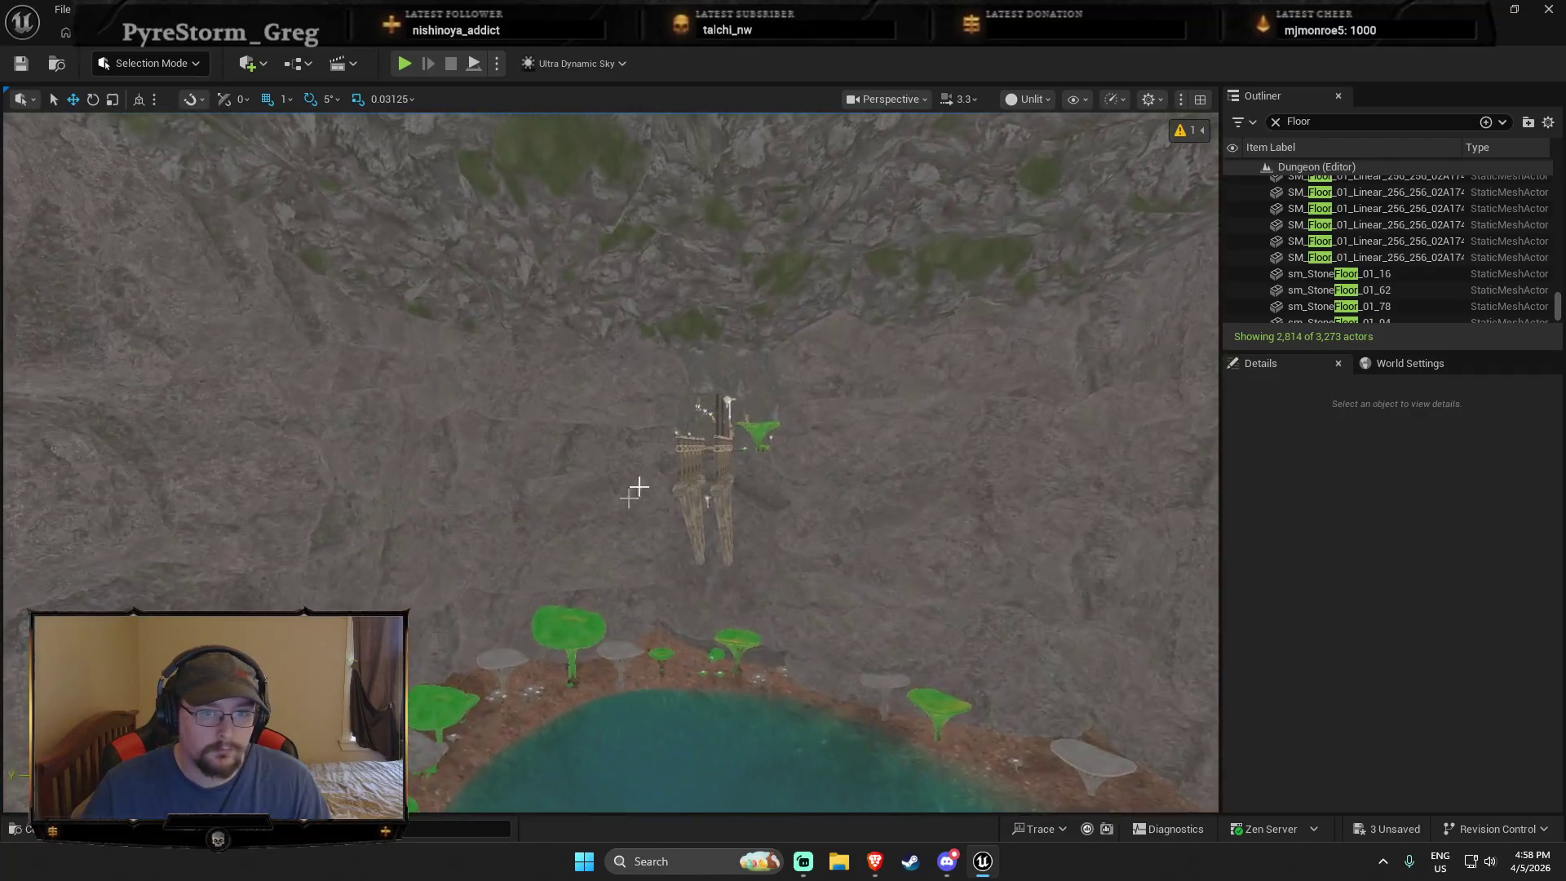
click(733, 396)
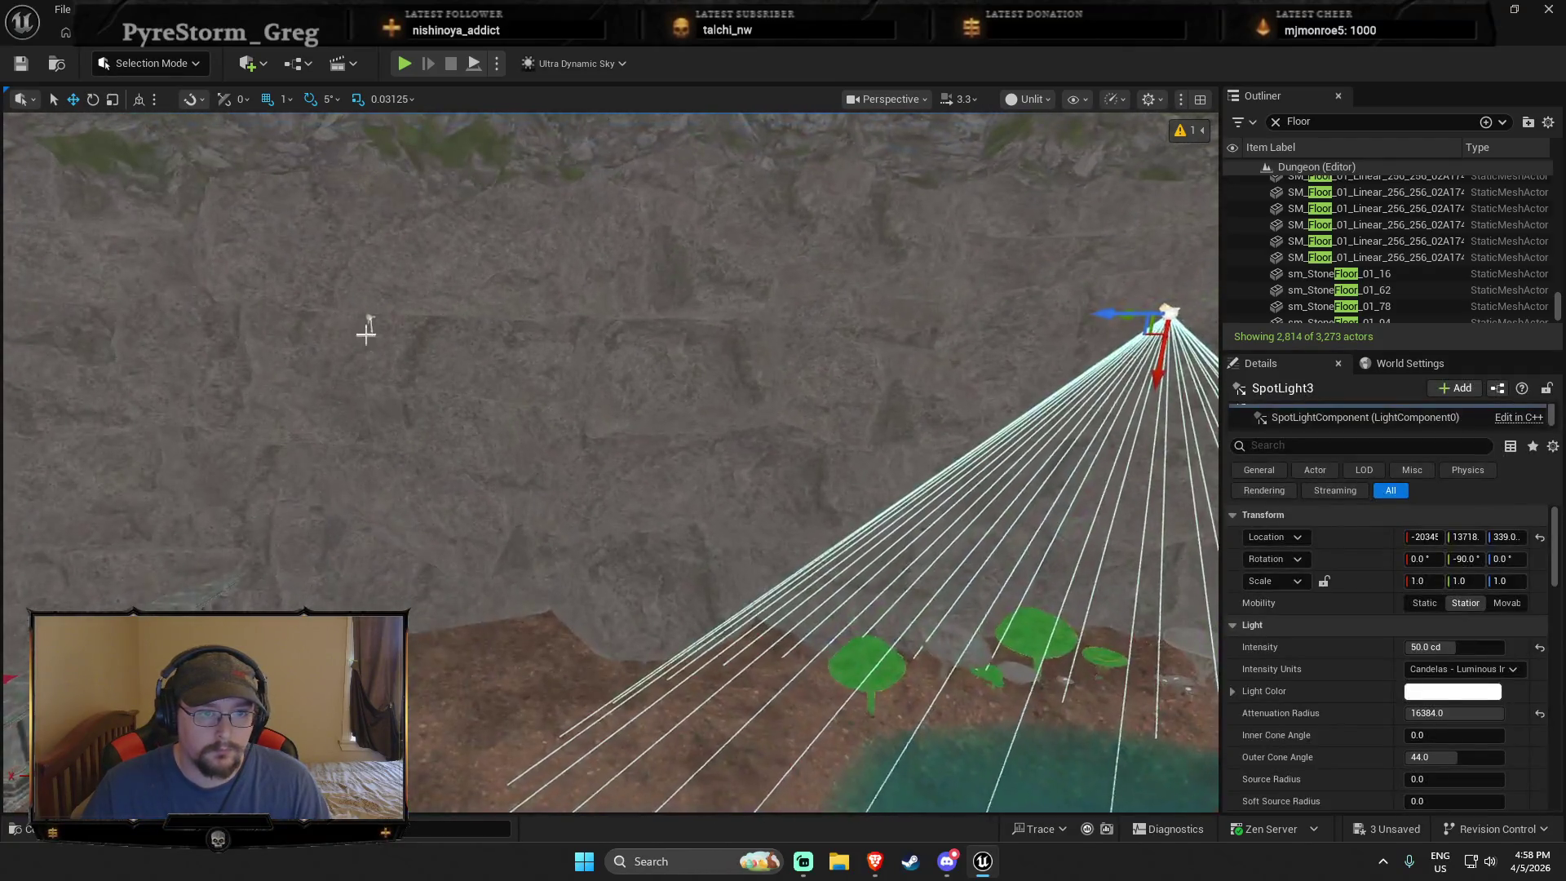
Step: Select the spotlights above the lava floor and separate the three overlapping copies
drag(370, 319, 424, 746)
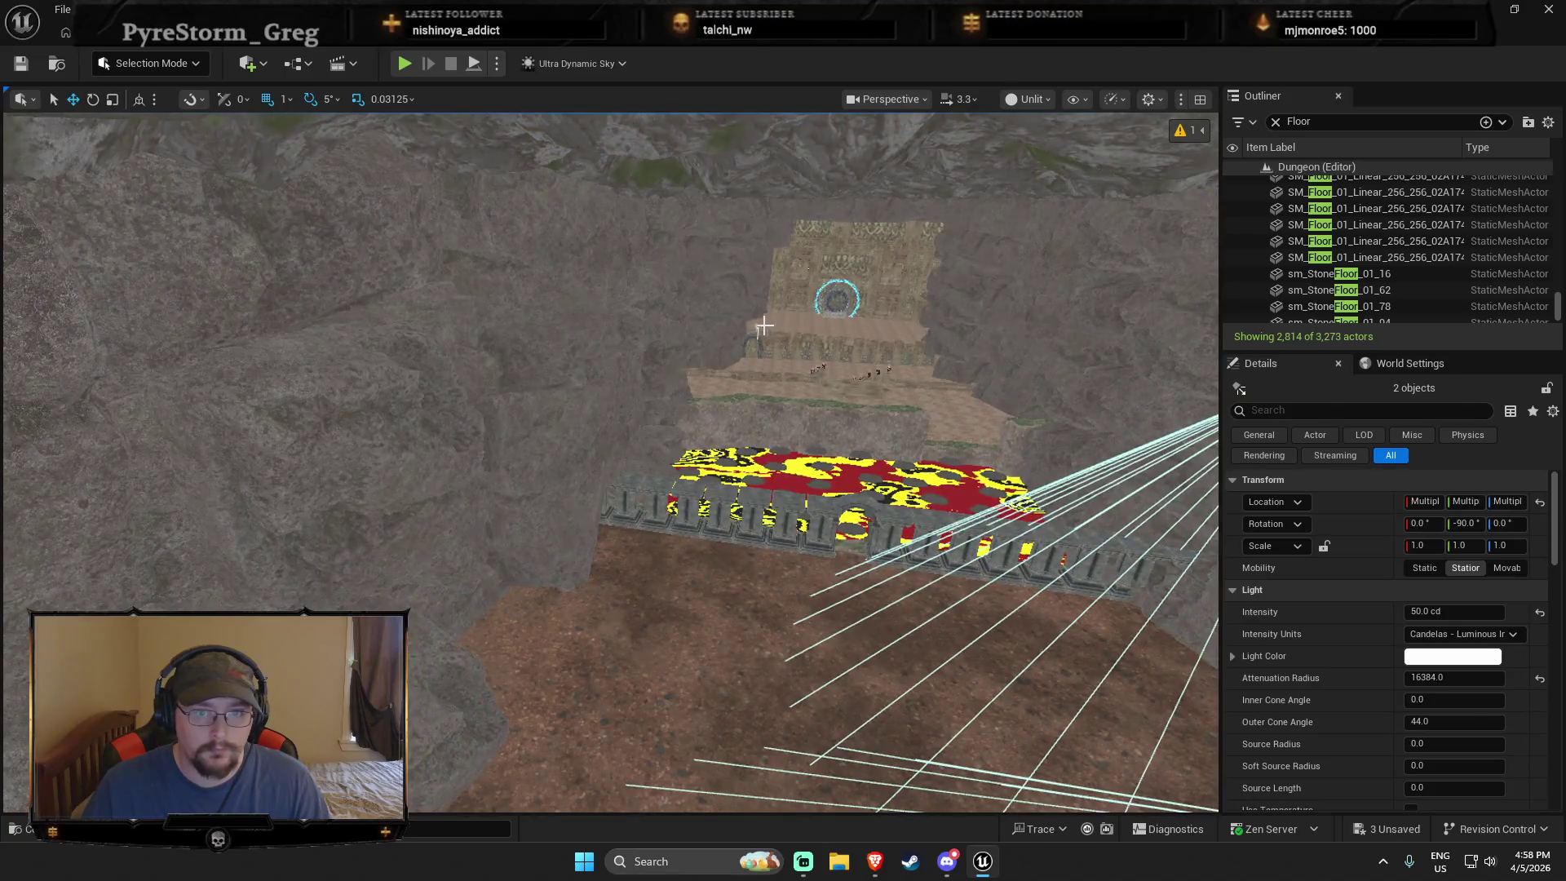
drag(883, 447, 883, 454)
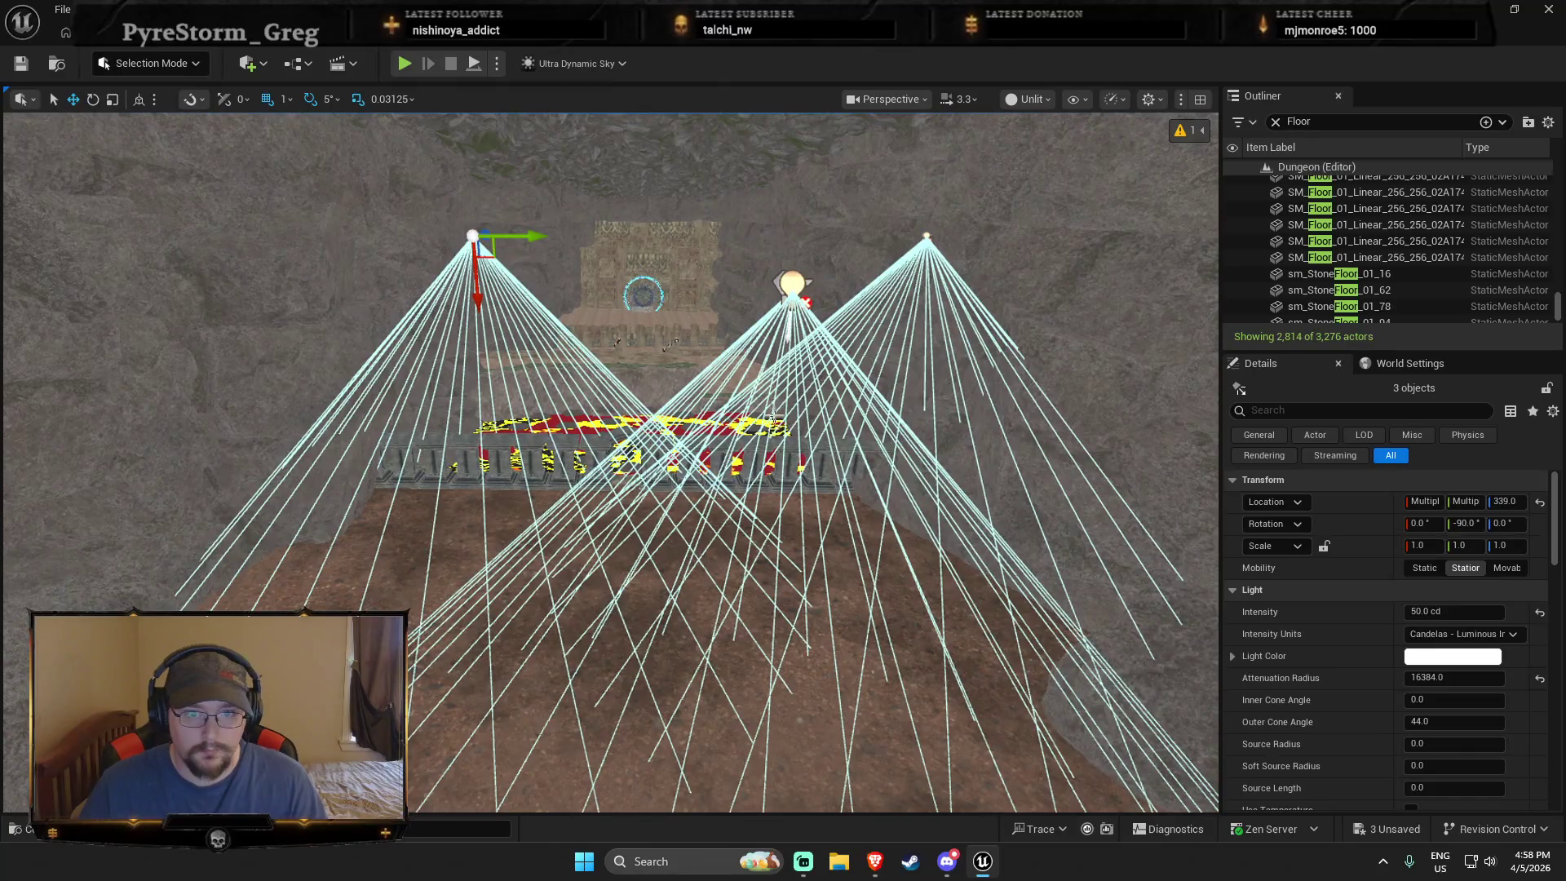
click(487, 228)
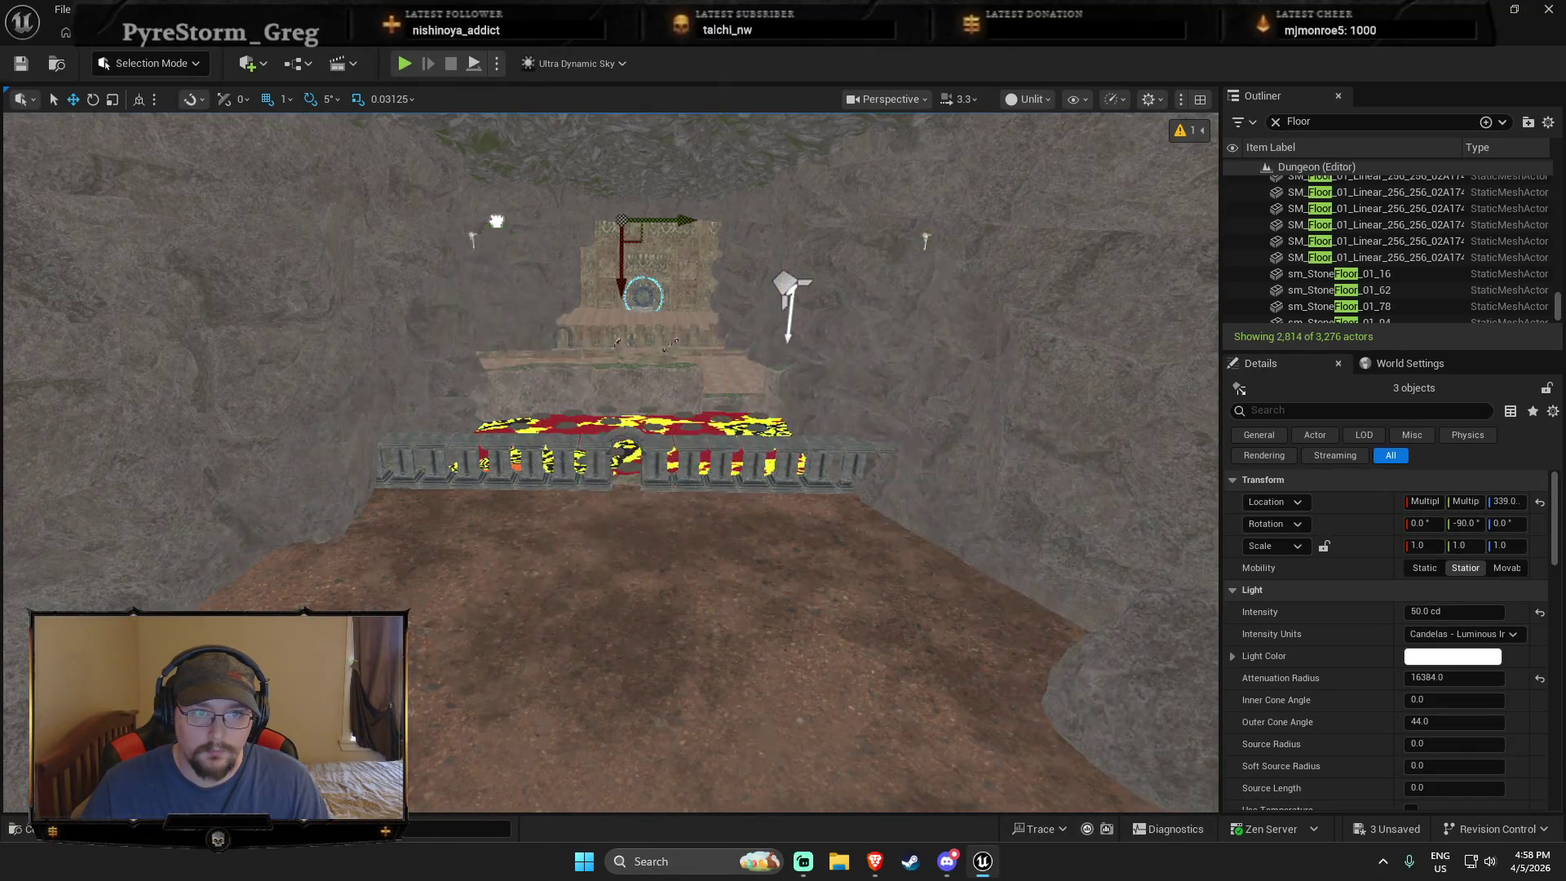
key(ctrl+z)
key(ctrl+z)
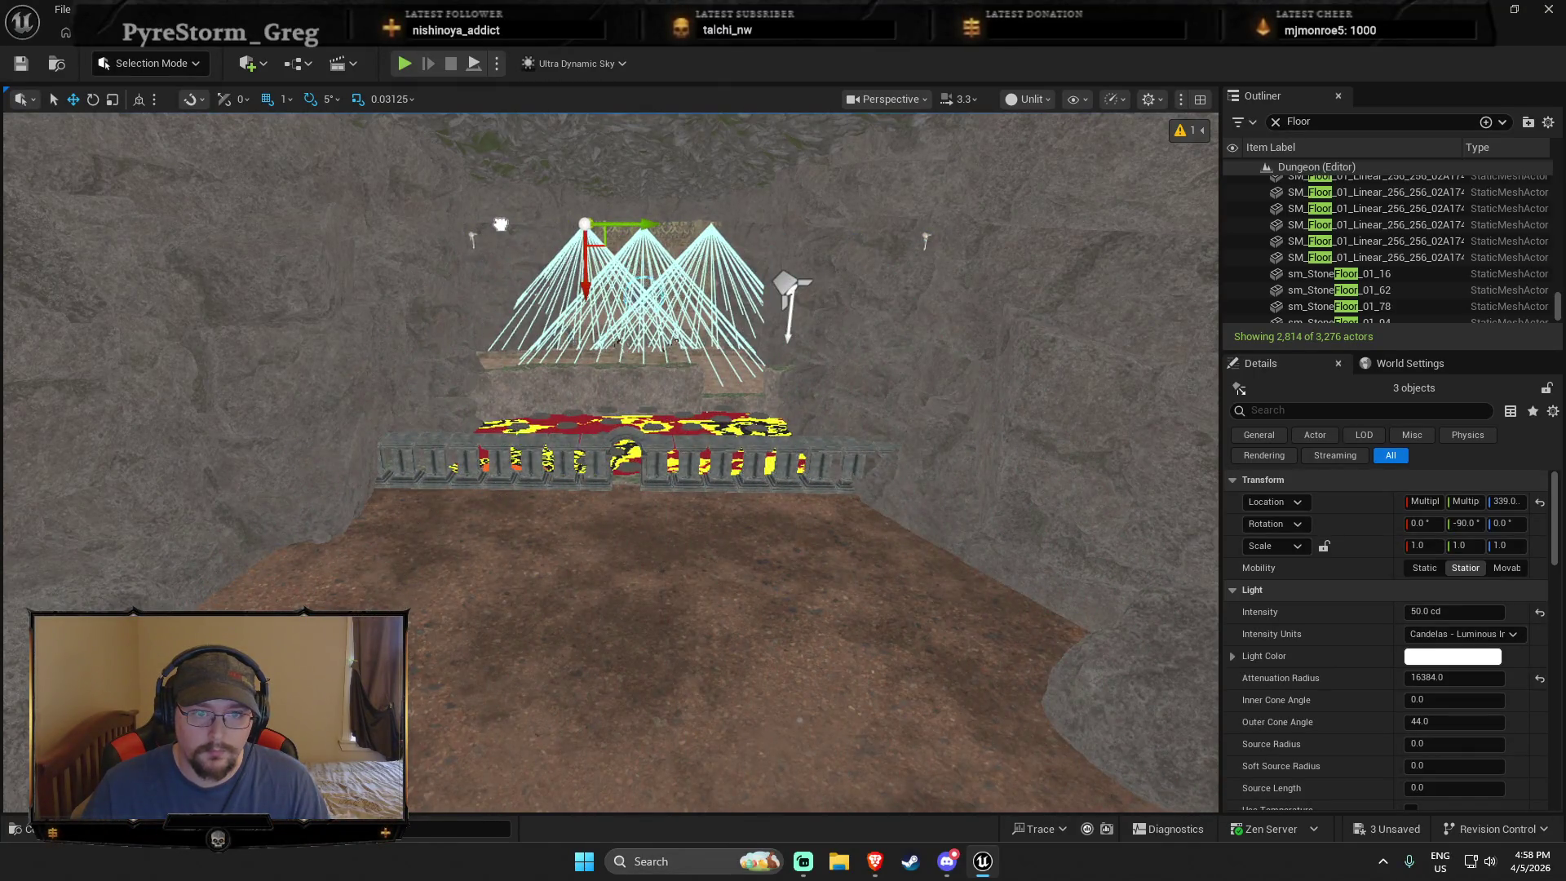
Step: Raise the three spotlights higher above the ramp near the portal
scroll(669, 352, up, 8)
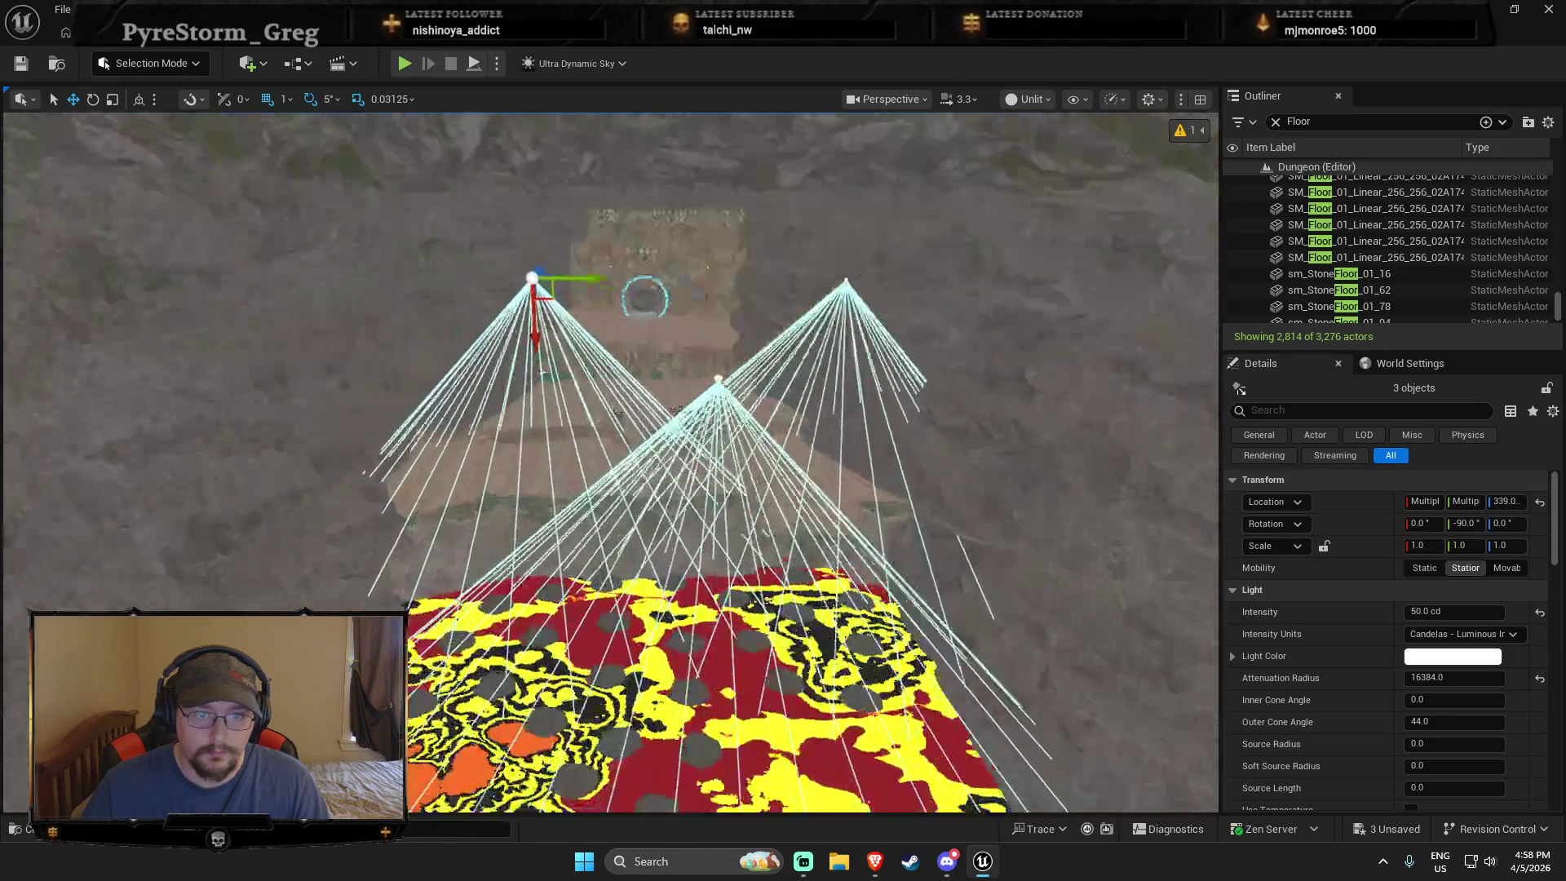
drag(632, 289, 554, 267)
scroll(618, 366, down, 6)
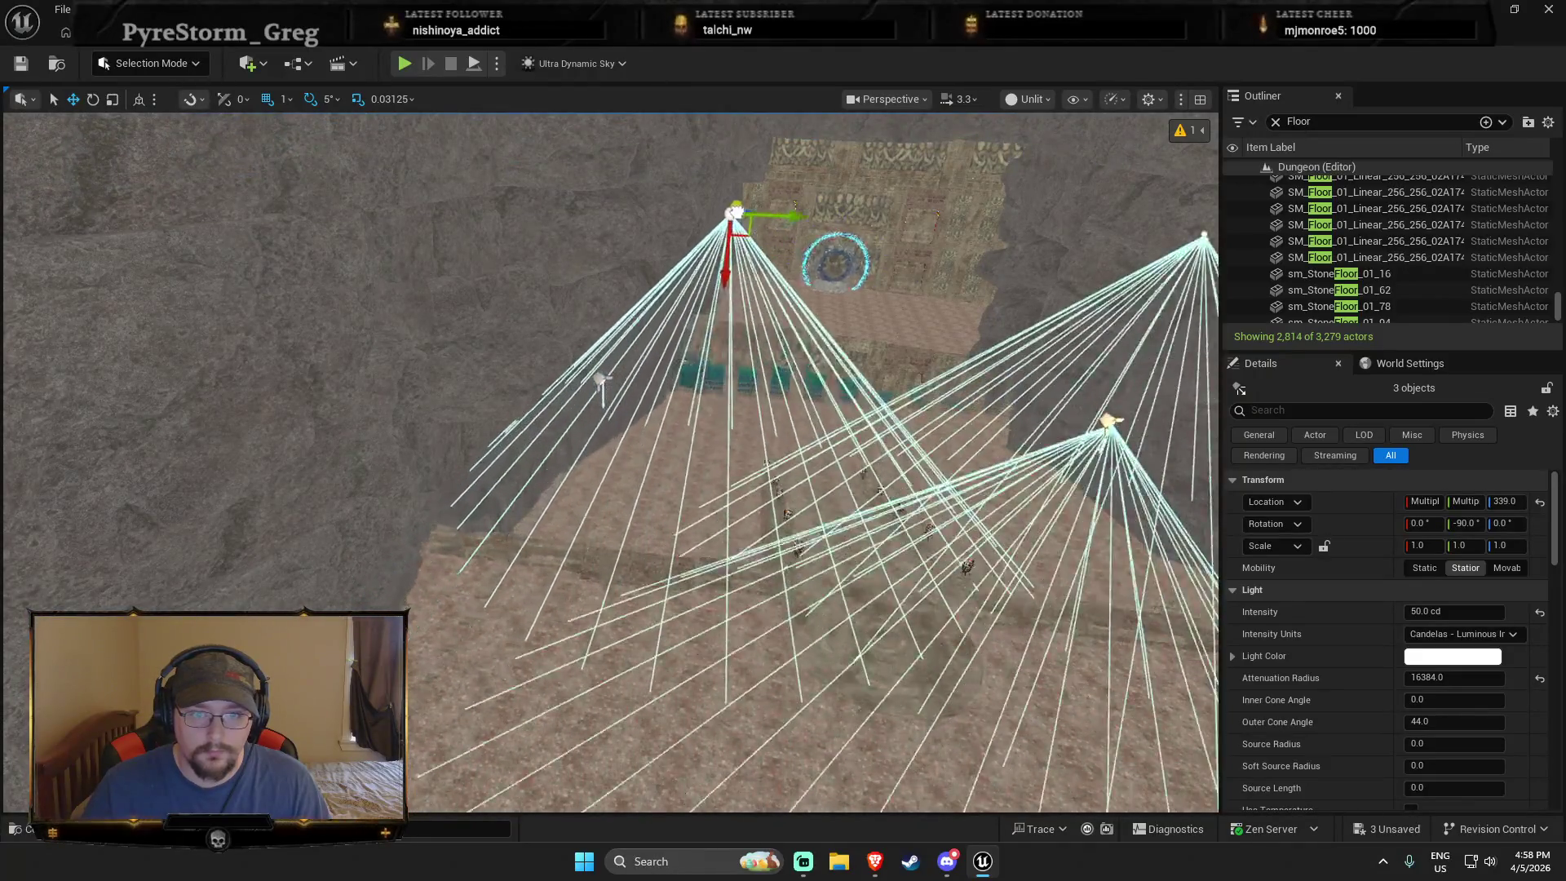
drag(517, 411, 852, 440)
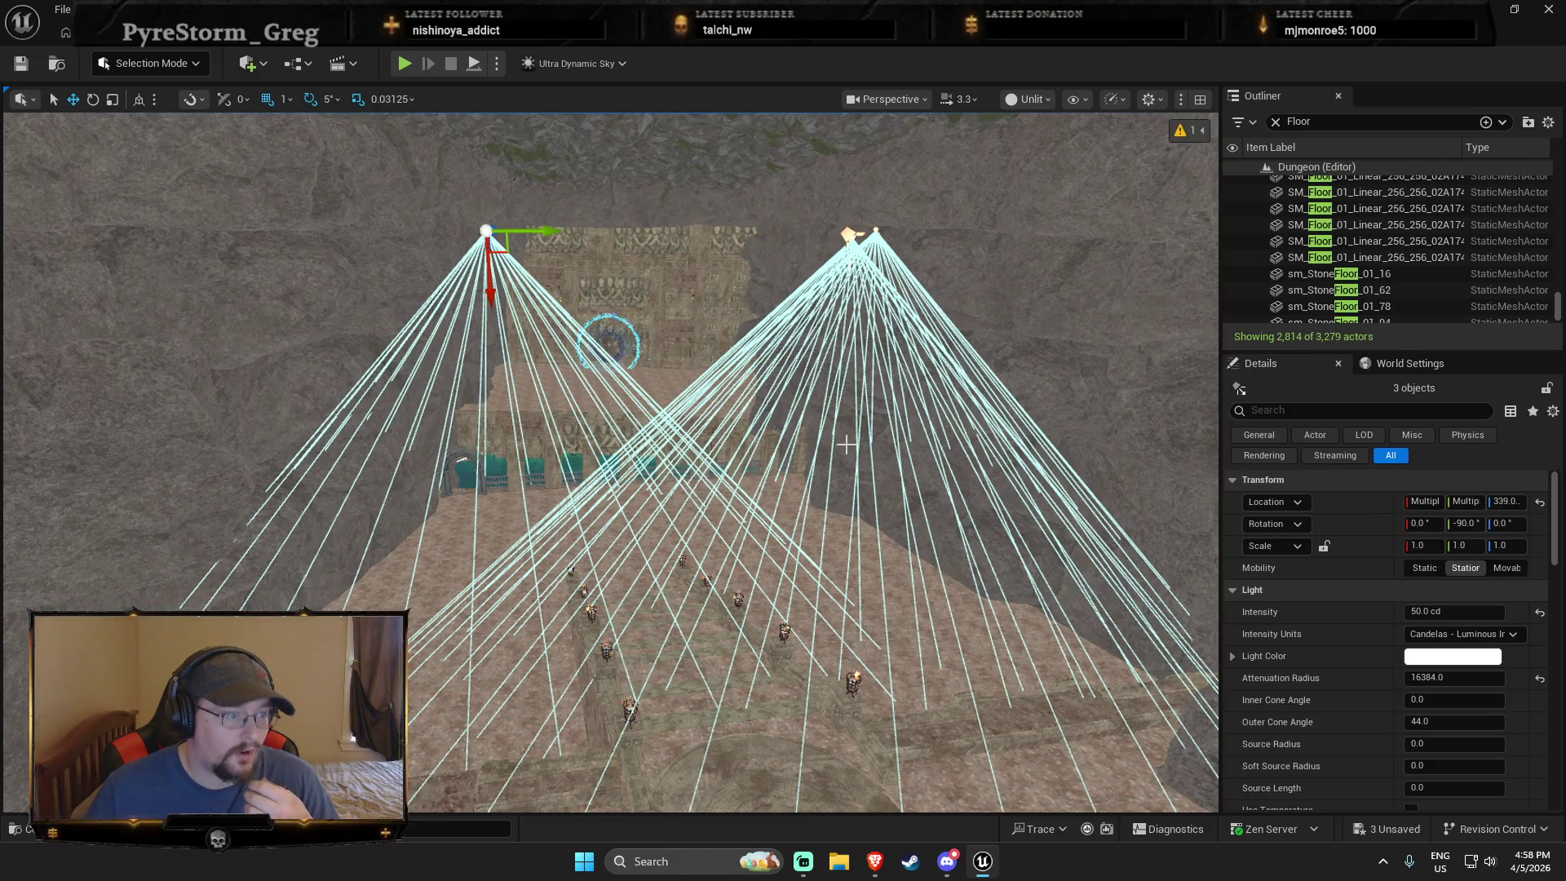
mouse_move(636, 543)
mouse_down()
mouse_move(564, 542)
mouse_move(490, 431)
mouse_up()
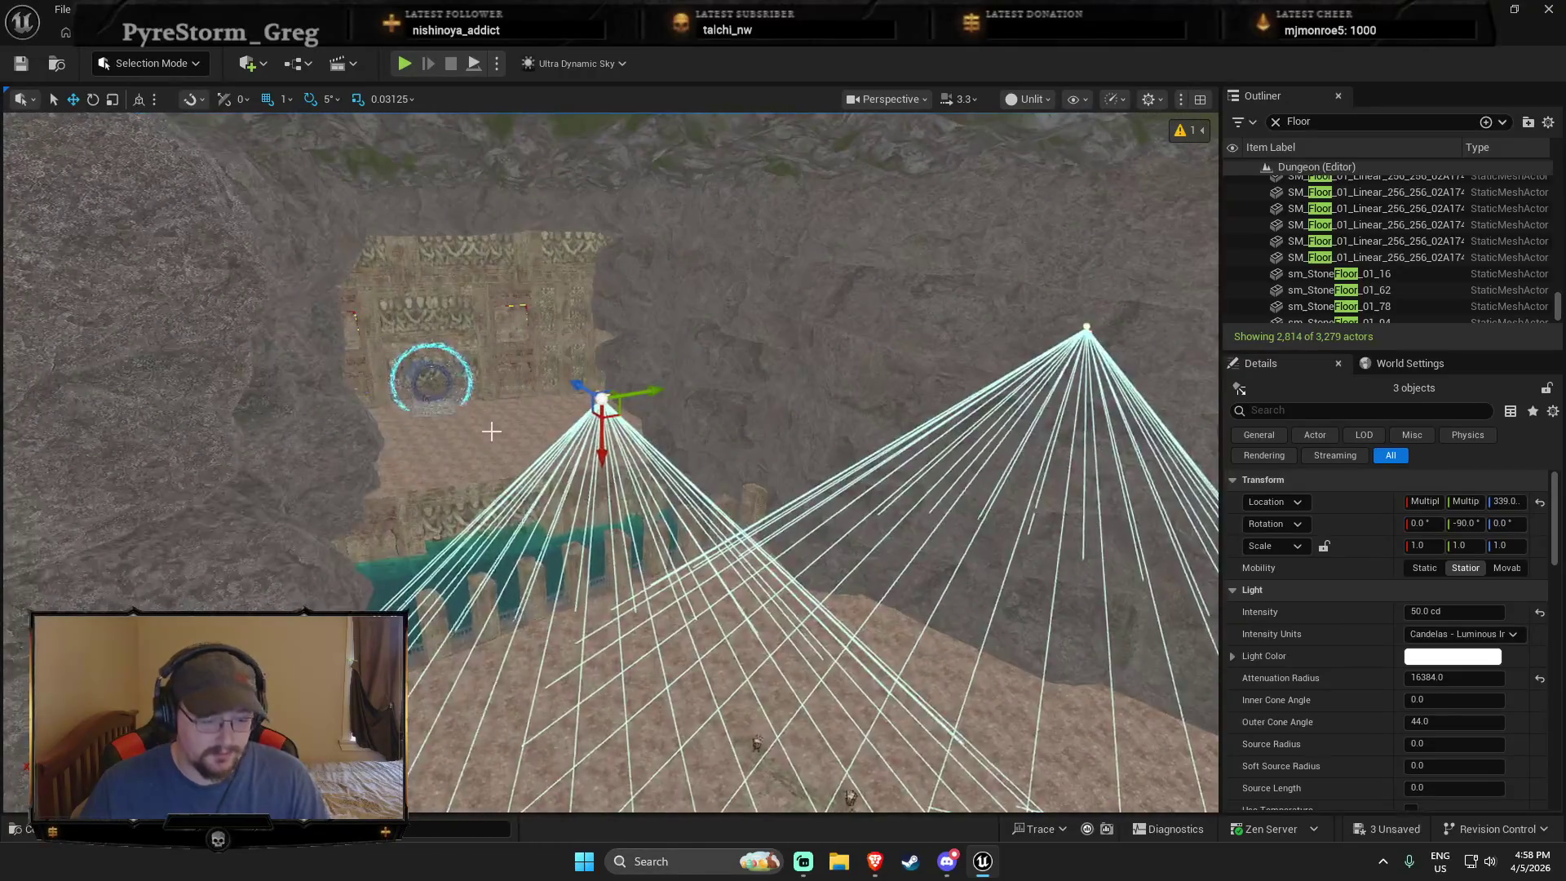
drag(573, 394, 372, 269)
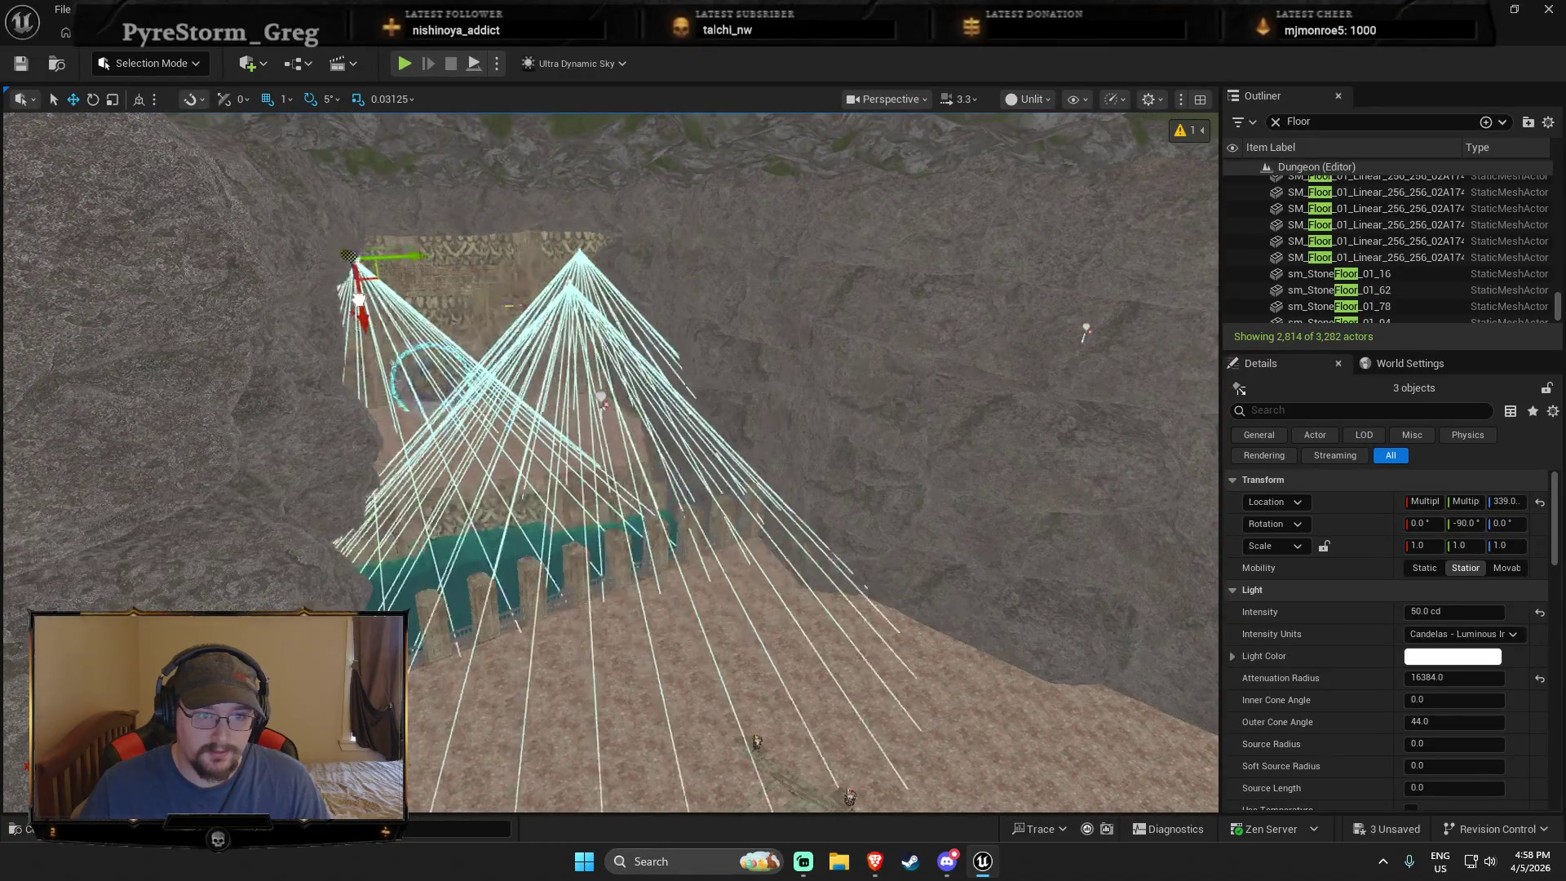
drag(611, 461, 599, 460)
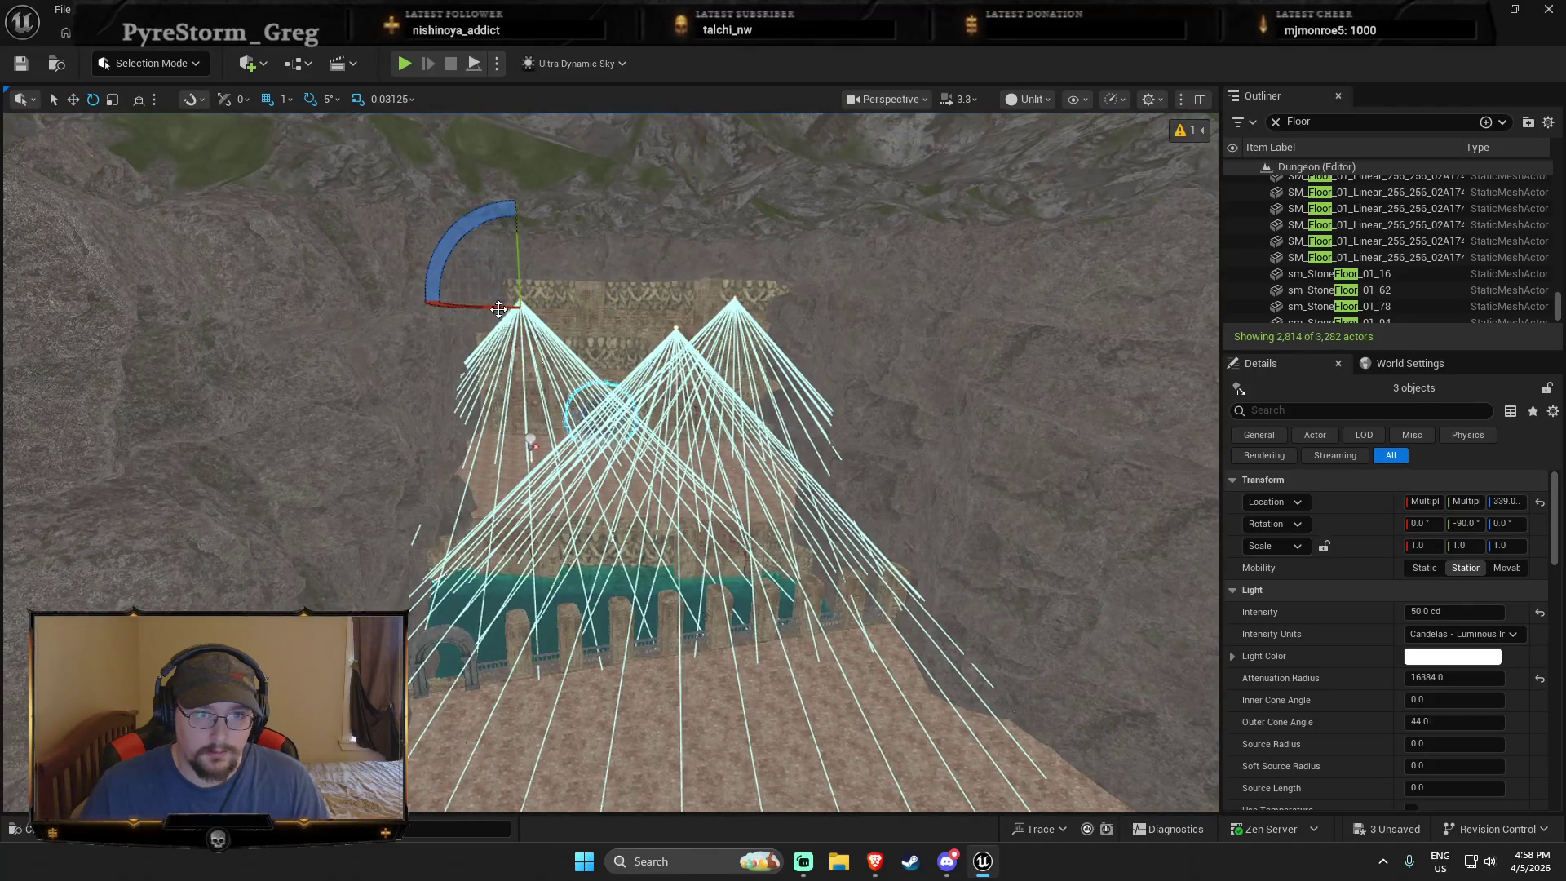
scroll(525, 314, up, 5)
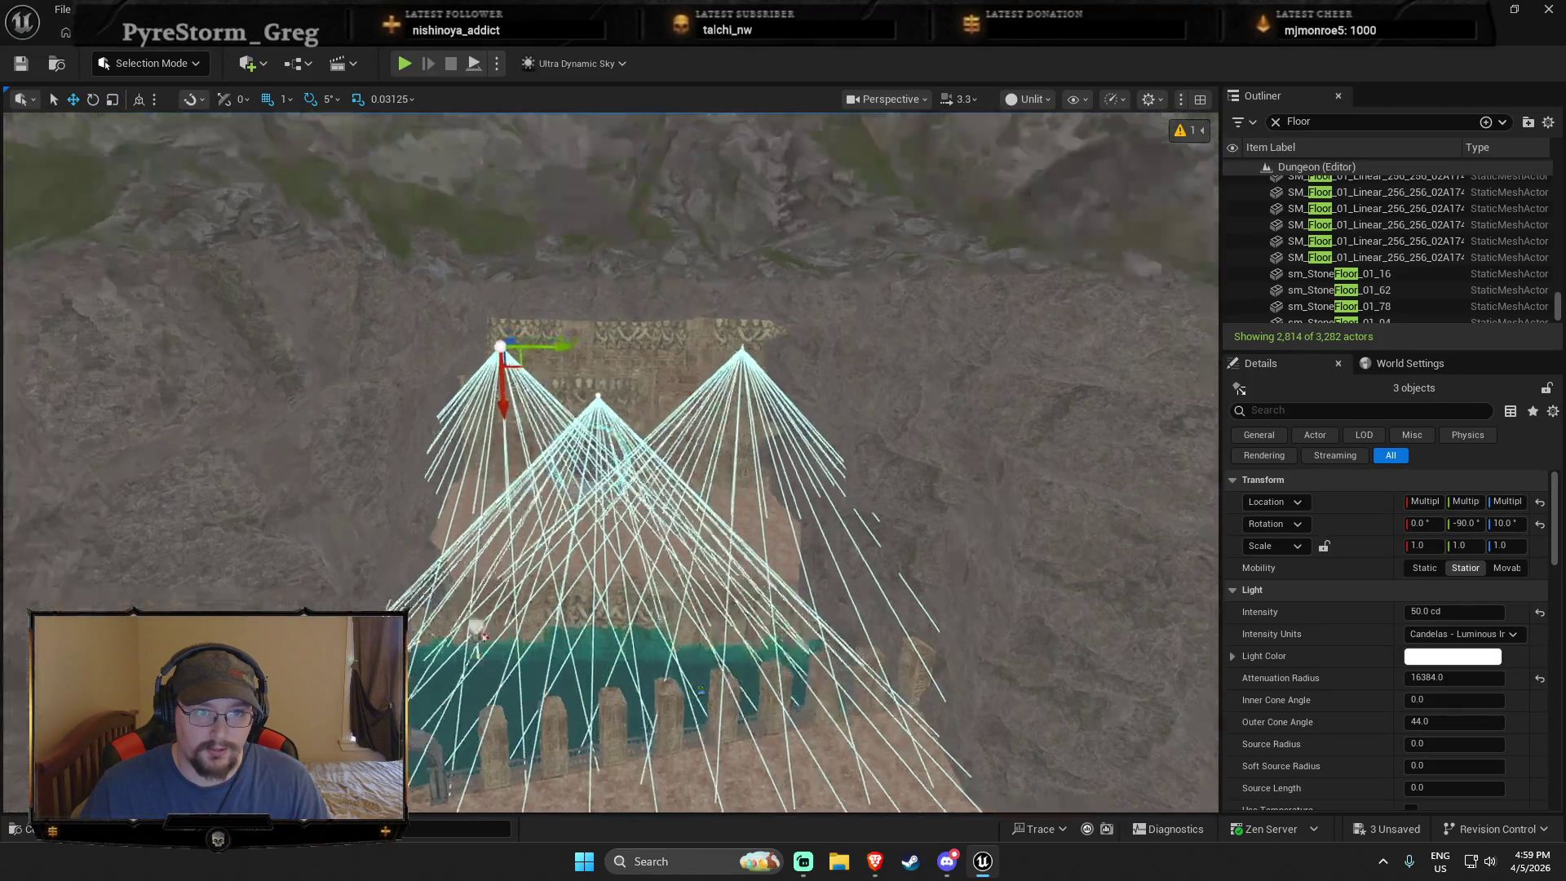
mouse_move(478, 322)
mouse_down()
mouse_move(493, 383)
mouse_move(727, 402)
mouse_move(726, 497)
mouse_move(576, 426)
mouse_move(505, 438)
mouse_move(535, 546)
mouse_up()
key(Escape)
right_click(623, 688)
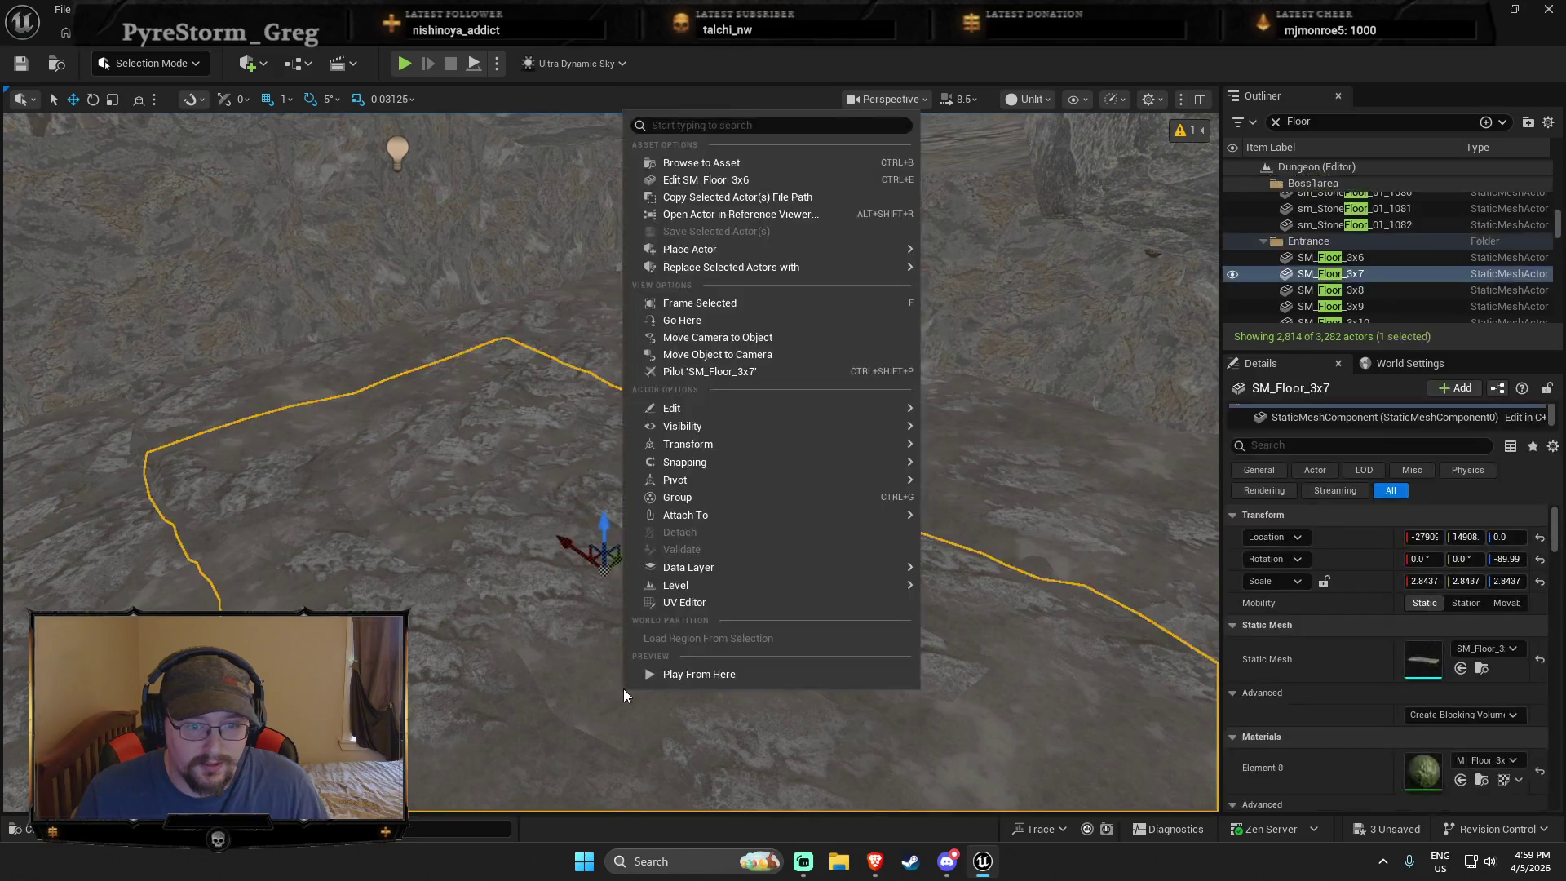
Step: Play from the floor spot, running off the walkway through the water toward the stone colonnade
click(662, 673)
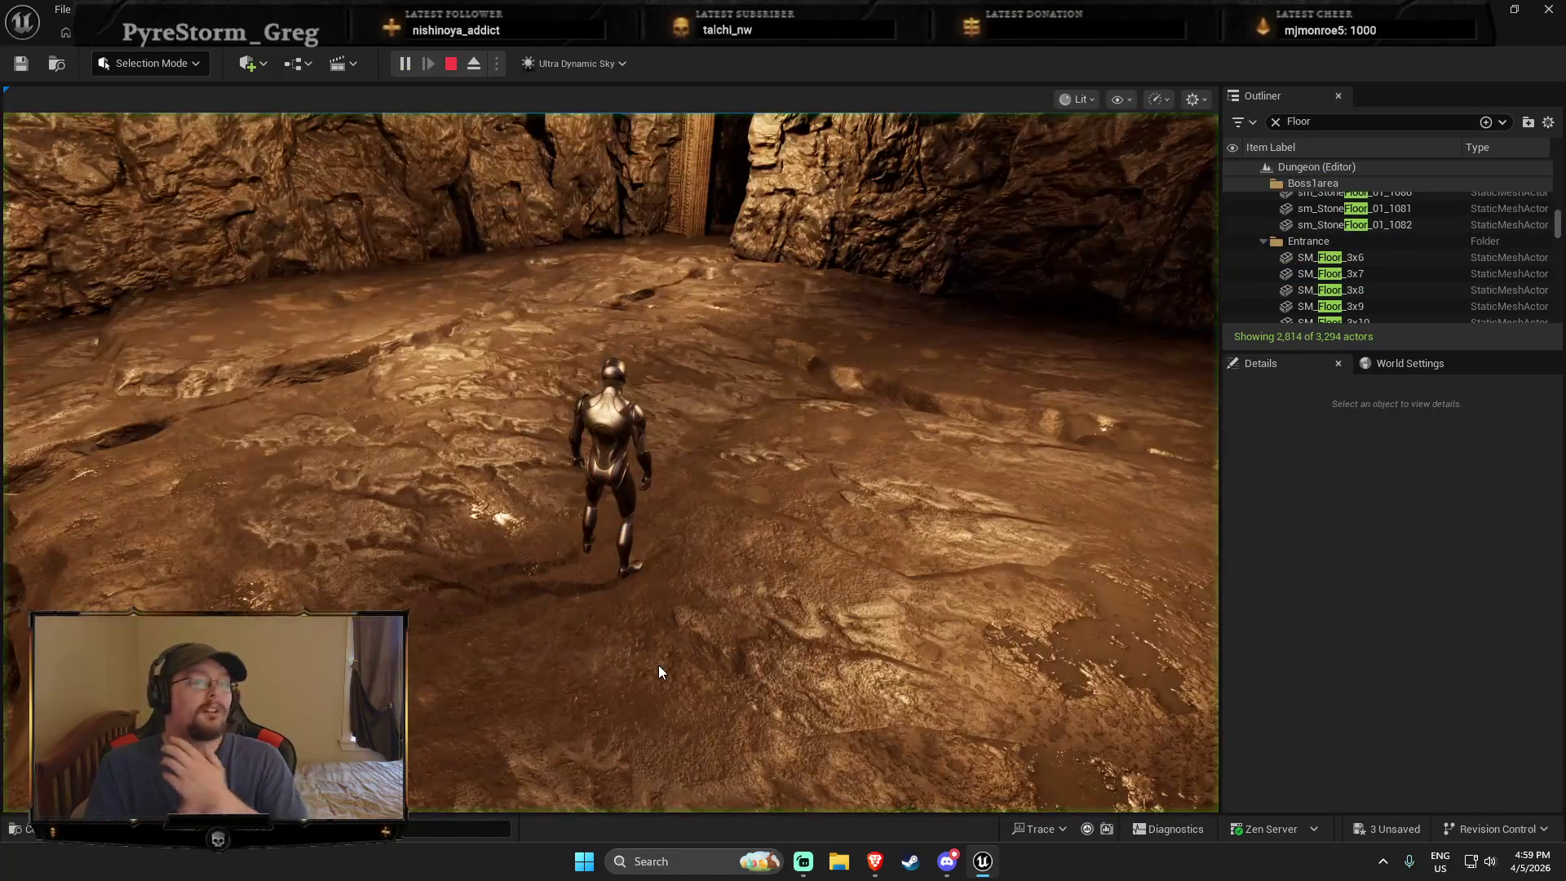
click(658, 671)
key(w)
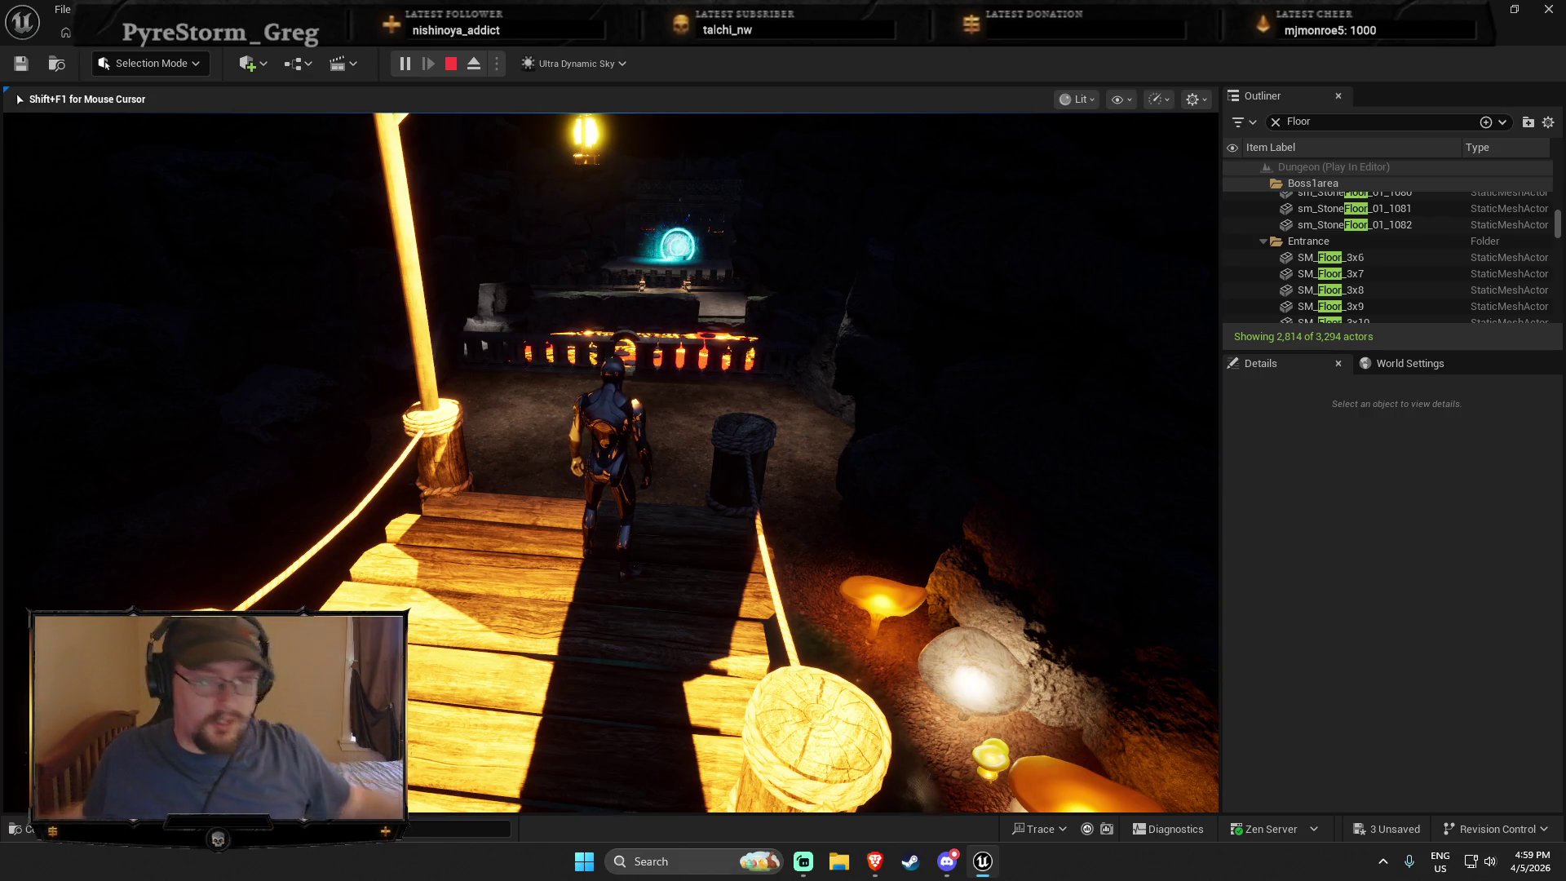
key(w)
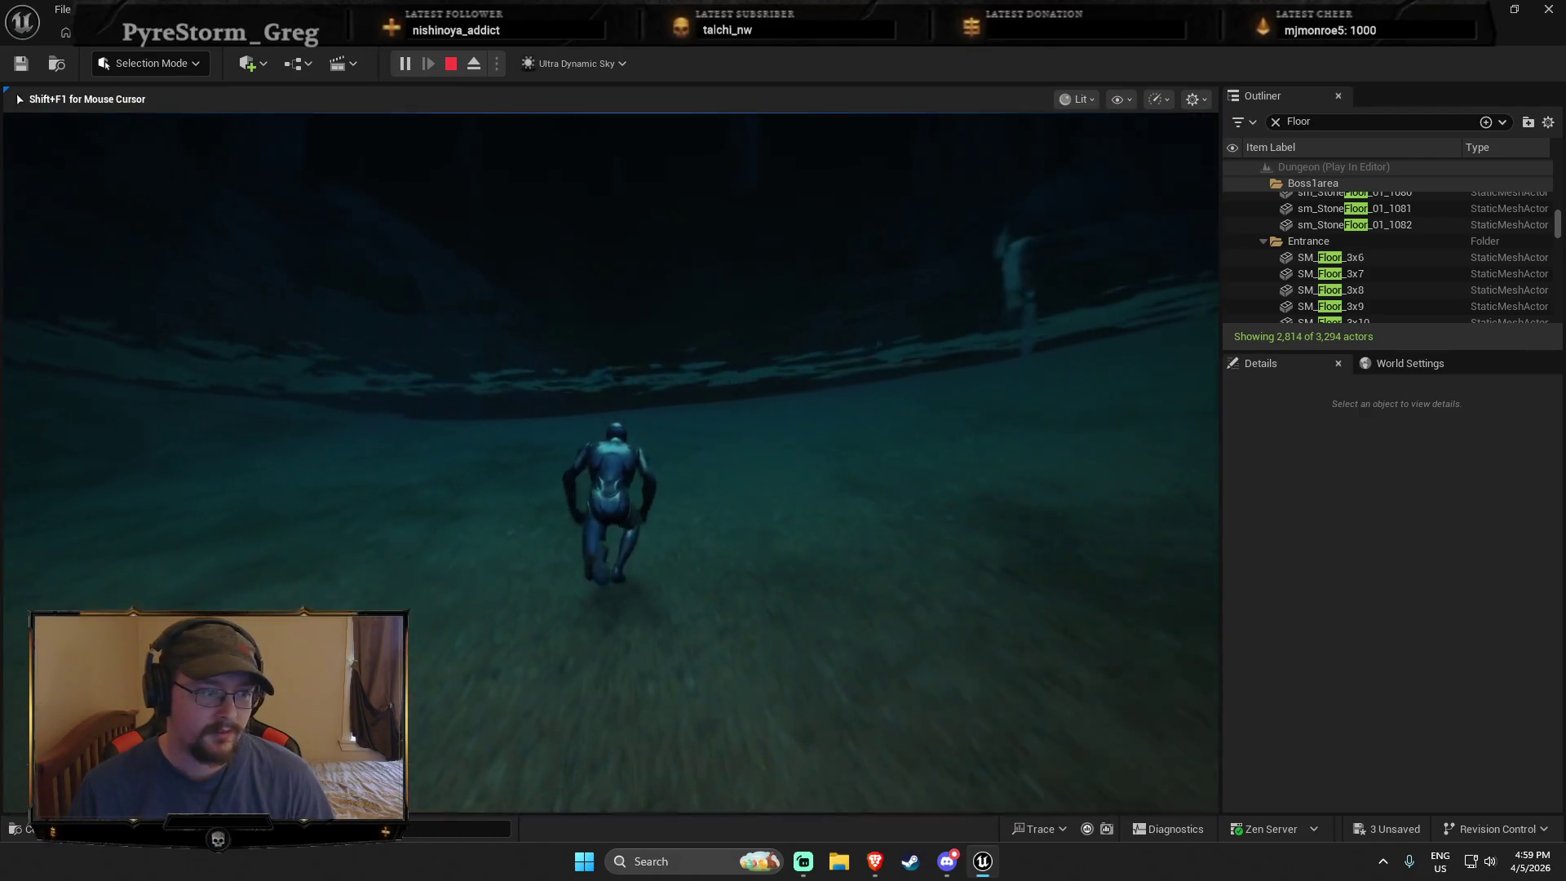
key(w)
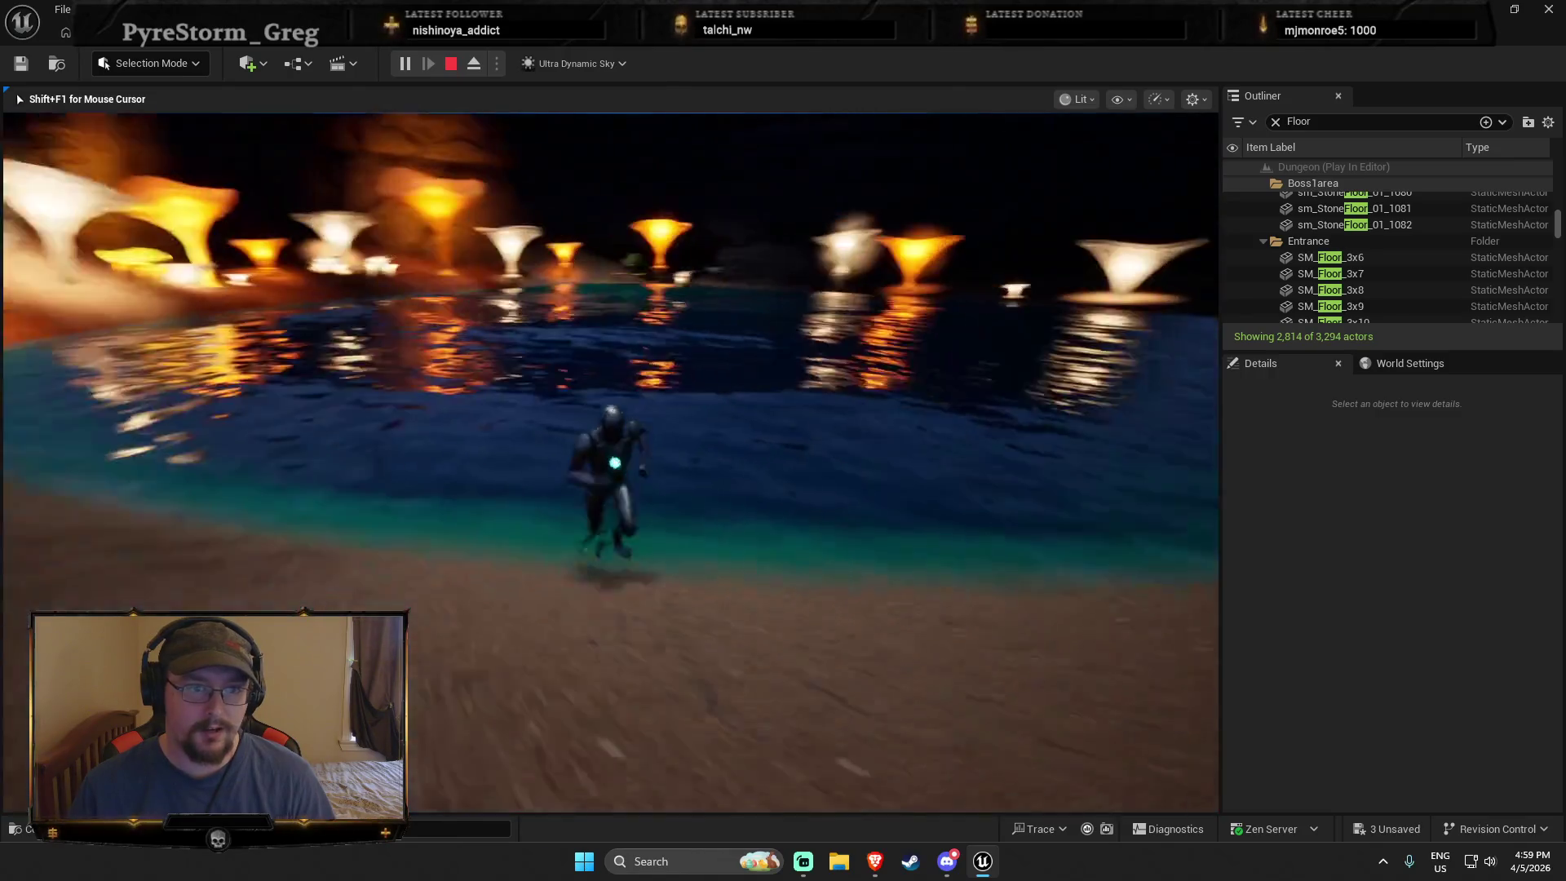
key(w)
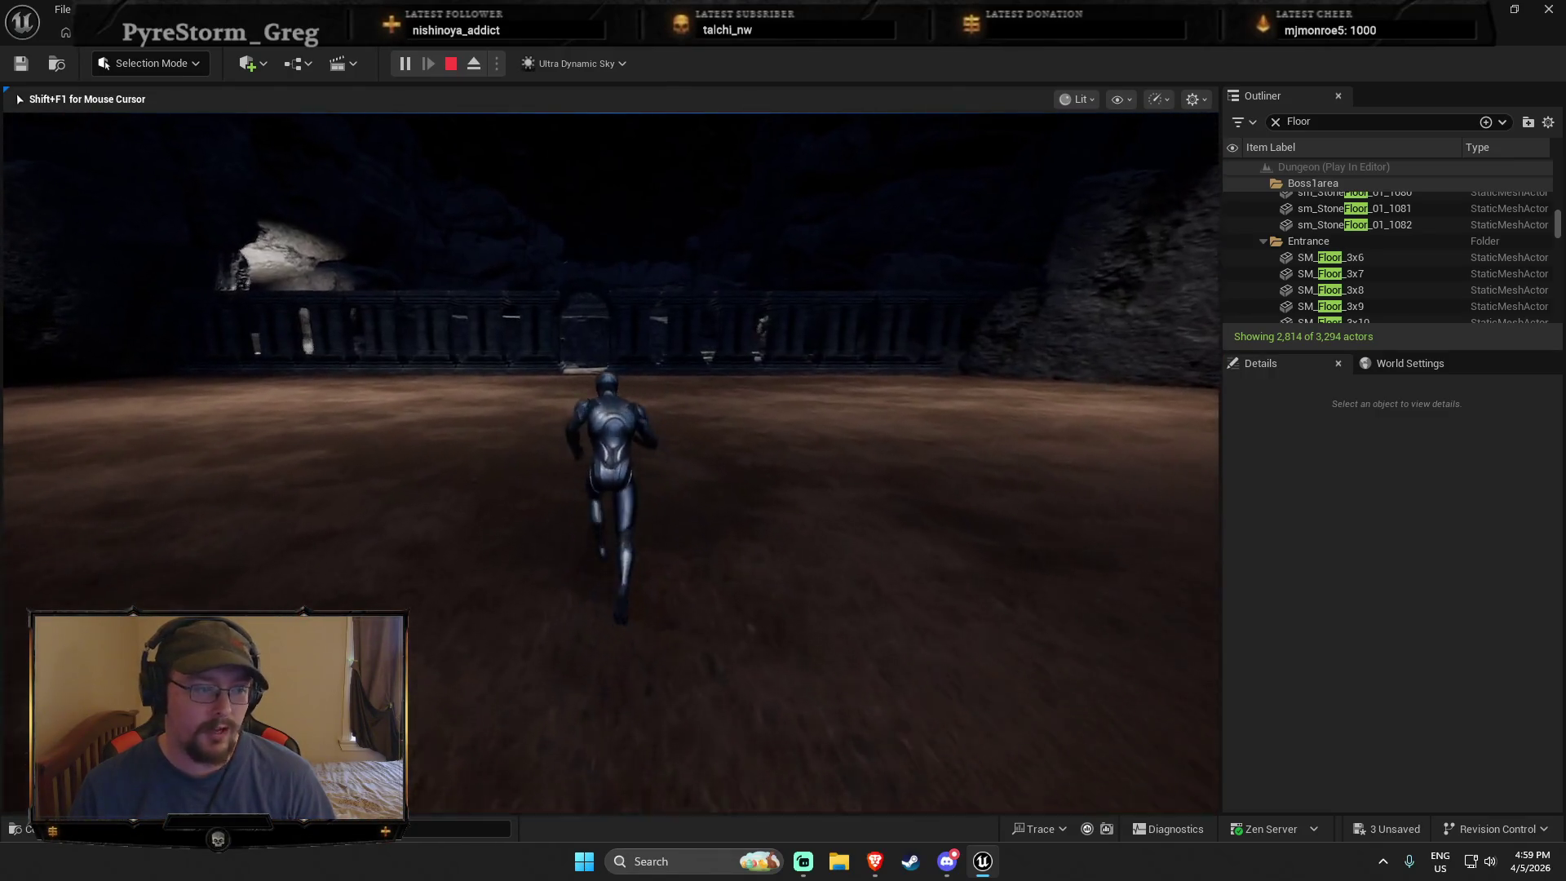
key(w)
Step: Jump through the lava-lit doorway, cross the lava platforms, then stop the playtest
key(w)
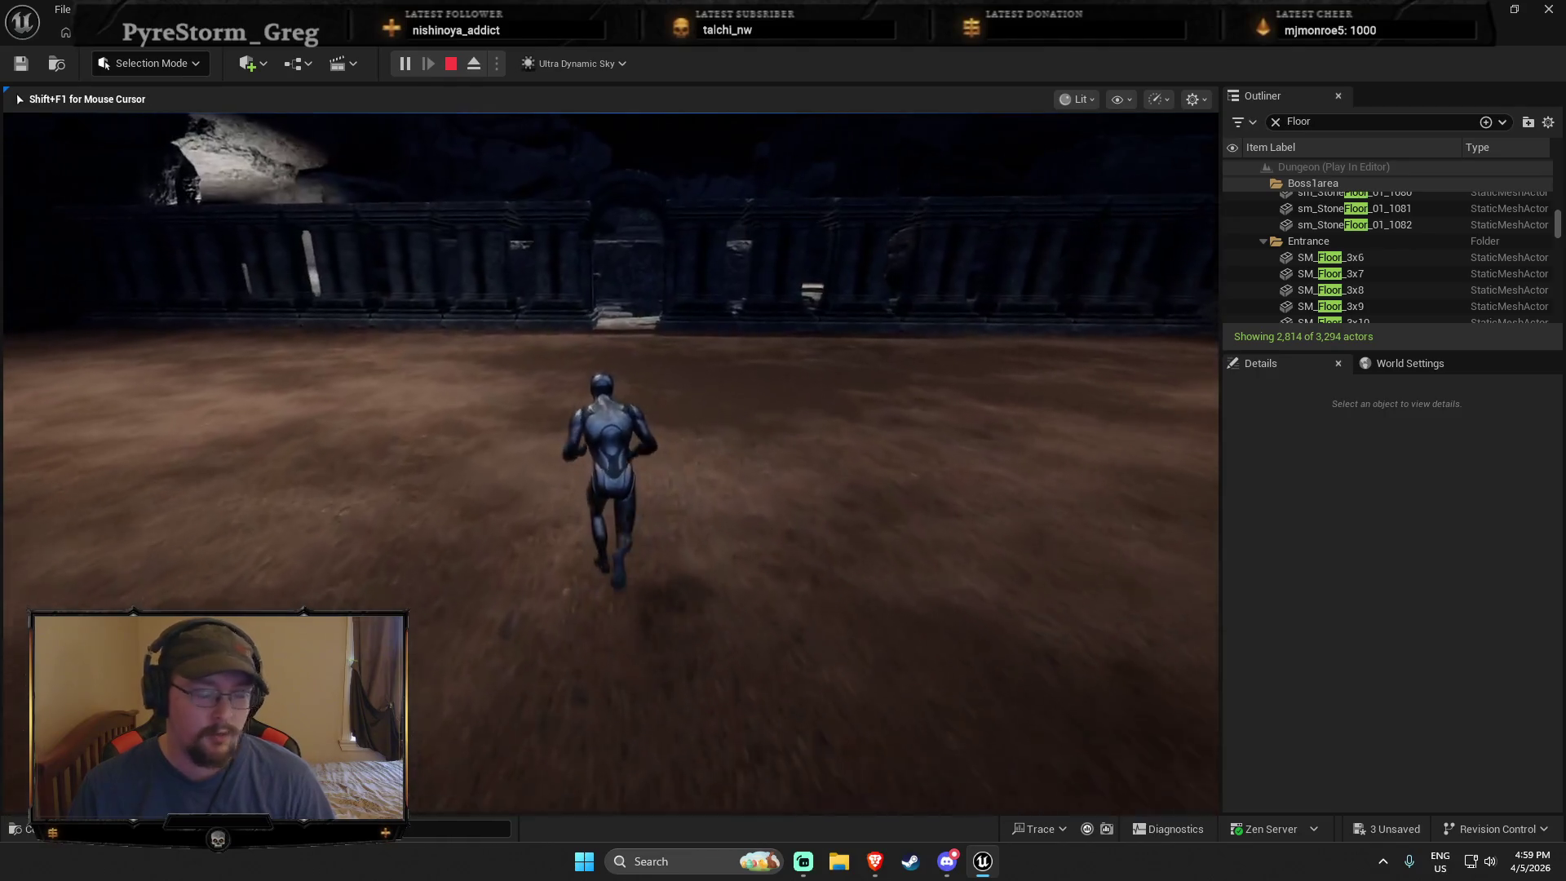
key(space)
key(w)
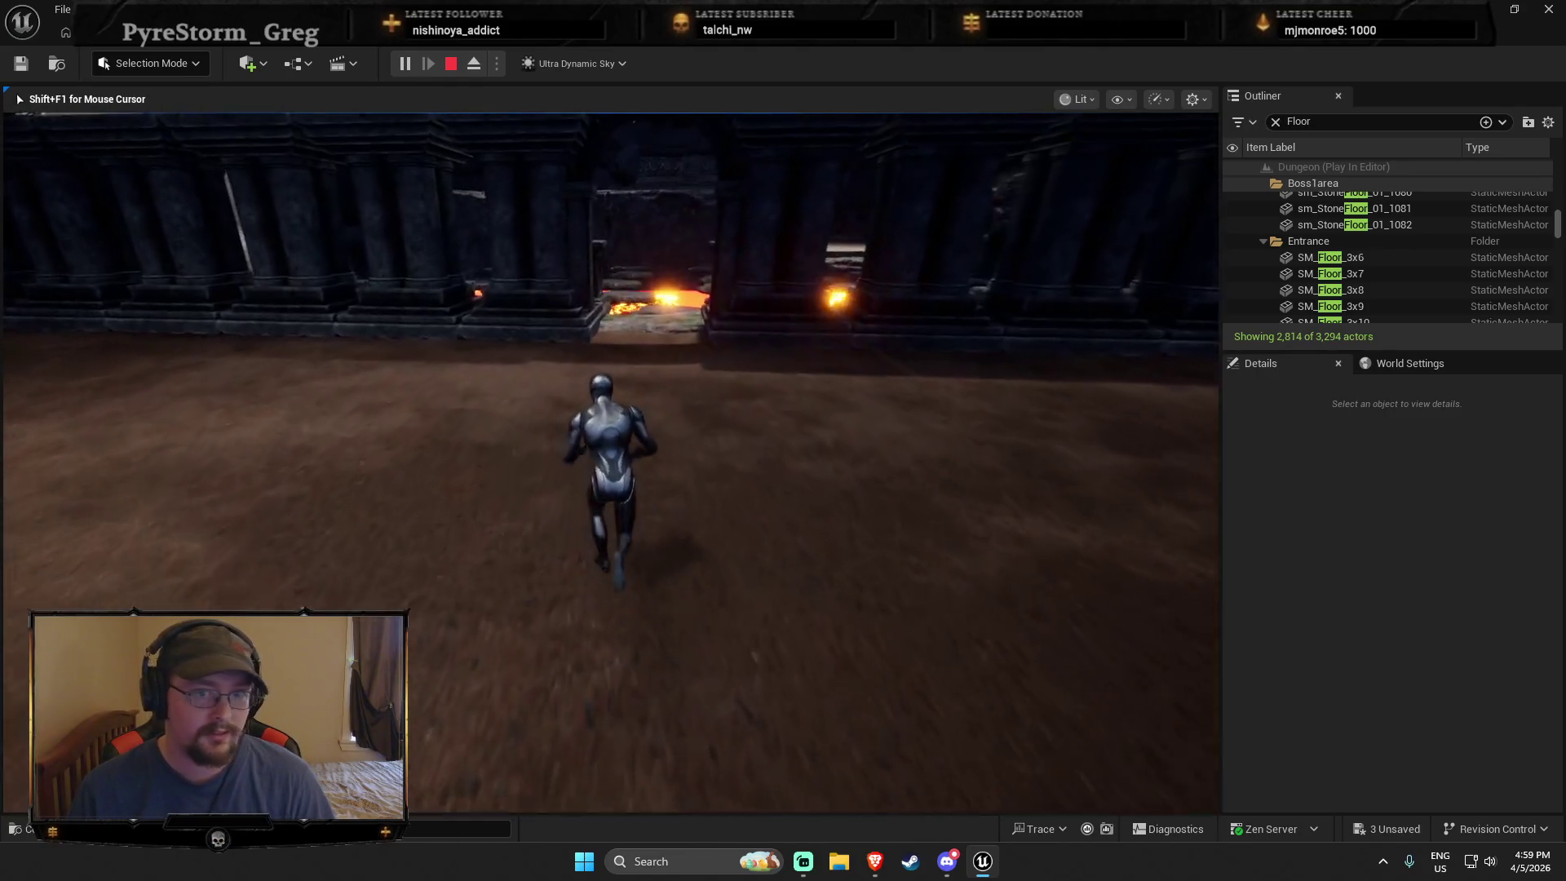
key(w)
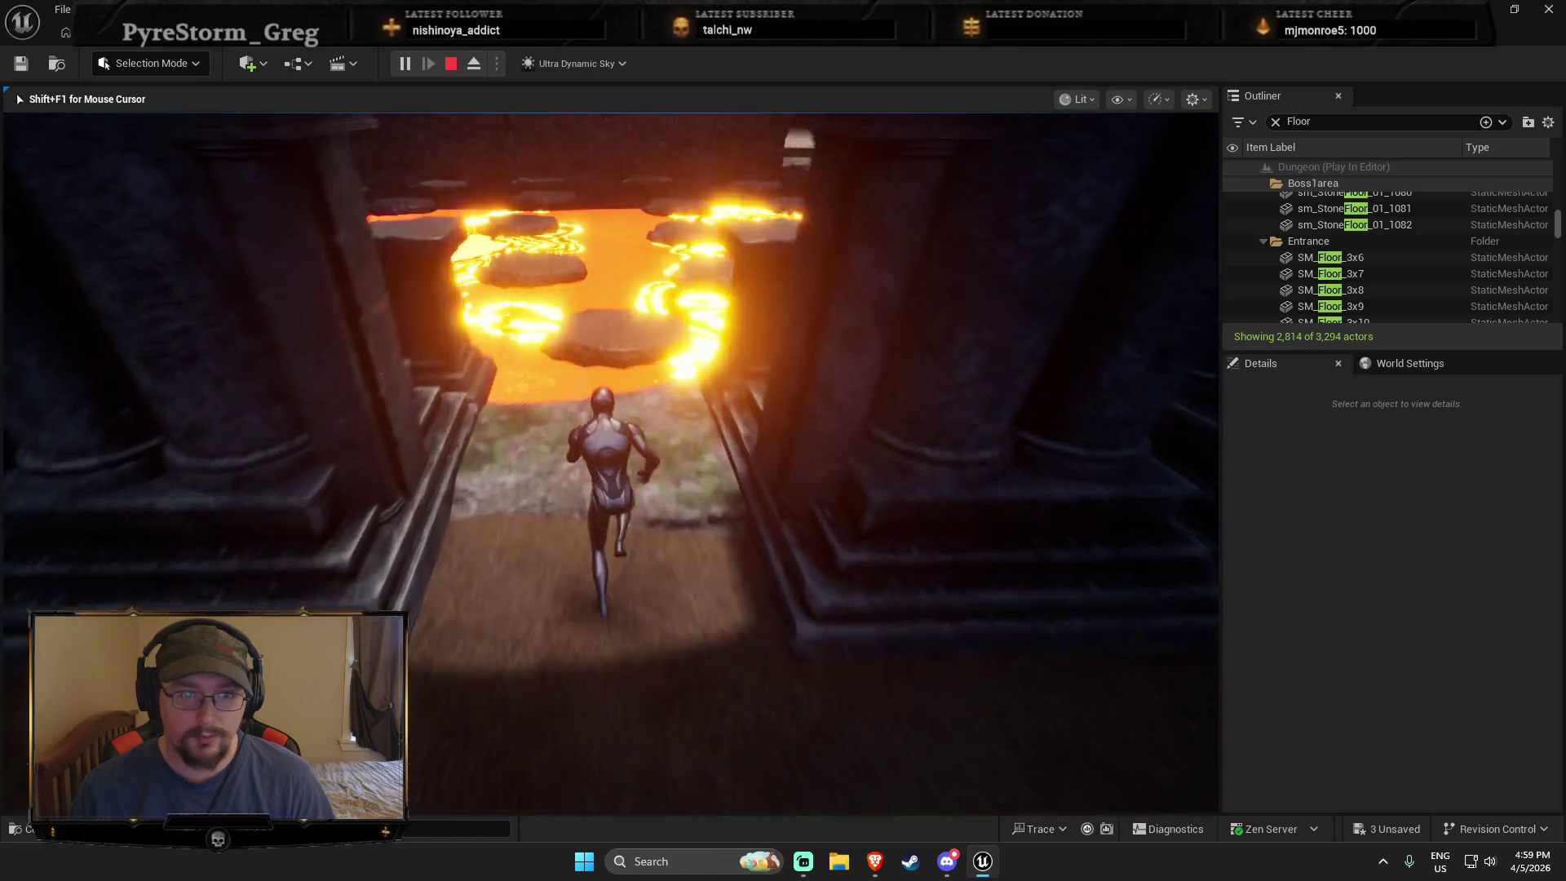
key(w)
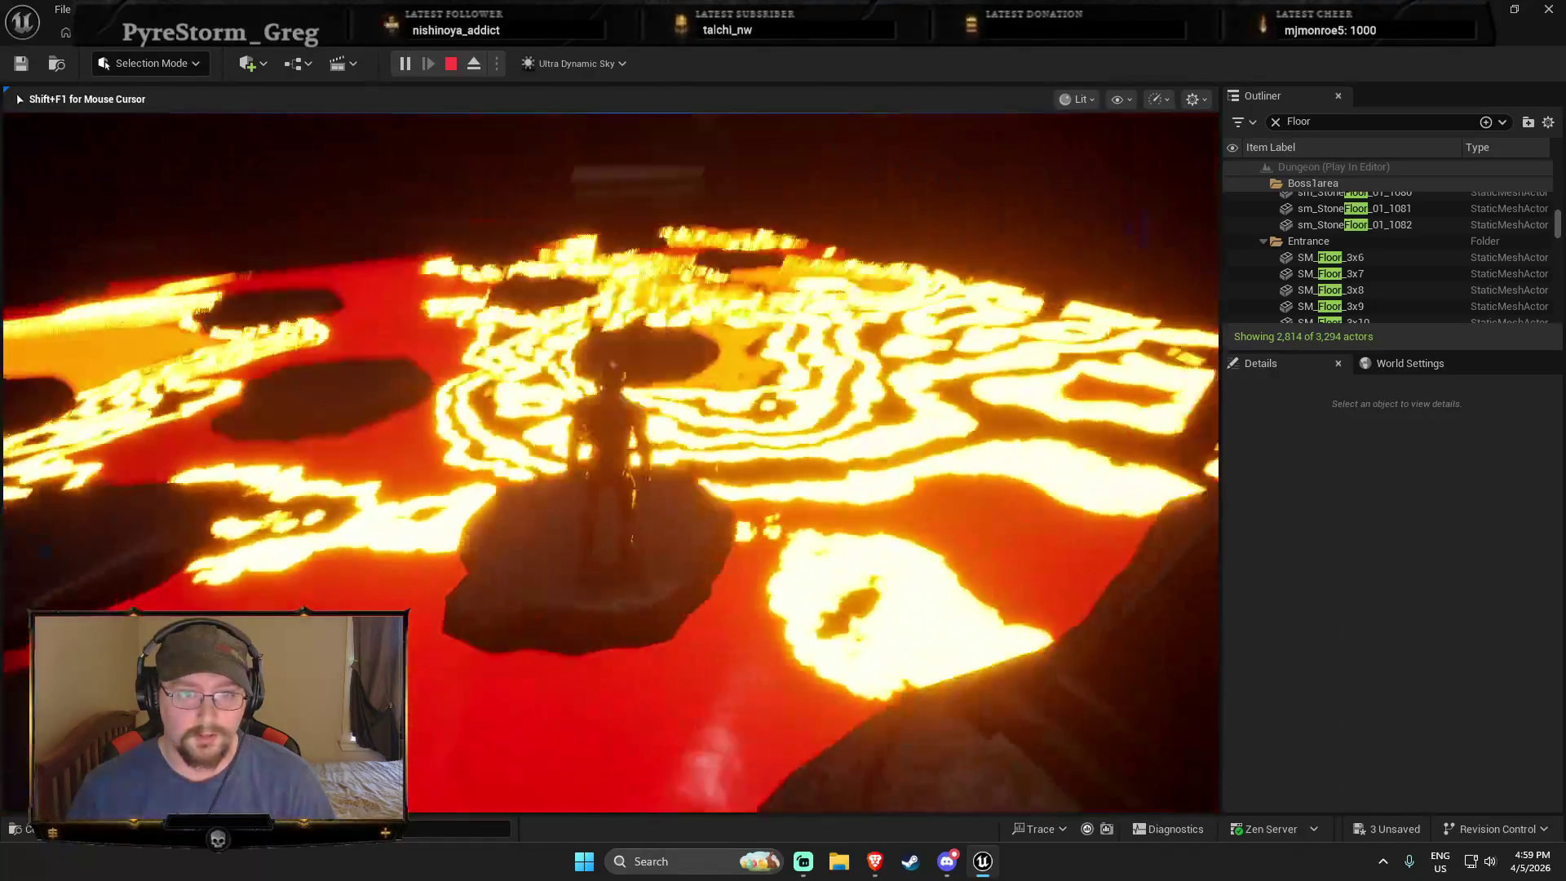
key(w)
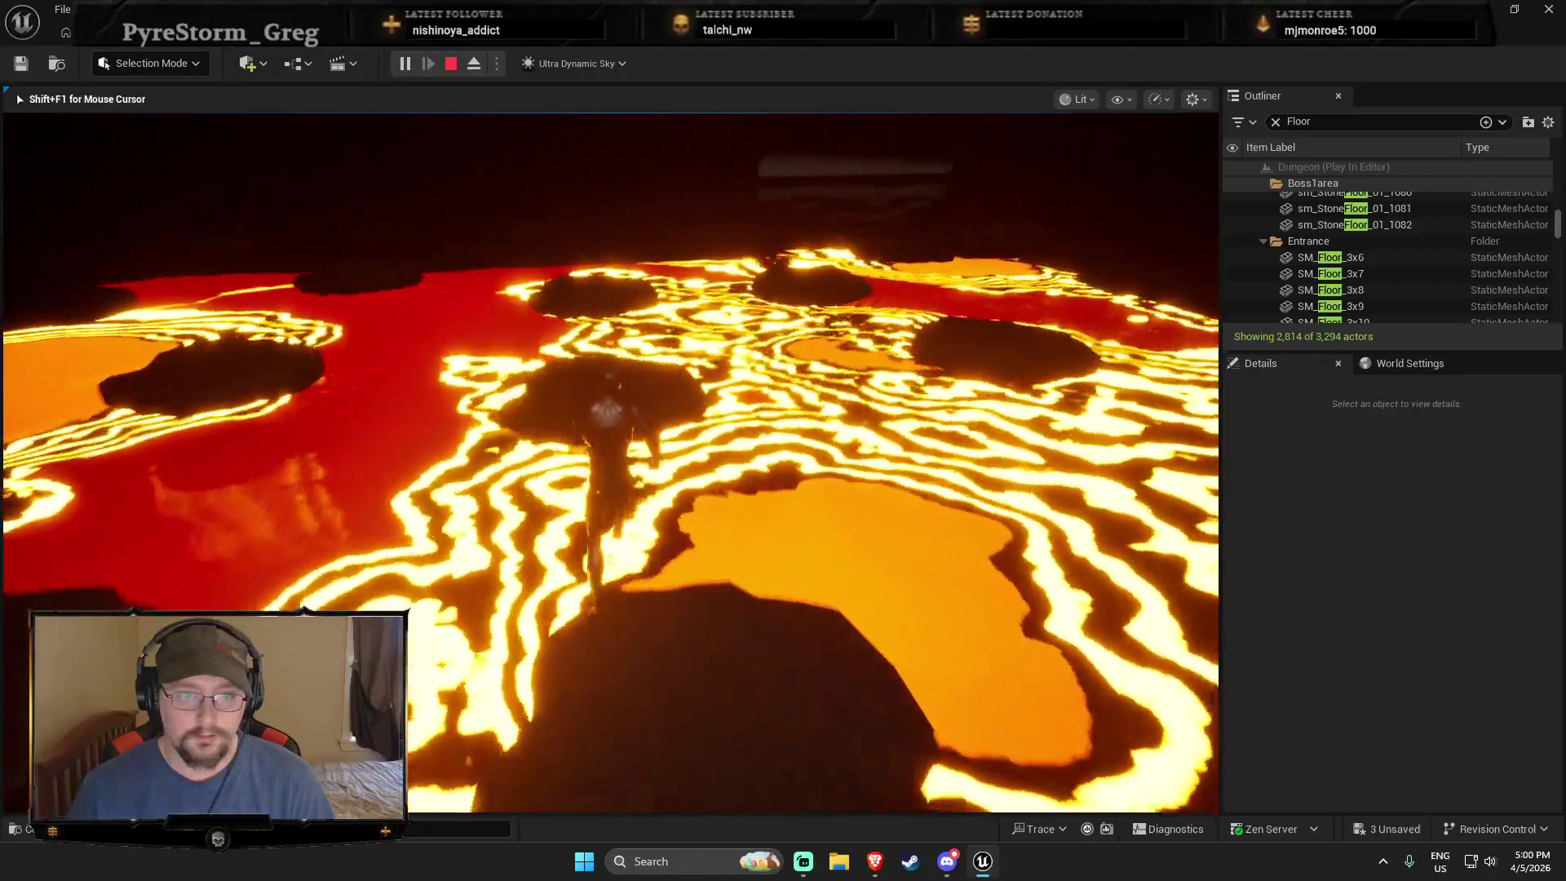
key(Escape)
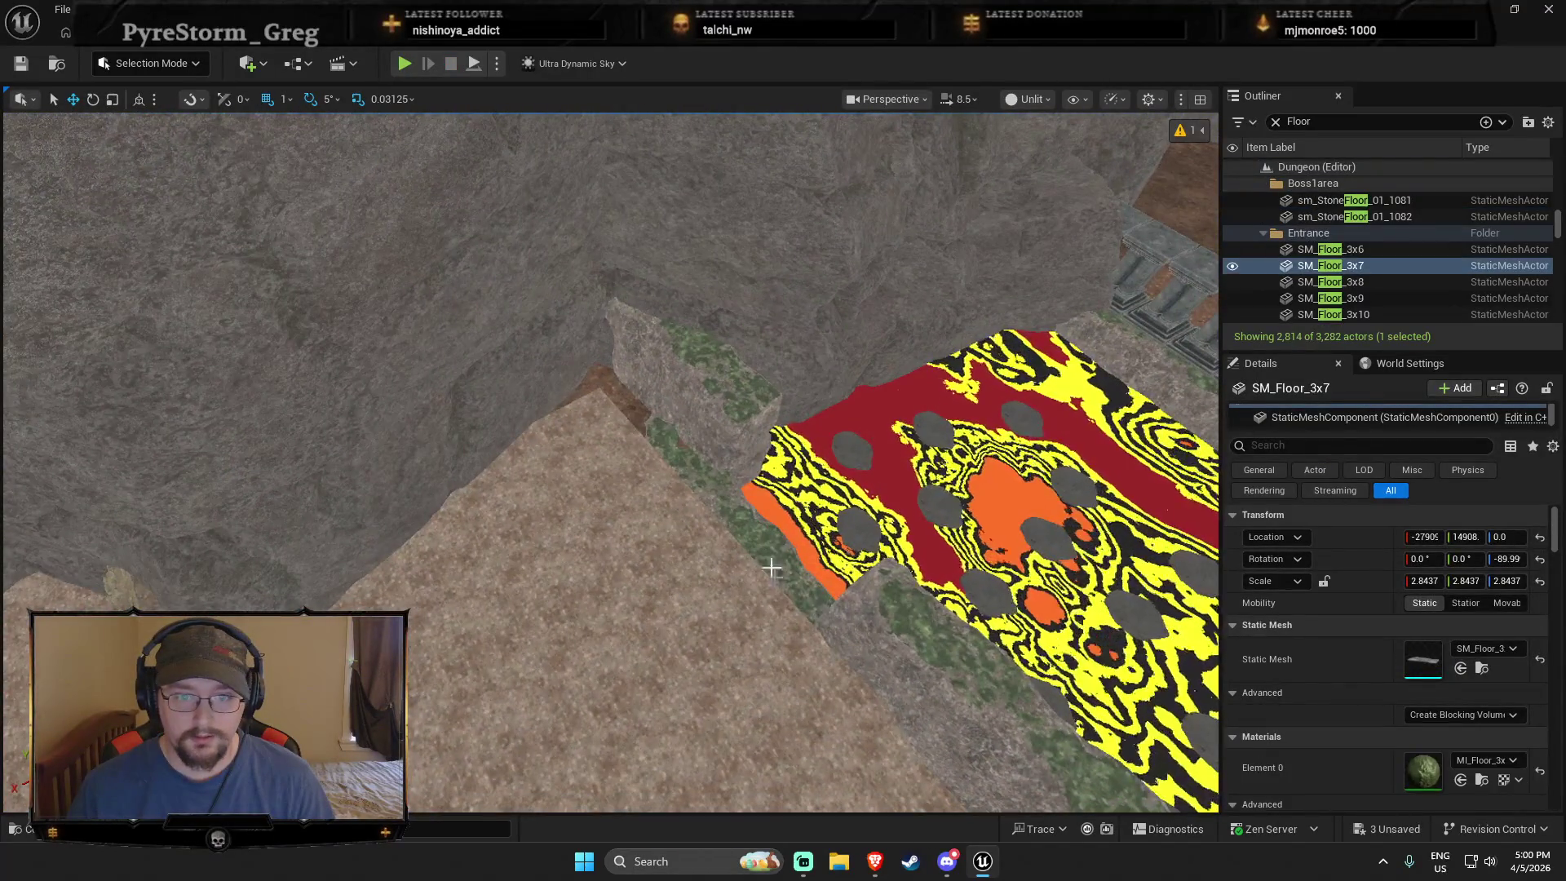
Step: Play from the stone tile, running around the dais and up the torch-lined stairs toward the portal
right_click(772, 568)
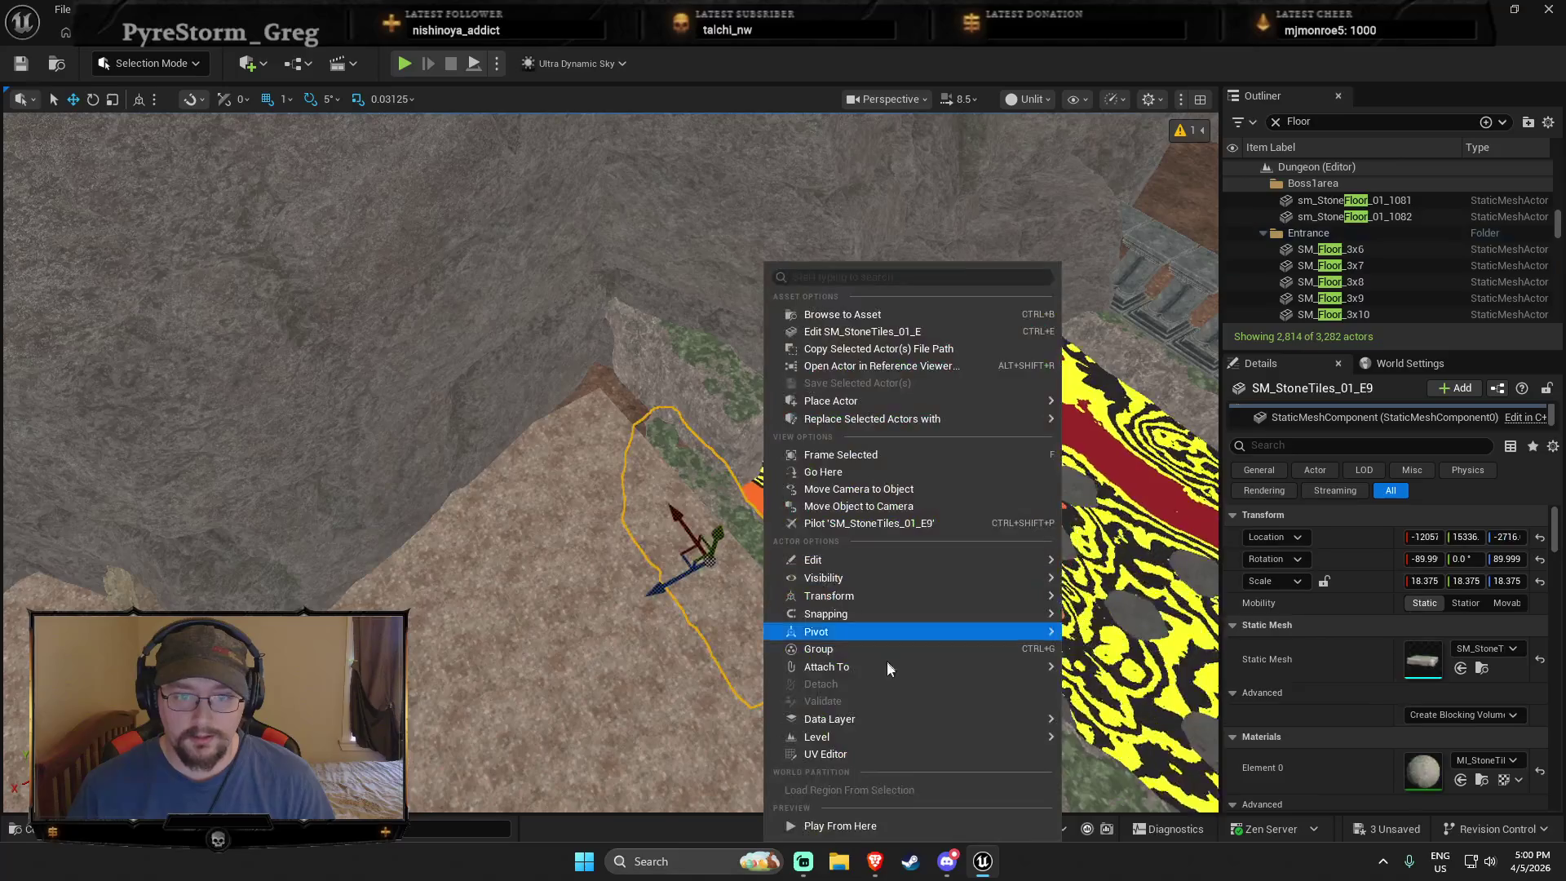
click(850, 819)
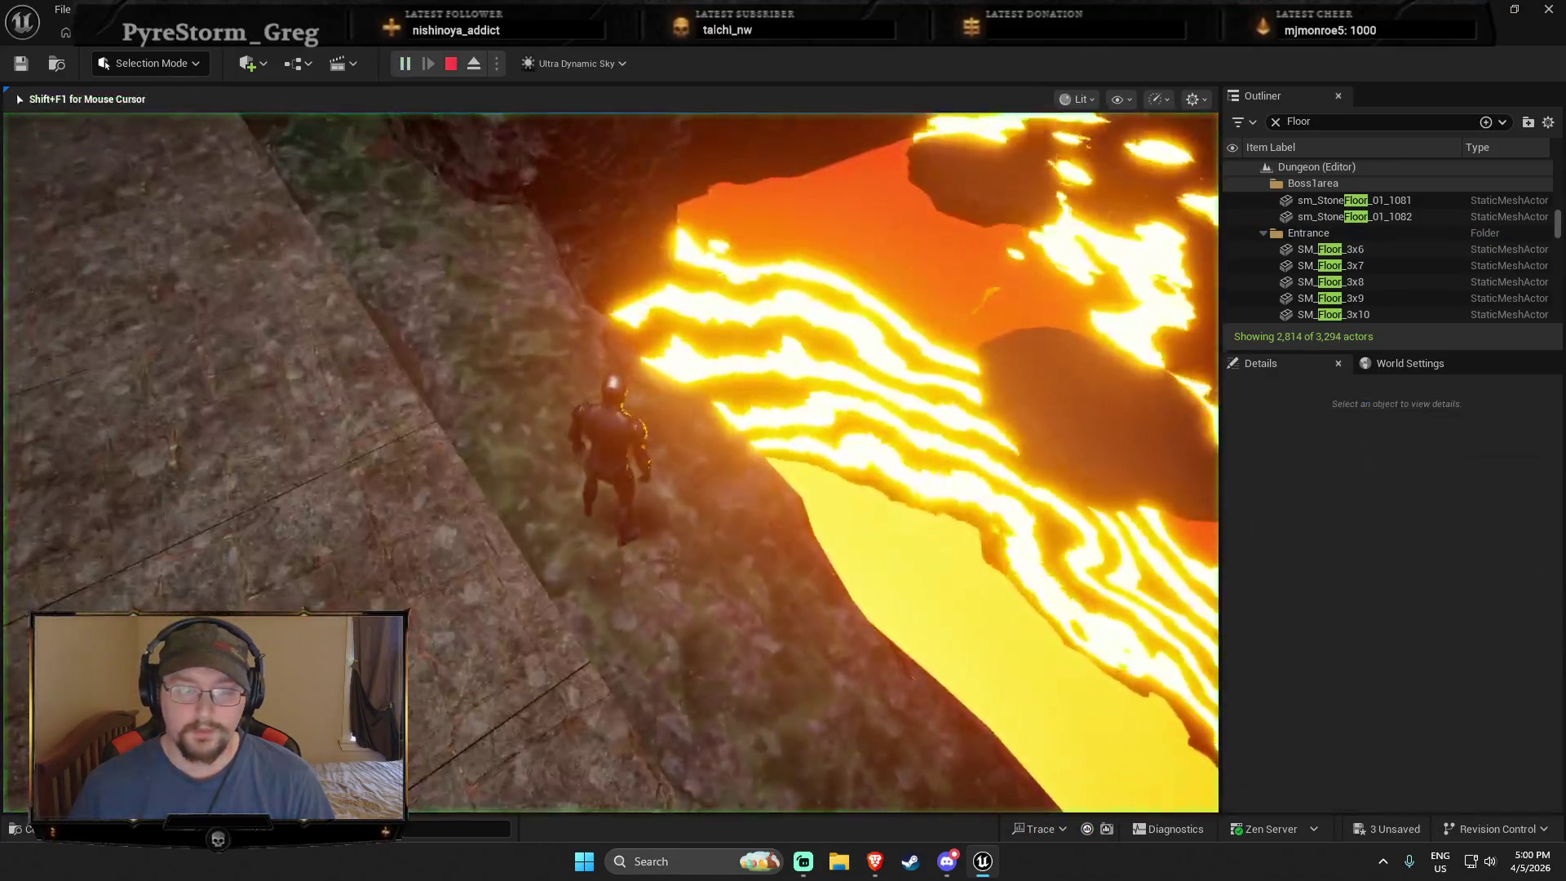
key(w)
key(w)
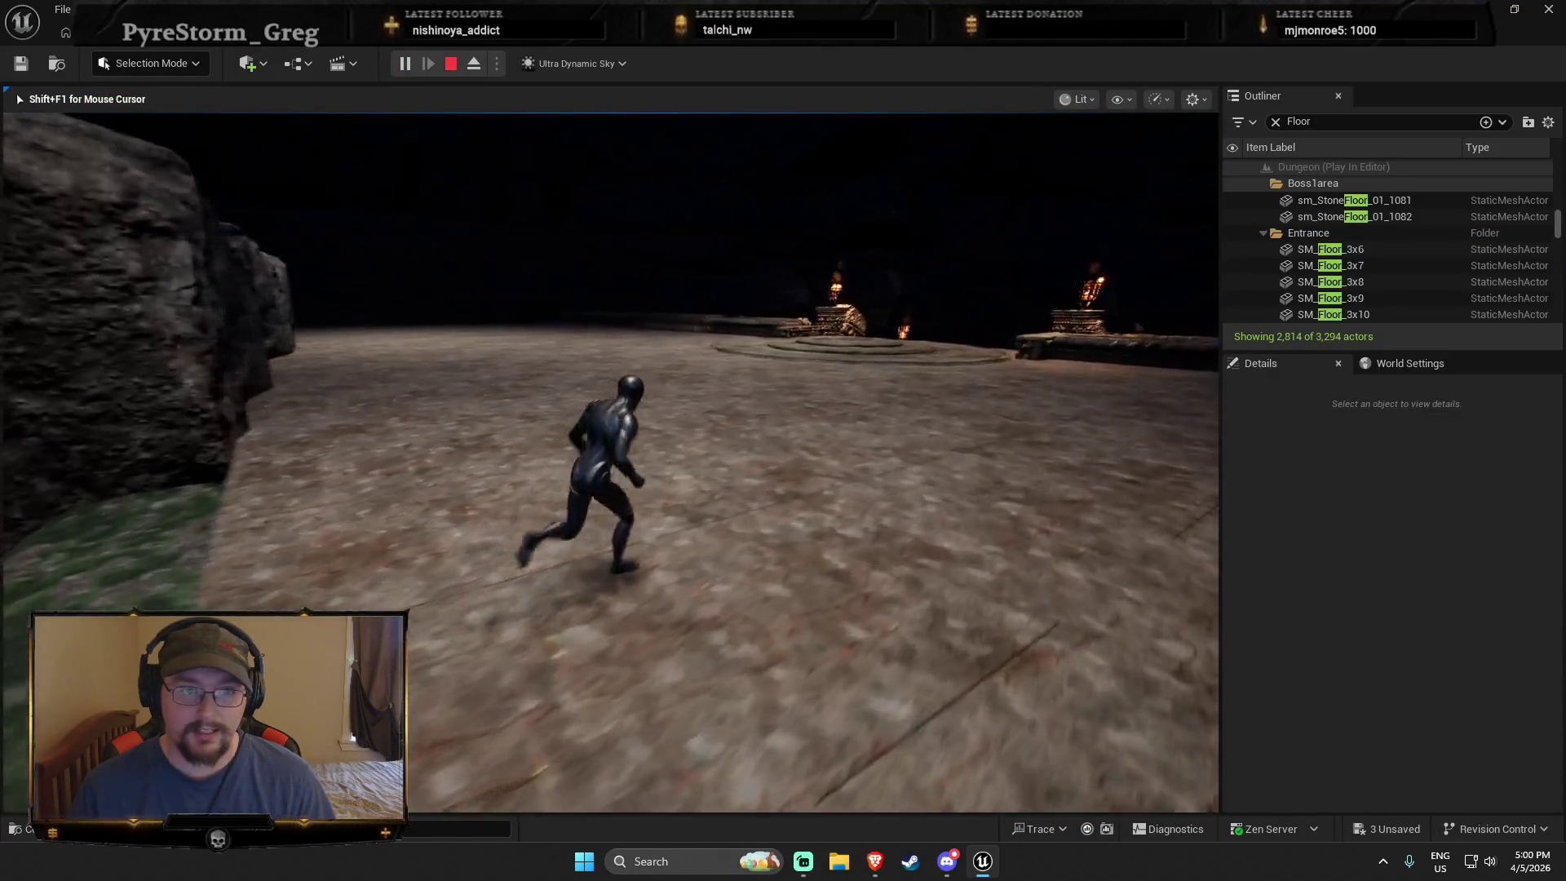
key(w)
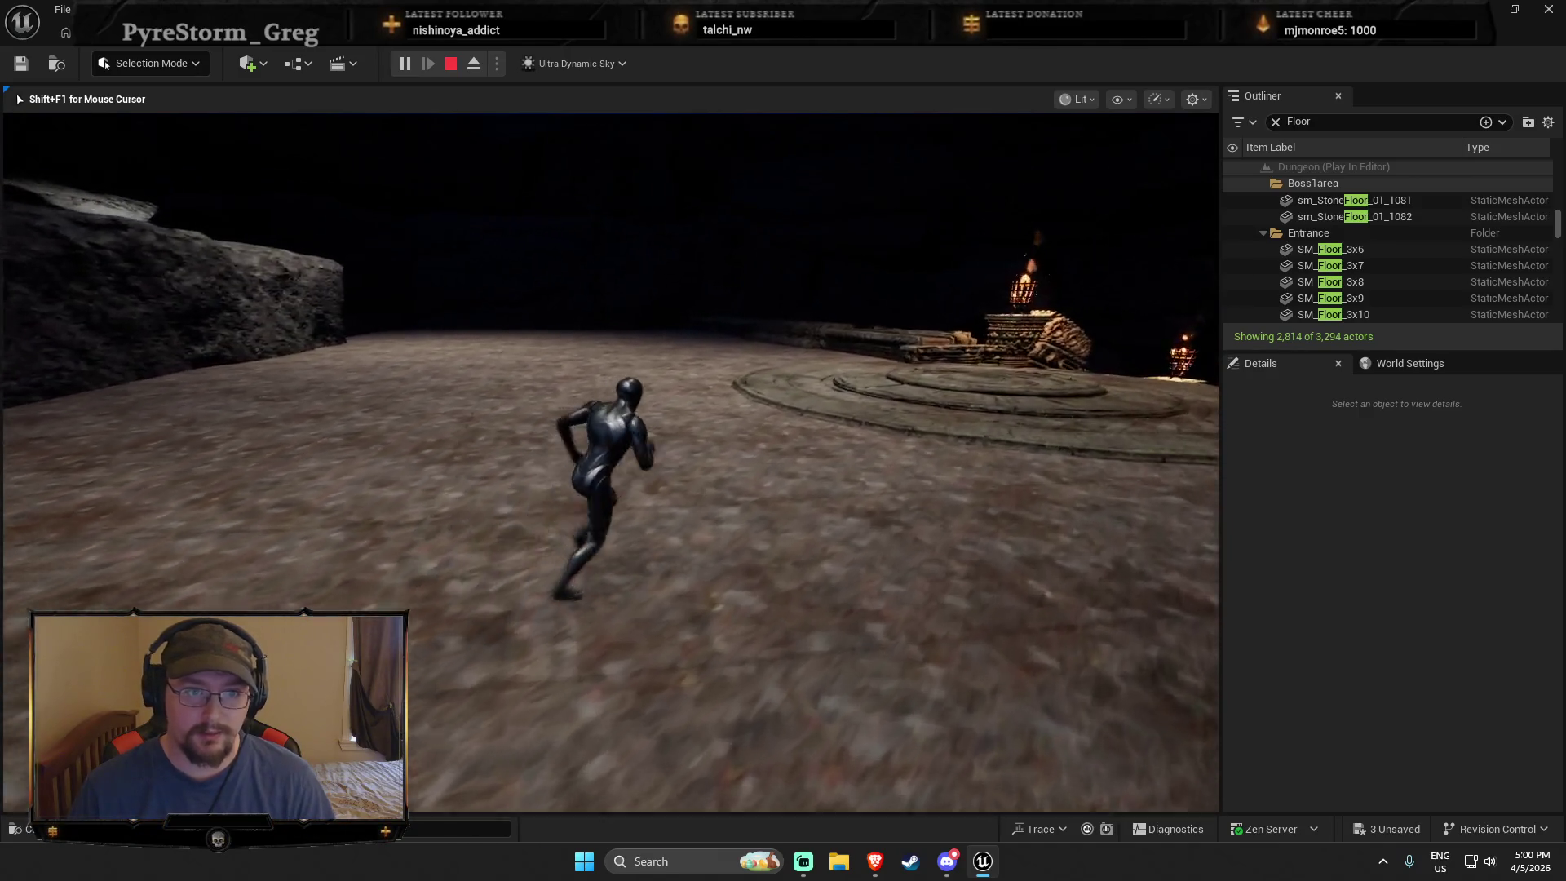
key(w)
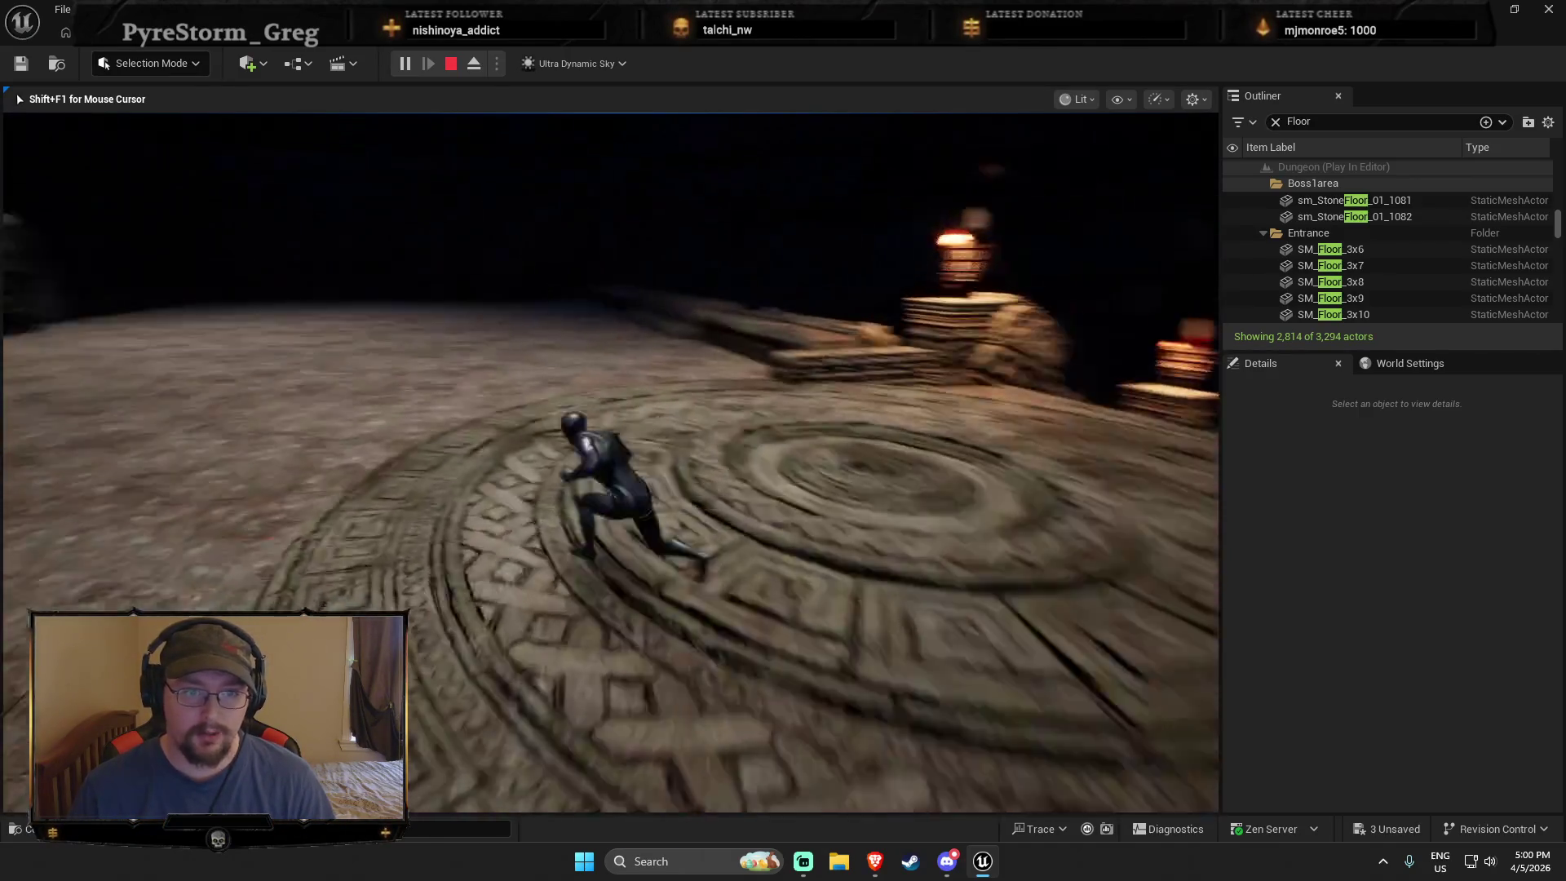
key(w)
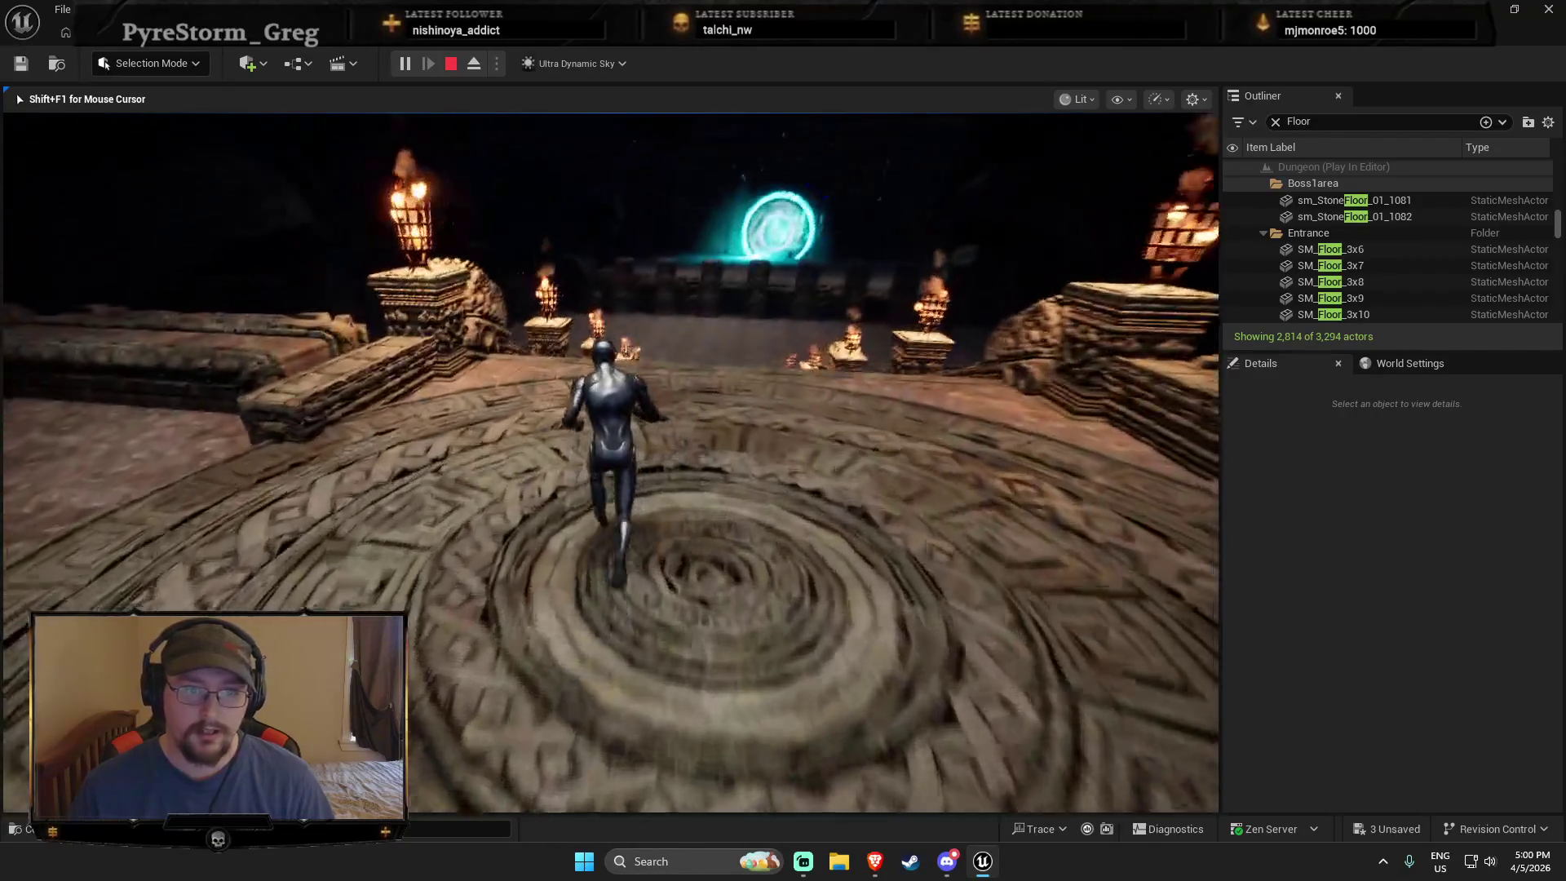
key(w)
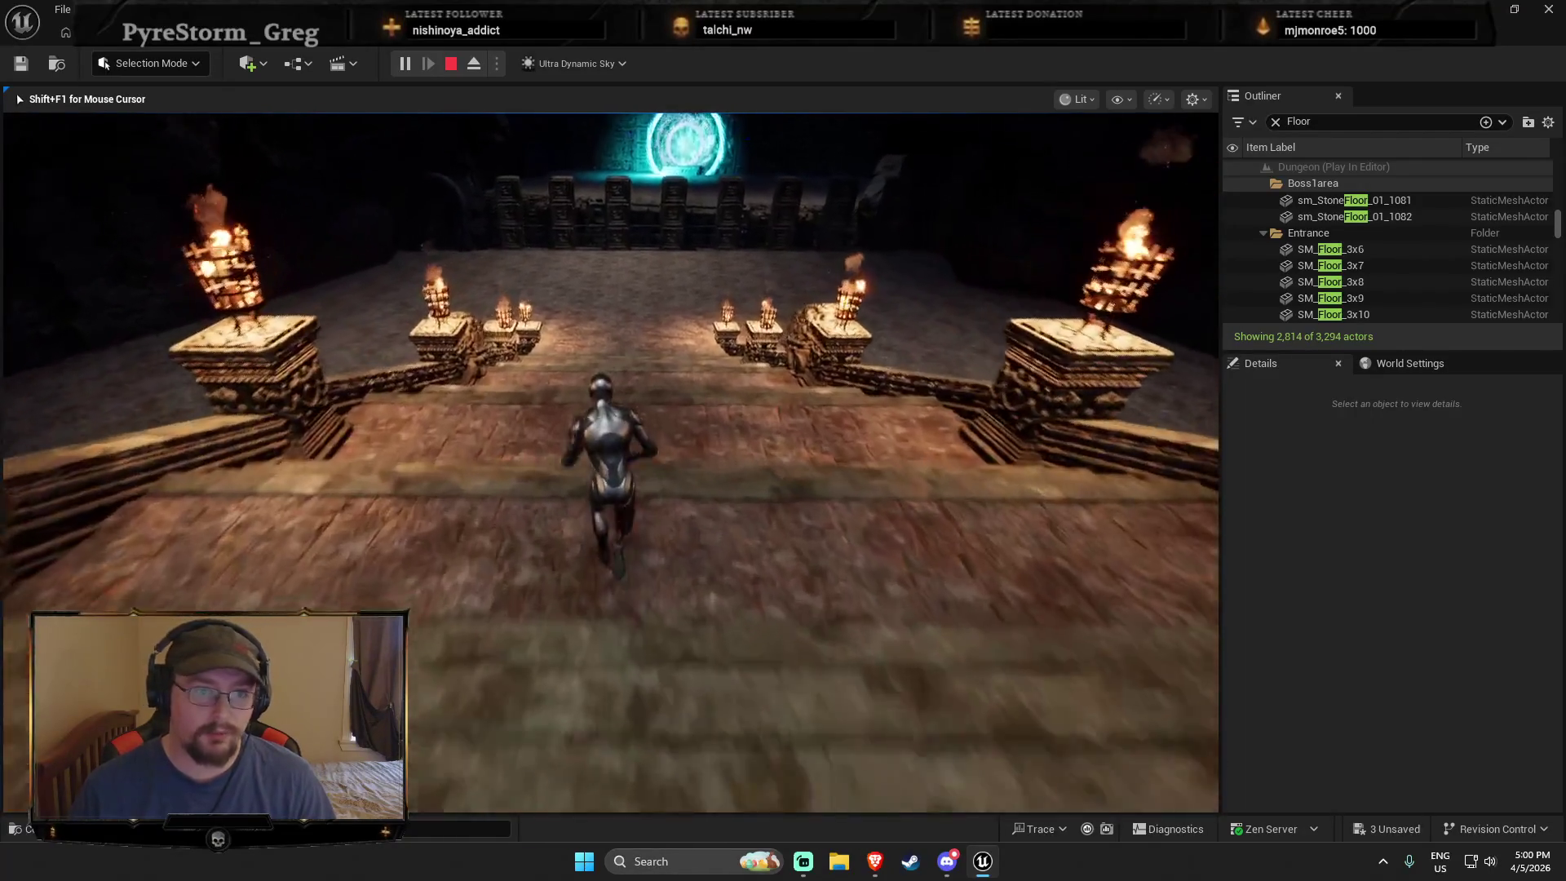
key(space)
key(w)
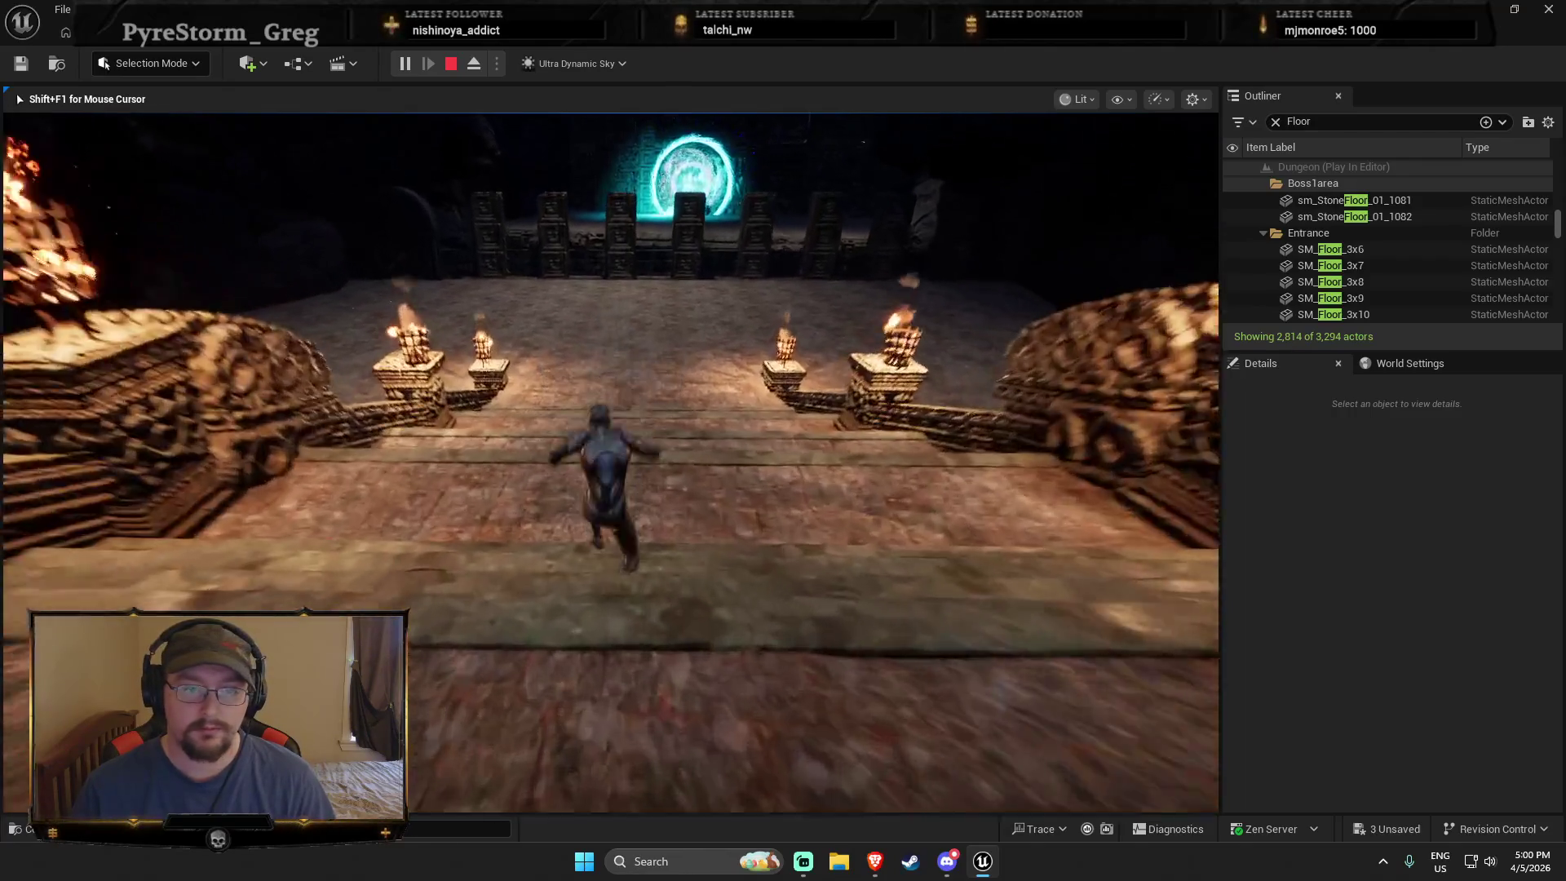
key(w)
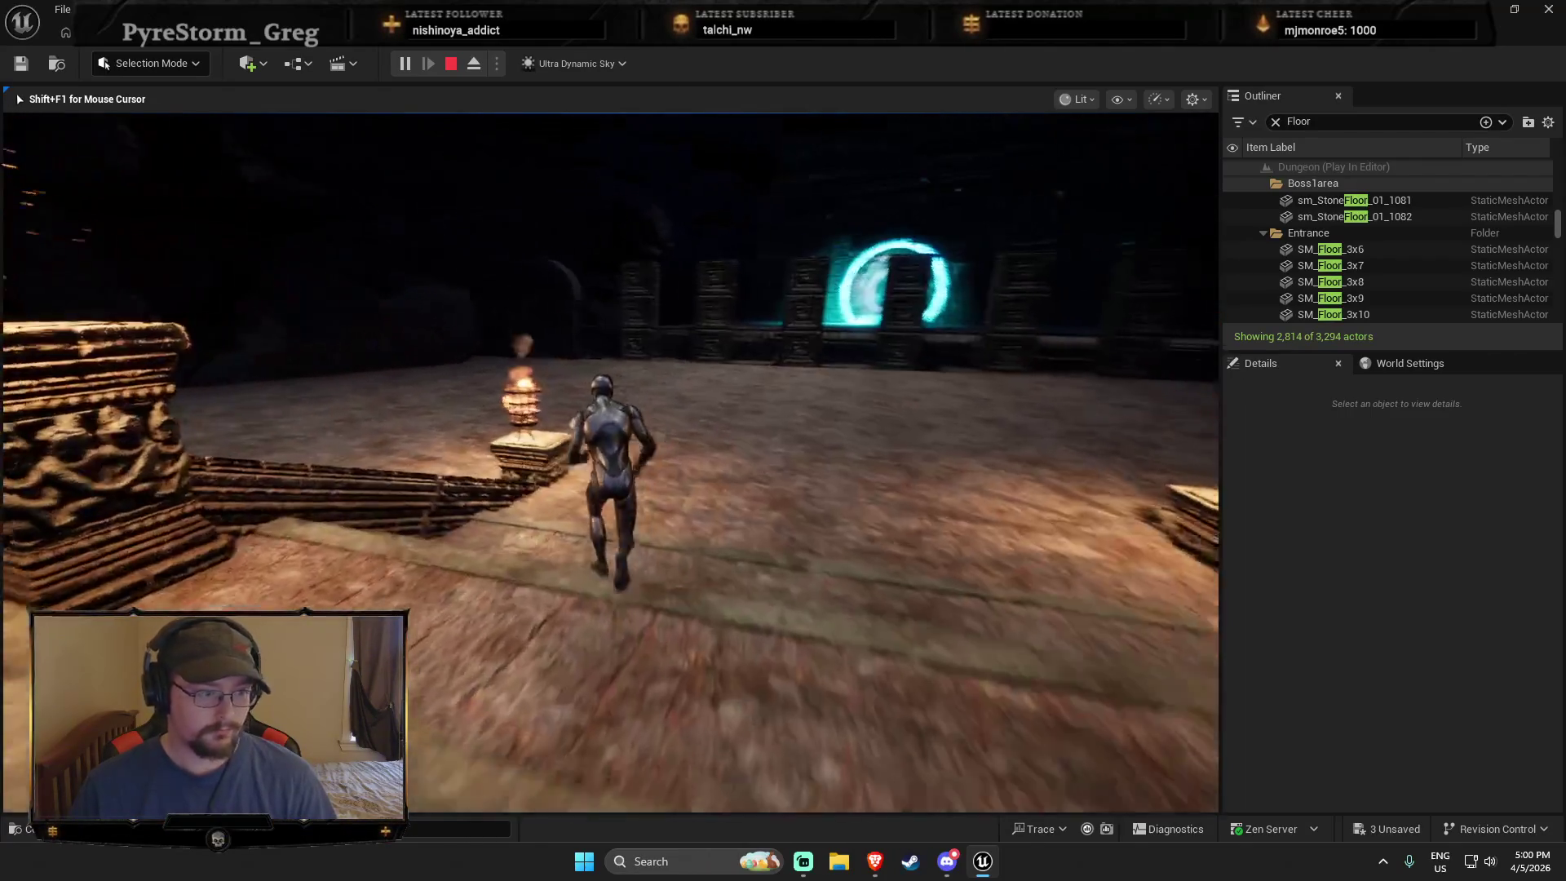
Step: Run left across the floor and along the waterside ledge, then stop the playtest
key(a)
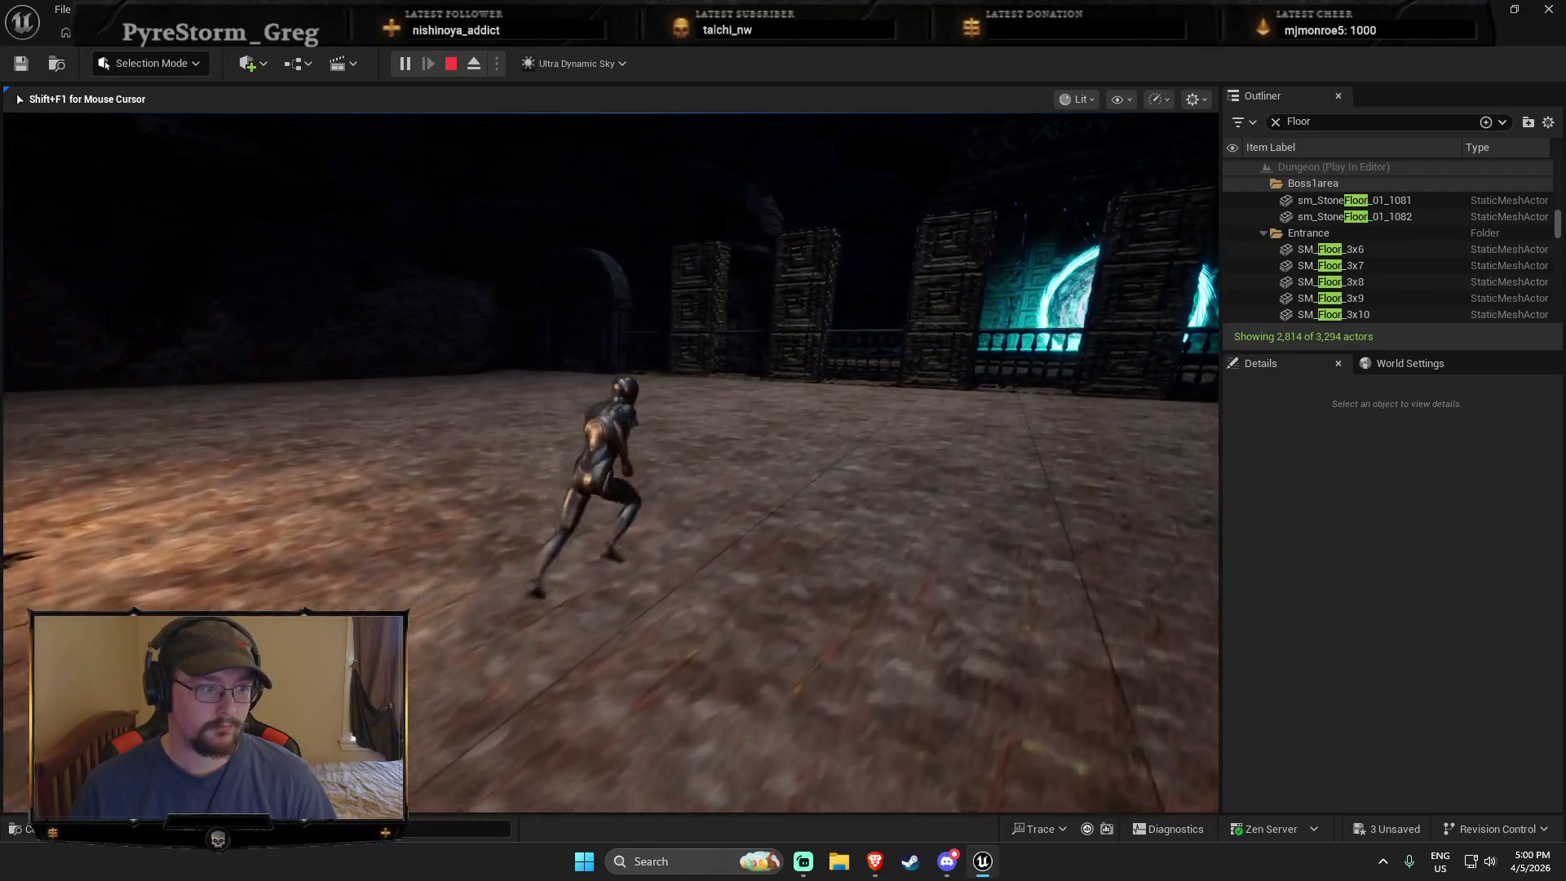
key(a)
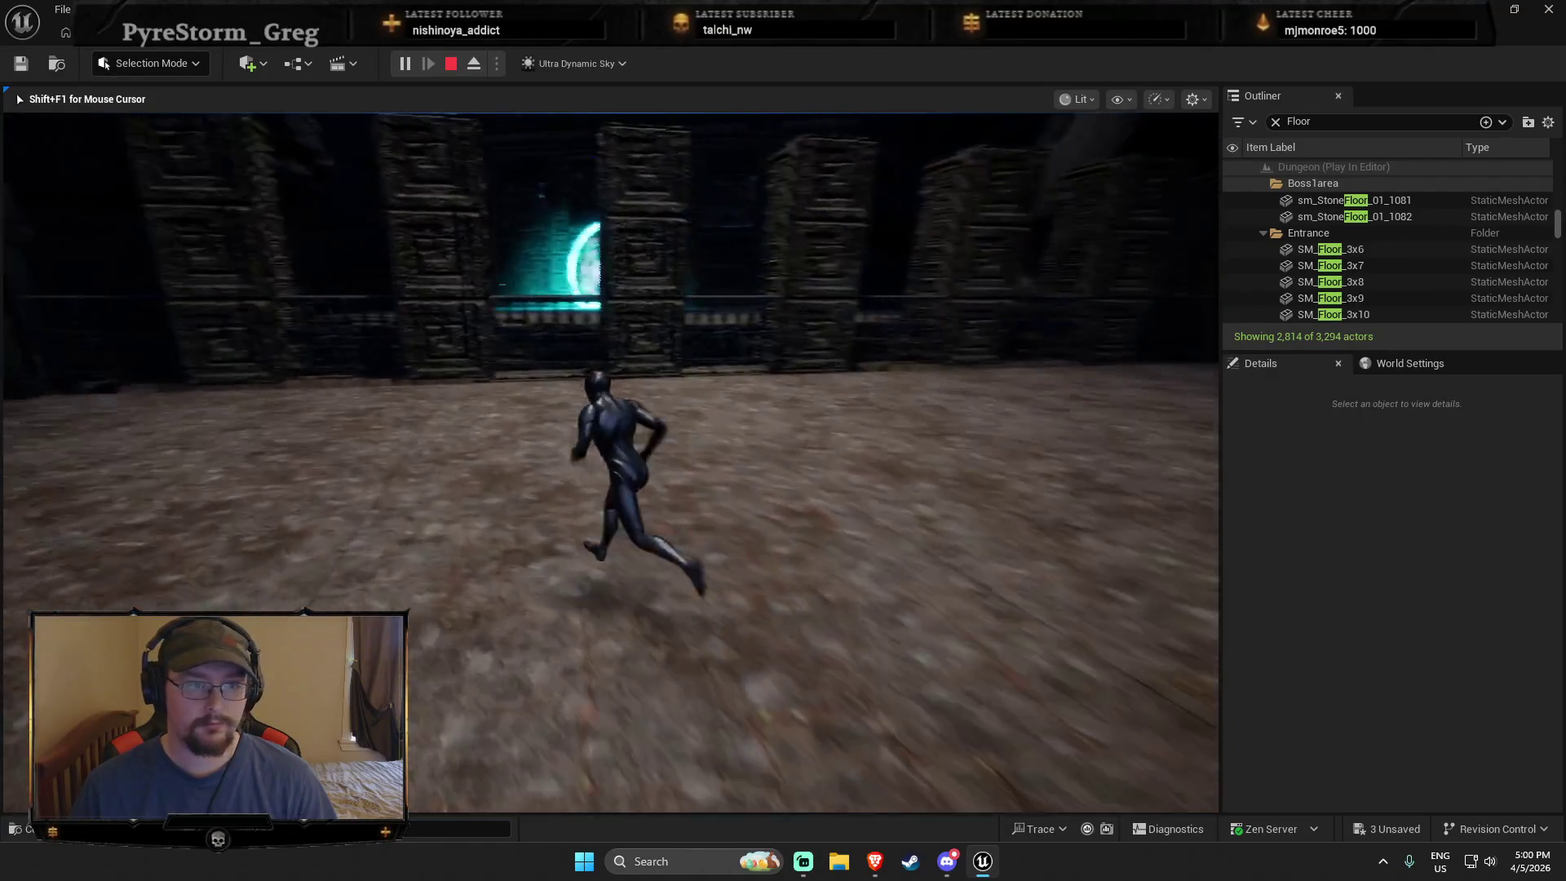
key(w)
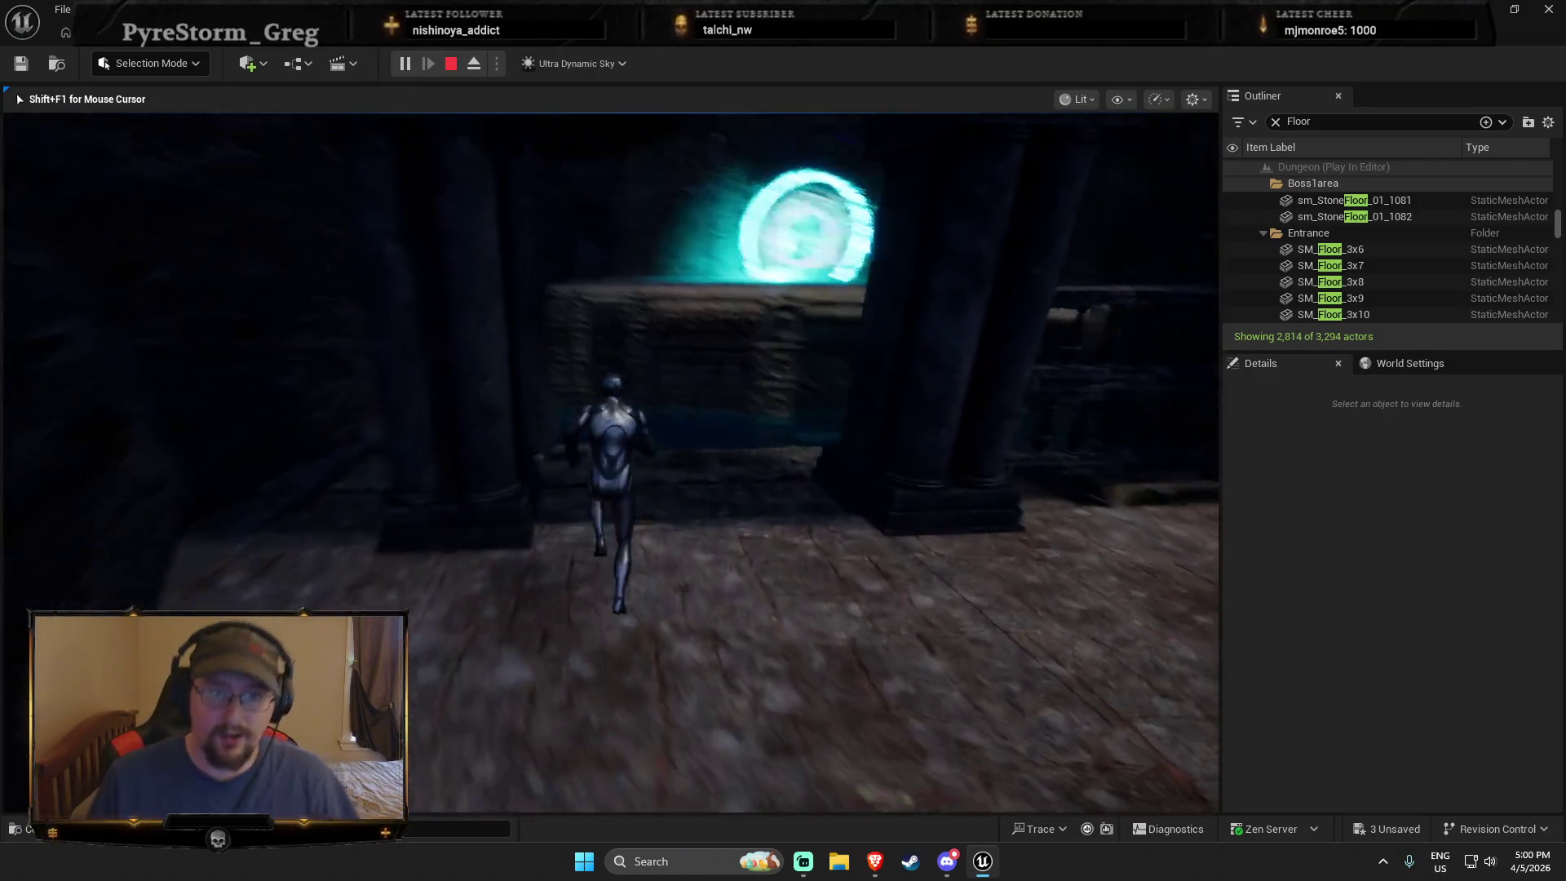
key(w)
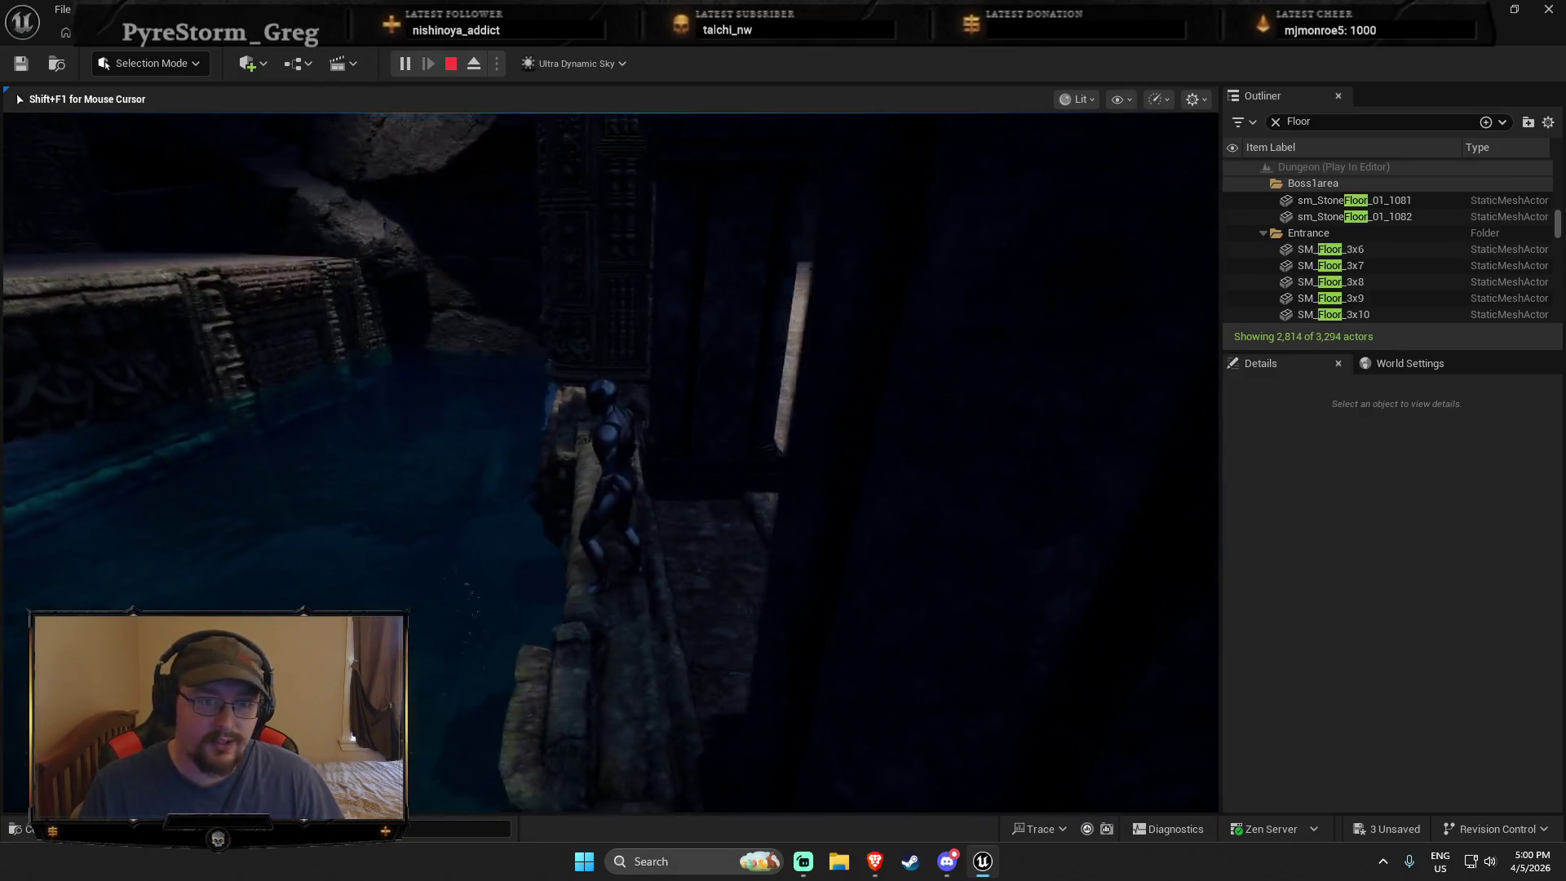
key(w)
key(a)
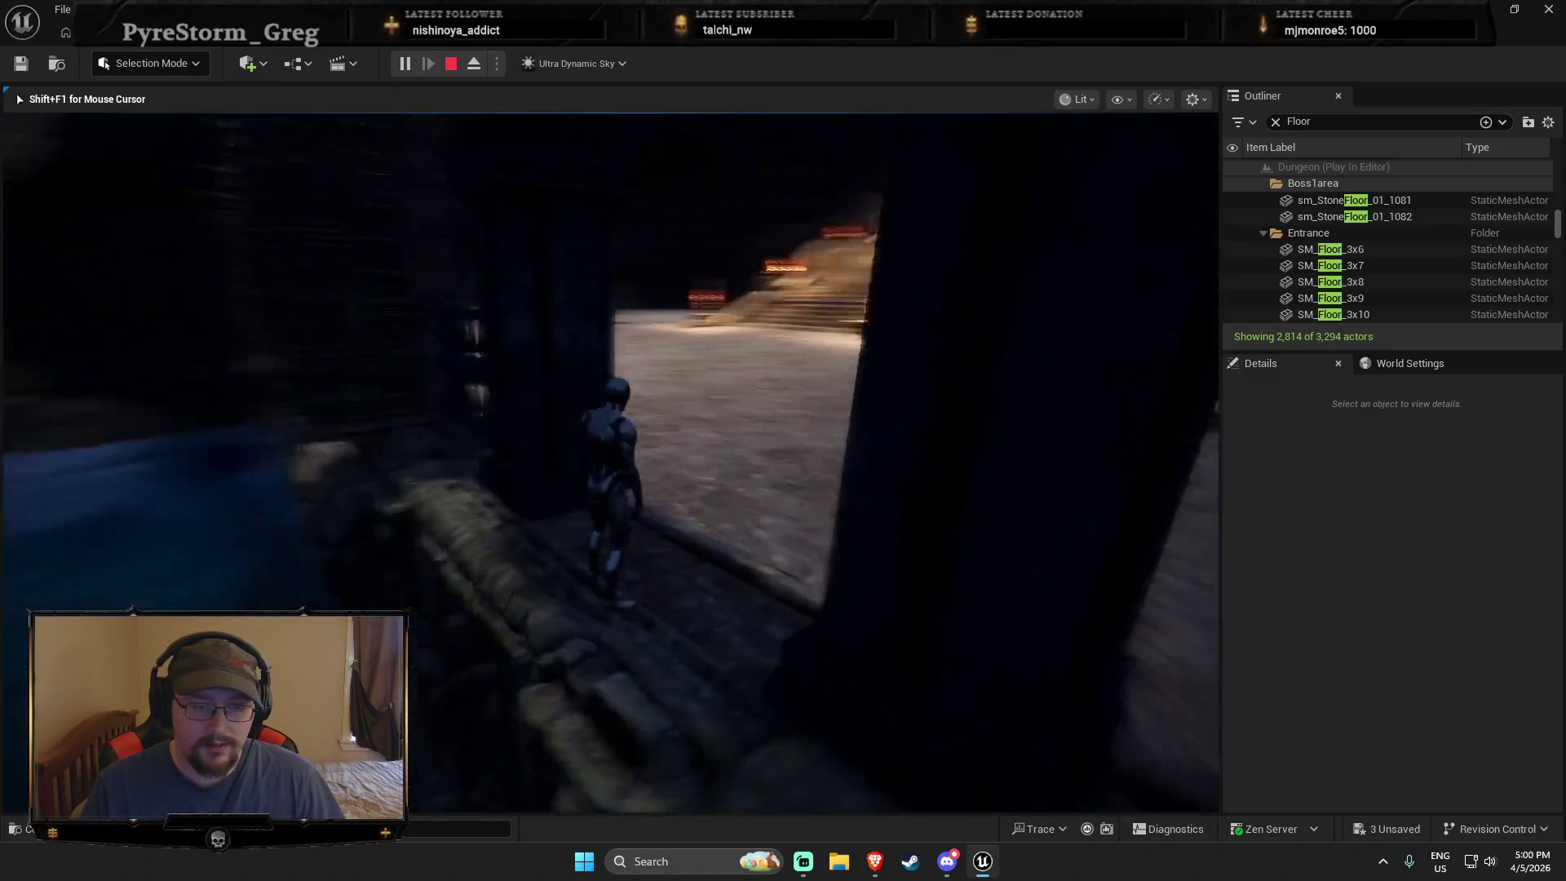
key(w)
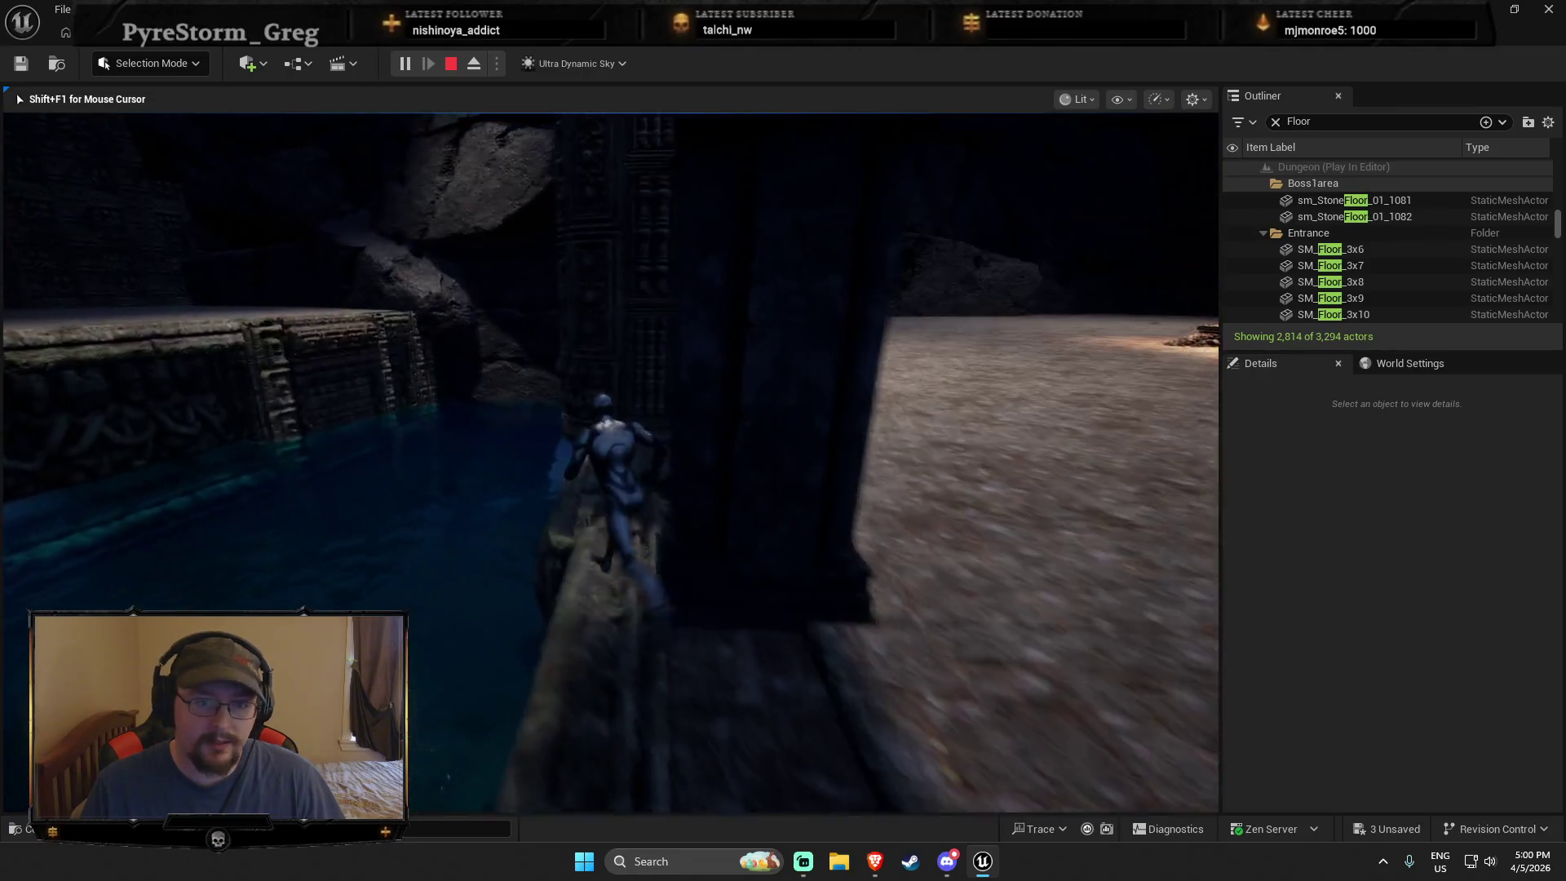
key(Escape)
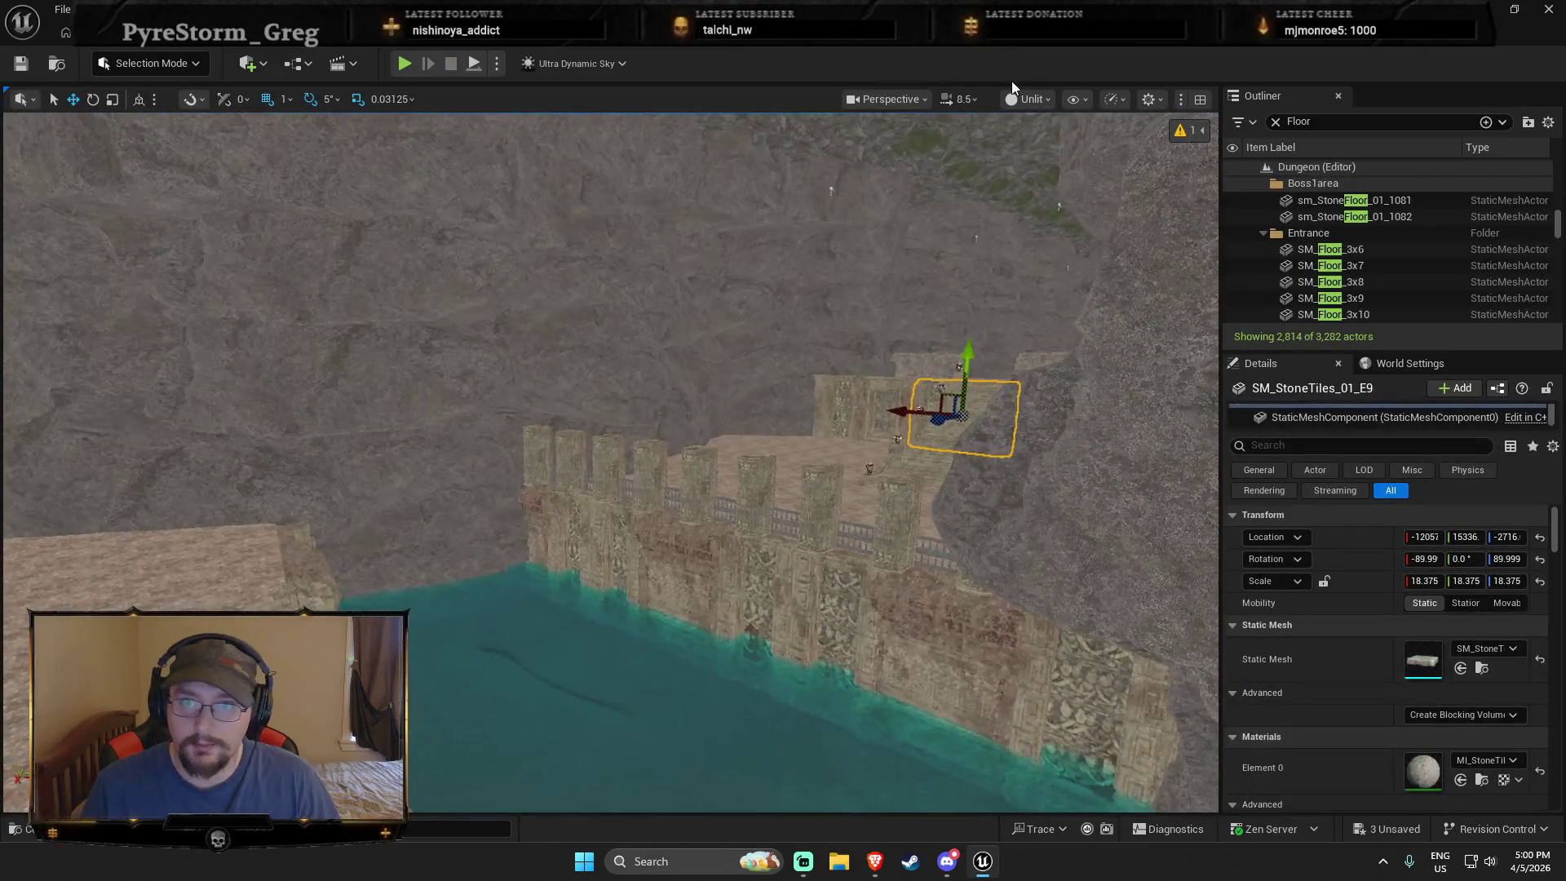
Step: Switch the viewport from Unlit to Lit and frame the stairs and pillars up close
click(1029, 99)
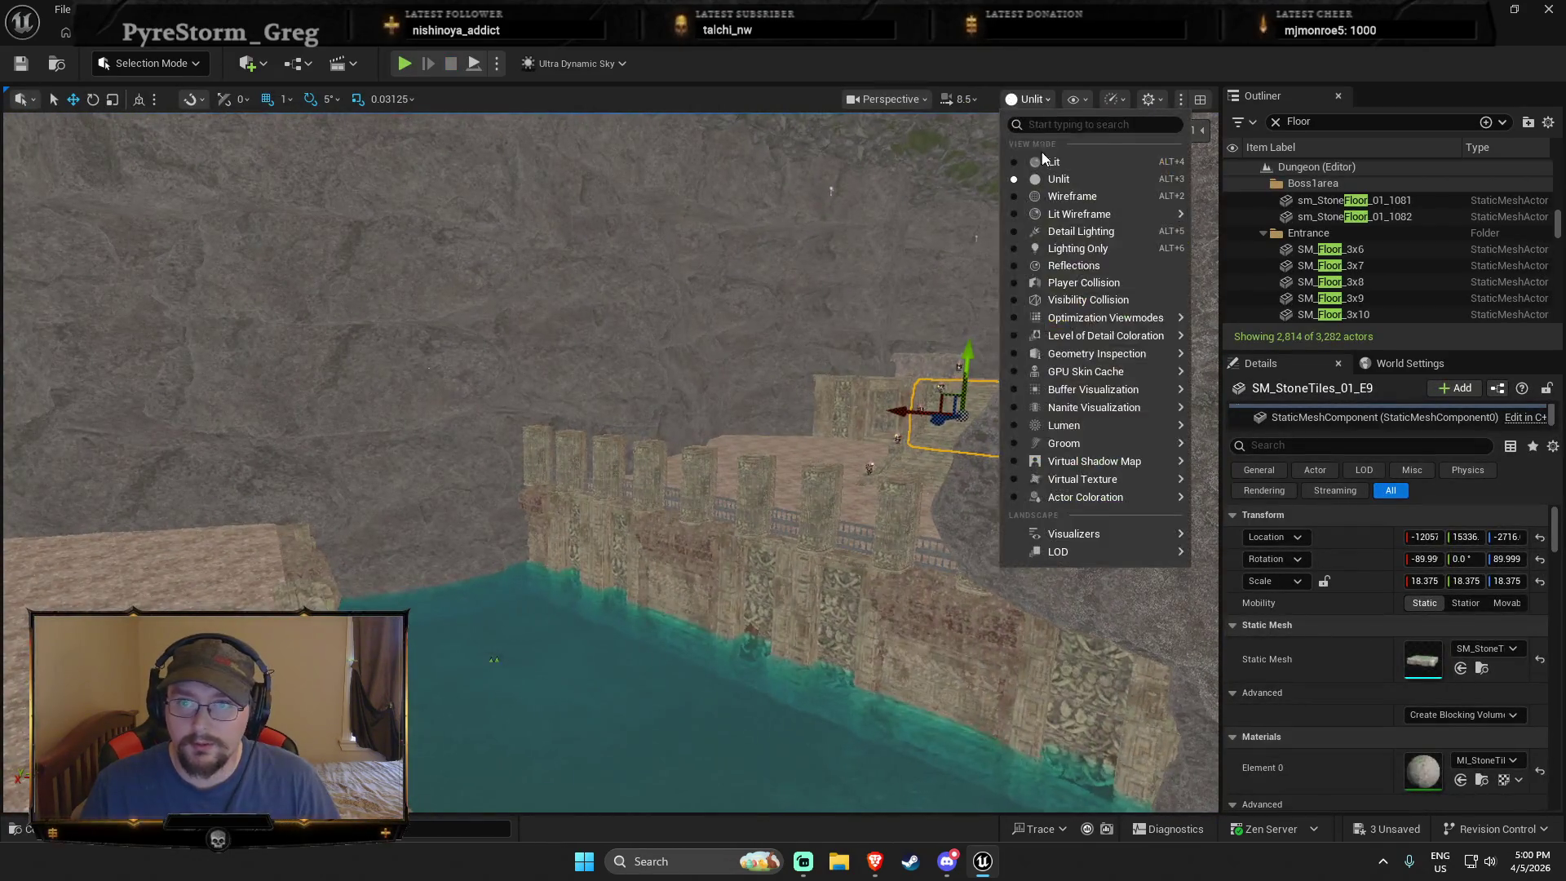
click(1044, 116)
drag(522, 426, 522, 425)
drag(281, 555, 529, 619)
drag(871, 582, 926, 585)
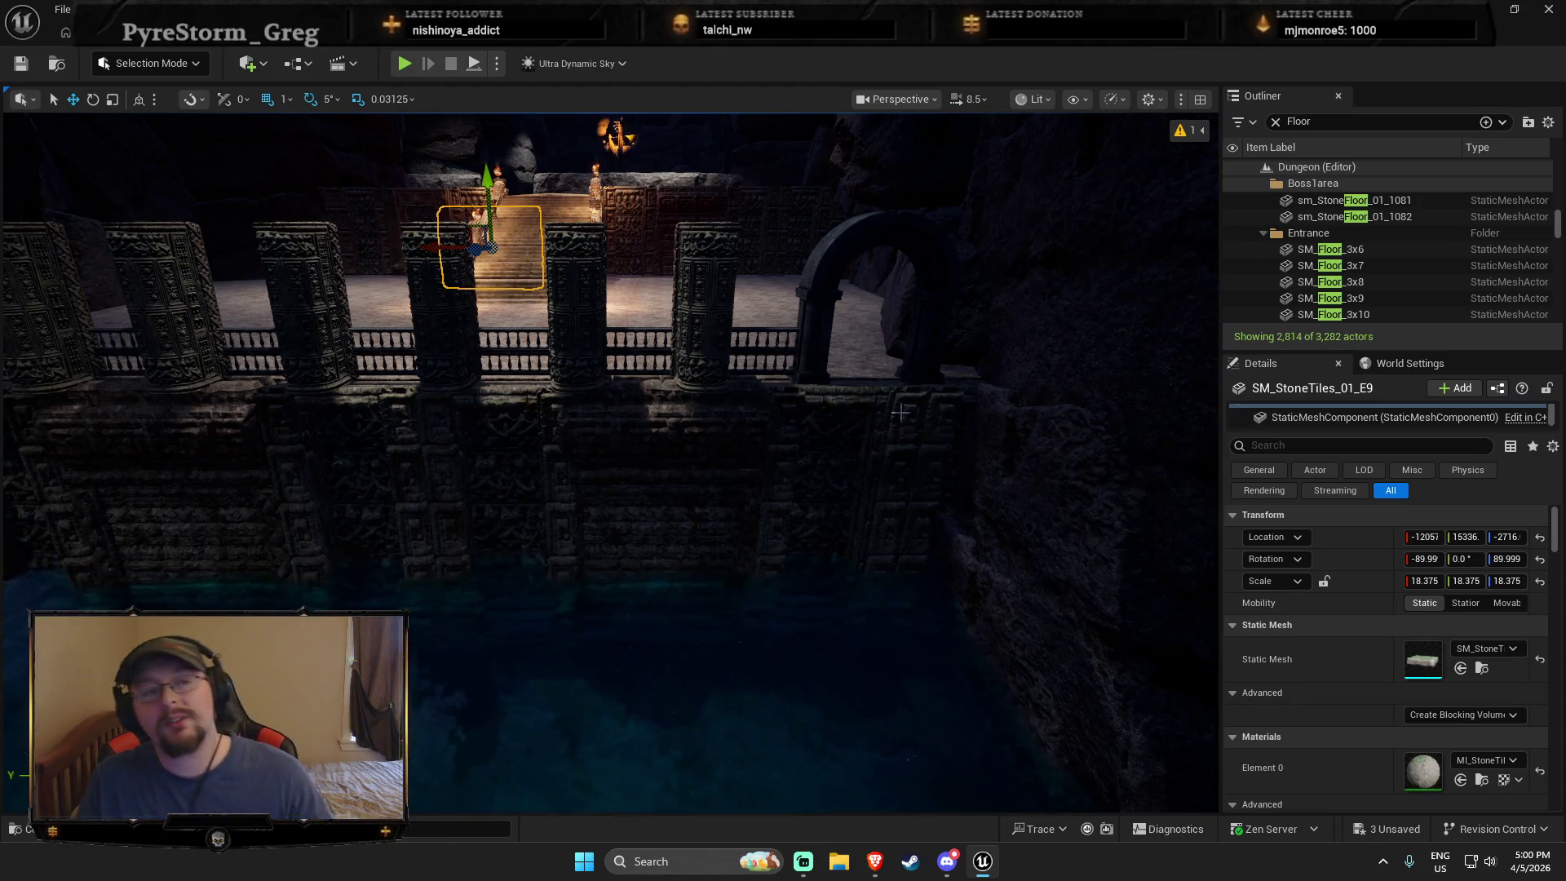
drag(764, 347, 752, 380)
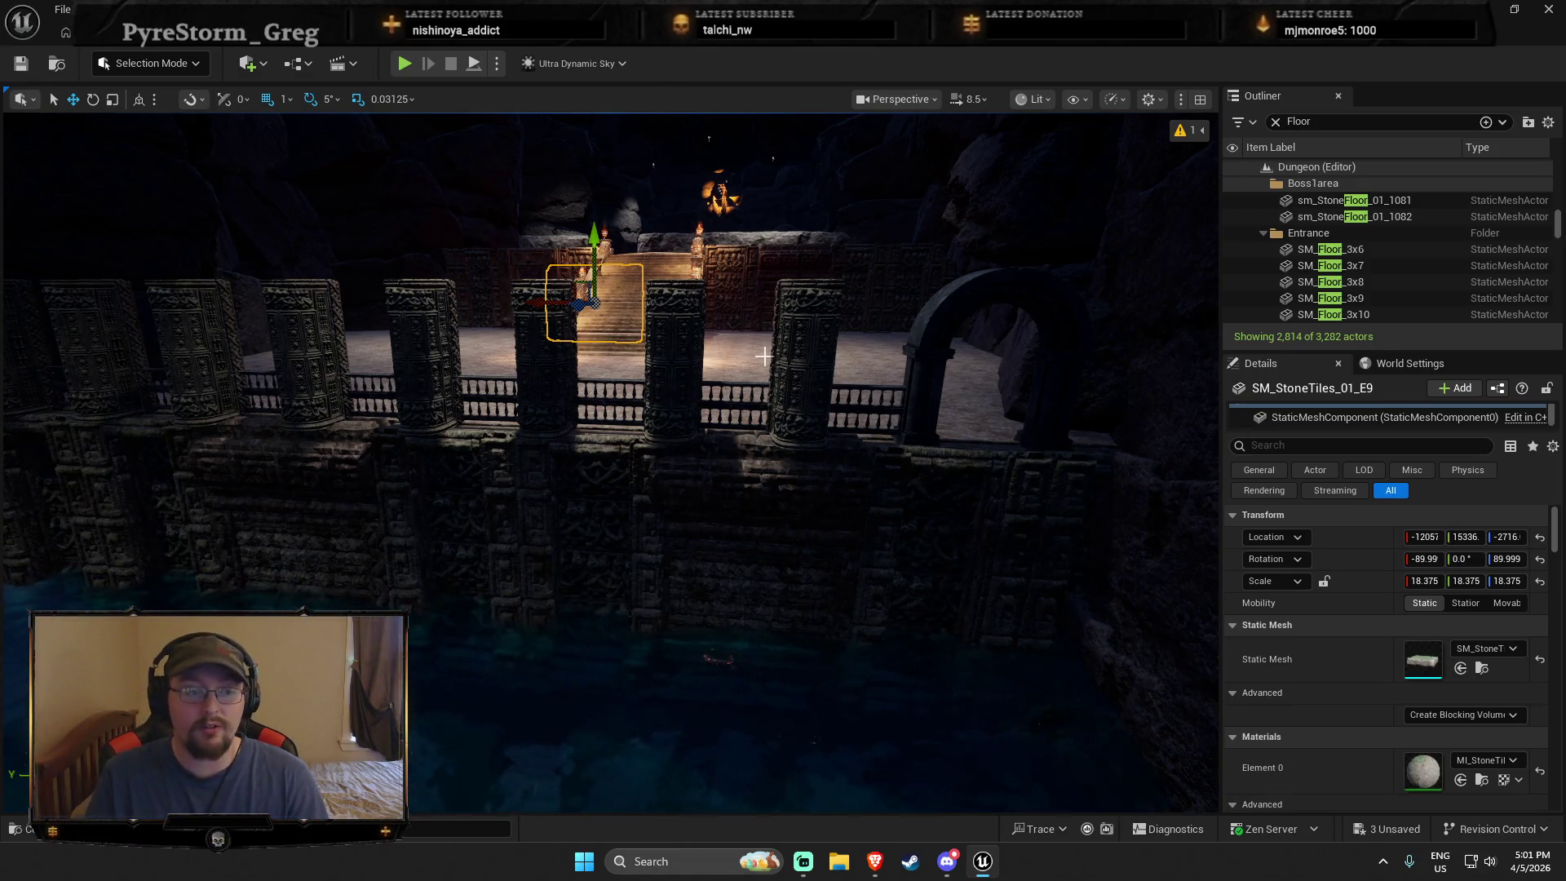
Step: Fly over the water to inspect the carved pillars, railings and lit staircase, ending on the stone floor
mouse_move(772, 388)
mouse_down()
mouse_move(594, 693)
mouse_move(685, 812)
mouse_move(570, 766)
mouse_move(571, 791)
mouse_move(479, 650)
mouse_move(454, 780)
mouse_move(454, 594)
mouse_move(448, 613)
mouse_up()
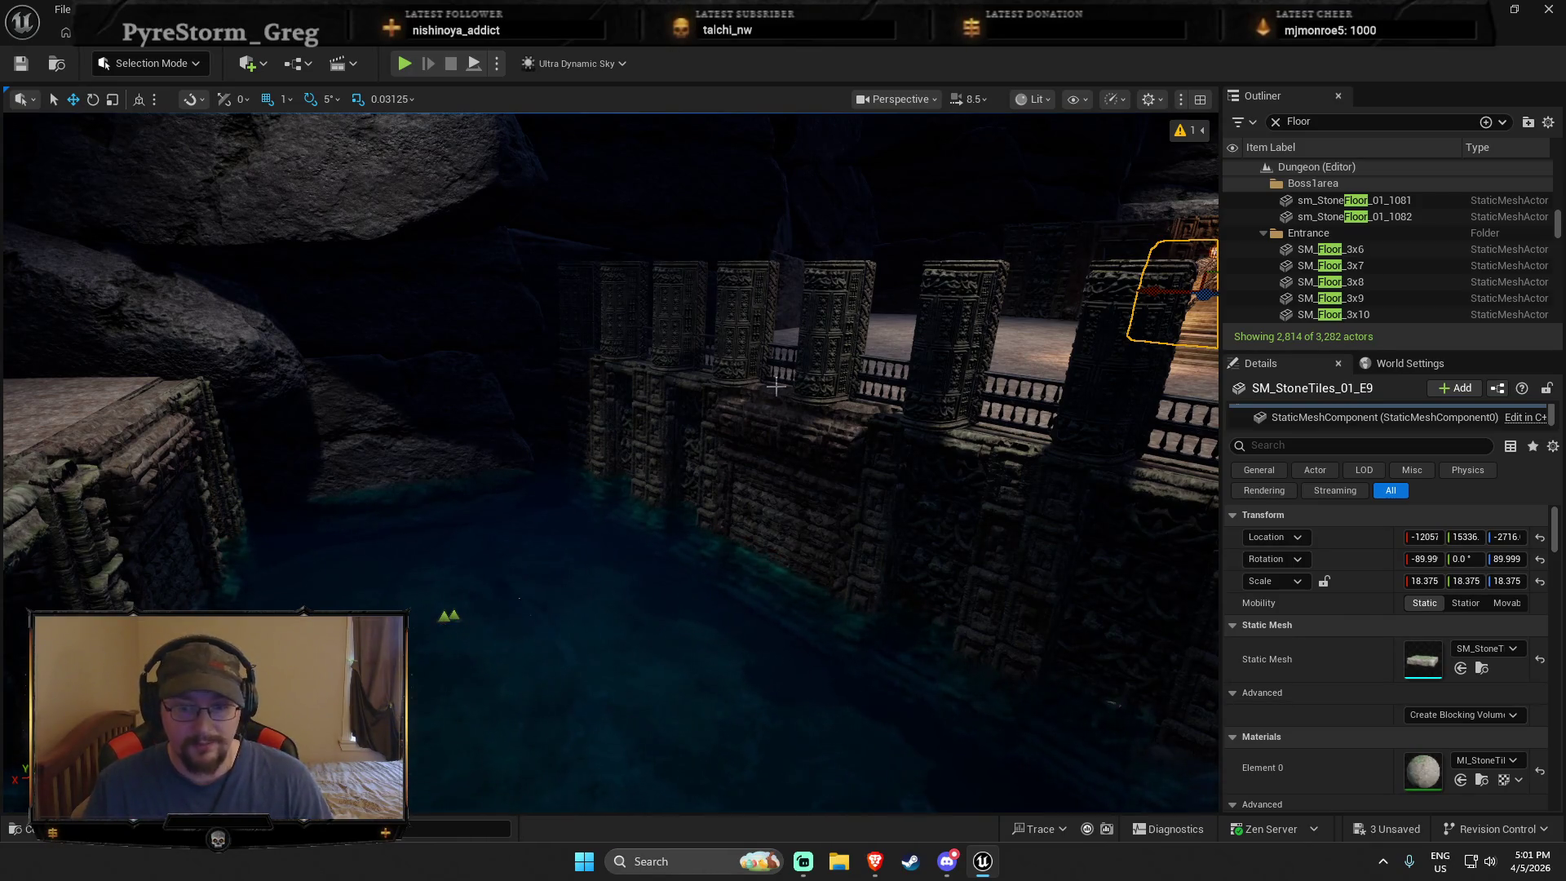
mouse_move(813, 432)
mouse_down()
mouse_move(870, 682)
mouse_move(865, 570)
mouse_move(864, 604)
mouse_up()
drag(566, 477, 720, 598)
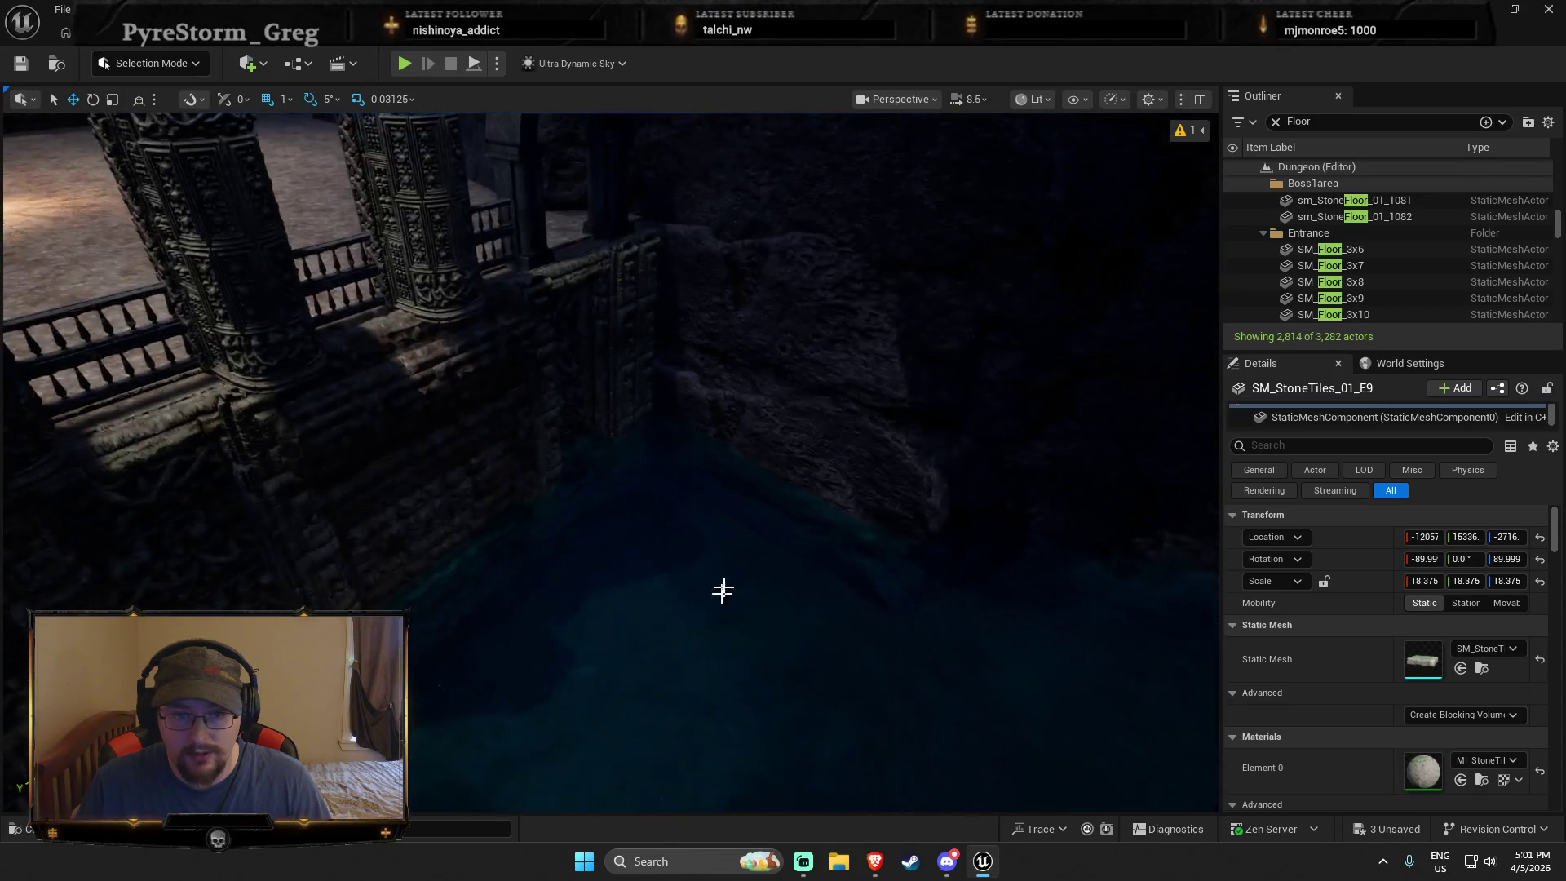
mouse_move(624, 508)
mouse_down()
mouse_move(573, 541)
mouse_move(587, 579)
mouse_move(555, 458)
mouse_up()
drag(780, 681, 590, 611)
drag(670, 763, 898, 649)
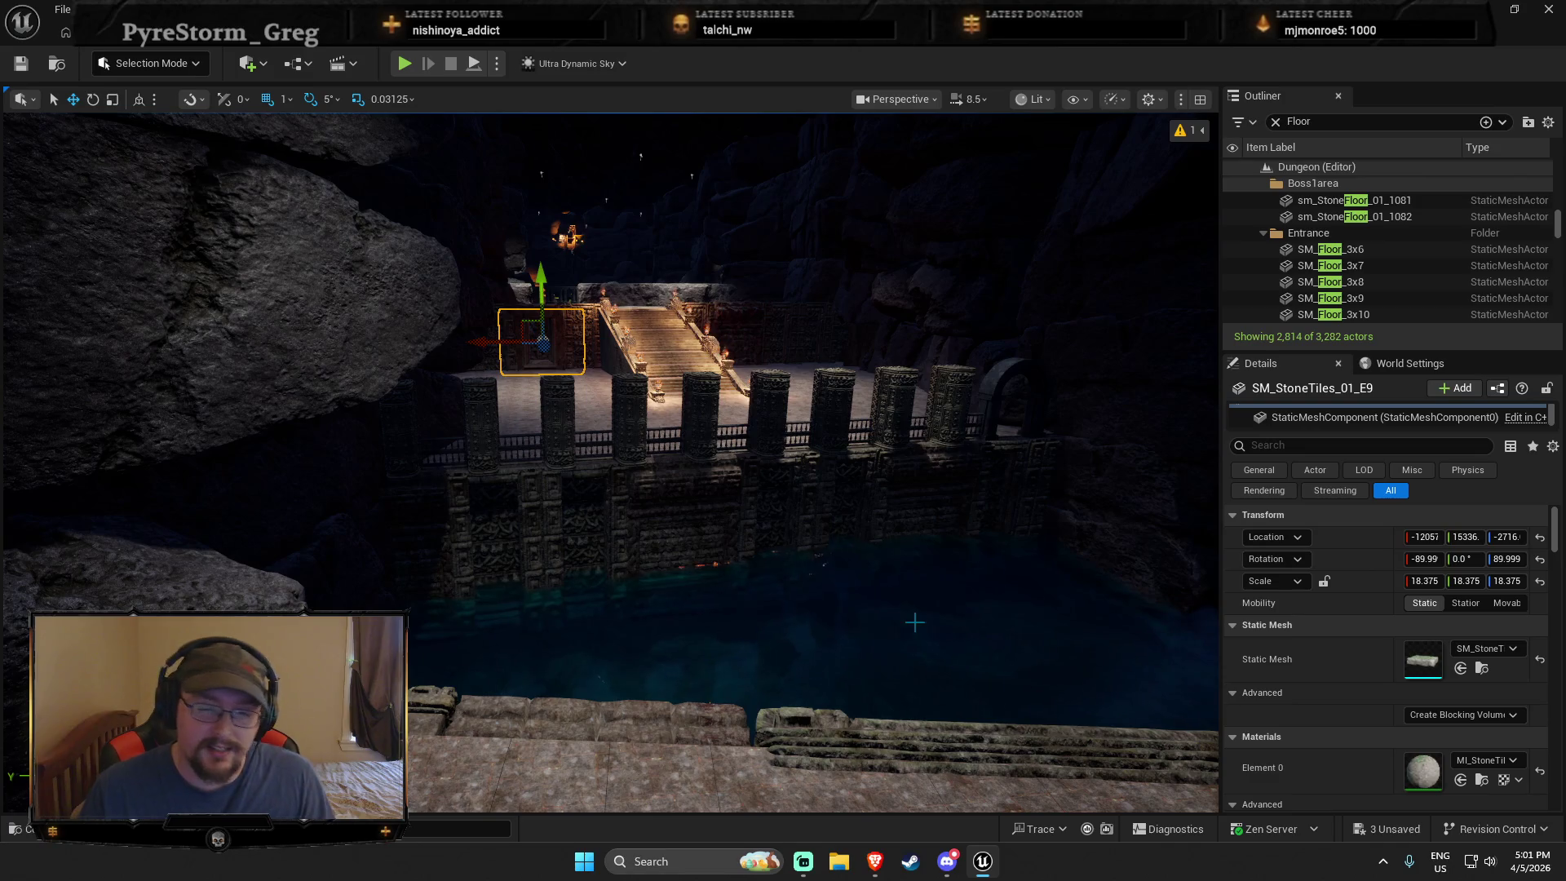
drag(902, 630, 866, 614)
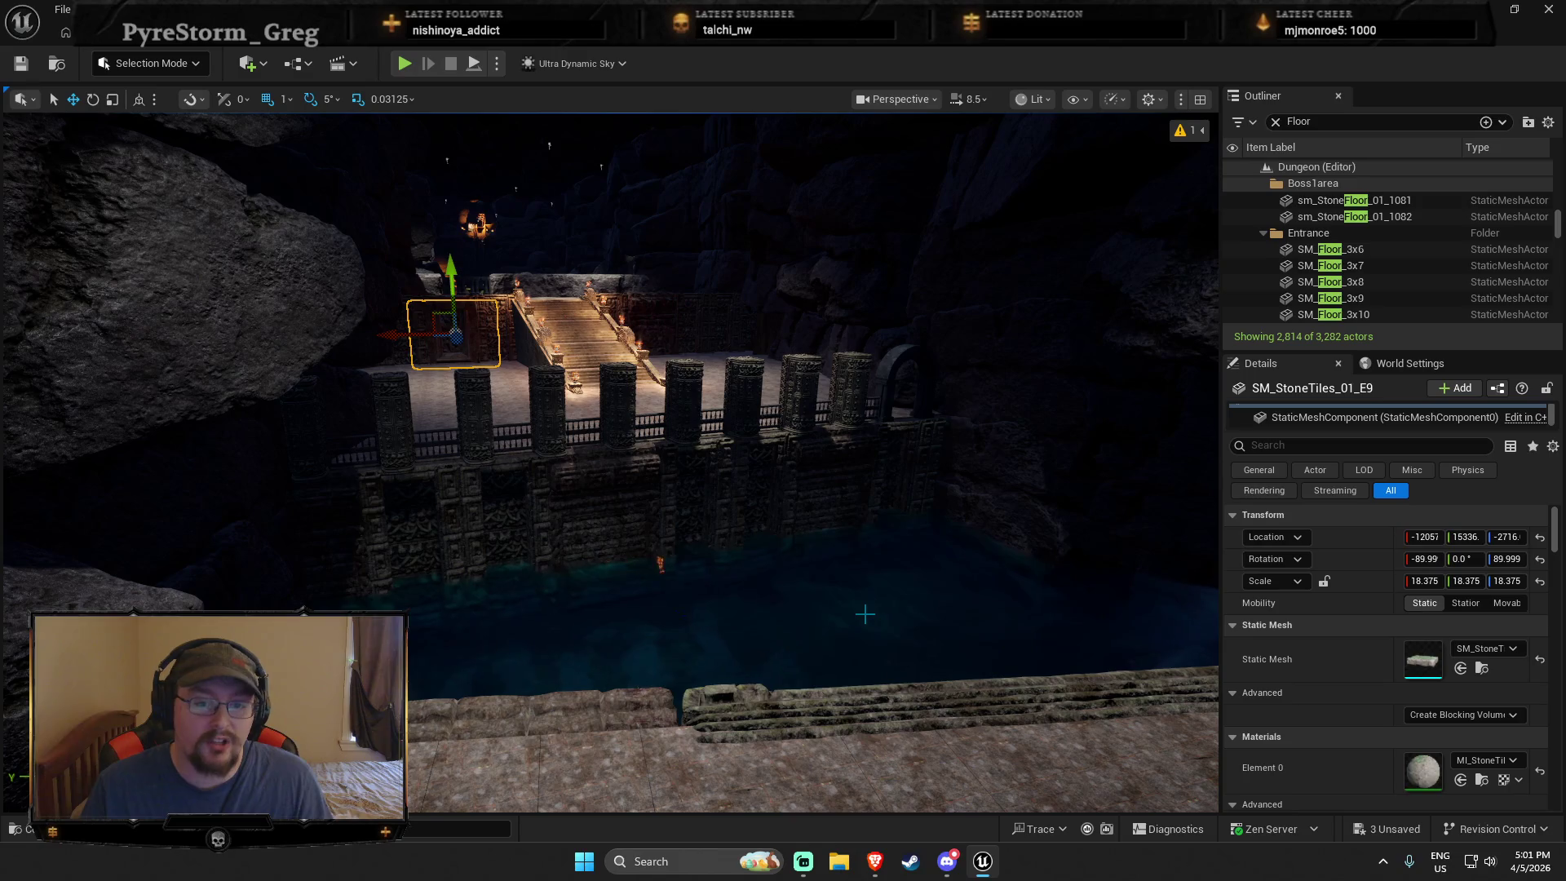
drag(852, 581, 624, 565)
right_click(624, 564)
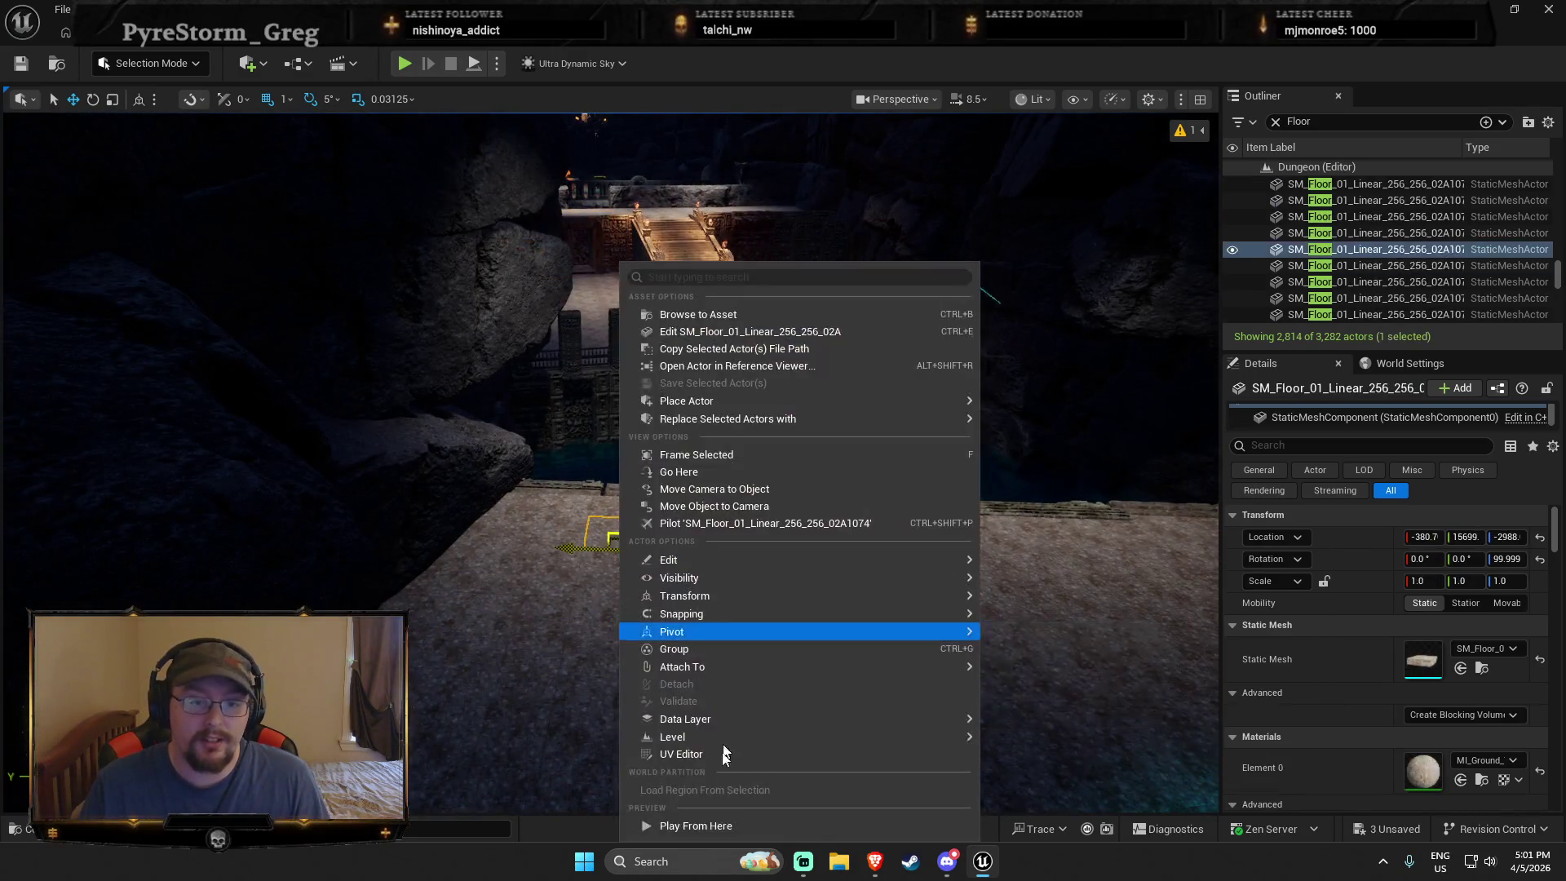
Step: Play from the floor below the courtyard, run to the swirling portal, then end the session
click(711, 823)
key(w)
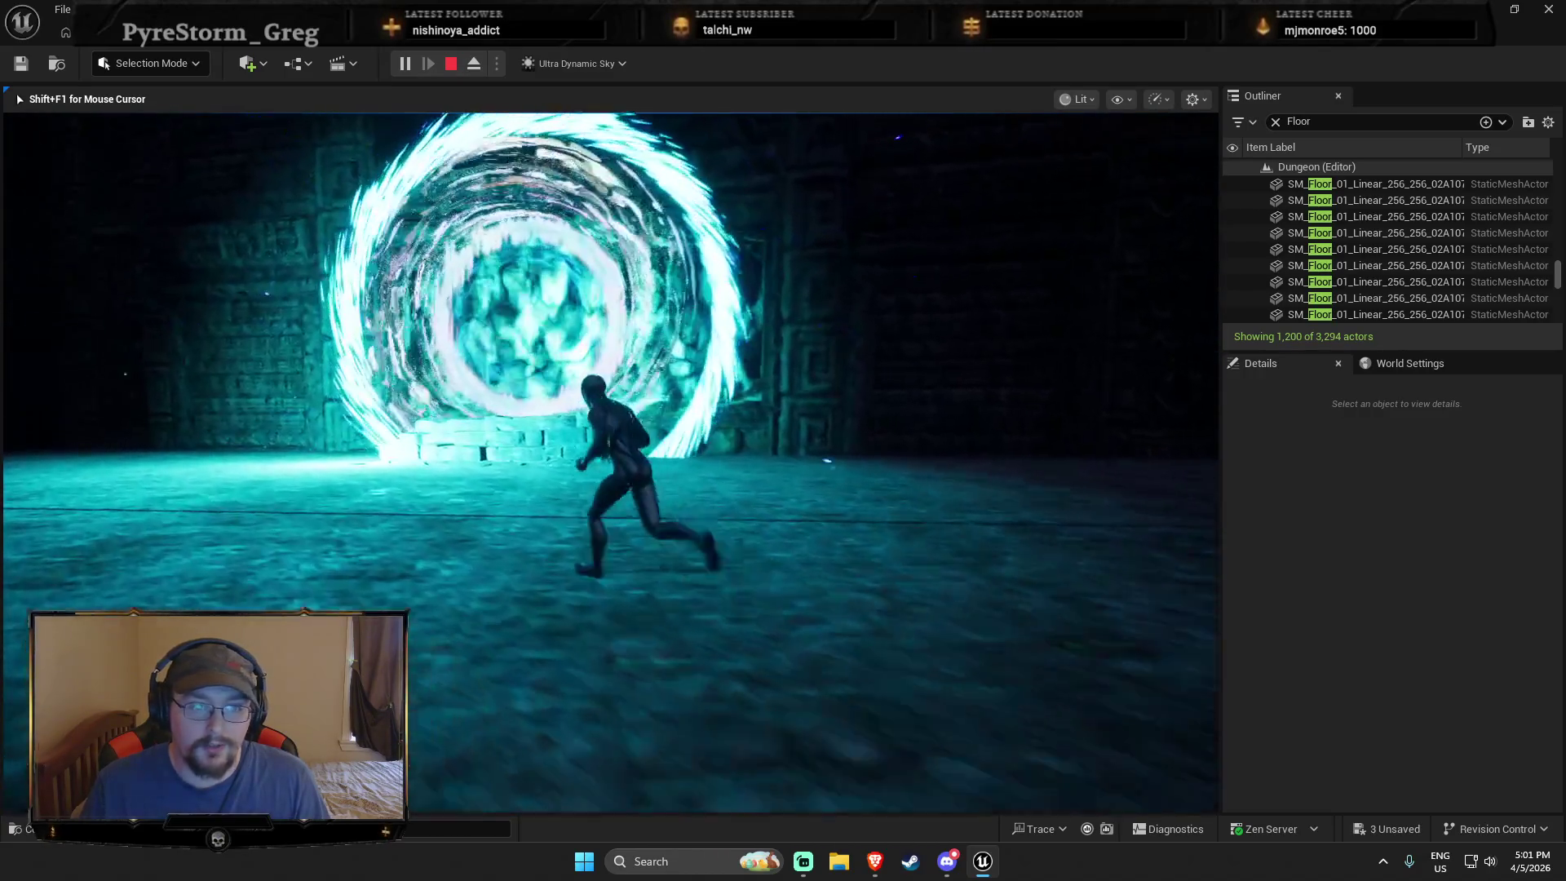
key(Escape)
click(1182, 559)
key(f)
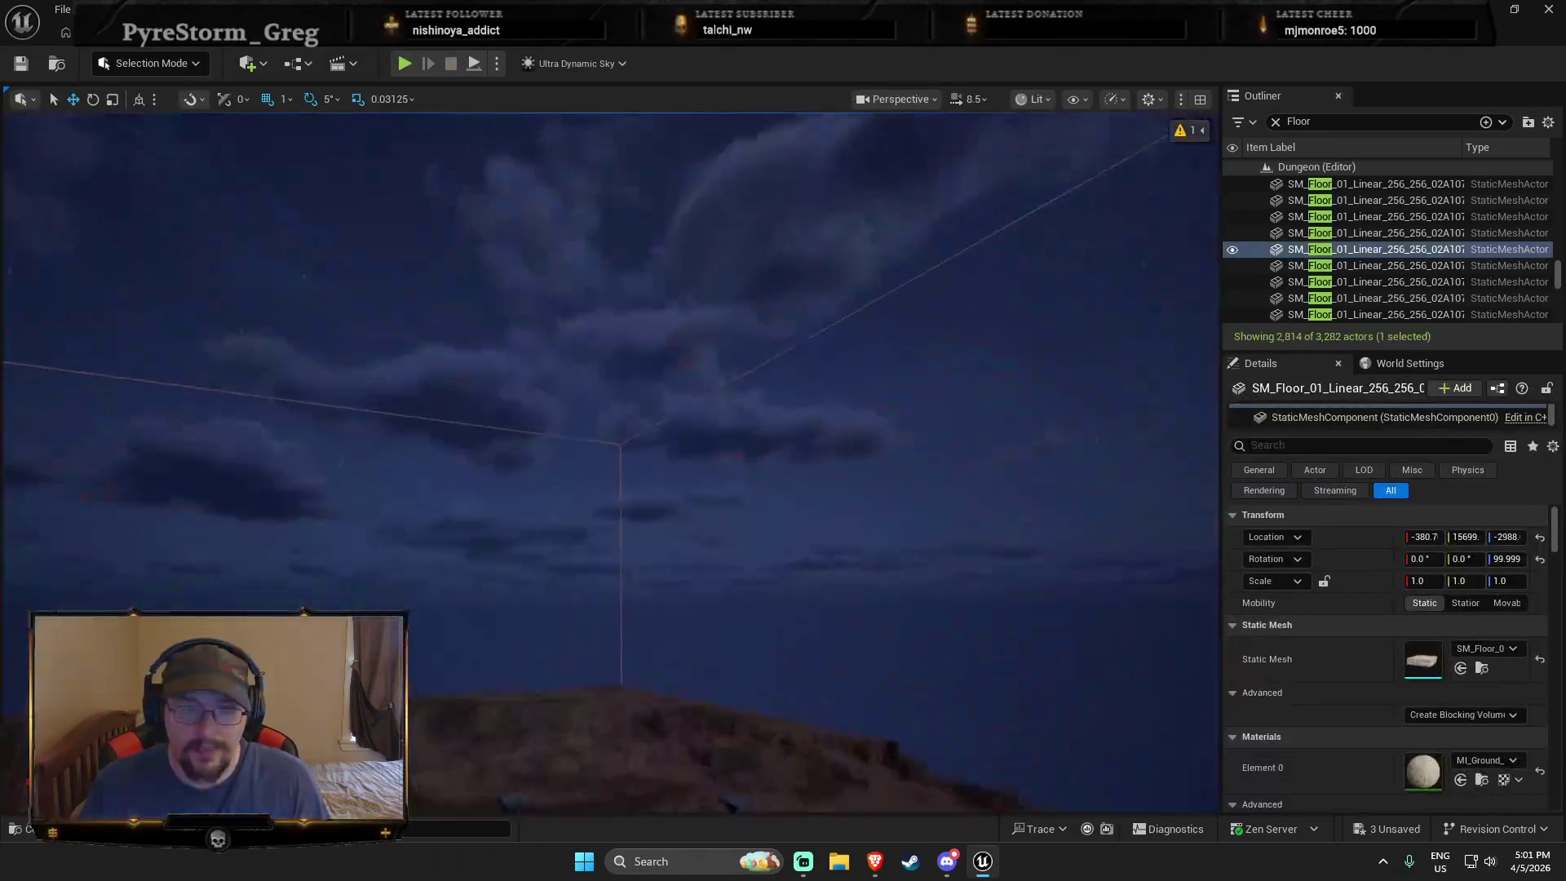
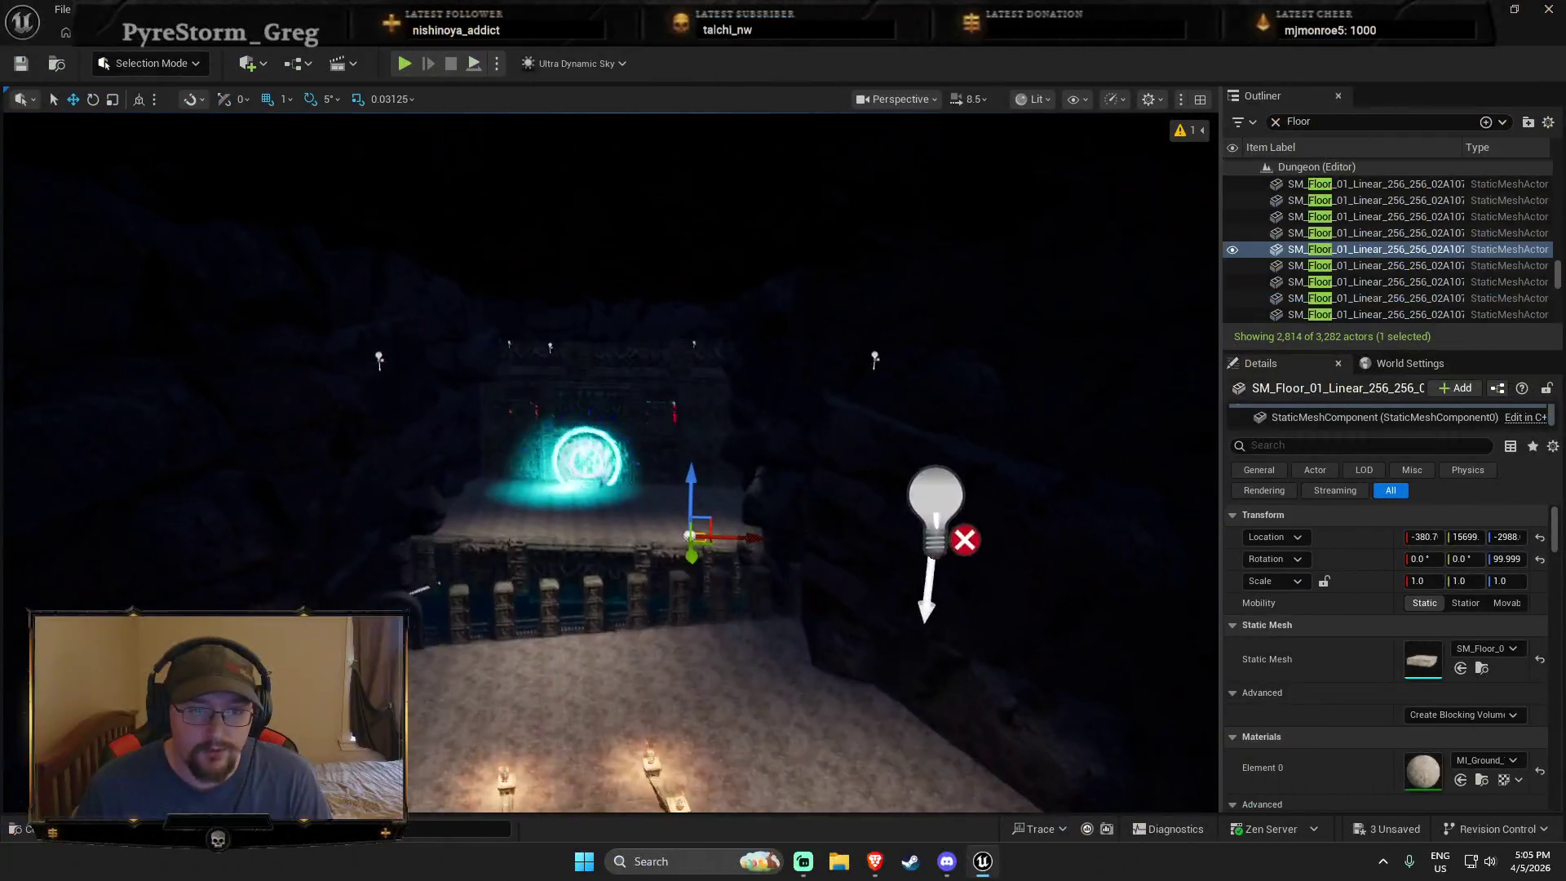
Step: Fly the view past the glowing portal toward the staircase and pillars
key(w)
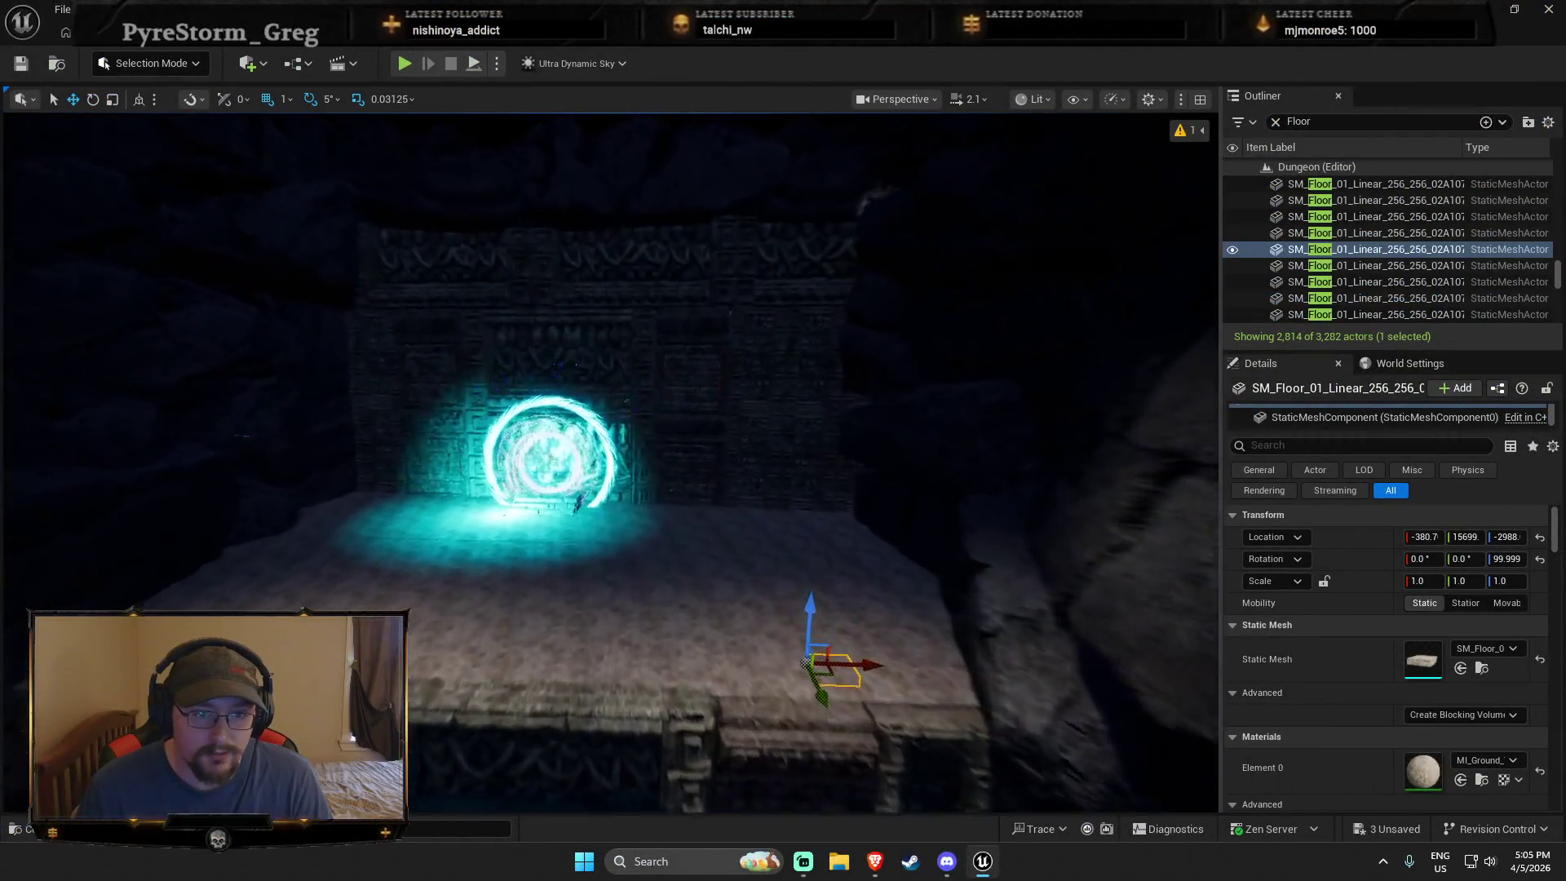
key(w)
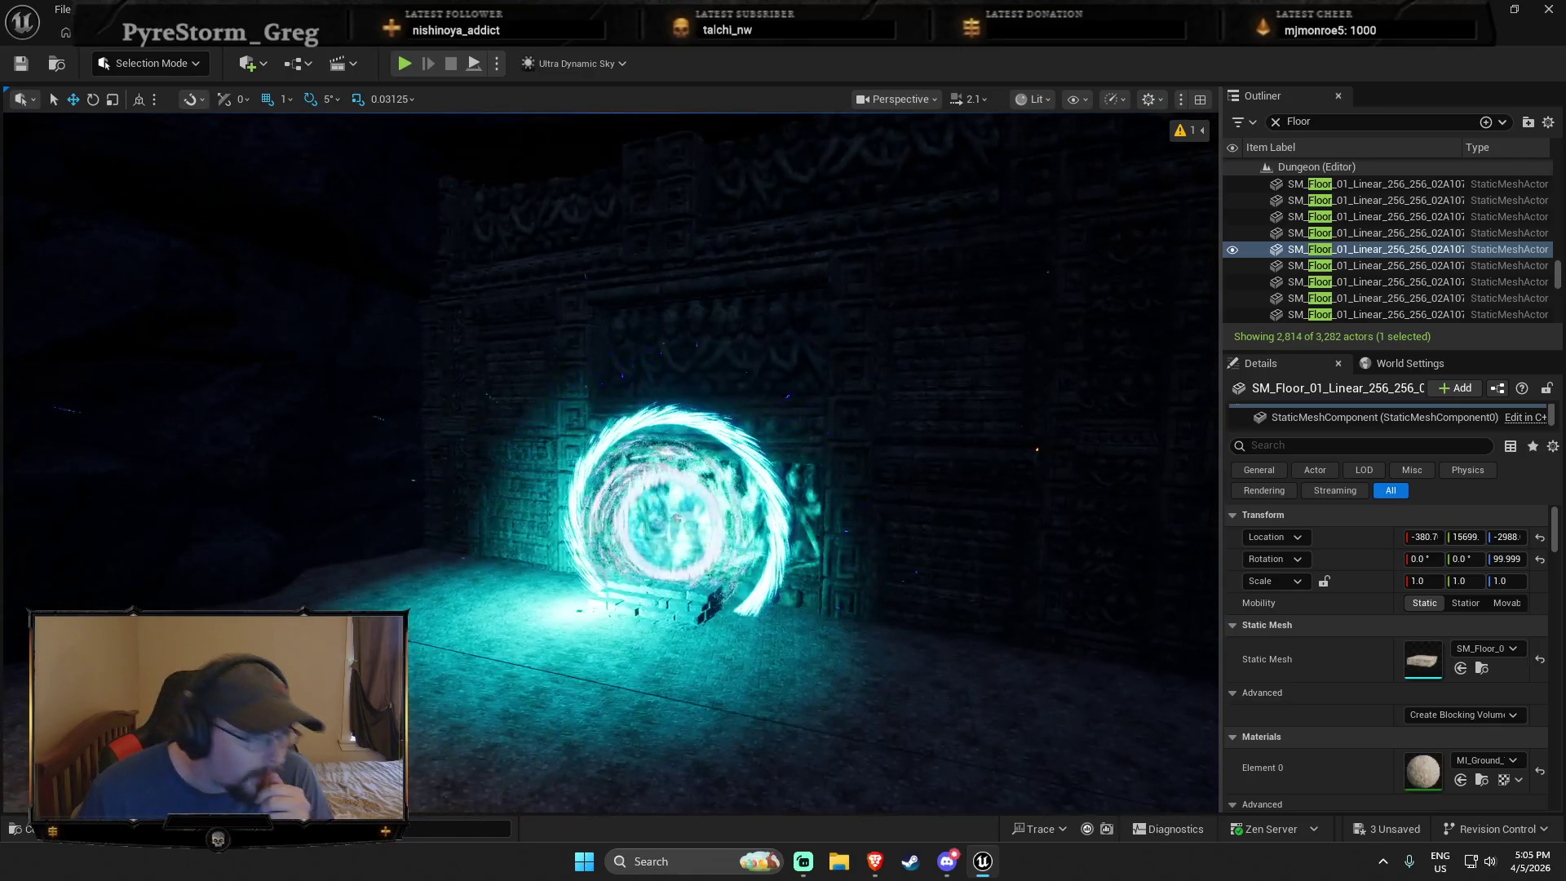
key(w)
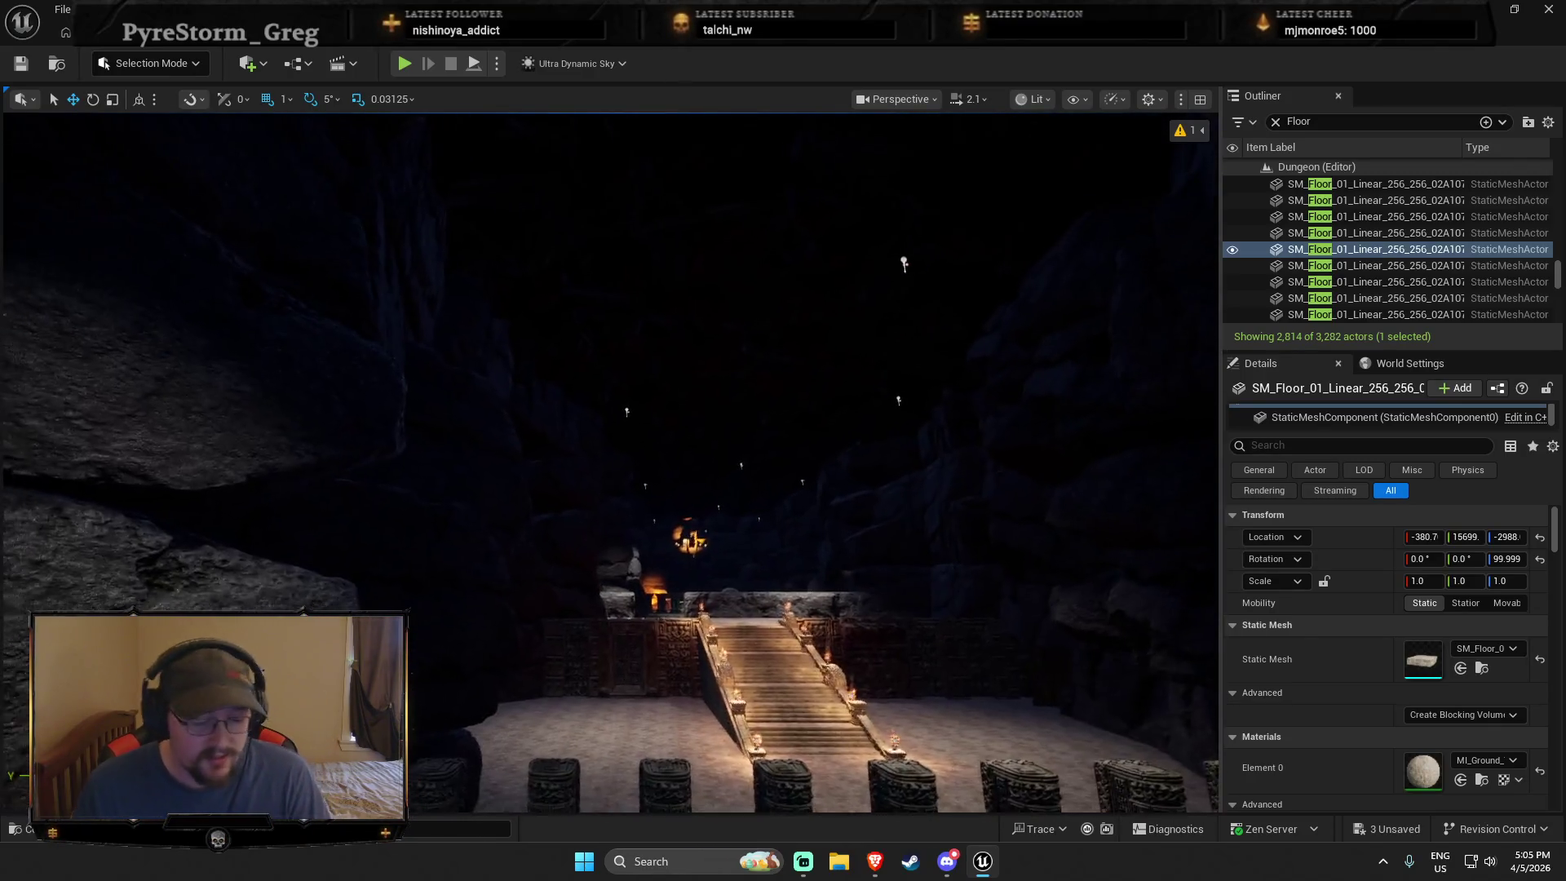
key(s)
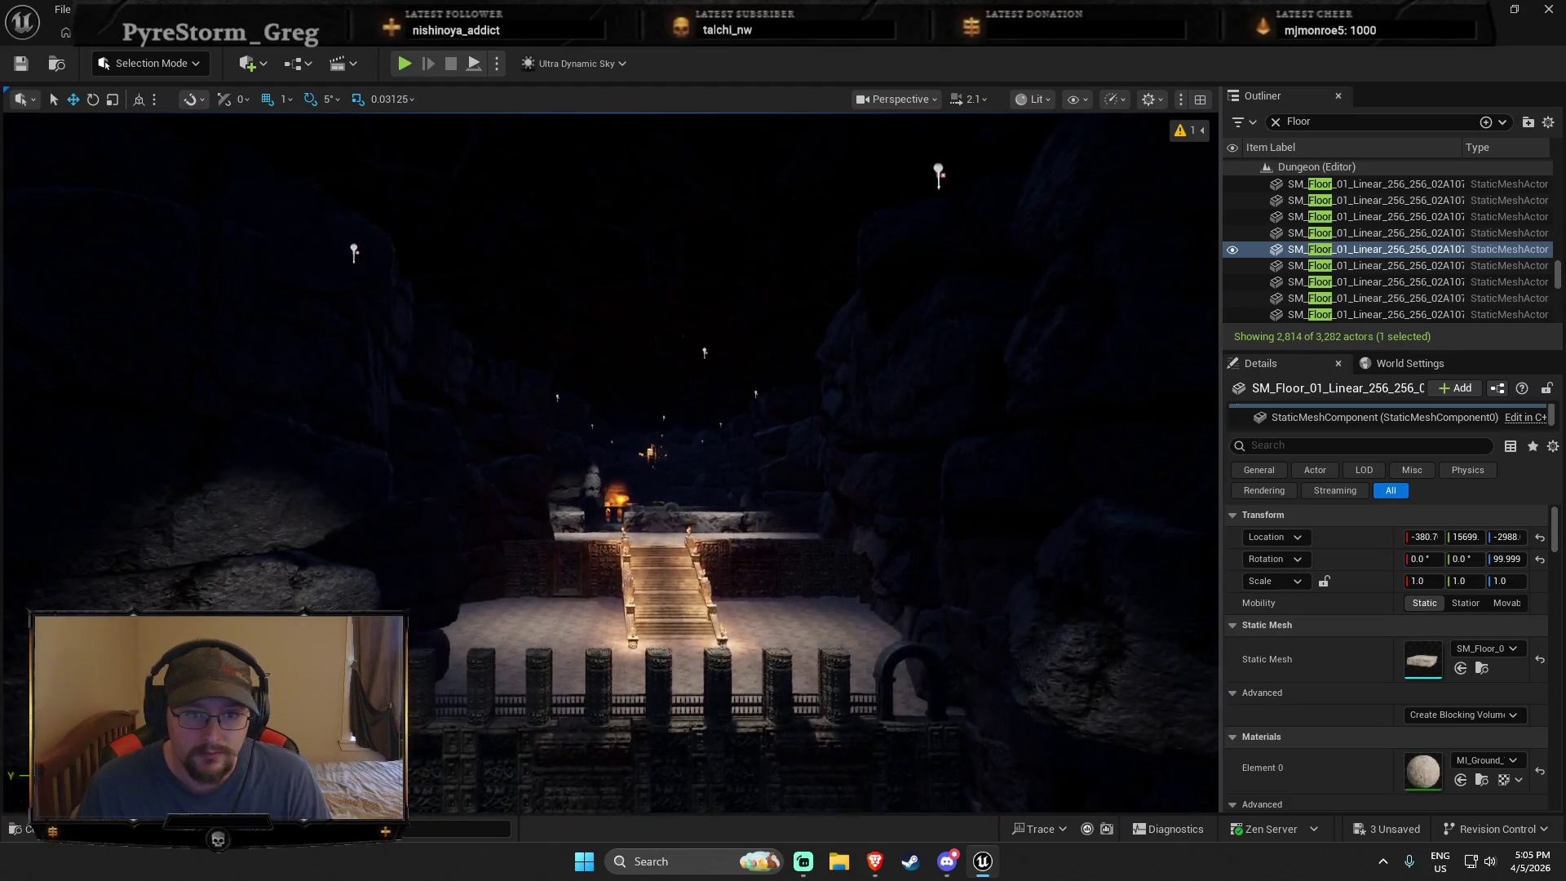
key(w)
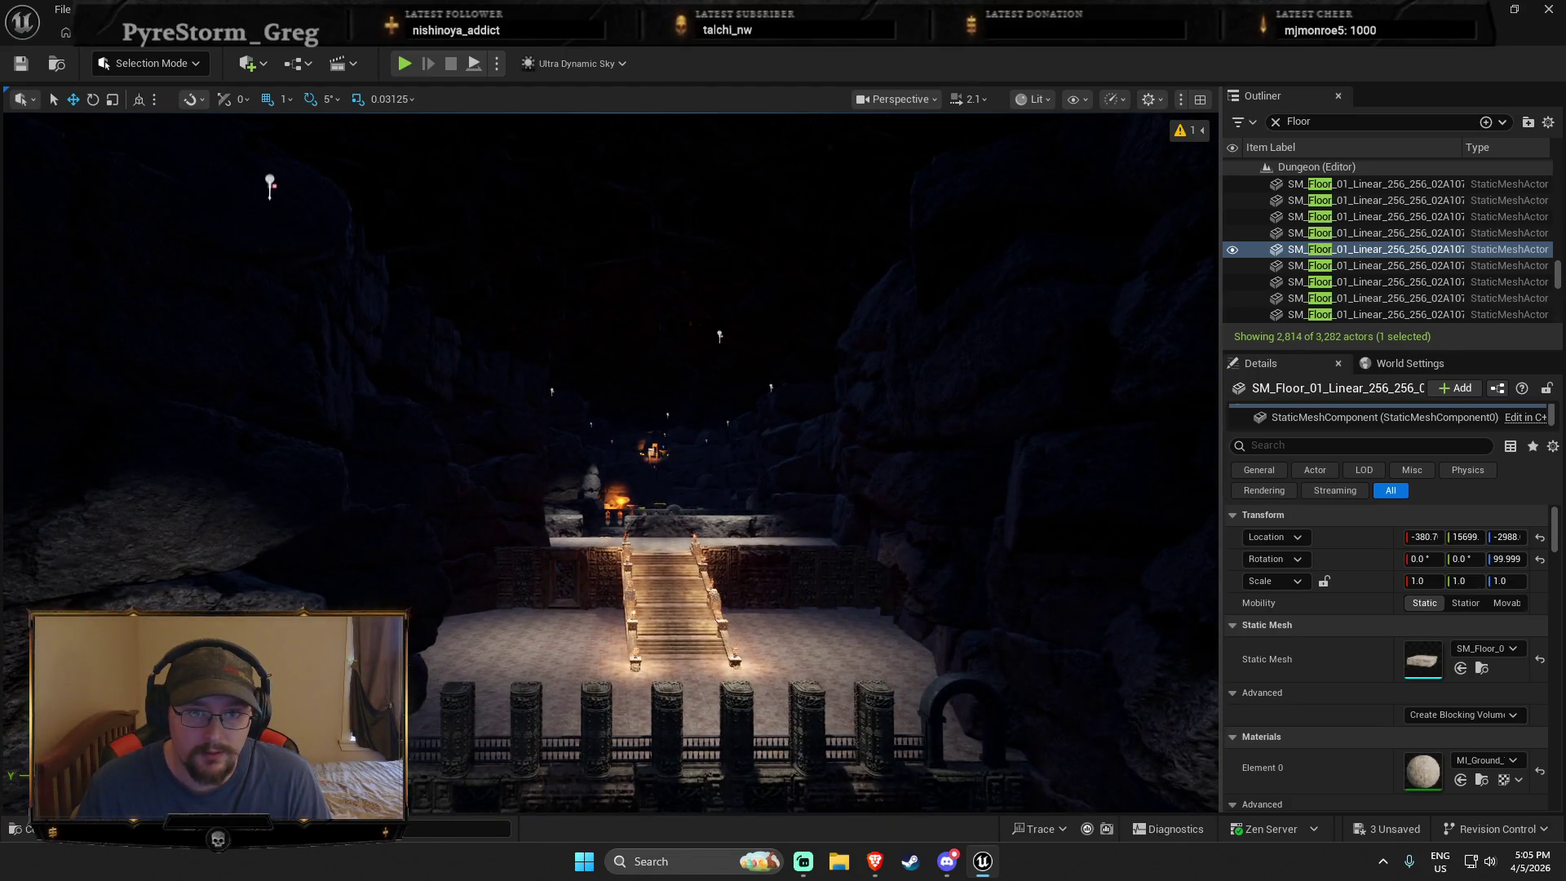
click(758, 353)
key(Escape)
key(w)
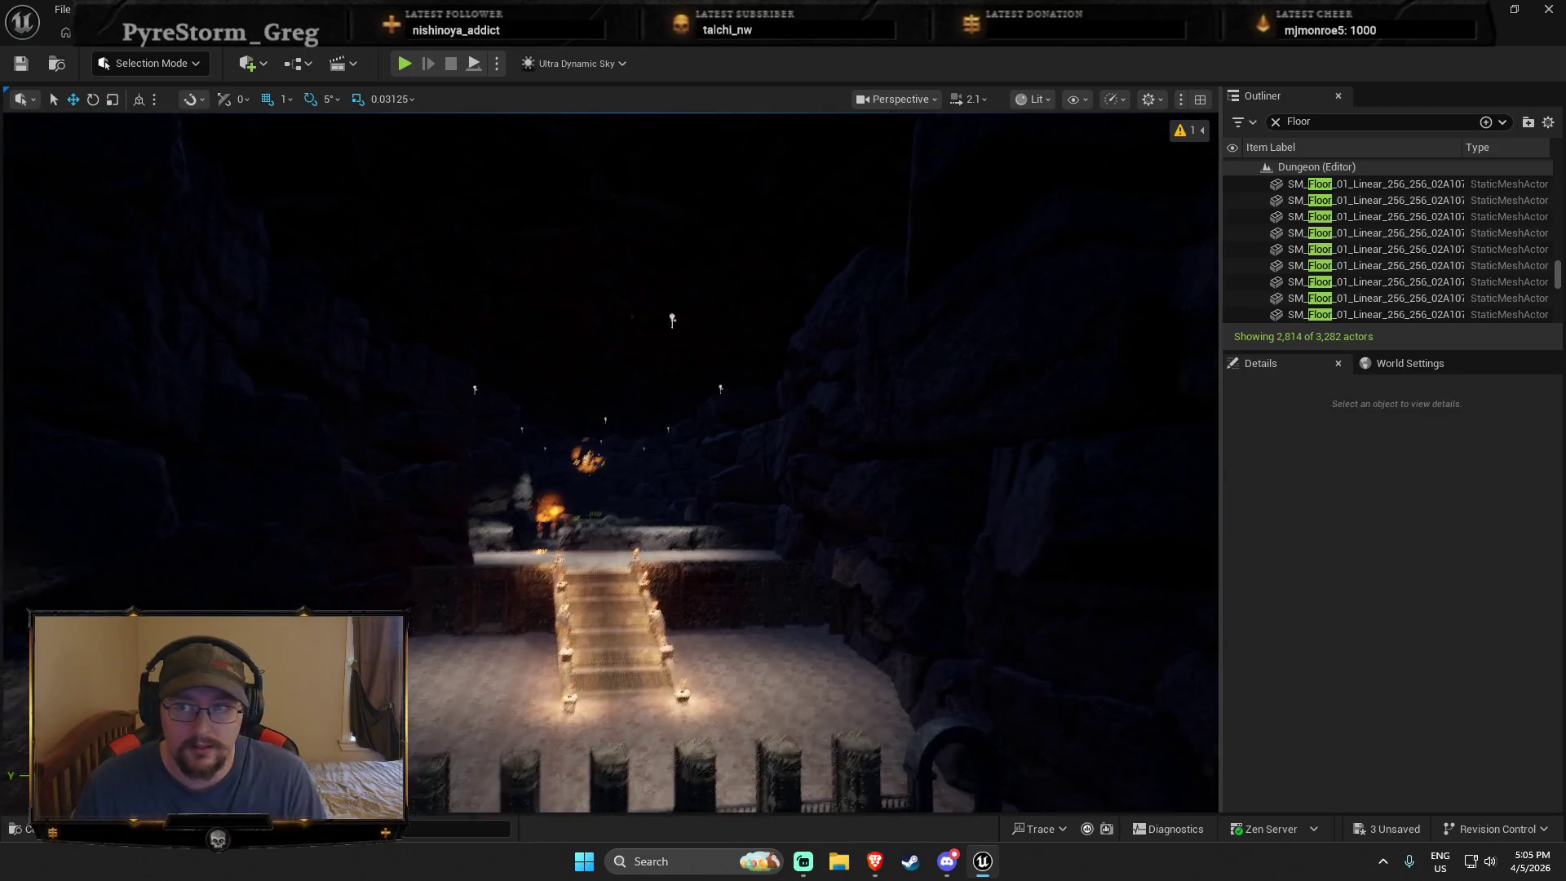
key(w)
Step: Select the three spotlights above the staircase and set their intensity to 10 cd
click(757, 473)
ctrl+click(769, 426)
click(365, 409)
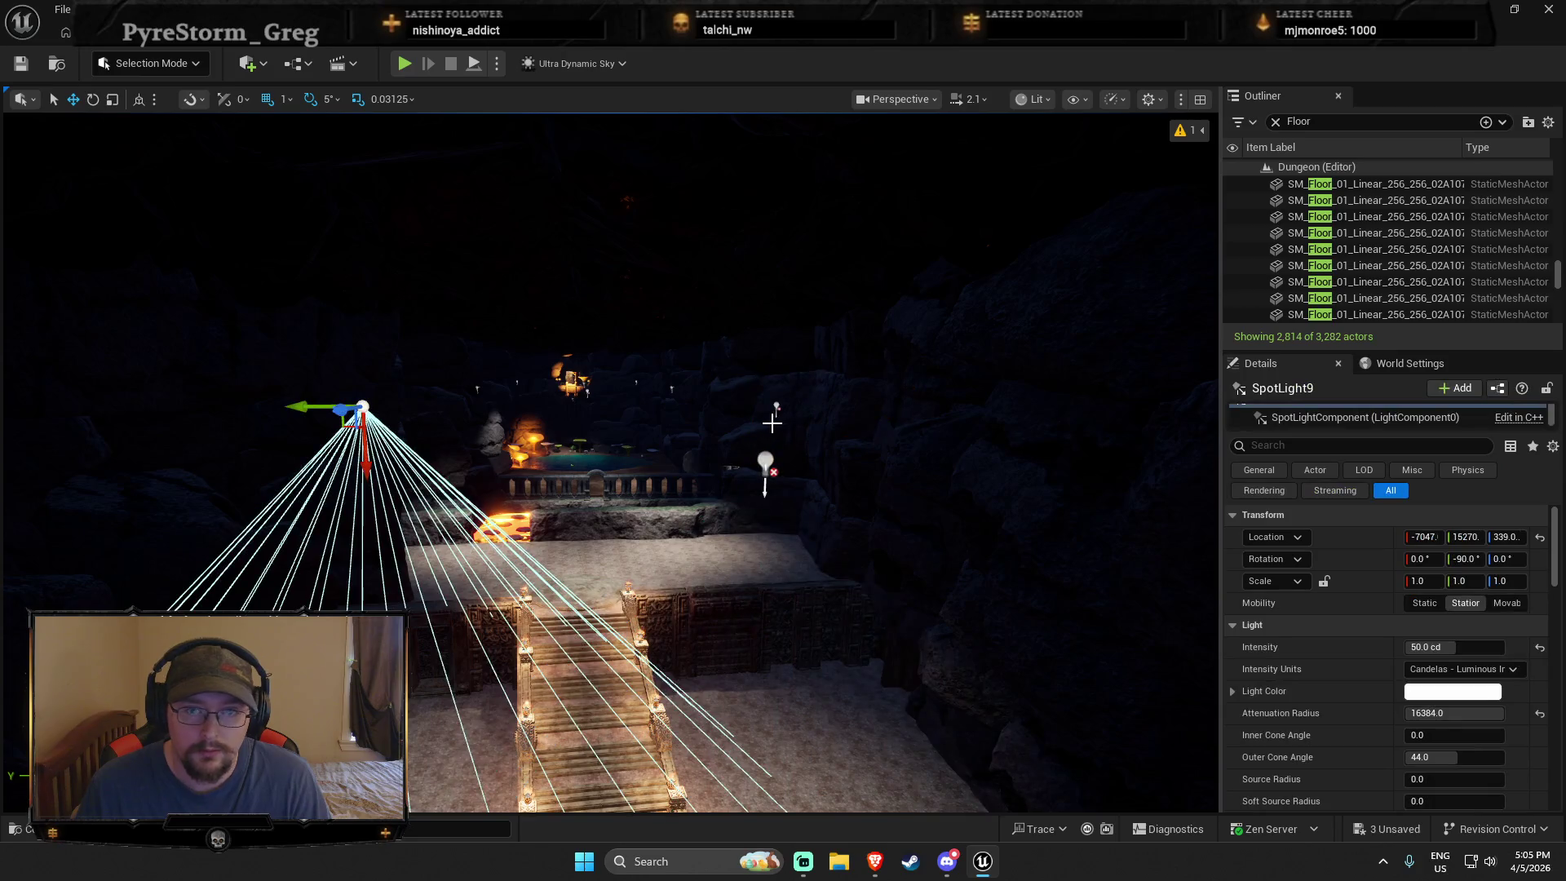
ctrl+click(778, 420)
ctrl+click(764, 461)
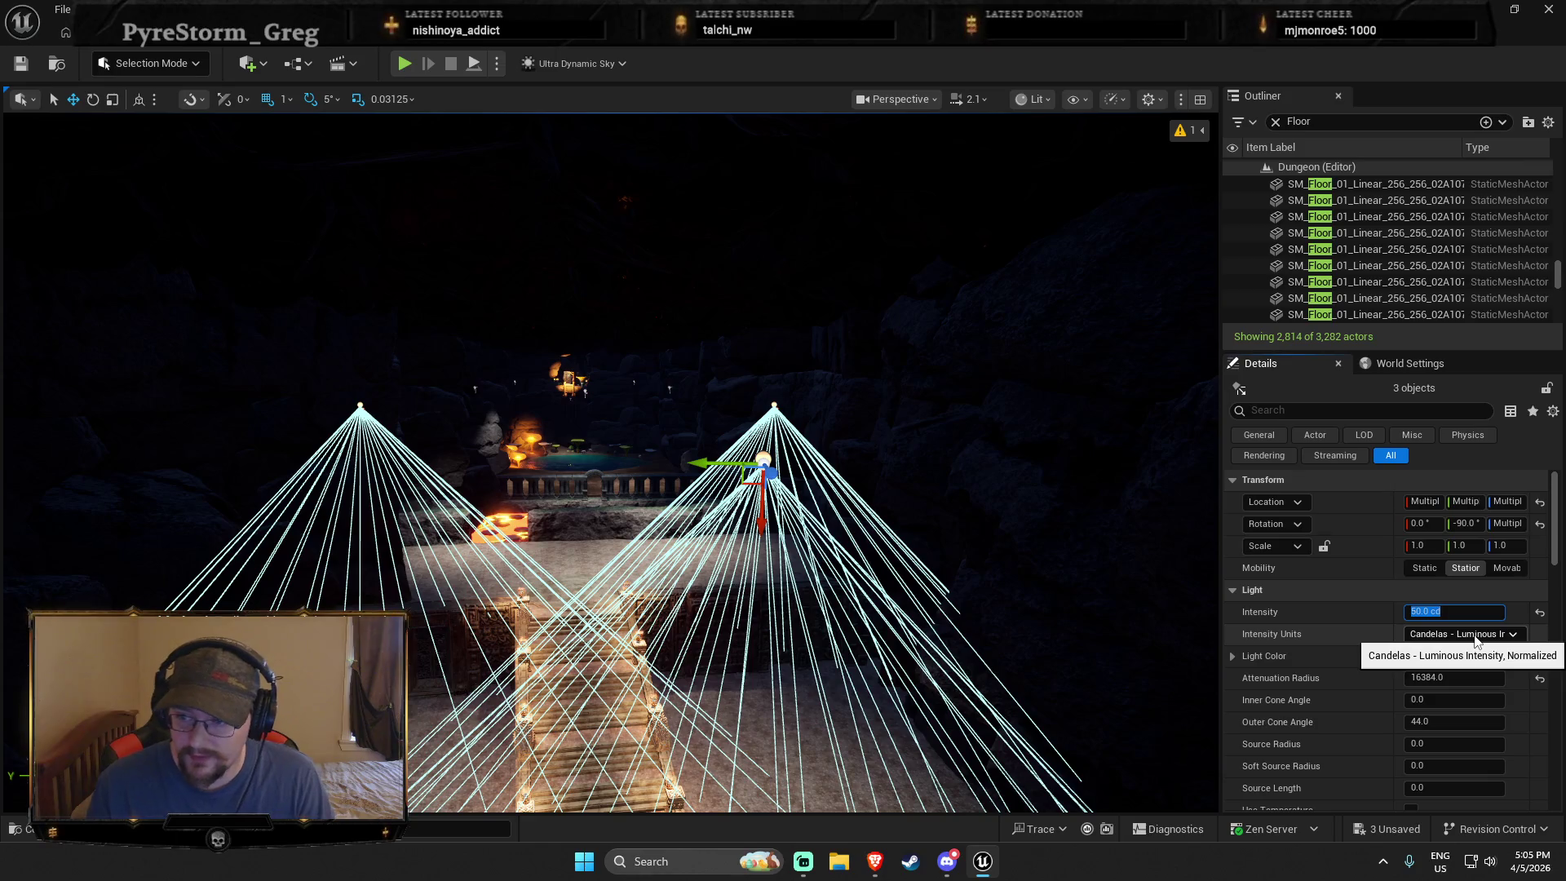
text(30)
key(Return)
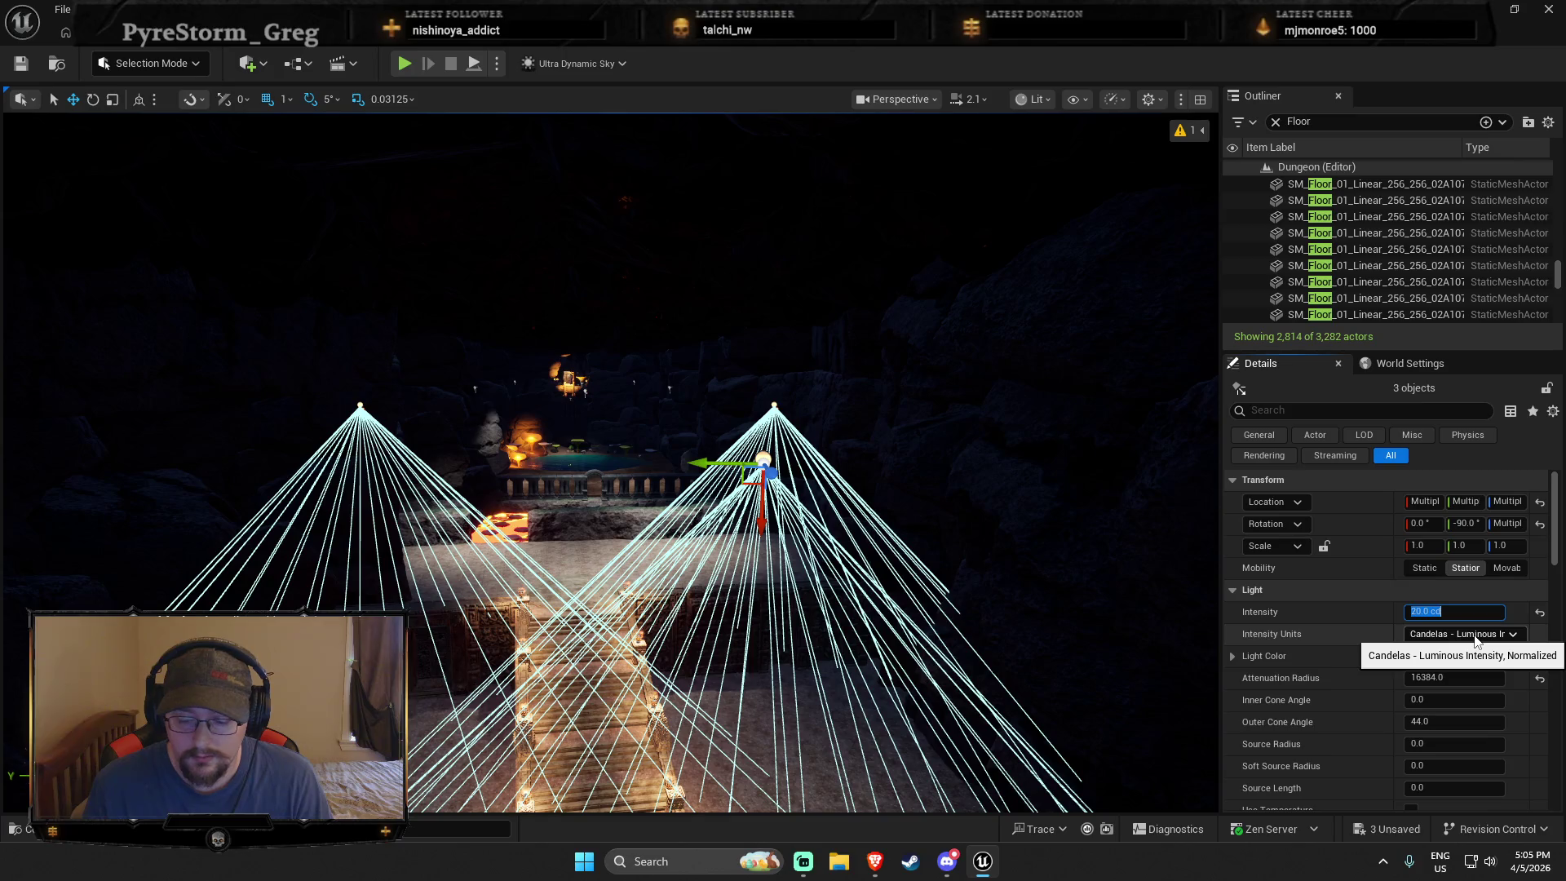
text(10)
key(Return)
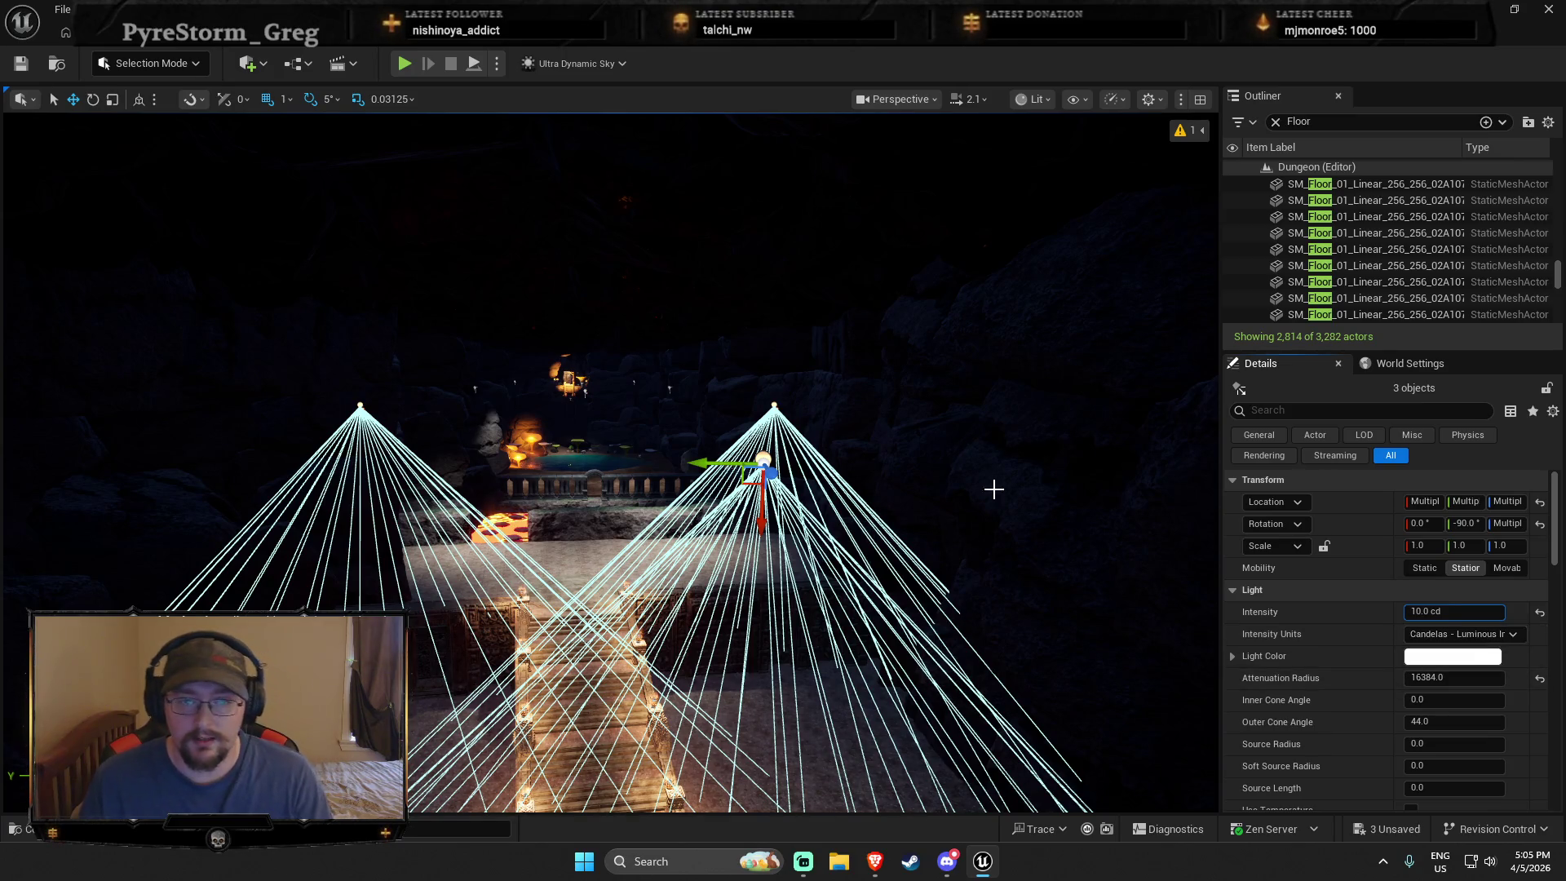
scroll(993, 489, up, 5)
right_click(662, 721)
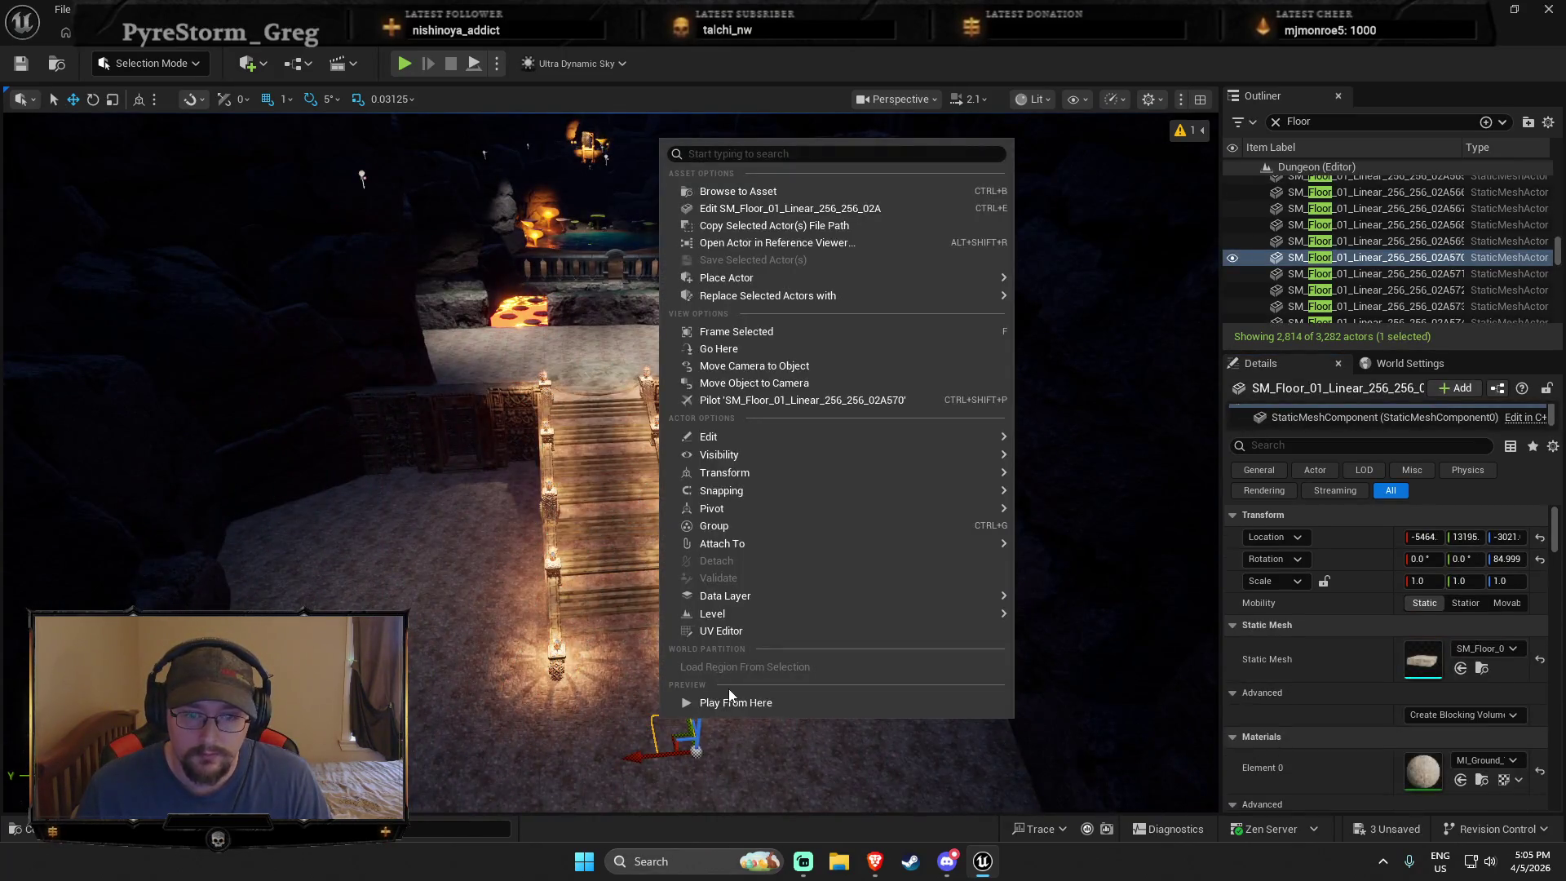
Step: Play from the staircase floor, run and jump, then return with the three spotlights reselected
click(731, 703)
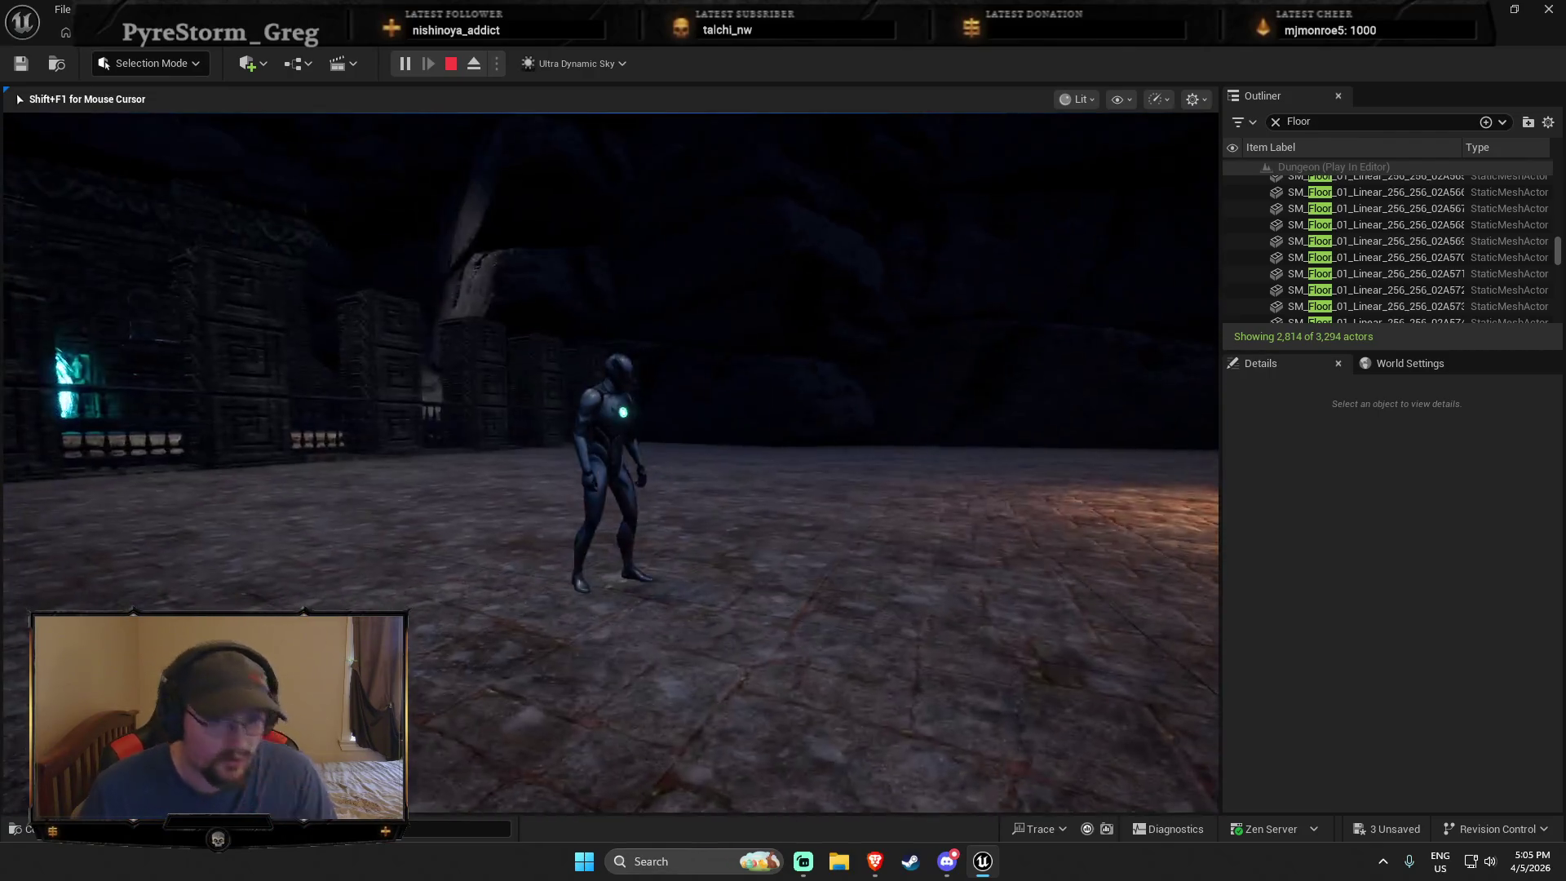
key(w)
key(space)
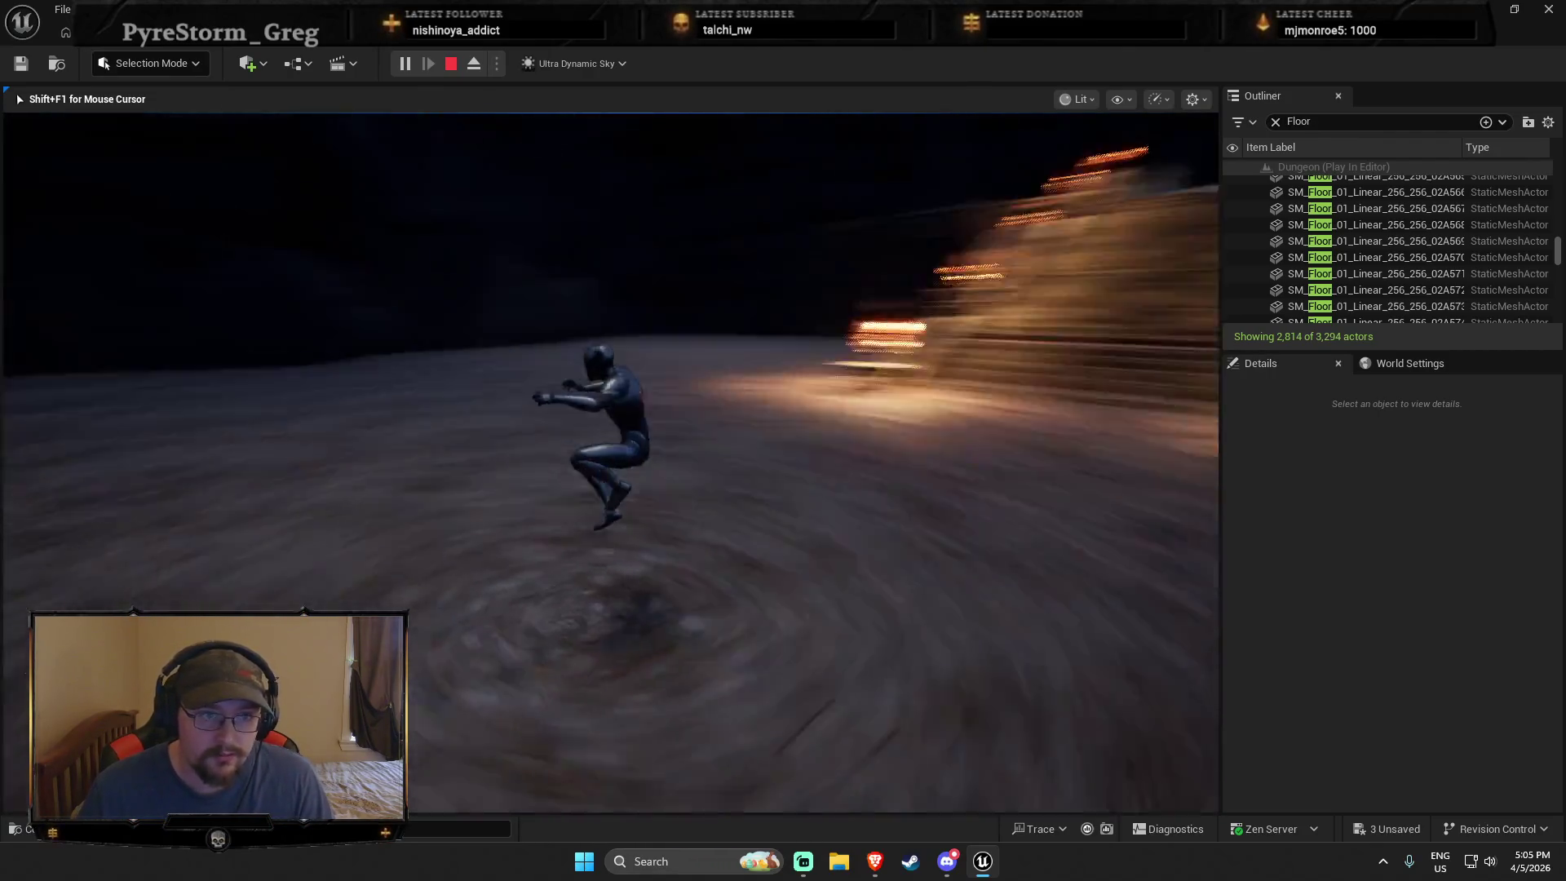
key(shift+F1)
key(Escape)
key(f)
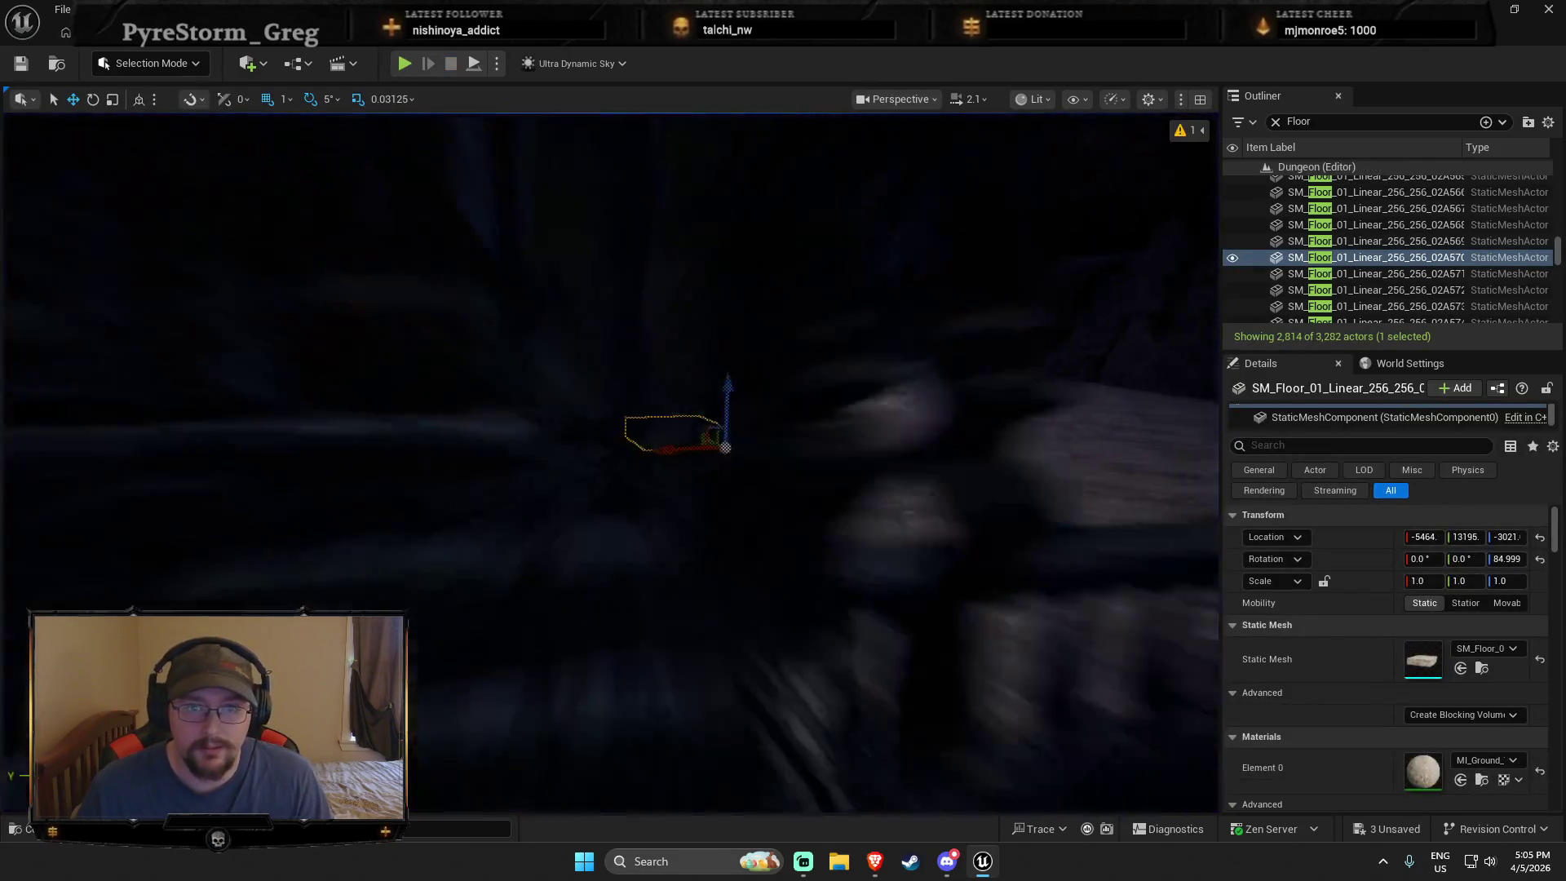
key(ctrl+z)
key(f)
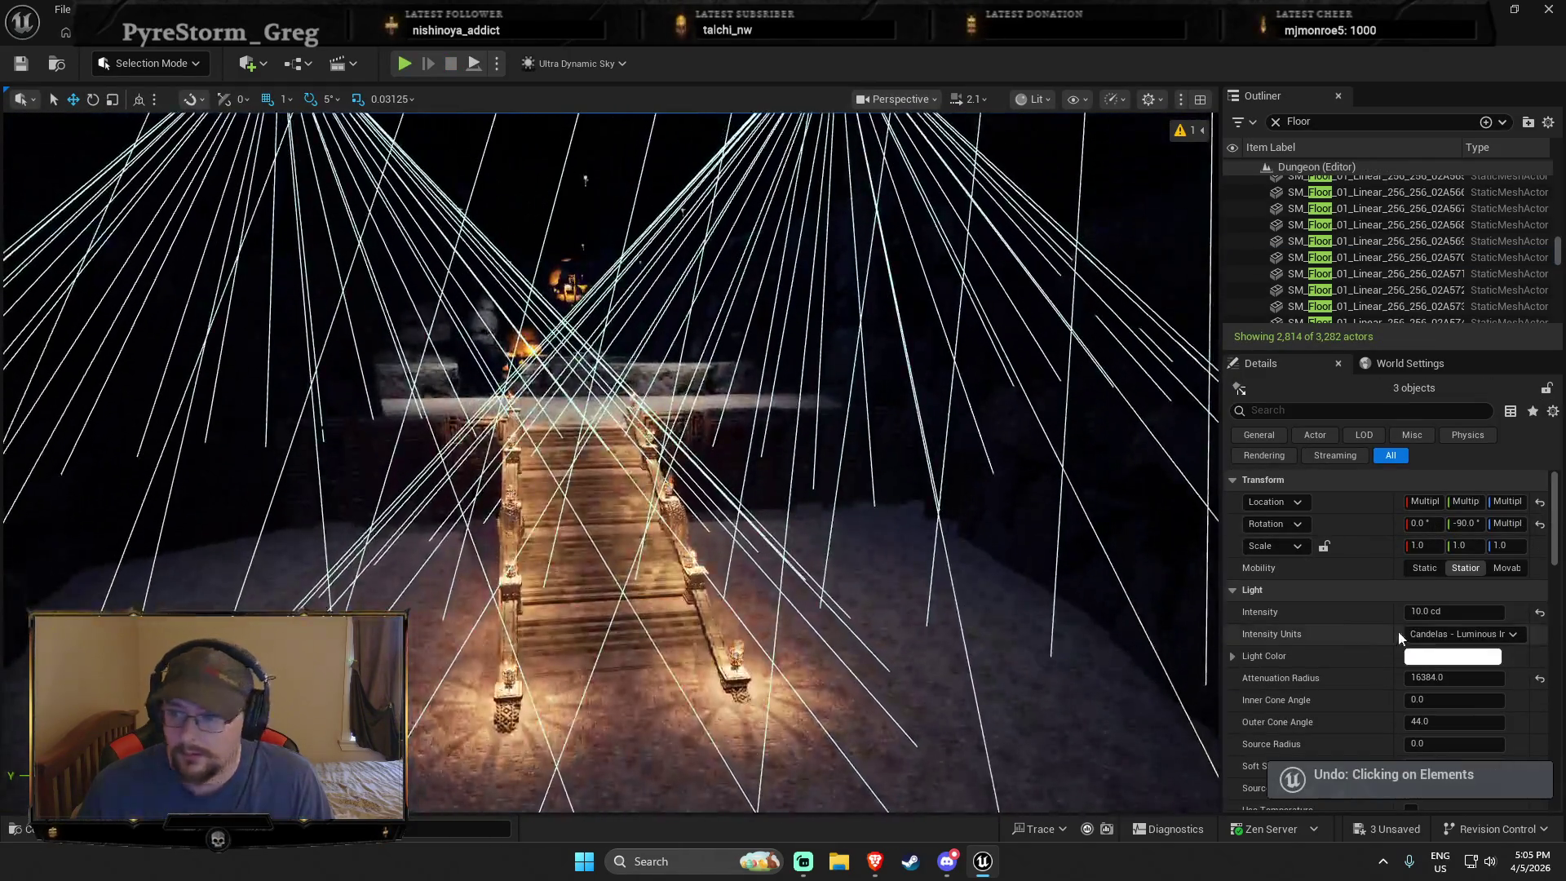
Step: Lower the three staircase spotlights' intensity to 3 cd
text(3)
key(Return)
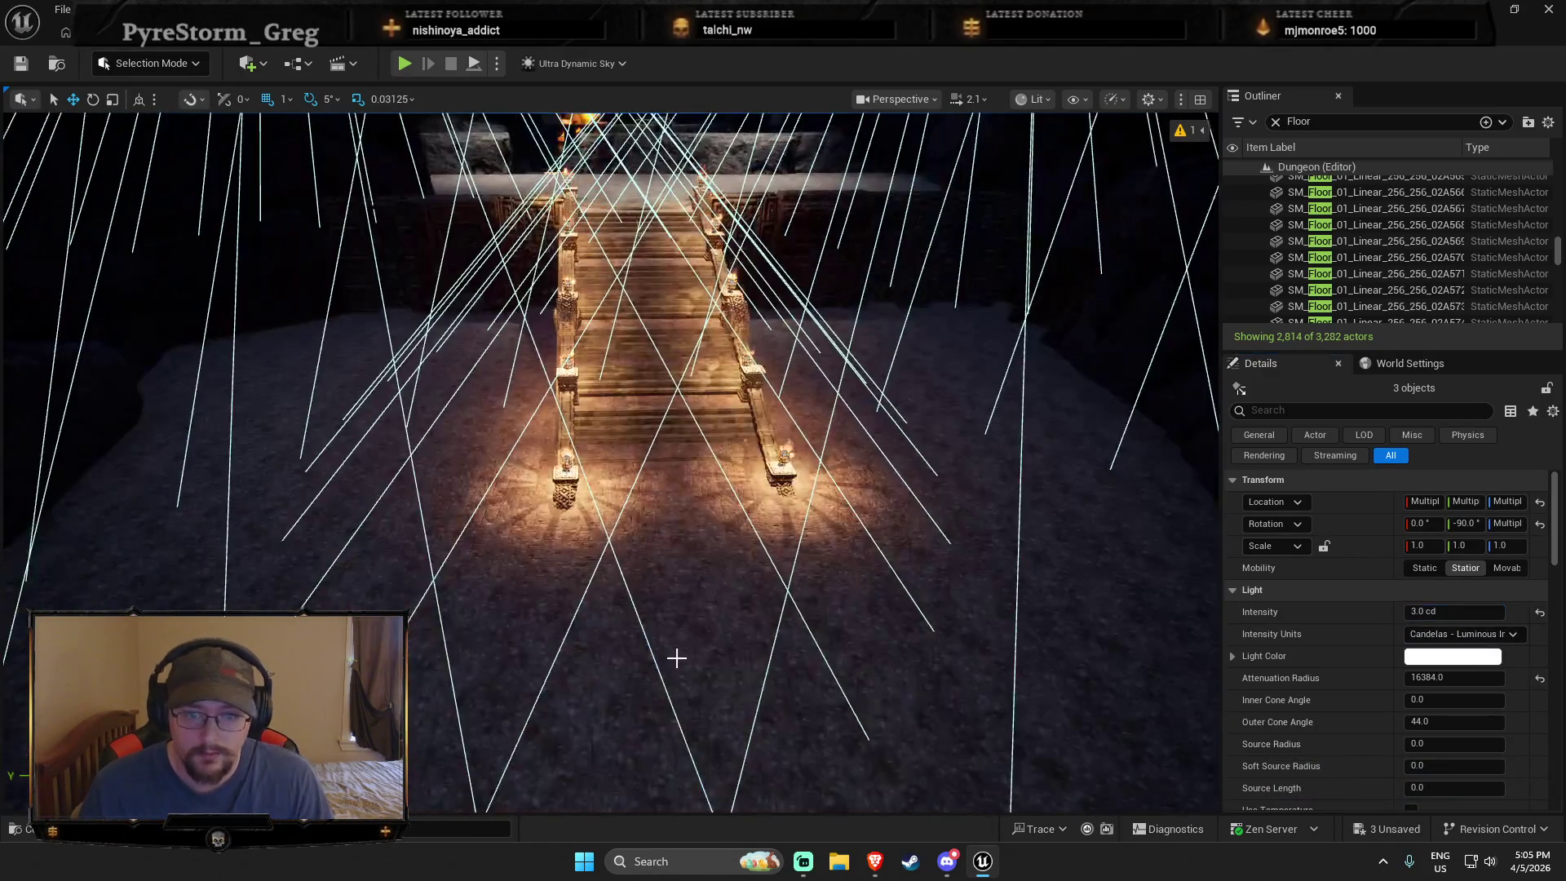
right_click(700, 694)
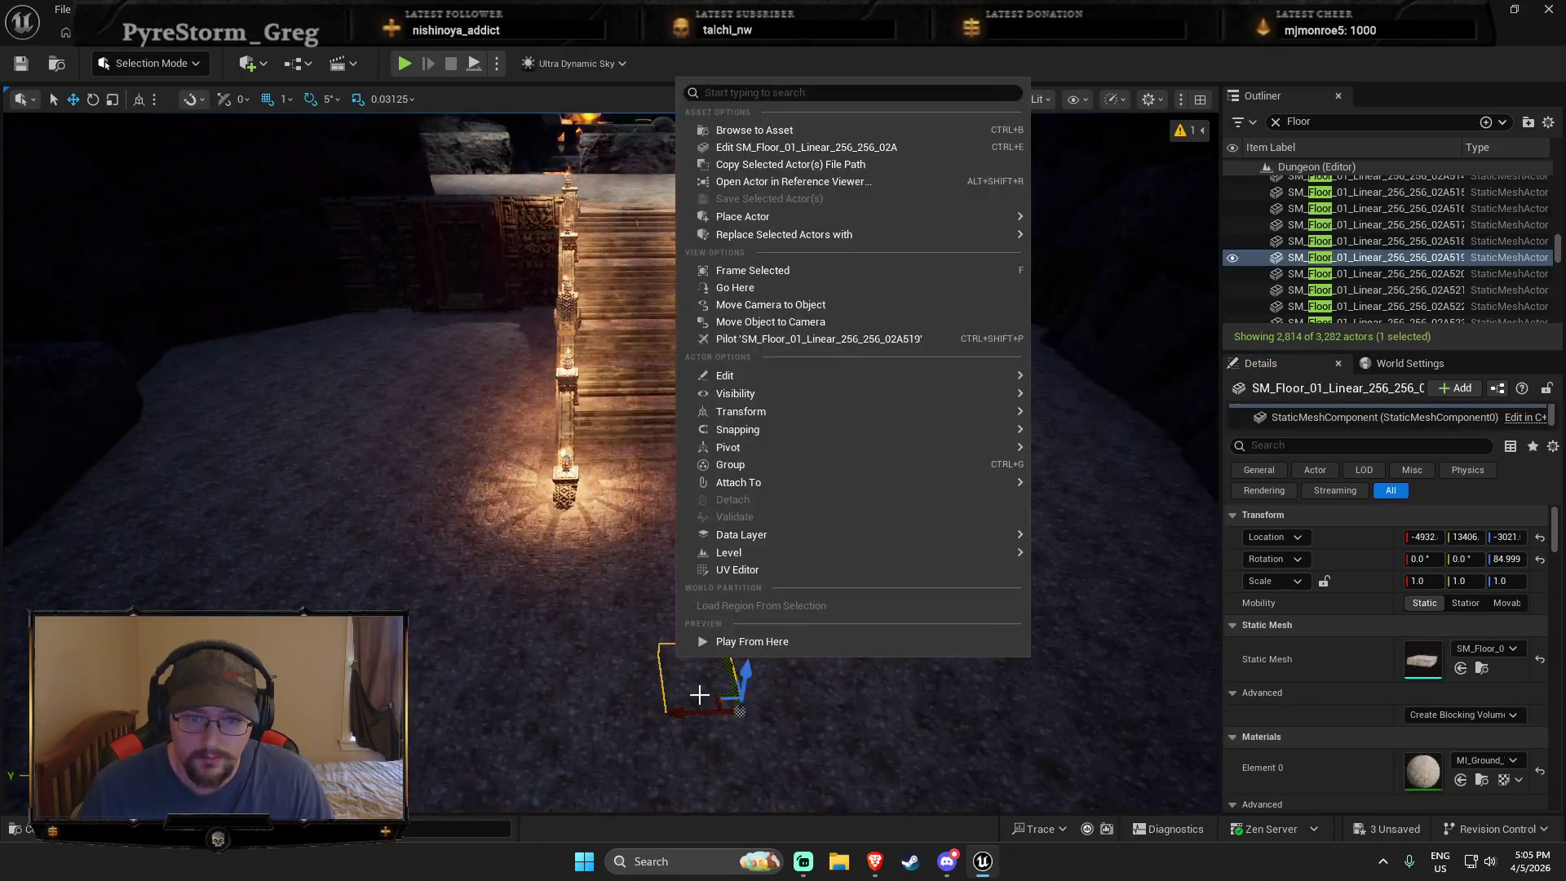
right_click(934, 669)
mouse_move(1253, 415)
click(1562, 266)
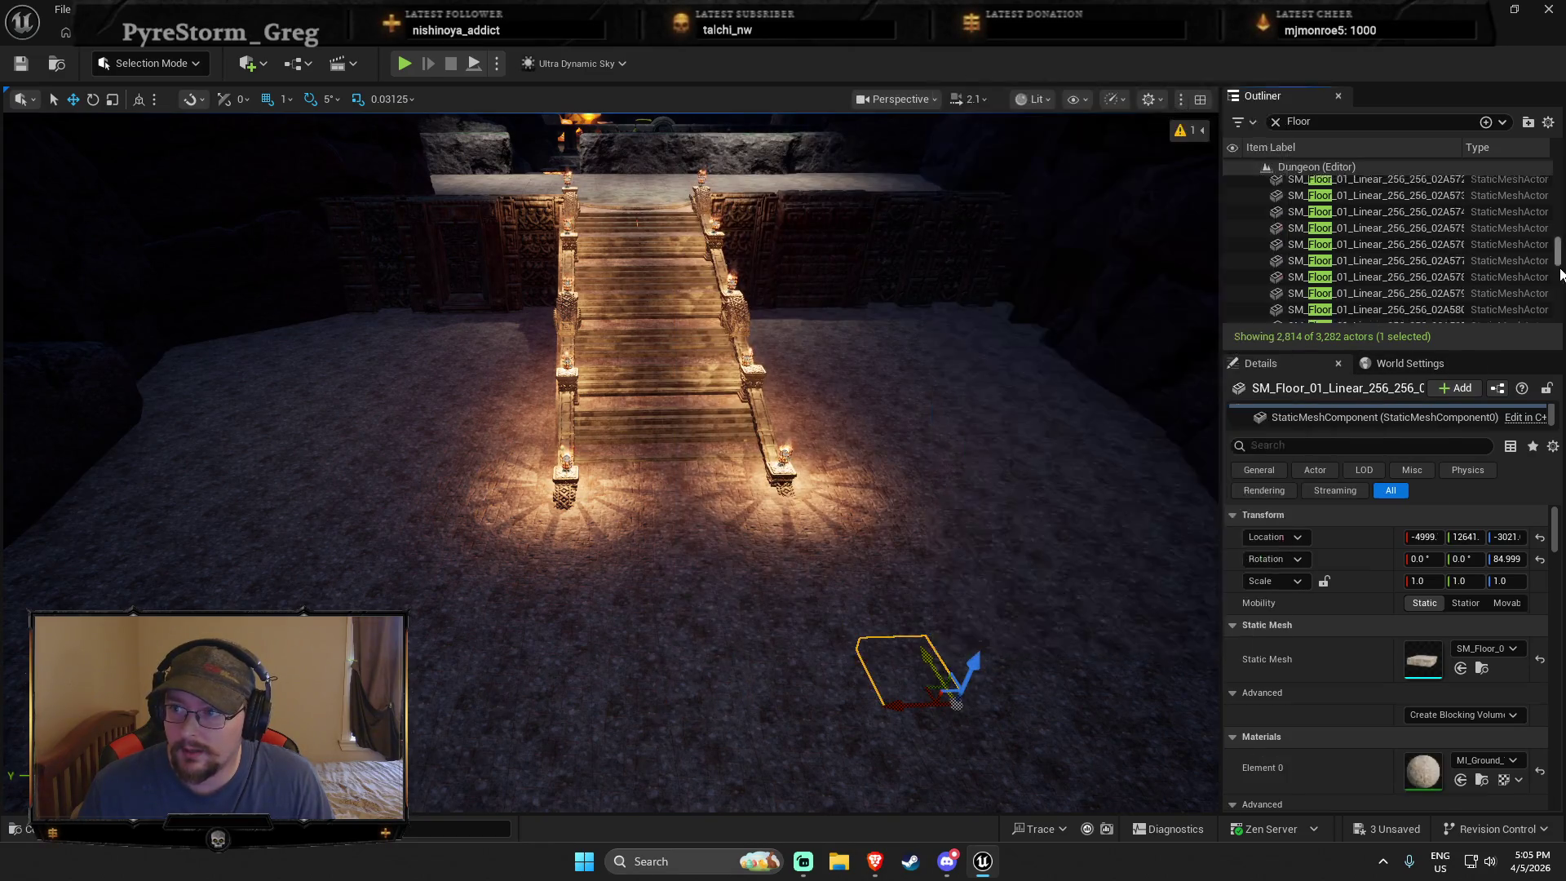
Step: Select a floor tile in the Outliner and scroll through the Floor actors
mouse_move(1557, 269)
mouse_down()
mouse_move(1554, 353)
mouse_move(1427, 241)
mouse_move(1298, 167)
mouse_up()
click(1263, 199)
click(1272, 216)
scroll(1338, 269, down, 10)
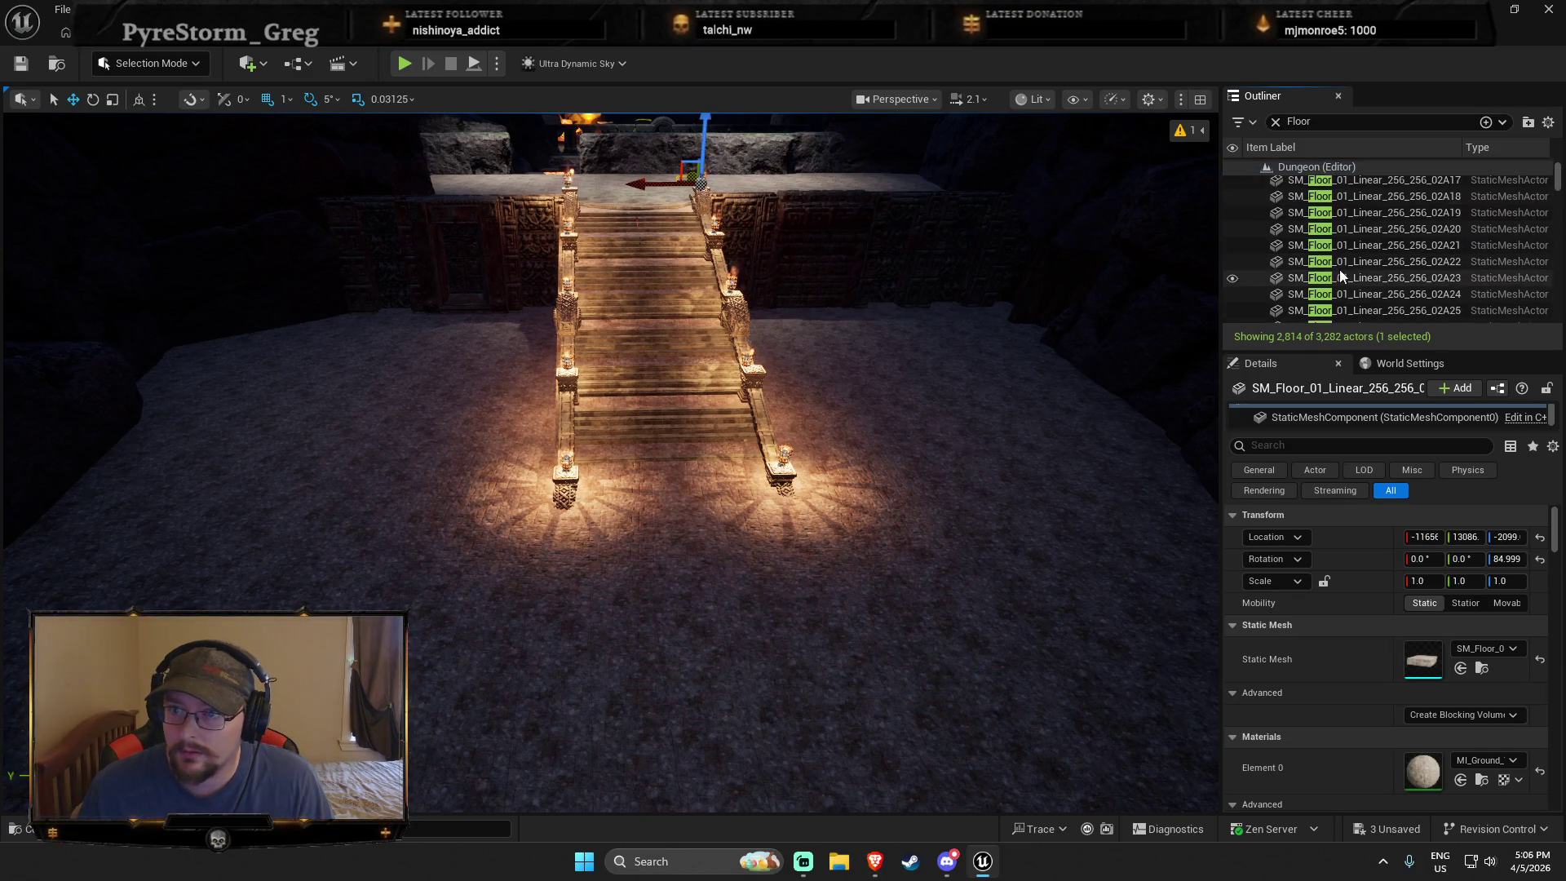
scroll(1352, 287, down, 15)
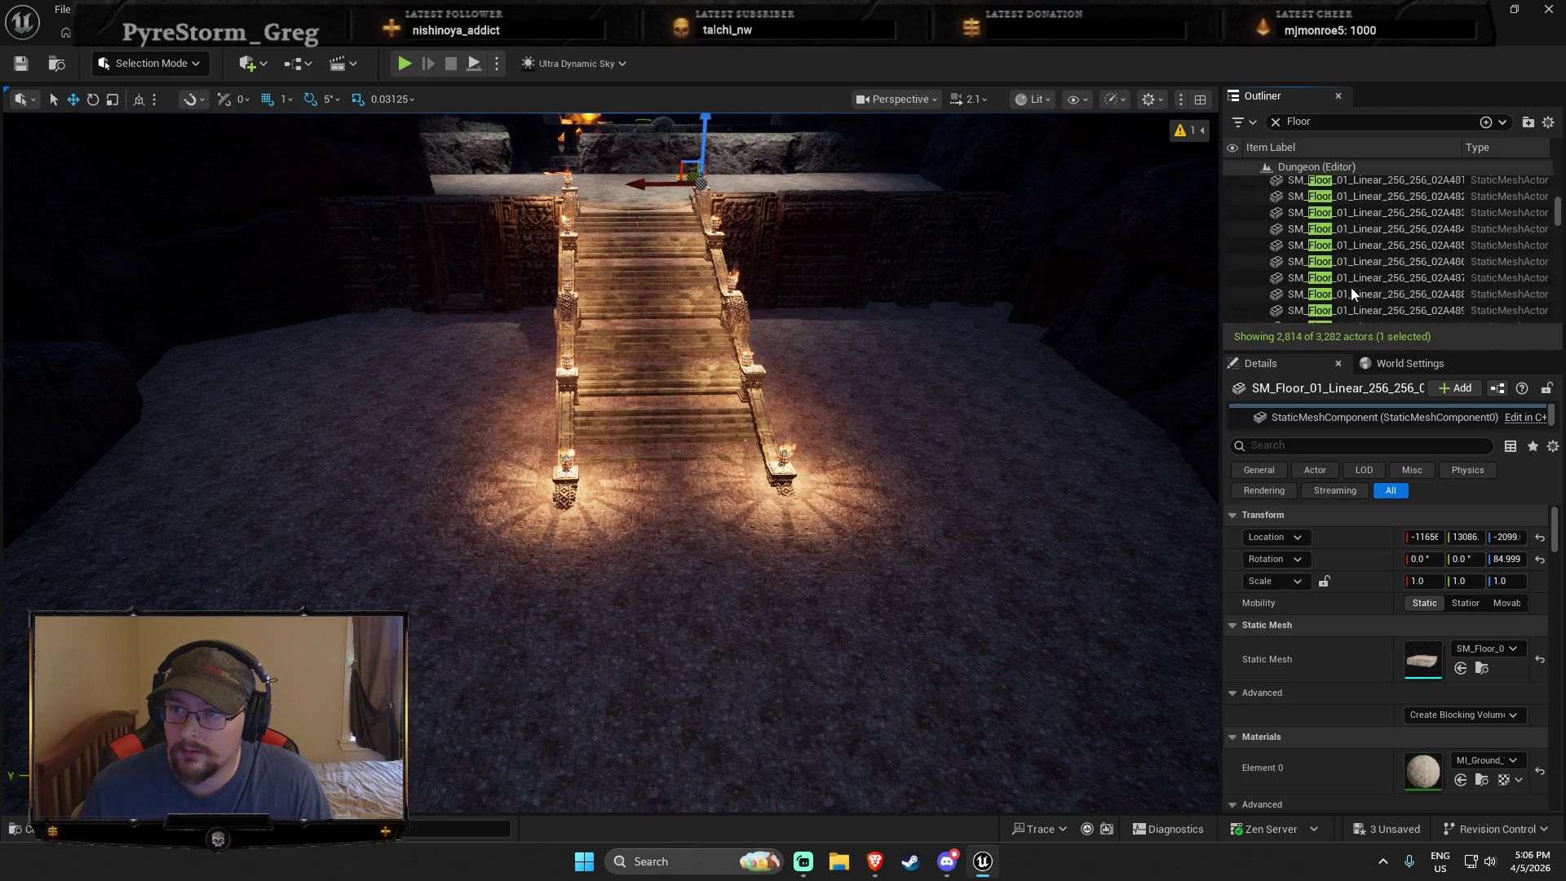
scroll(1350, 287, down, 15)
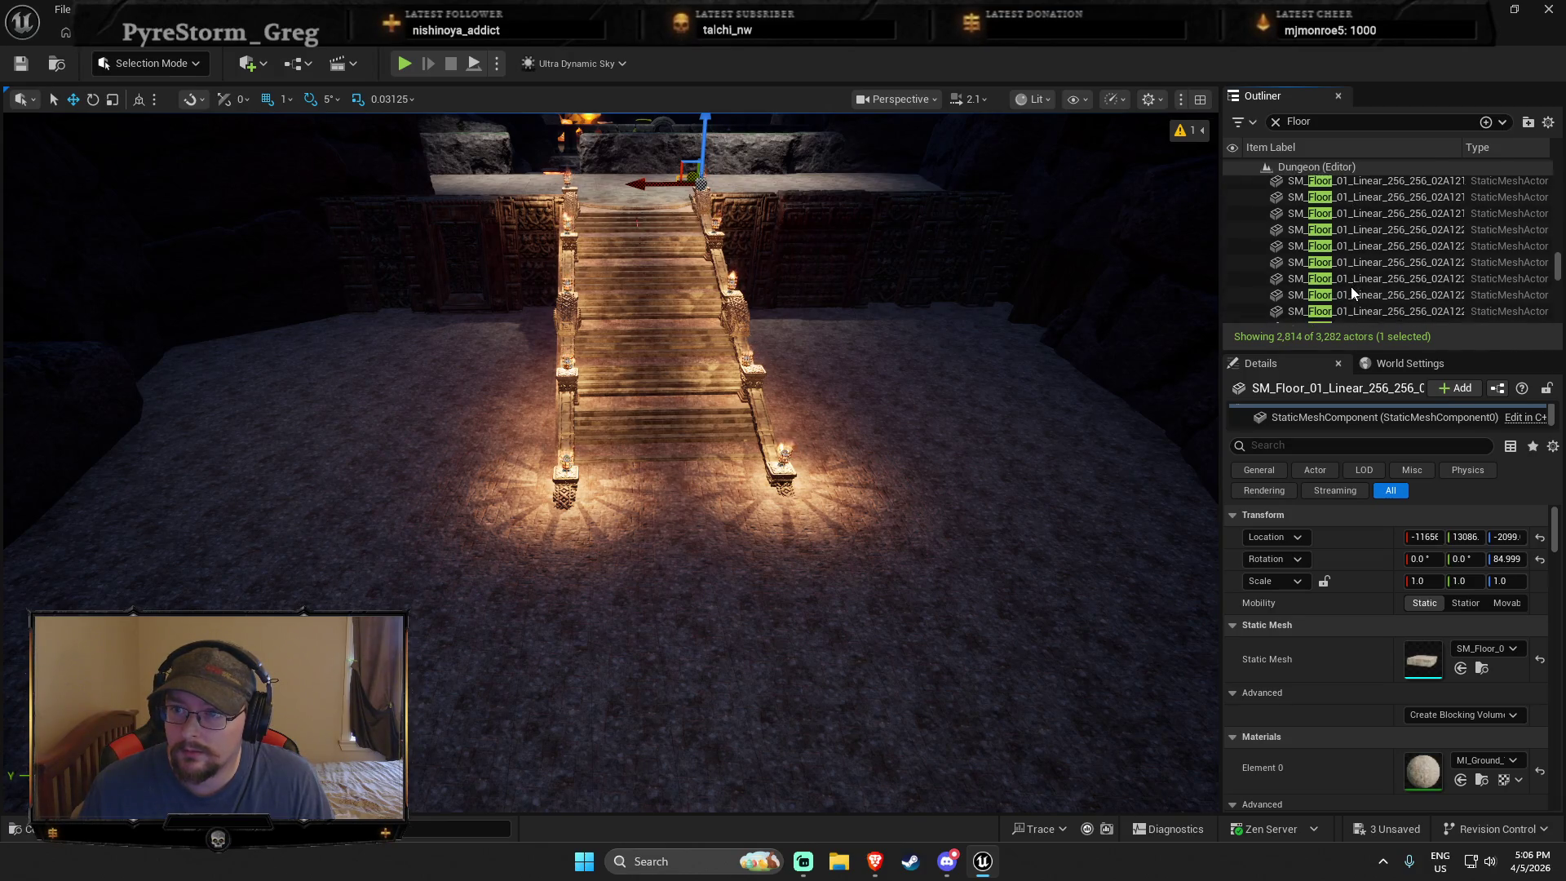
scroll(1350, 286, down, 15)
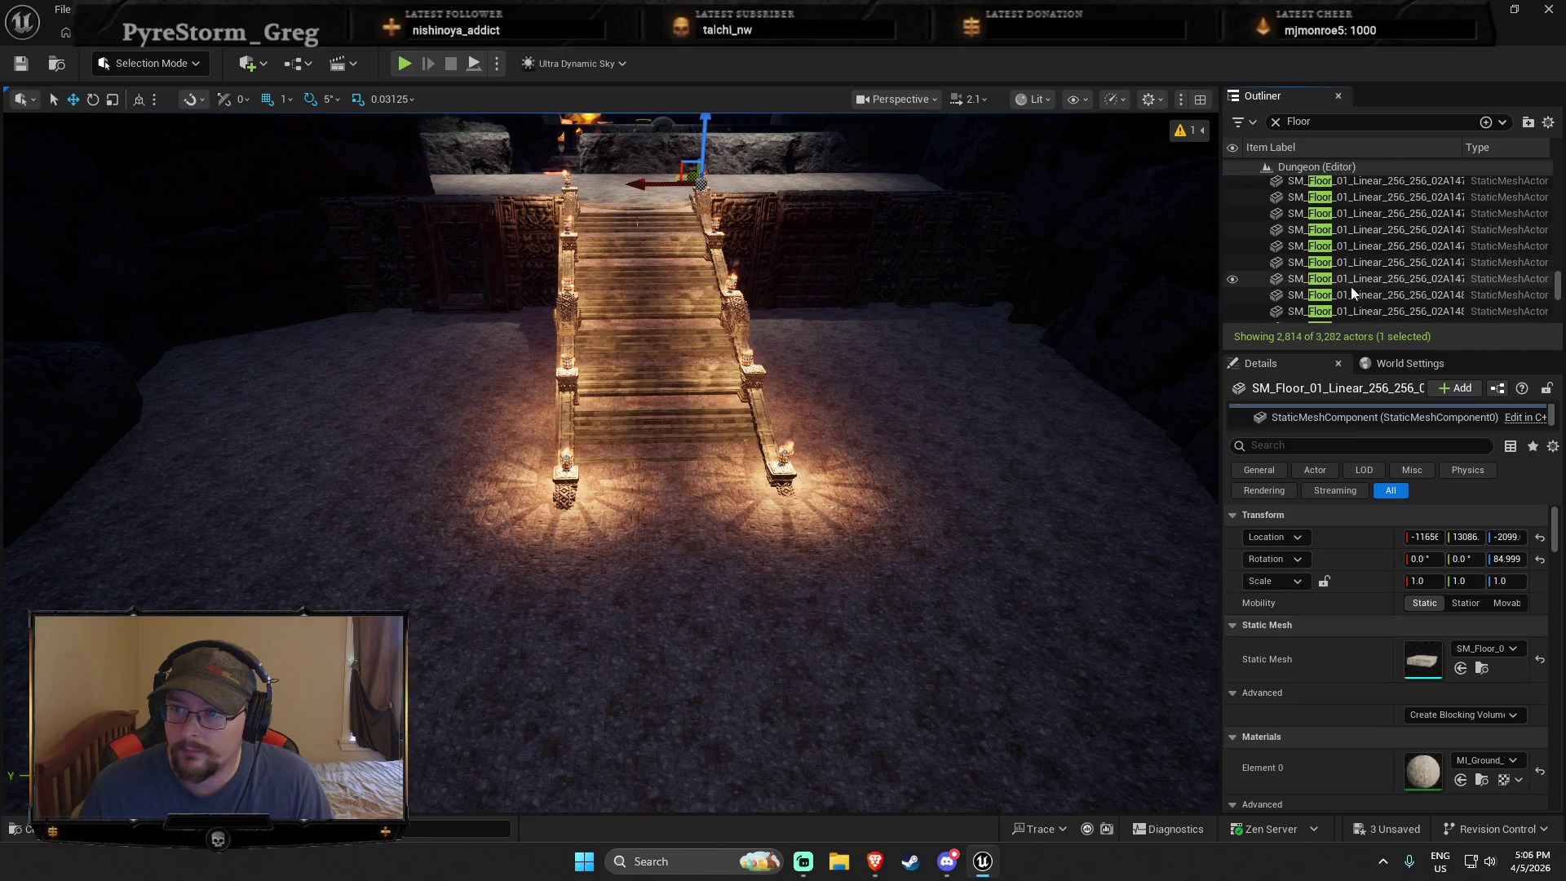
scroll(1351, 286, down, 15)
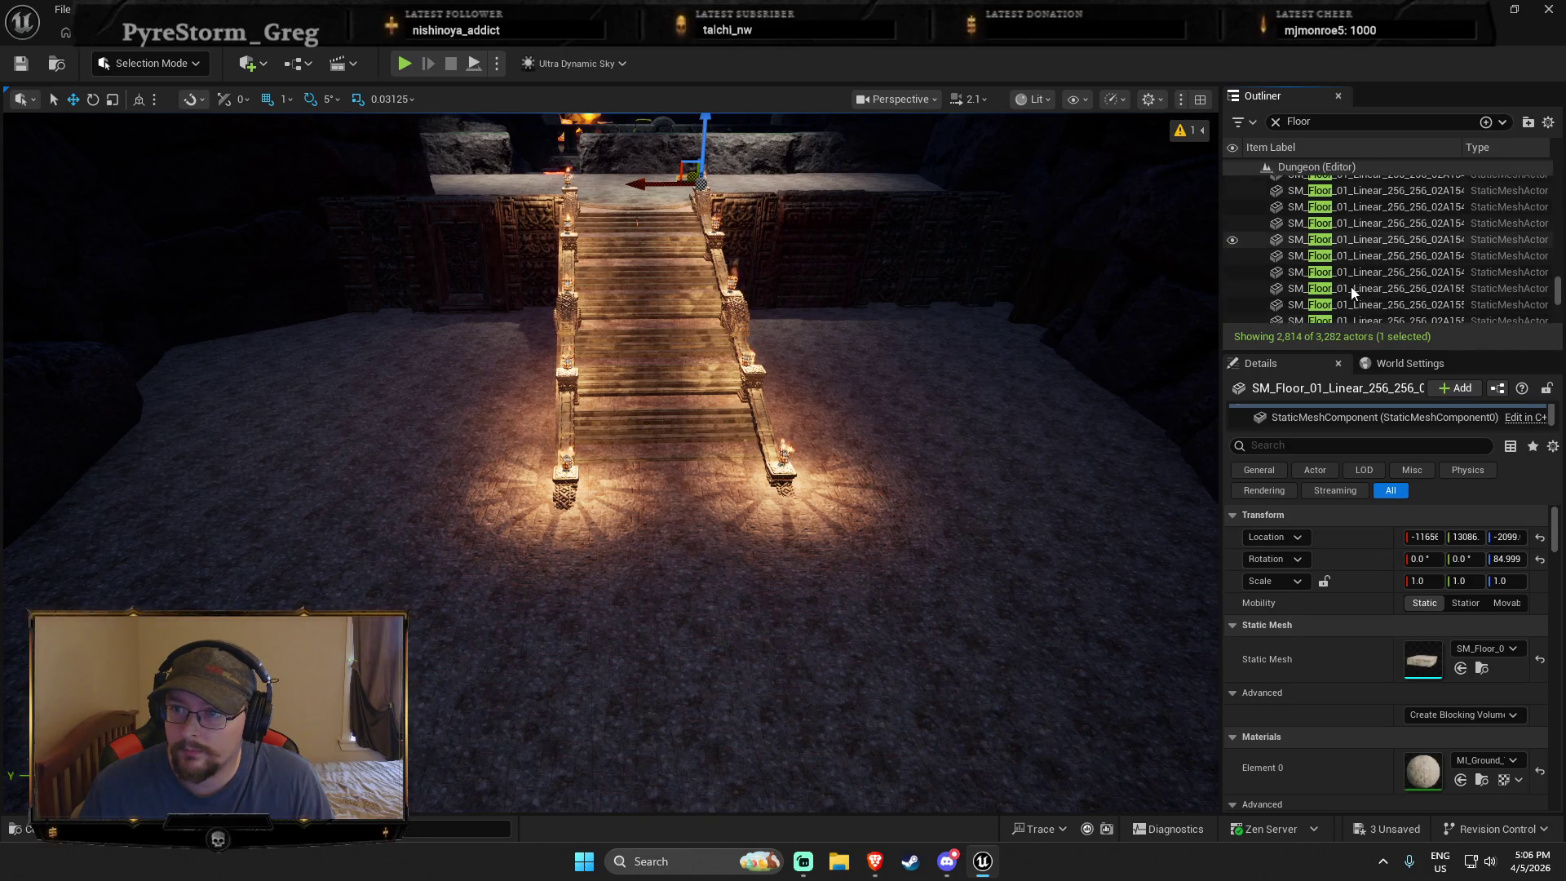
scroll(1350, 286, down, 15)
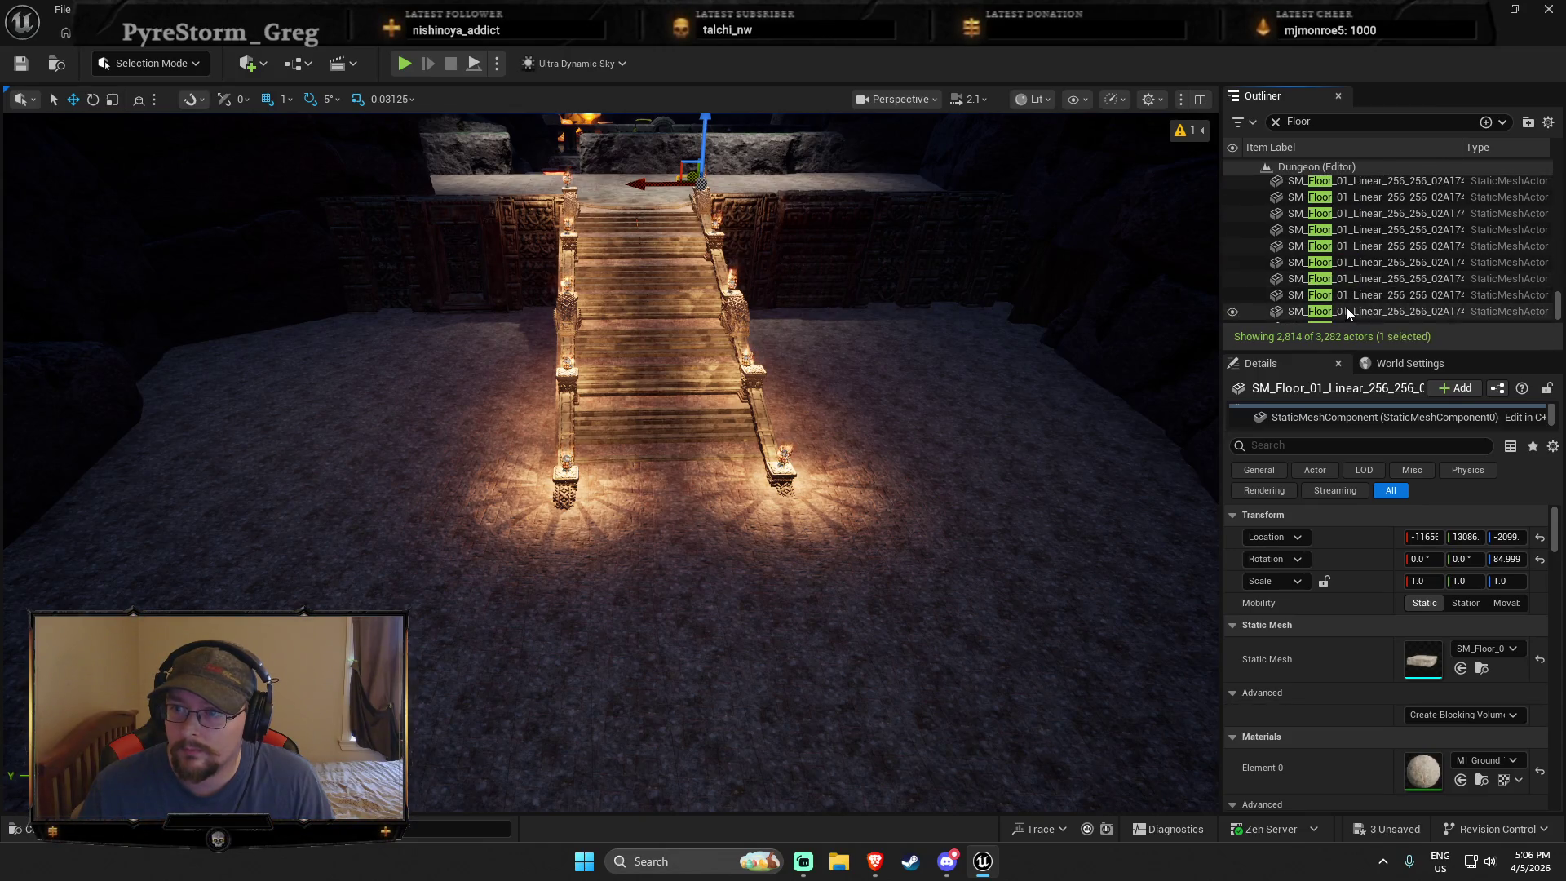
Step: Move a range of floor tiles into a new folder, then undo it
shift+click(1345, 307)
right_click(1337, 306)
mouse_move(1100, 775)
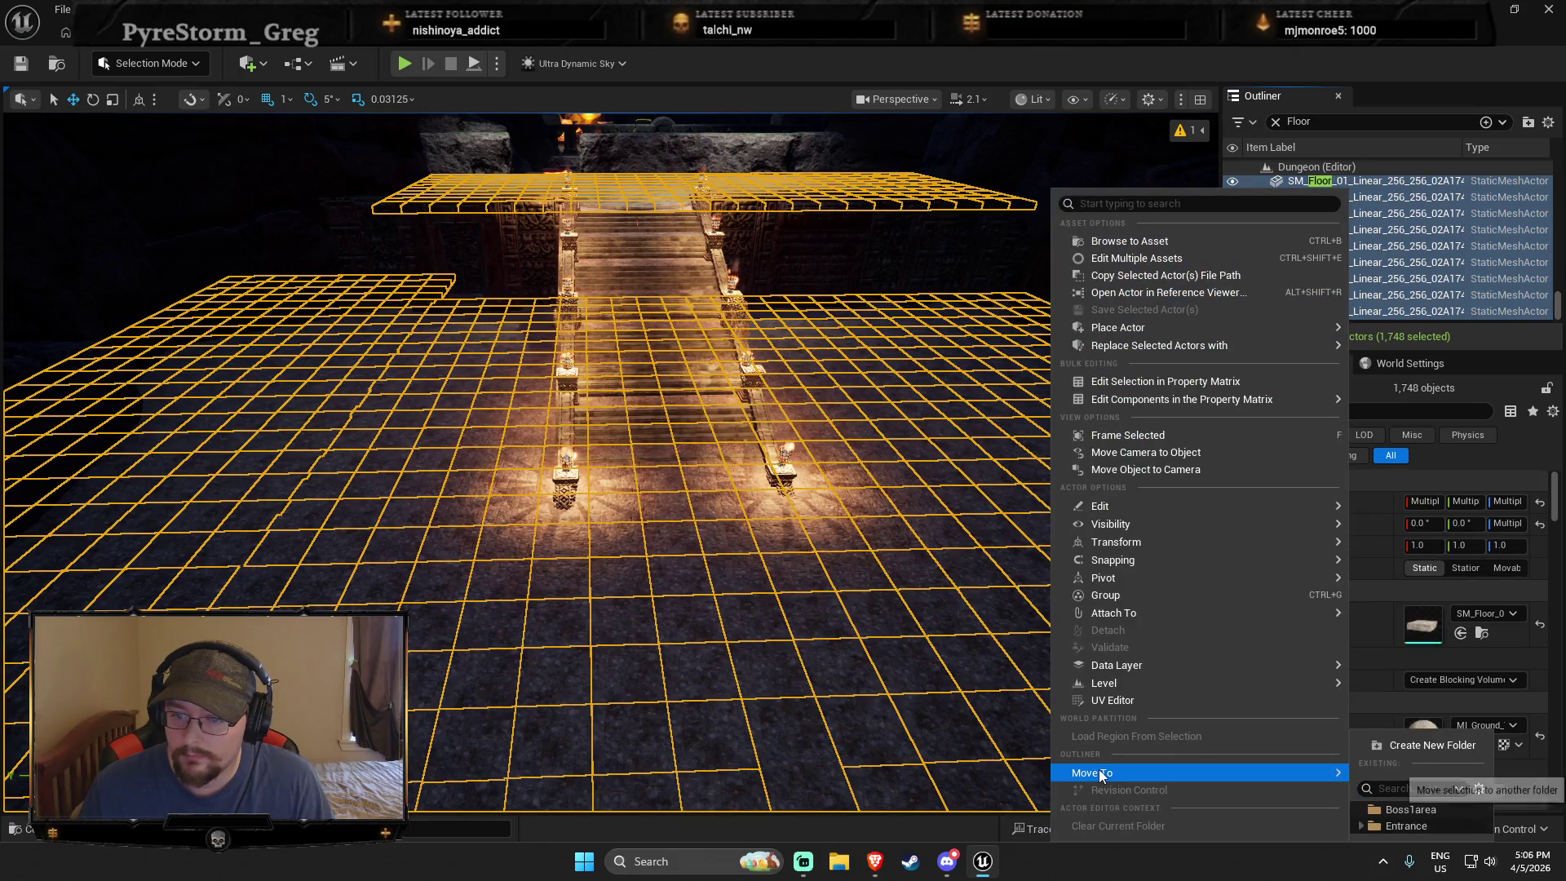
click(1402, 745)
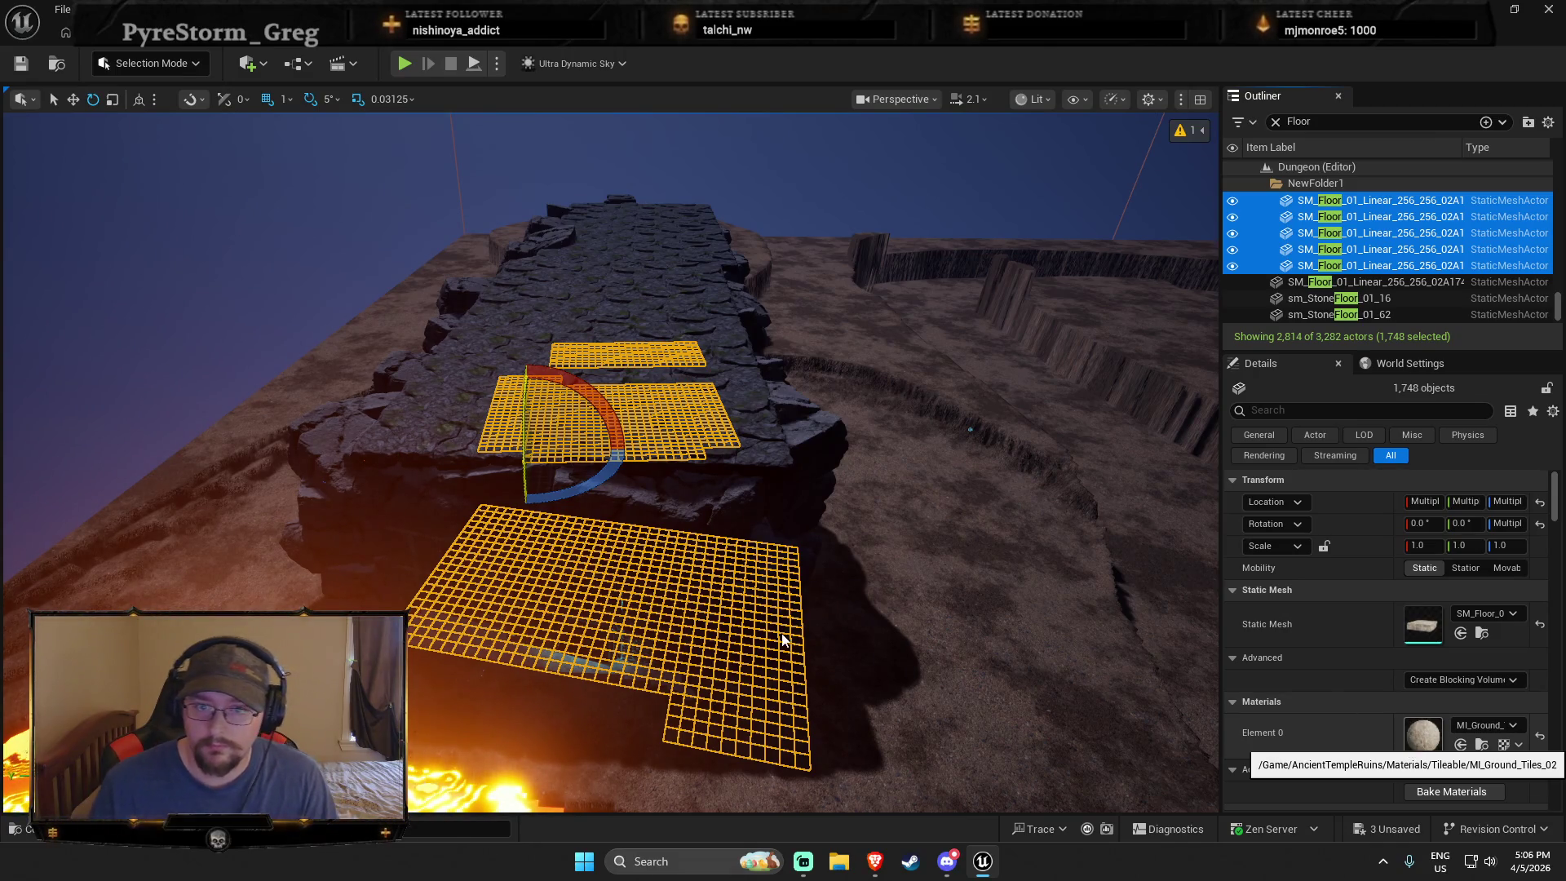
key(ctrl+z)
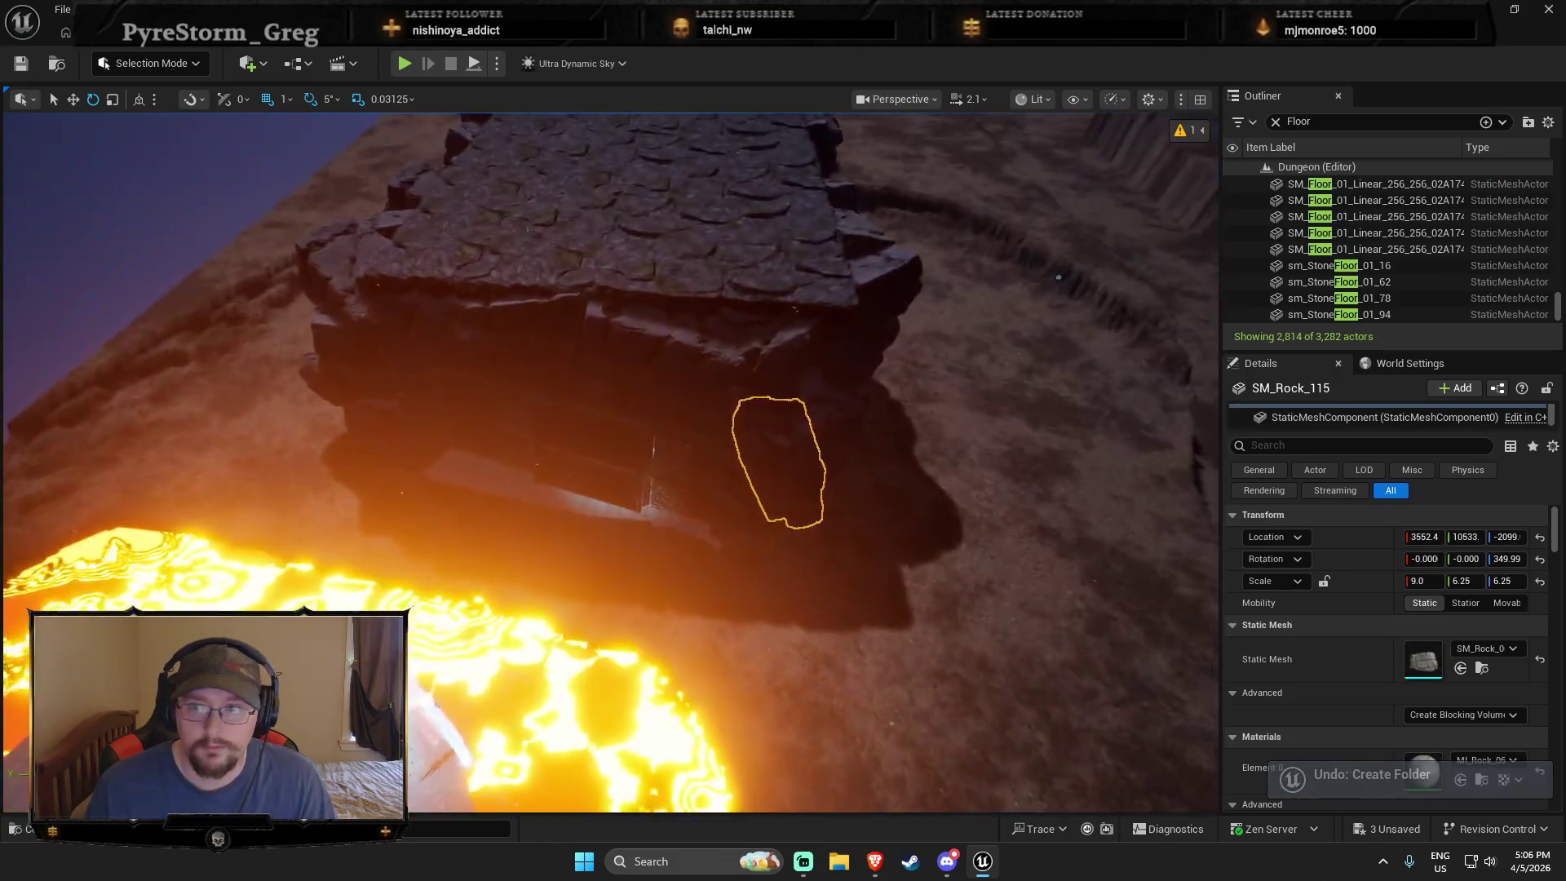
Step: Select all SM_Floor_01_Linear tiles, frame them, and move them into a new folder
scroll(609, 463, up, 5)
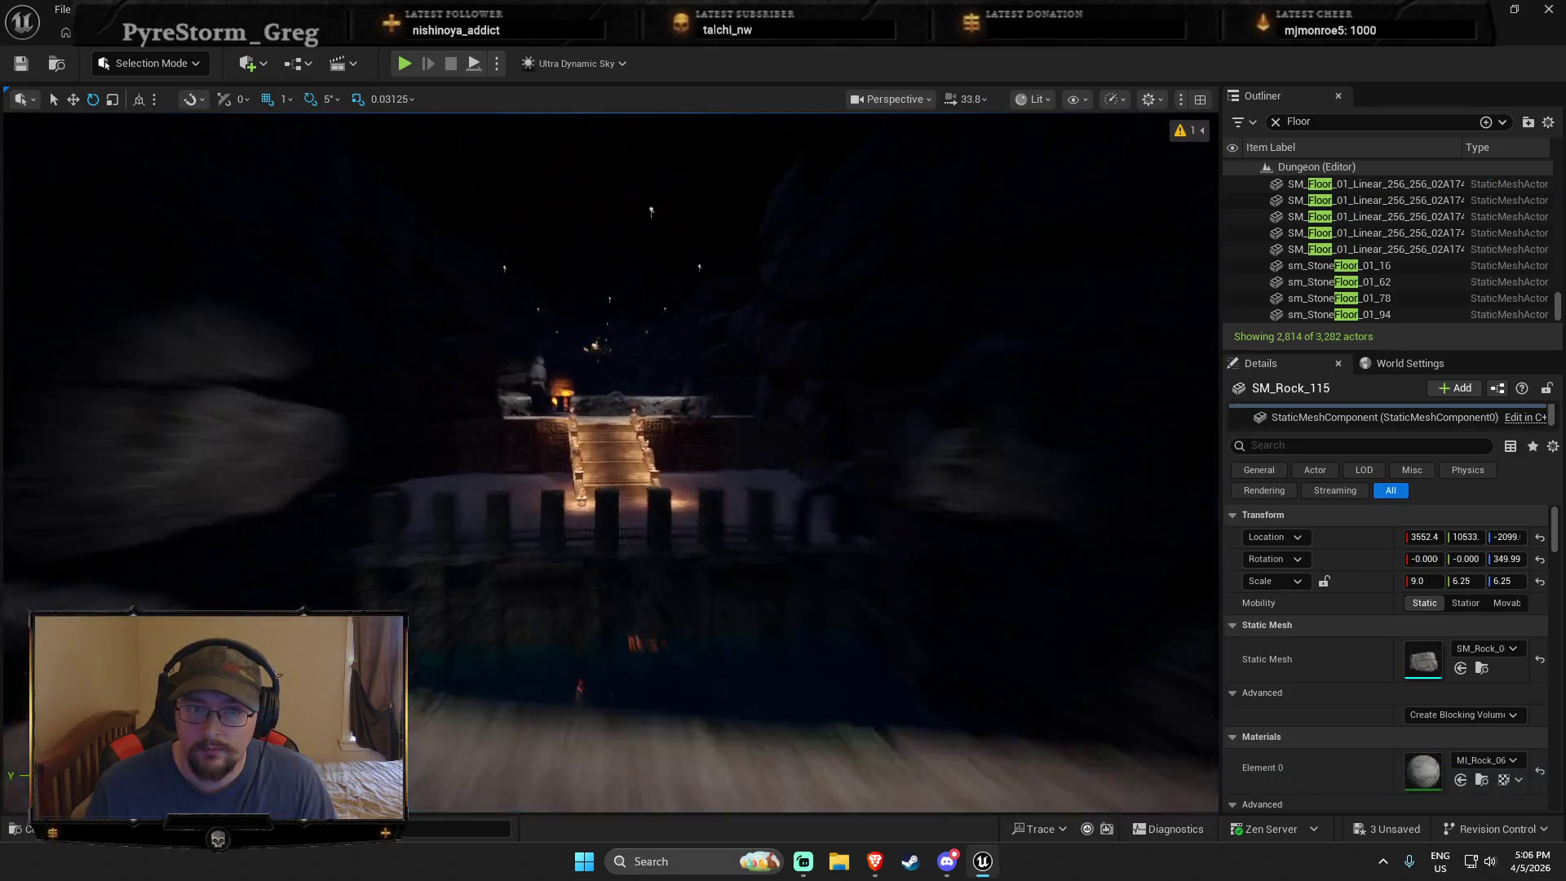
click(1350, 250)
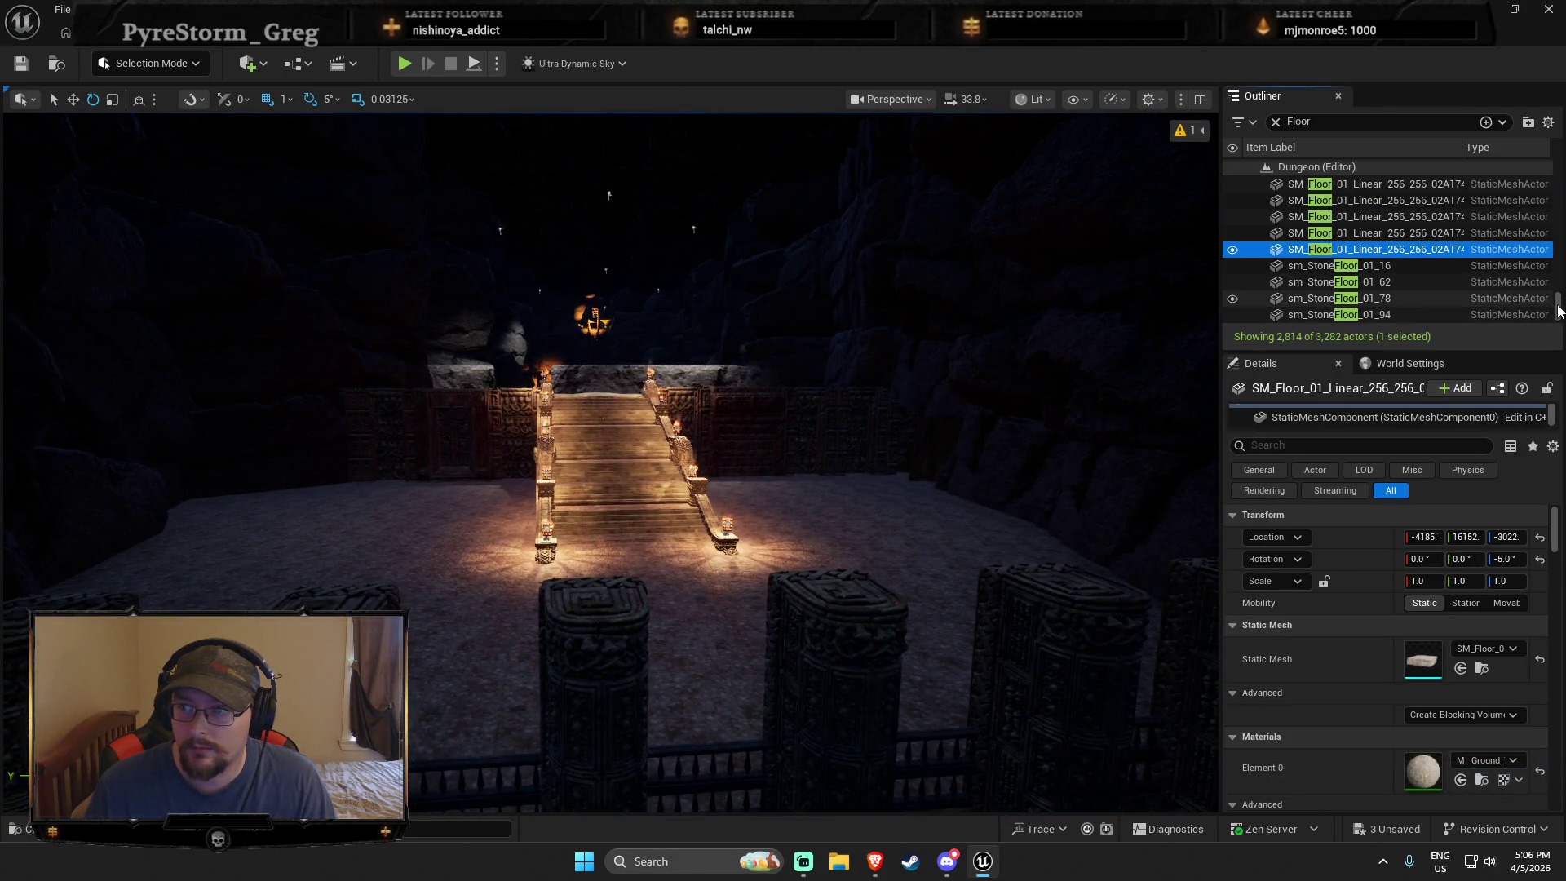
mouse_move(1561, 309)
mouse_down()
mouse_move(1560, 218)
mouse_move(1560, 232)
mouse_up()
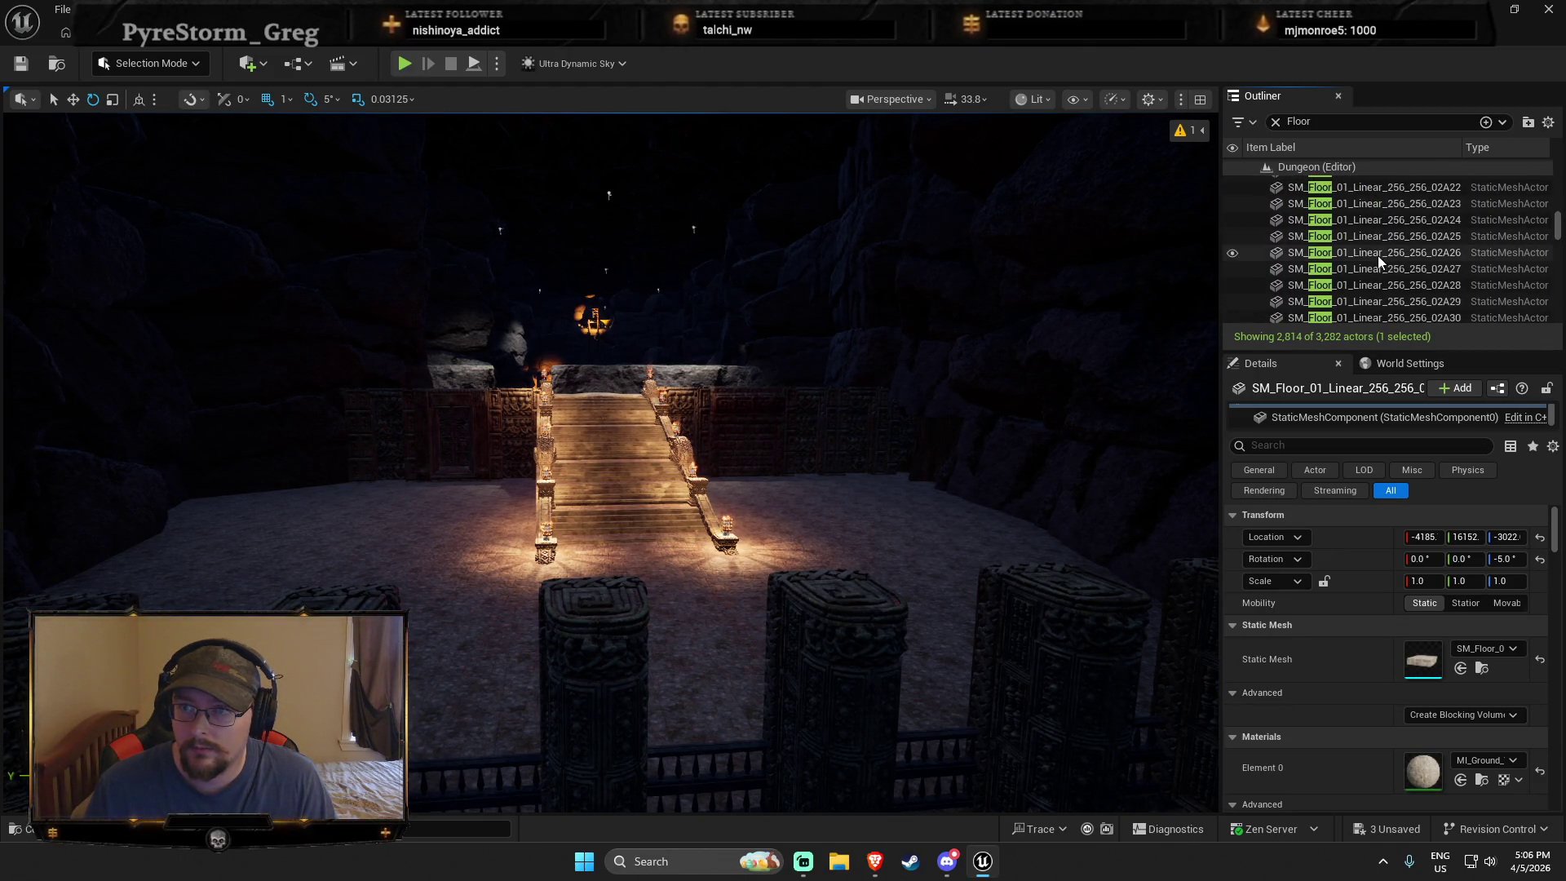
scroll(1363, 263, down, 10)
scroll(1366, 280, down, 5)
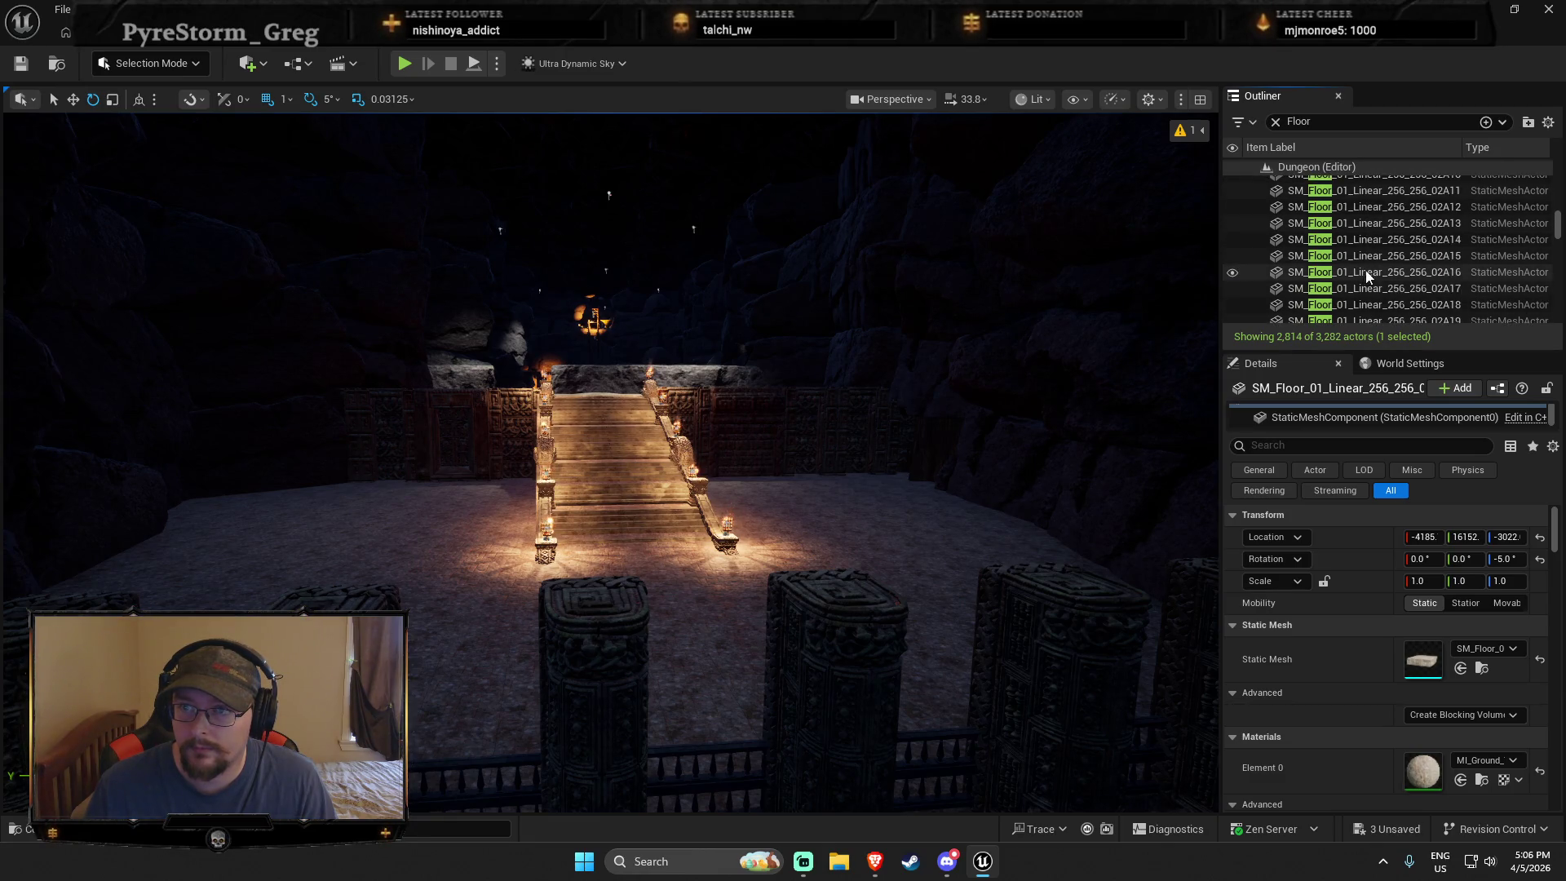
scroll(1367, 271, up, 5)
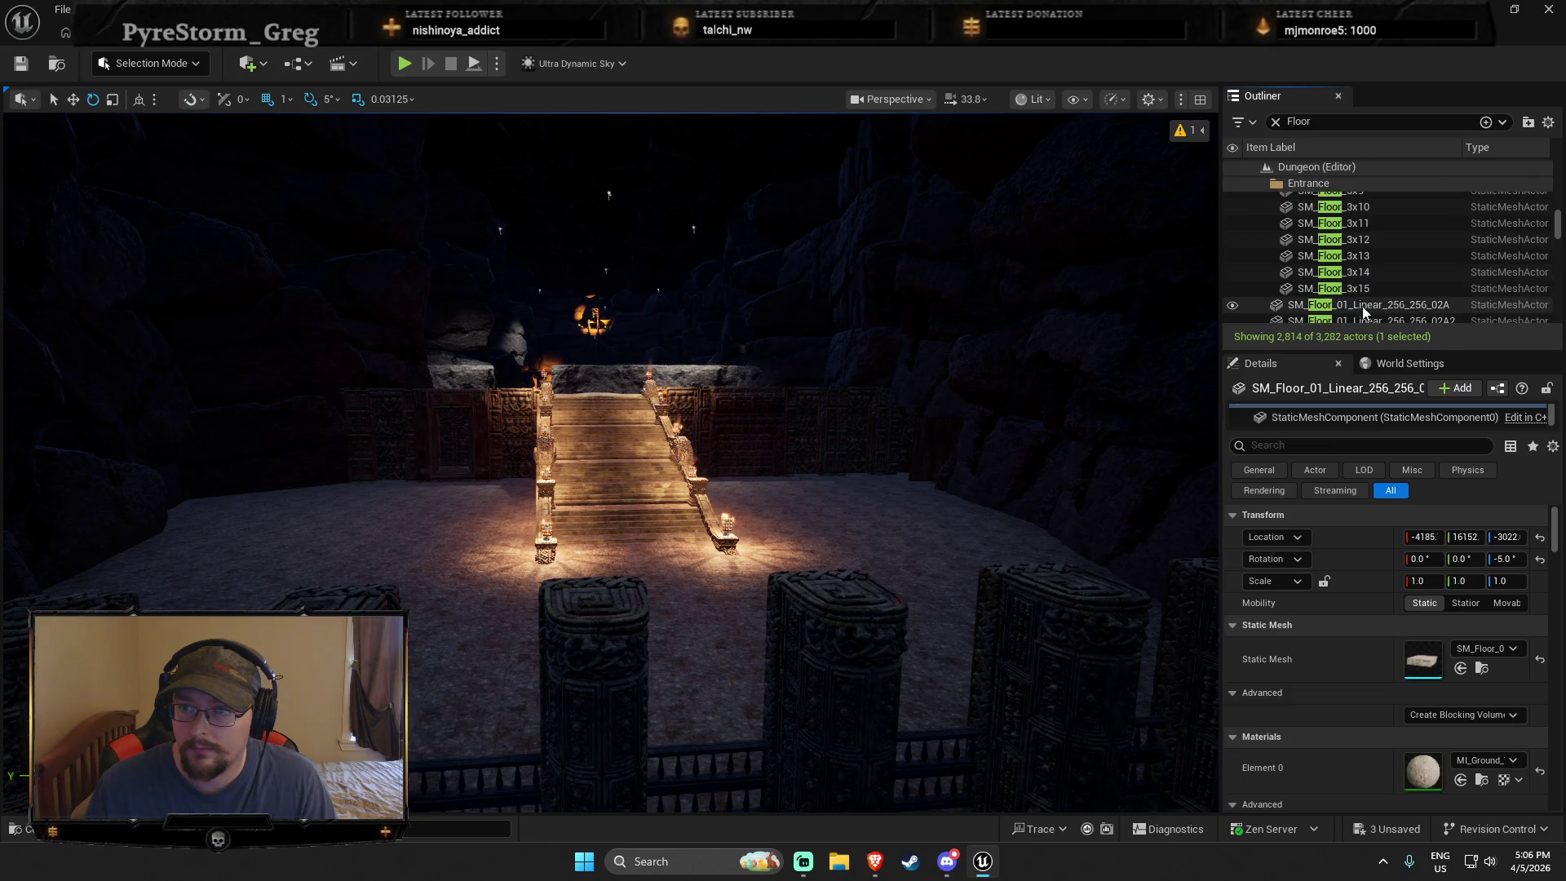
shift+click(1363, 307)
key(f)
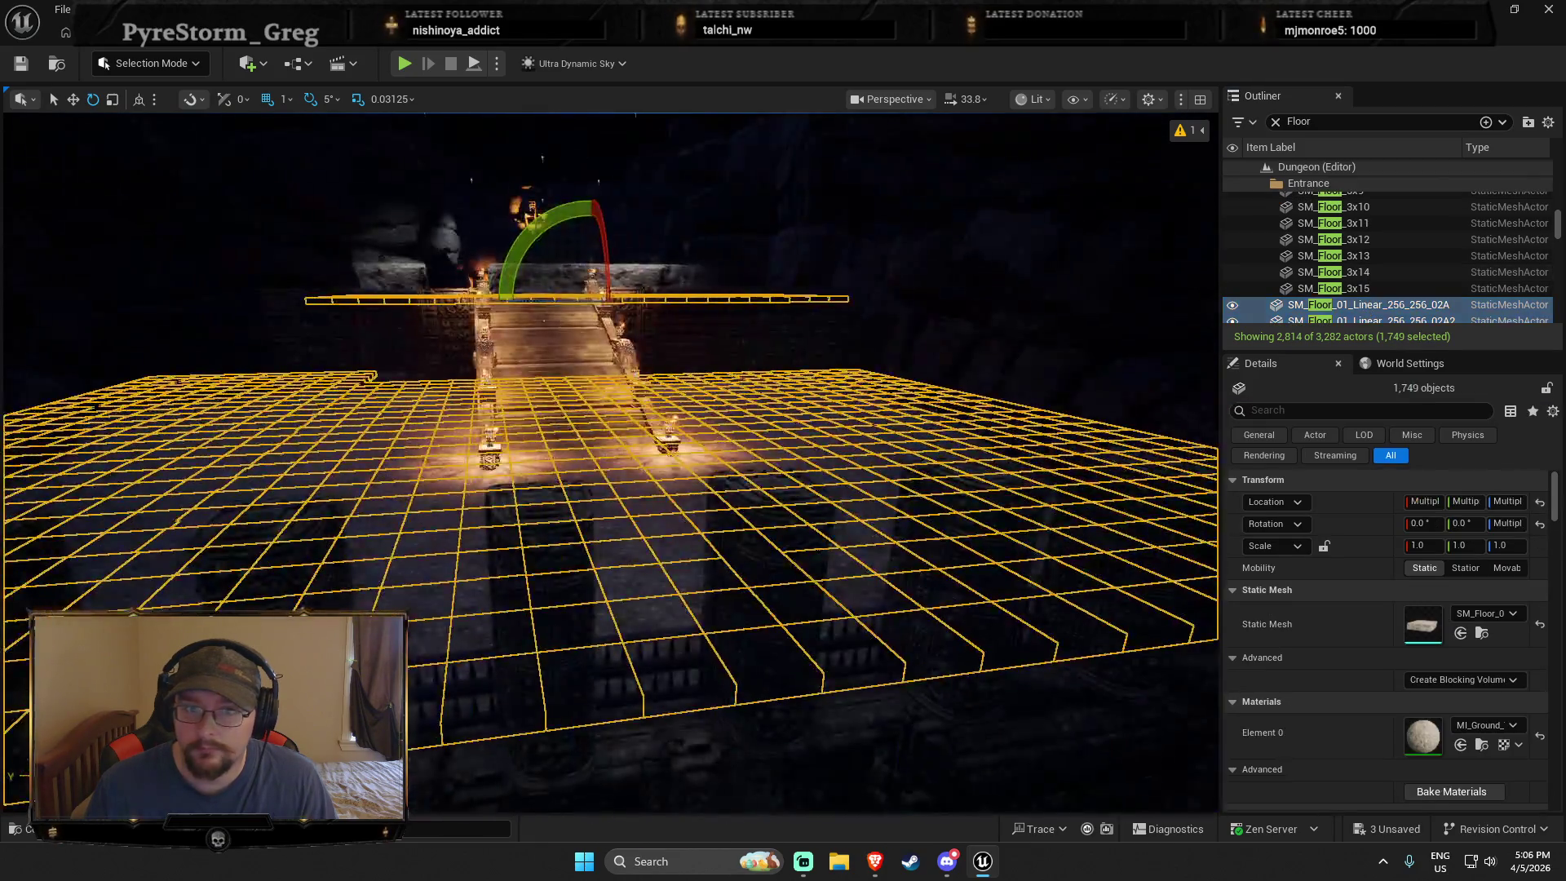
right_click(1441, 307)
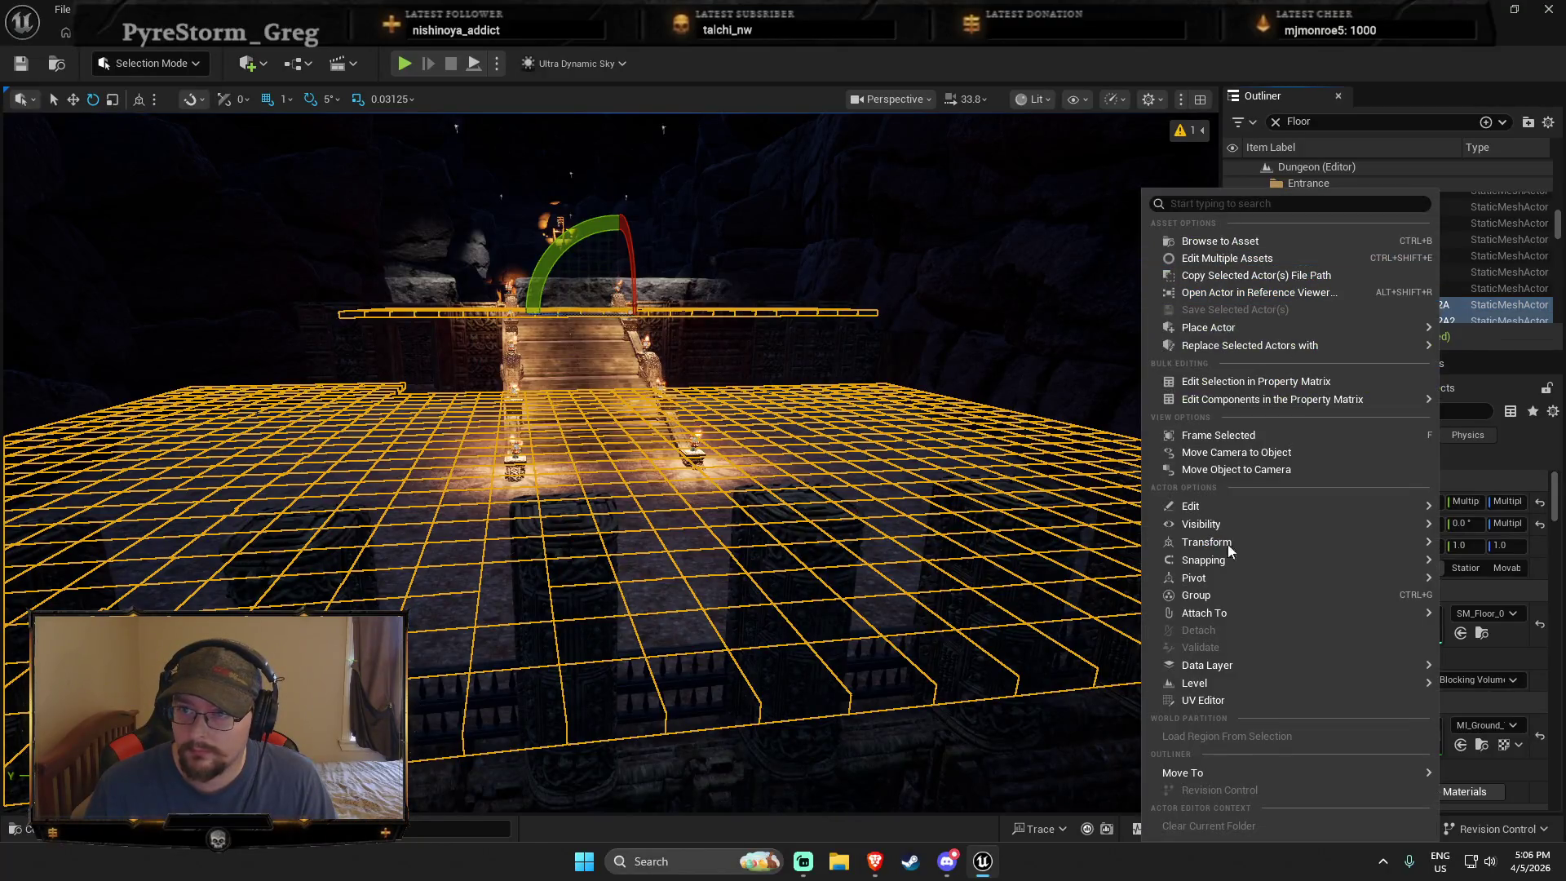
mouse_move(1175, 775)
click(1073, 752)
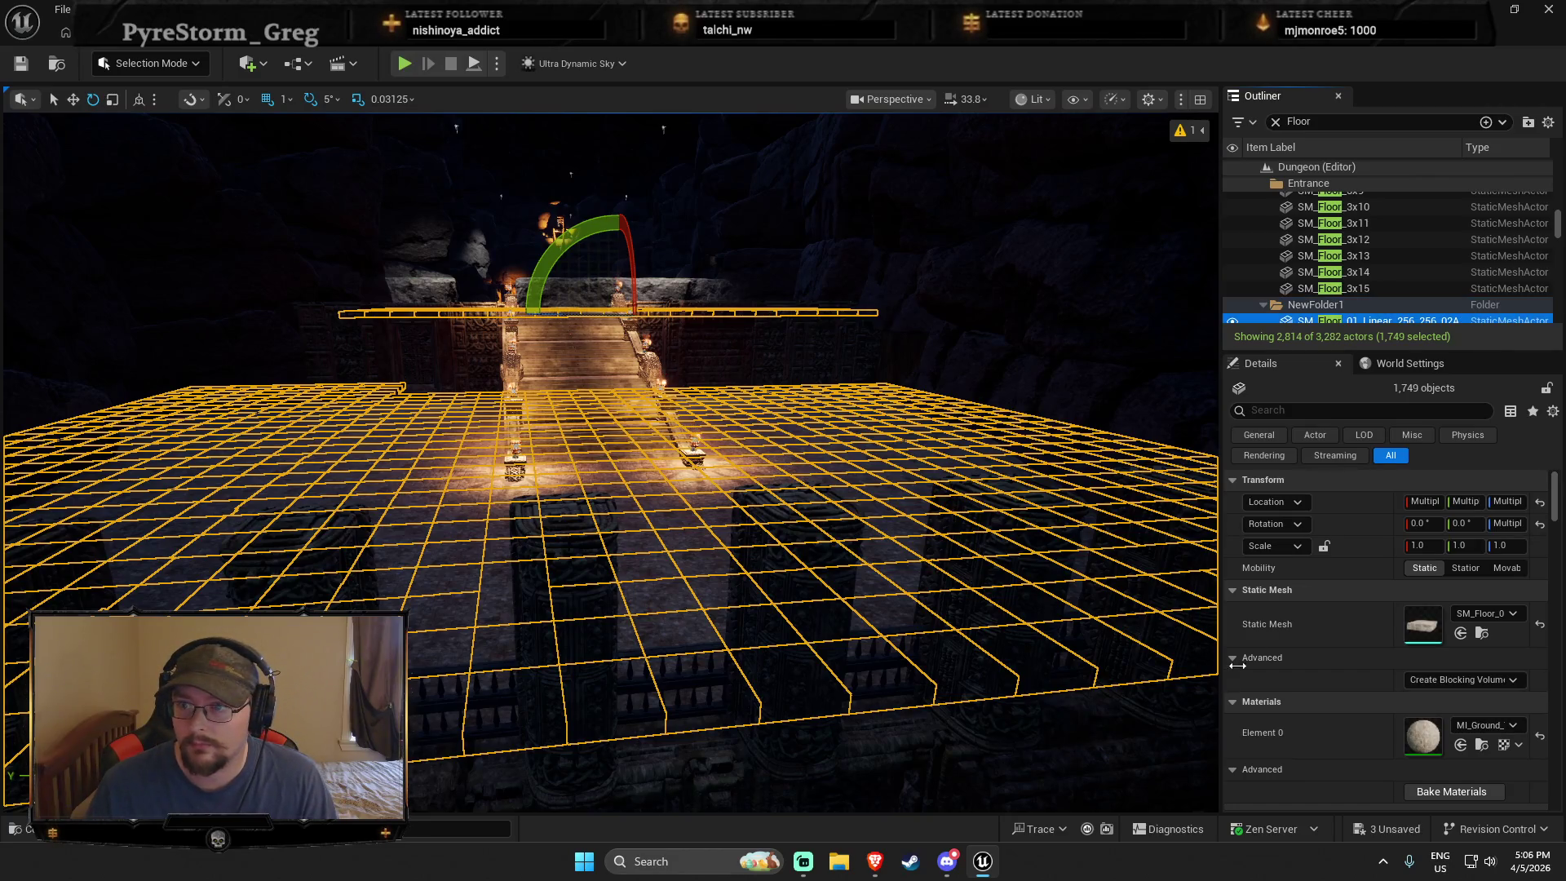
Step: Rename NewFolder1 to FloorTiles
right_click(1334, 305)
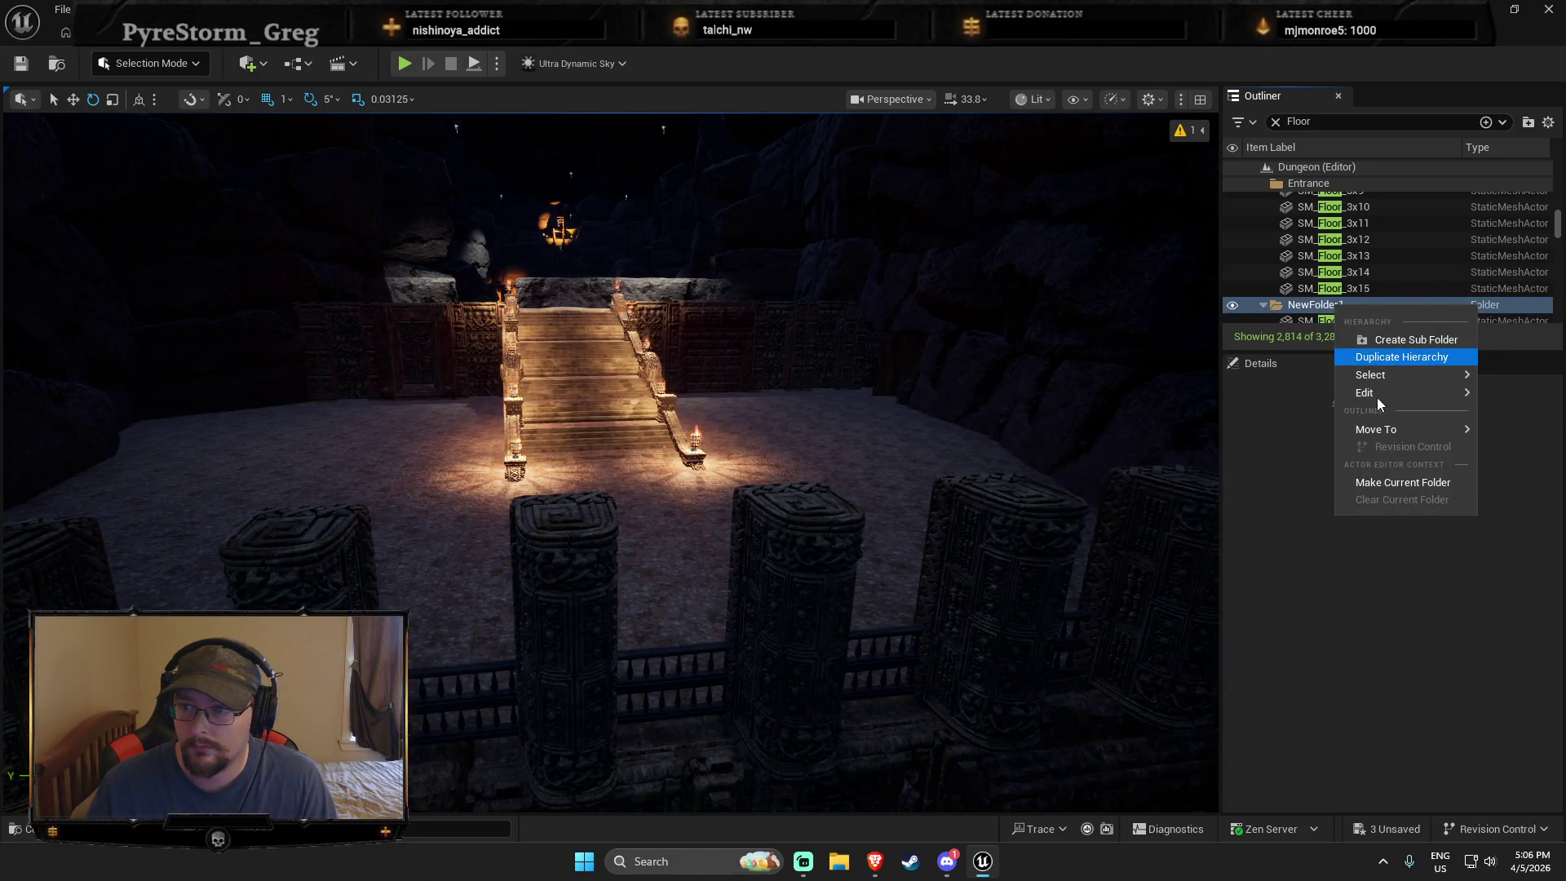
mouse_move(1372, 393)
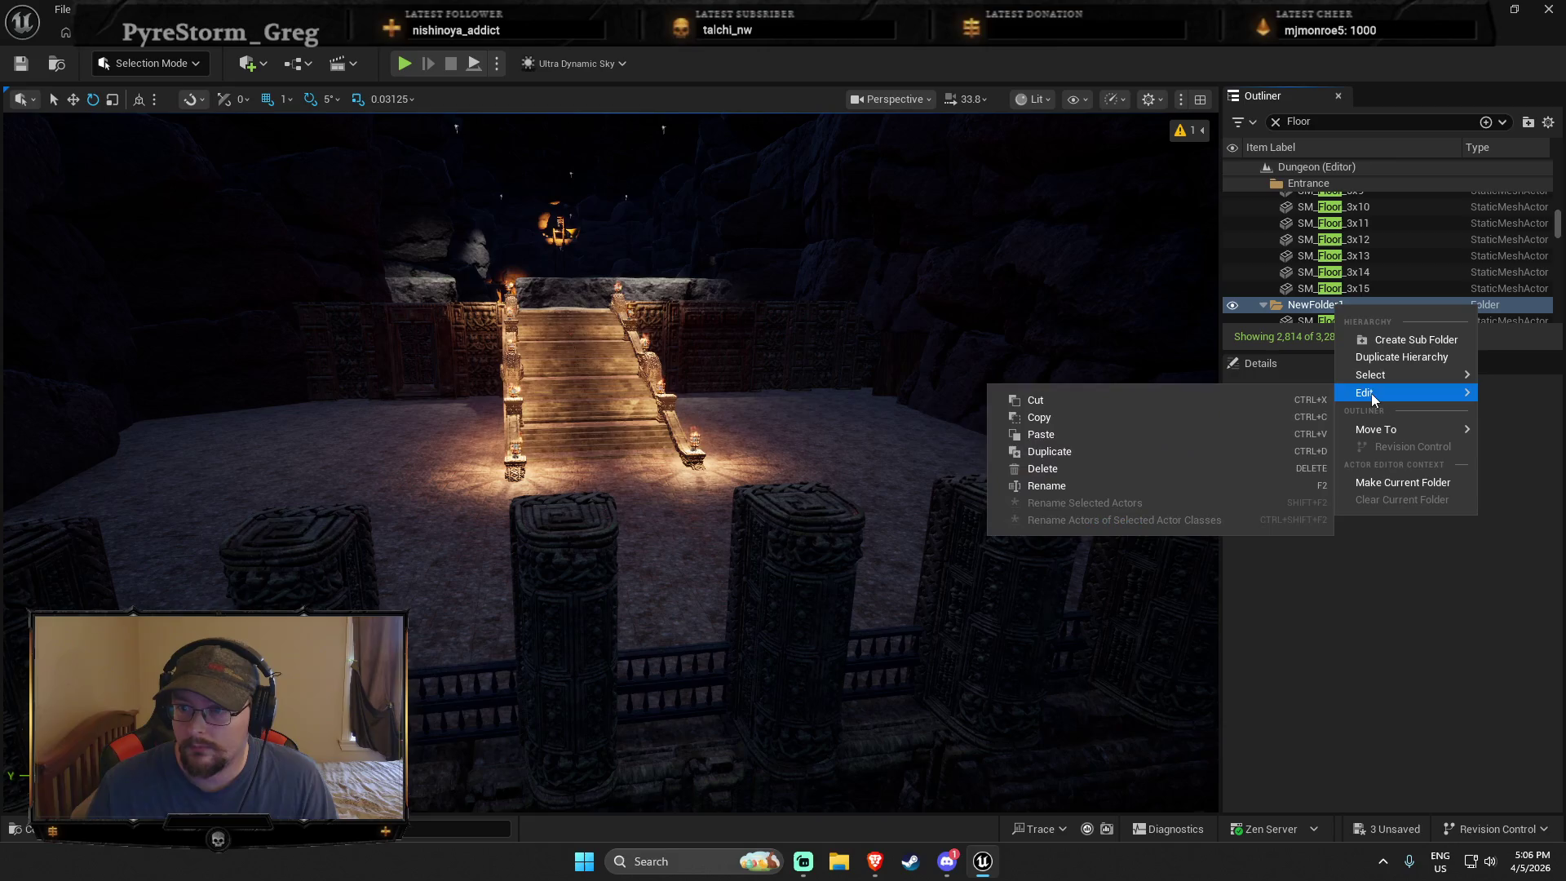
click(1045, 485)
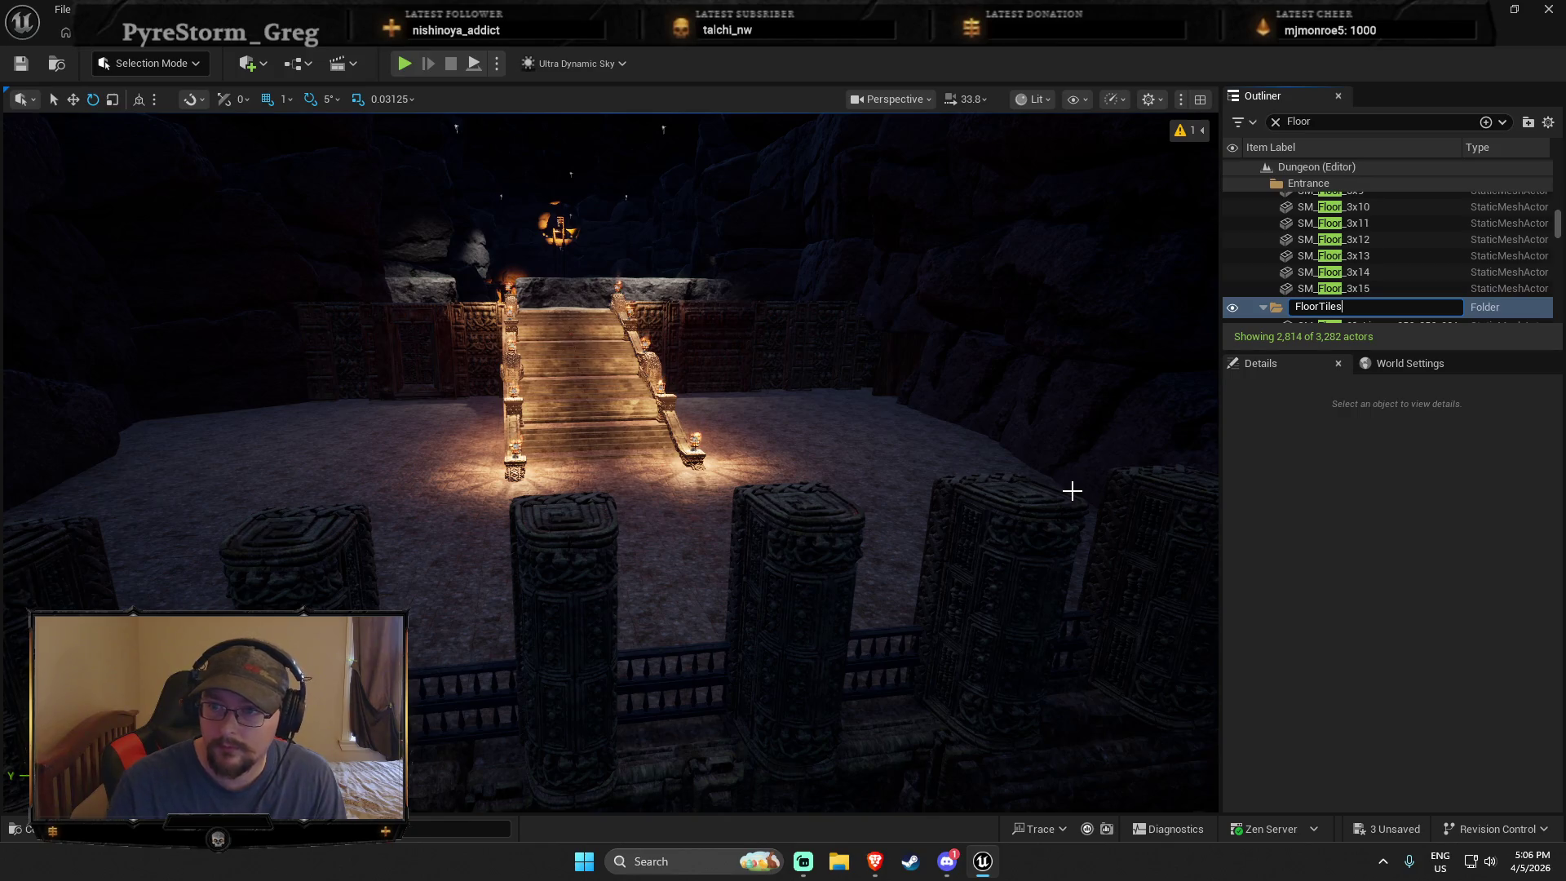
Step: Frame the SM_Floor_3x15 entrance piece, then select the ten entrance floor pieces
click(1333, 289)
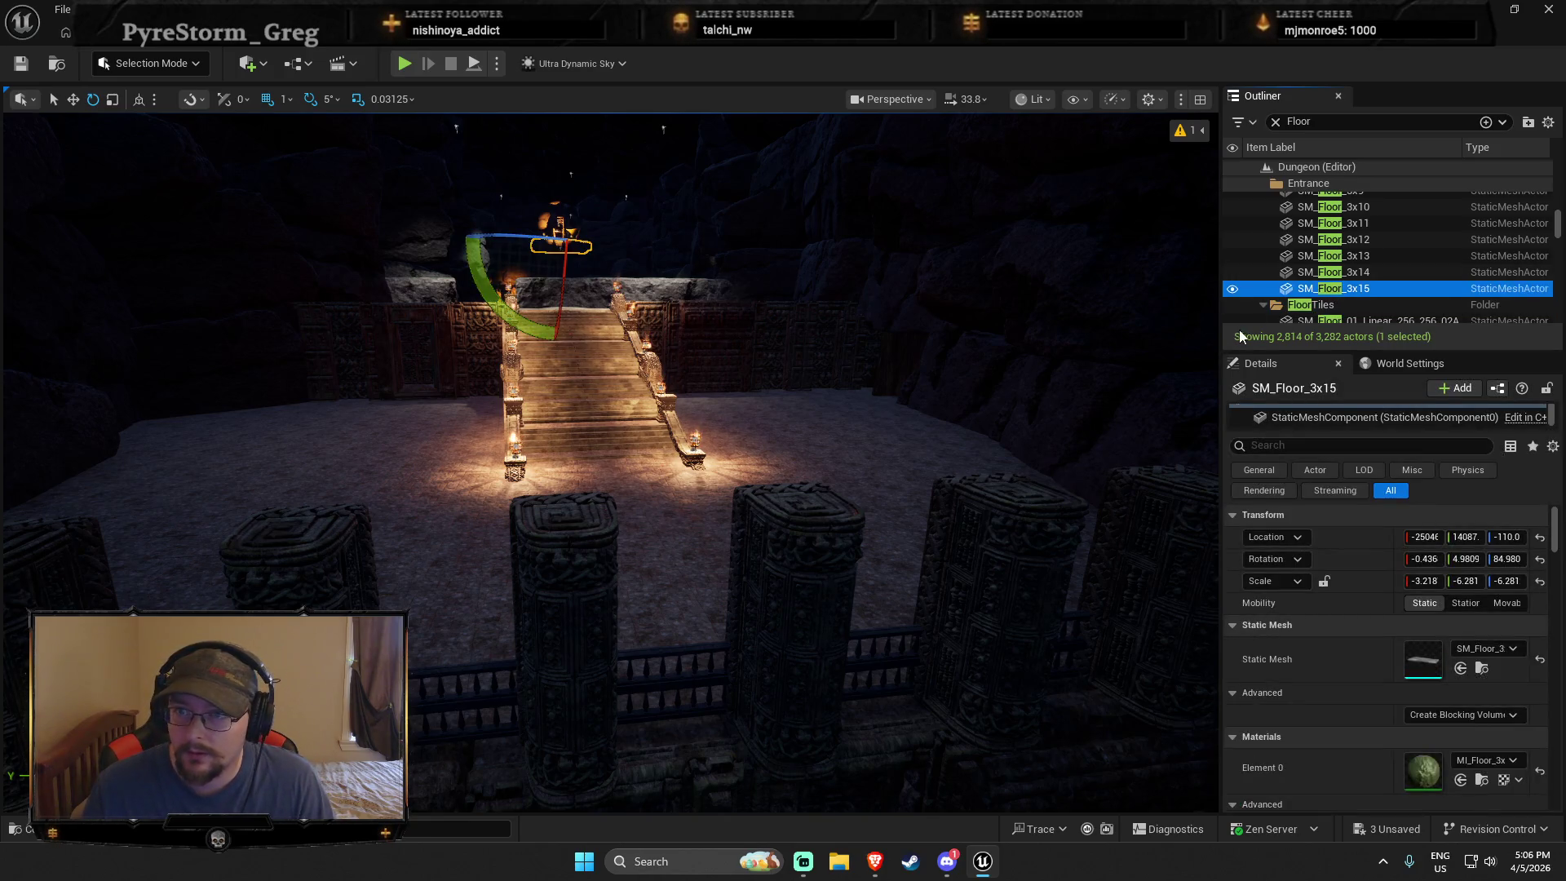
click(1263, 305)
drag(783, 388, 783, 277)
key(f)
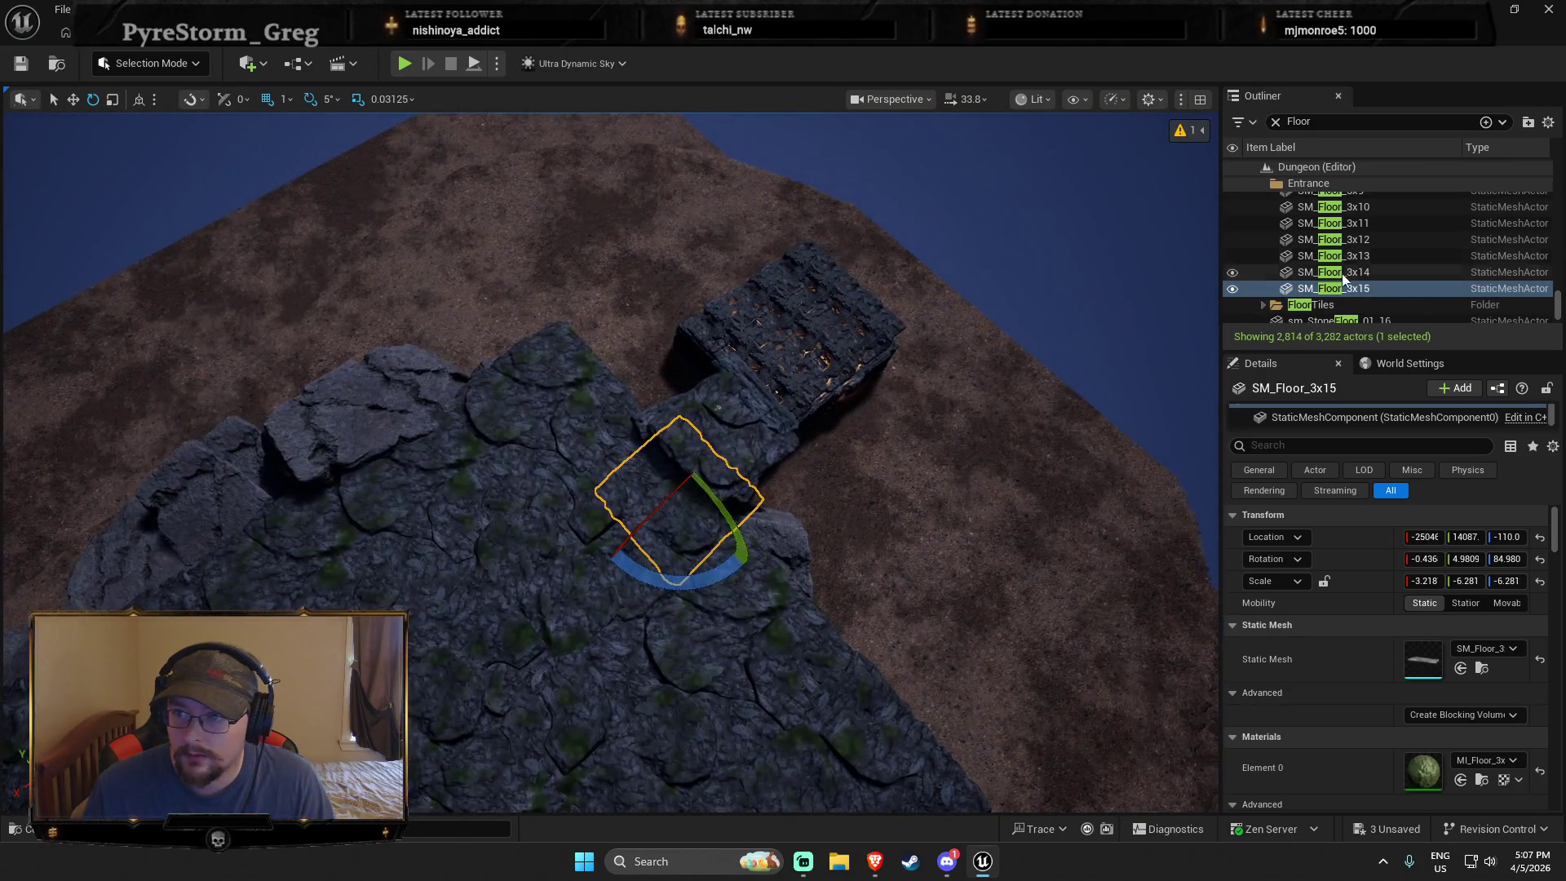
scroll(1344, 273, up, 3)
shift+click(1329, 245)
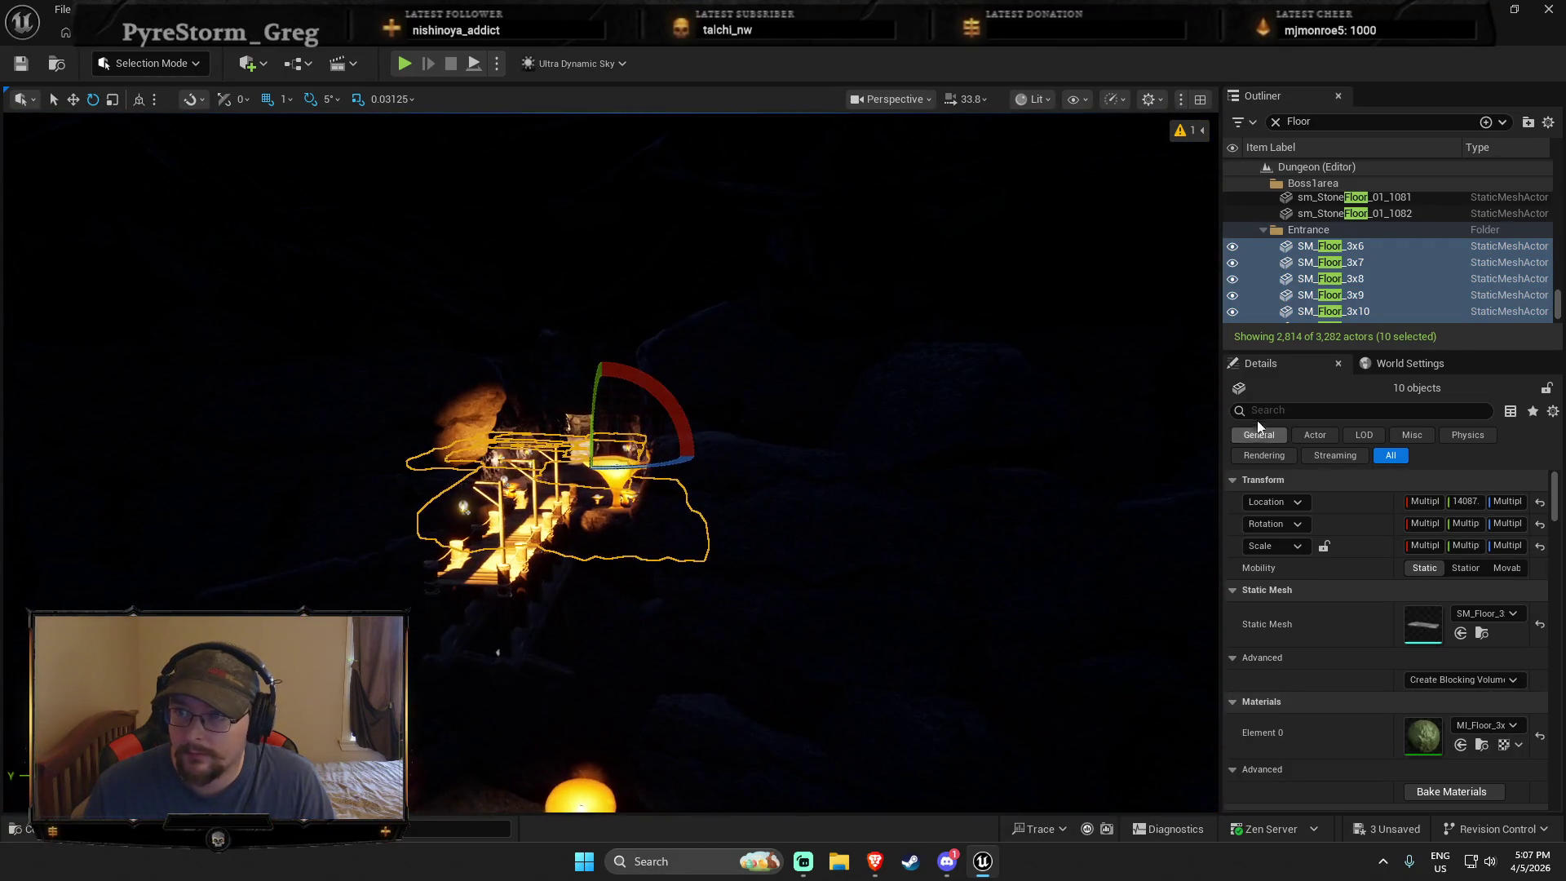
Step: Collapse the outline to its folders and focus on sm_StoneFloor_01_16
click(1263, 183)
click(1282, 181)
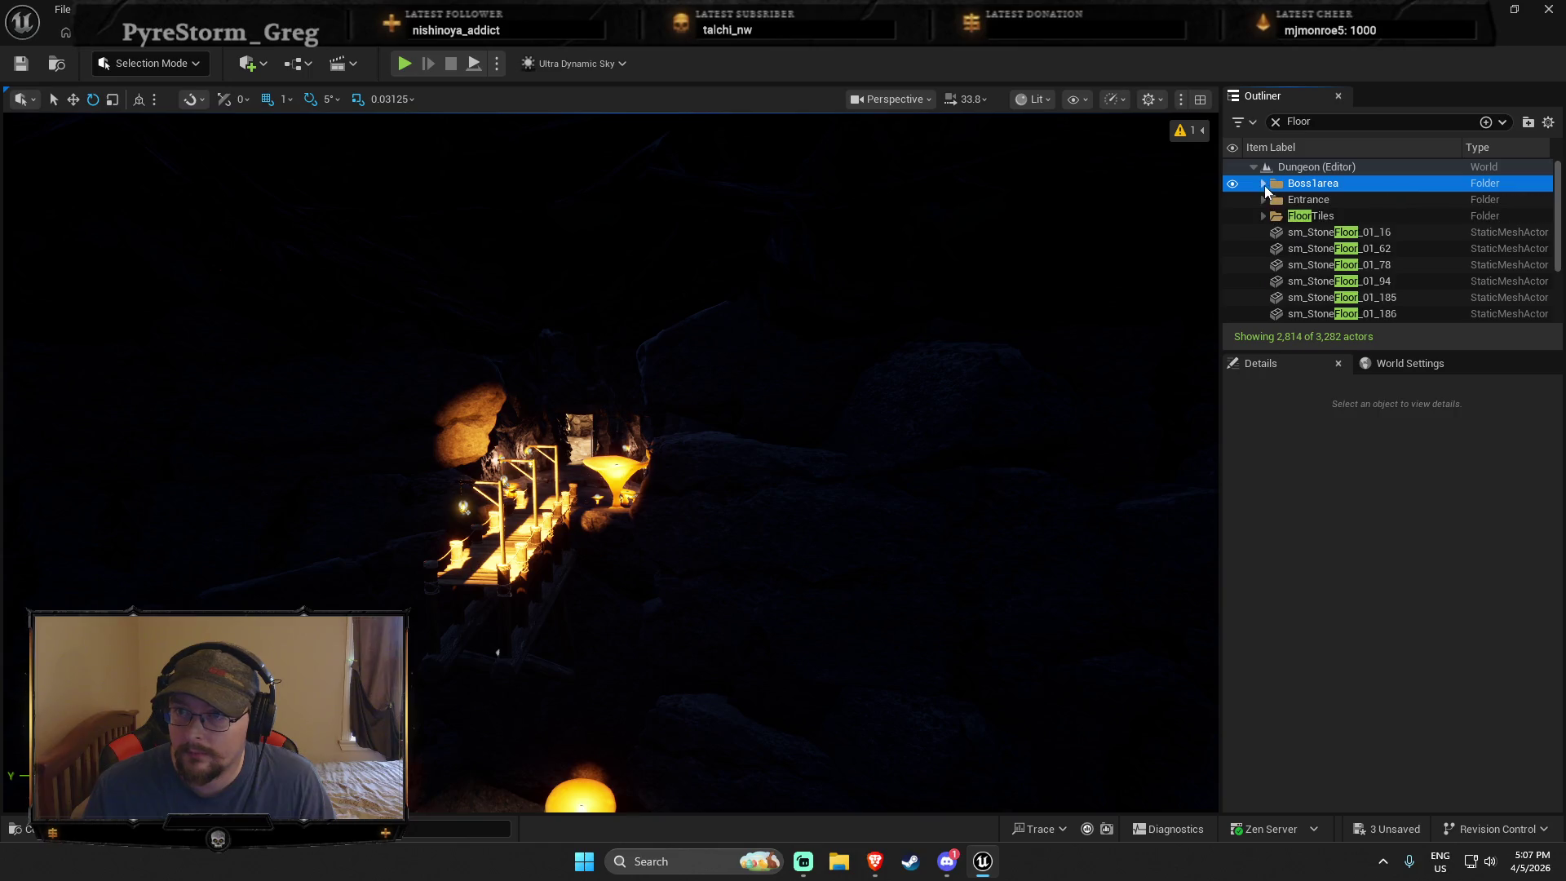
click(1263, 216)
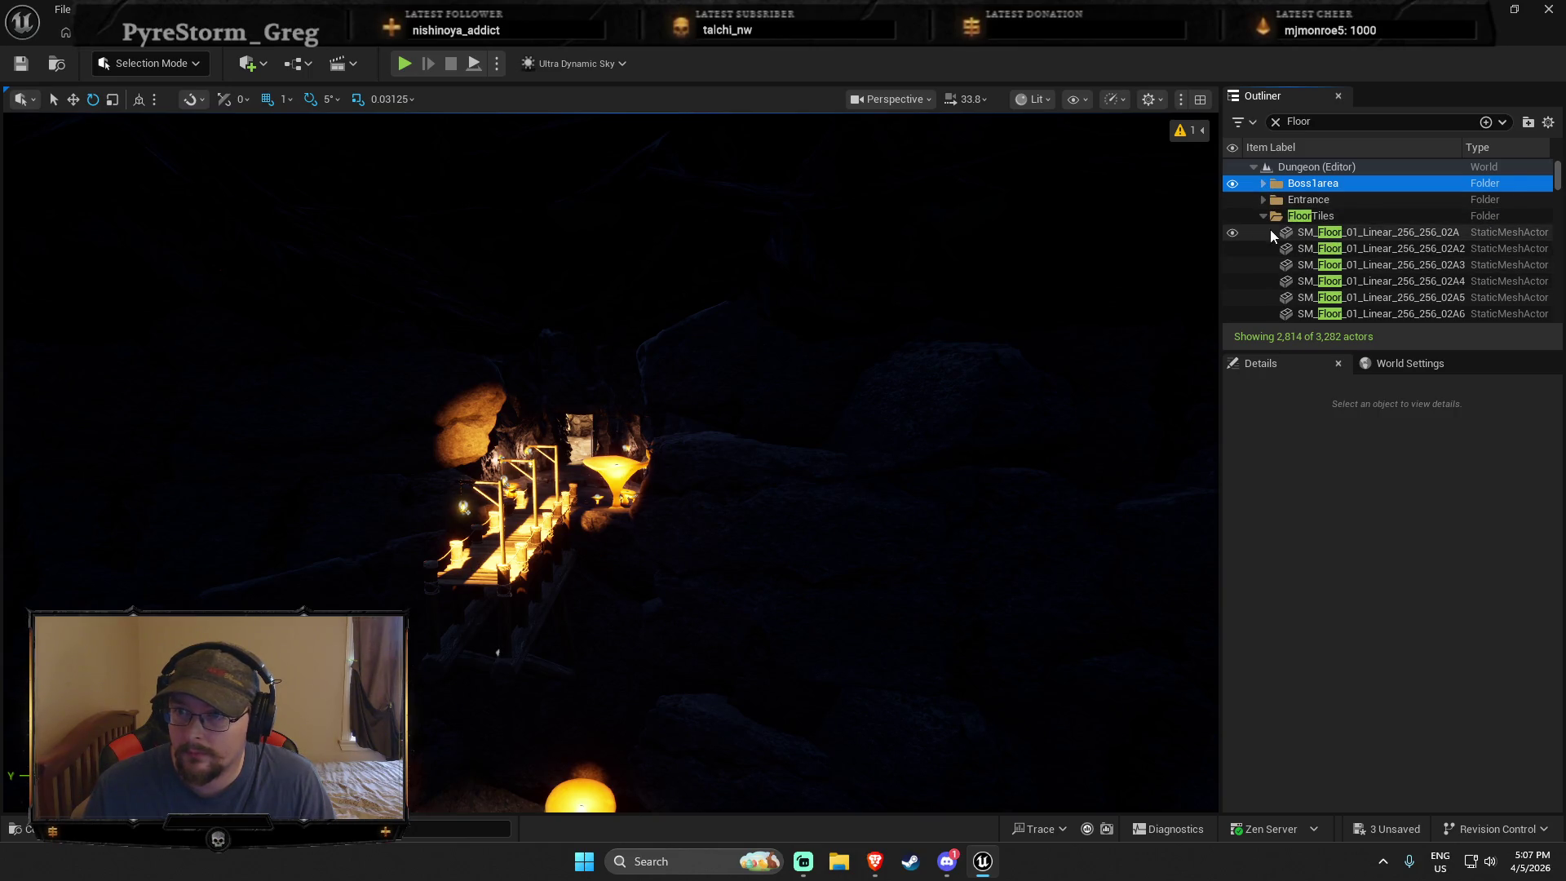
click(1263, 216)
double_click(1318, 232)
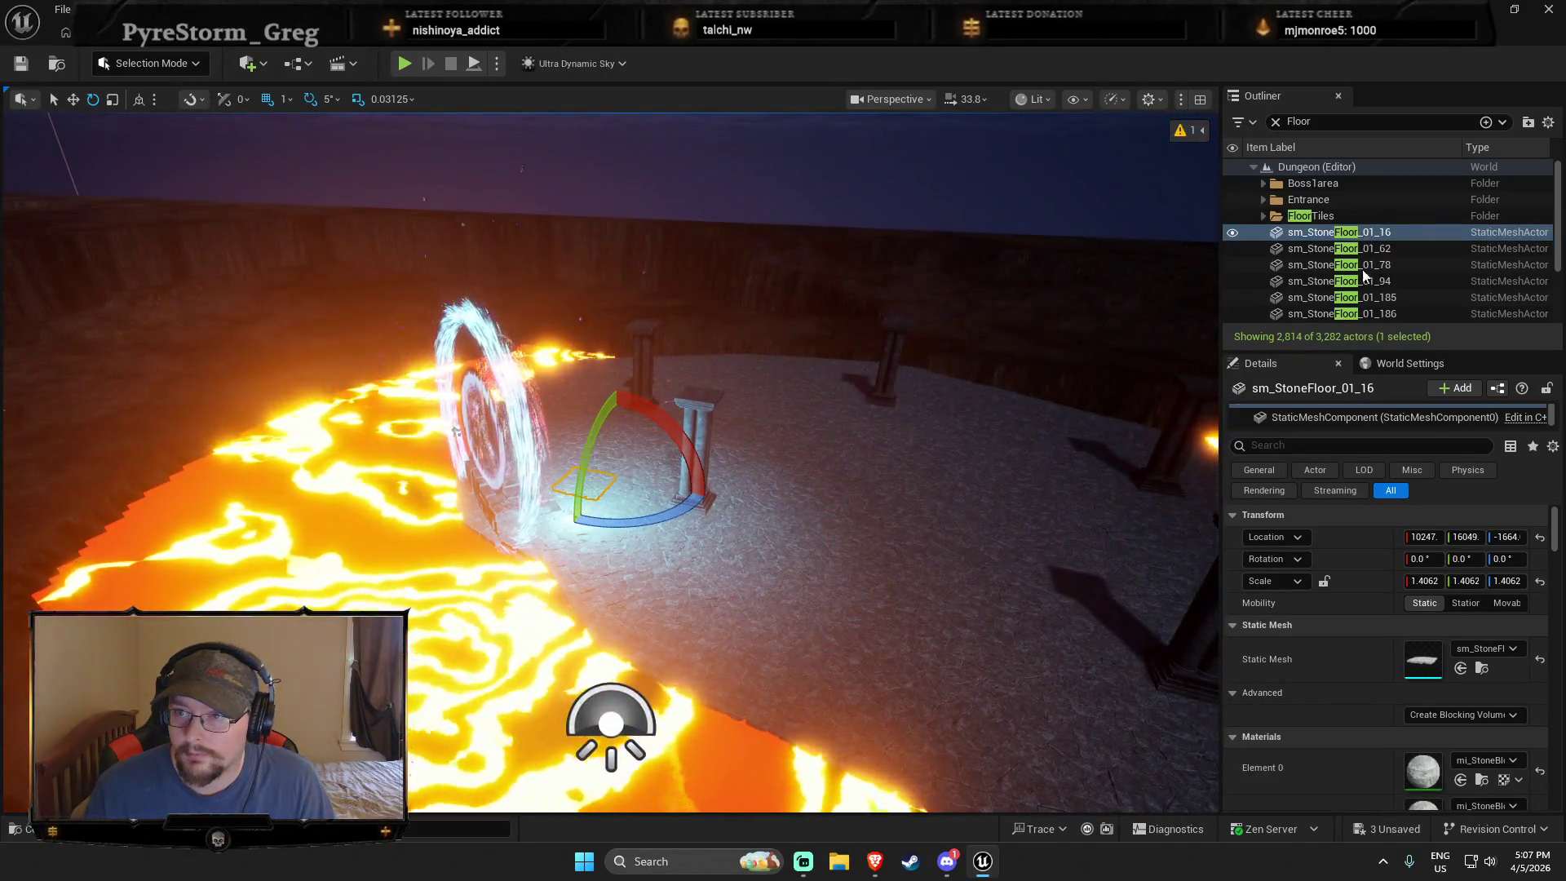
Step: Select the twelve sm_StoneFloor tiles and move them into the Boss1area folder
scroll(1363, 276, down, 2)
shift+click(1341, 314)
key(f)
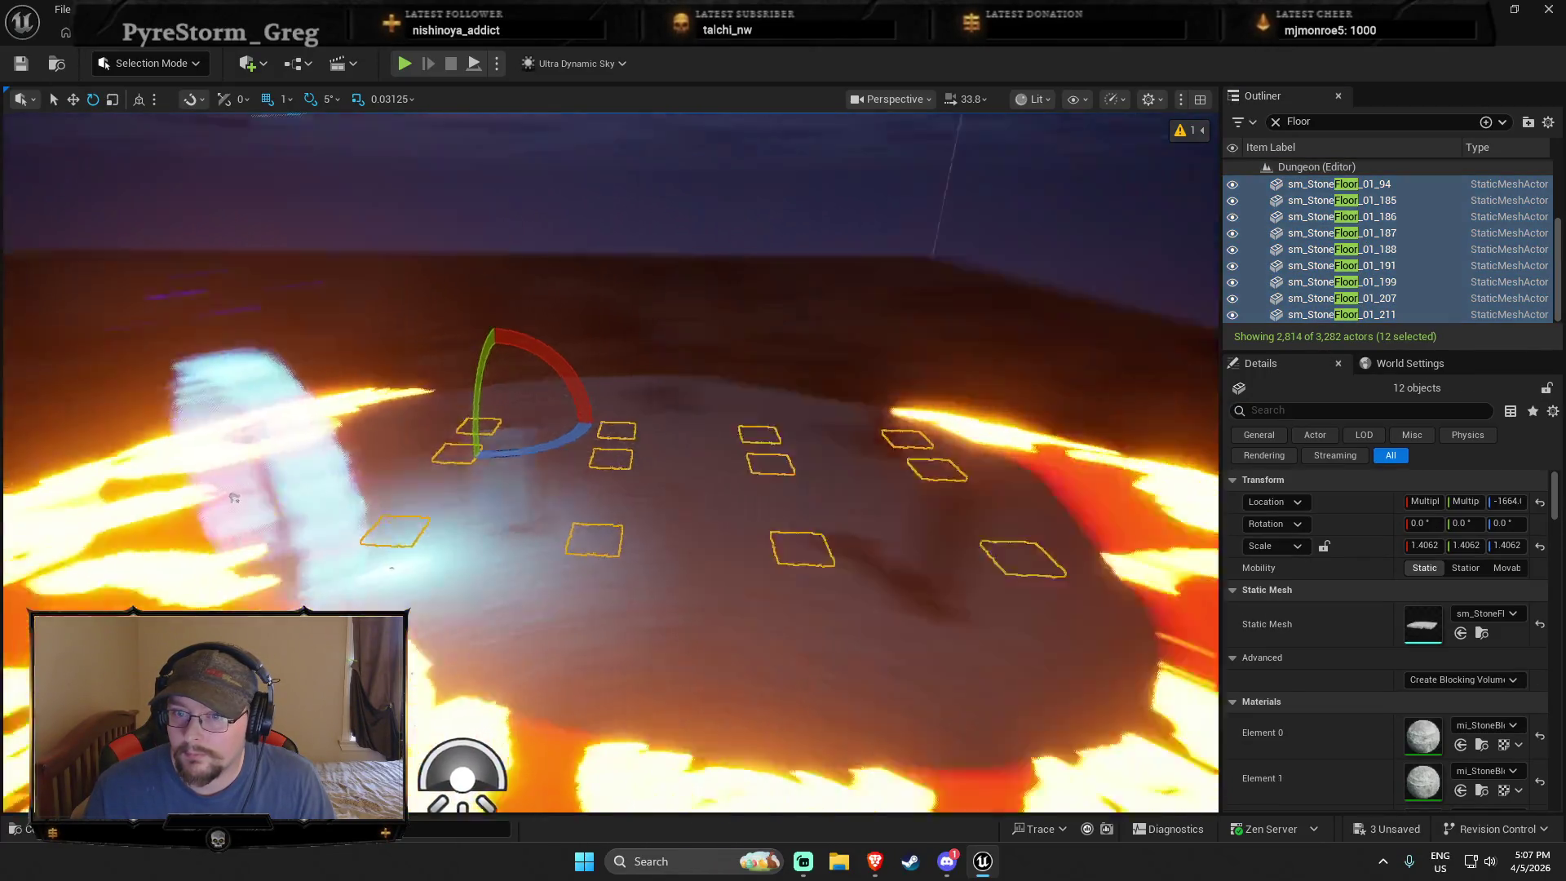
scroll(1370, 248, up, 1)
right_click(1369, 248)
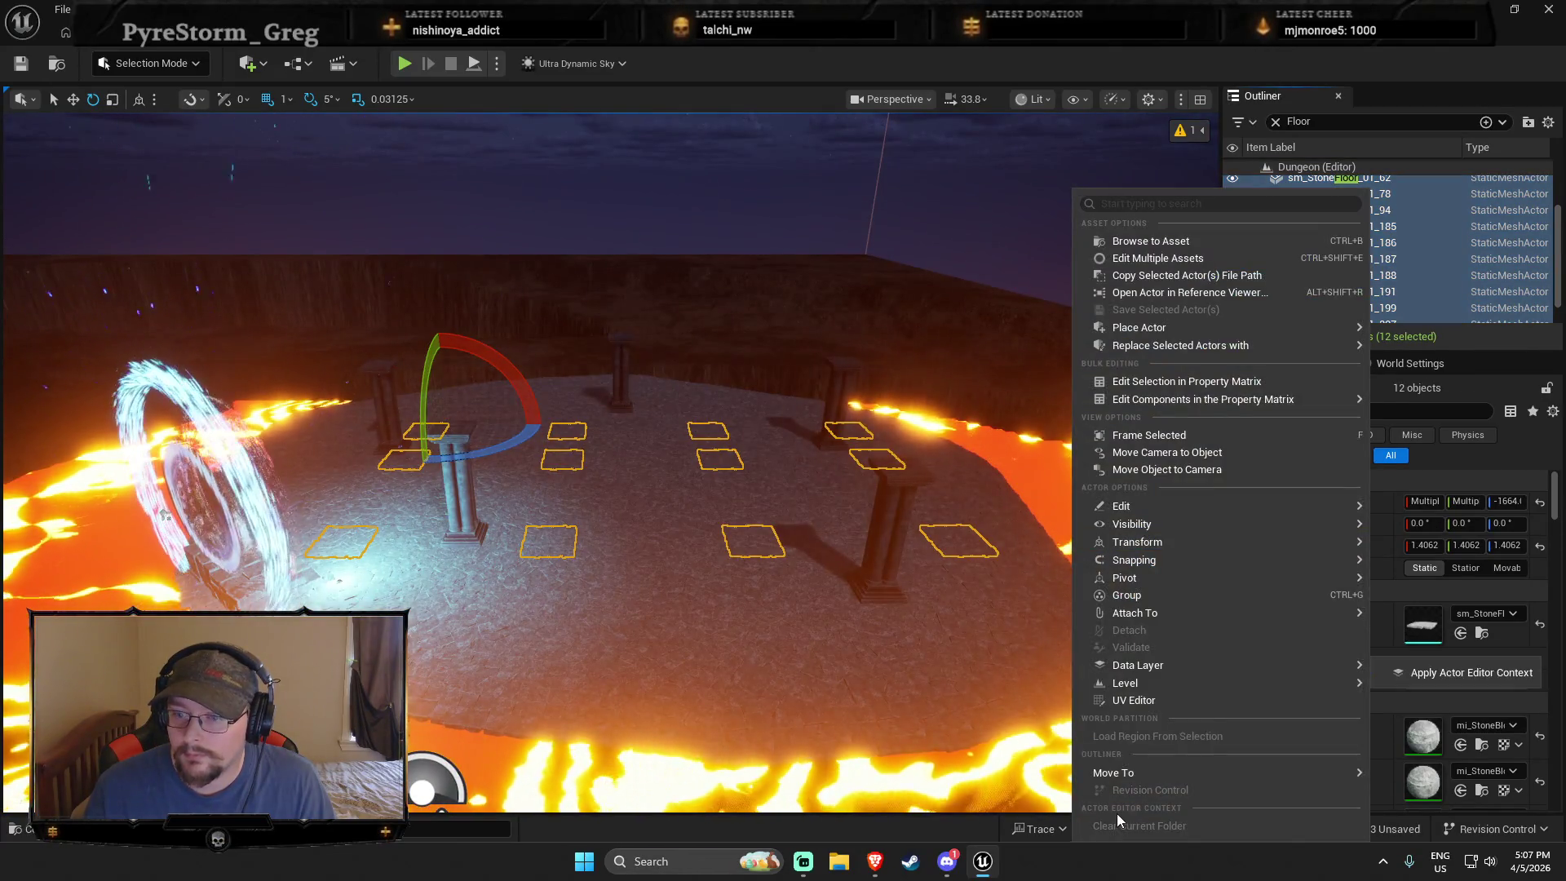
mouse_move(1108, 775)
click(1437, 794)
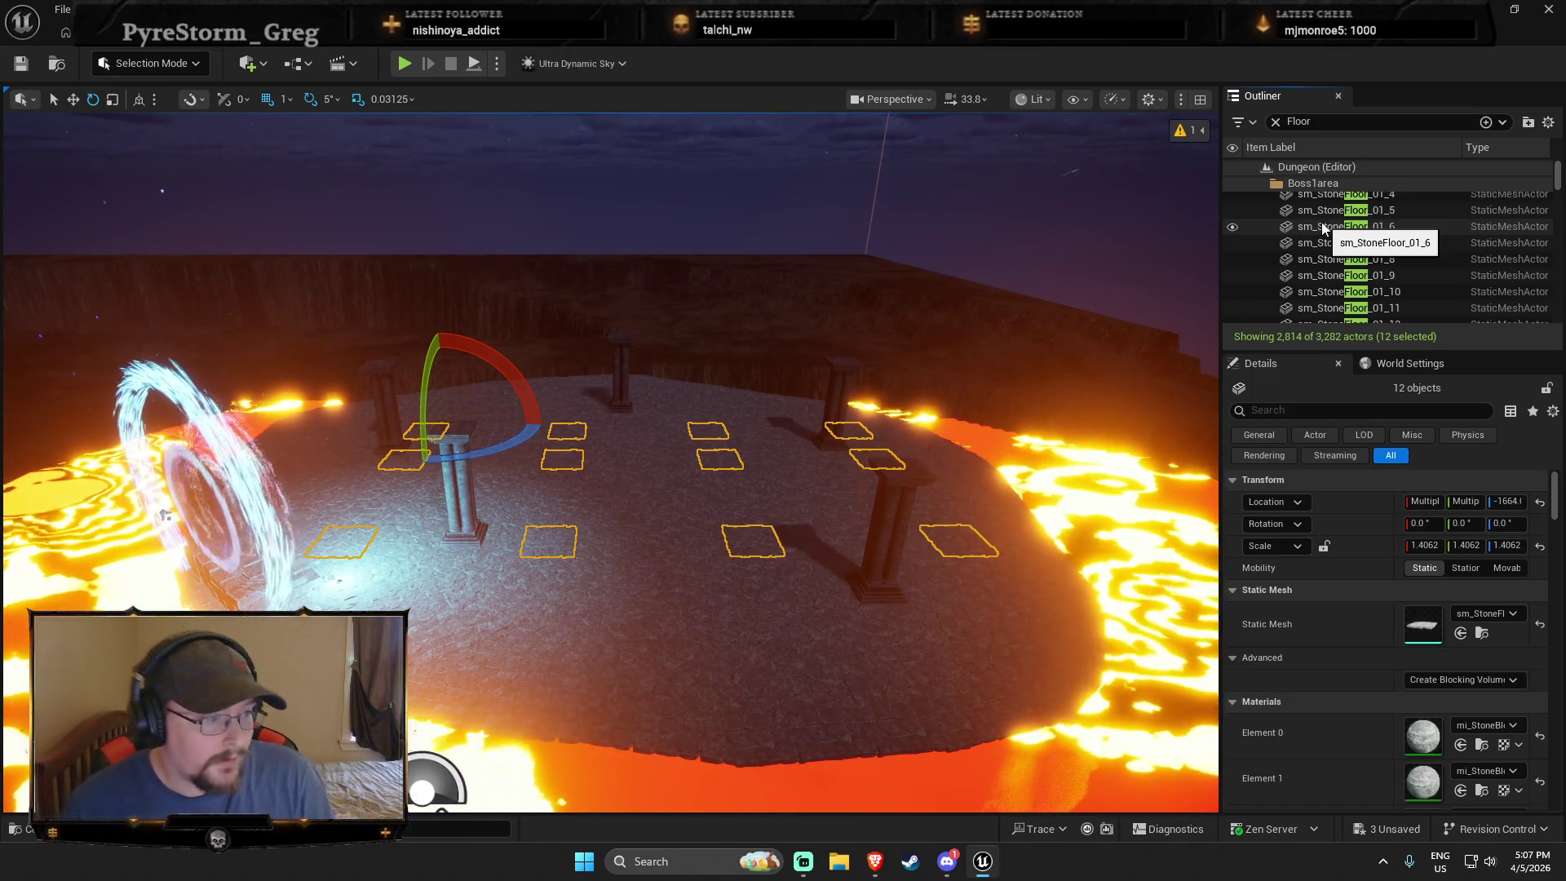
mouse_move(734, 592)
mouse_down()
mouse_move(750, 490)
mouse_move(760, 604)
mouse_move(686, 667)
mouse_up()
Step: Play from the SM_Floor_3x6 entrance floor, stop the session, and select the SM_Bridge_B slab
right_click(687, 667)
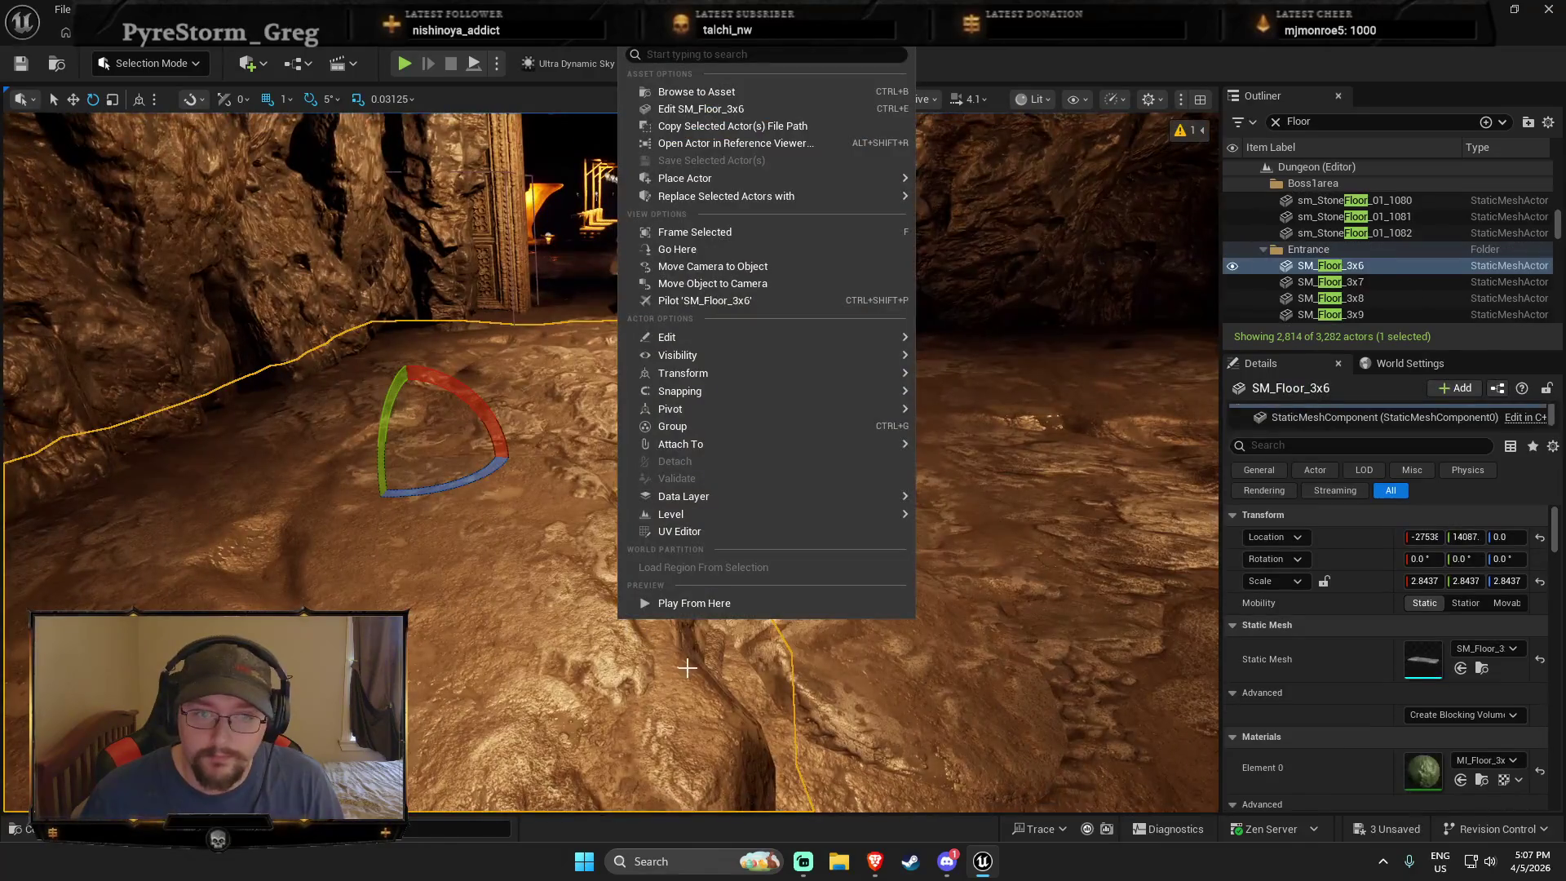
click(703, 605)
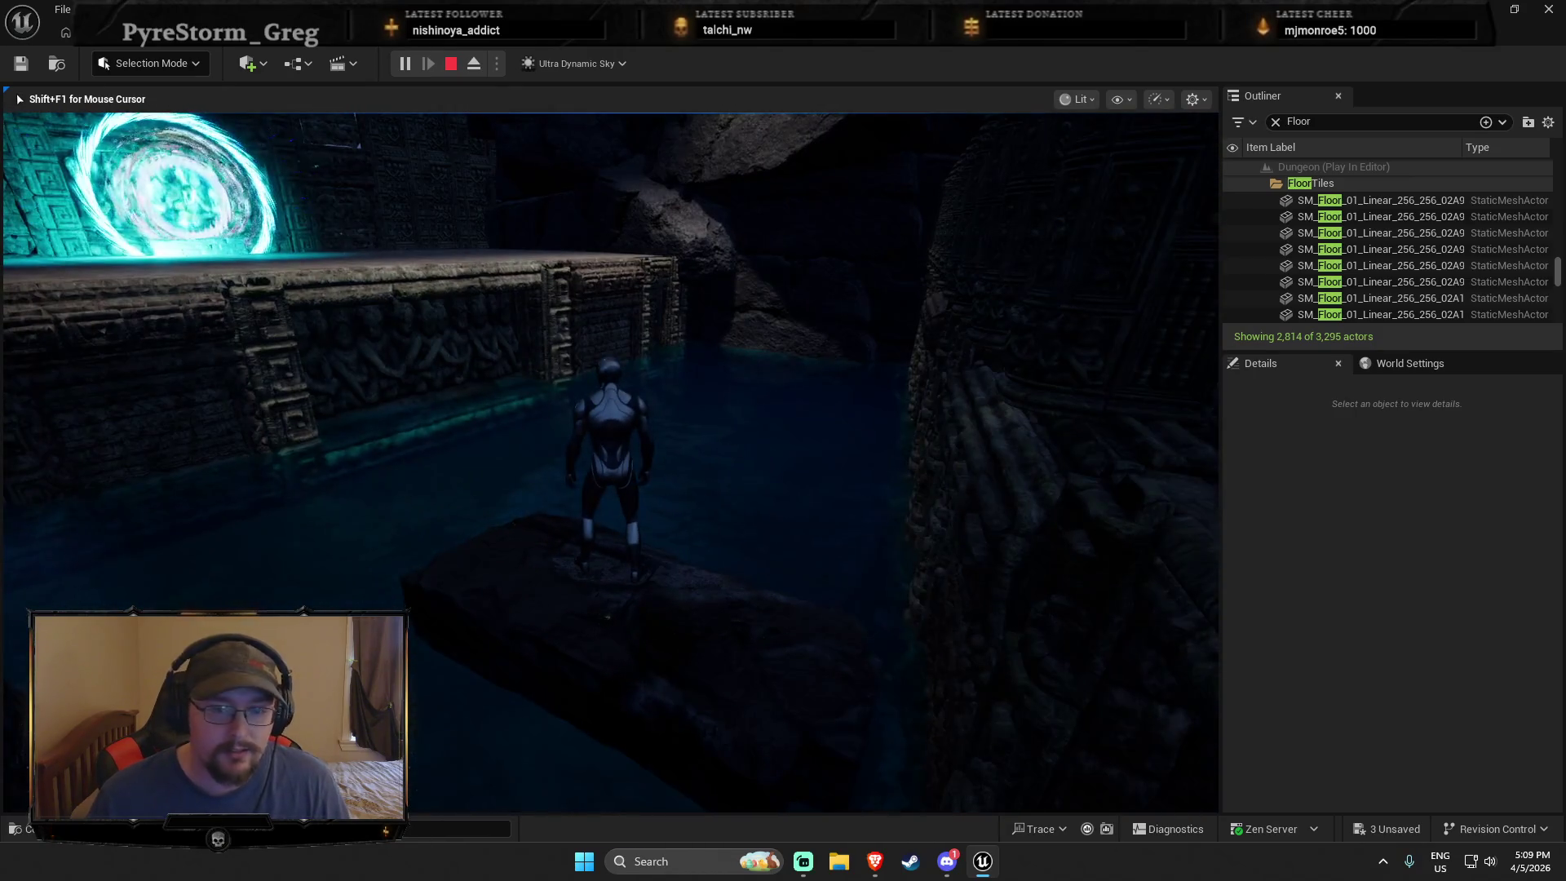
key(Escape)
click(671, 594)
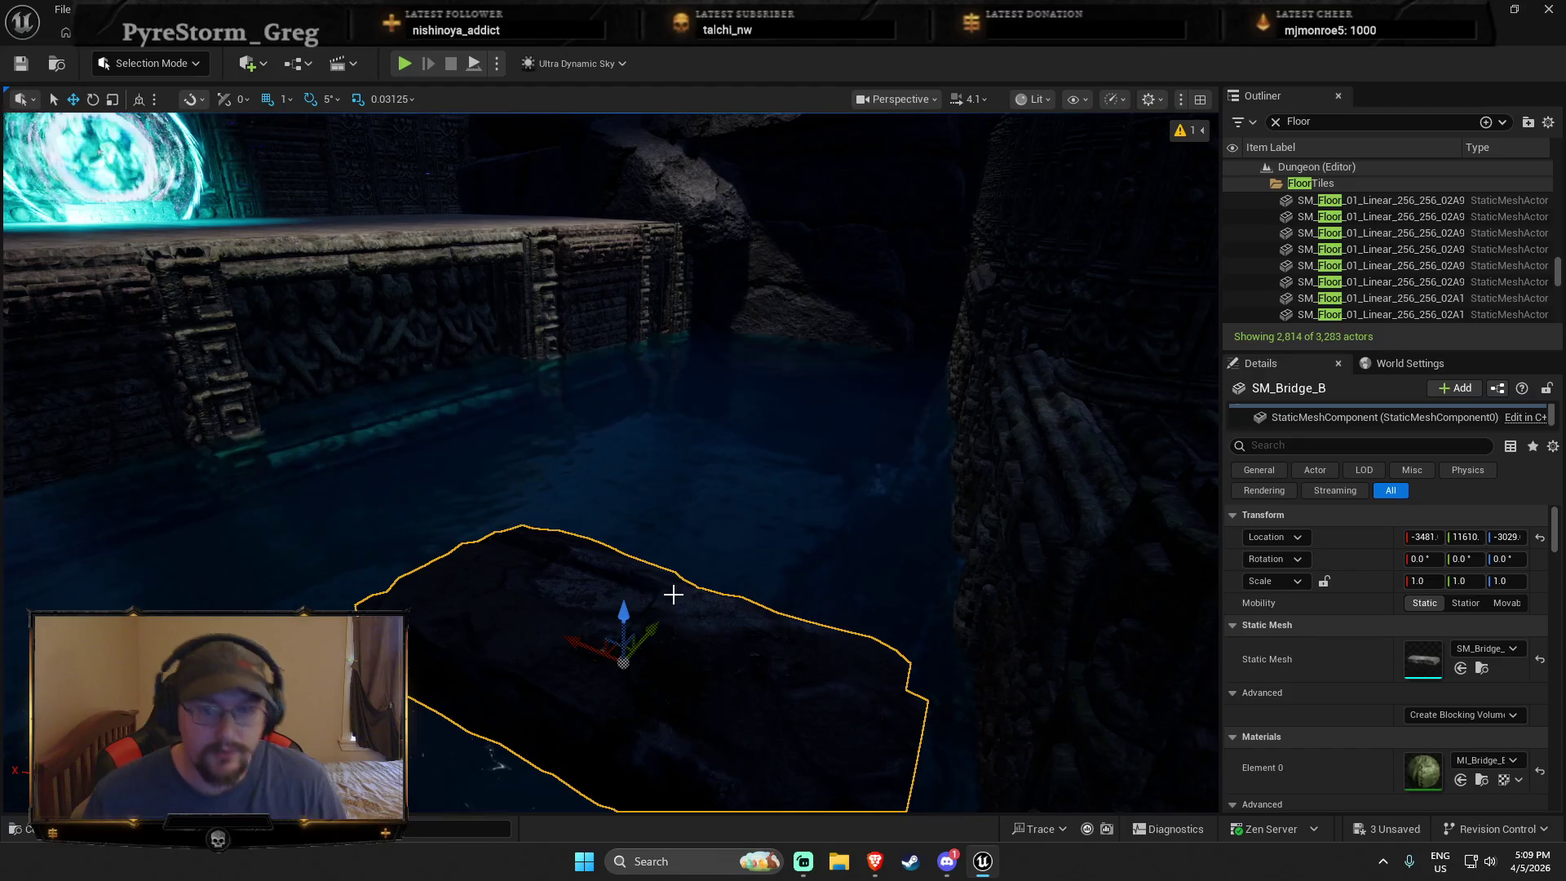
Step: Duplicate the bridge slab, then slide both slabs right and rotate them to about -90 degrees
mouse_move(618, 640)
alt+mouse_down()
mouse_move(501, 676)
mouse_move(188, 480)
mouse_move(248, 503)
alt+mouse_up()
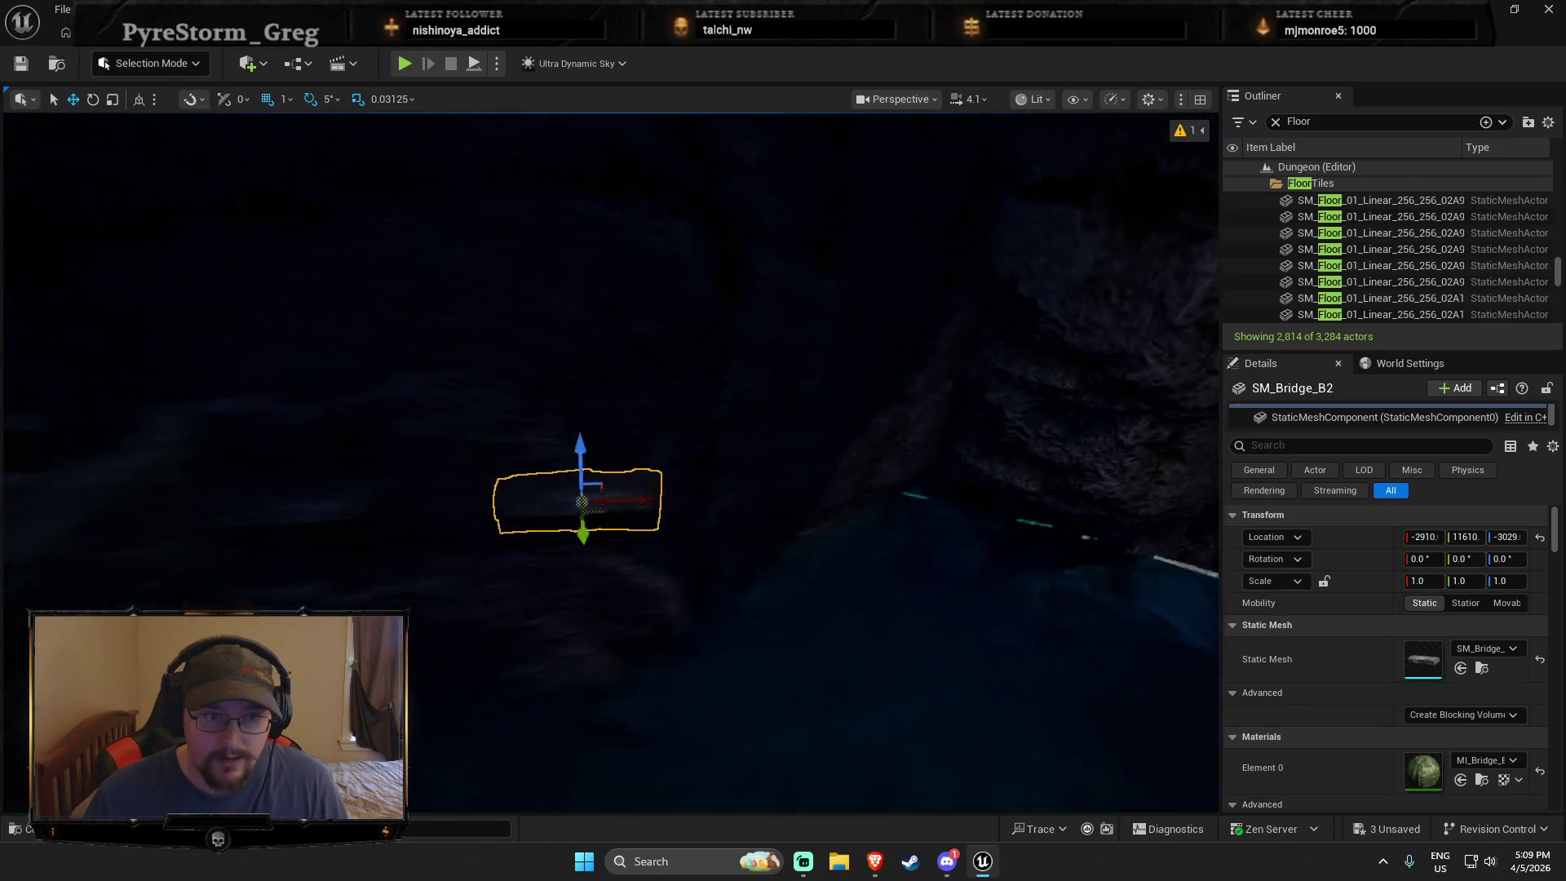
ctrl+click(520, 504)
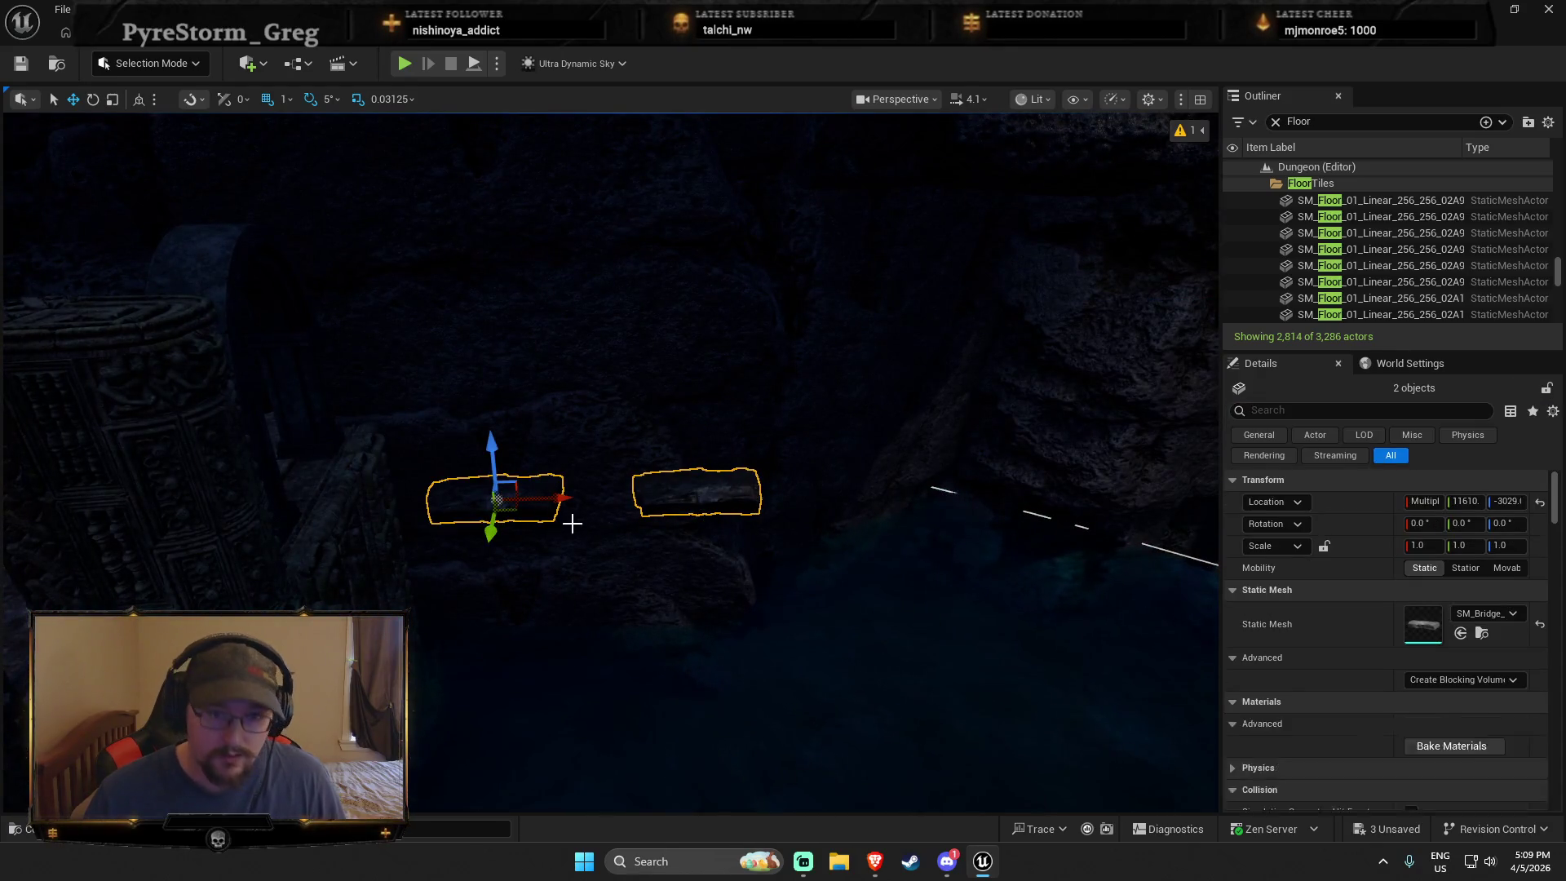
drag(548, 500, 947, 474)
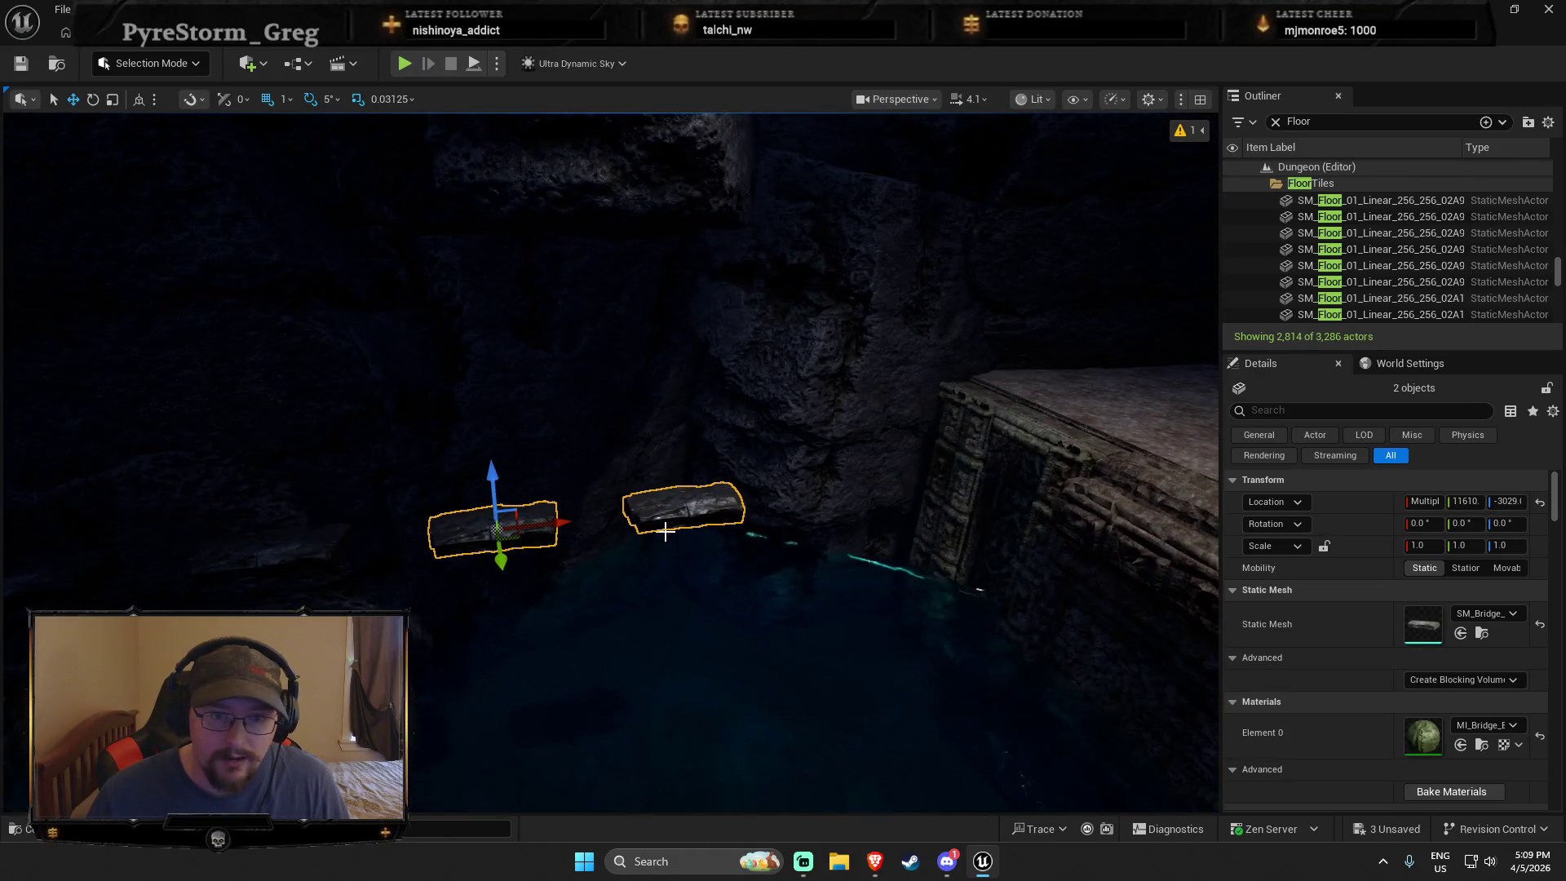
key(e)
drag(815, 644, 762, 685)
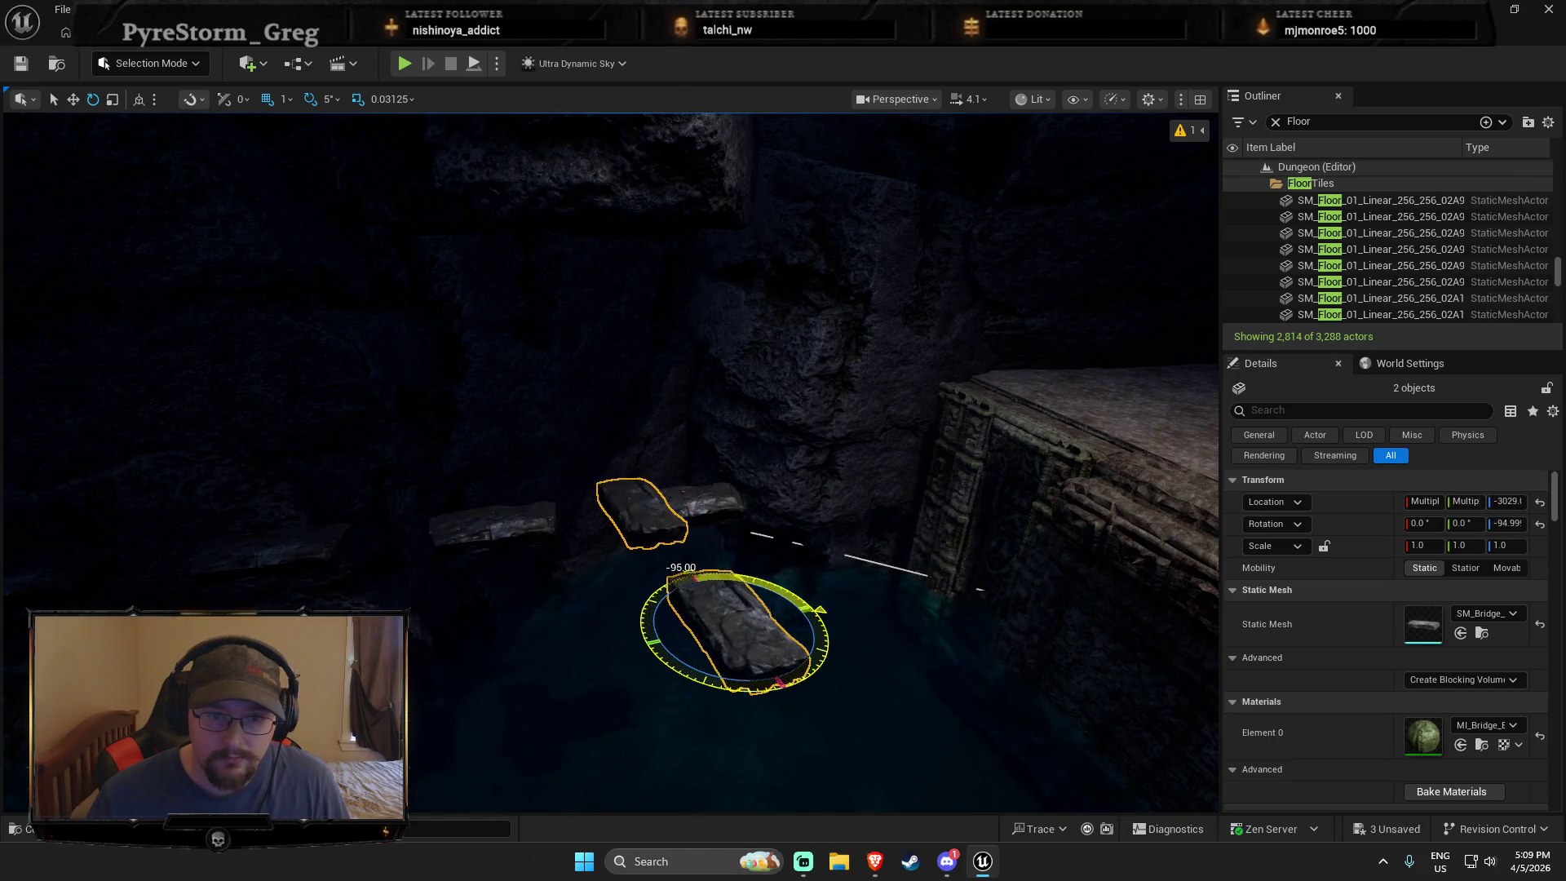
mouse_move(550, 523)
mouse_down()
mouse_move(532, 495)
mouse_move(679, 500)
mouse_up()
key(w)
drag(592, 482, 592, 482)
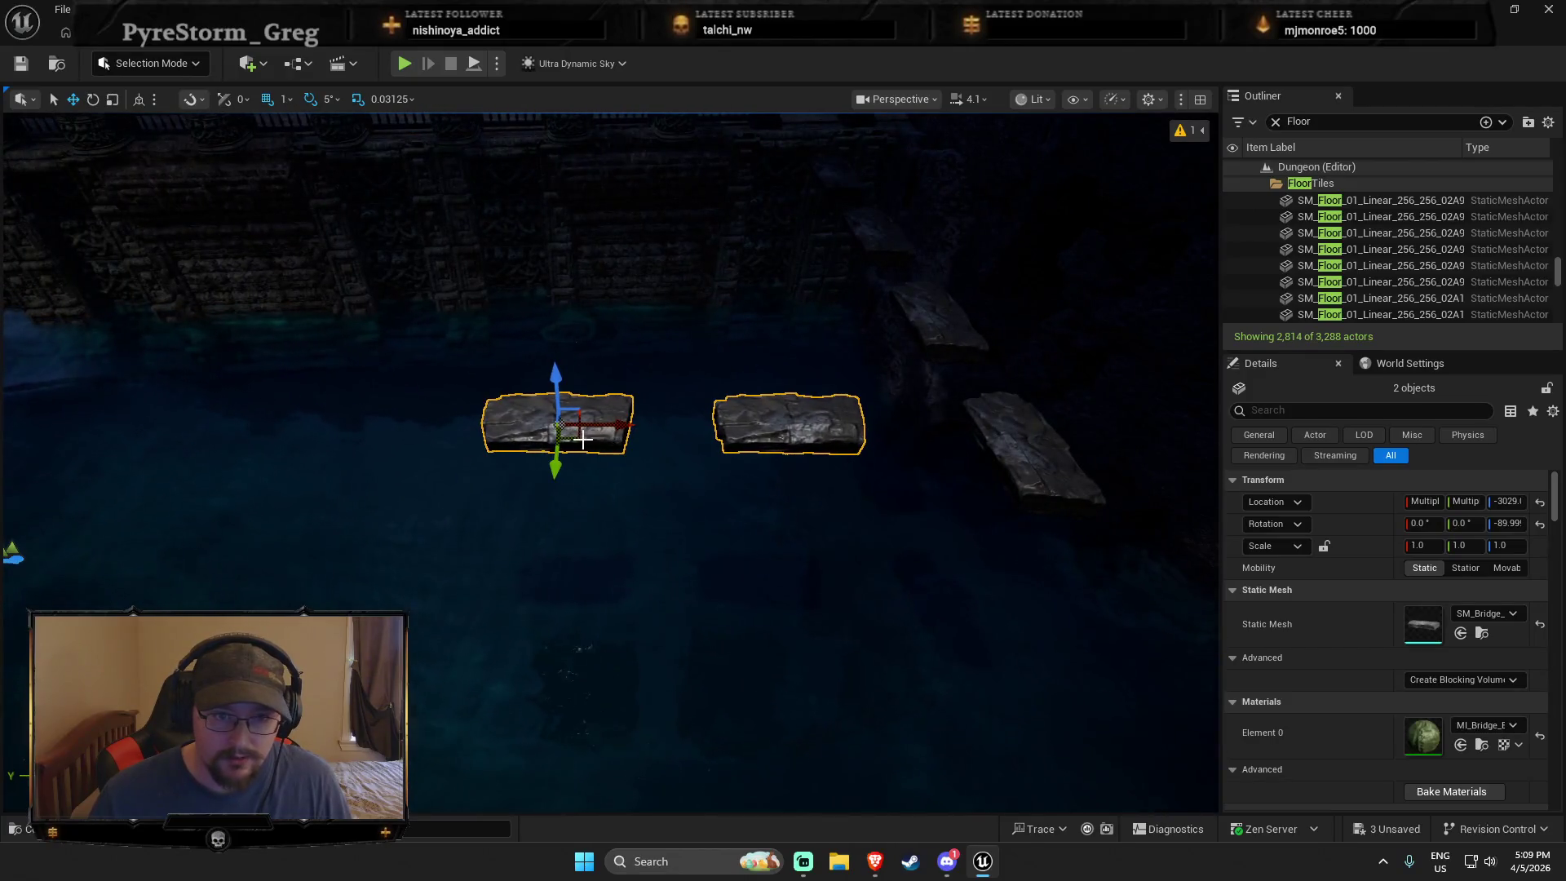
mouse_move(582, 439)
mouse_down()
mouse_move(689, 645)
mouse_move(667, 641)
mouse_up()
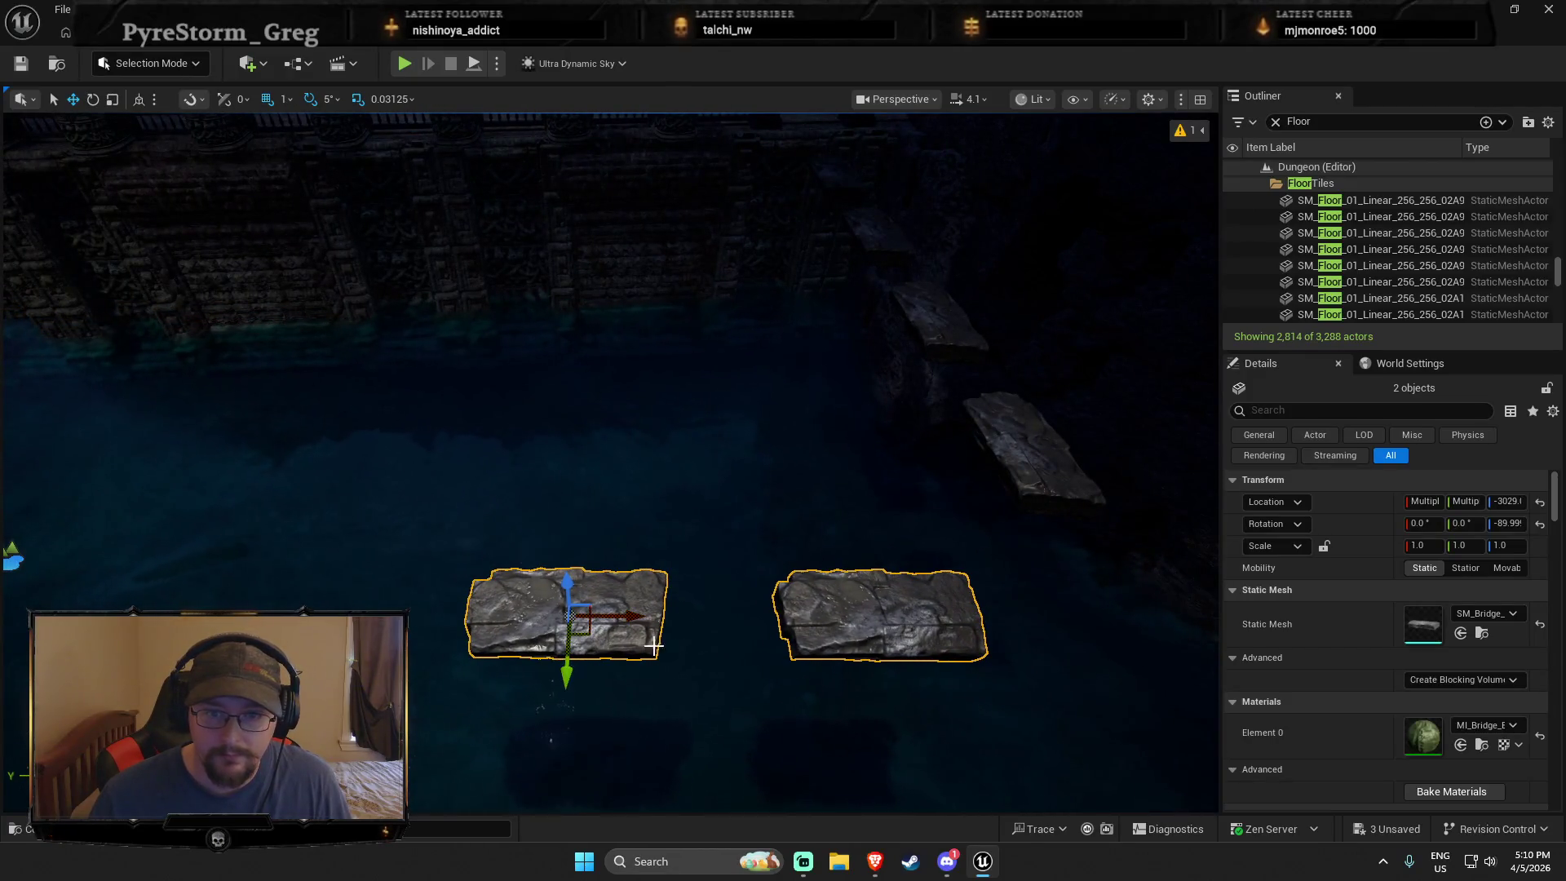
Step: Make rotated copies of both slabs, shift them up-left, and duplicate them again leftward
key(e)
mouse_move(571, 652)
mouse_down()
mouse_move(575, 685)
mouse_move(539, 713)
mouse_up()
key(w)
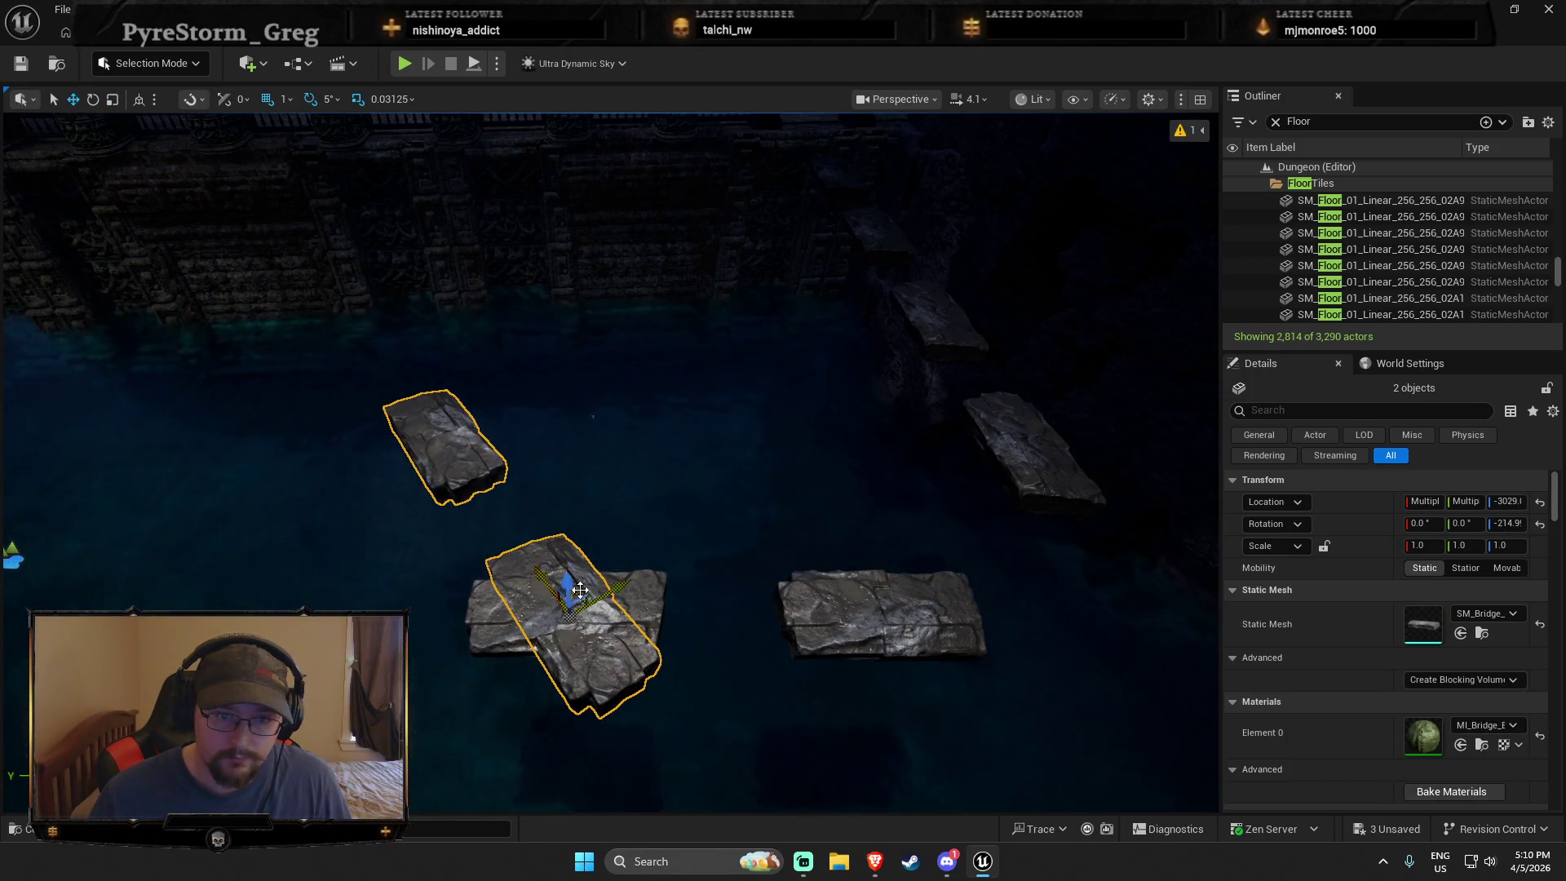
mouse_move(578, 589)
mouse_down()
mouse_move(525, 412)
mouse_move(446, 394)
mouse_move(404, 426)
mouse_up()
key(f)
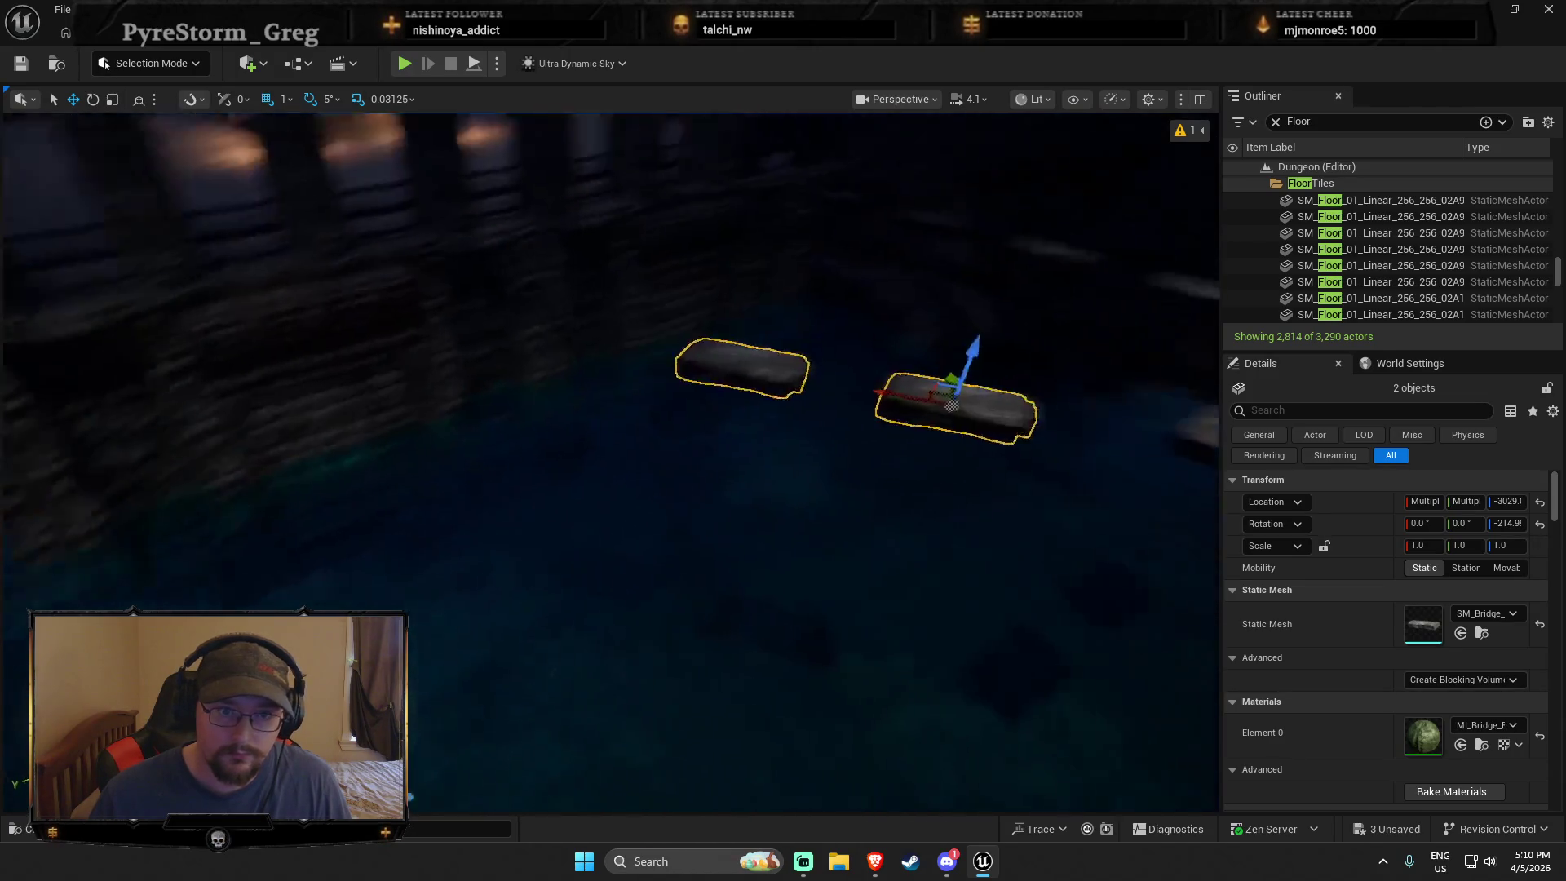
mouse_move(549, 486)
alt+mouse_down()
mouse_move(262, 499)
mouse_move(261, 516)
alt+mouse_up()
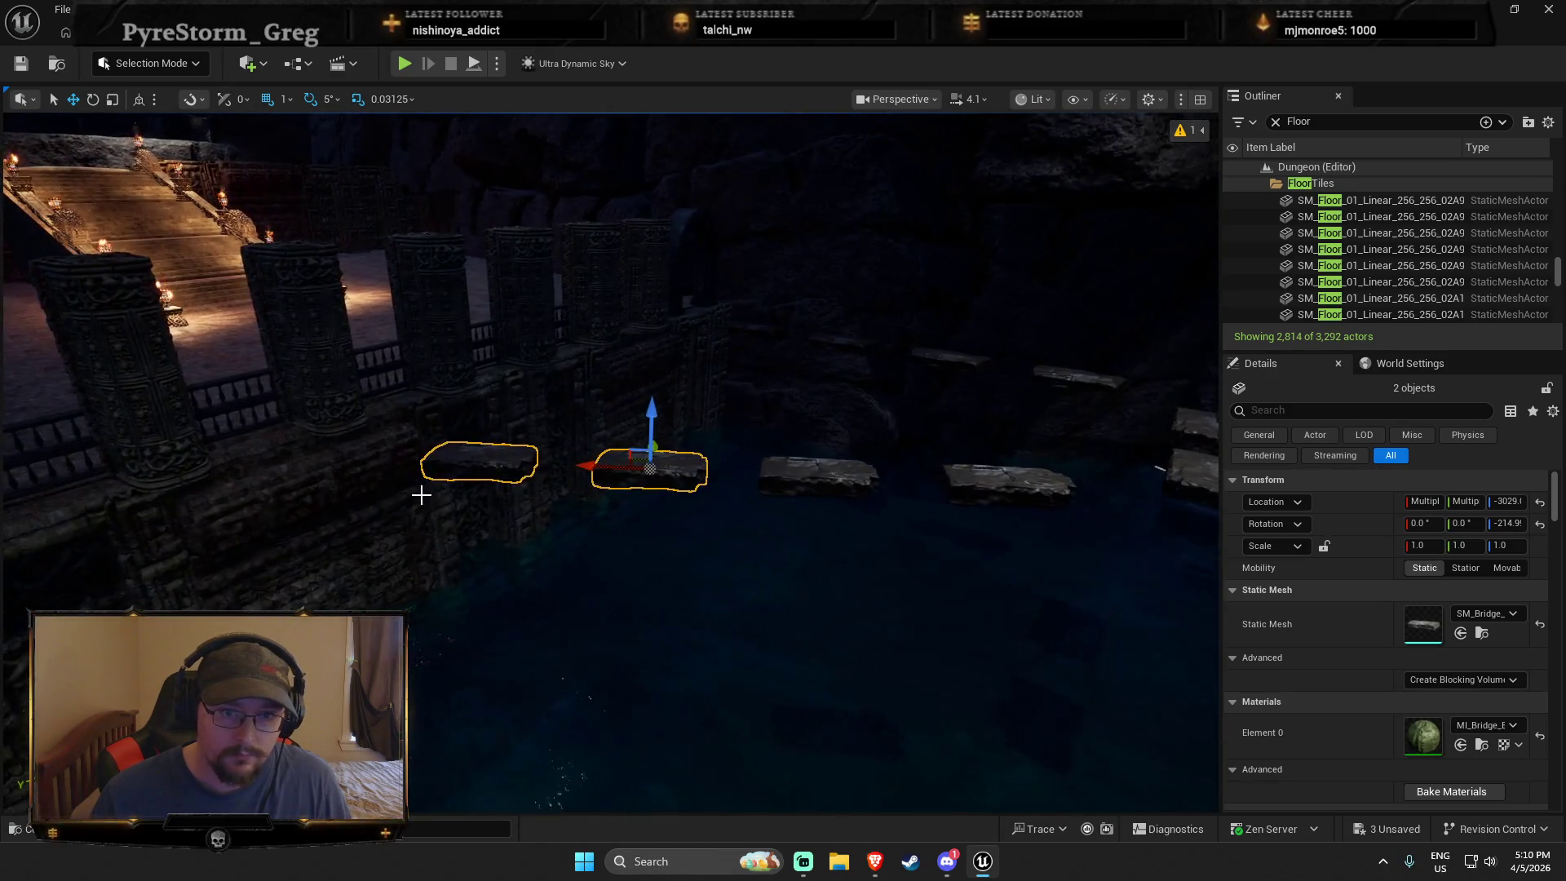
Step: Rotate SM_Bridge_B9, move it further into the pool, and duplicate it up-right
click(460, 499)
drag(486, 497, 444, 499)
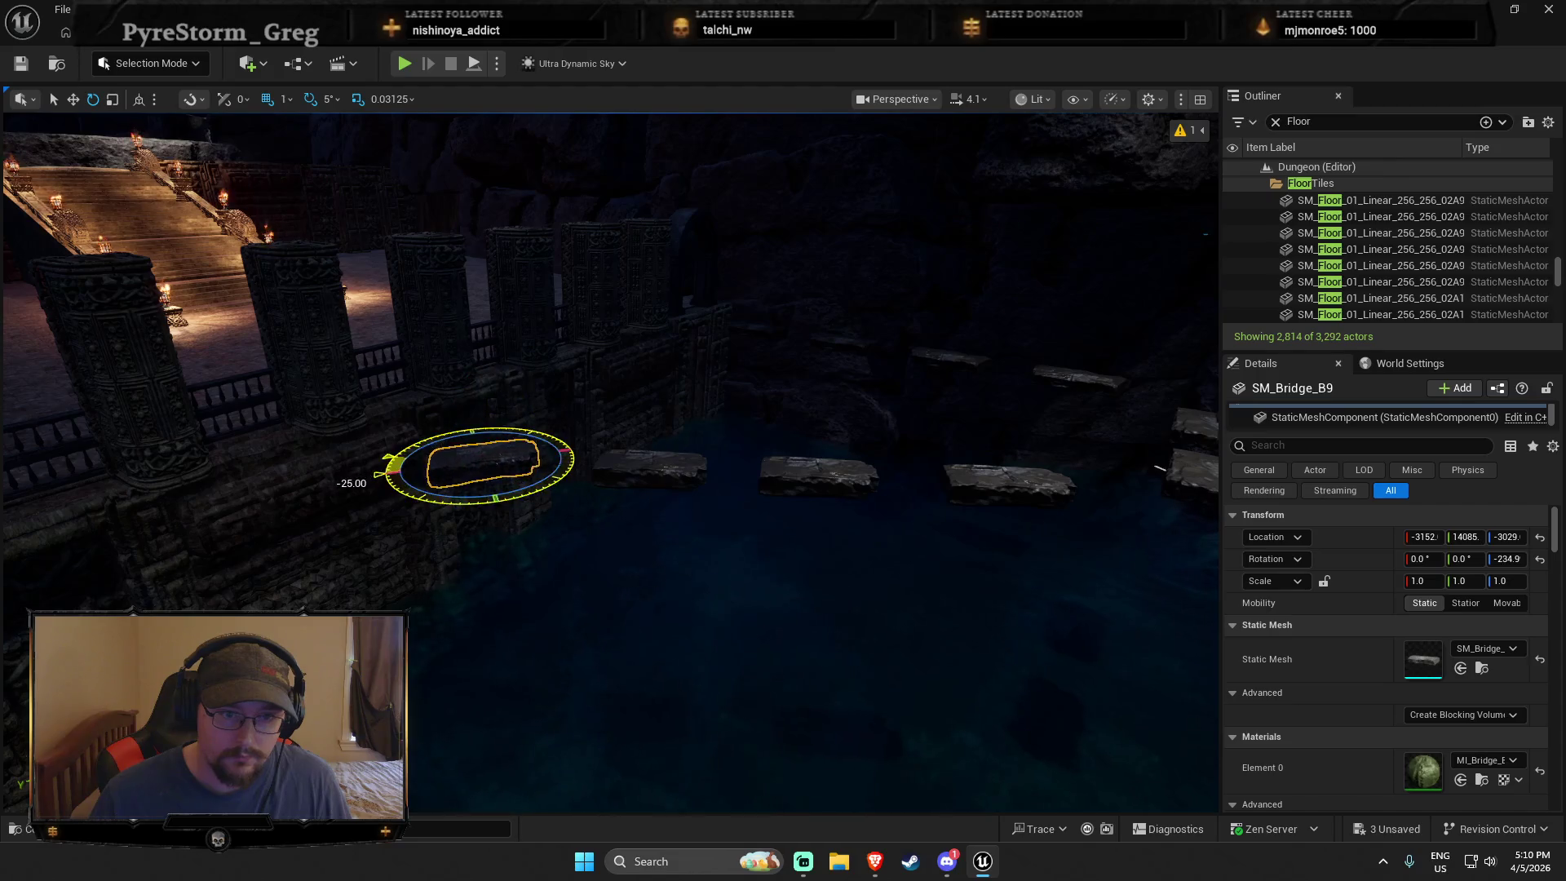
key(f)
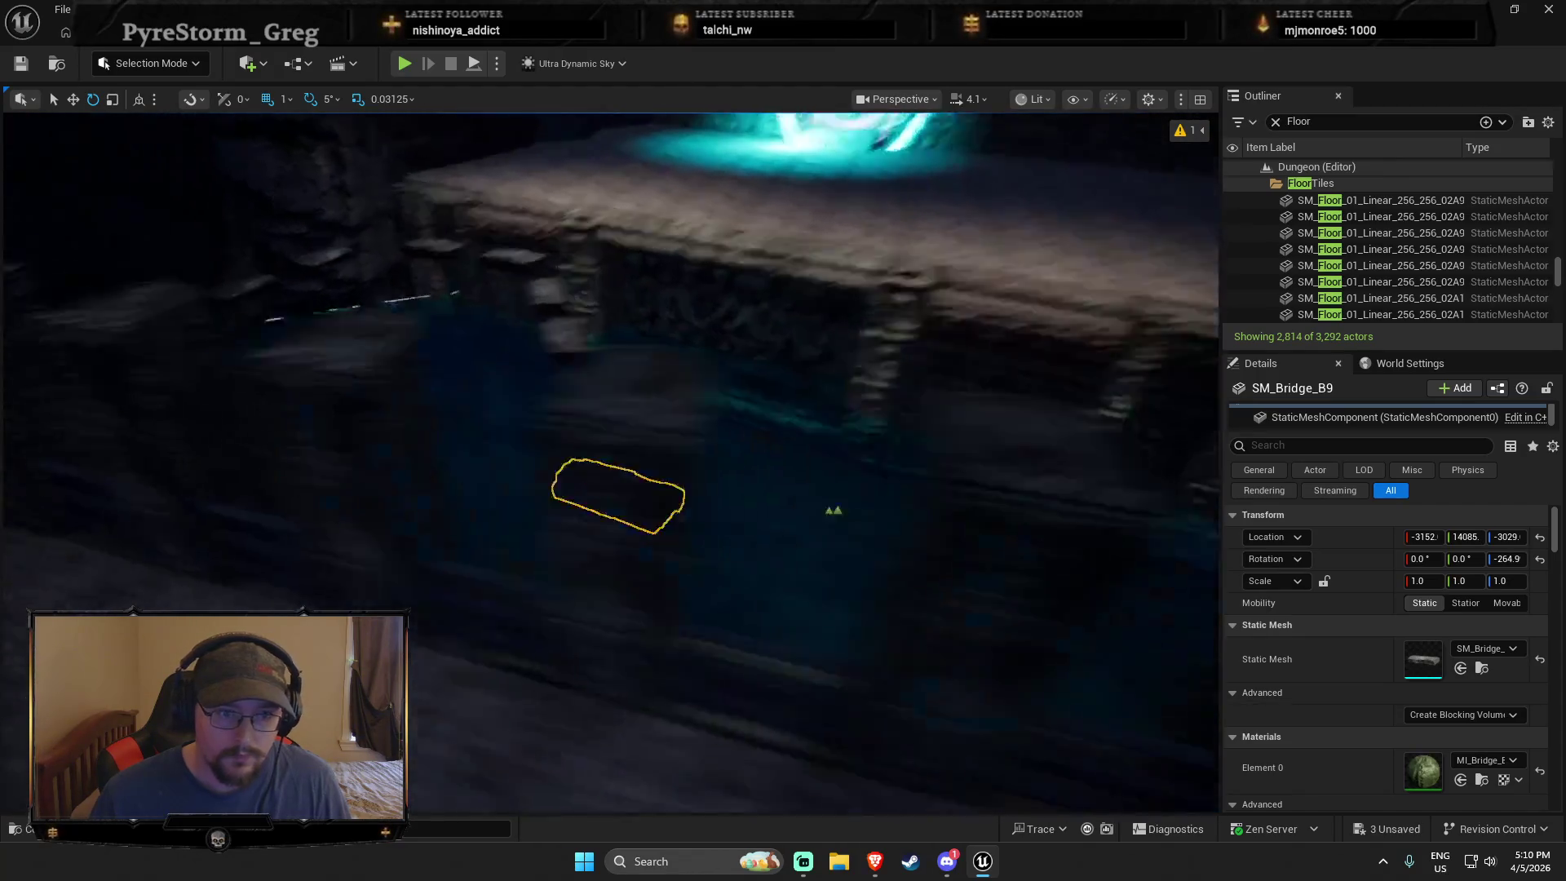
scroll(478, 527, down, 10)
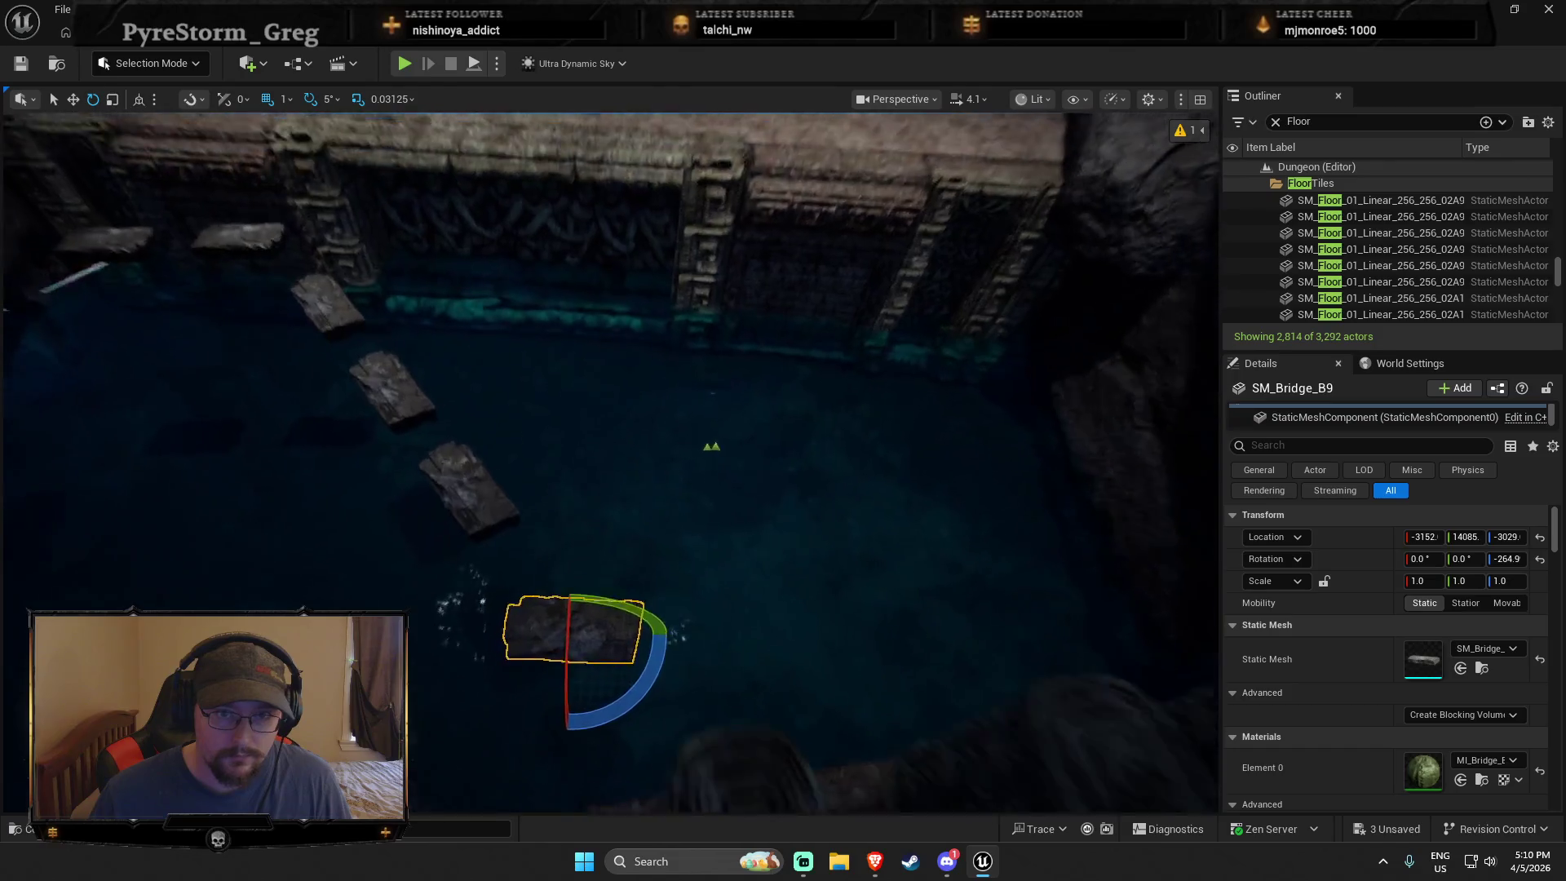
mouse_move(601, 612)
mouse_down()
mouse_move(658, 592)
mouse_move(668, 557)
mouse_move(638, 568)
mouse_move(846, 492)
mouse_move(737, 496)
mouse_move(686, 529)
mouse_up()
key(r)
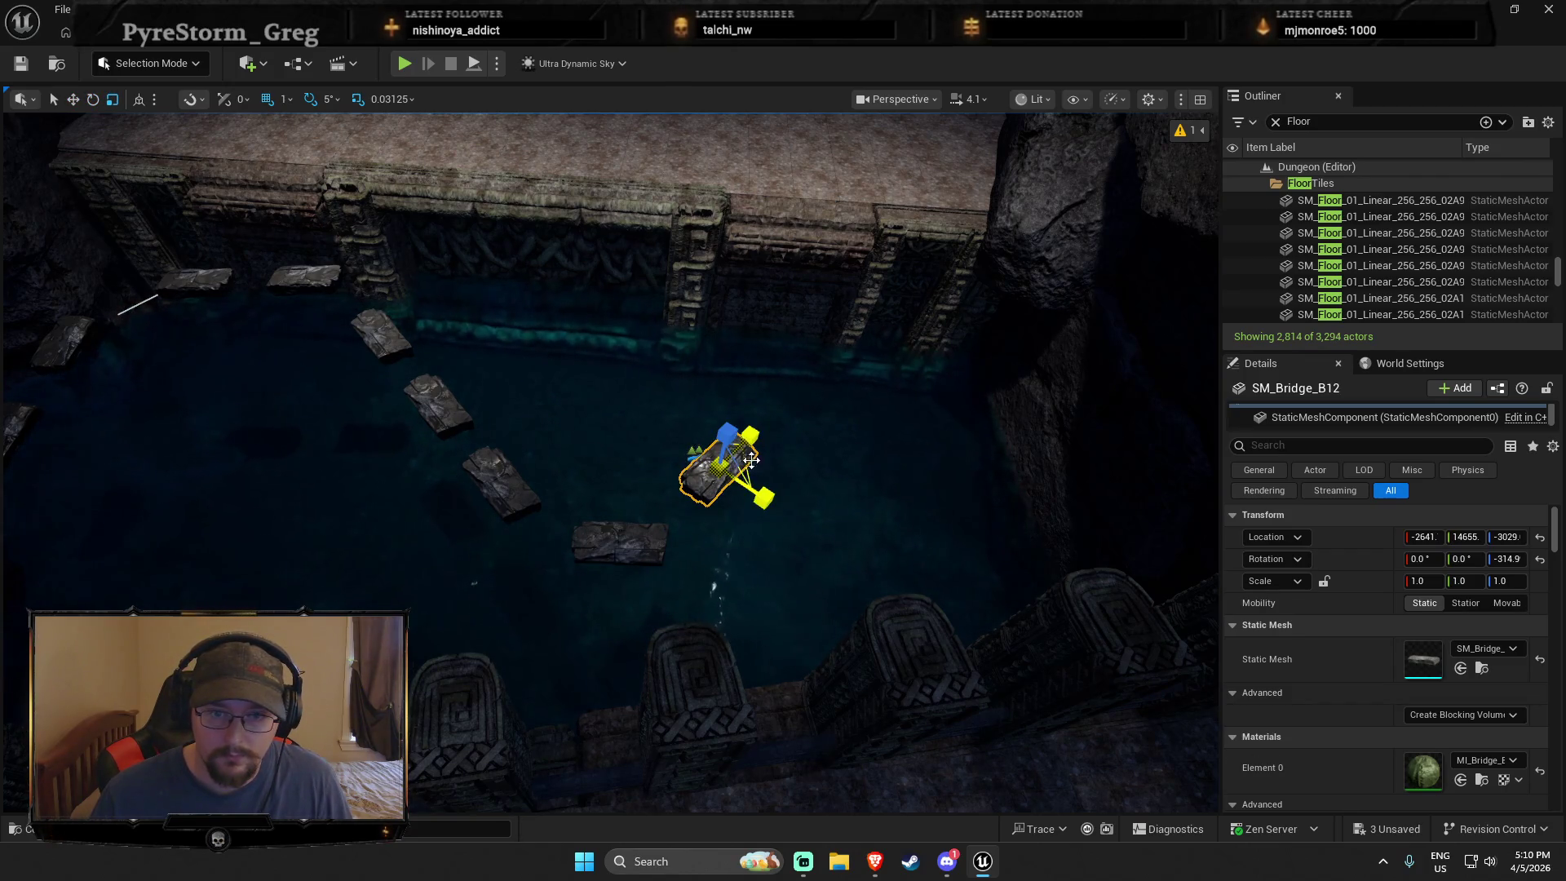
drag(754, 463, 812, 378)
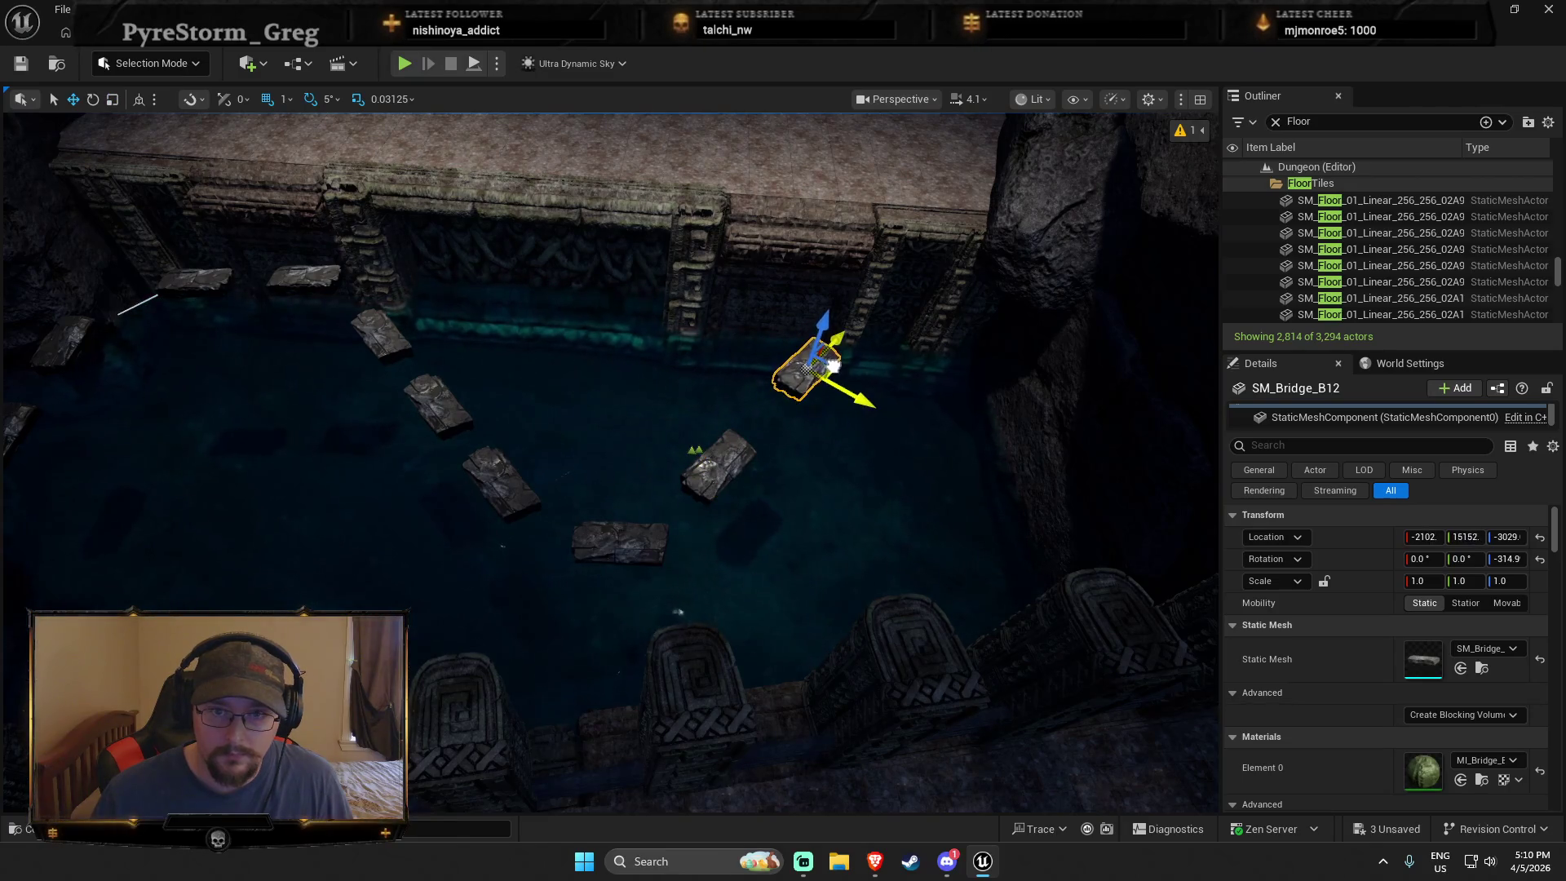
Step: Undo a bad slab move and place one more duplicated slab, reaching SM_Bridge_B13
key(e)
key(d)
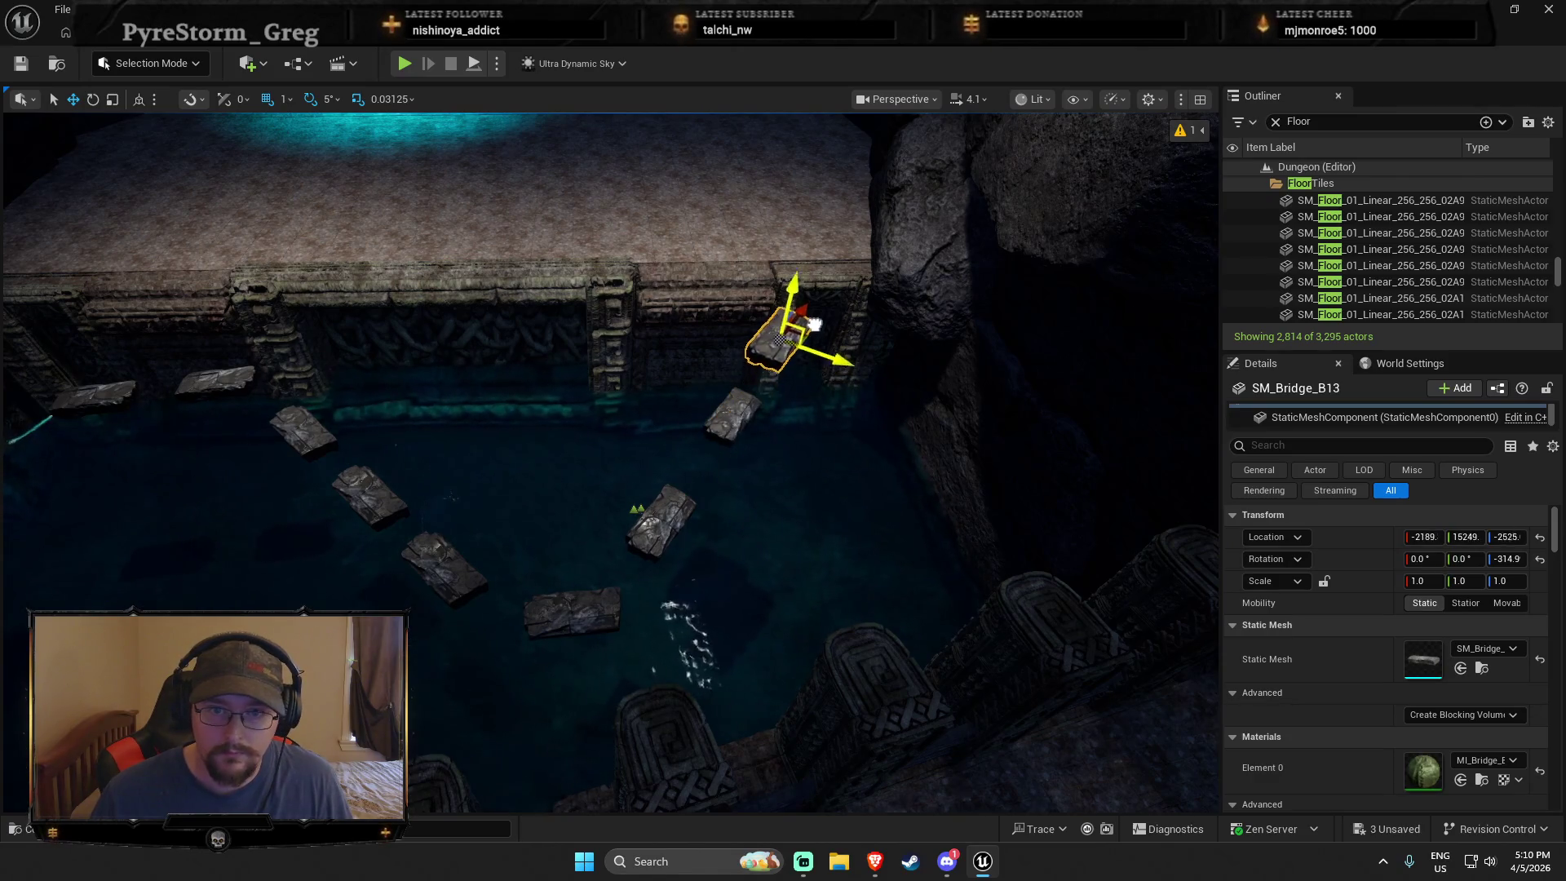
key(Escape)
drag(709, 489, 681, 514)
key(ctrl+z)
key(ctrl+z)
mouse_move(689, 607)
alt+mouse_down()
mouse_move(514, 624)
mouse_move(653, 555)
mouse_move(710, 496)
mouse_move(1129, 444)
mouse_move(1153, 409)
mouse_move(774, 319)
alt+mouse_up()
key(Escape)
right_click(454, 620)
click(685, 603)
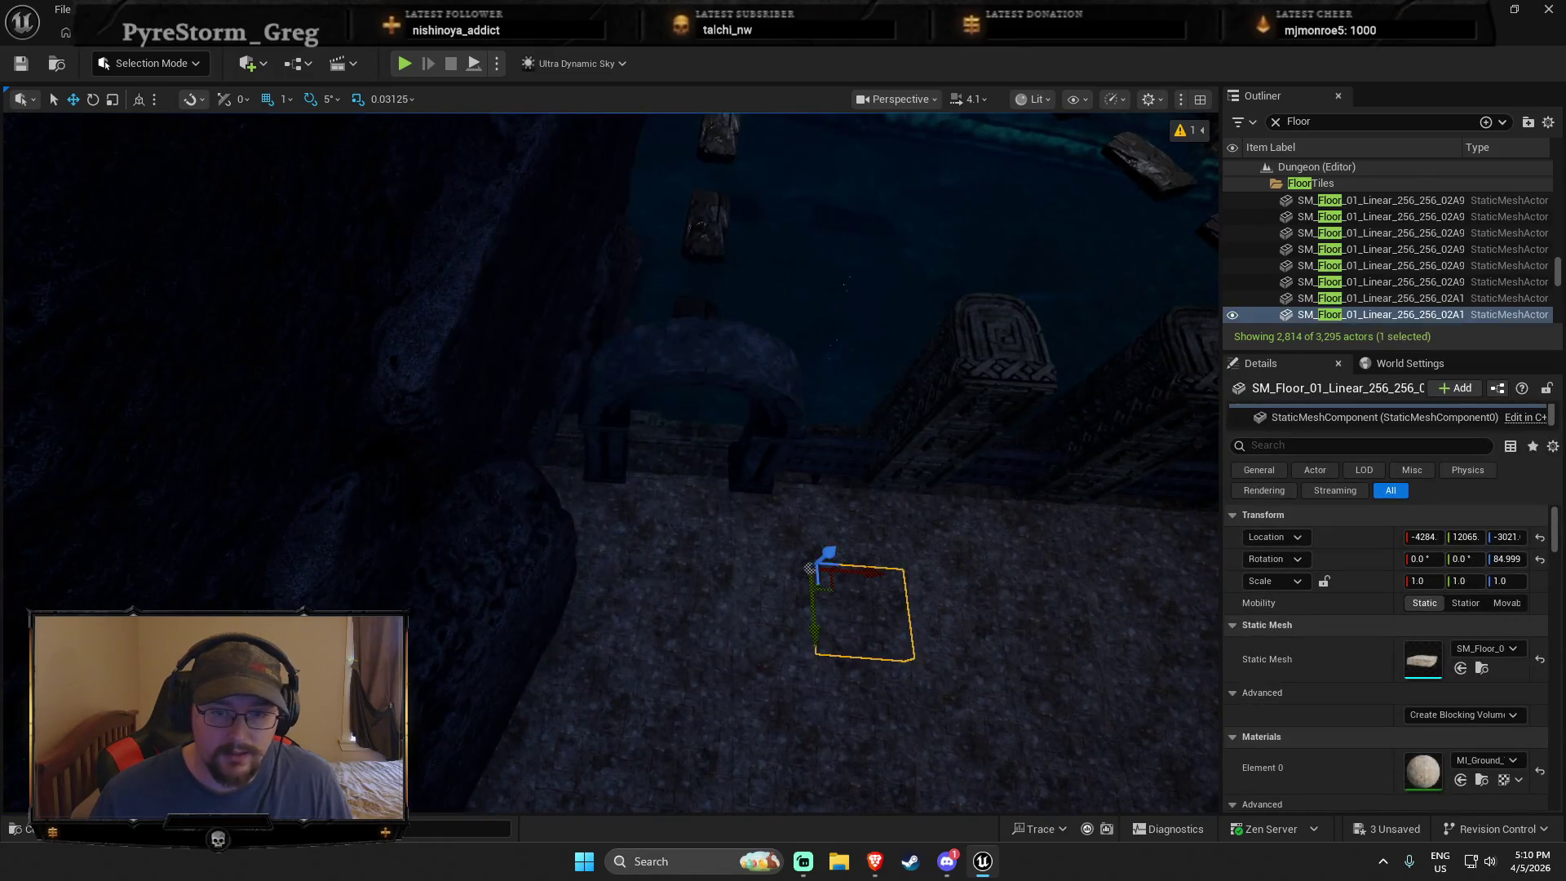
right_click(683, 620)
key(Escape)
key(alt+p)
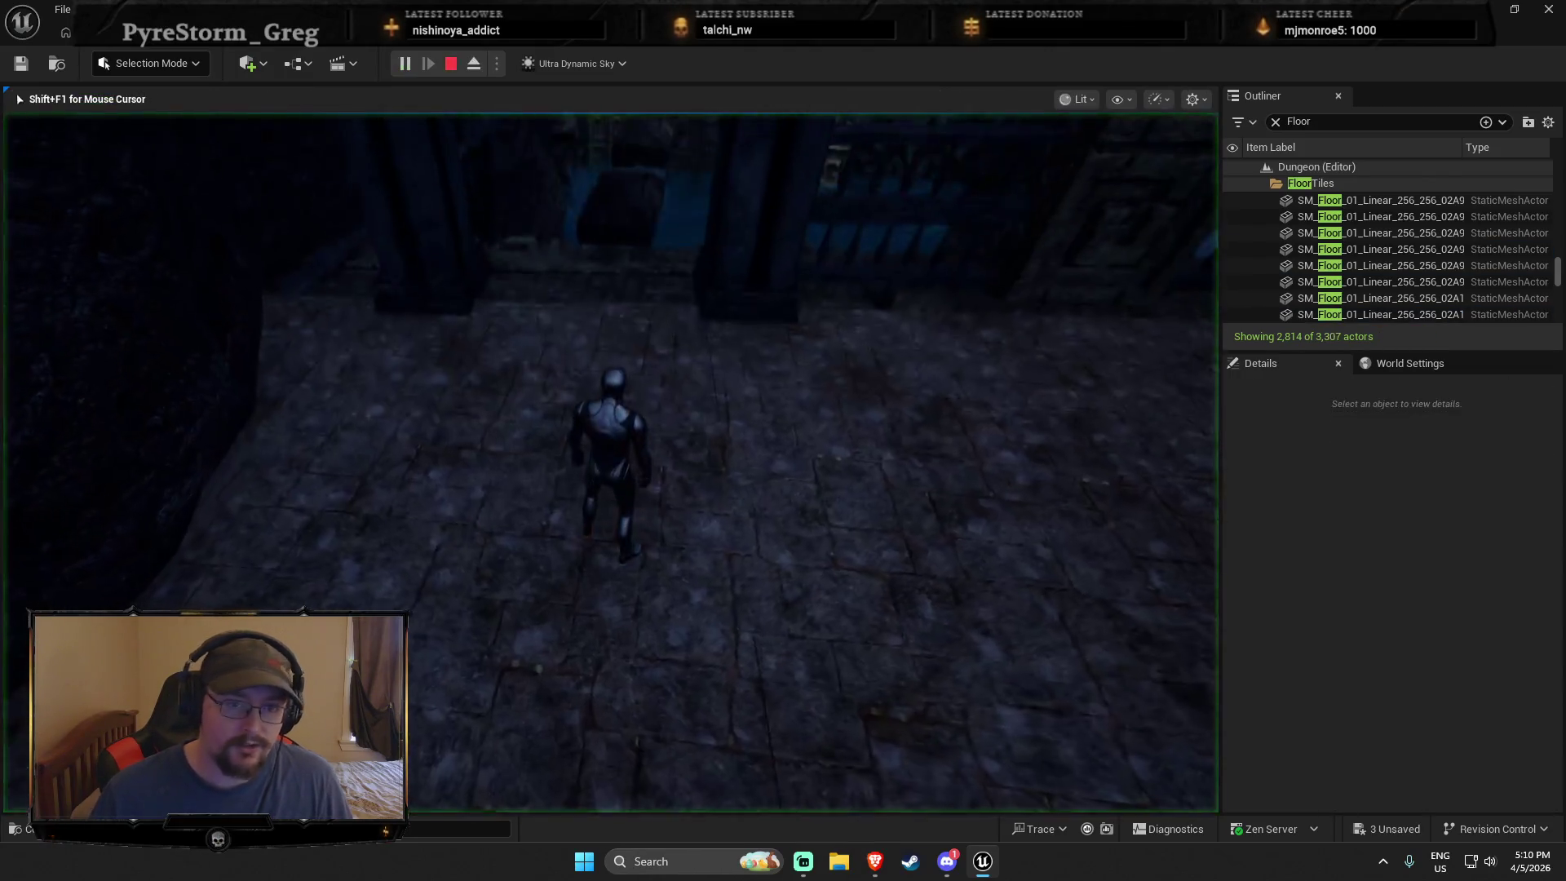
key(w)
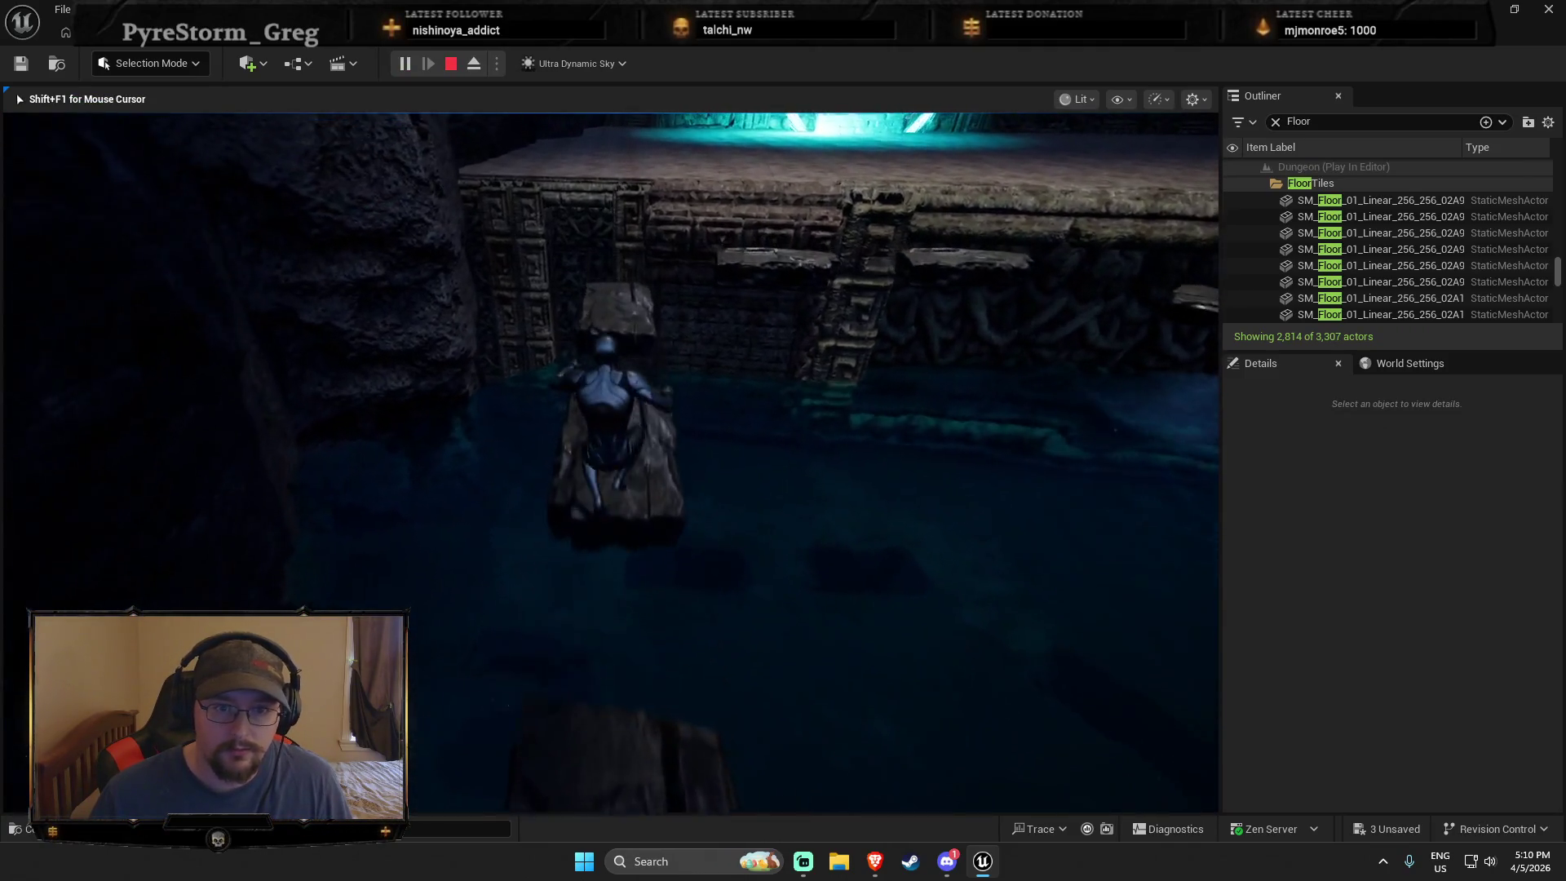
key(space)
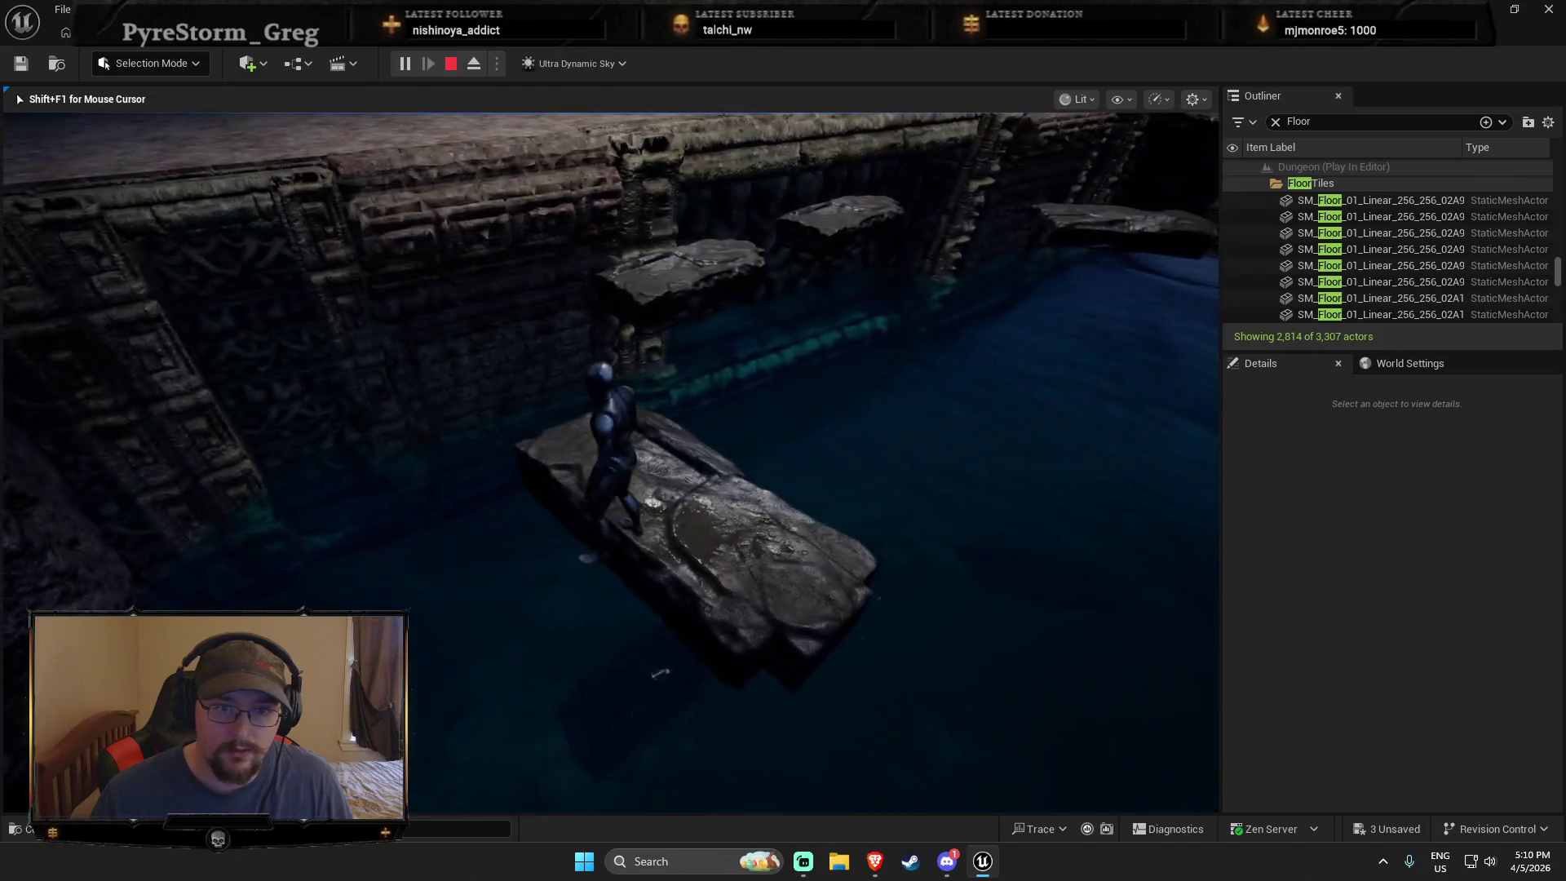
key(space)
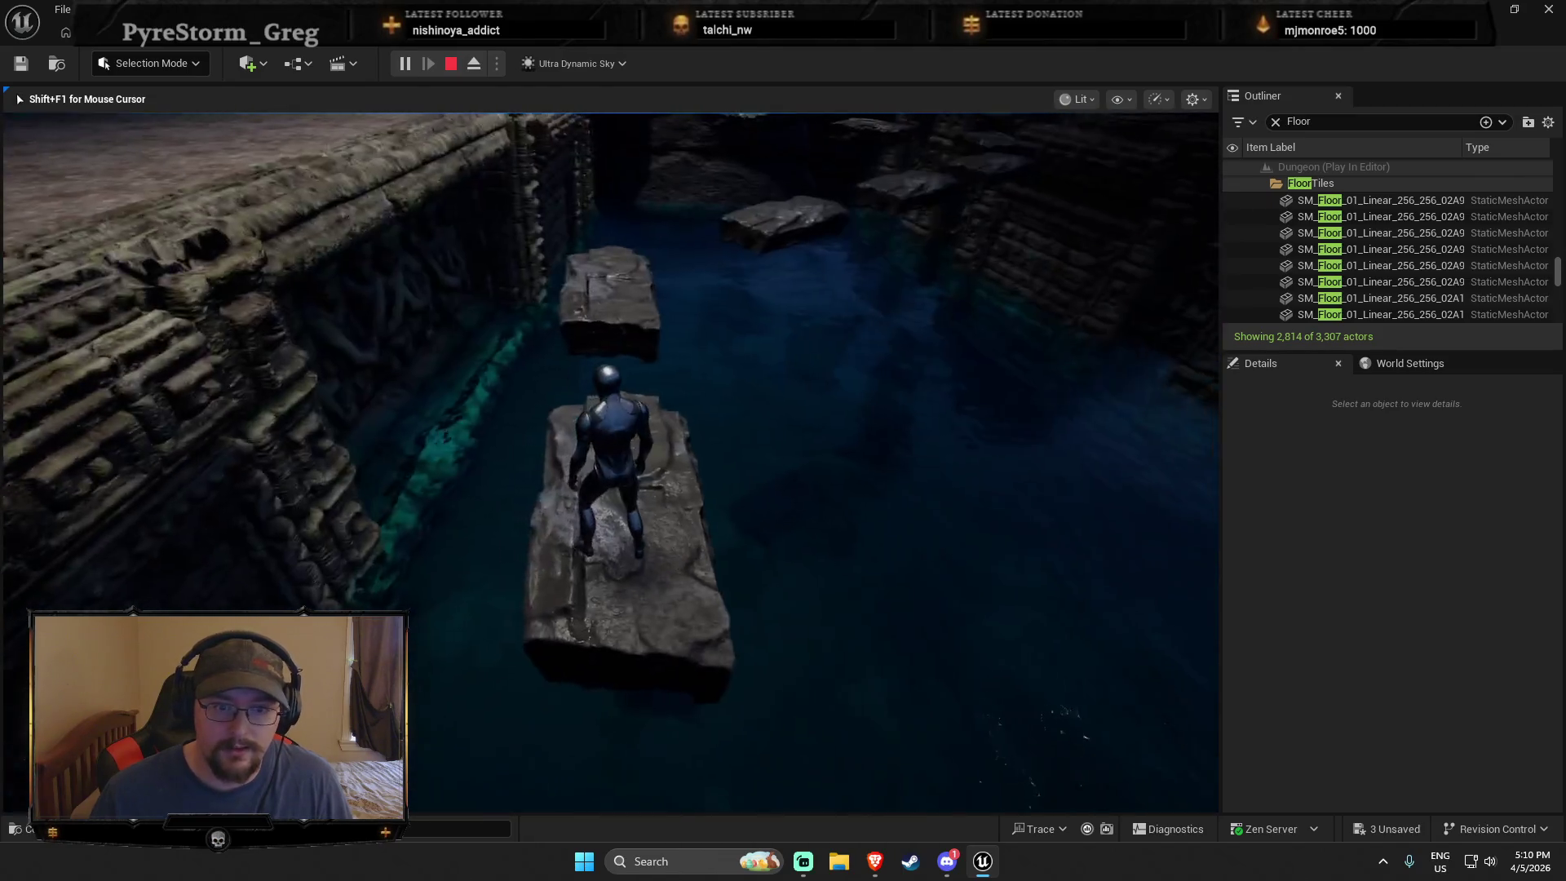
key(space)
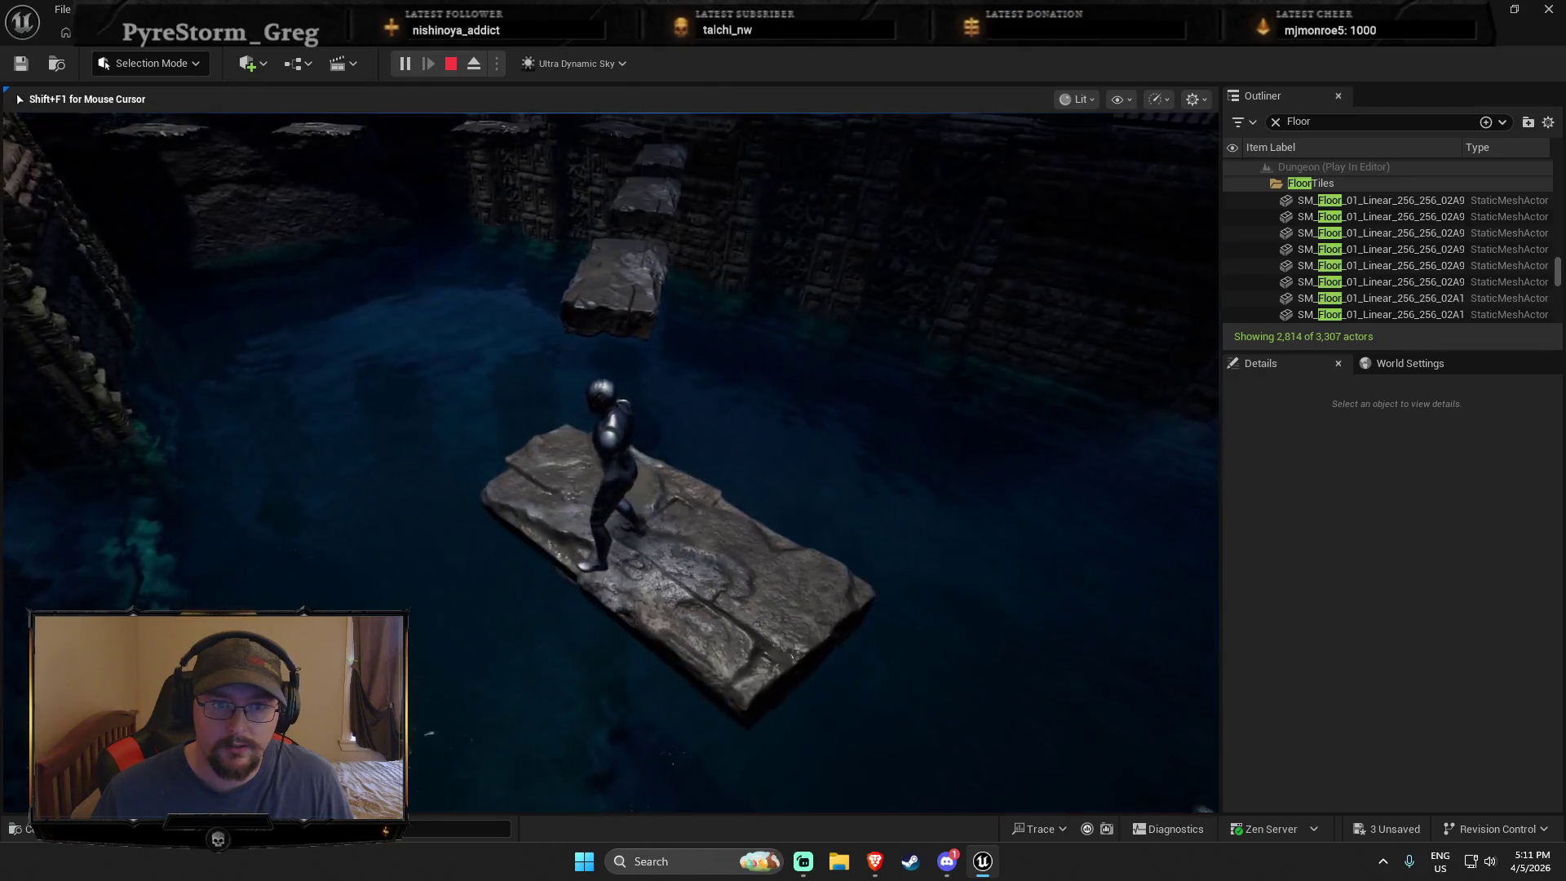
key(space)
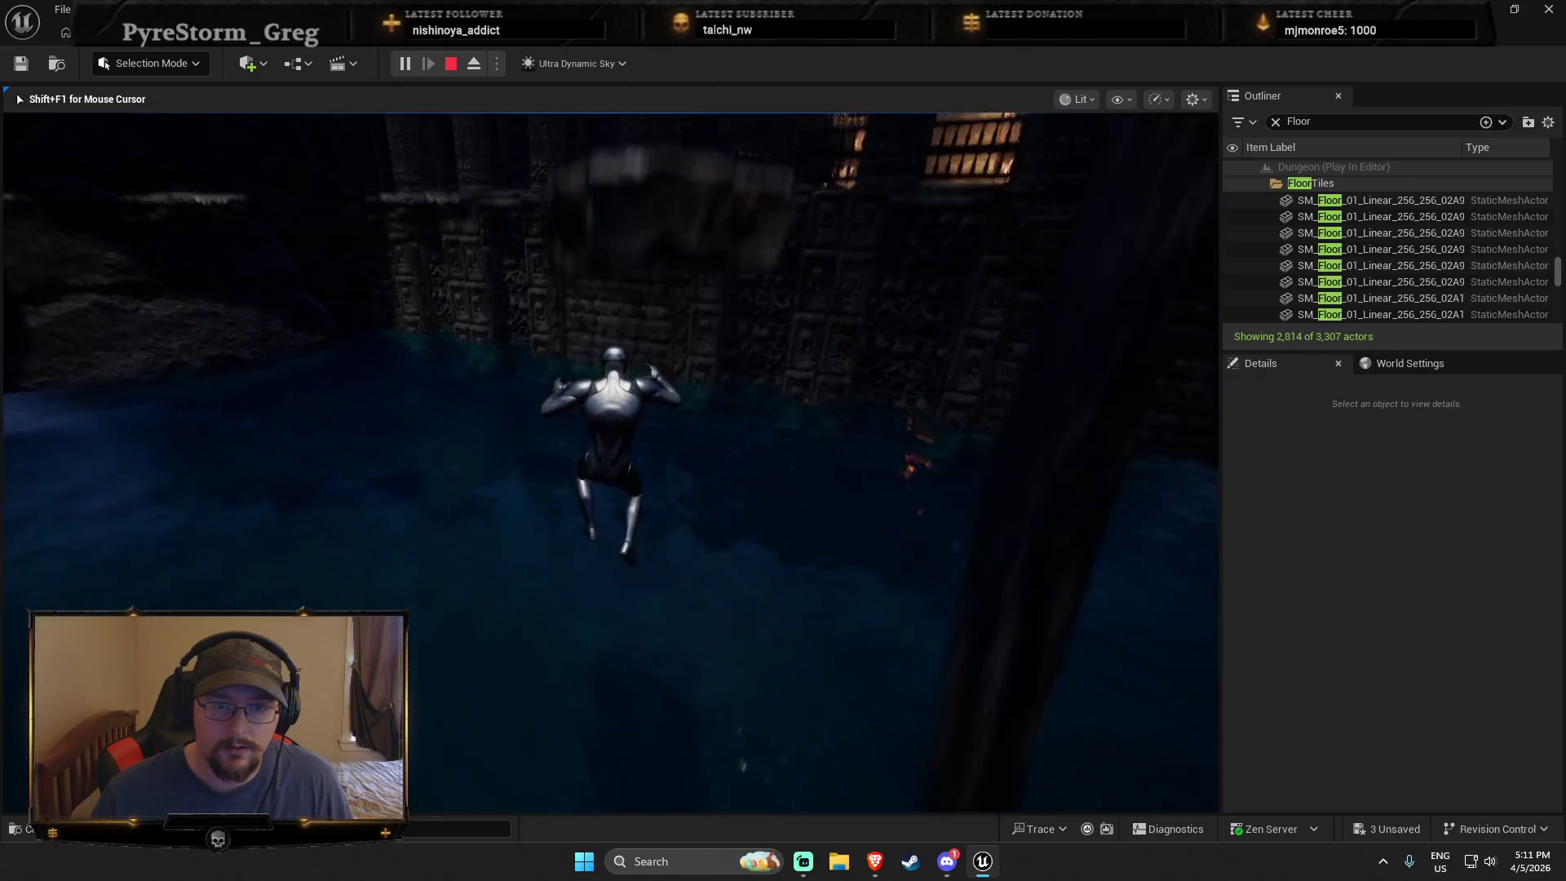
key(Escape)
click(1135, 465)
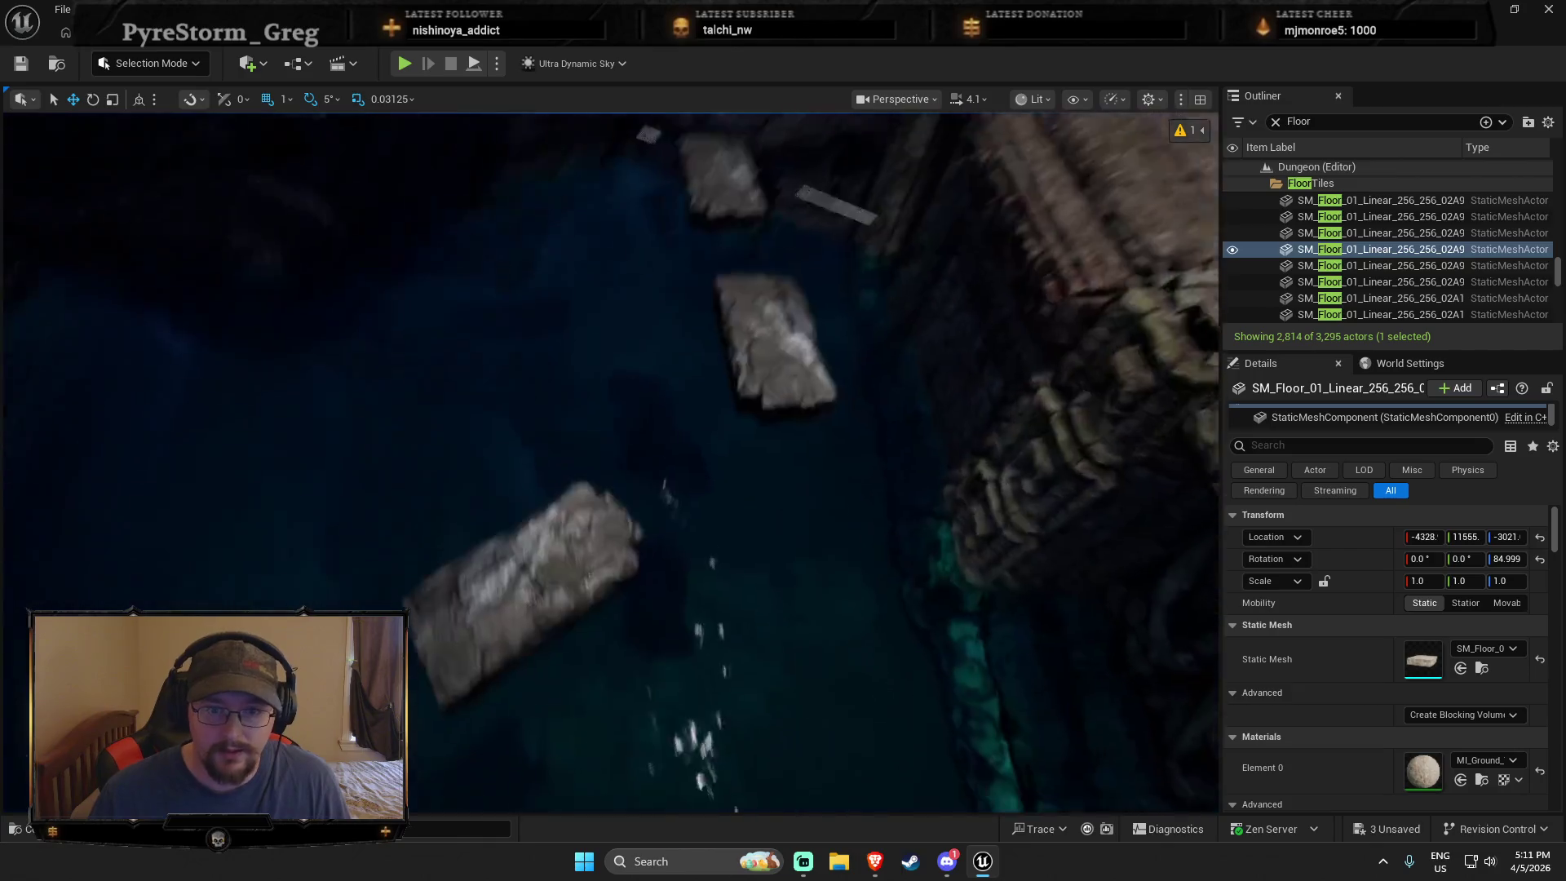
Step: Nudge SM_Bridge_B8 and the left platform slightly right, then Play From Here to test
click(530, 526)
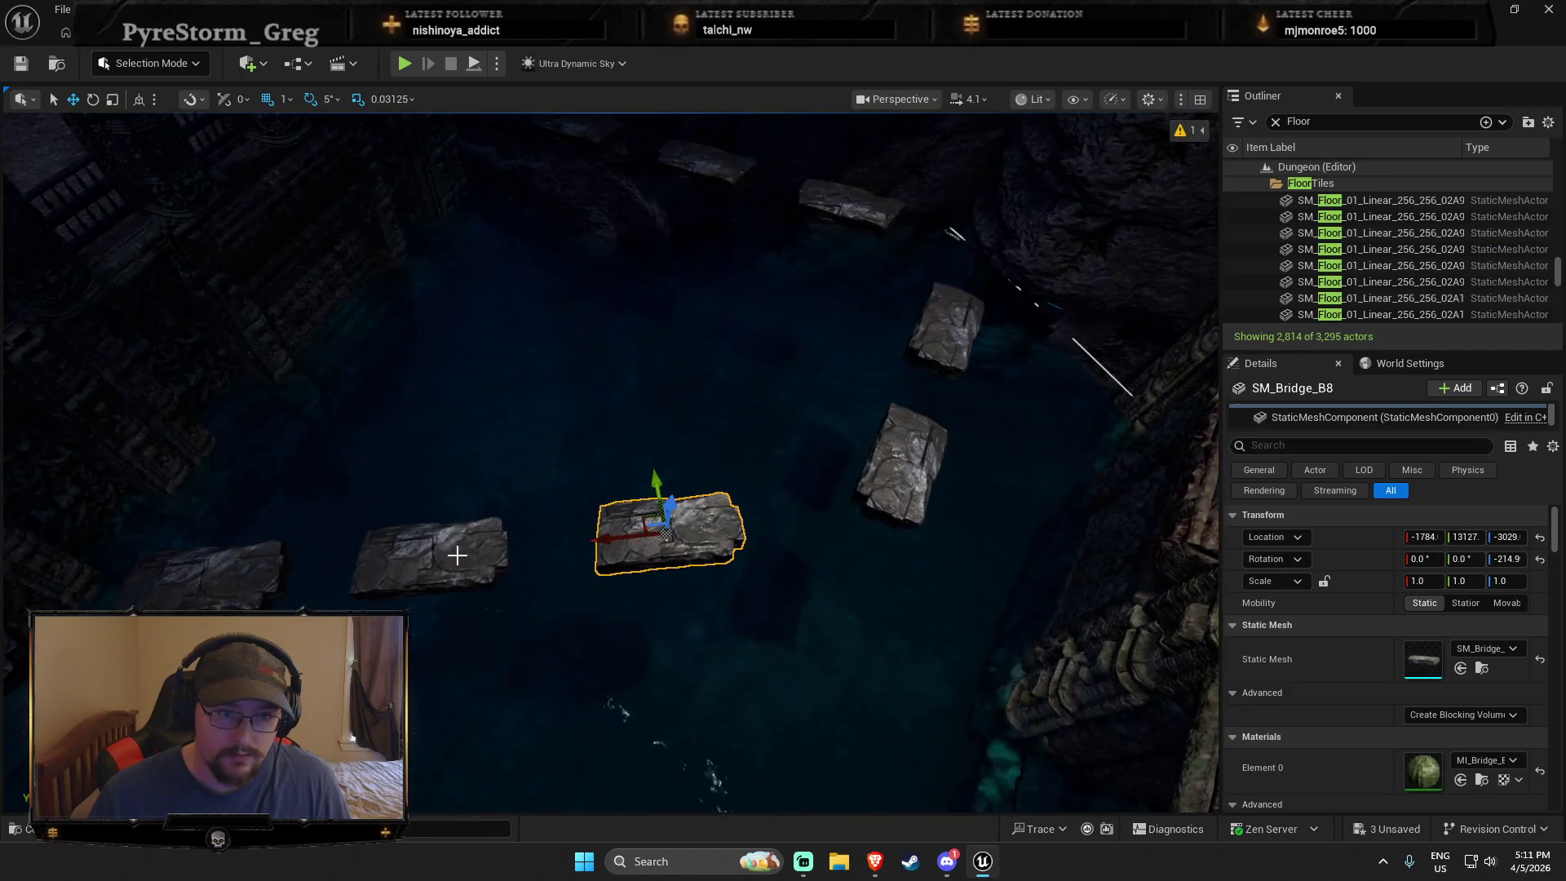
ctrl+click(448, 557)
drag(403, 559, 423, 555)
right_click(925, 478)
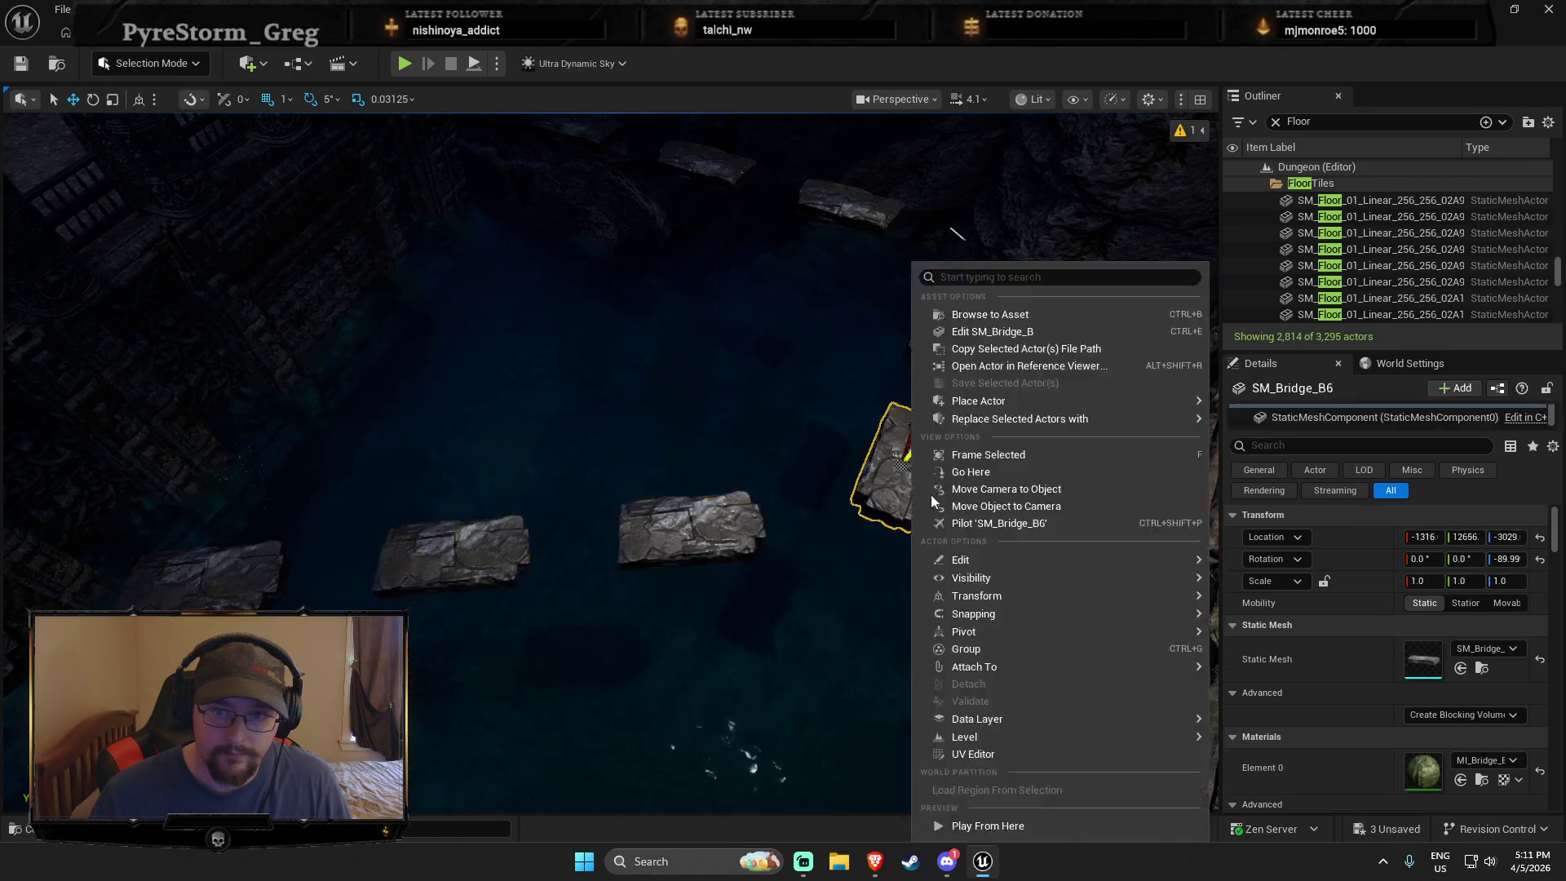
click(947, 819)
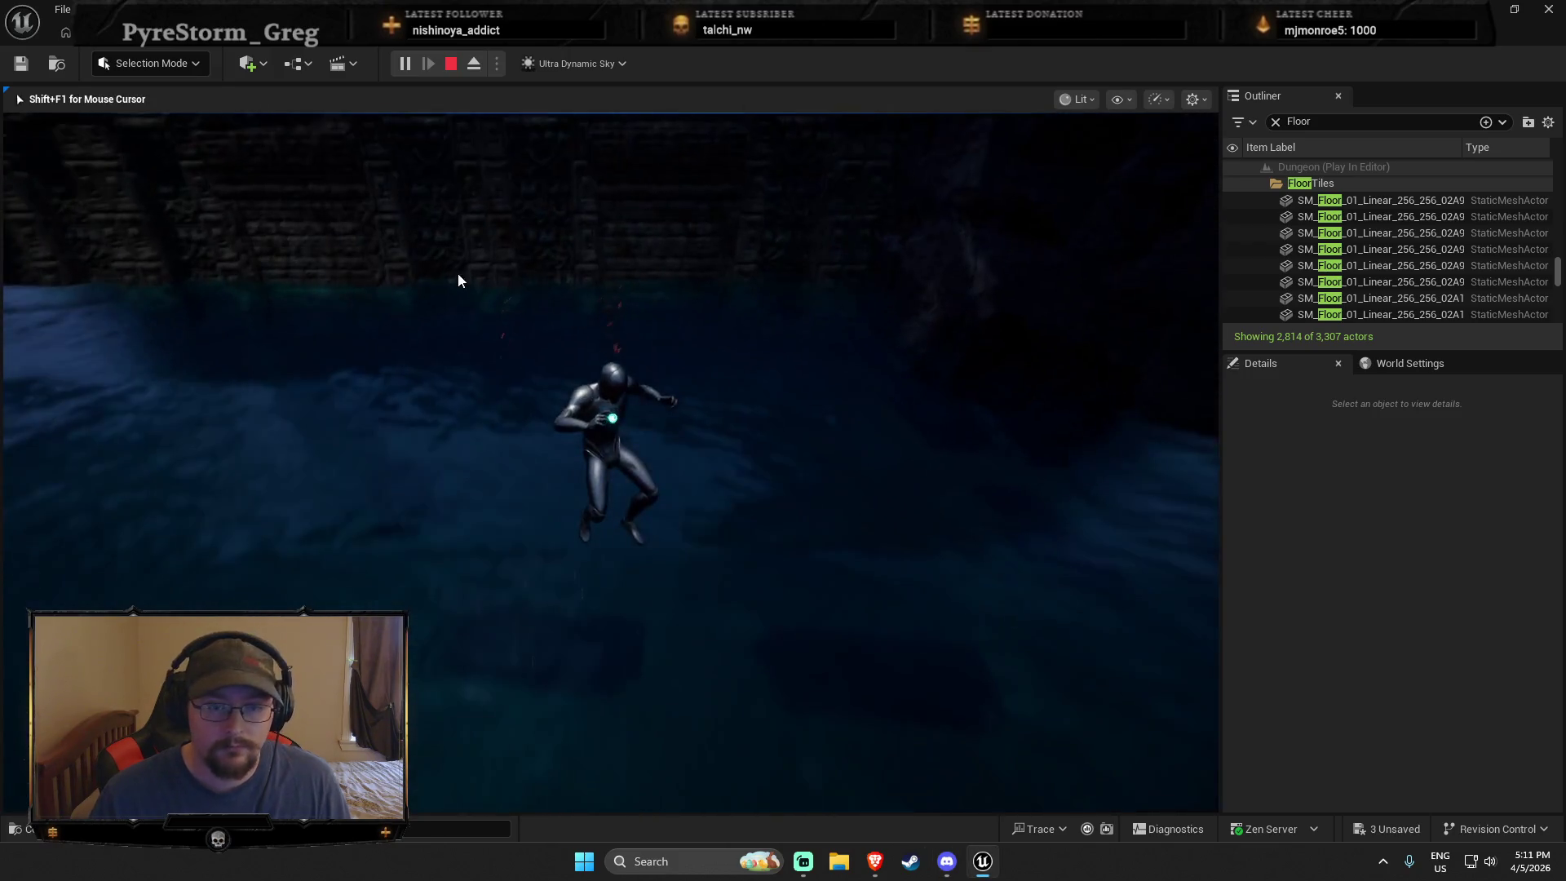
key(Escape)
Step: Delete three bridge slabs, including SM_Bridge_B6
scroll(604, 349, up, 3)
right_click(613, 327)
ctrl+click(780, 391)
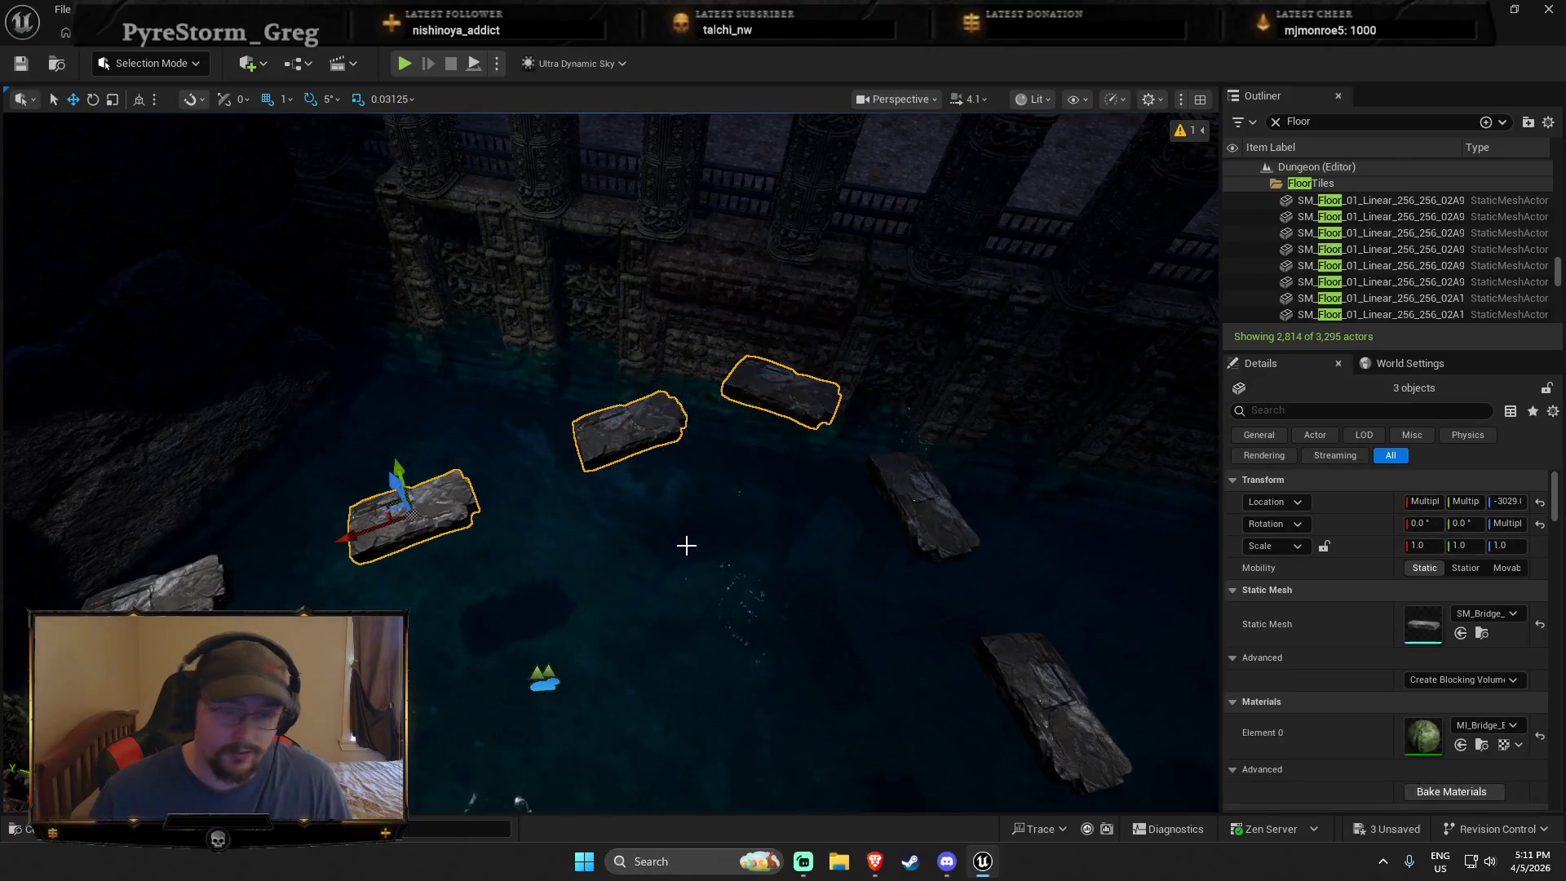
key(Delete)
Step: Duplicate SM_Bridge_B10 with Ctrl+D and move the copy toward the pillared wall
click(926, 546)
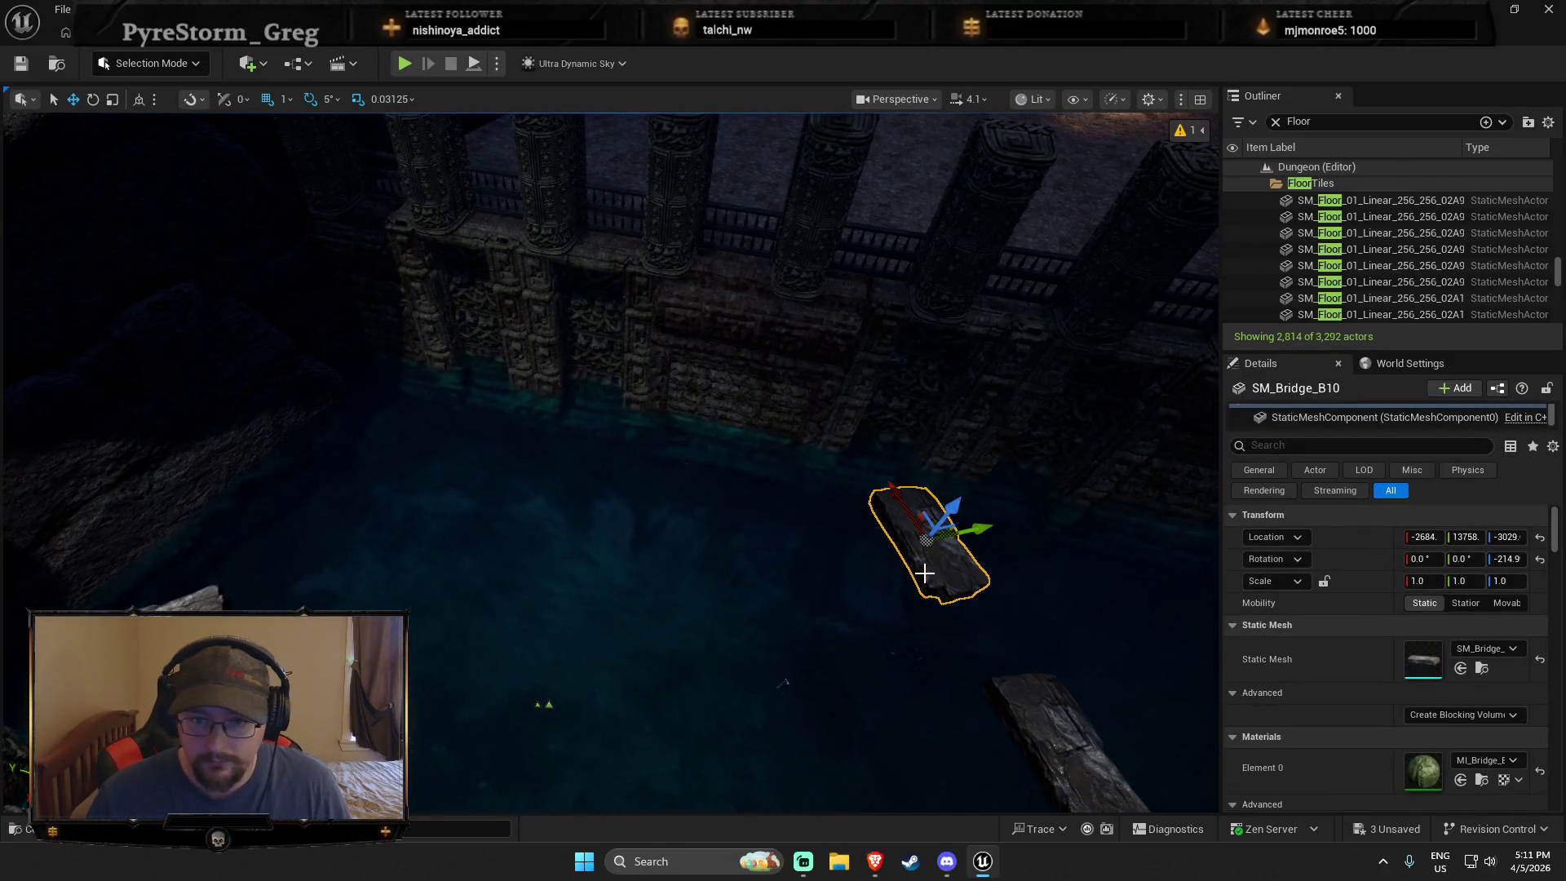
drag(924, 574, 820, 523)
key(ctrl+d)
key(e)
key(r)
drag(789, 451, 653, 391)
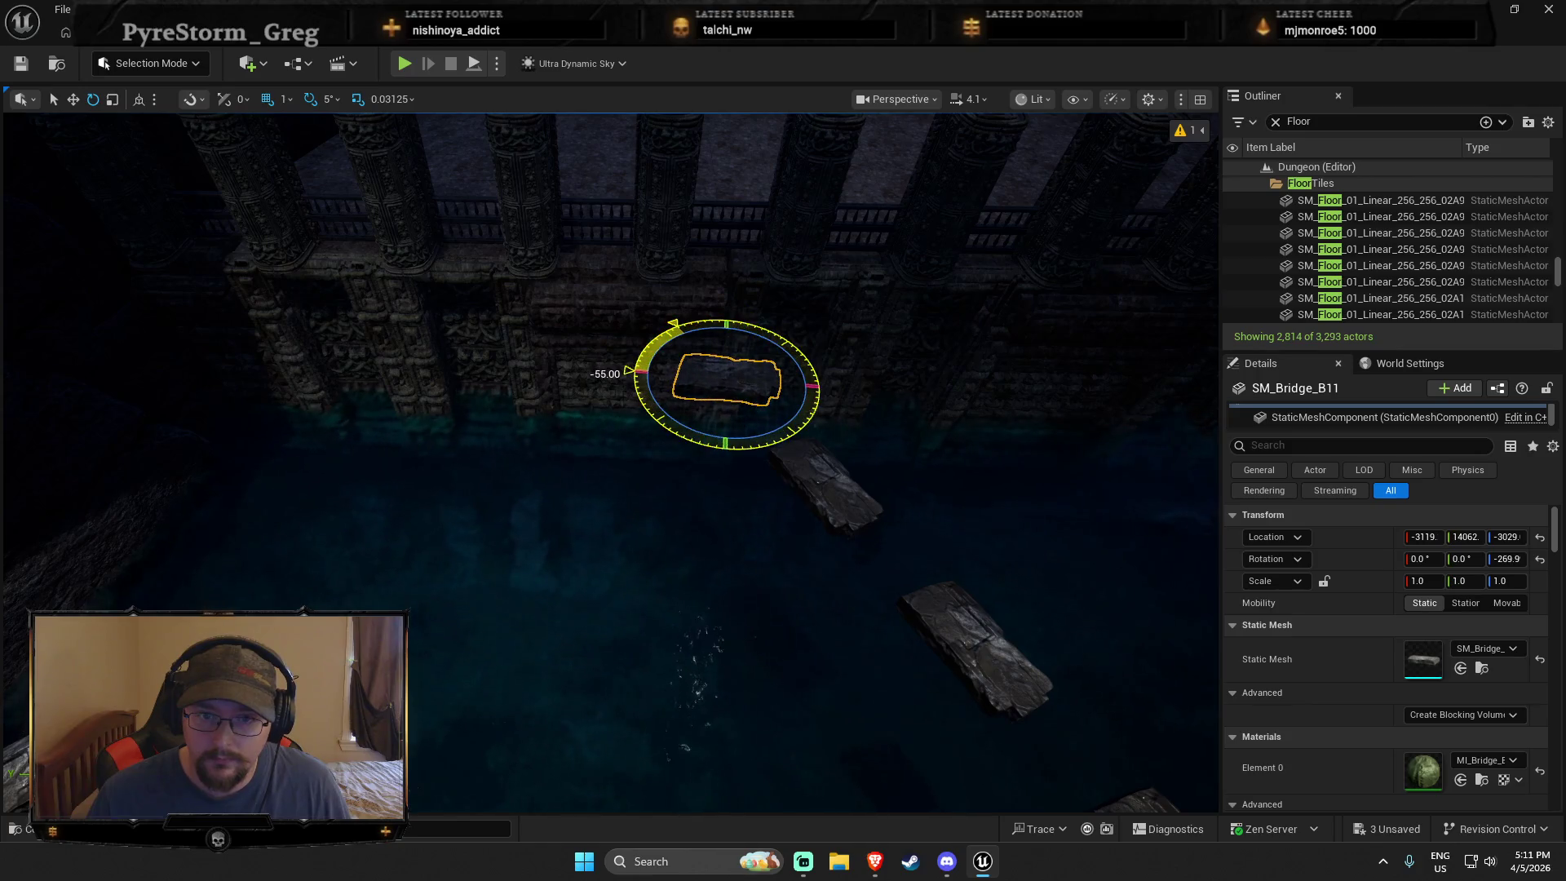
key(r)
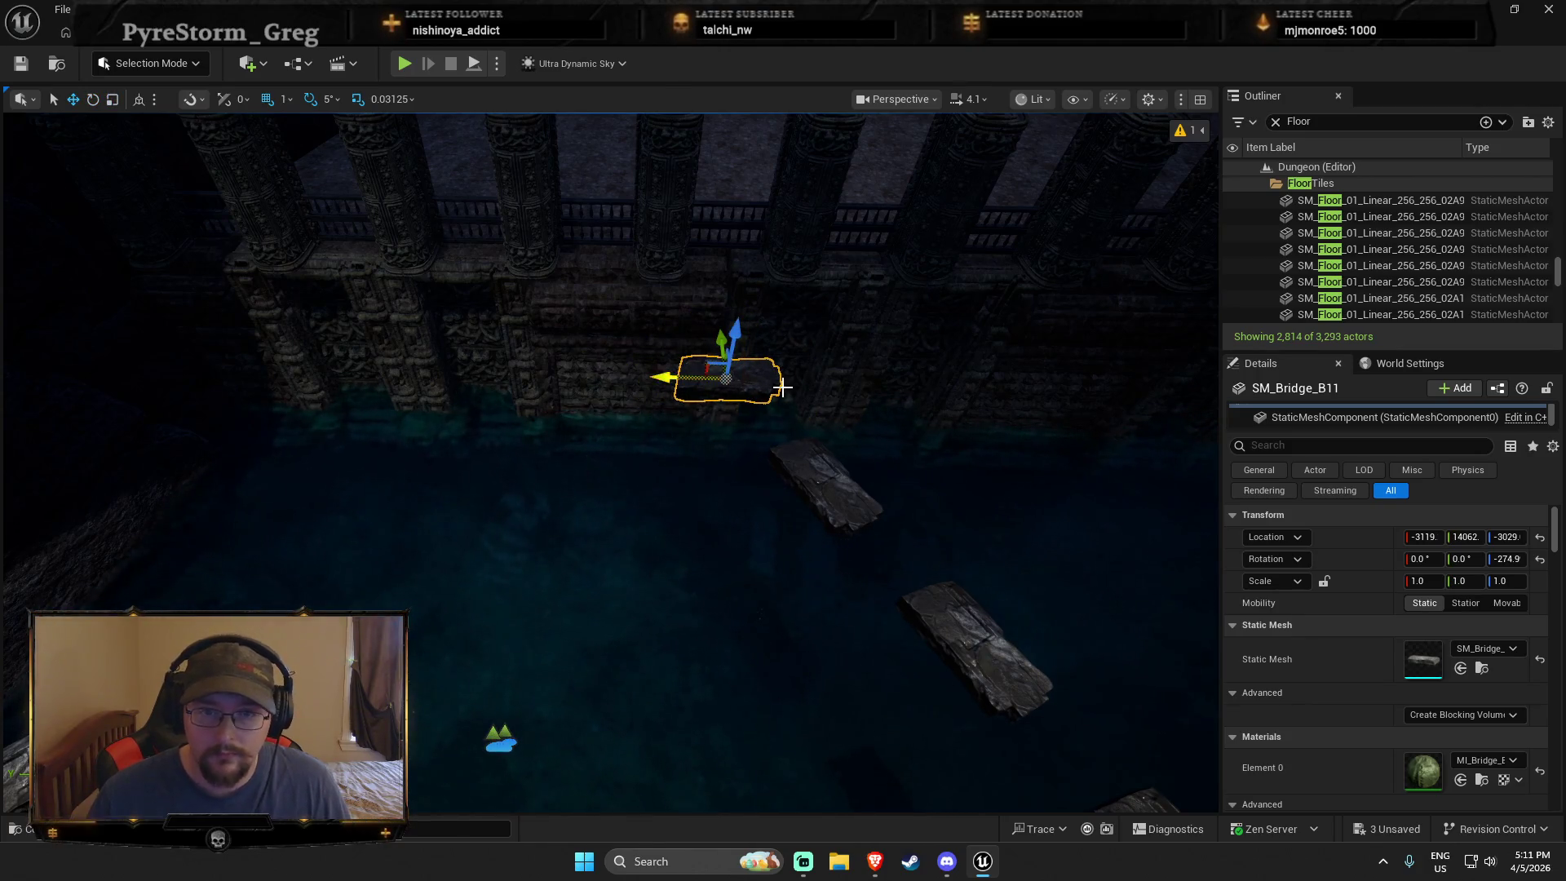
click(757, 381)
click(687, 379)
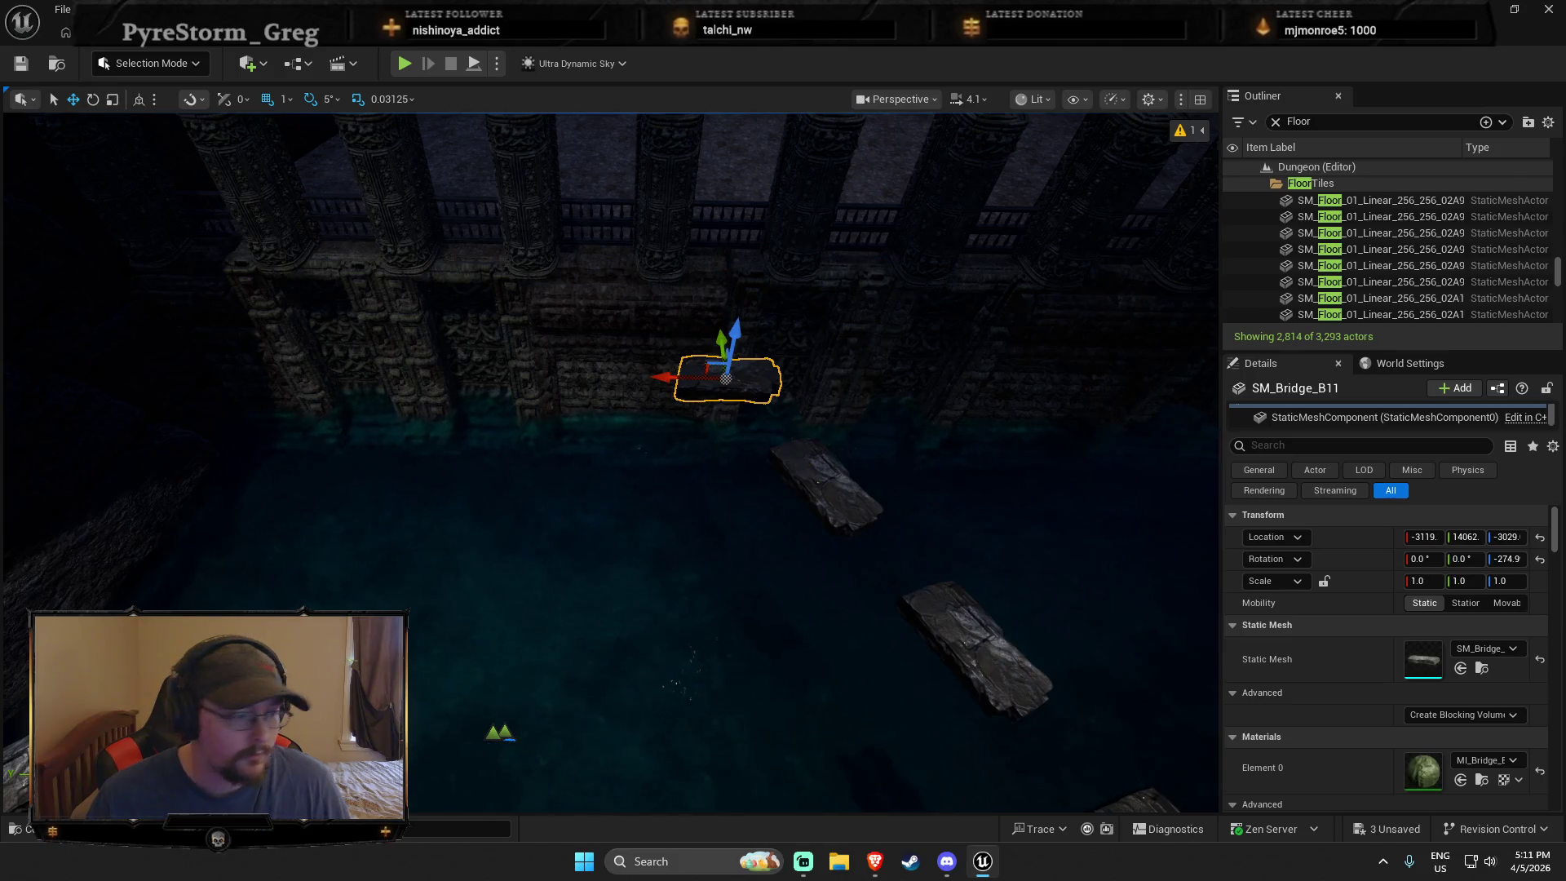
mouse_move(702, 448)
mouse_down()
mouse_move(701, 416)
mouse_move(486, 601)
mouse_up()
mouse_move(273, 536)
mouse_down()
mouse_move(445, 519)
mouse_move(466, 489)
mouse_move(307, 287)
mouse_move(296, 311)
mouse_move(310, 369)
mouse_up()
Step: Rotate SM_Bridge_B13 by 20 degrees and slide another bridge copy to the left
key(e)
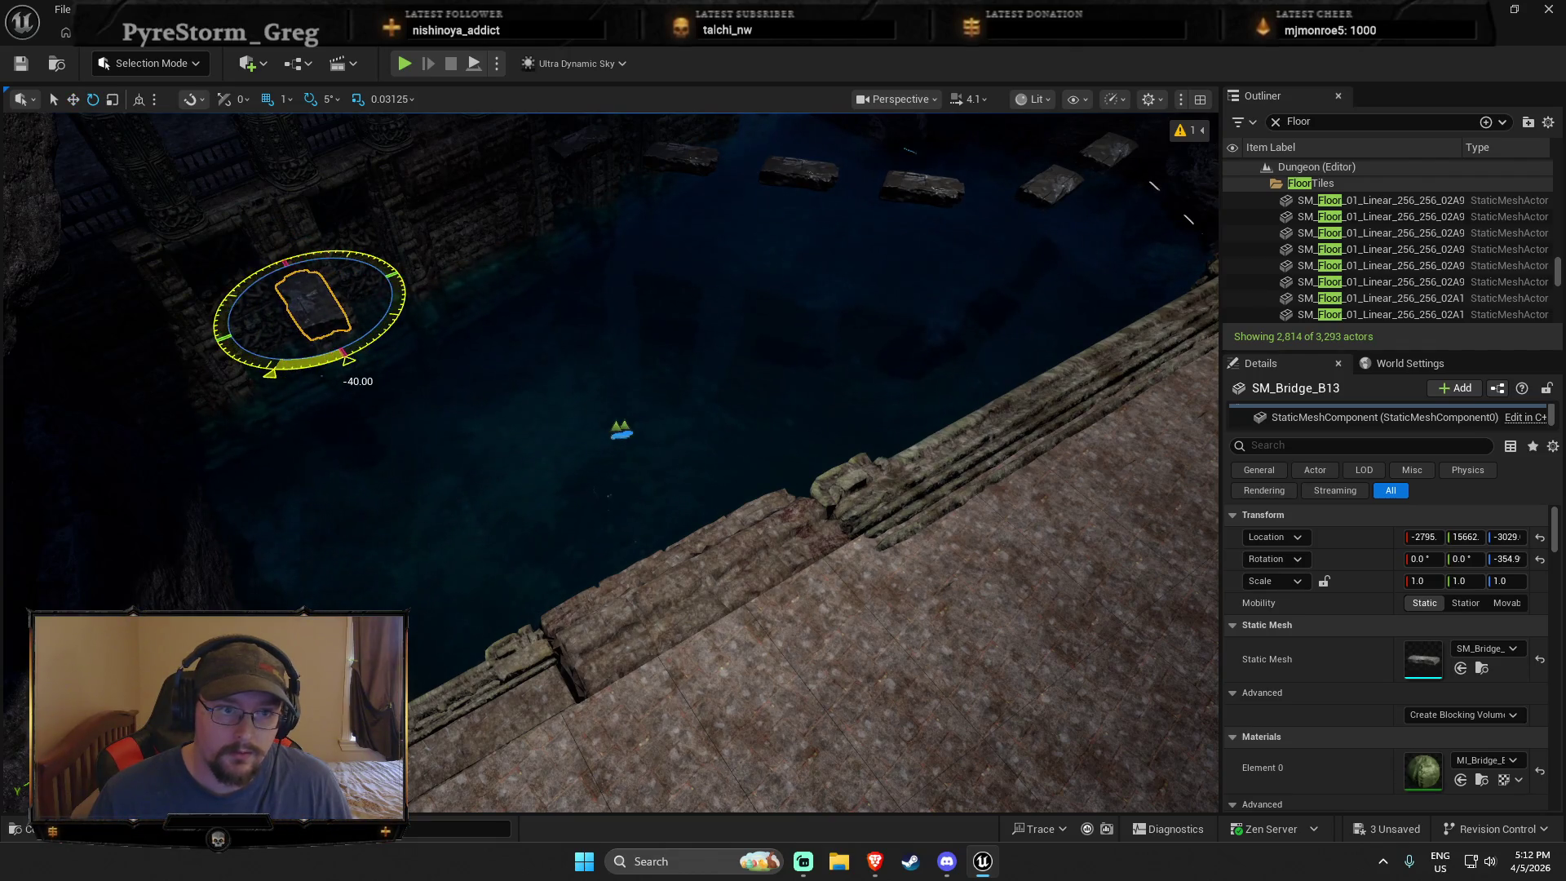
key(Escape)
drag(517, 404, 553, 423)
click(804, 644)
drag(804, 645, 786, 524)
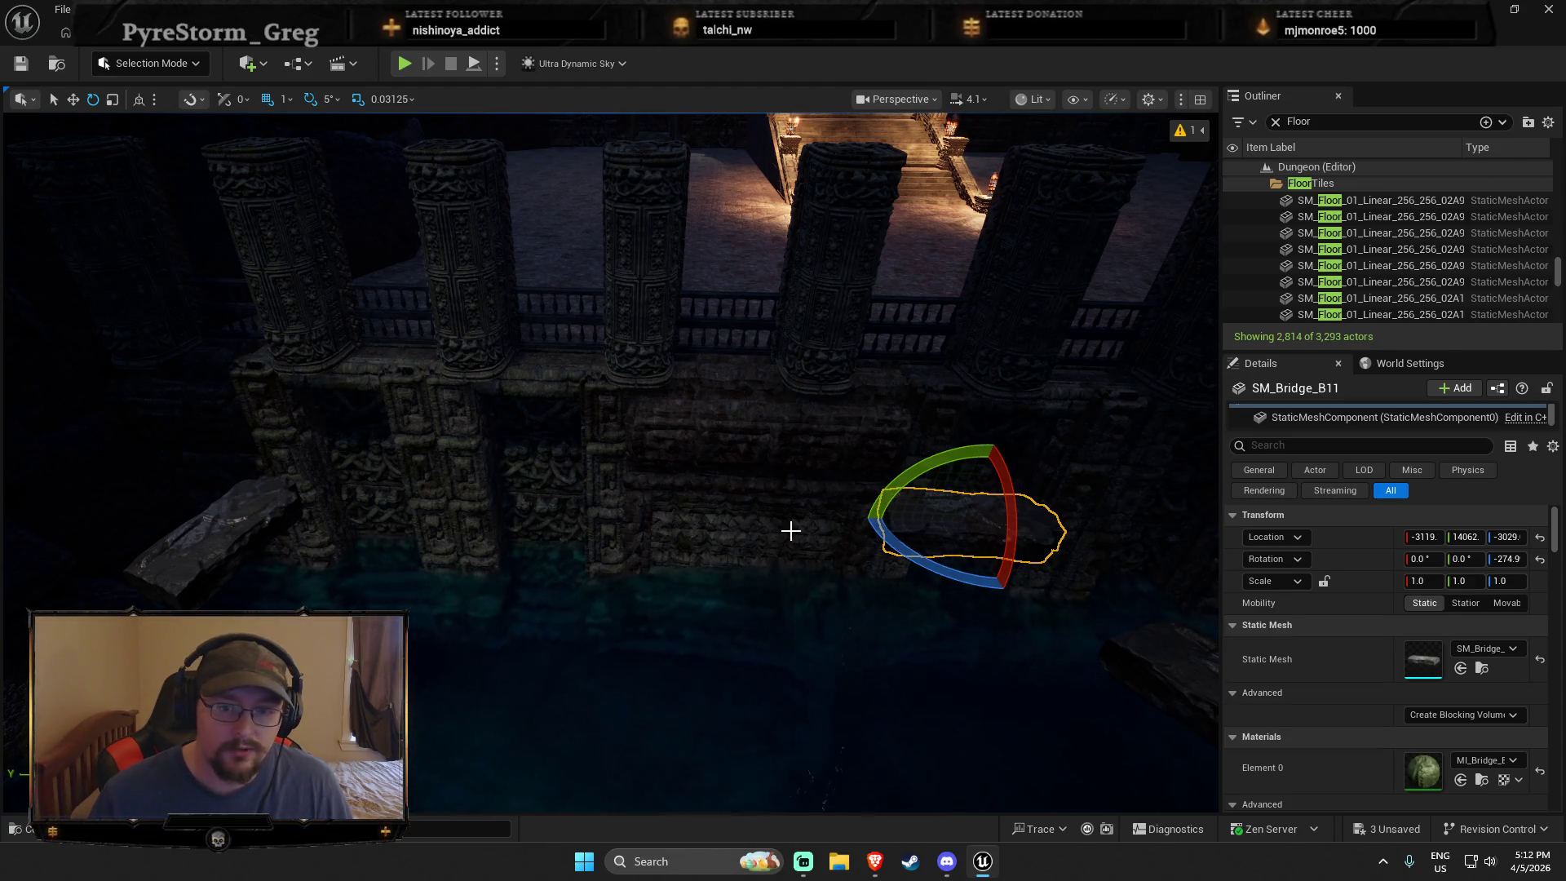
drag(237, 601, 807, 518)
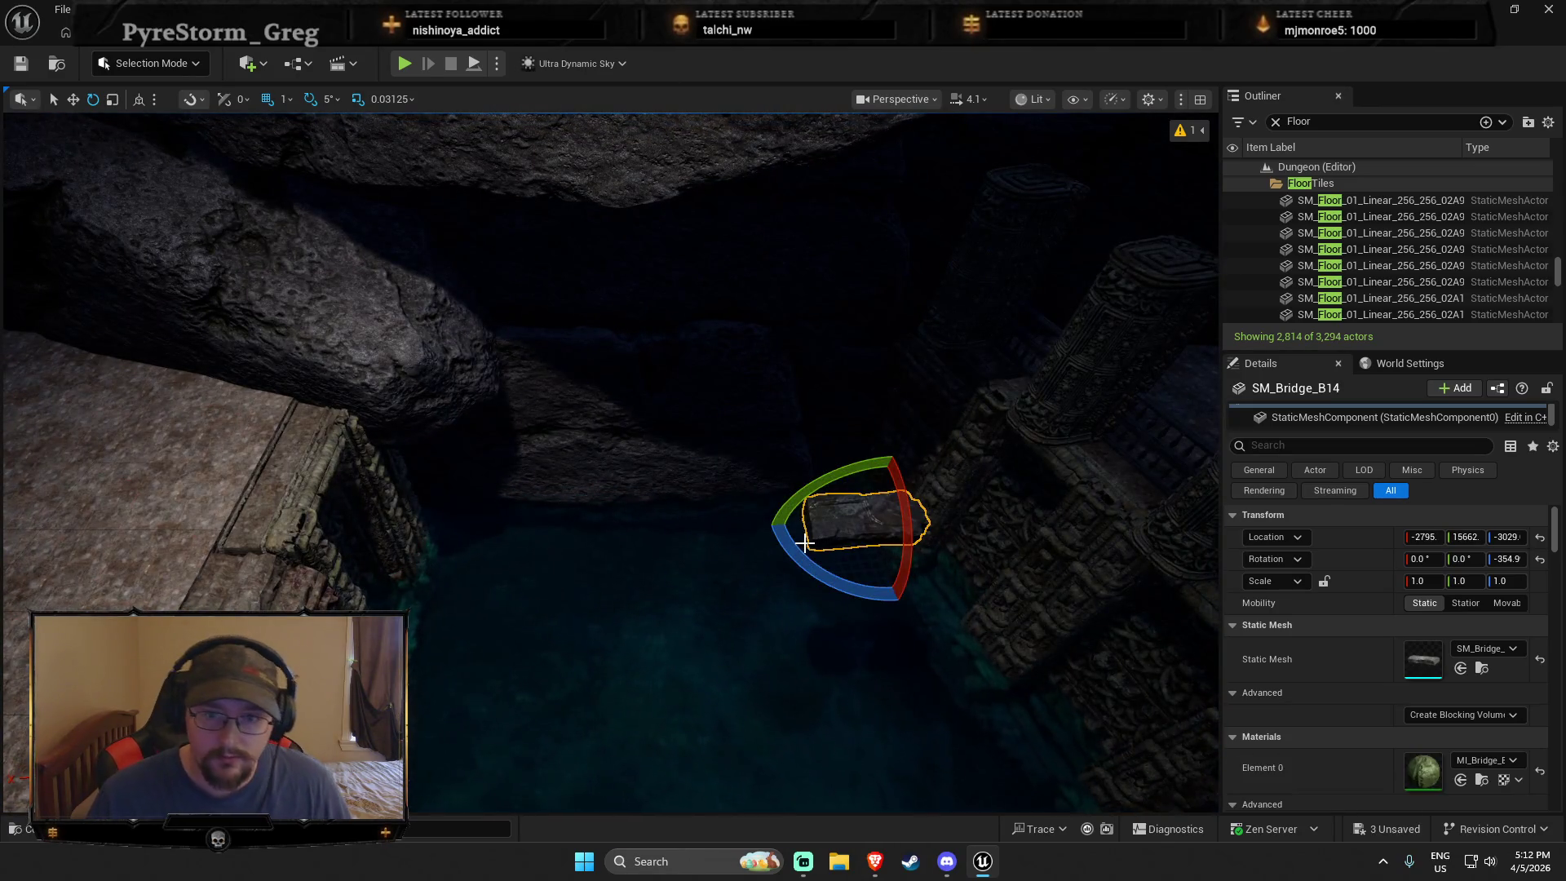
drag(808, 529, 440, 535)
ctrl+click(647, 550)
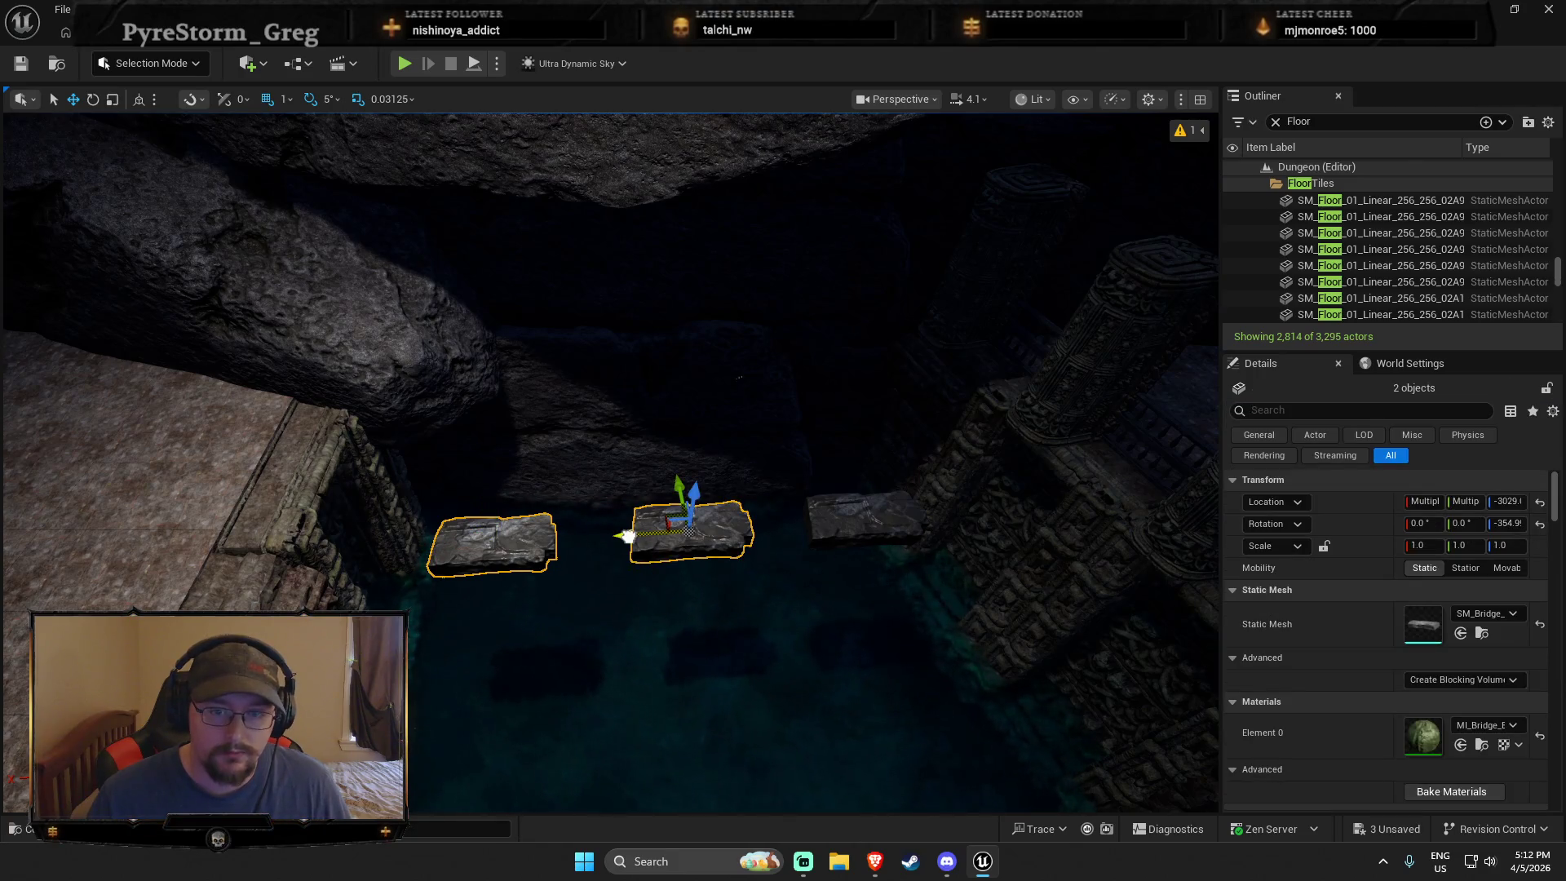
click(636, 587)
drag(636, 587, 532, 518)
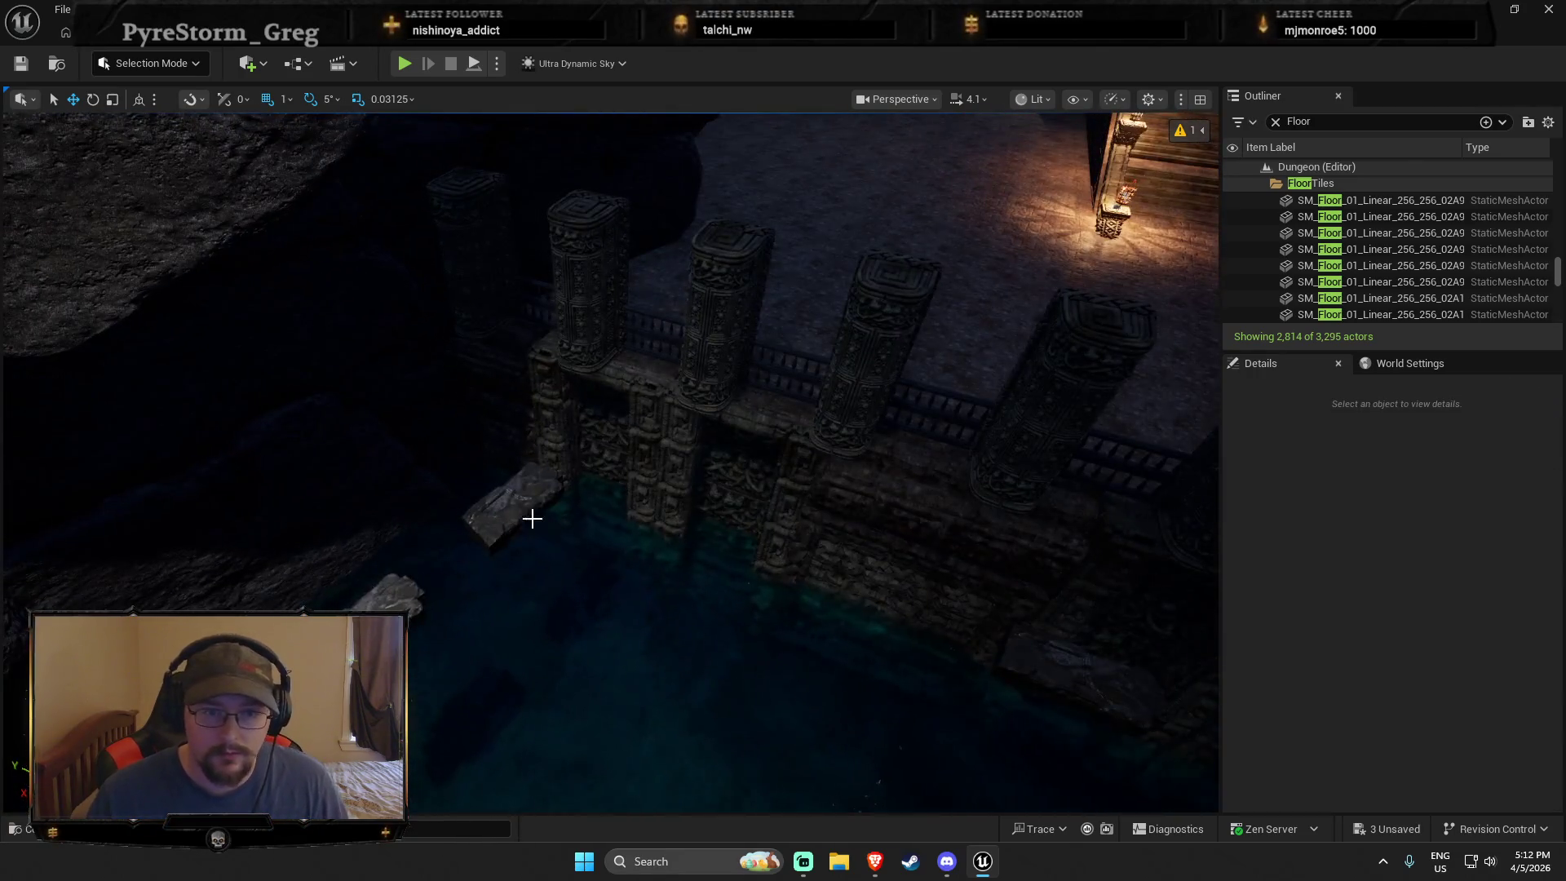
right_click(523, 500)
Step: Playtest the level with Alt+P and run the character onto the stone walkway
key(Escape)
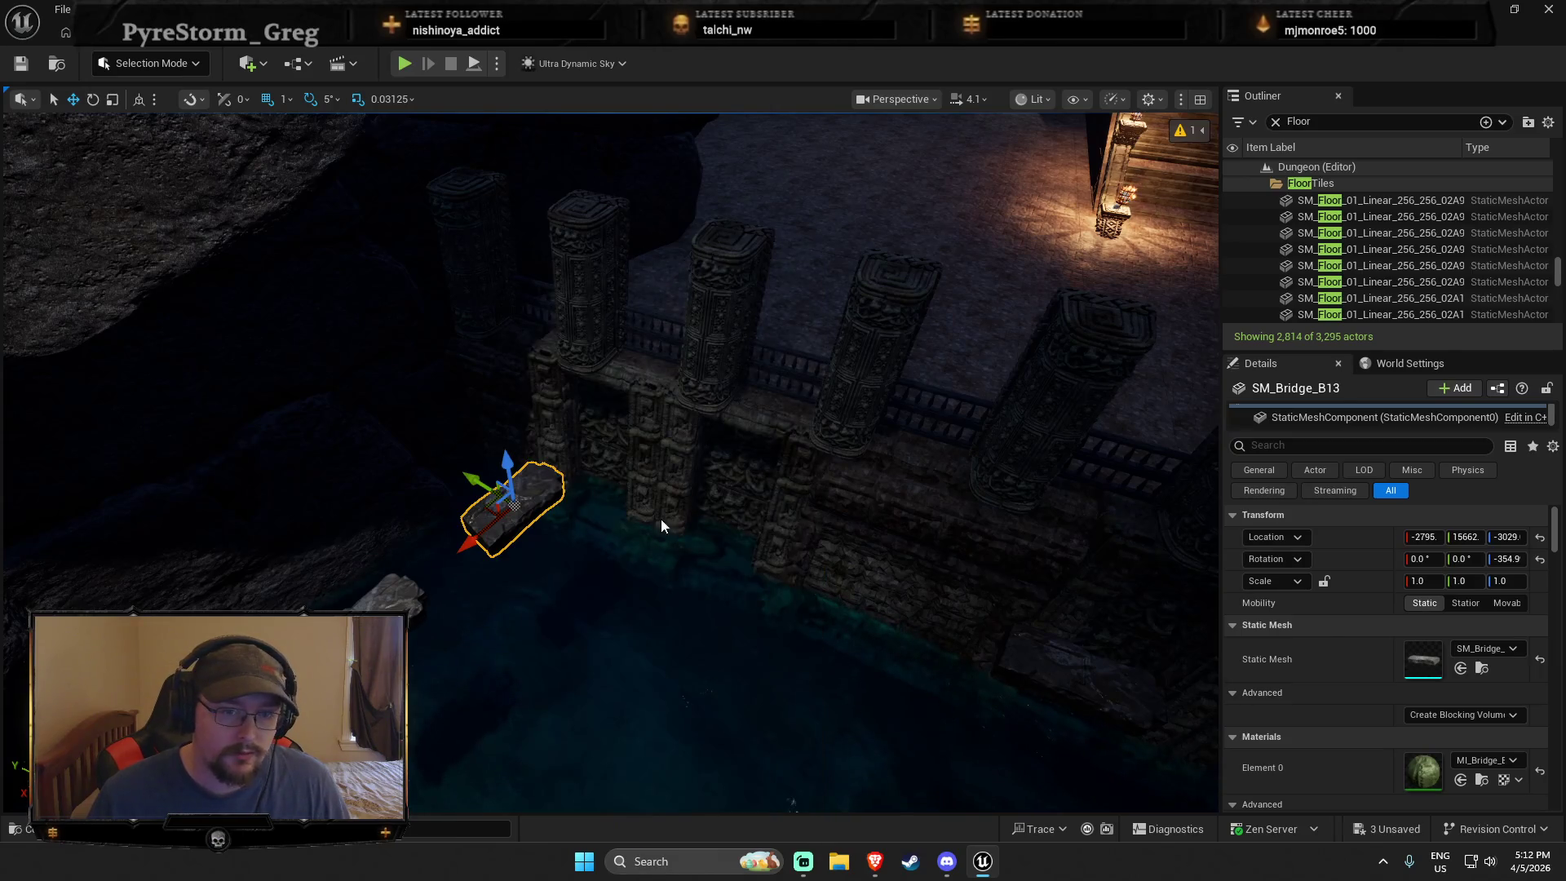
key(alt+p)
key(w)
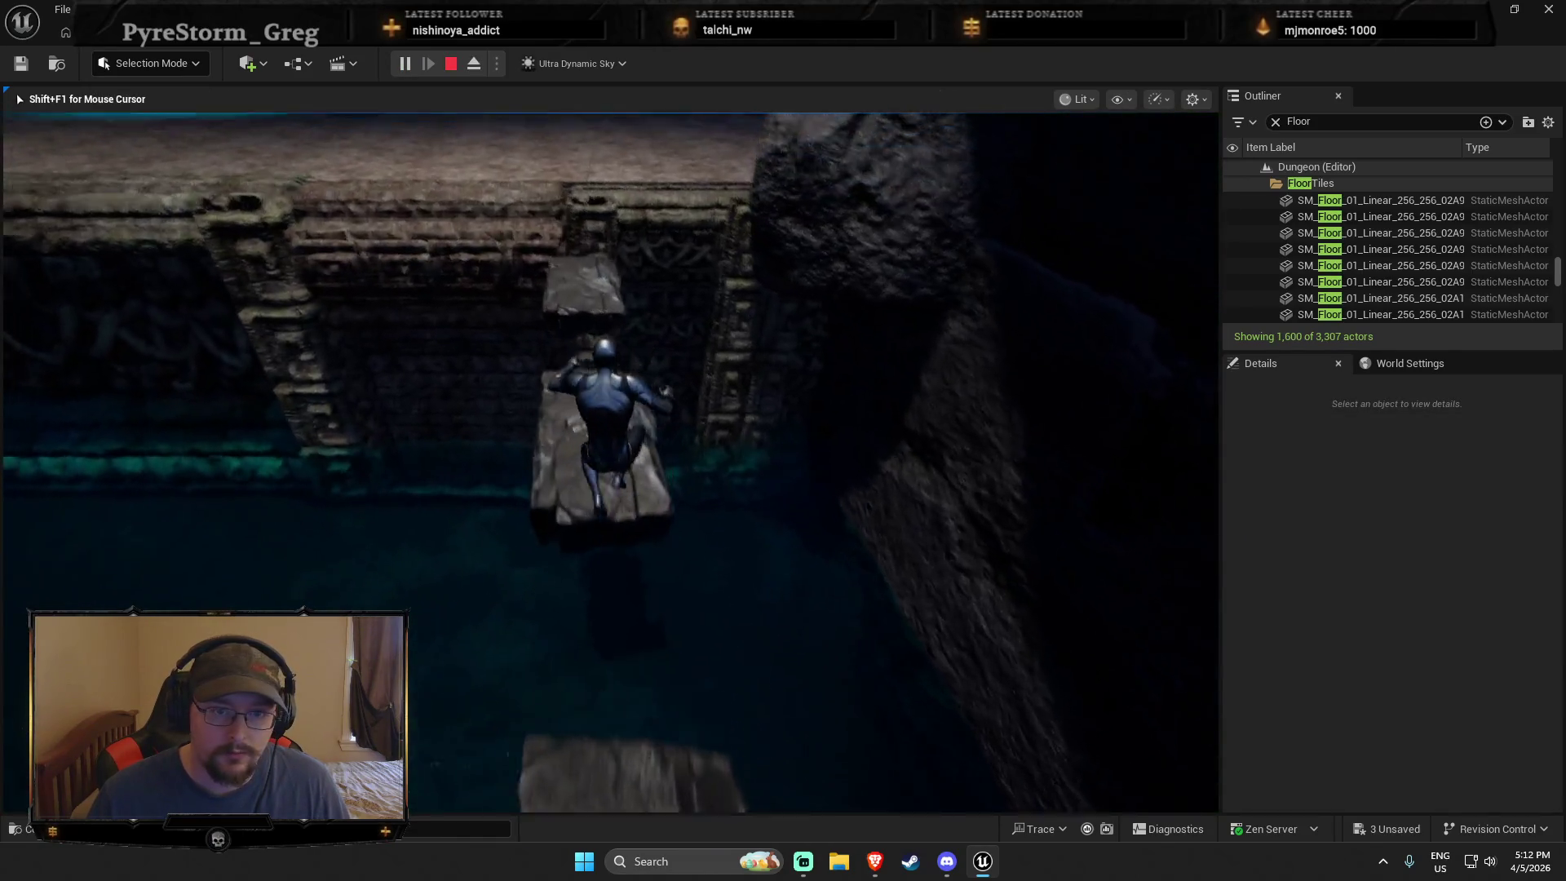
key(w)
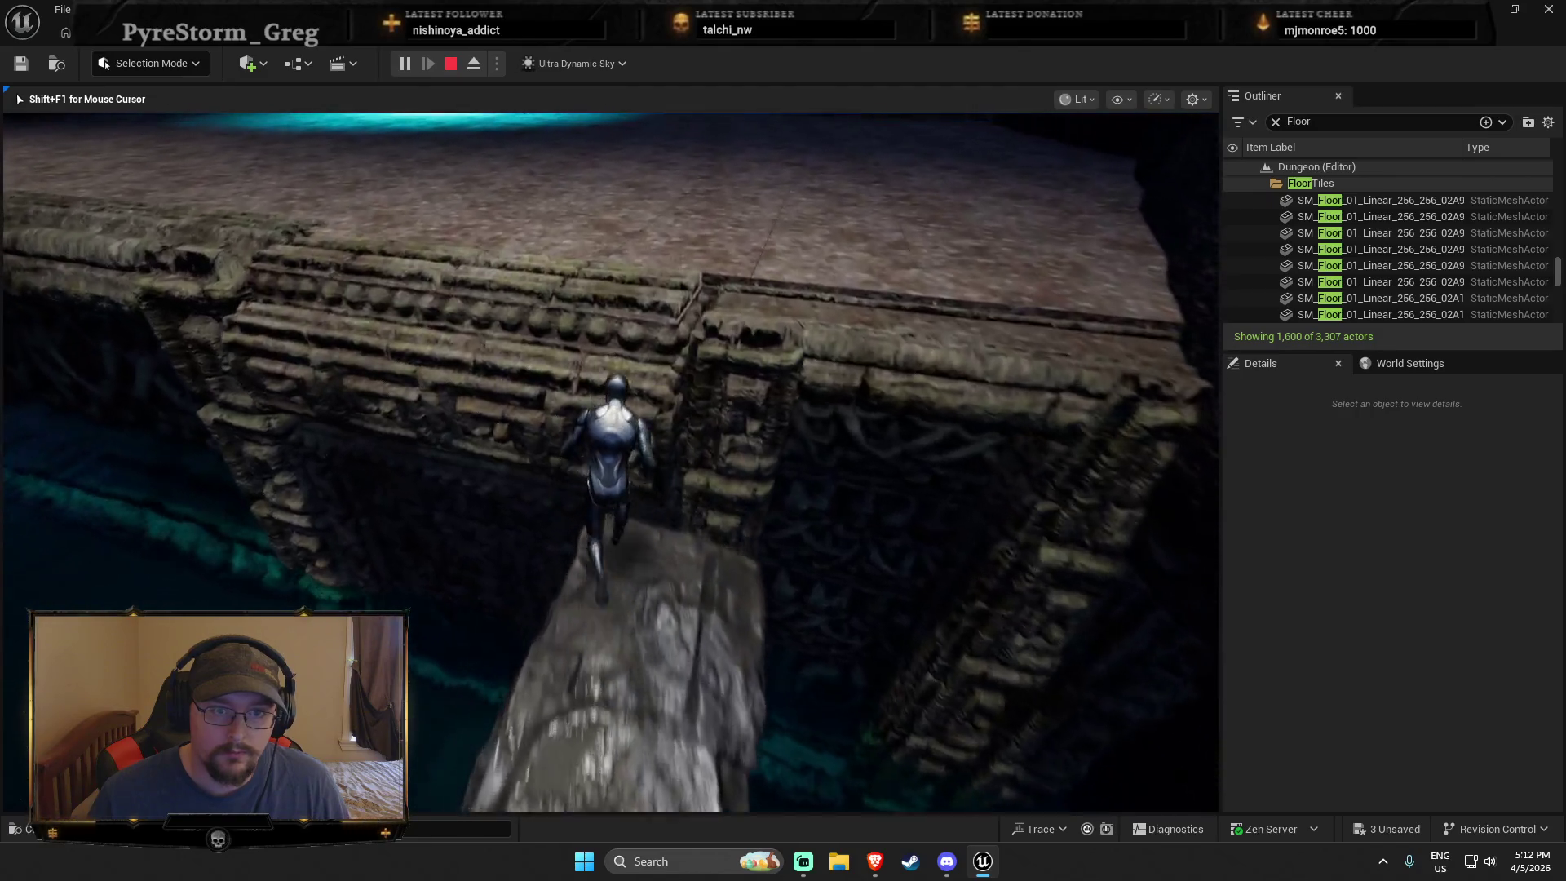
key(Escape)
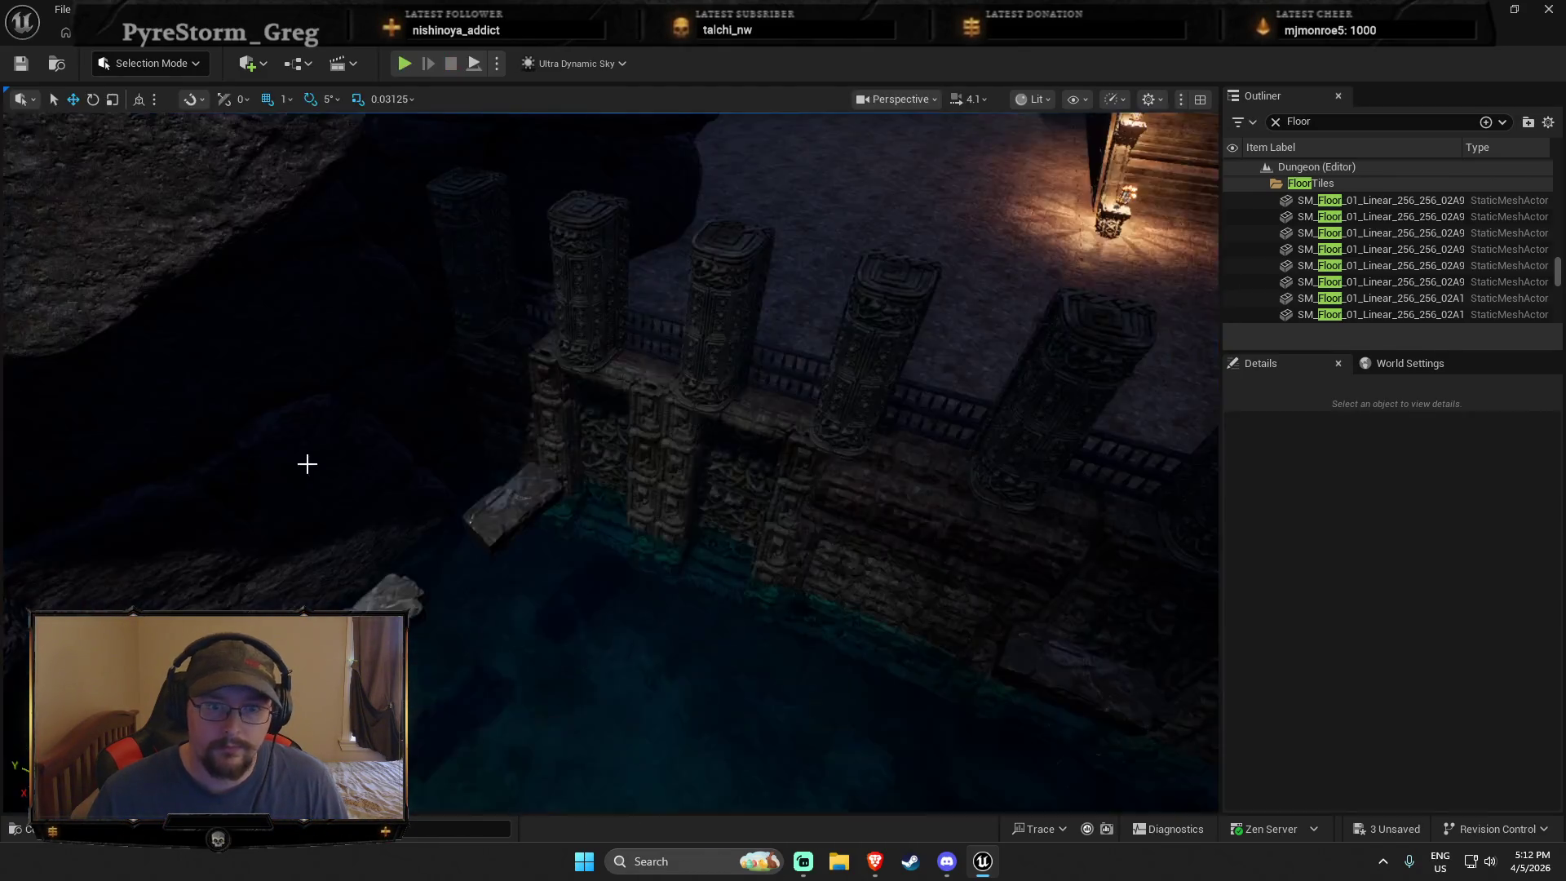
Step: Play From Here on the right stone slab and run across the slabs to the next platform
key(f)
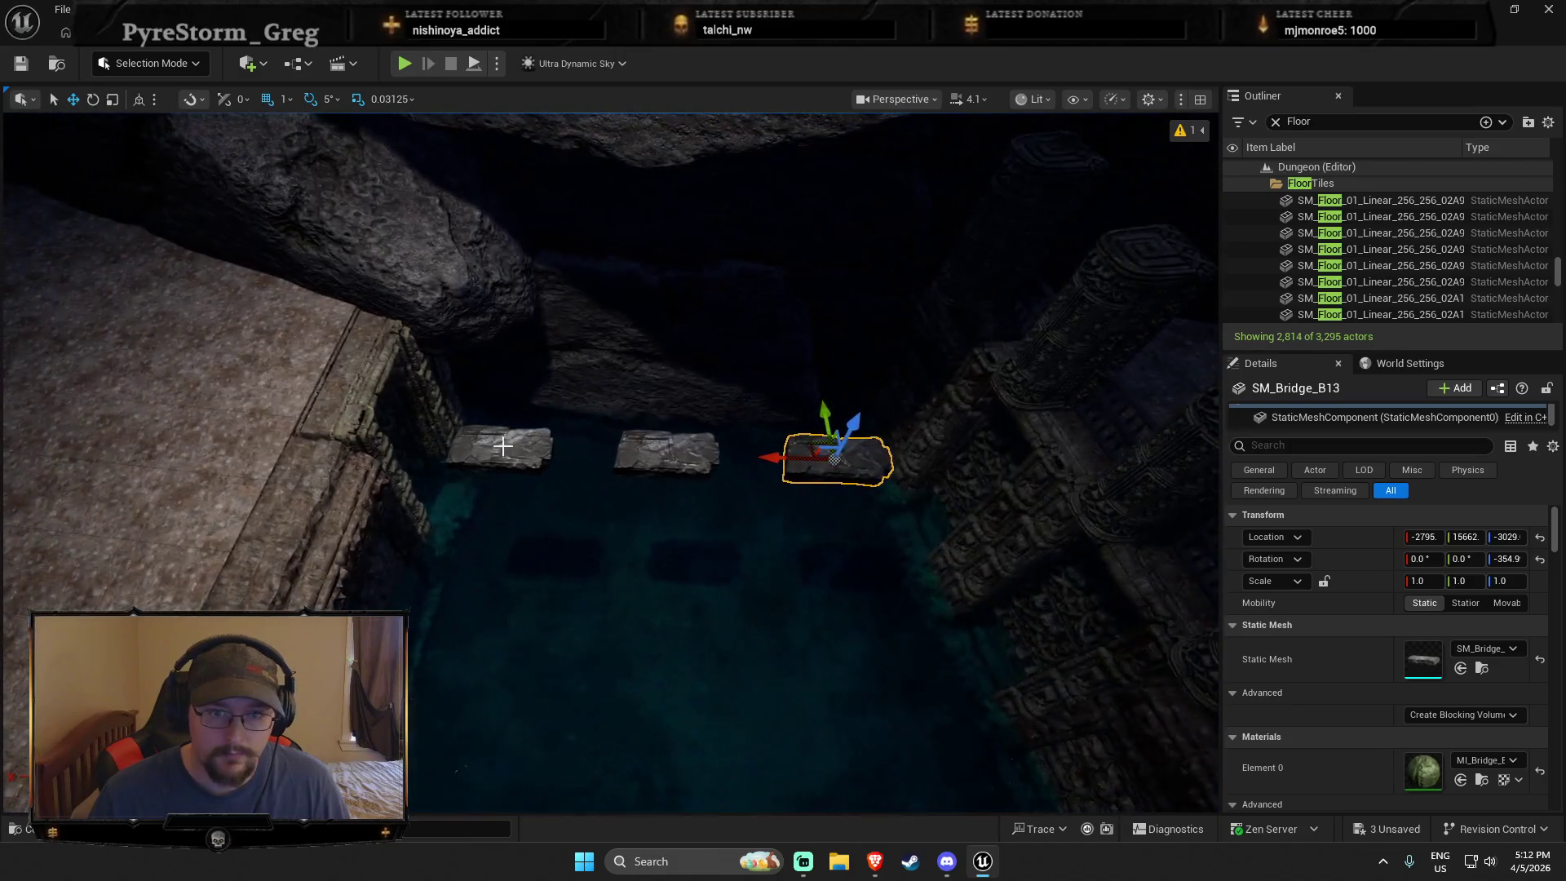
ctrl+click(495, 446)
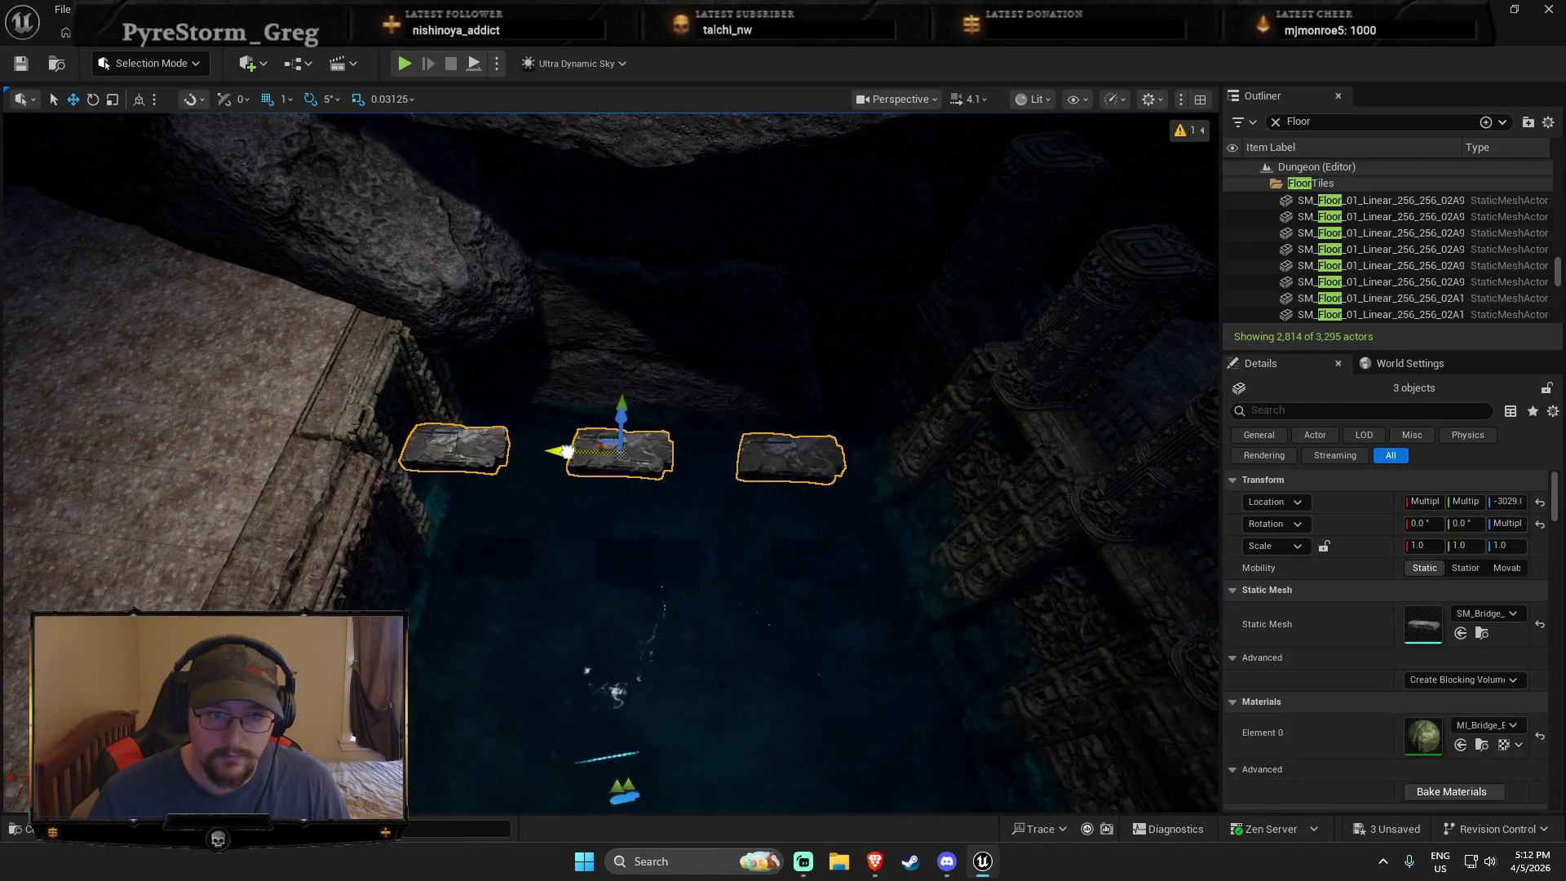
key(Escape)
right_click(779, 453)
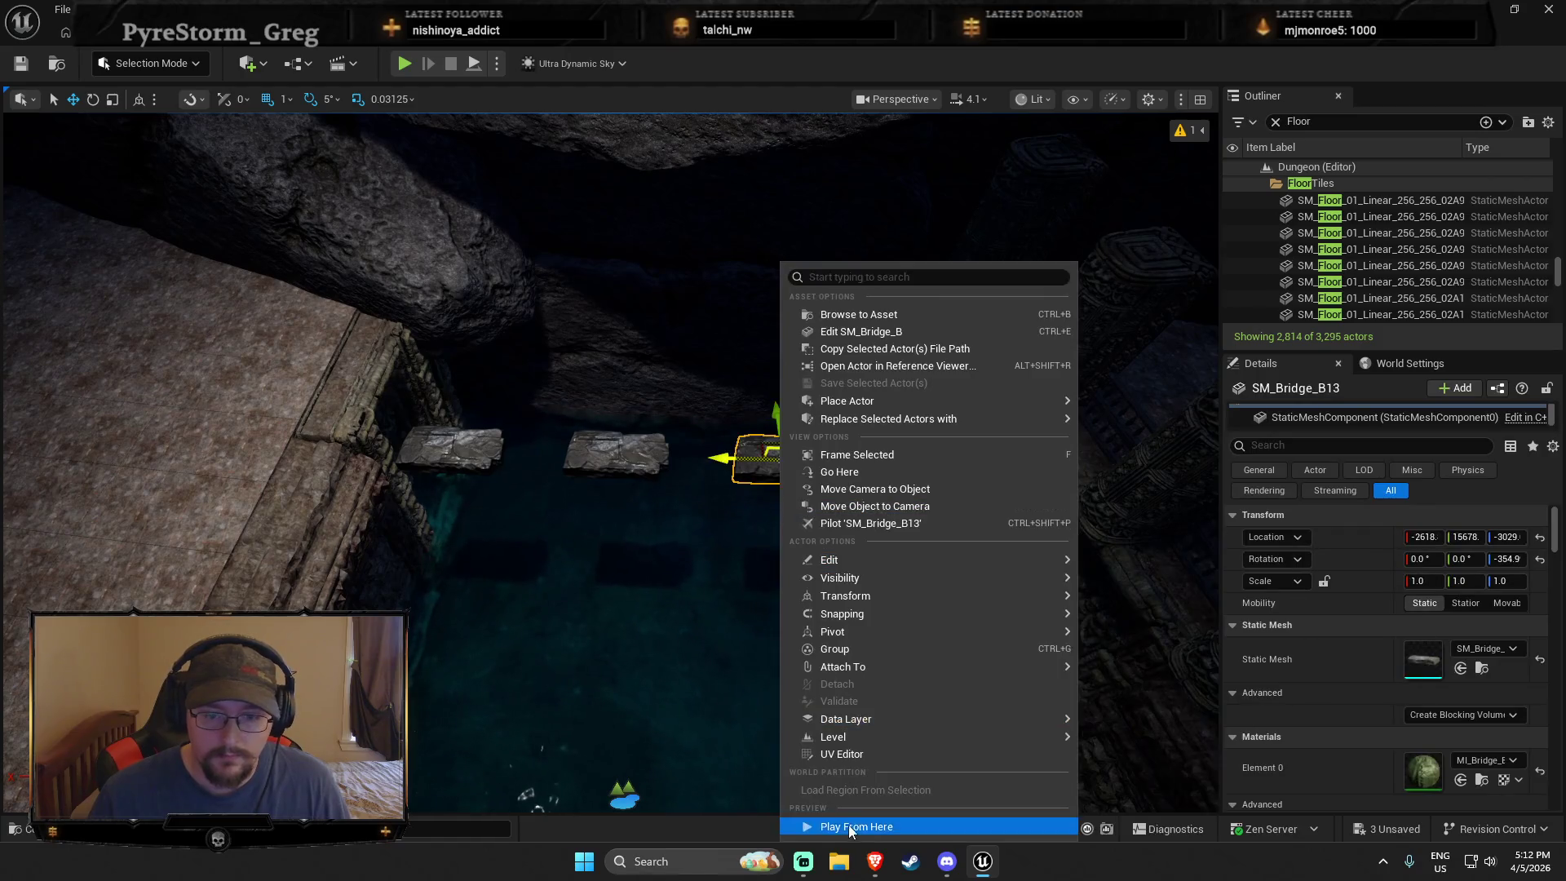
click(849, 824)
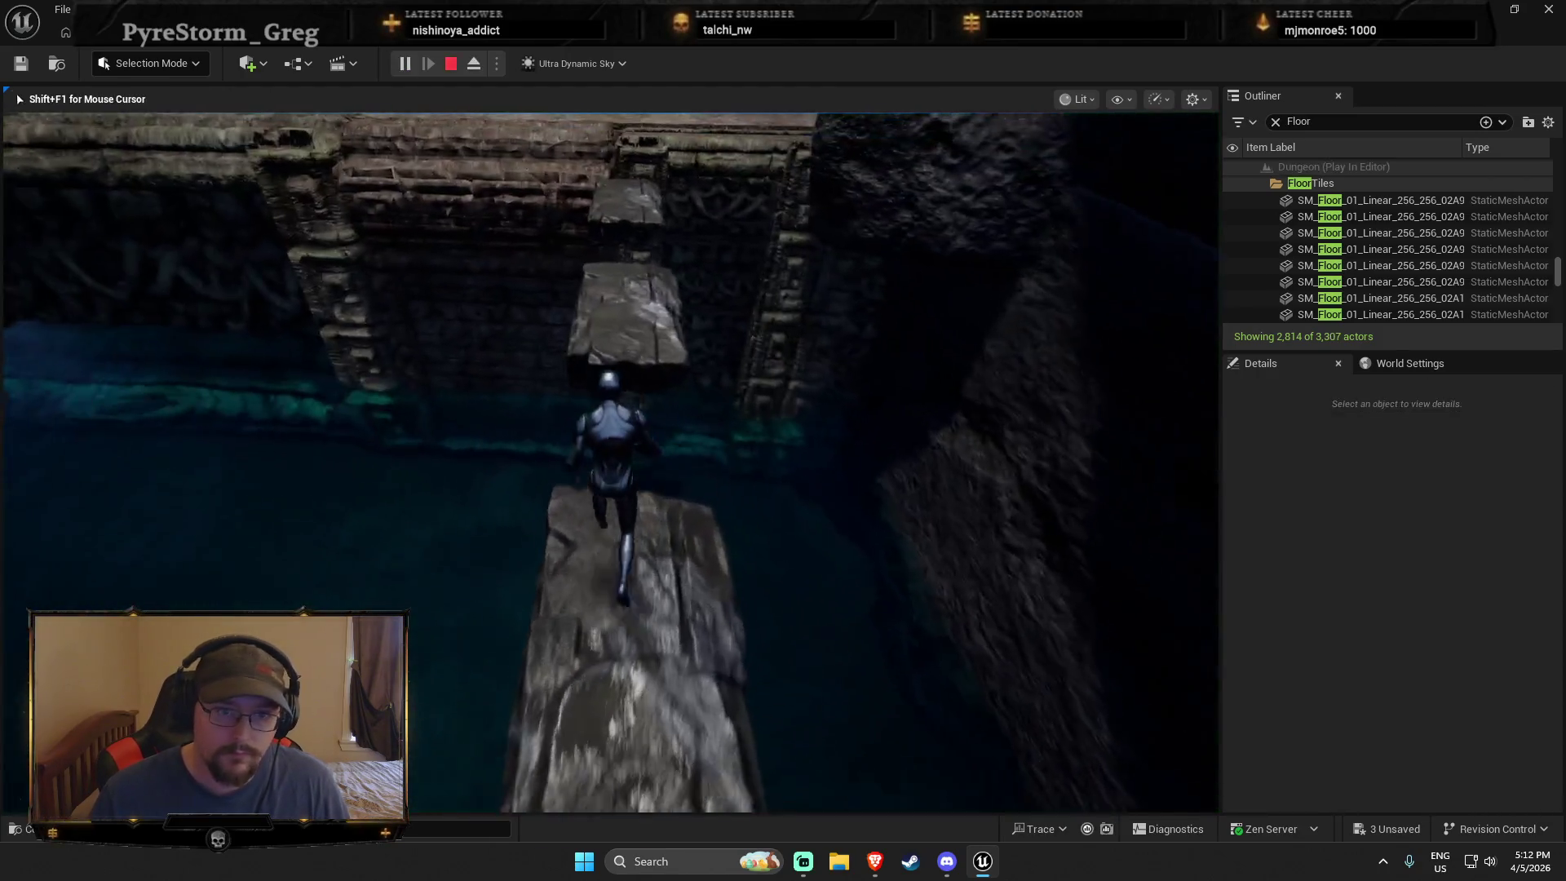
key(w)
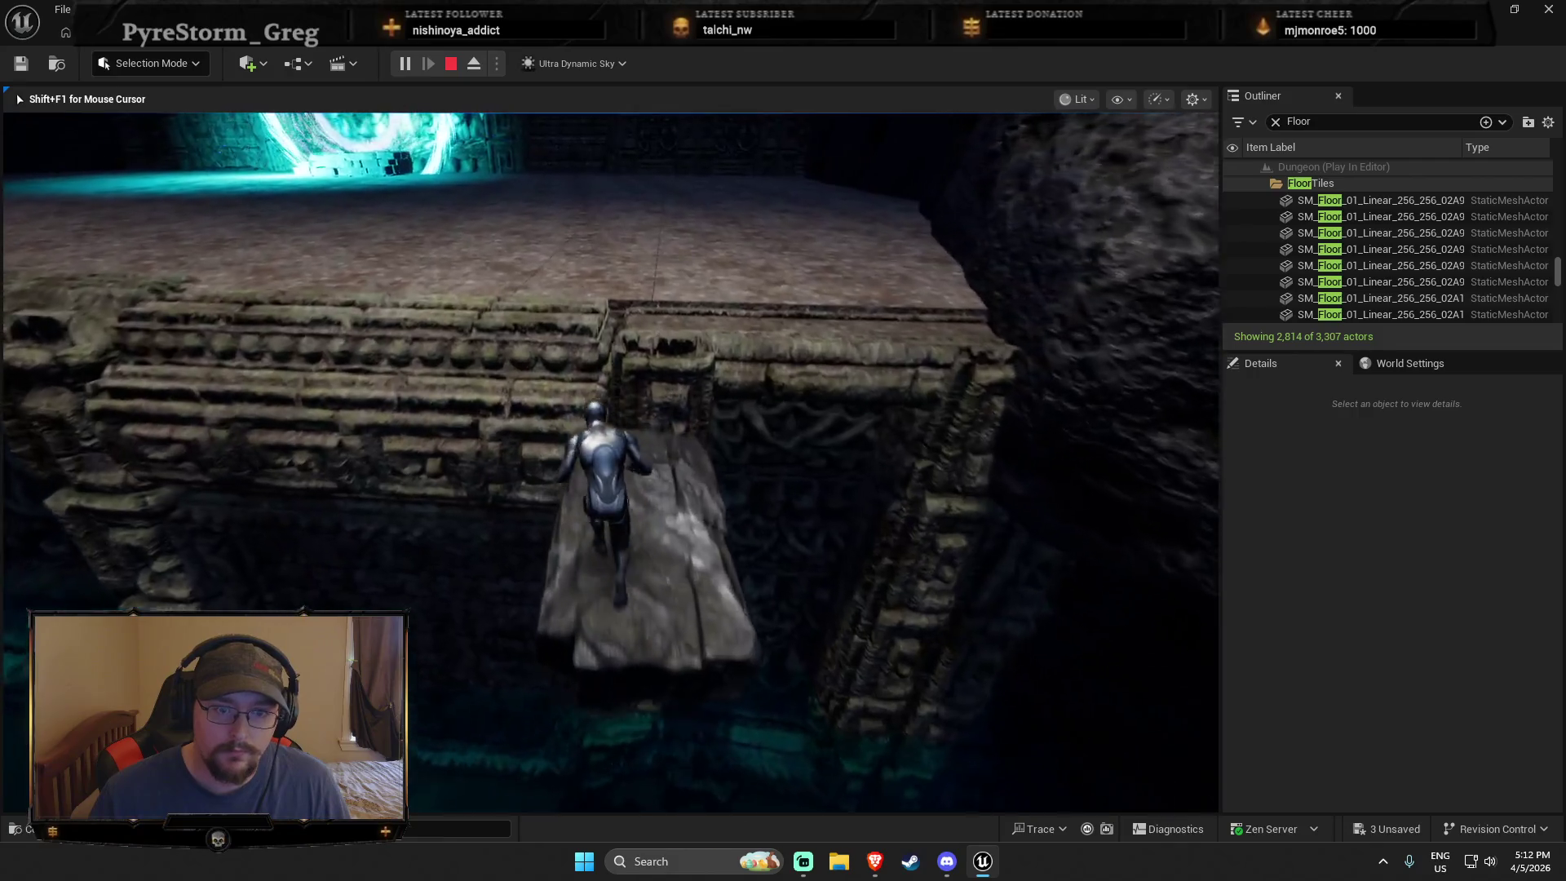
key(s)
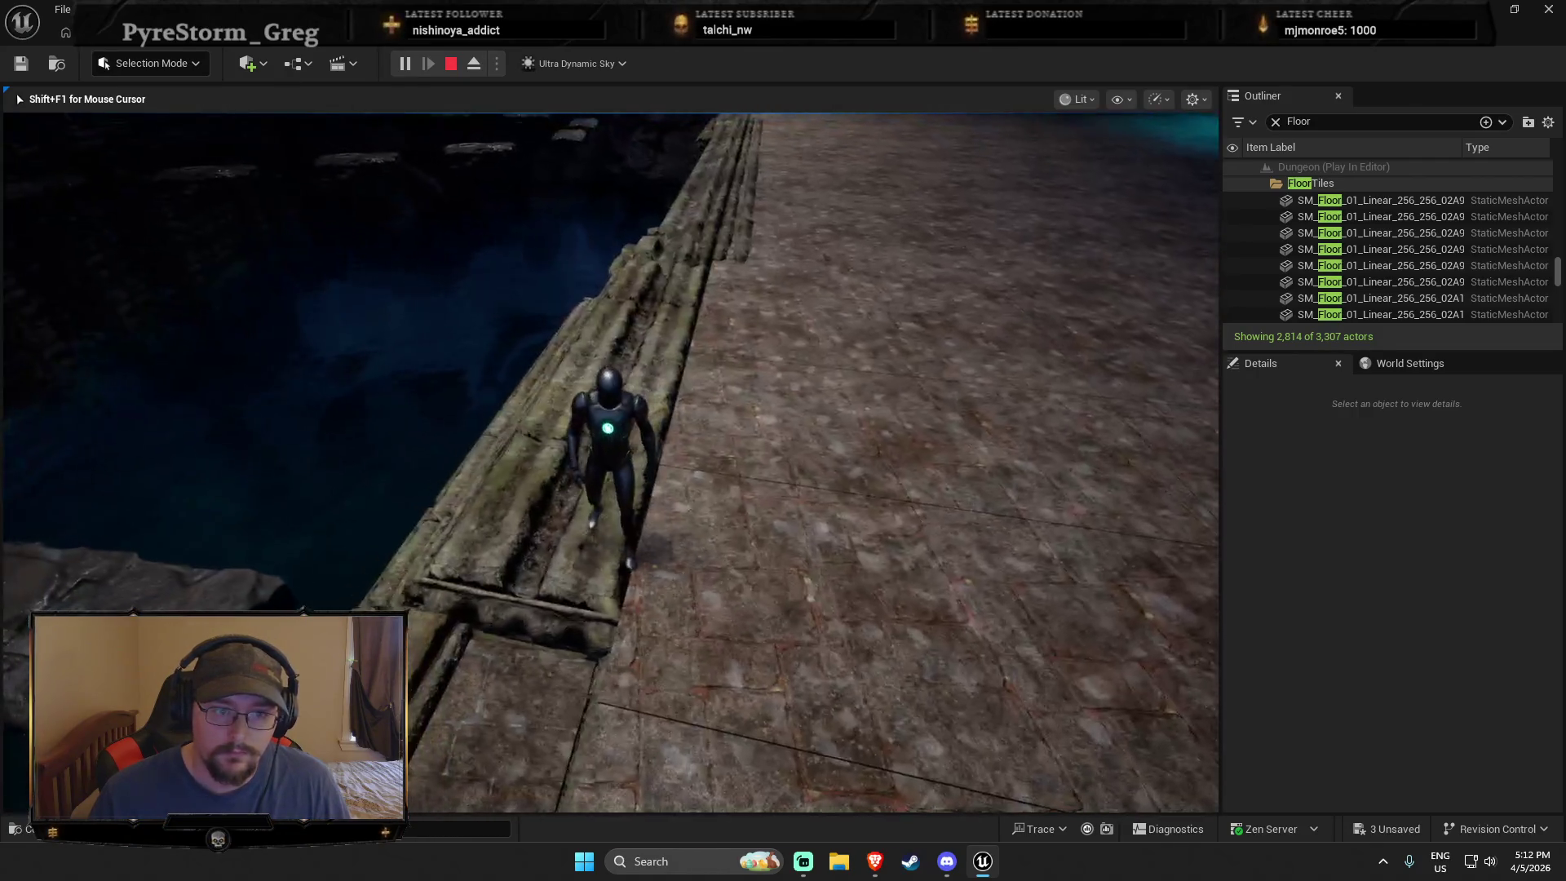
key(Escape)
right_click(499, 511)
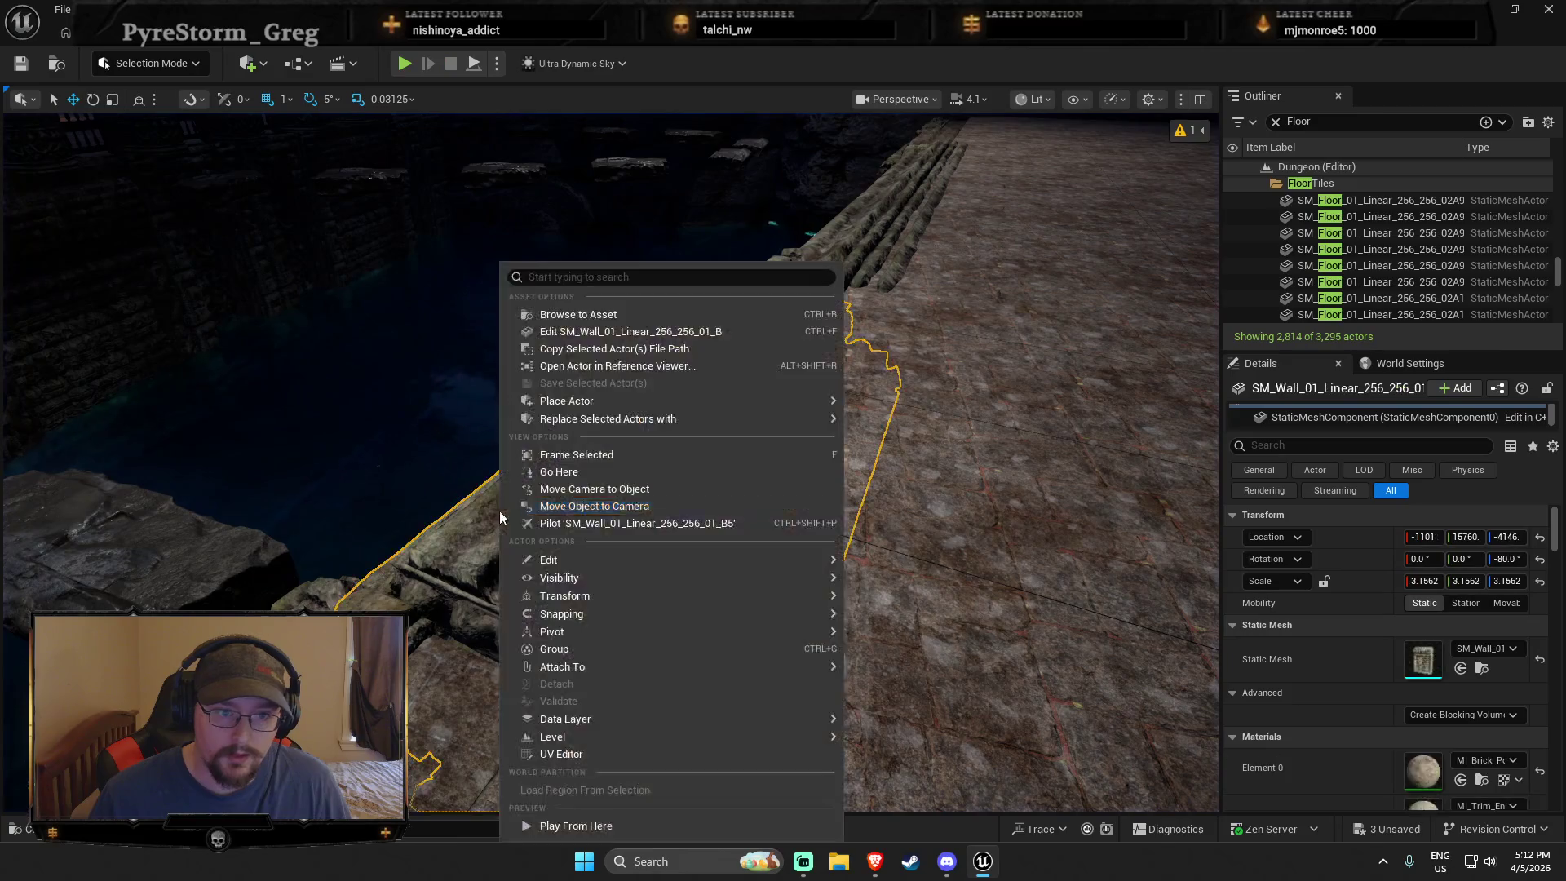
Step: Swap SM_Wall_01's collision for Auto Convex Collision with 64 hulls and 32 max hull verts
click(607, 331)
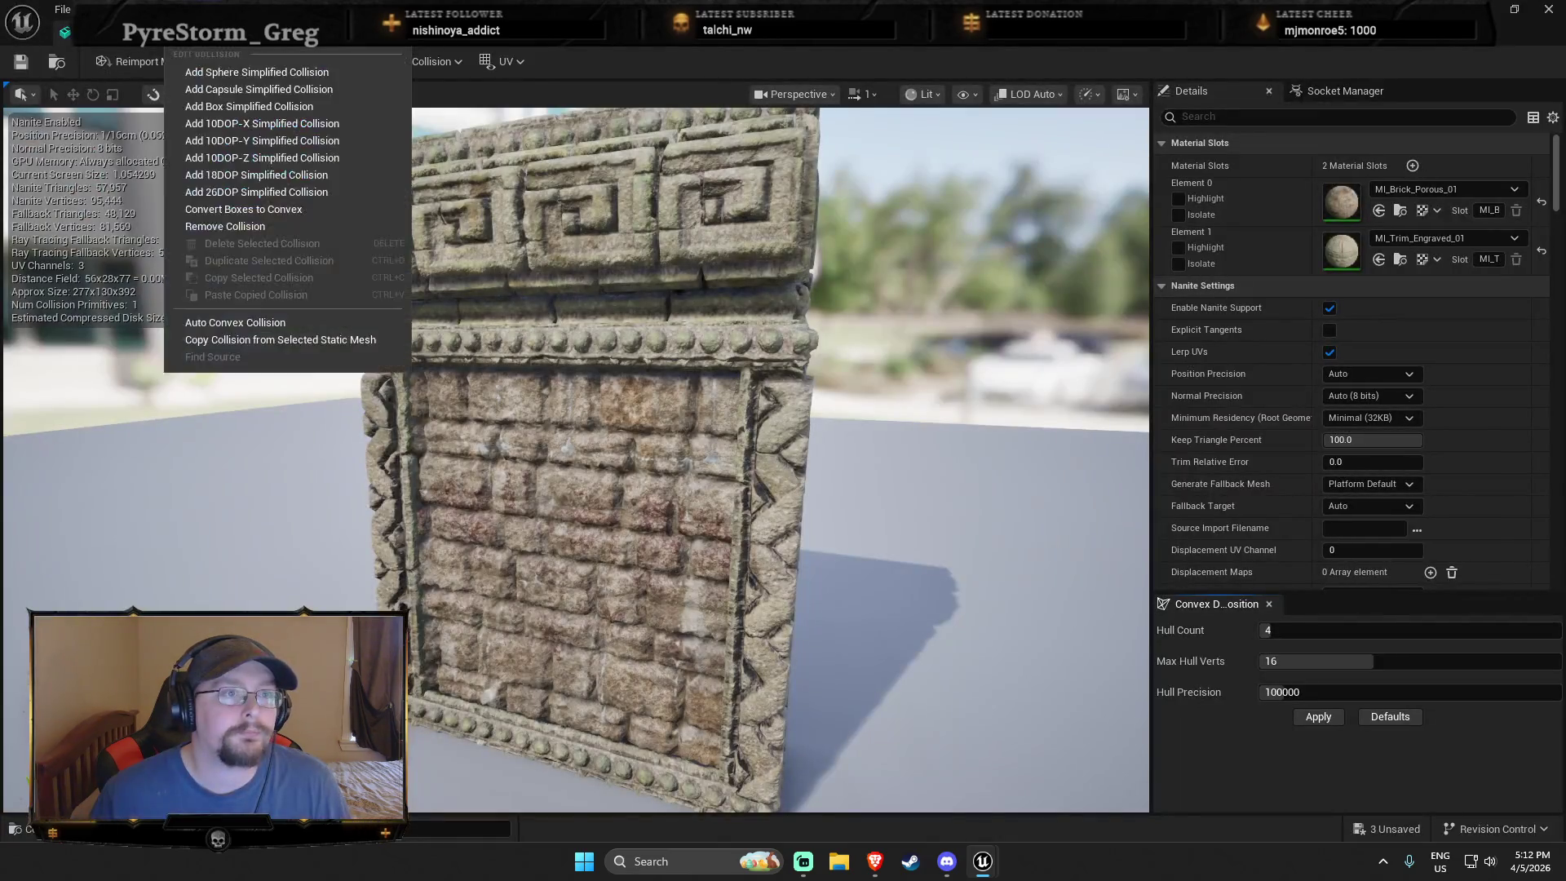
click(225, 226)
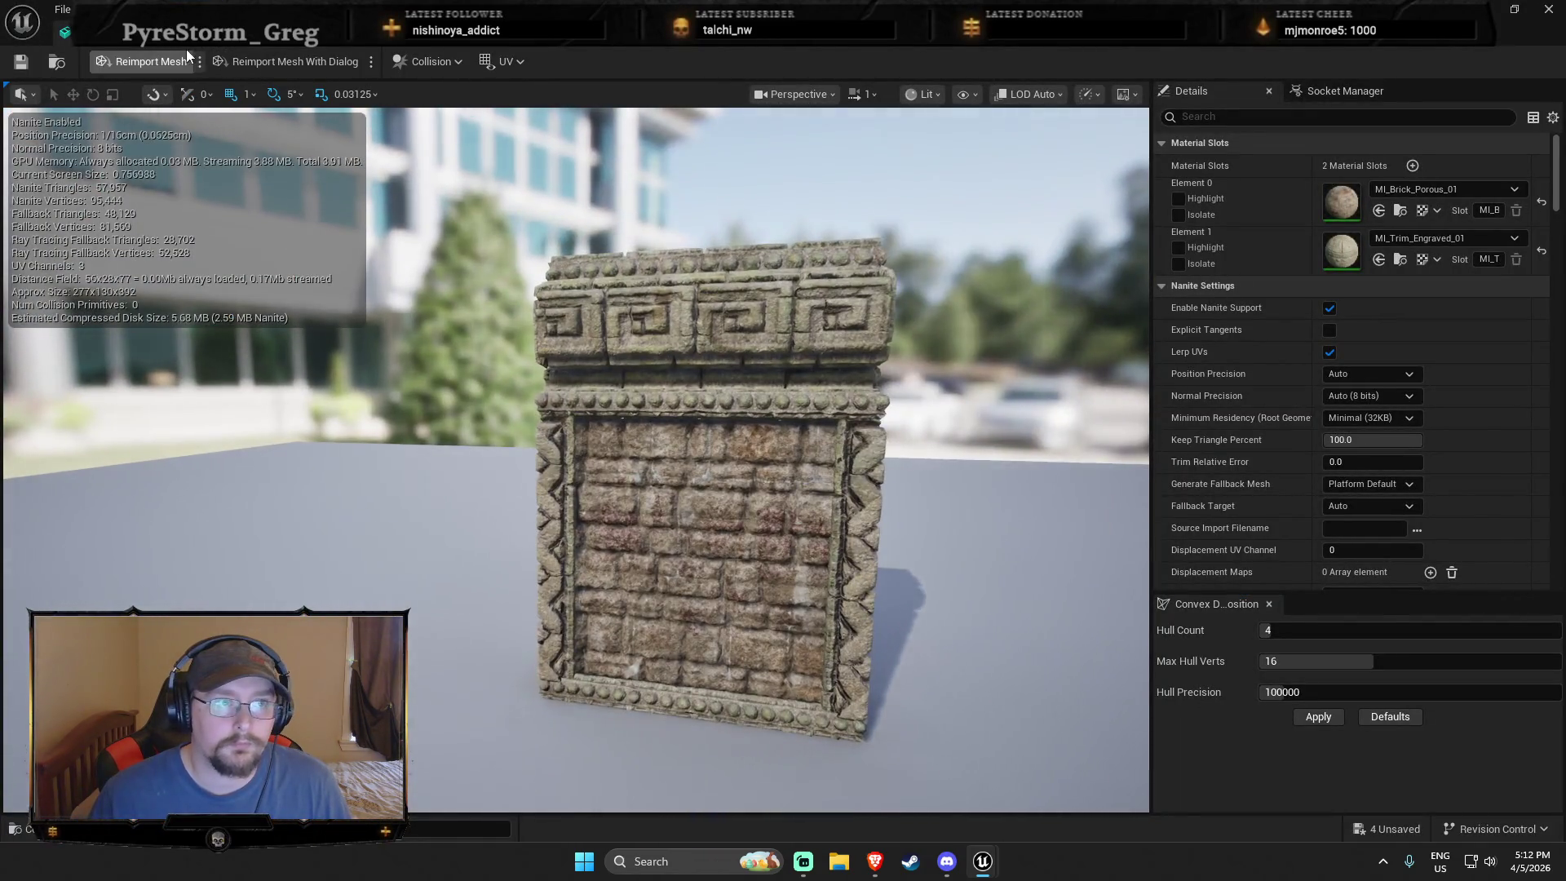
click(186, 55)
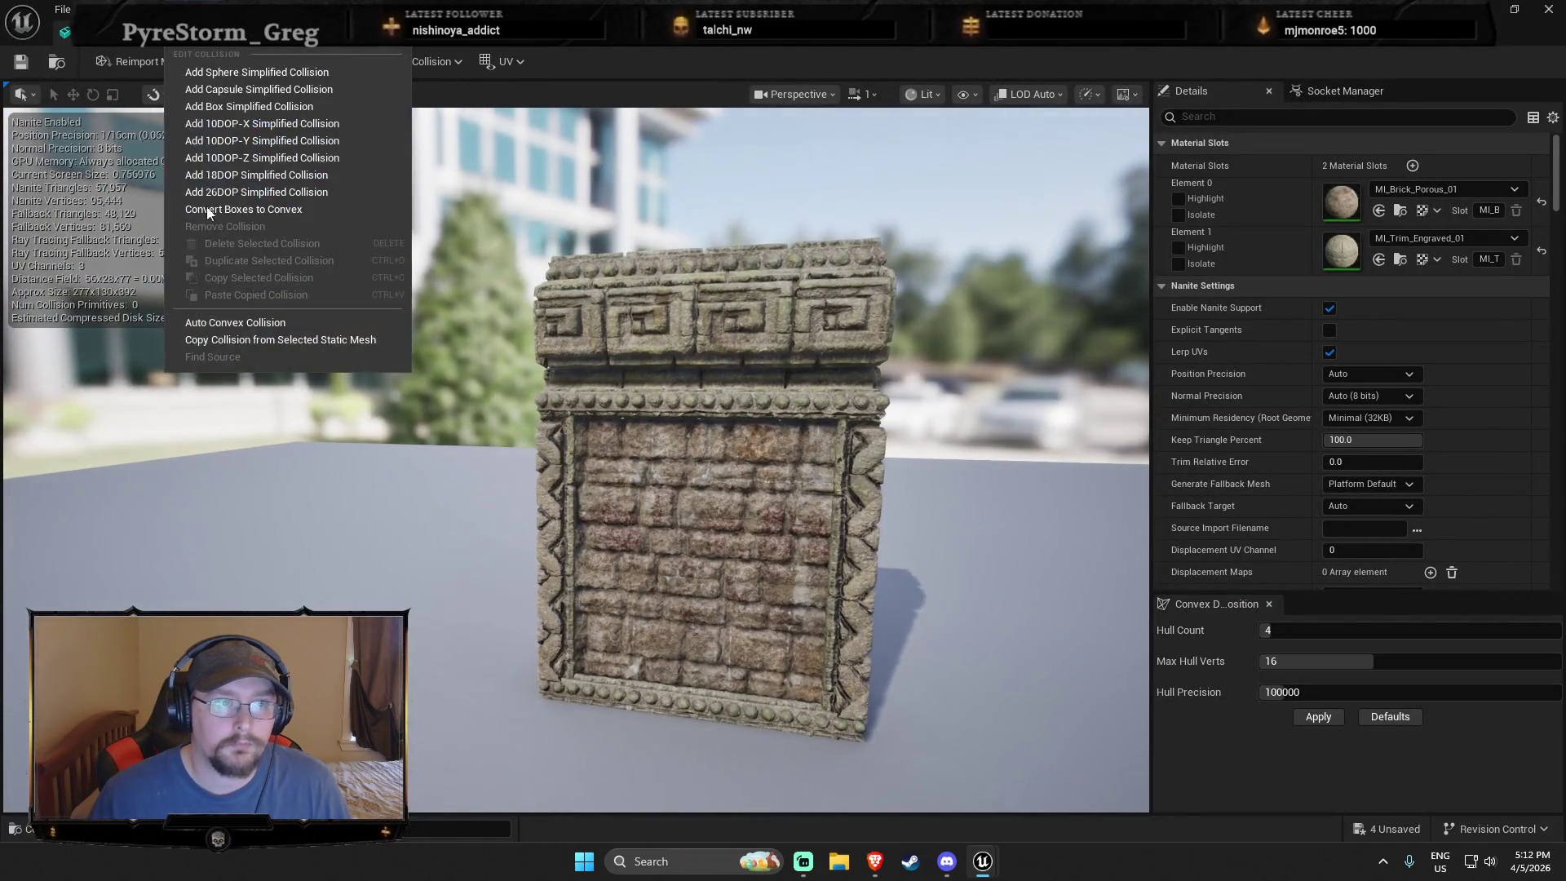
click(218, 325)
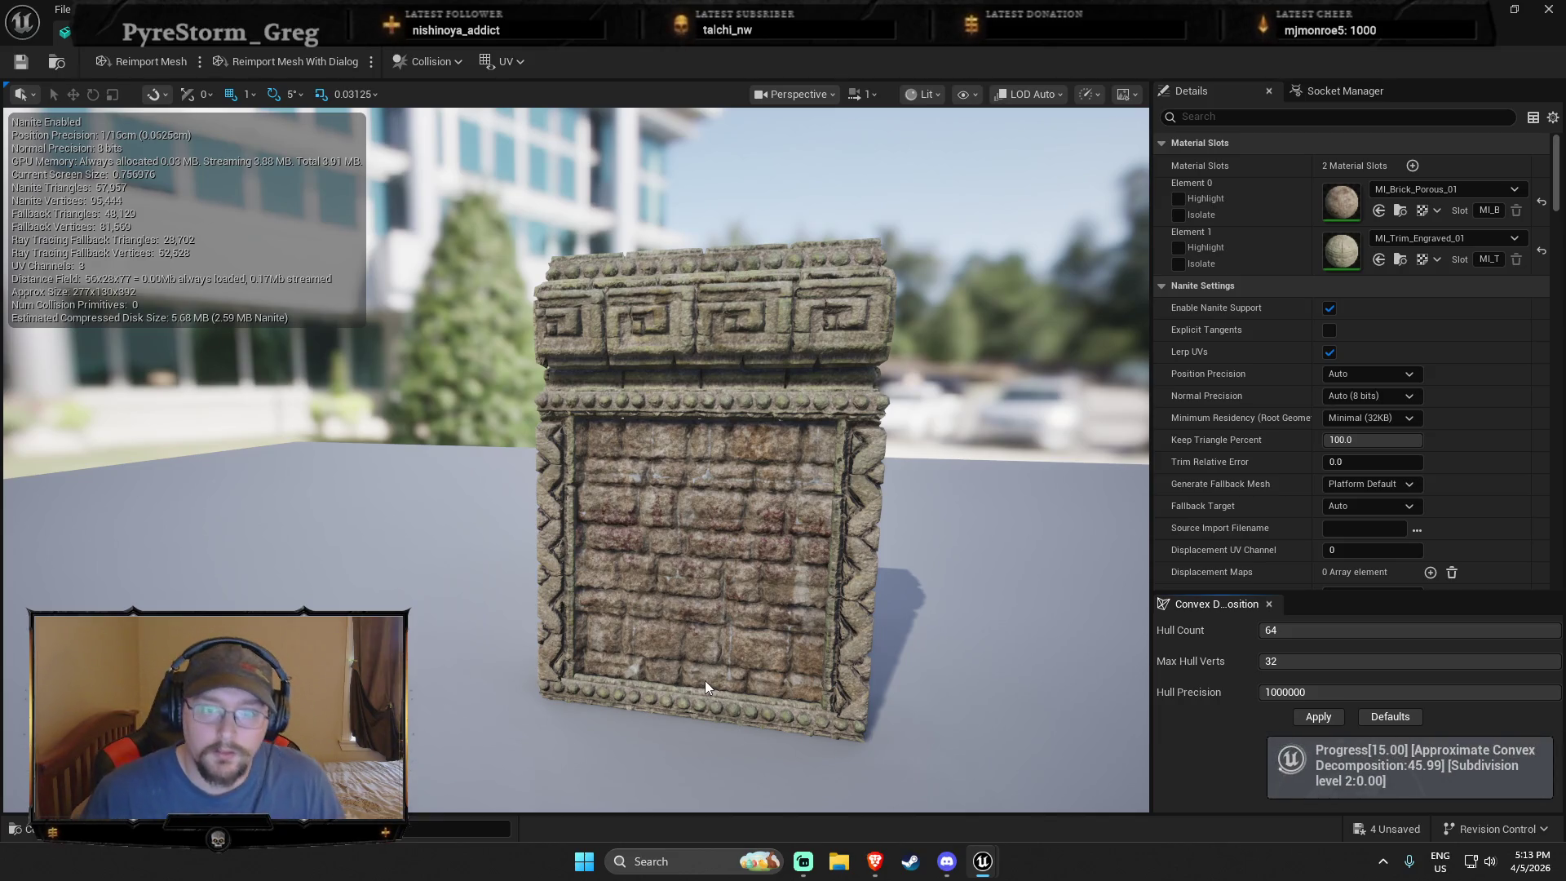
drag(457, 501, 653, 489)
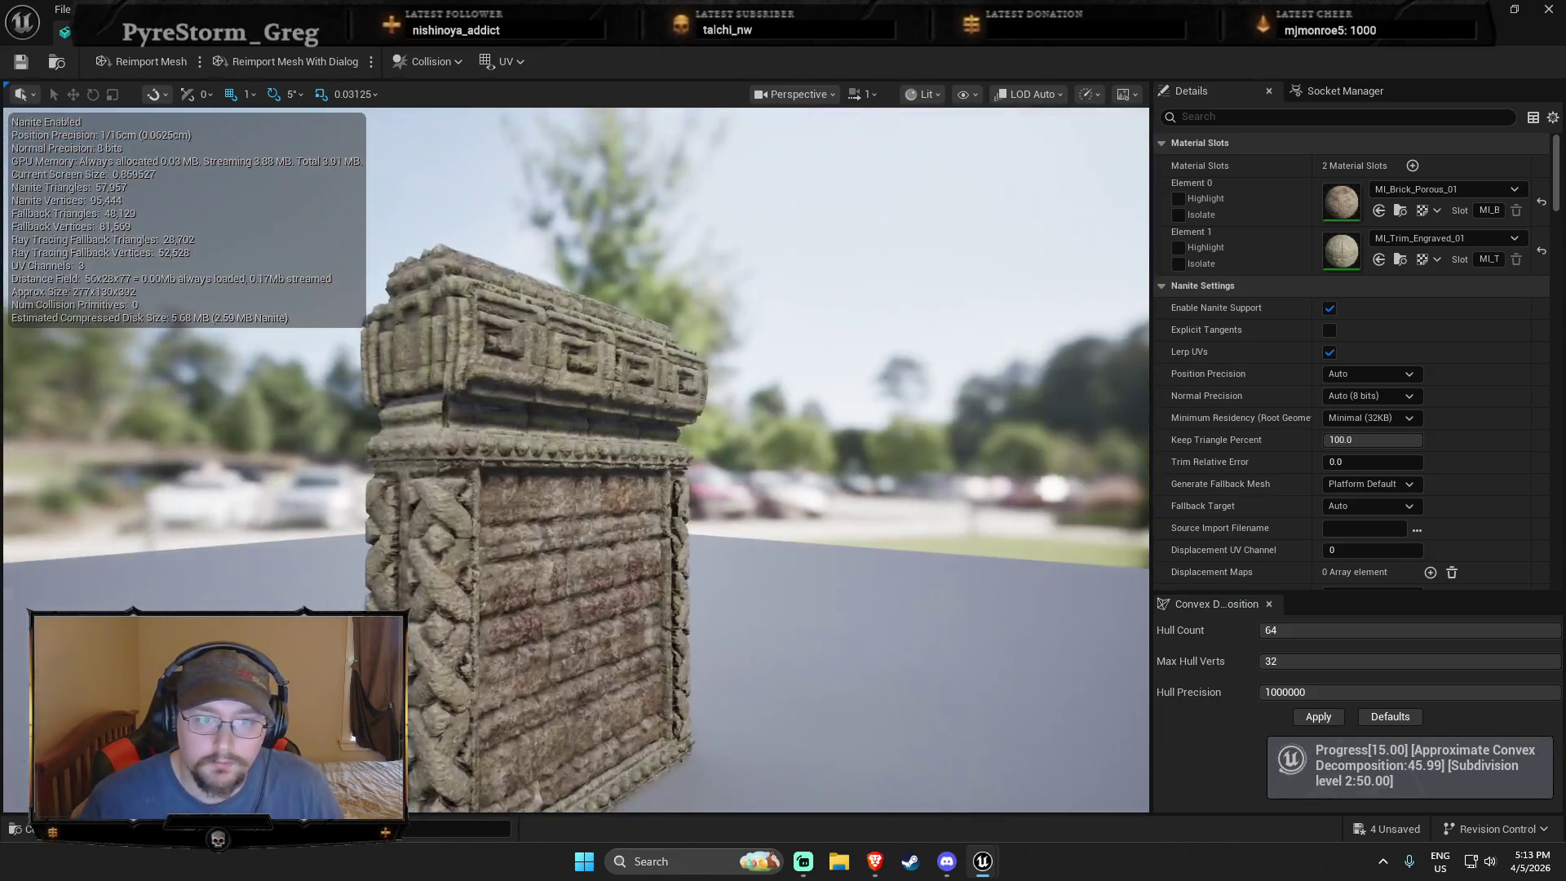
drag(454, 541, 408, 538)
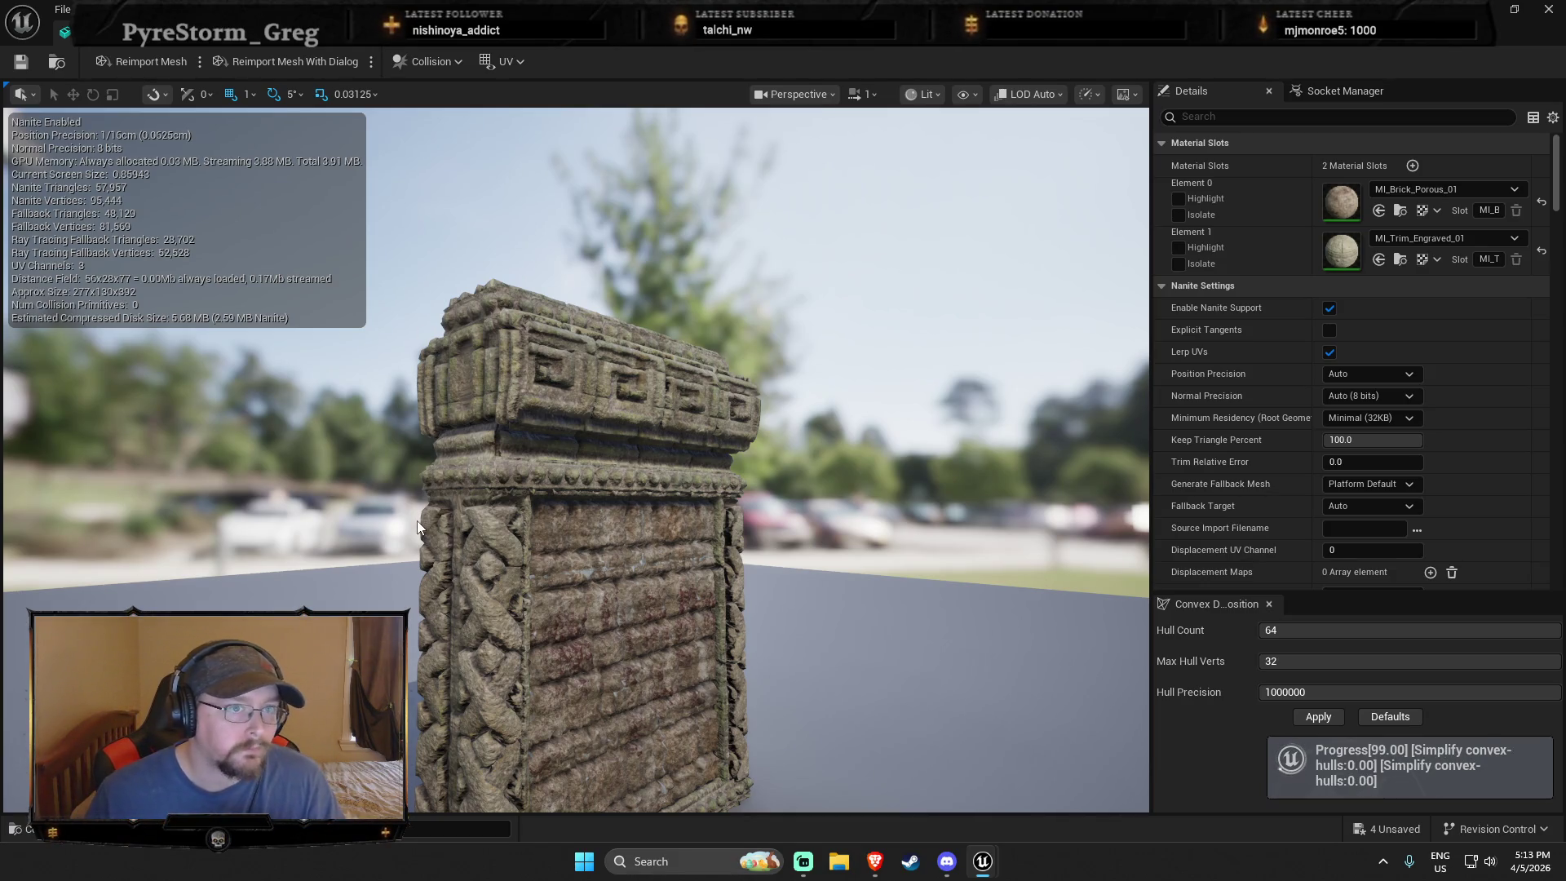
drag(466, 518, 514, 519)
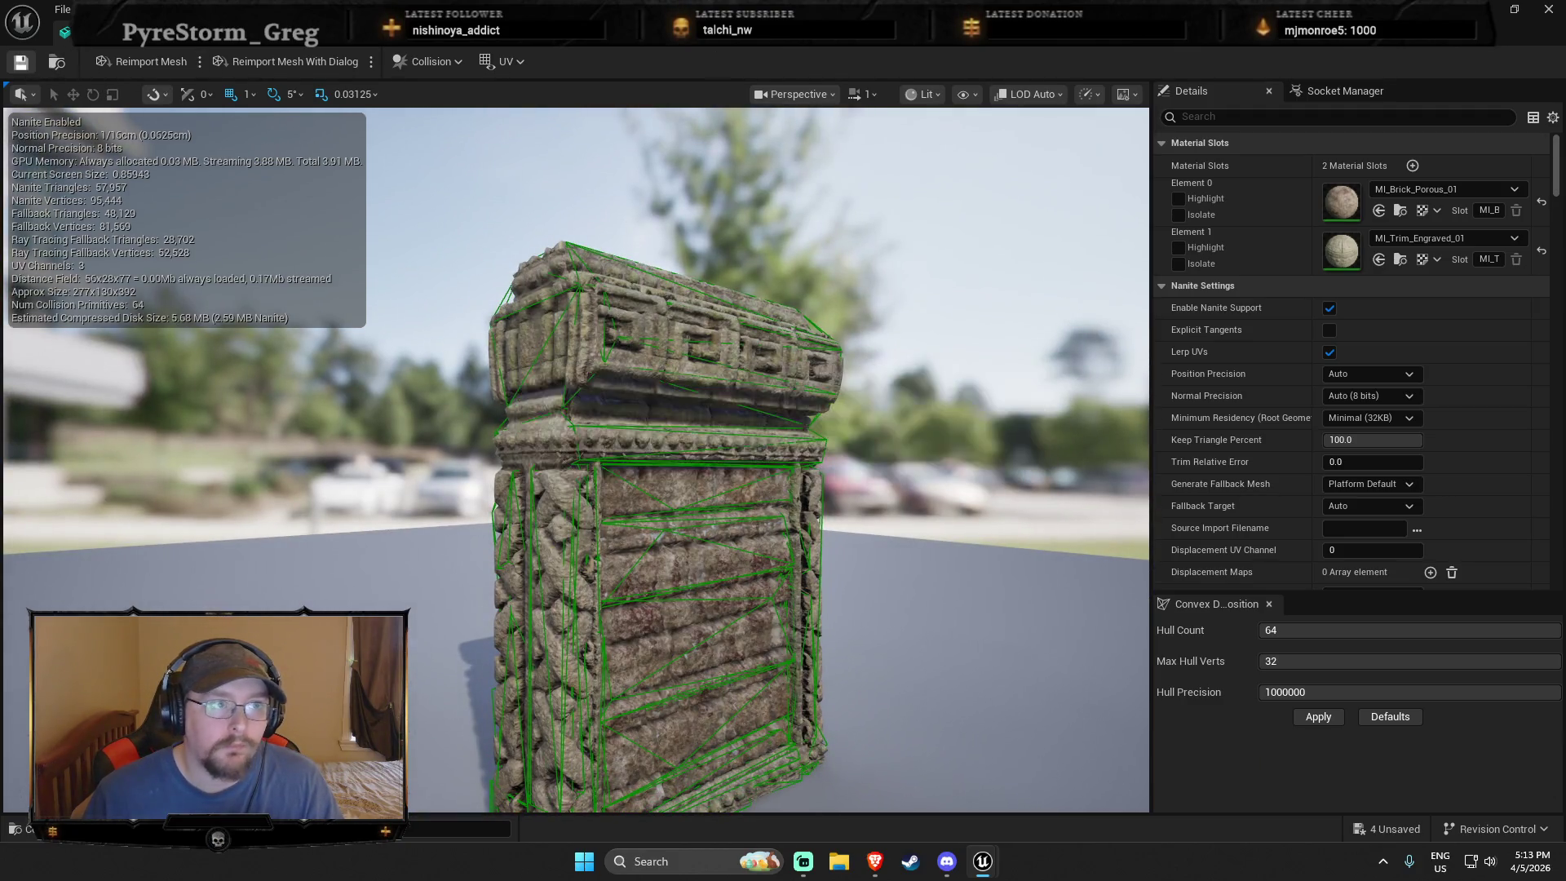
key(alt+Tab)
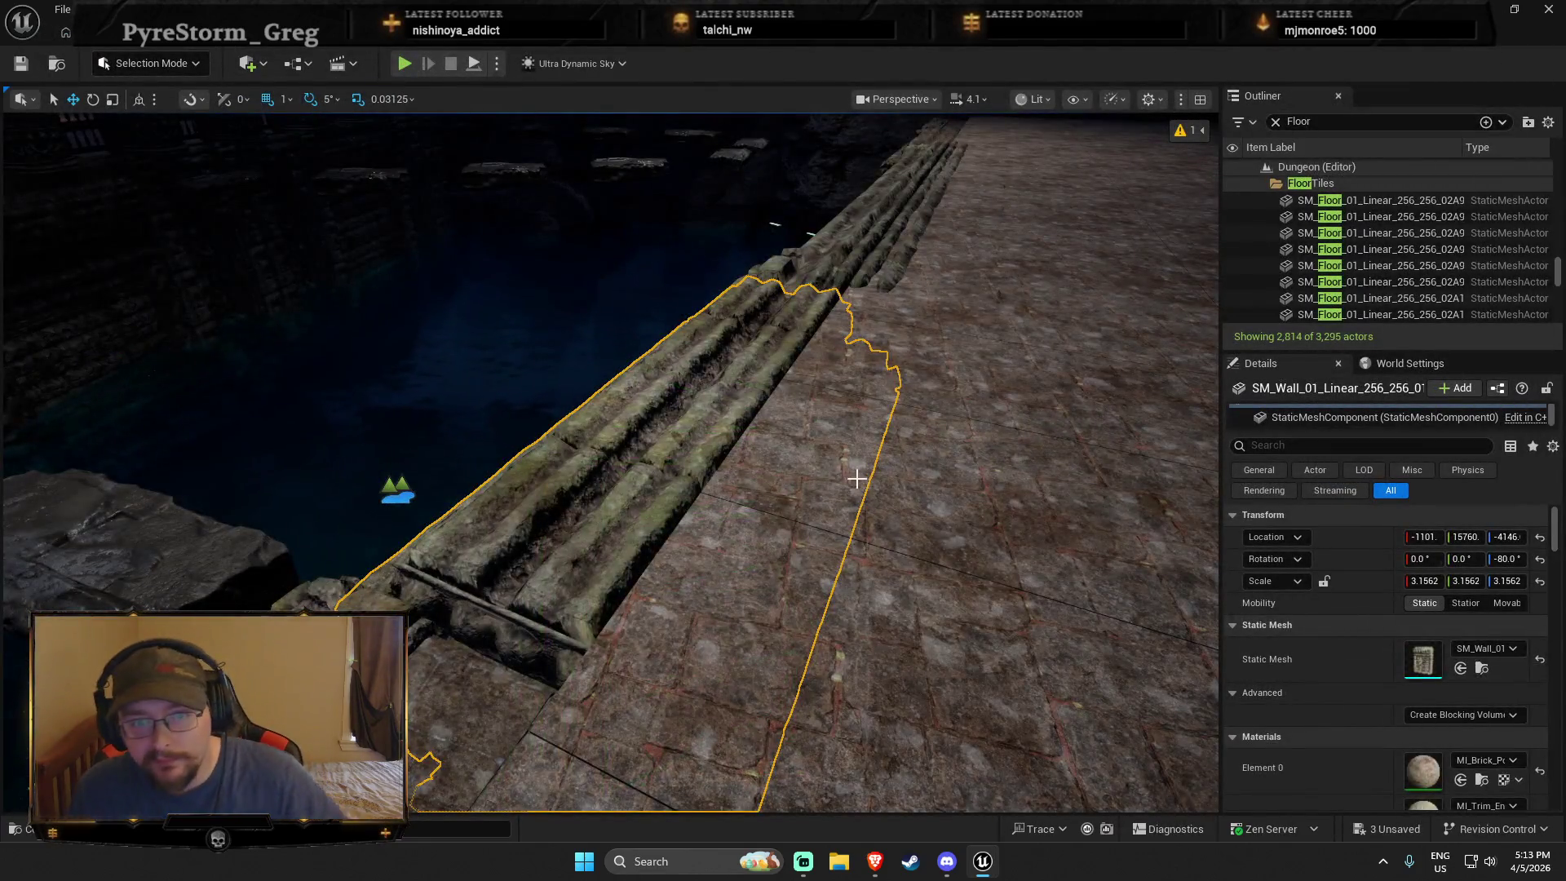
drag(856, 478, 734, 479)
right_click(522, 490)
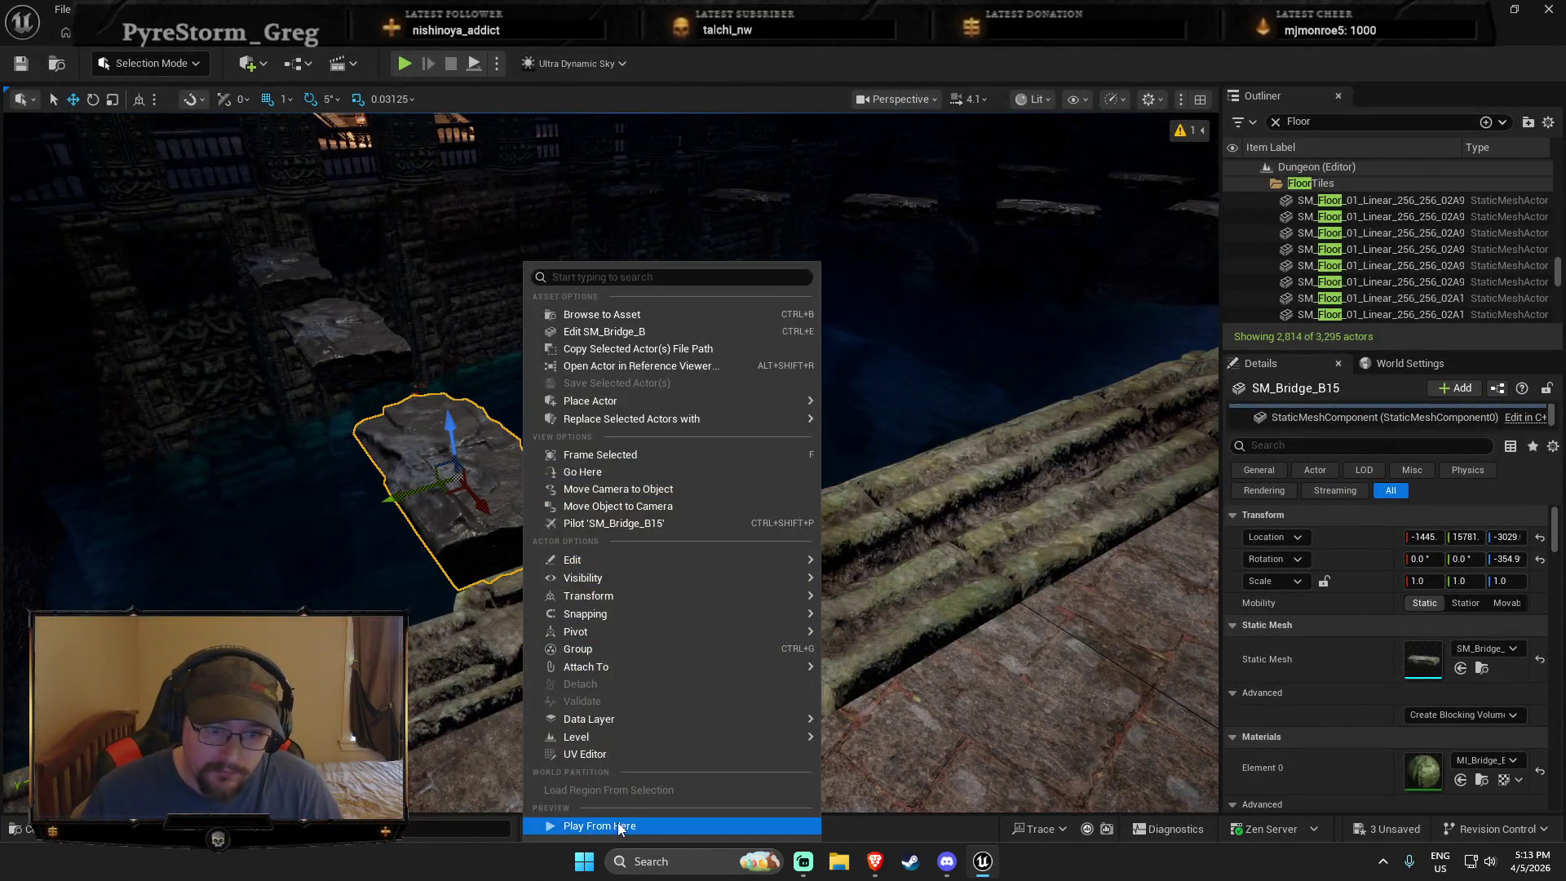
click(618, 825)
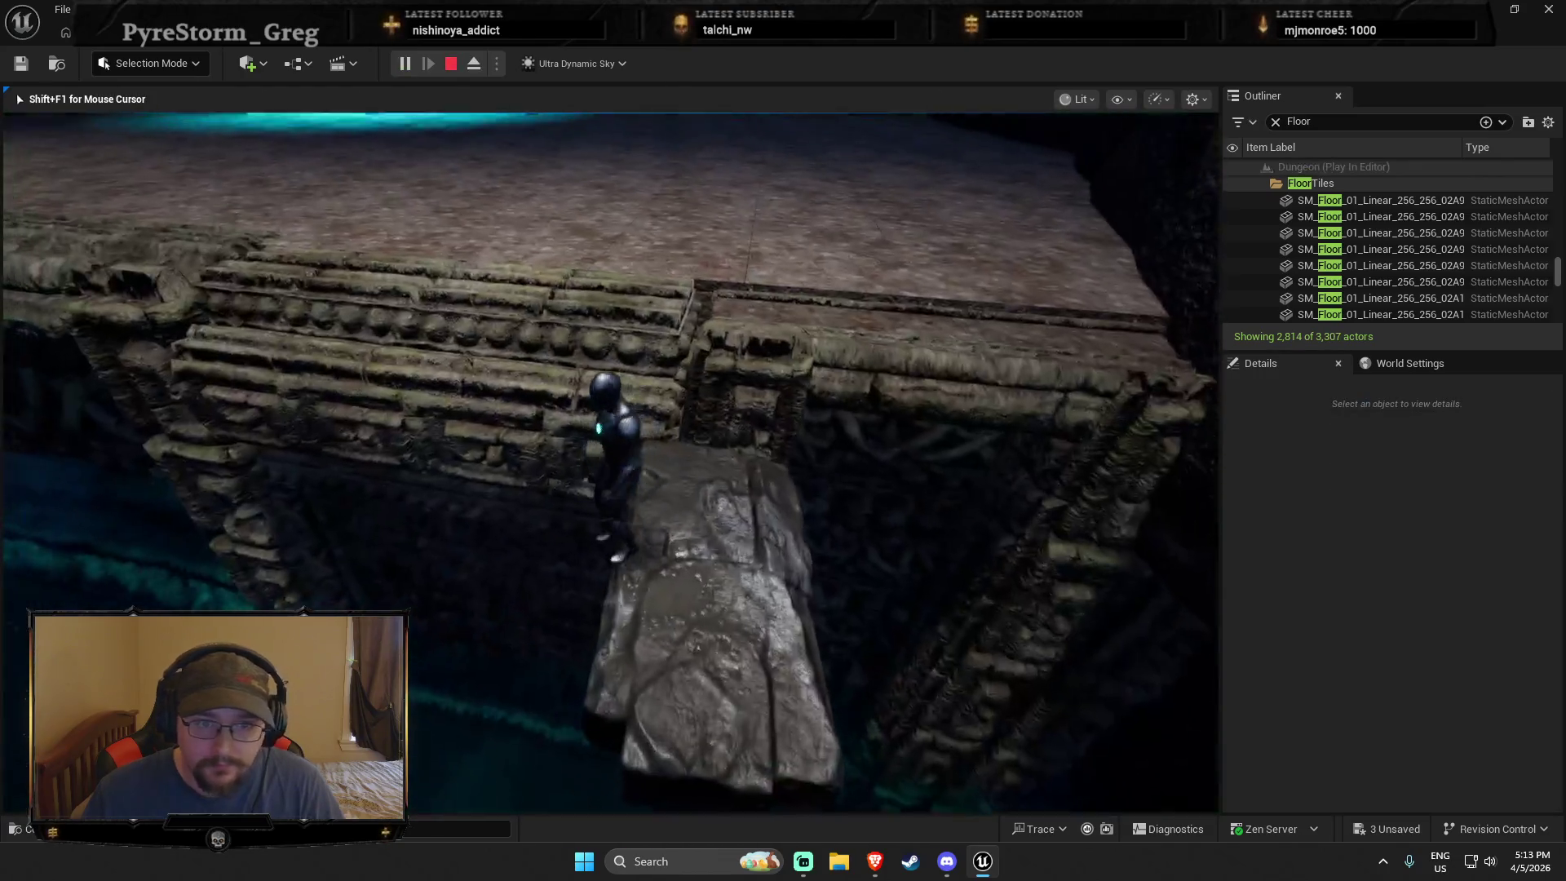
key(w)
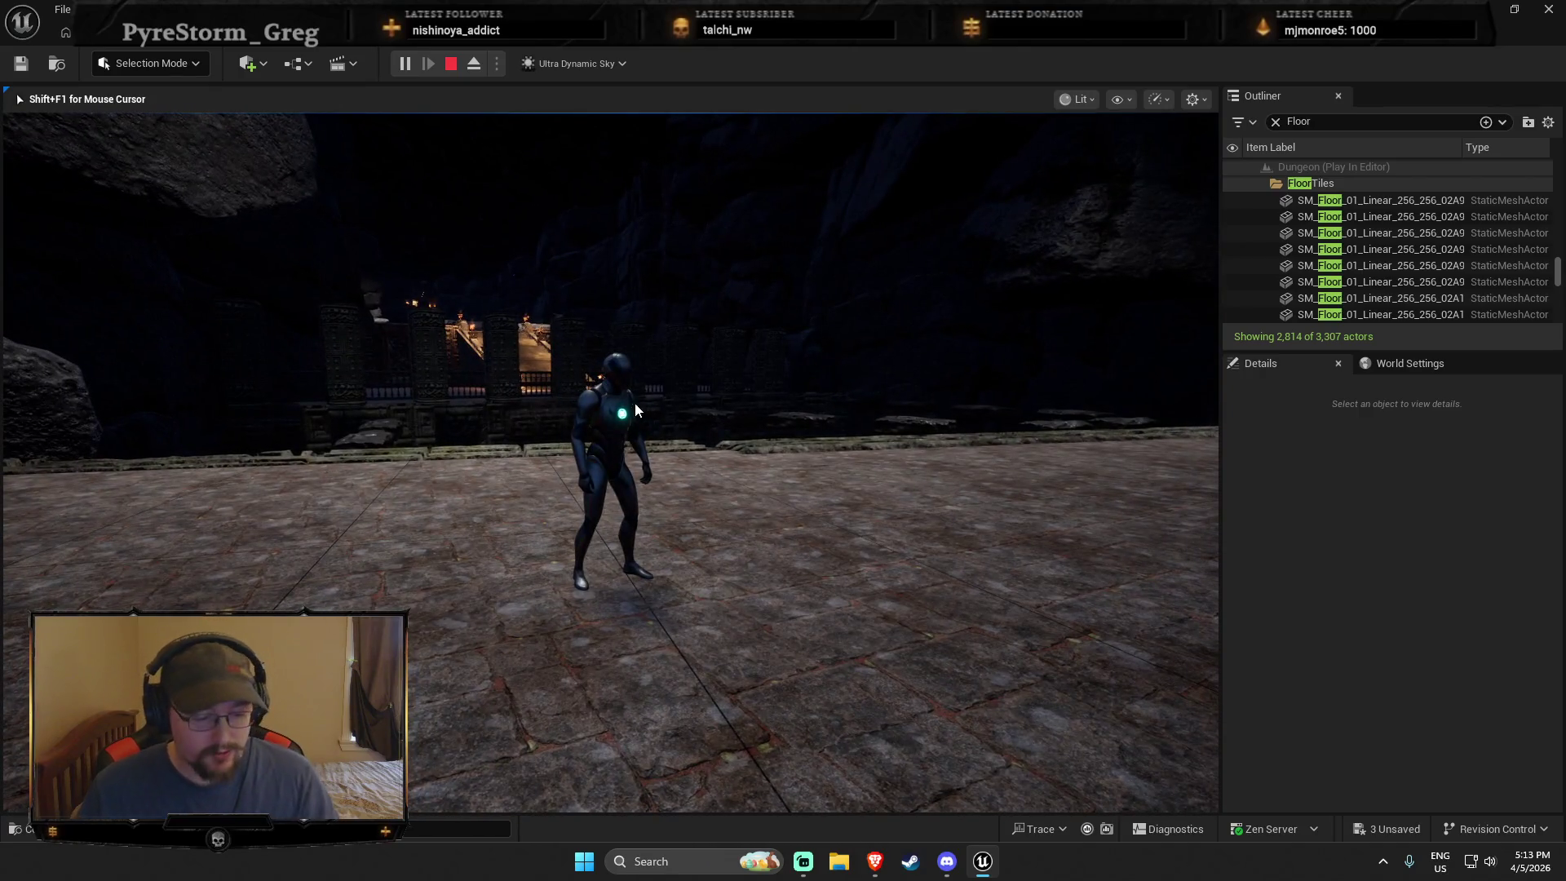
key(Escape)
click(674, 465)
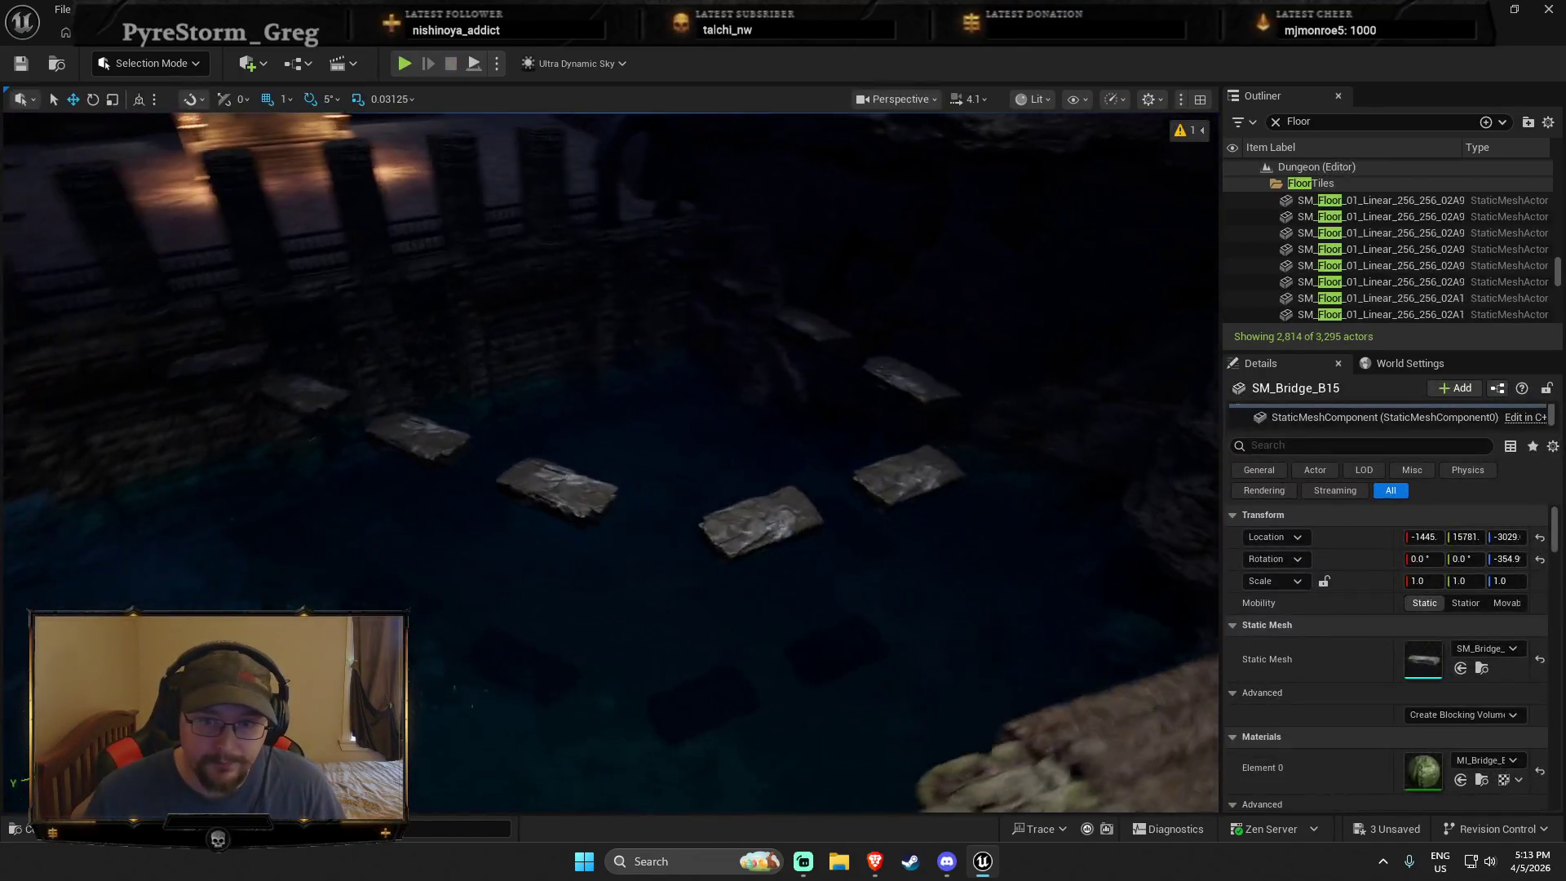
Step: Delete SM_Bridge_B6 and rotate three stepping slabs around Z into a new line
drag(728, 507, 728, 507)
key(Delete)
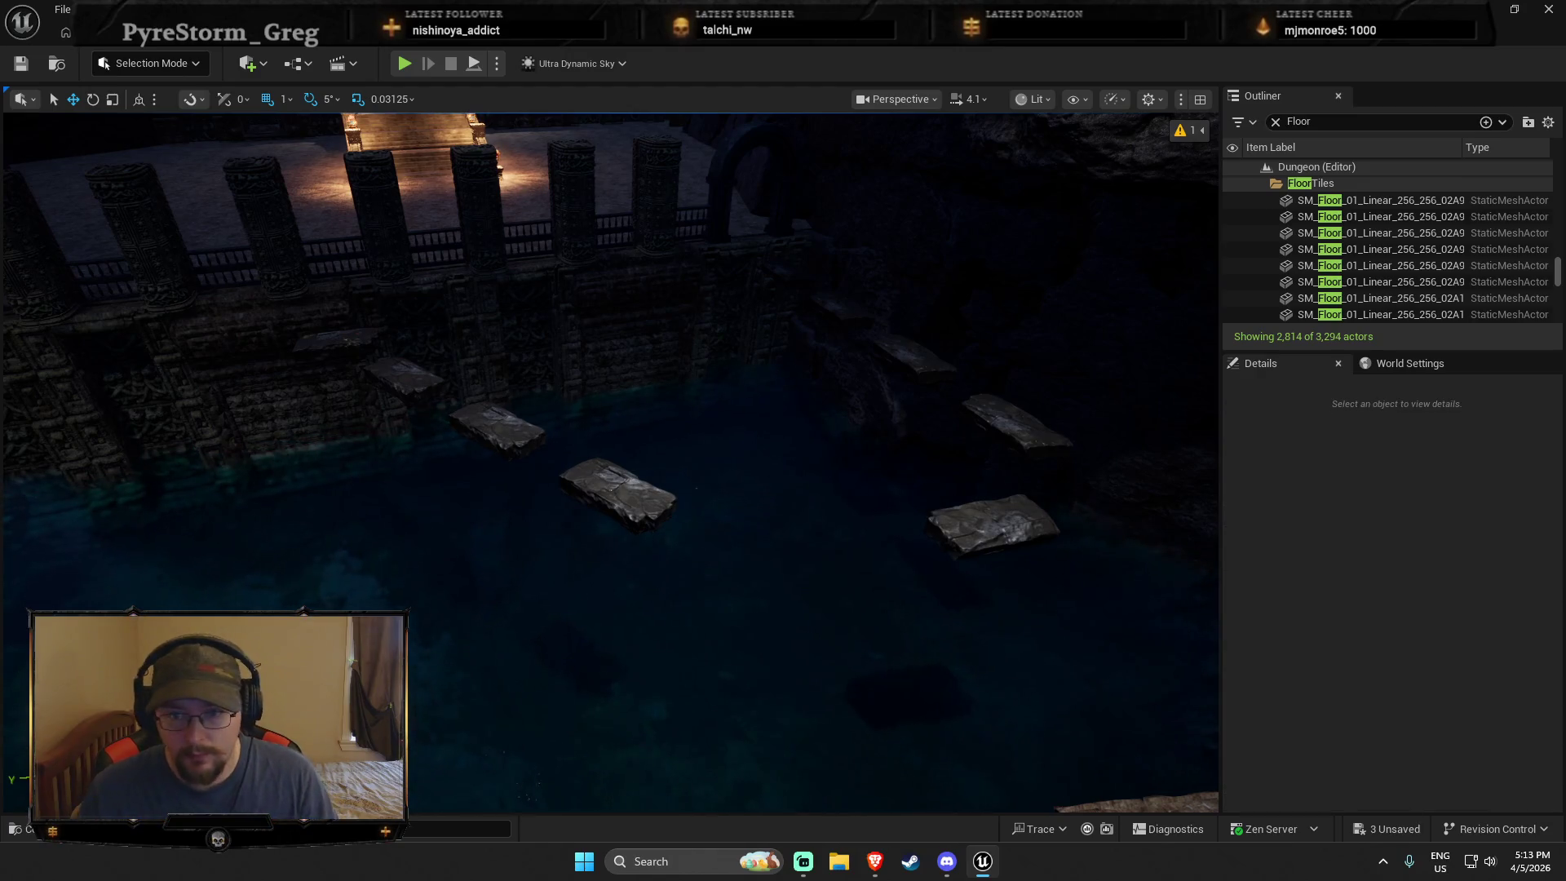
click(993, 526)
click(840, 530)
ctrl+click(691, 455)
ctrl+click(612, 396)
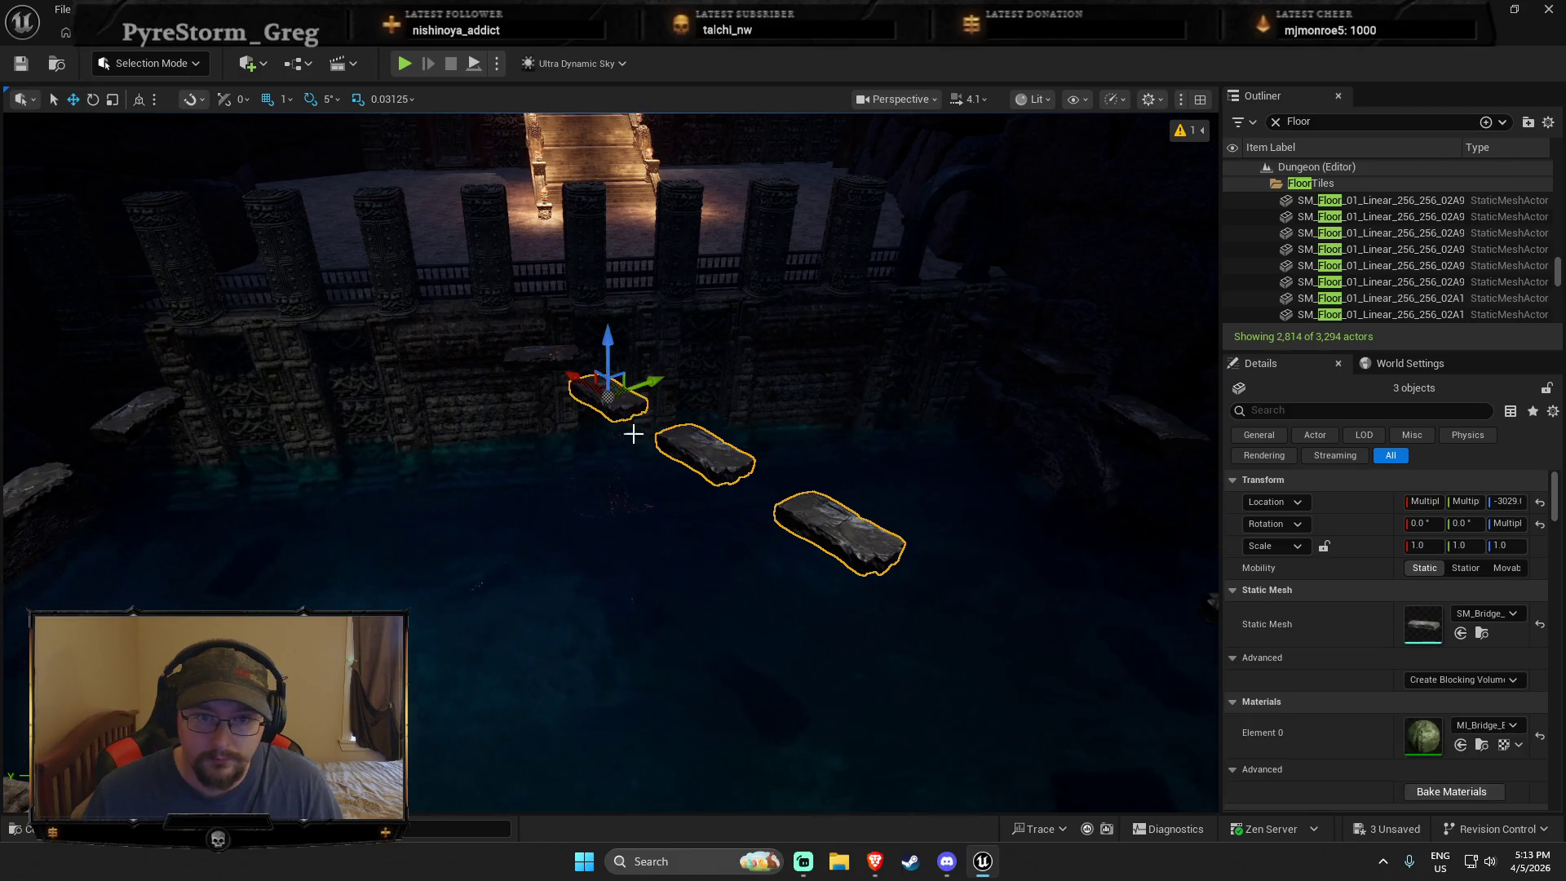
drag(637, 439, 640, 452)
key(r)
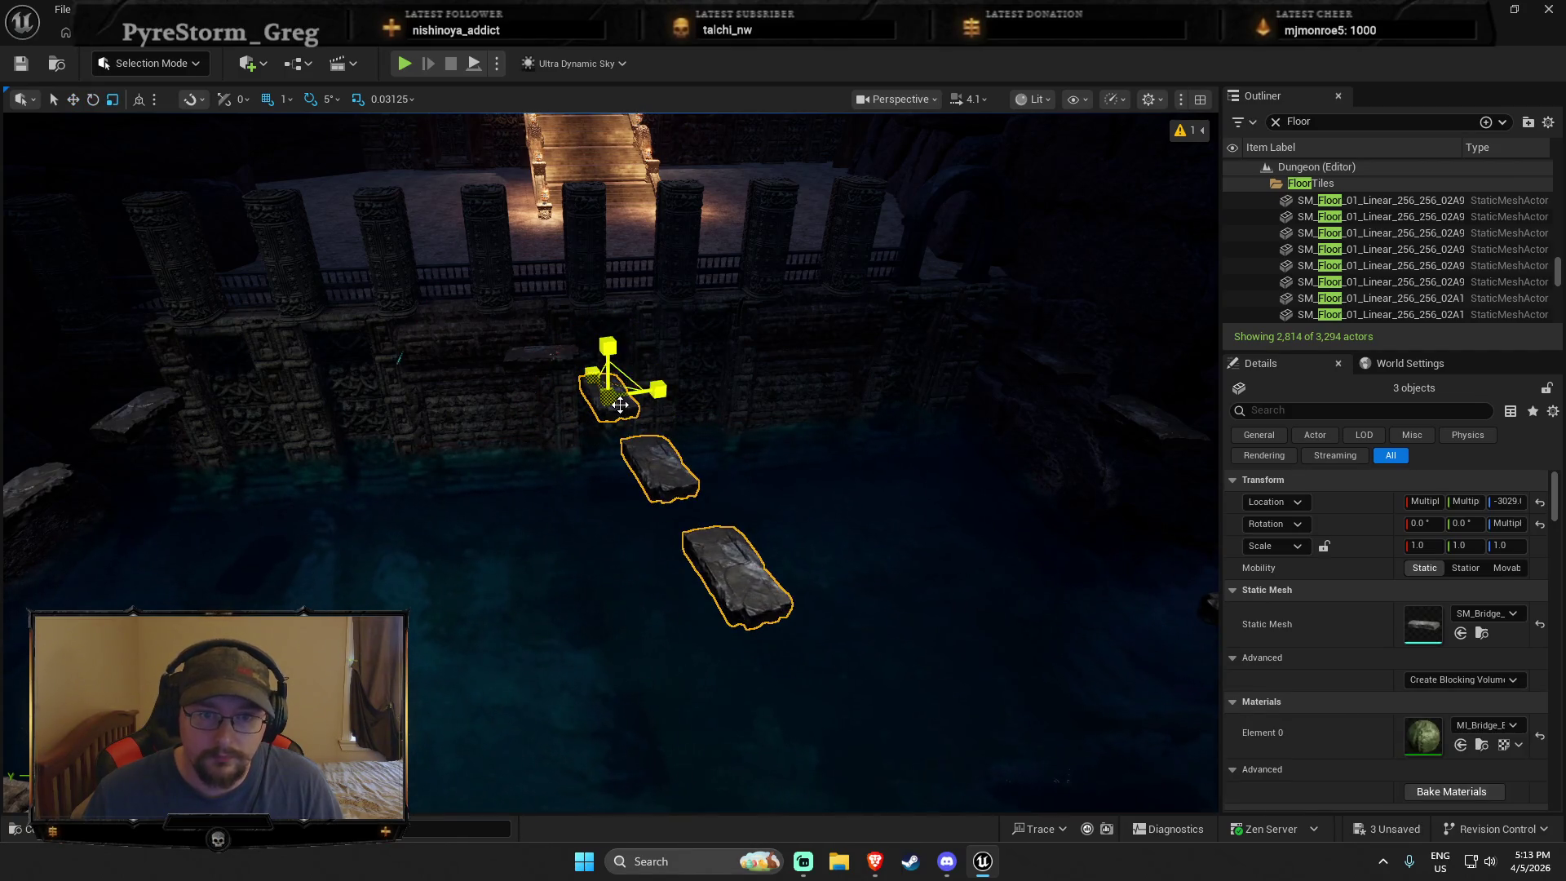
Step: Inspect the realigned slabs SM_Bridge_B3 and SM_Bridge_B5 over the pool from several angles
mouse_move(825, 560)
mouse_down()
mouse_move(798, 541)
mouse_move(864, 457)
mouse_up()
key(Escape)
click(877, 442)
click(753, 530)
drag(753, 530, 833, 543)
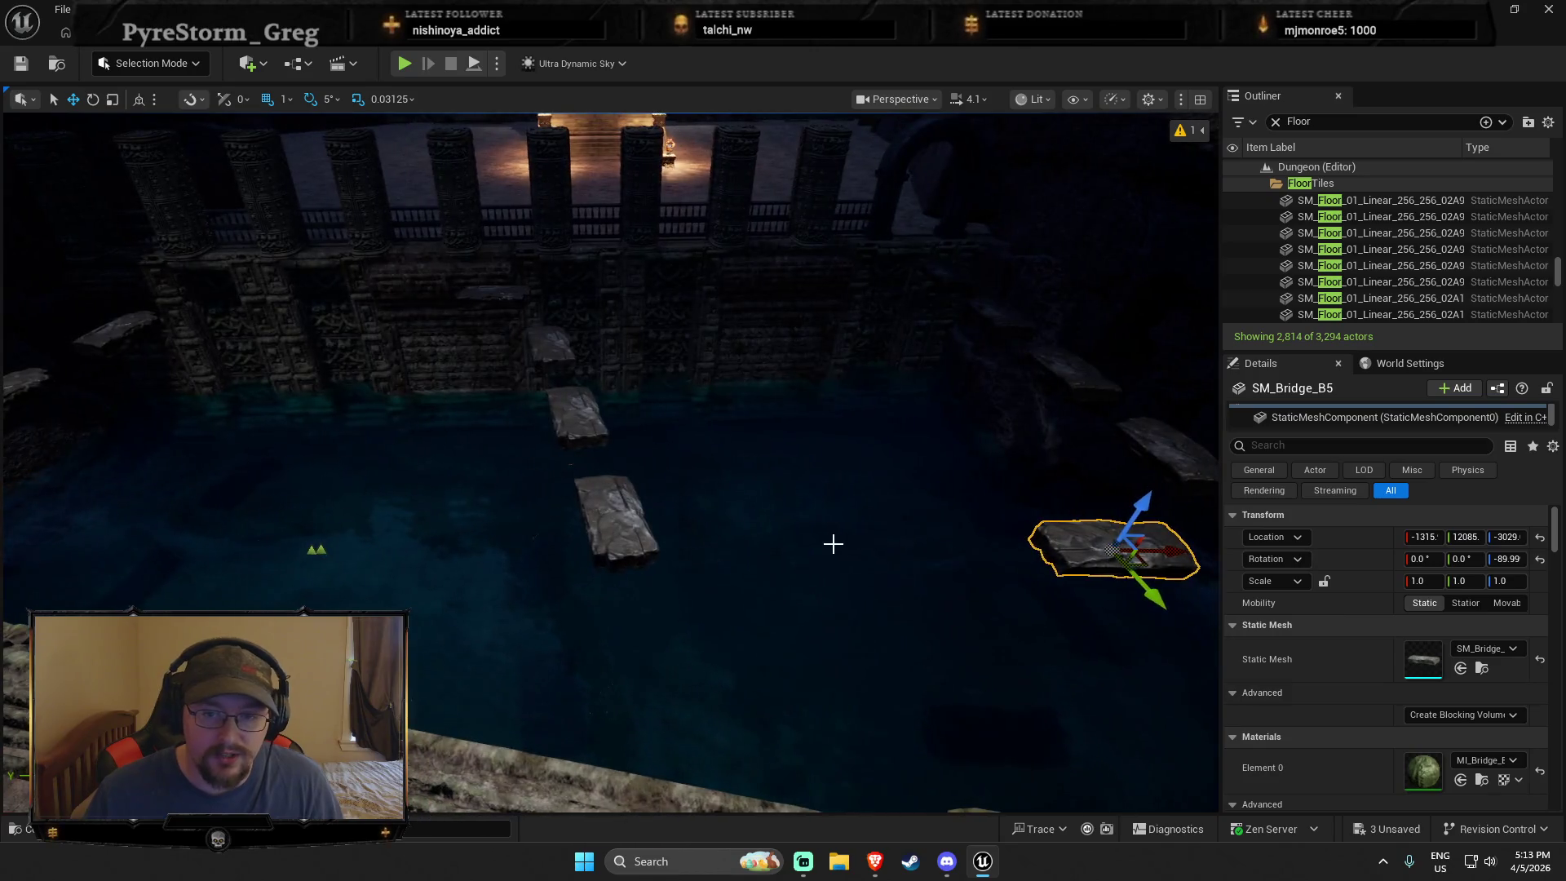
click(775, 528)
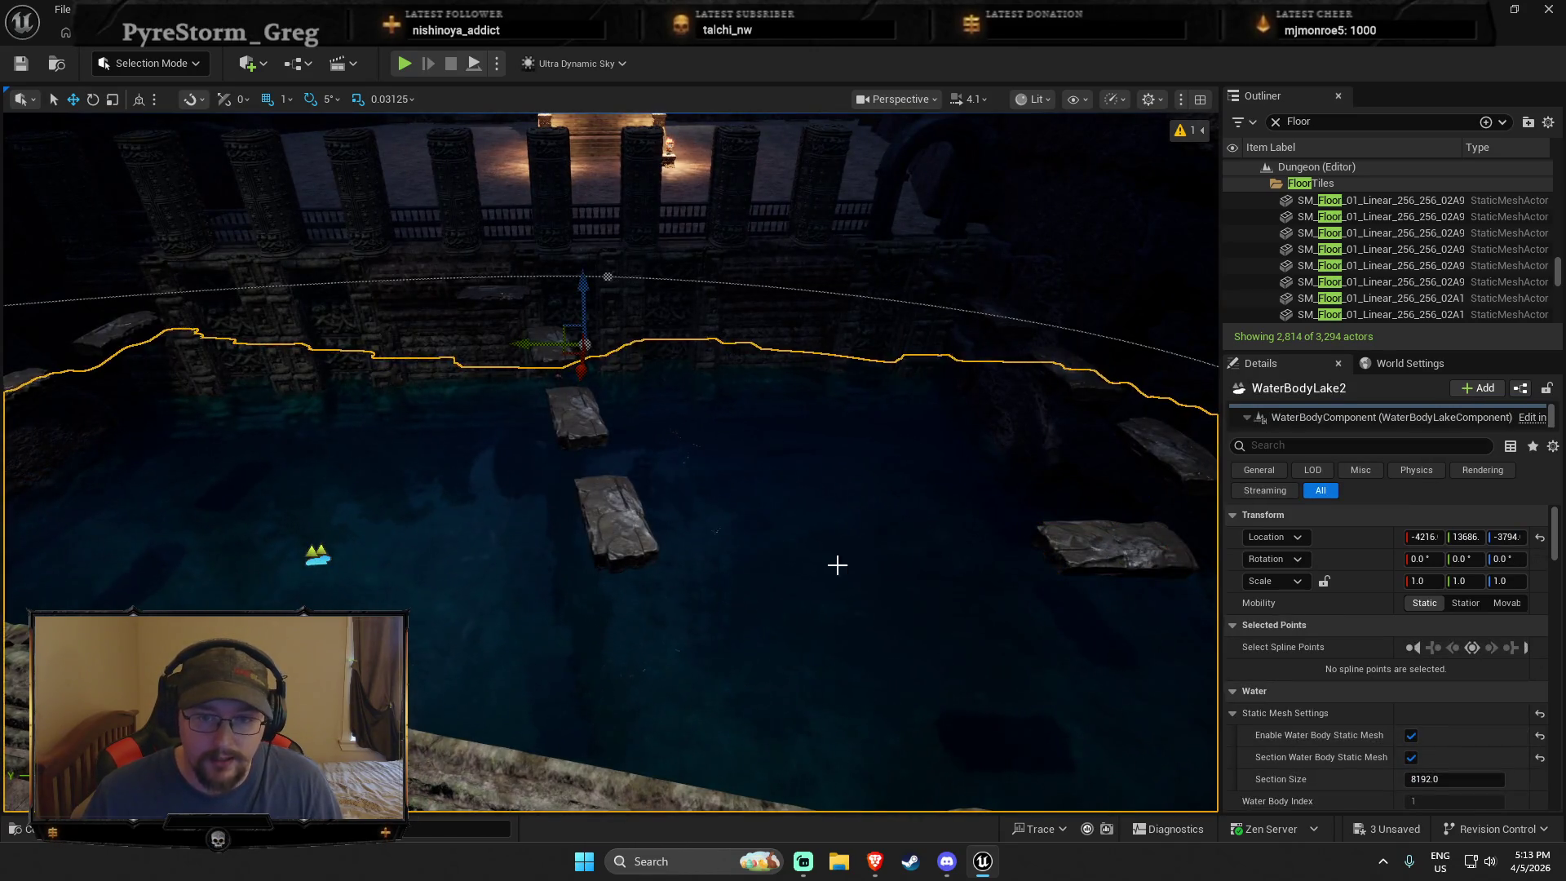
drag(546, 352, 828, 529)
key(Escape)
click(827, 529)
drag(761, 660, 812, 734)
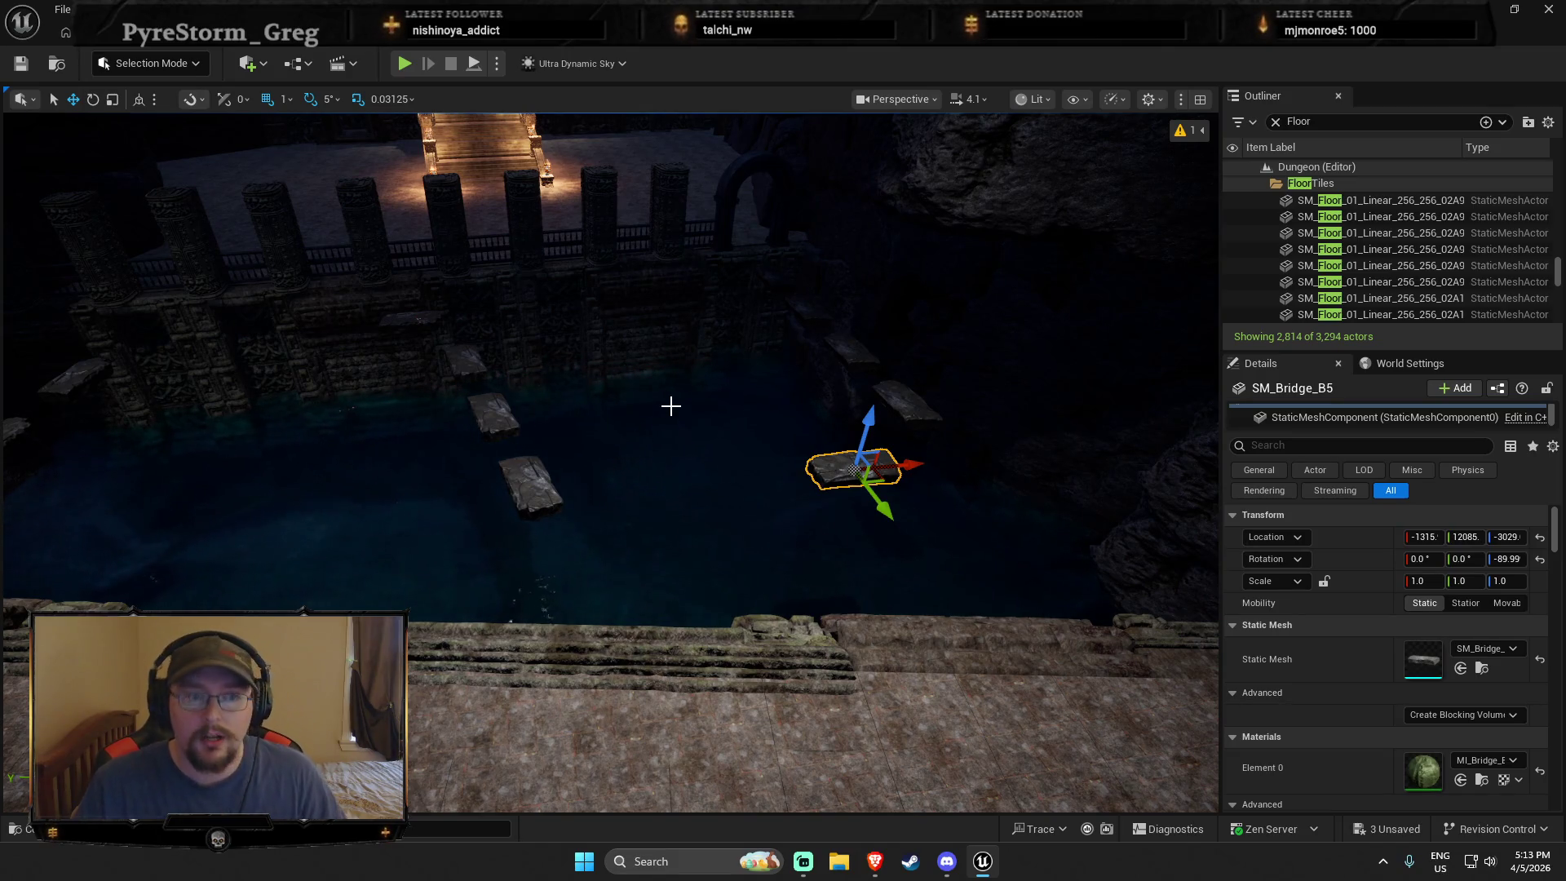
mouse_move(673, 412)
mouse_down()
mouse_move(596, 379)
mouse_move(673, 412)
mouse_up()
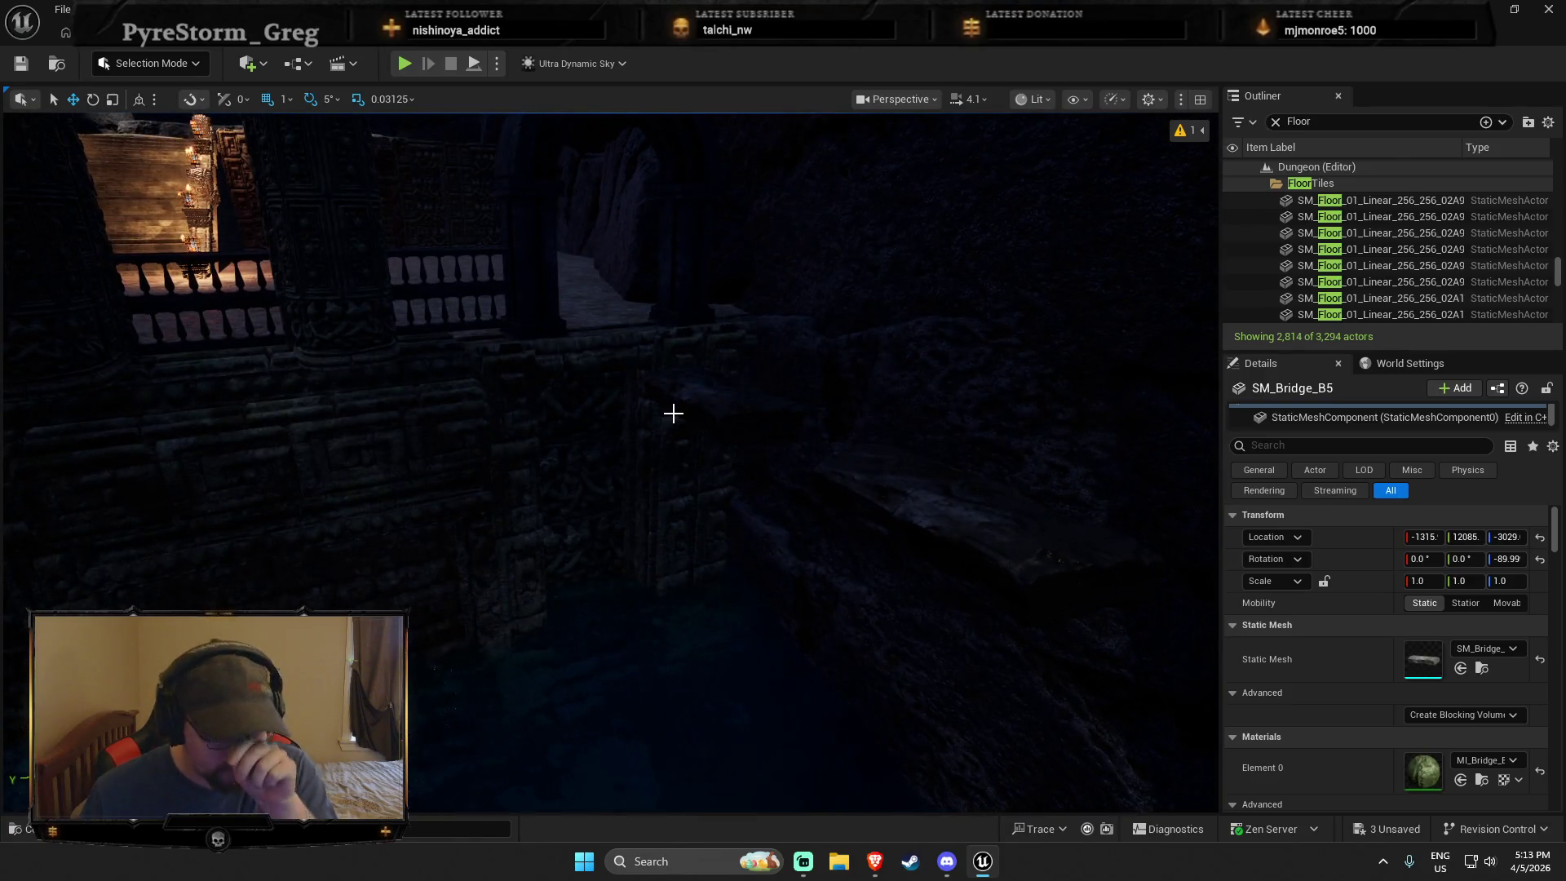
mouse_move(576, 444)
mouse_down()
mouse_move(532, 529)
mouse_move(577, 517)
mouse_move(576, 498)
mouse_move(550, 499)
mouse_move(577, 522)
mouse_up()
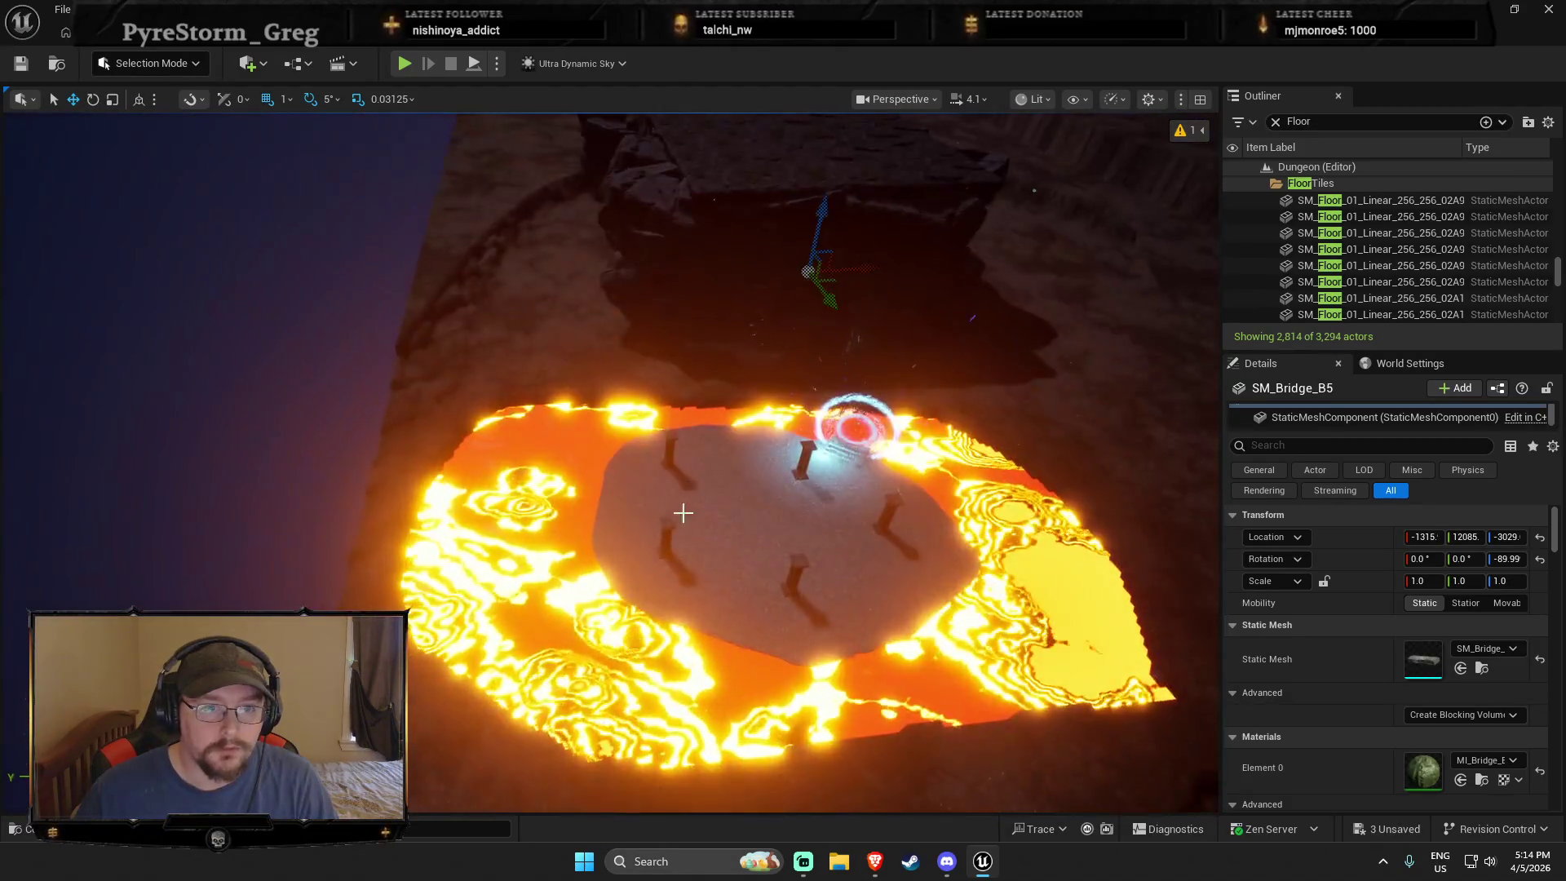
Step: Shift the lava plane further along Y and fly over to the portal platform
click(534, 559)
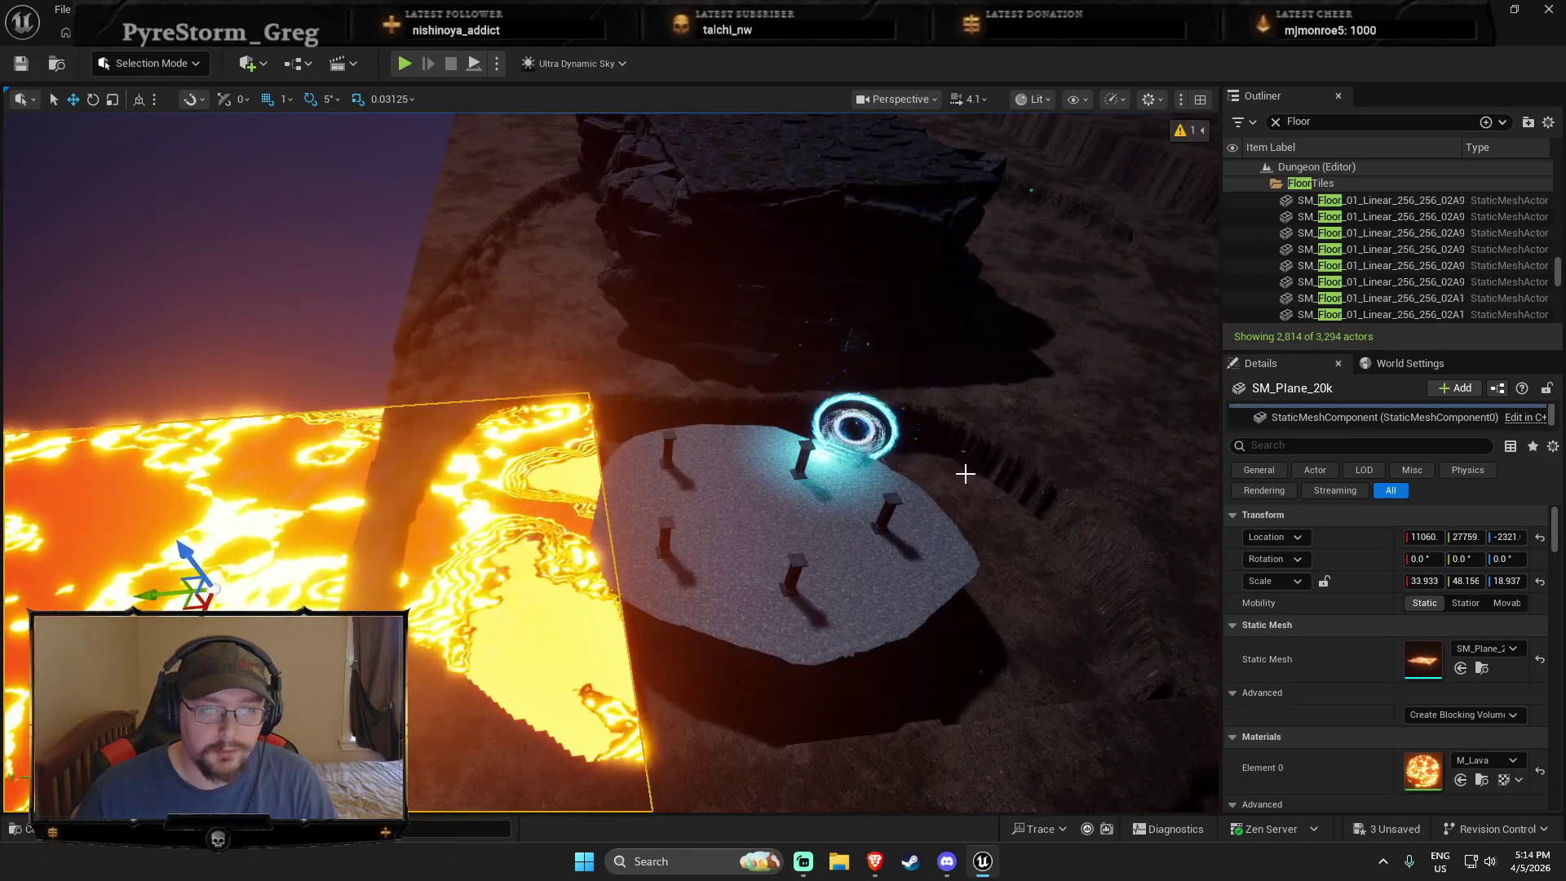
key(f)
drag(576, 477, 429, 378)
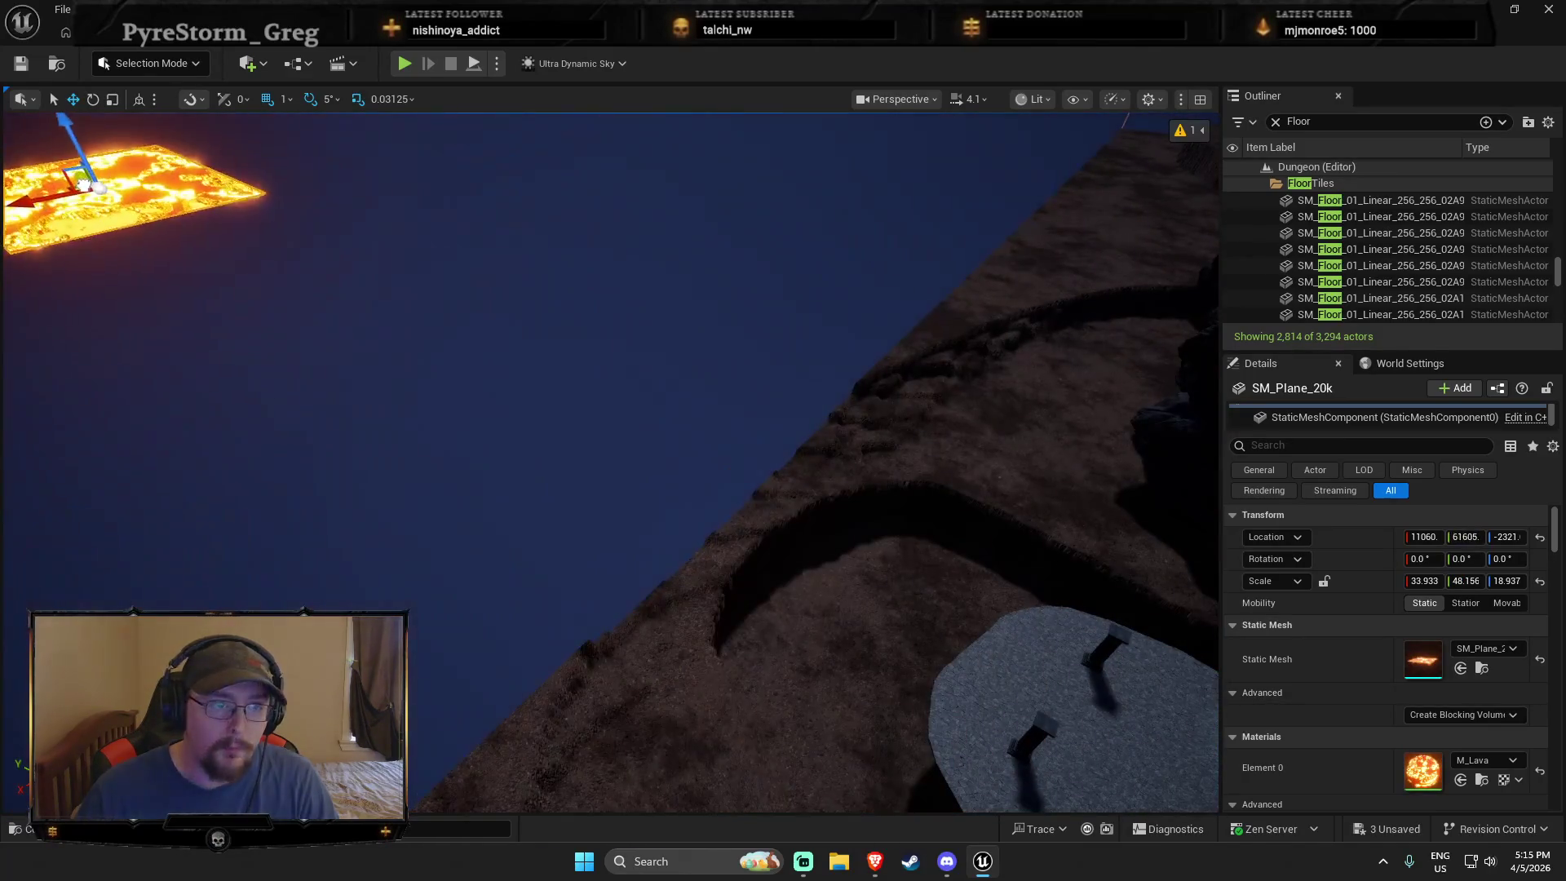
key(Escape)
scroll(612, 457, up, 1)
key(w)
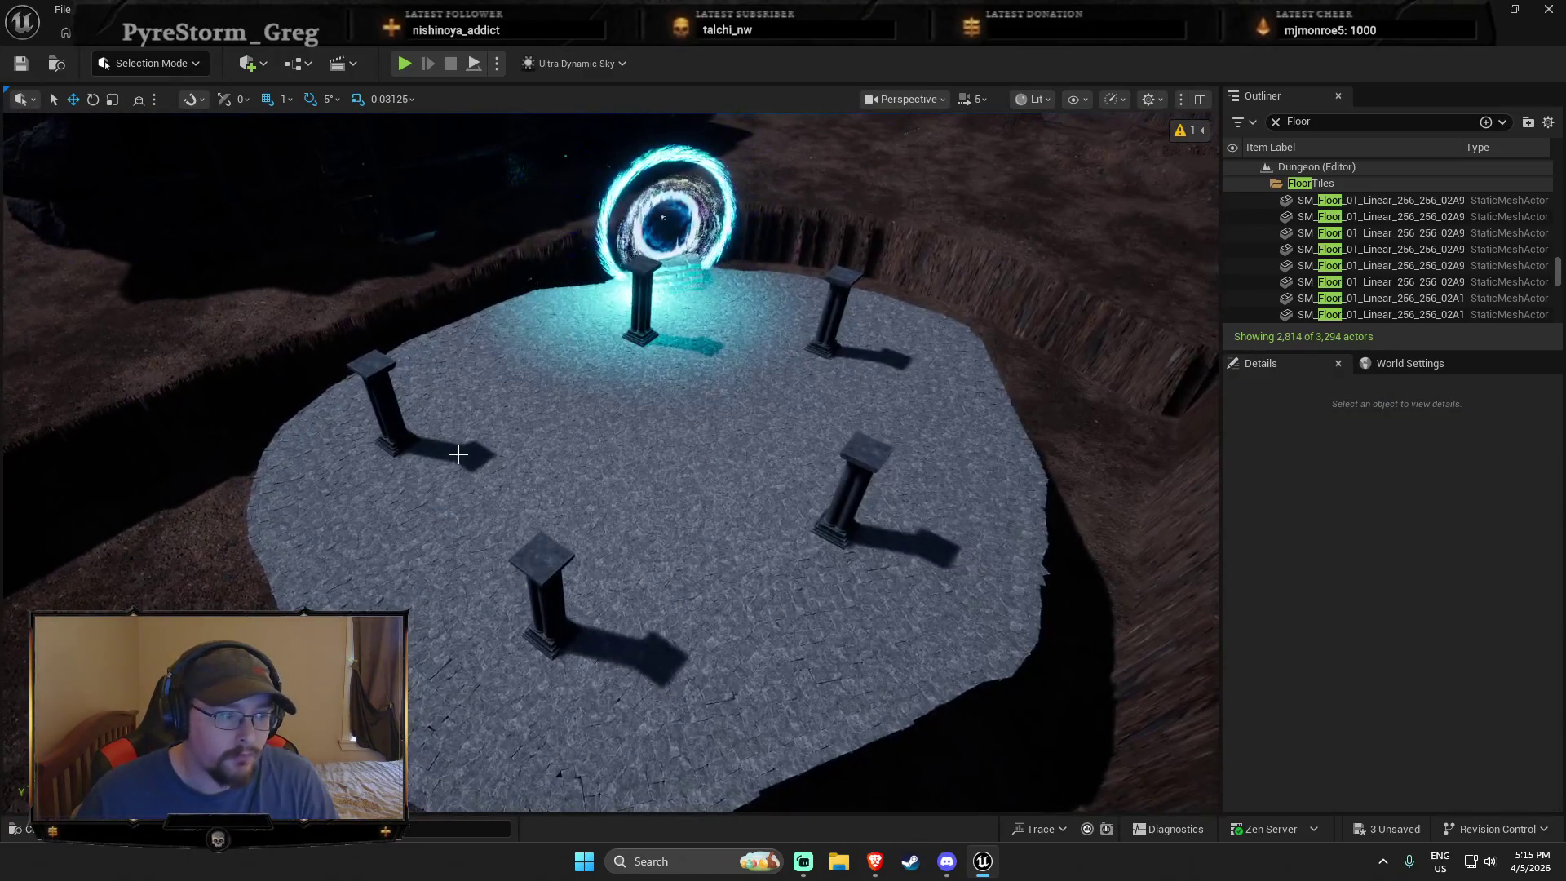
Step: Place SM_Floor_Engraved_800_800_01_B on the platform and scale it to 8.3125
key(ctrl+space)
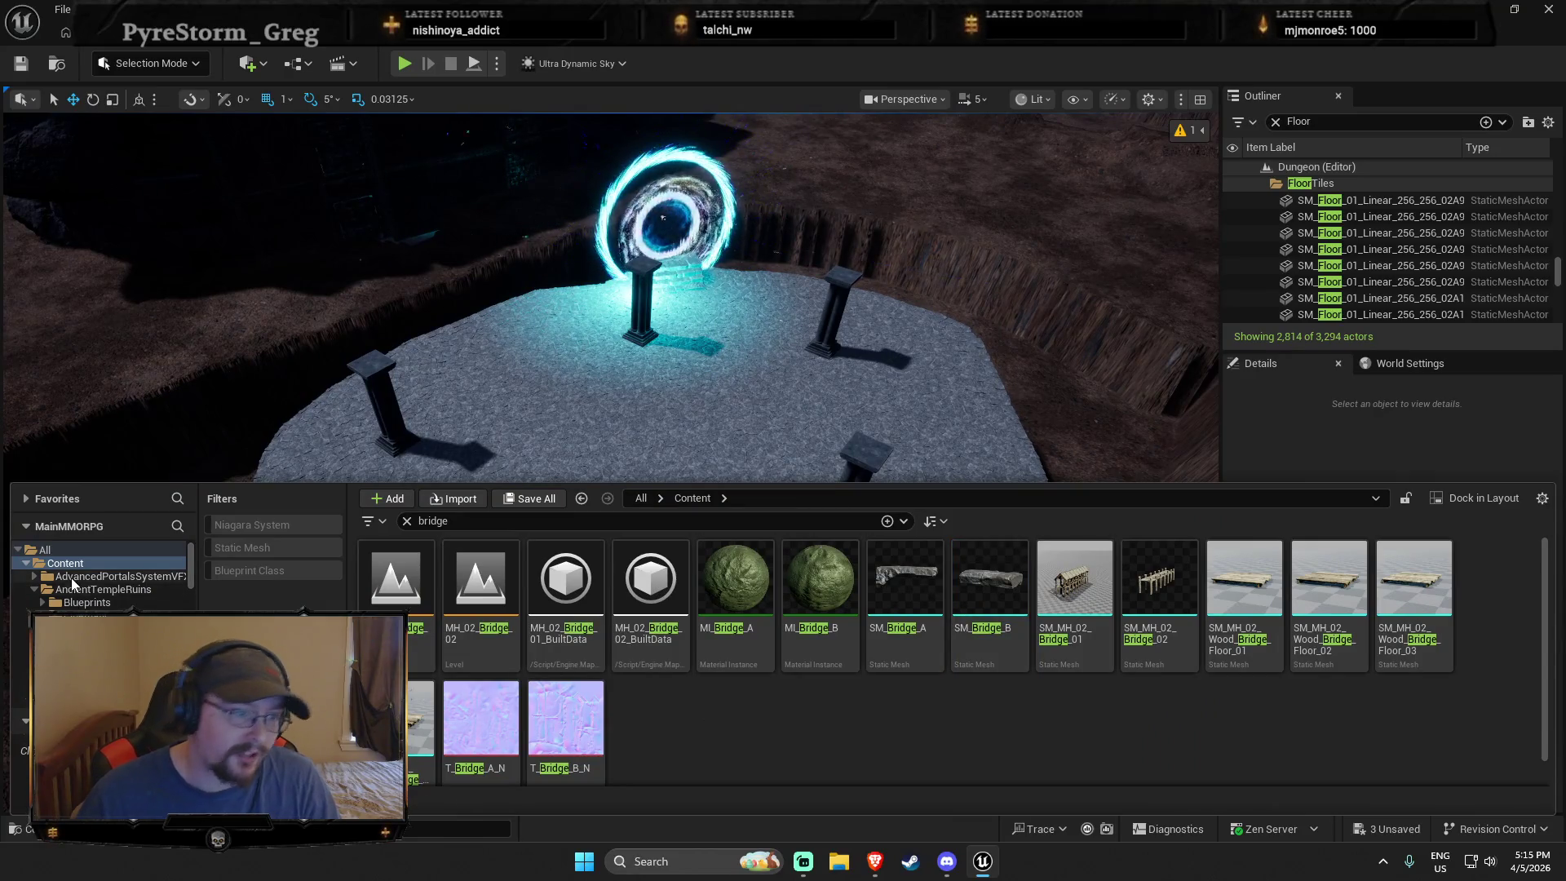
click(440, 521)
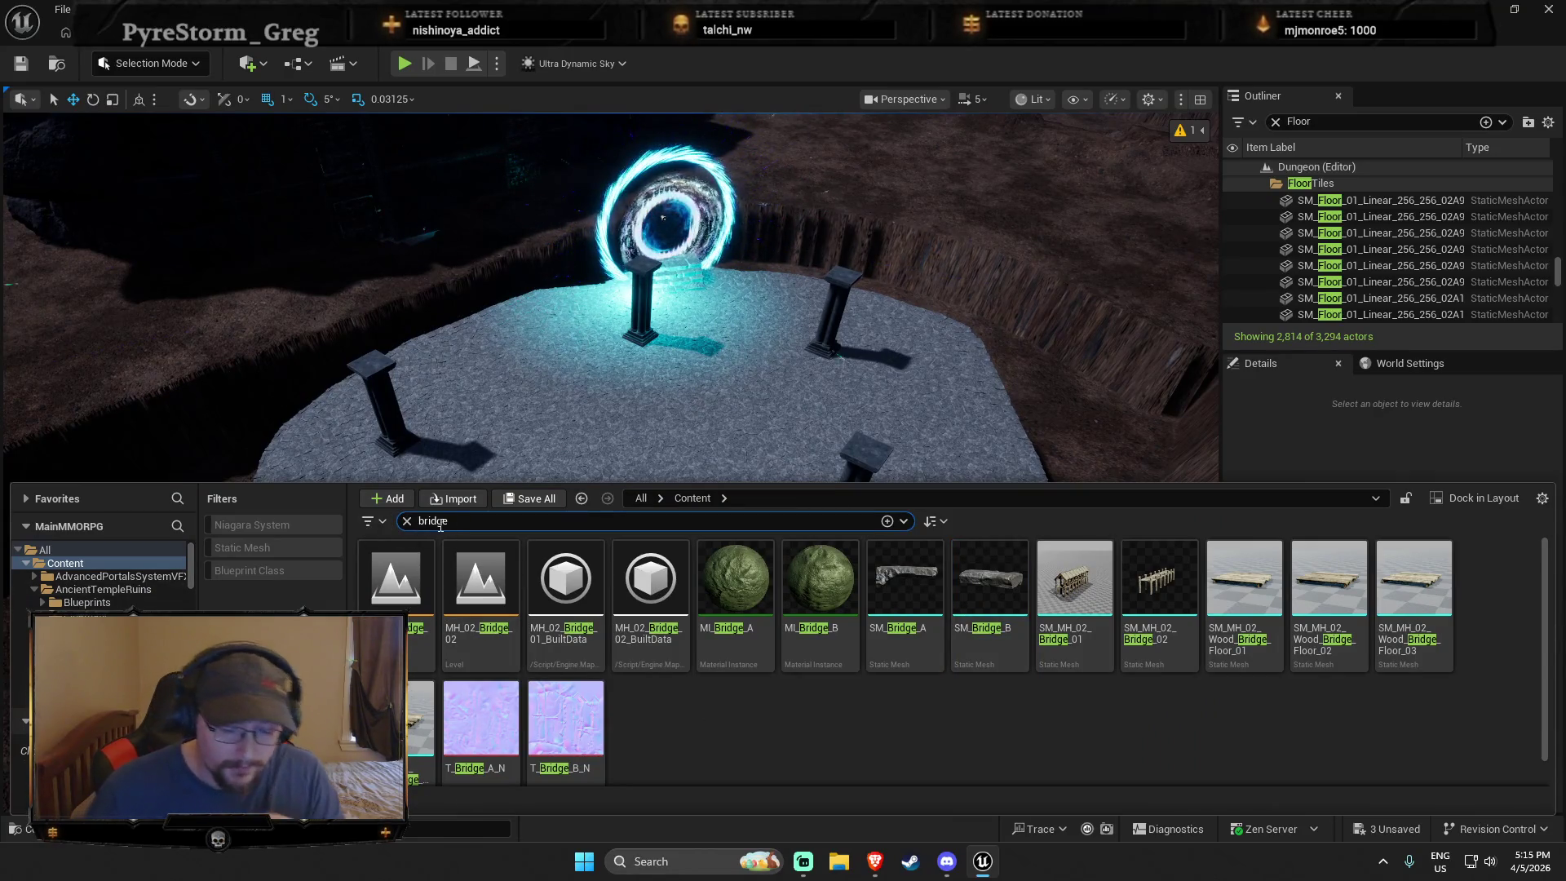
key(BackSpace)
key(BackSpace)
key(BackSpace)
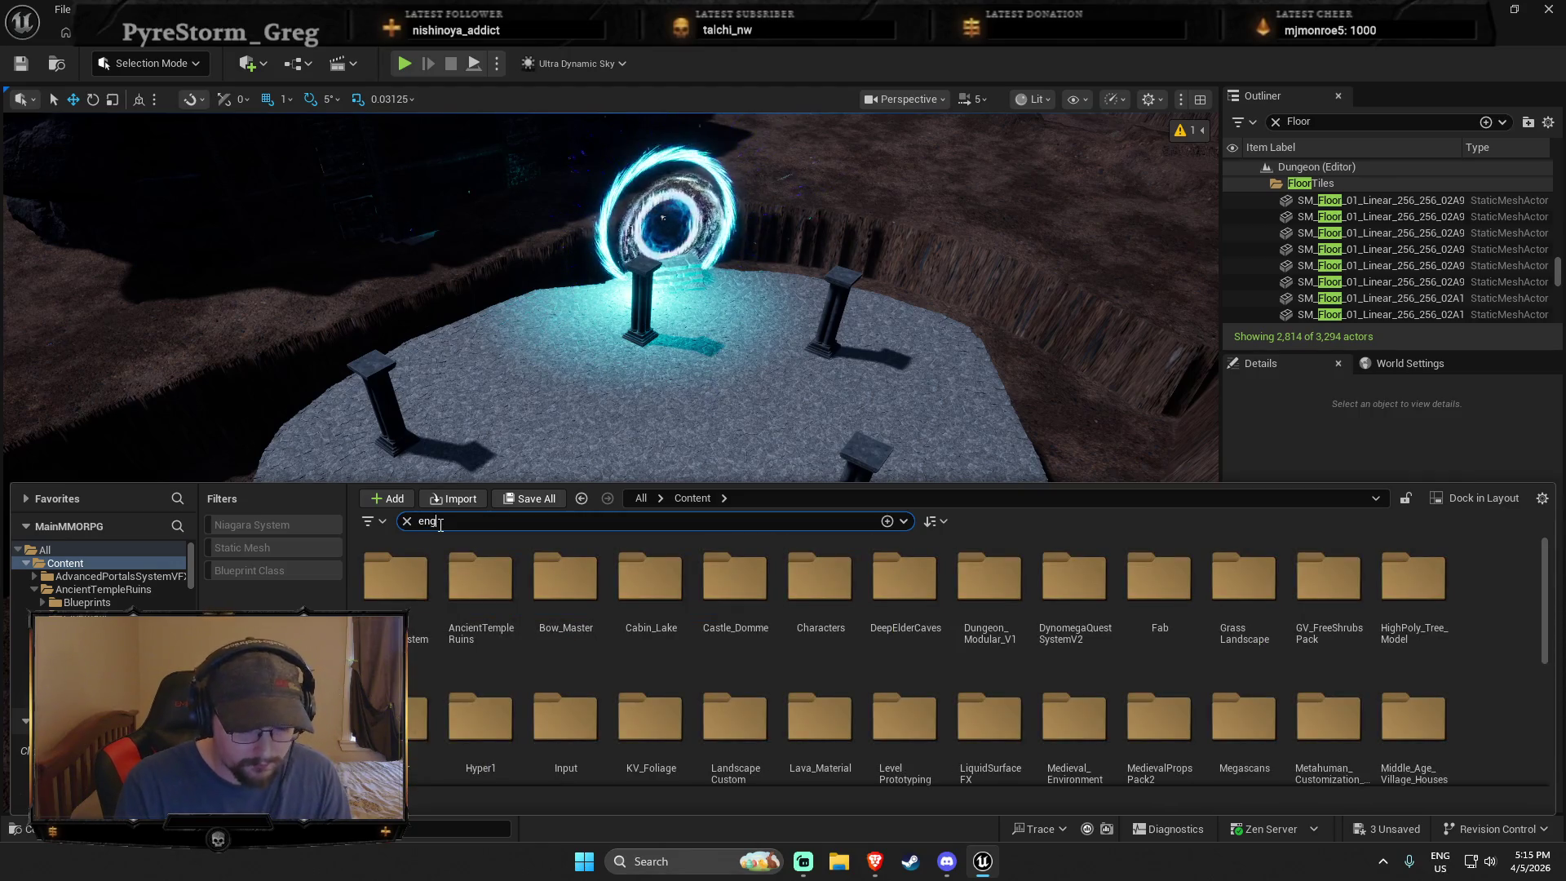
text(ra)
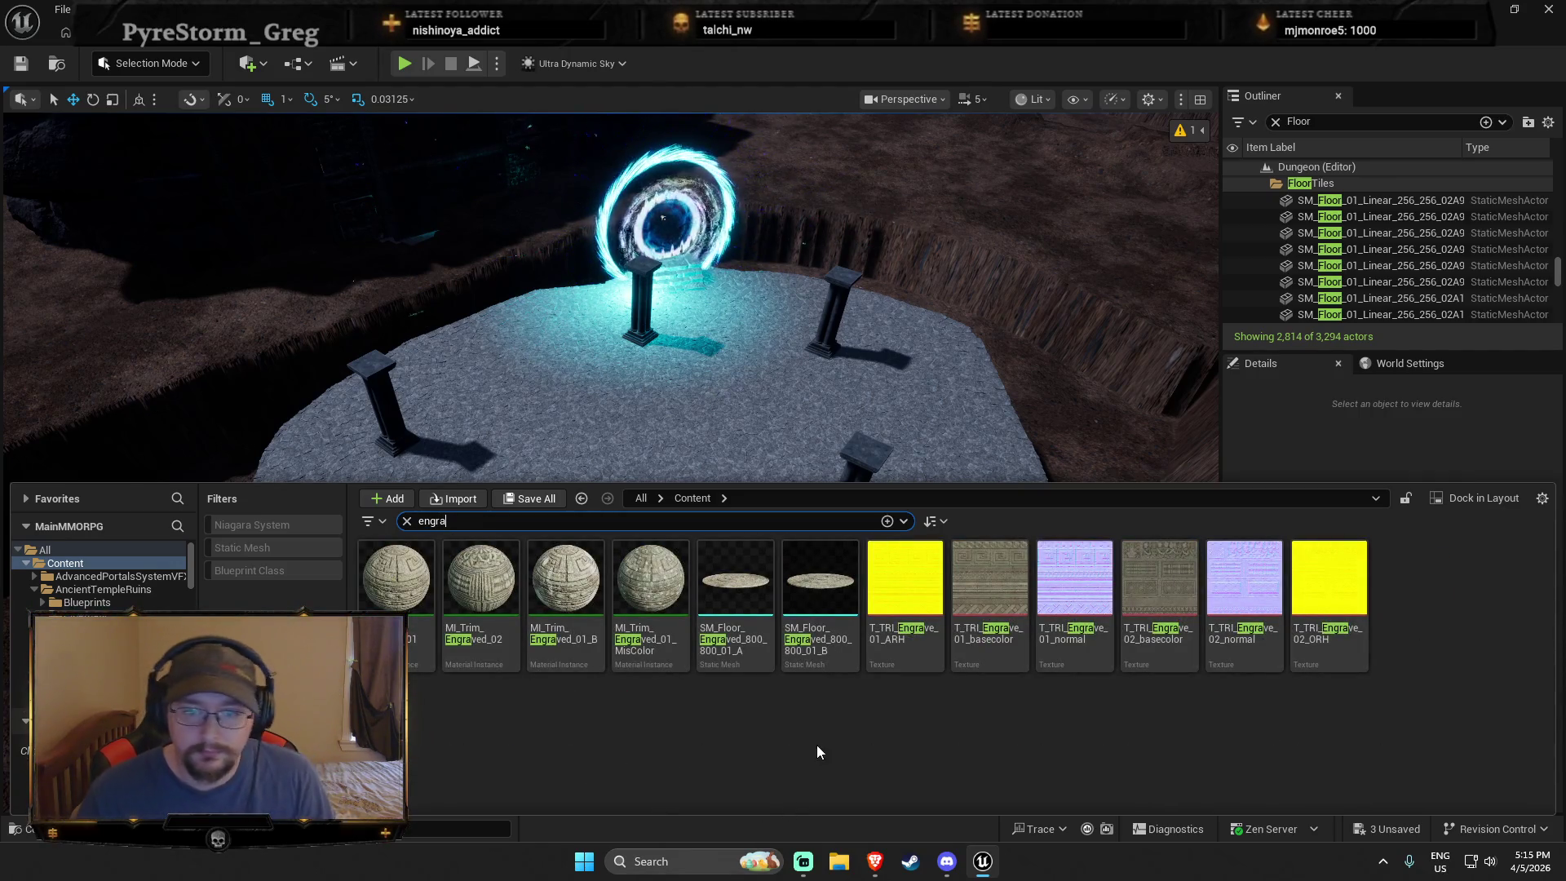
click(819, 591)
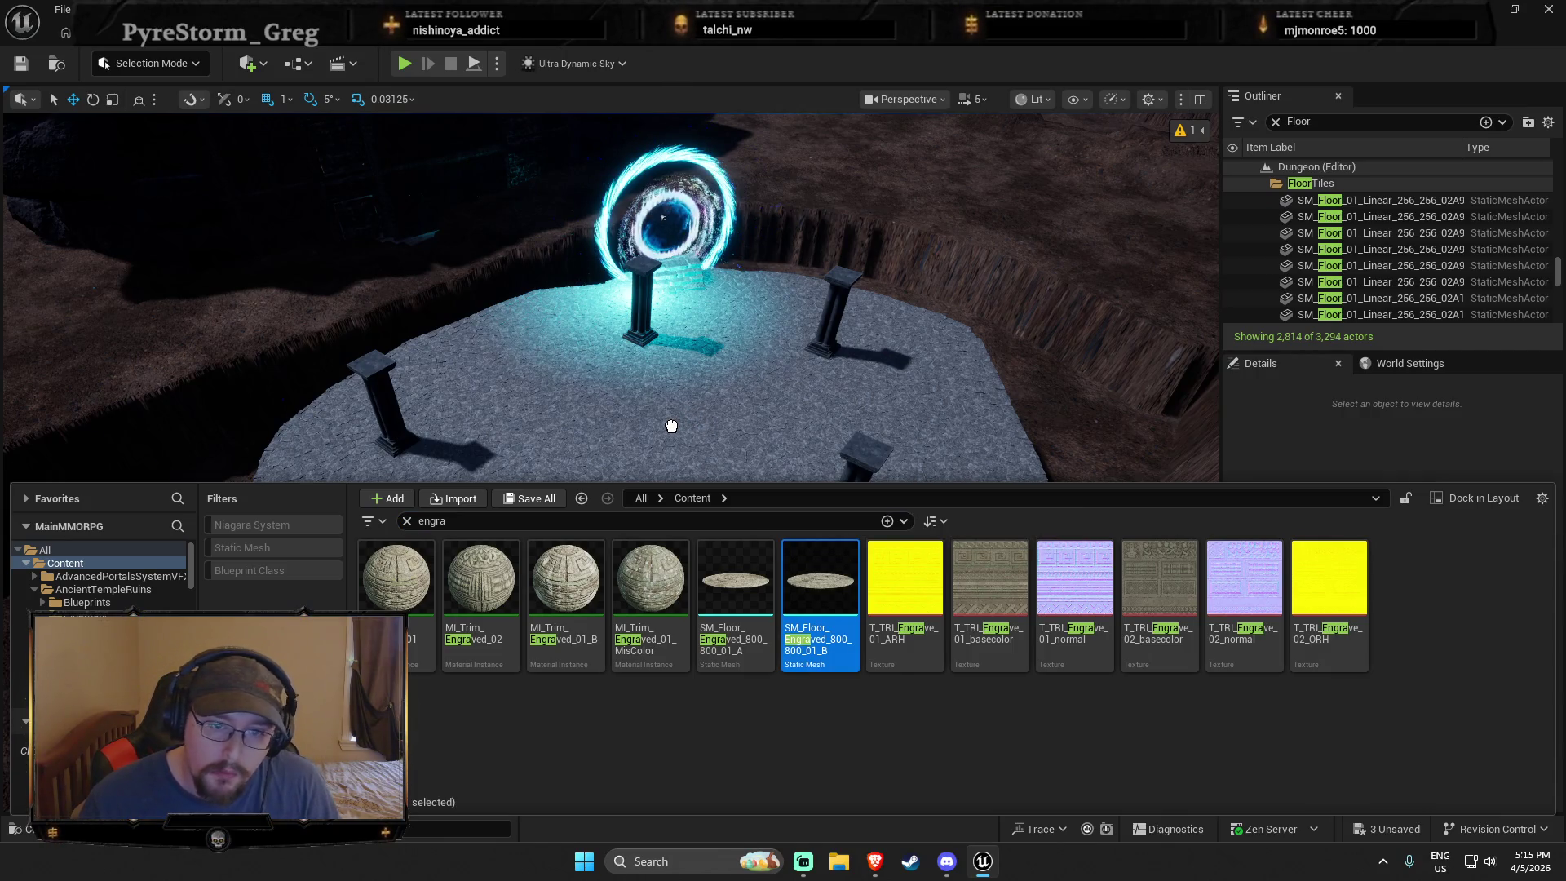
mouse_move(671, 426)
mouse_down()
mouse_move(674, 455)
mouse_move(693, 395)
mouse_move(501, 520)
mouse_up()
key(e)
key(r)
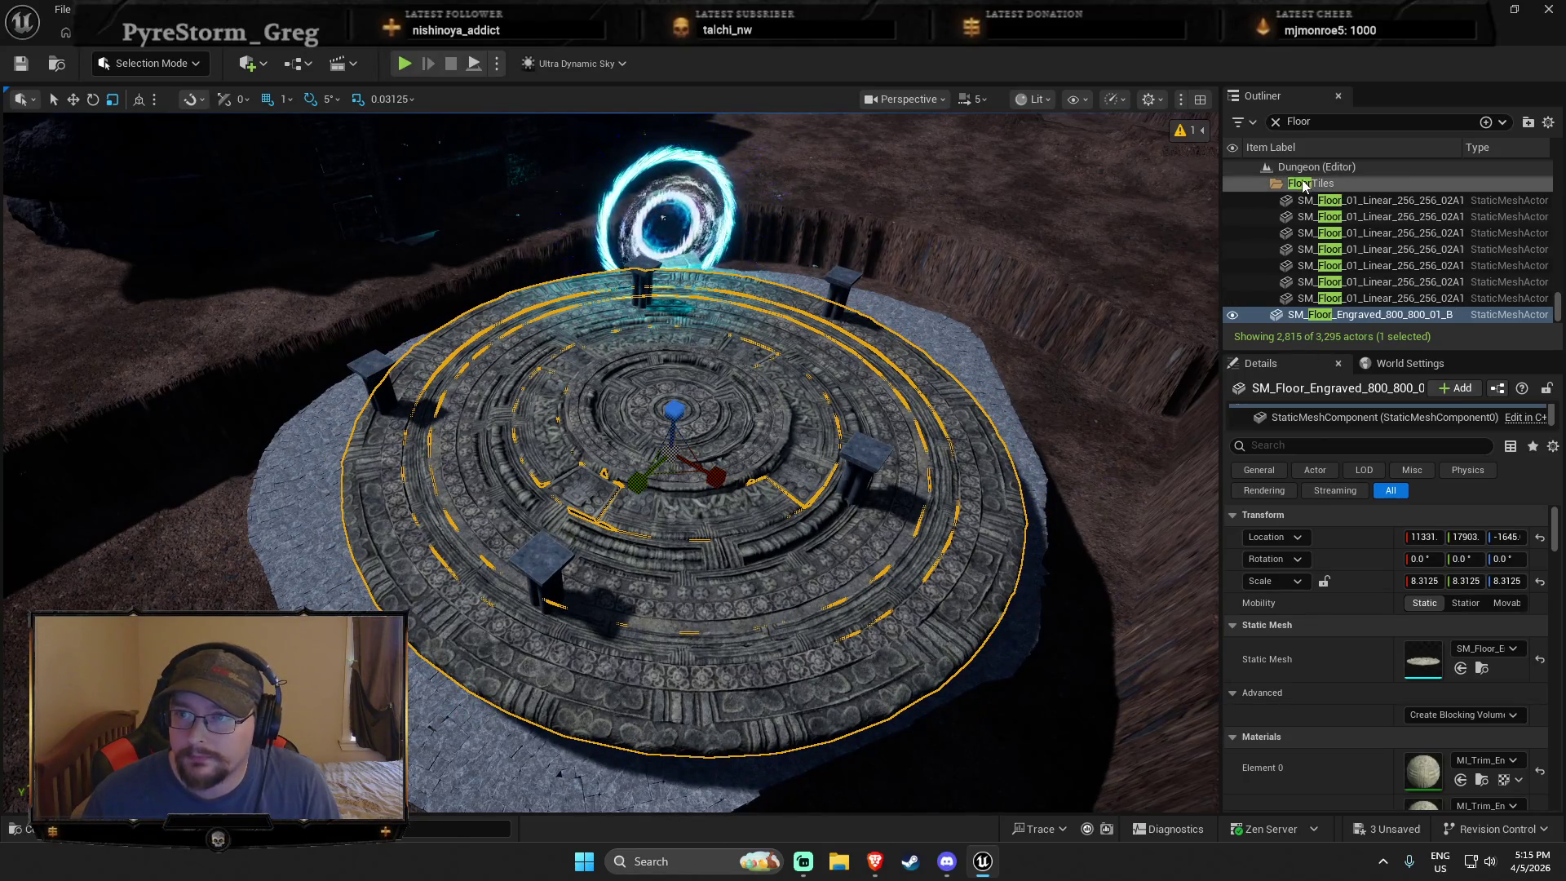
Step: Shift-select the 1,055 Boss1area sm_StoneFloor tiles in the Outliner and delete them
click(1291, 183)
scroll(1291, 186, up, 2)
scroll(1291, 186, down, 10)
click(1345, 245)
scroll(1410, 303, up, 3)
scroll(1411, 285, up, 20)
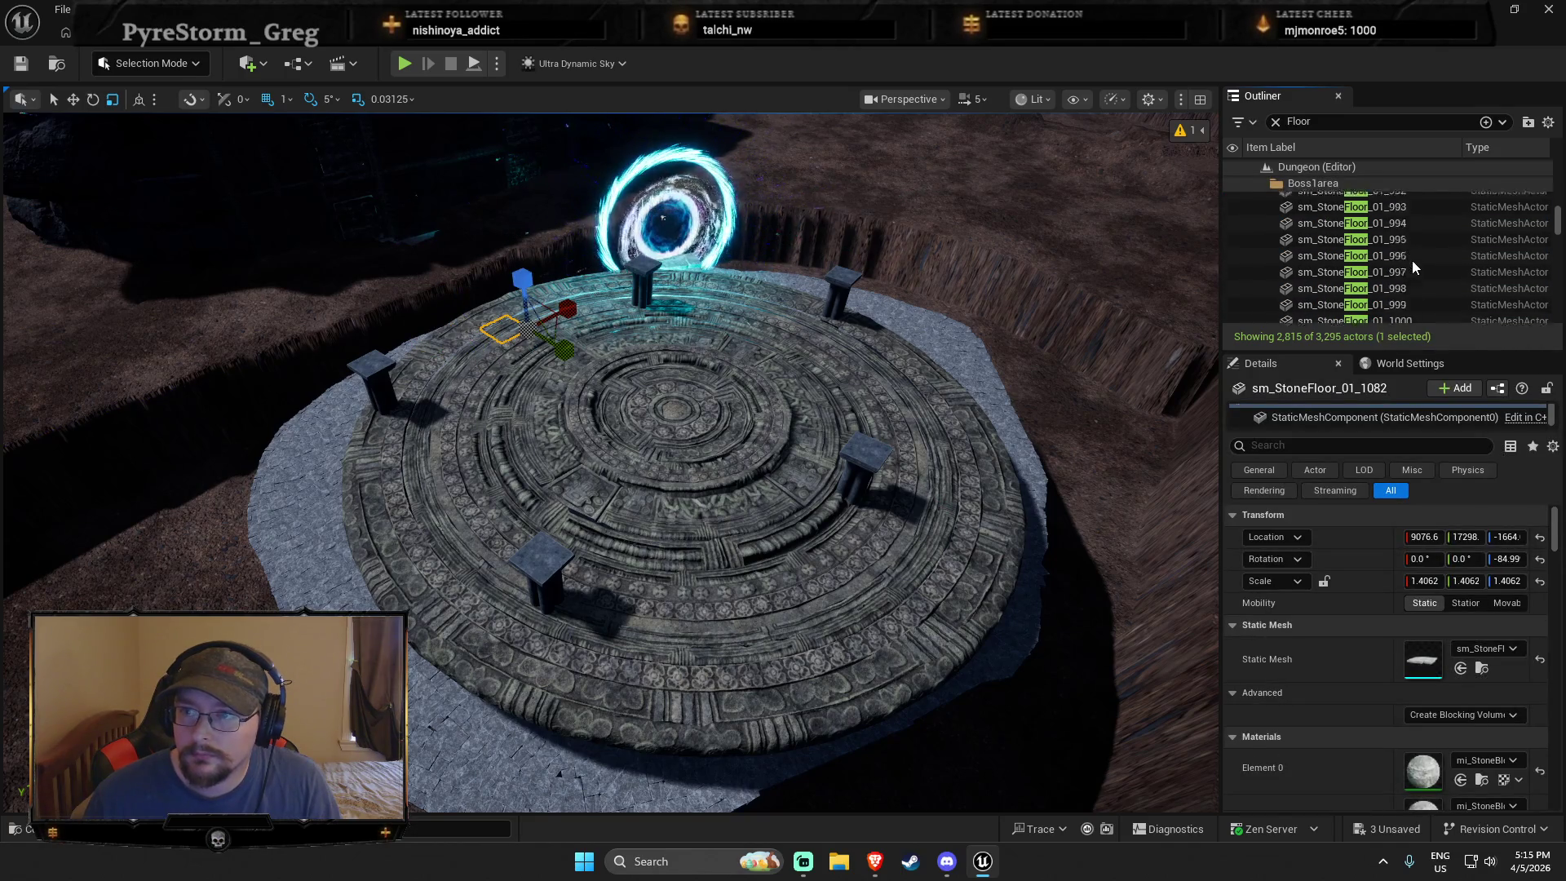
scroll(1402, 257, up, 20)
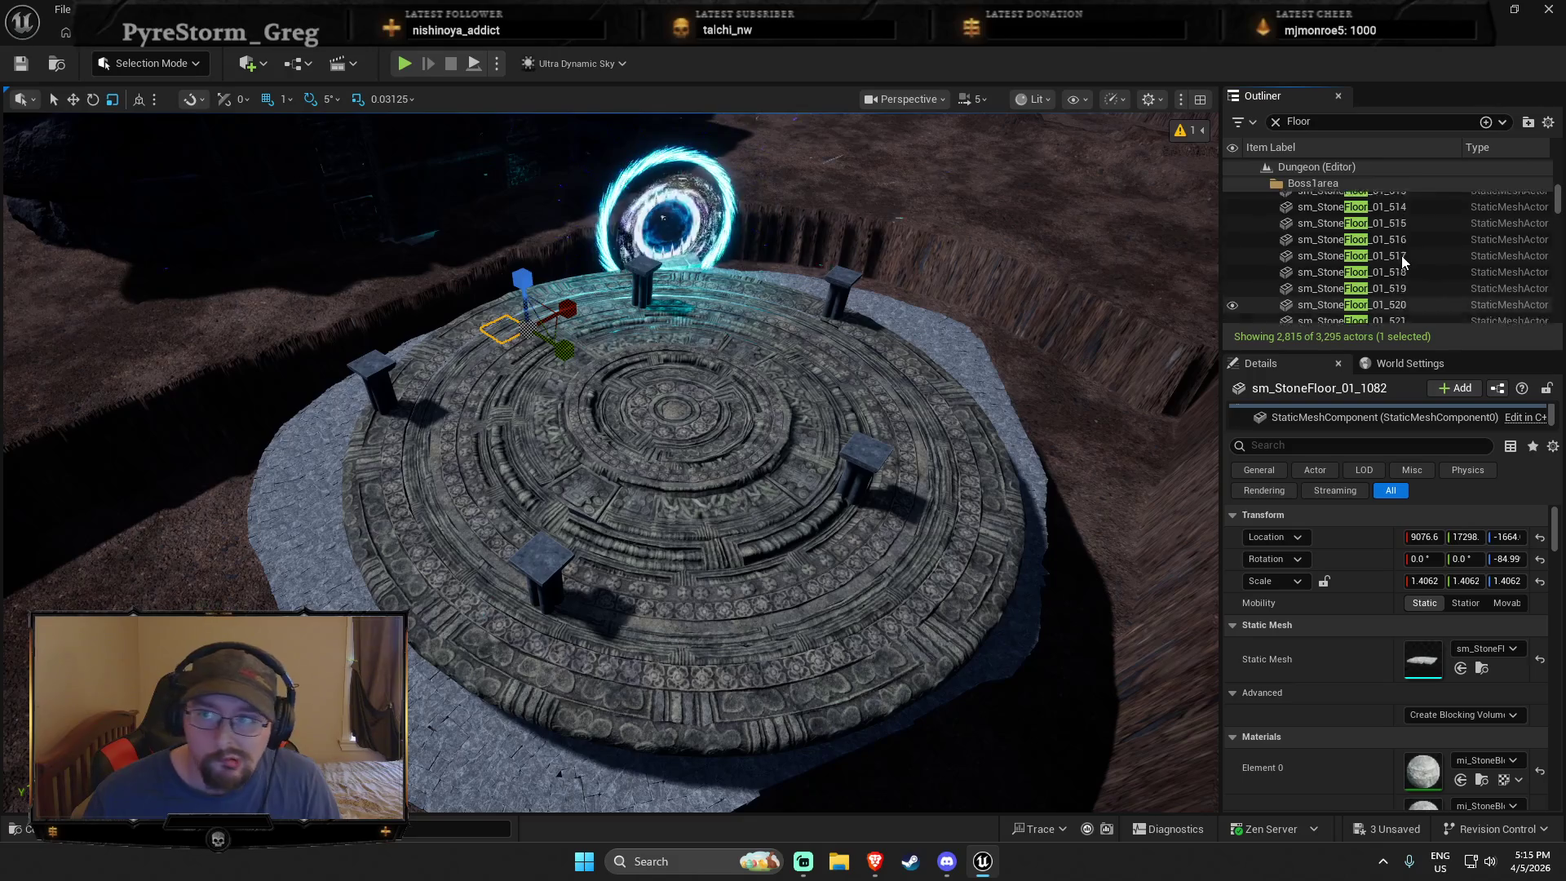
scroll(1387, 262, up, 20)
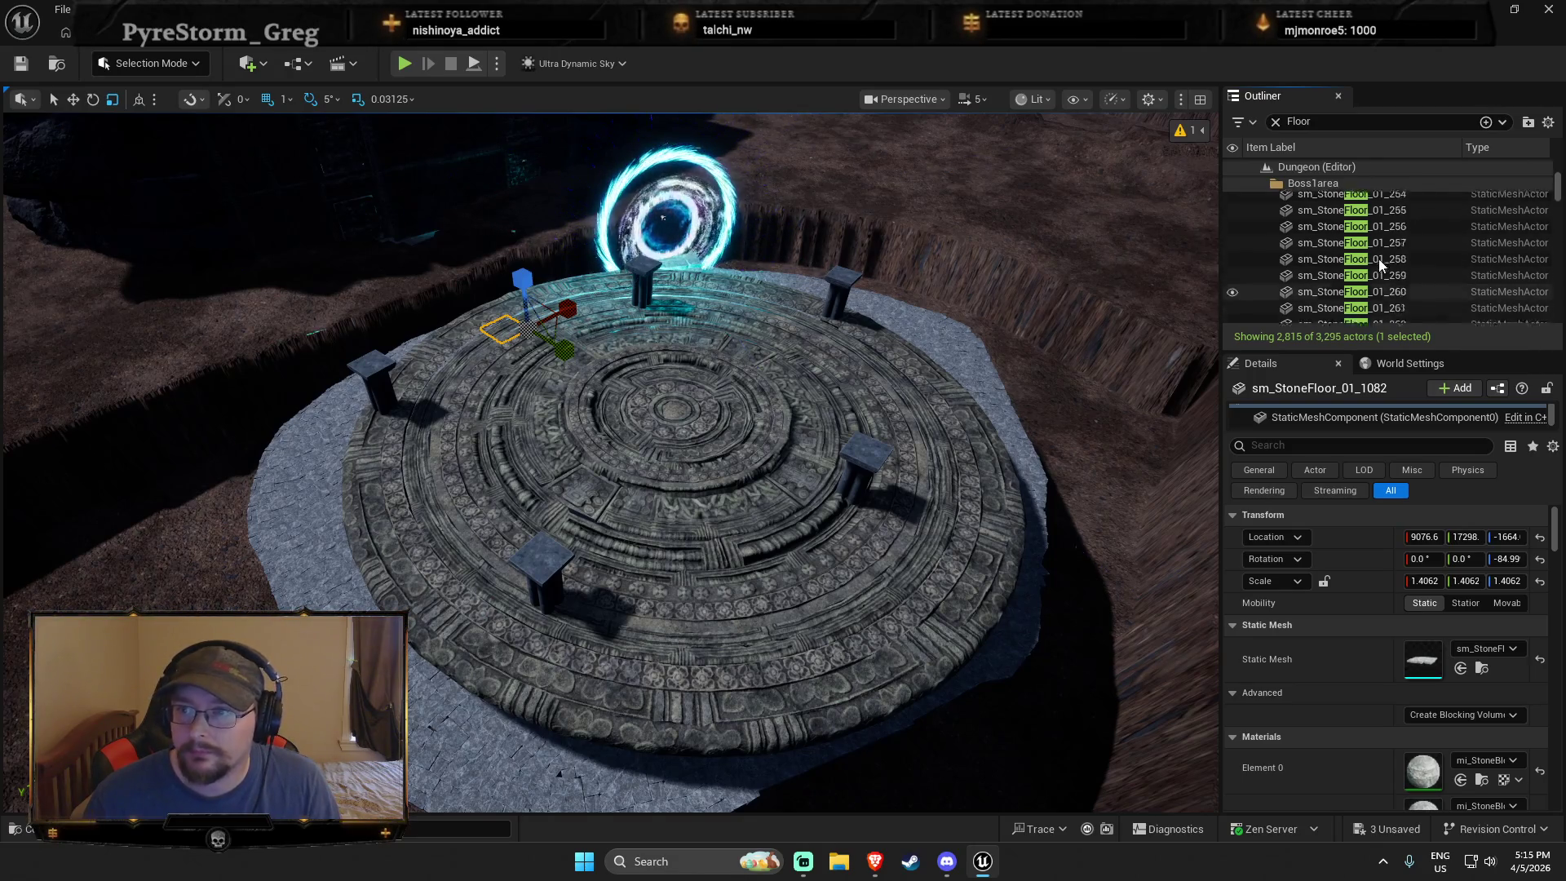
scroll(1367, 252, up, 10)
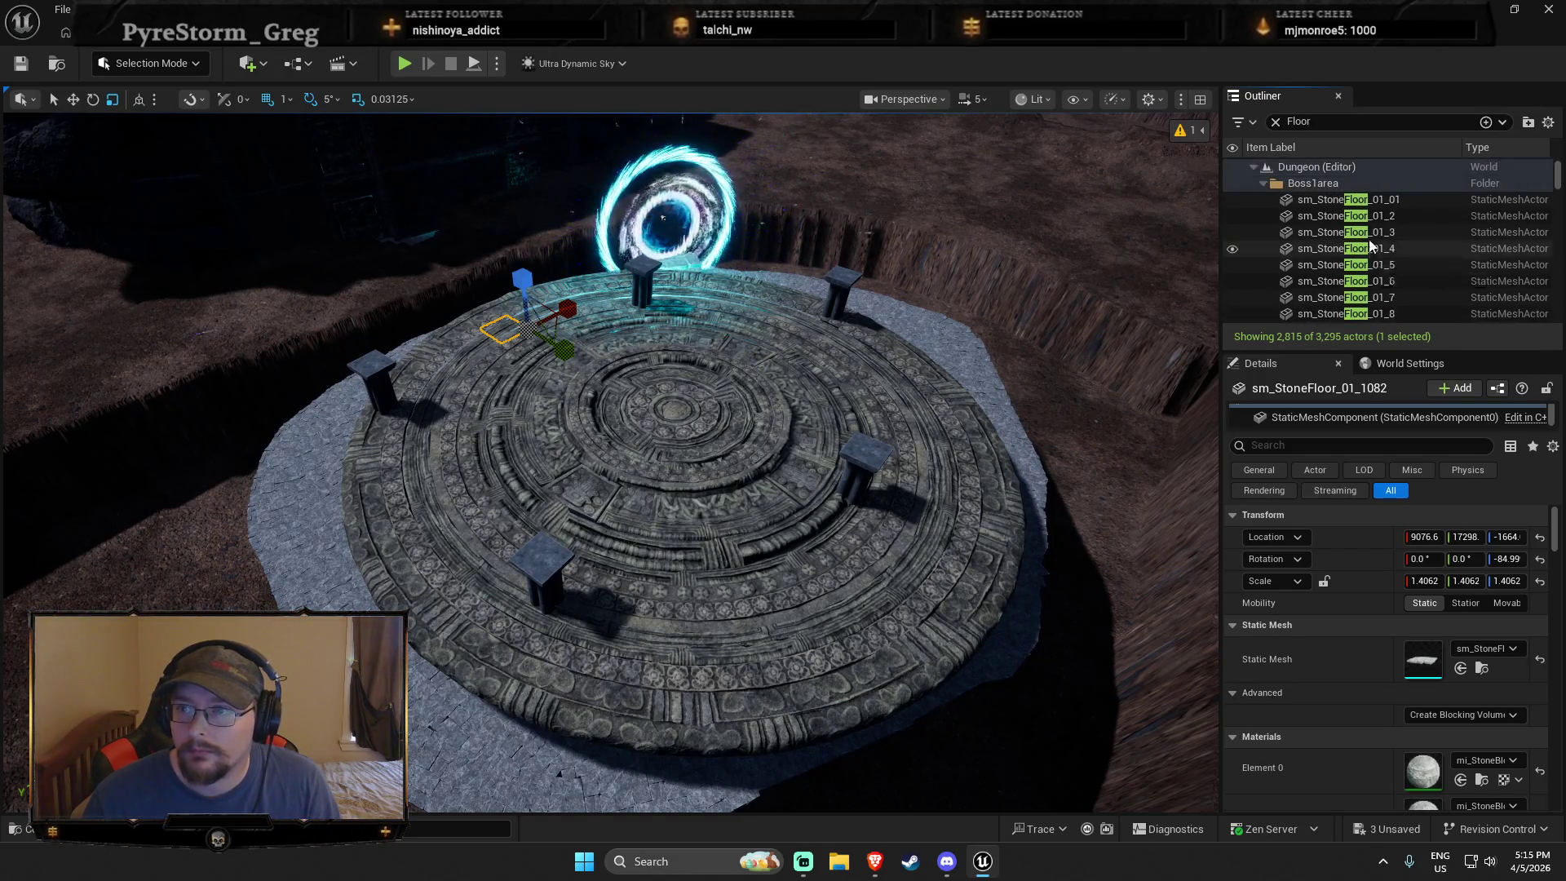
shift+click(1375, 209)
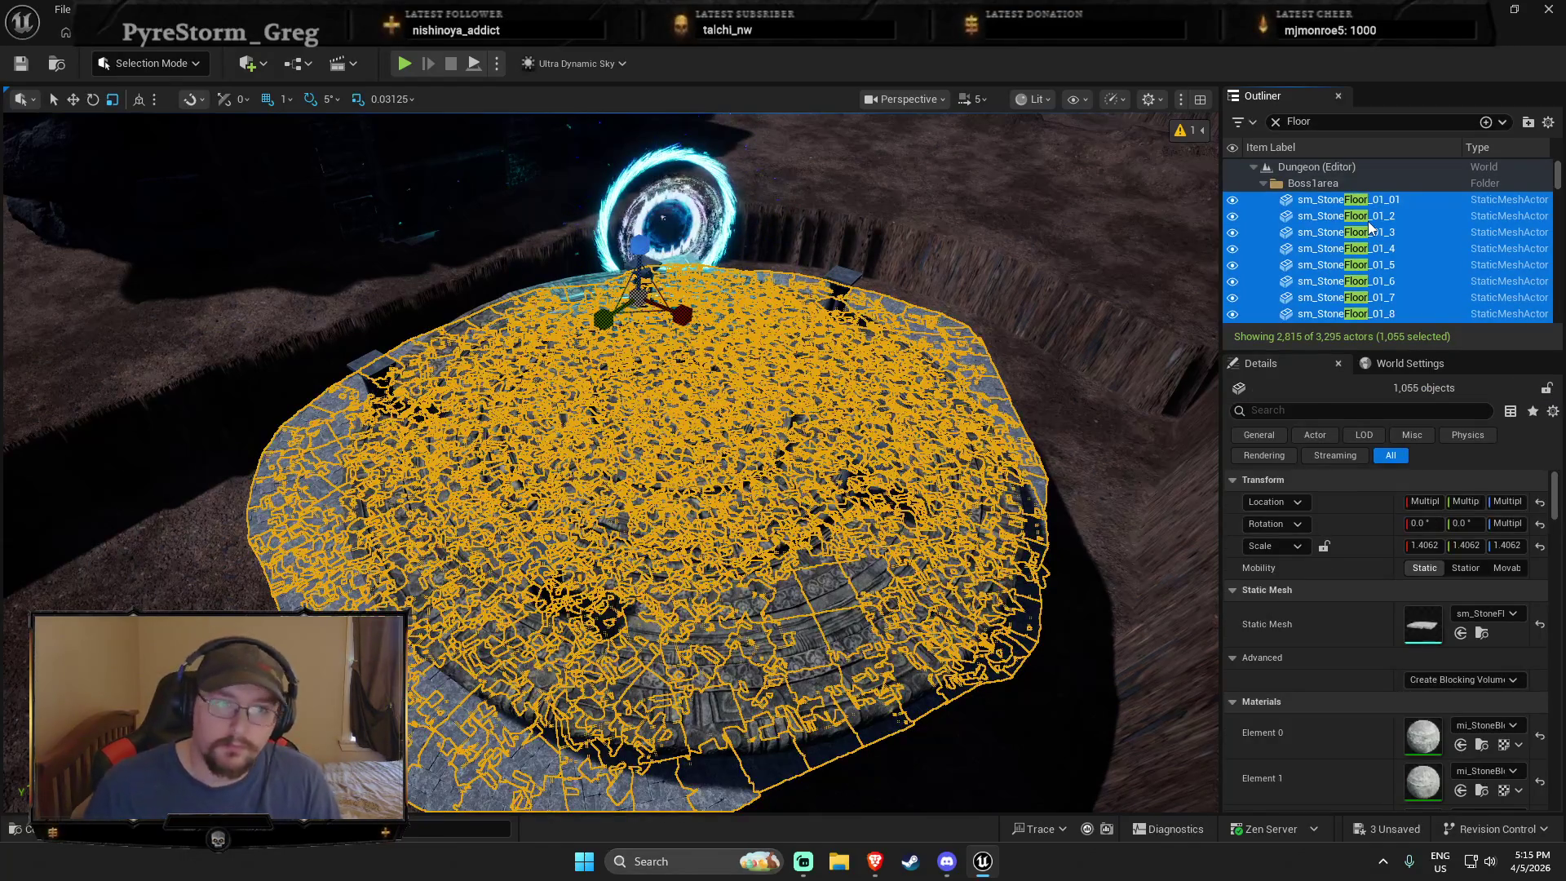
key(Delete)
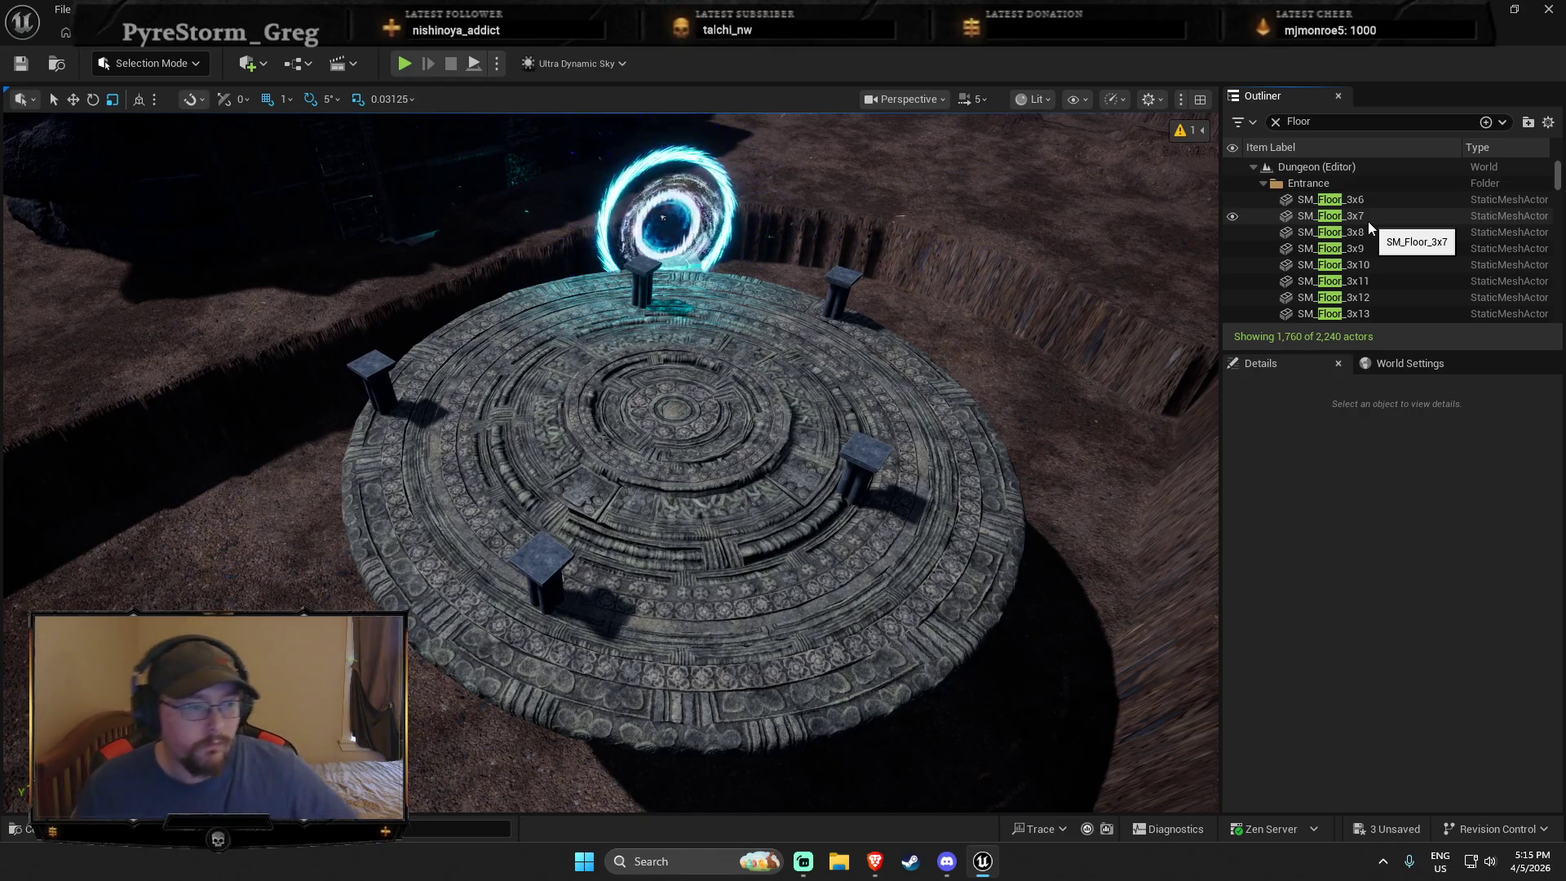
drag(612, 408, 600, 326)
Step: Select the five pillars and raise them on Z onto the engraved floor
click(620, 644)
ctrl+click(105, 508)
ctrl+click(392, 195)
ctrl+click(625, 158)
ctrl+click(825, 361)
drag(825, 361, 832, 281)
key(f)
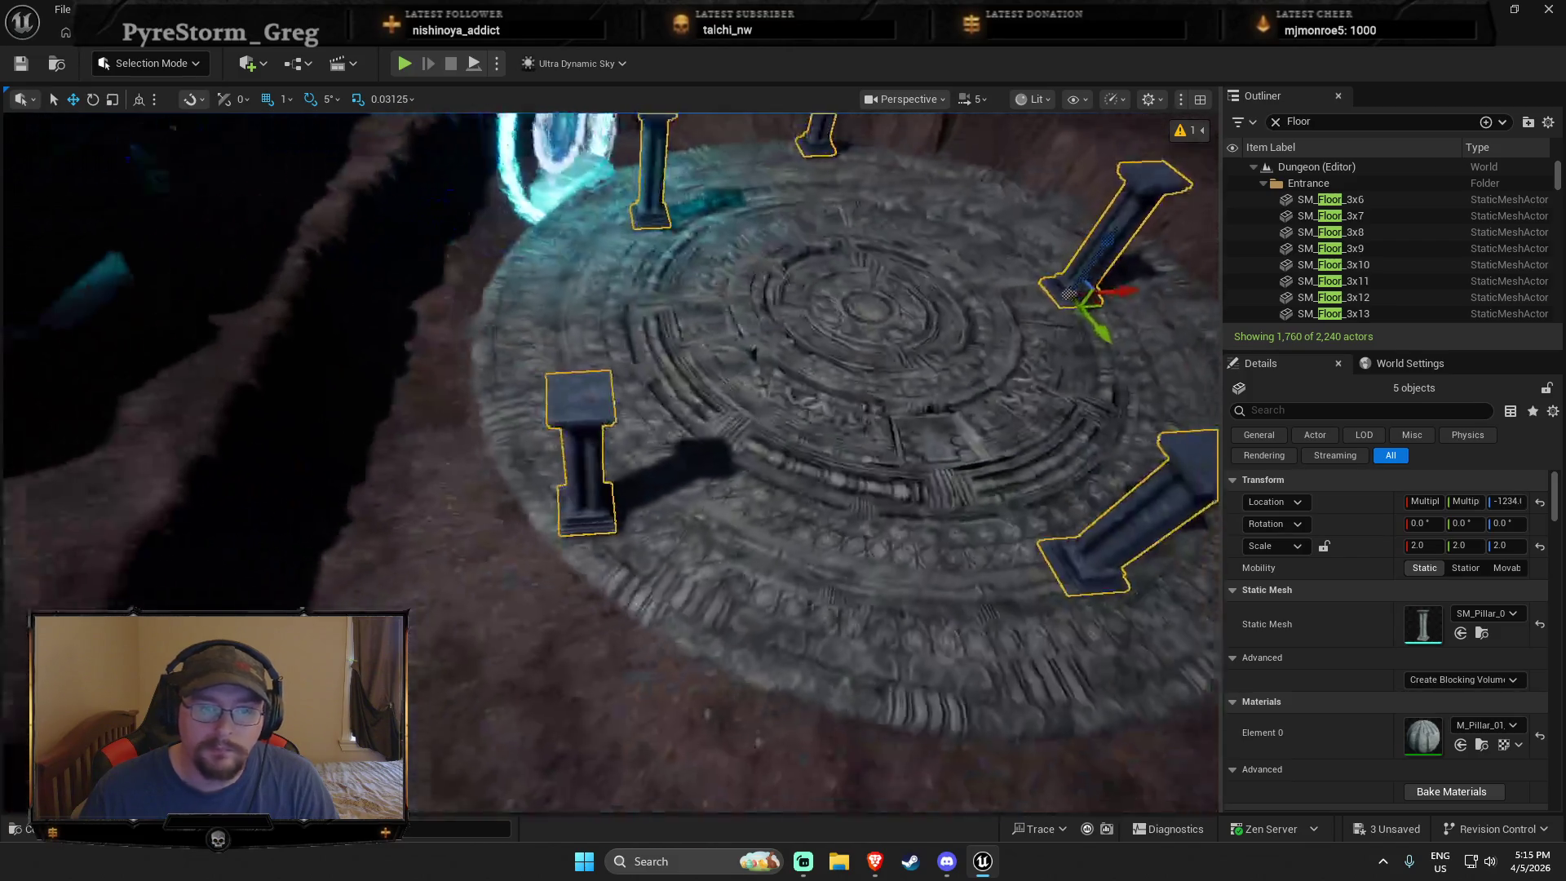
Step: Move the left pillar across the floor and the front-right pillar toward the rim
click(608, 522)
mouse_move(607, 522)
mouse_down()
mouse_move(689, 488)
mouse_move(718, 447)
mouse_up()
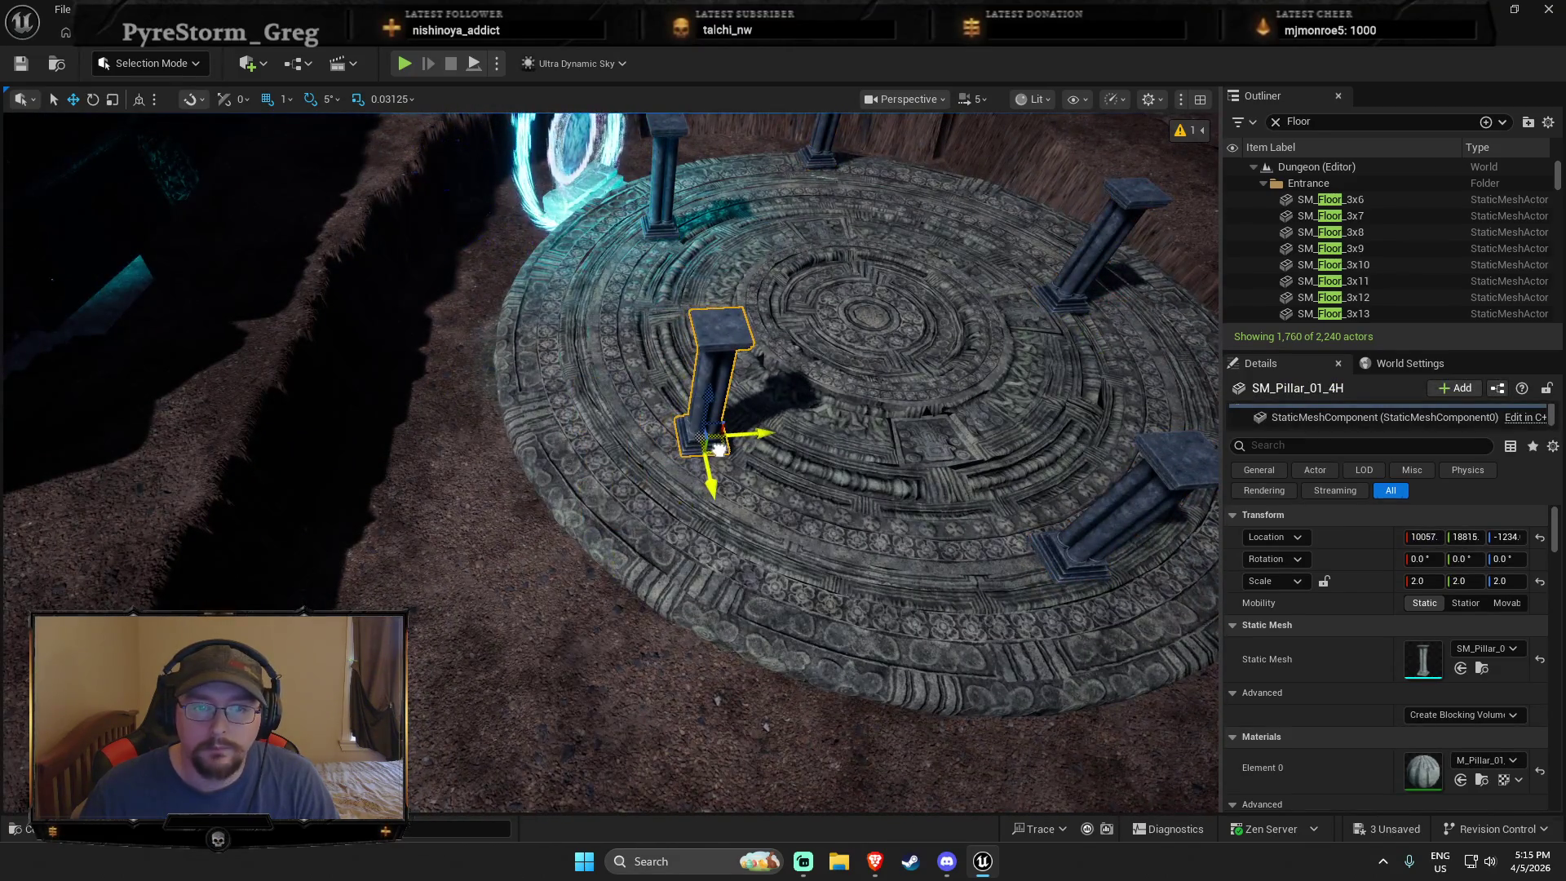
scroll(718, 447, down, 5)
click(785, 575)
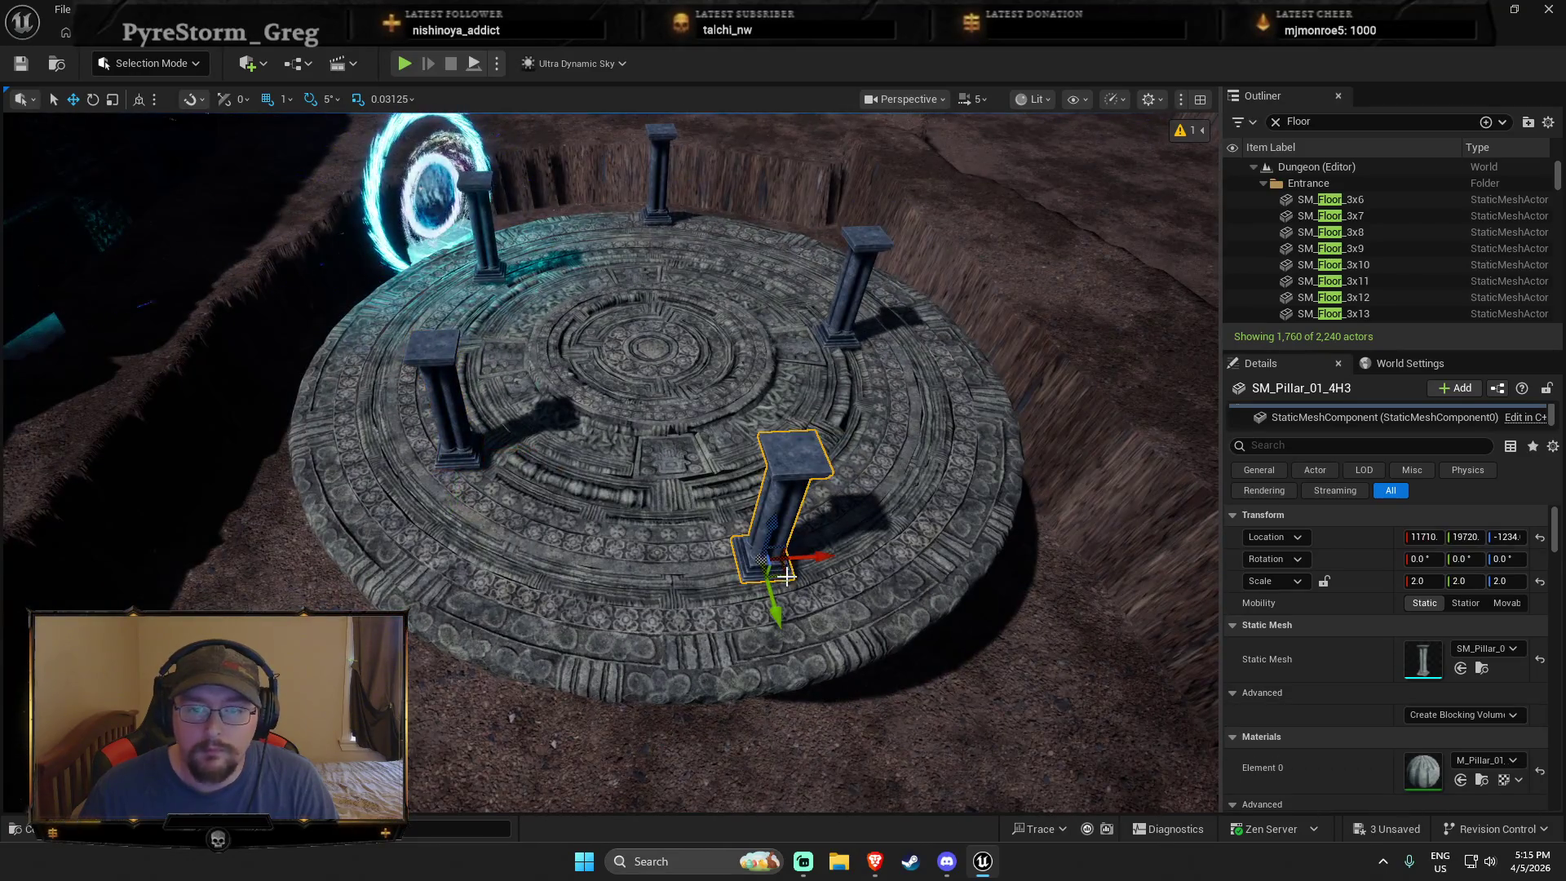
drag(785, 576, 758, 551)
key(f)
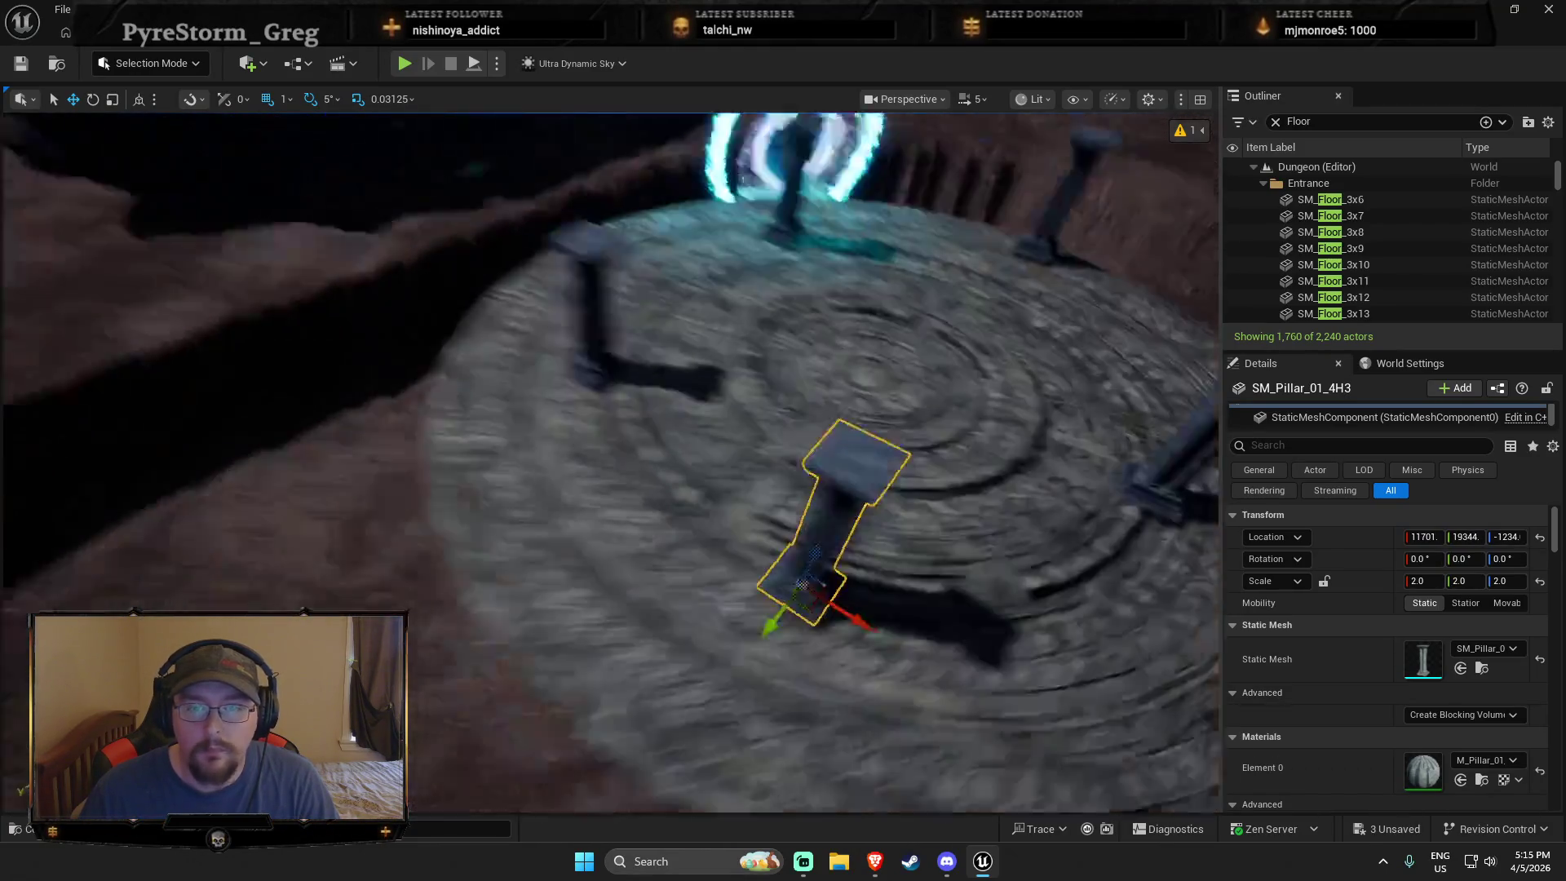
scroll(610, 462, down, 5)
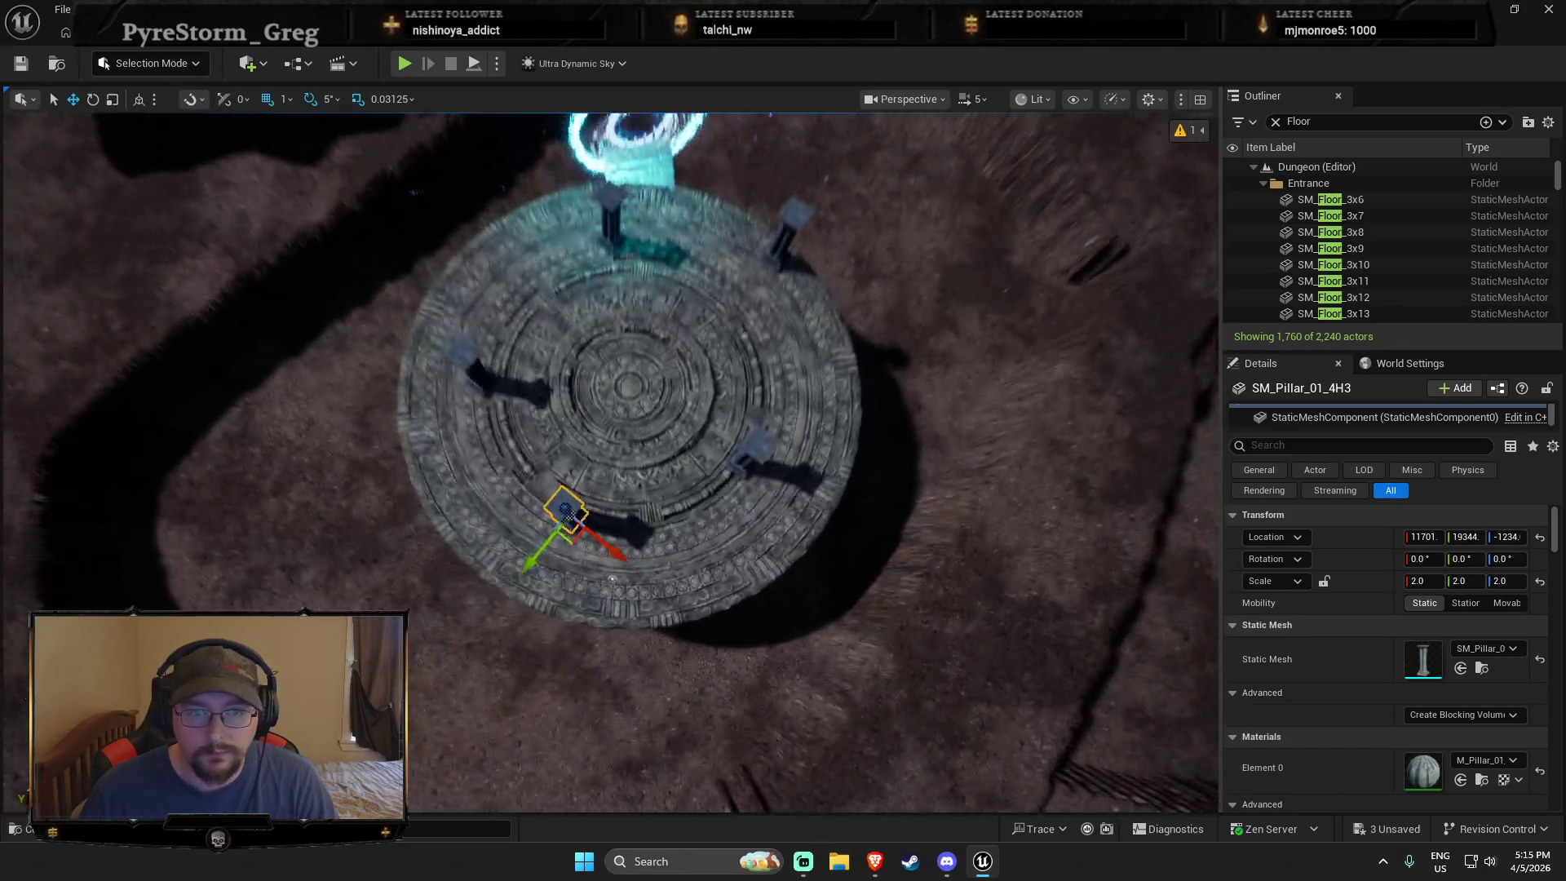
scroll(719, 589, up, 5)
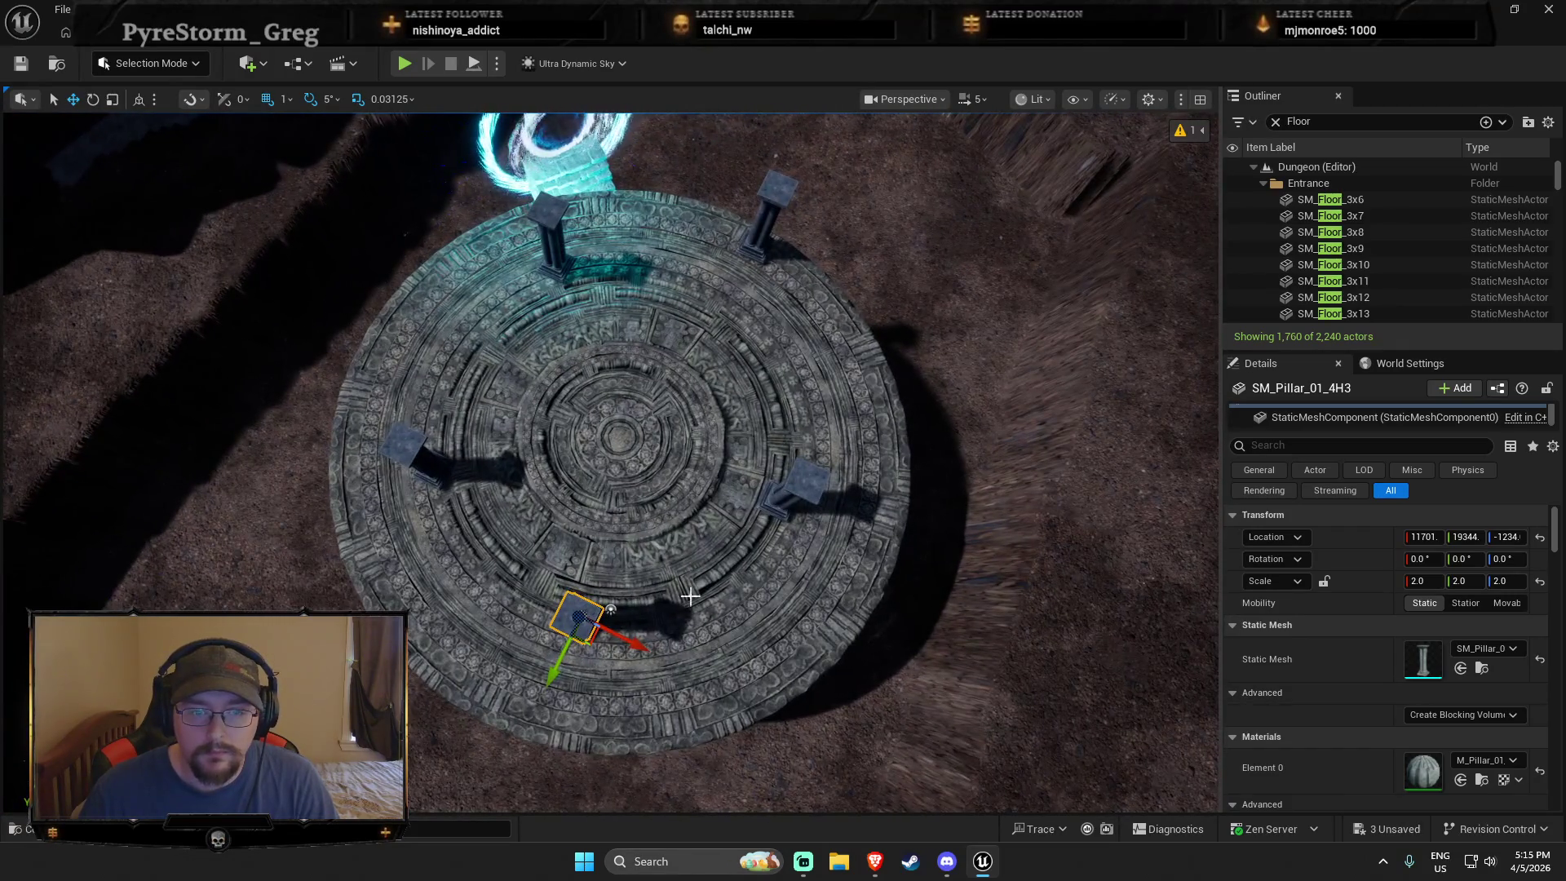
Step: Add a copy of the front pillar at a new spot, then playtest walking on the platform
click(781, 512)
key(ctrl+v)
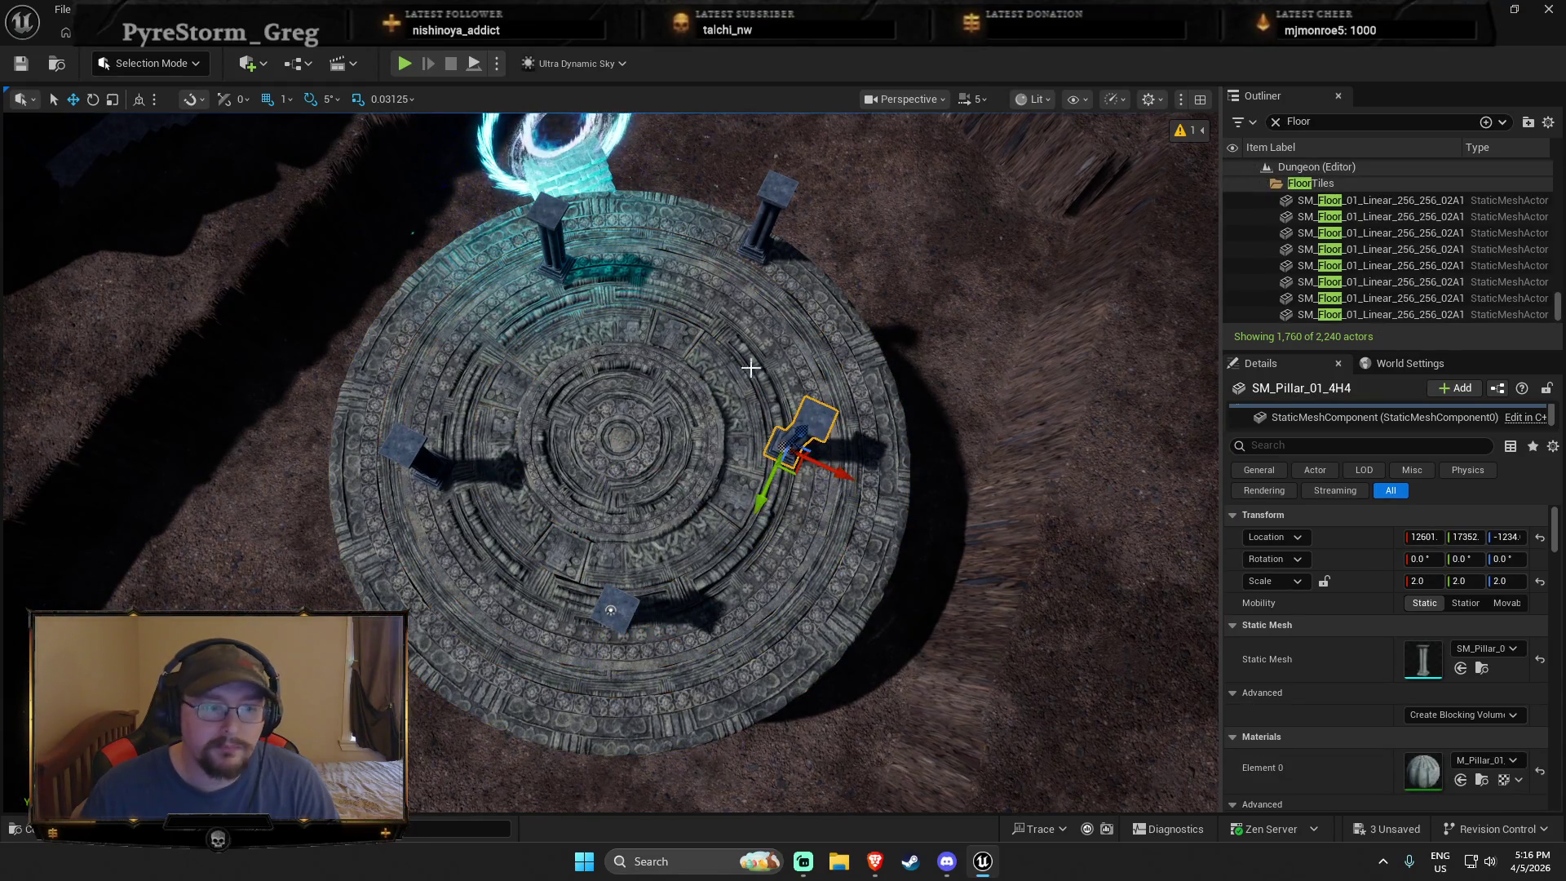
drag(739, 302, 707, 330)
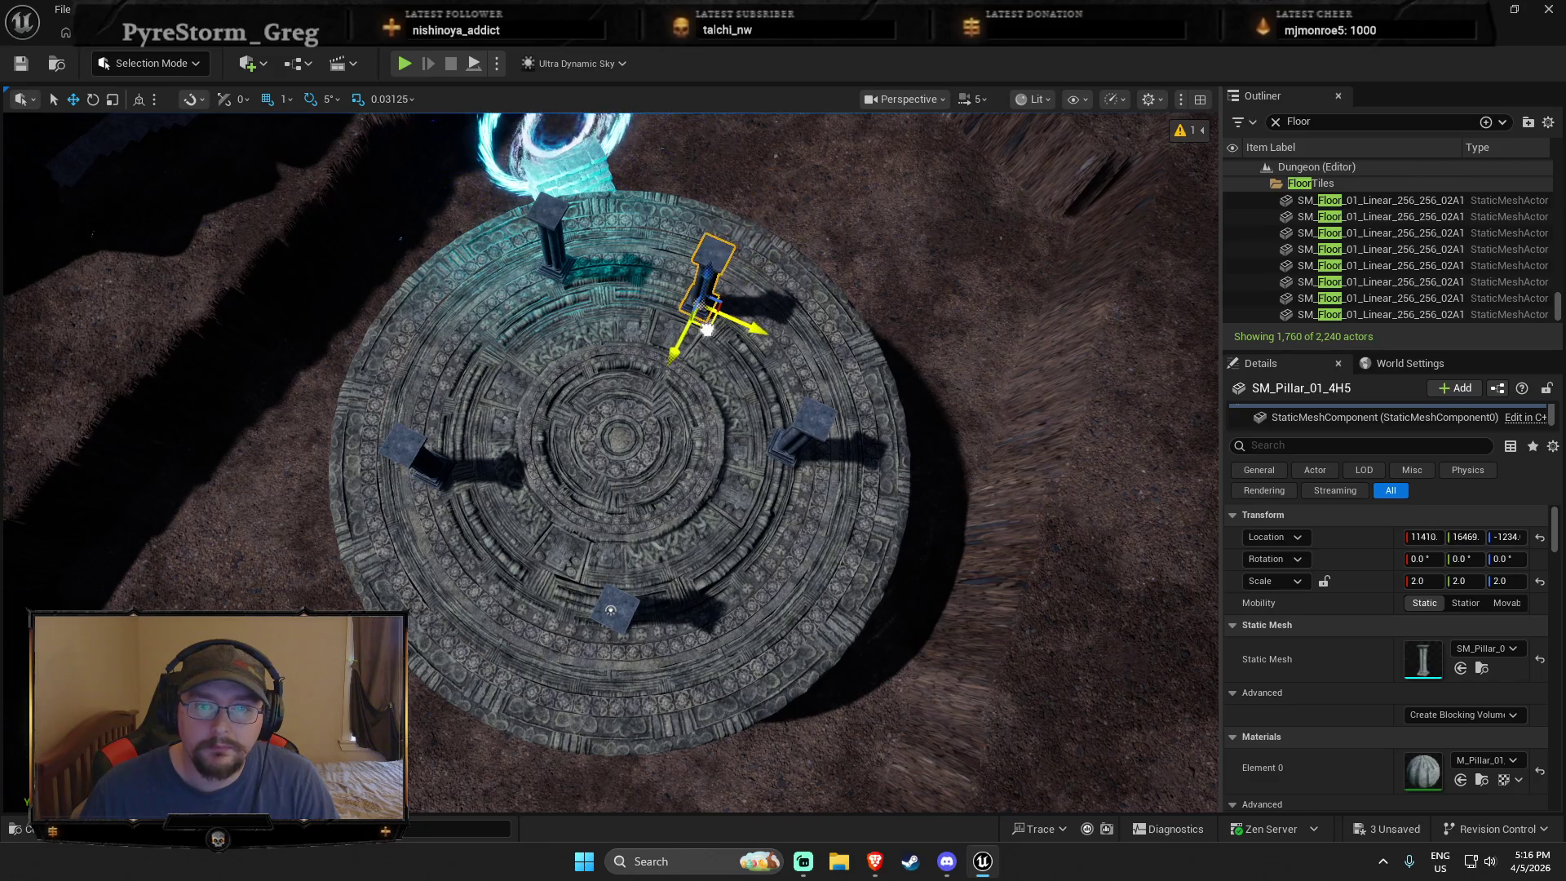
click(566, 272)
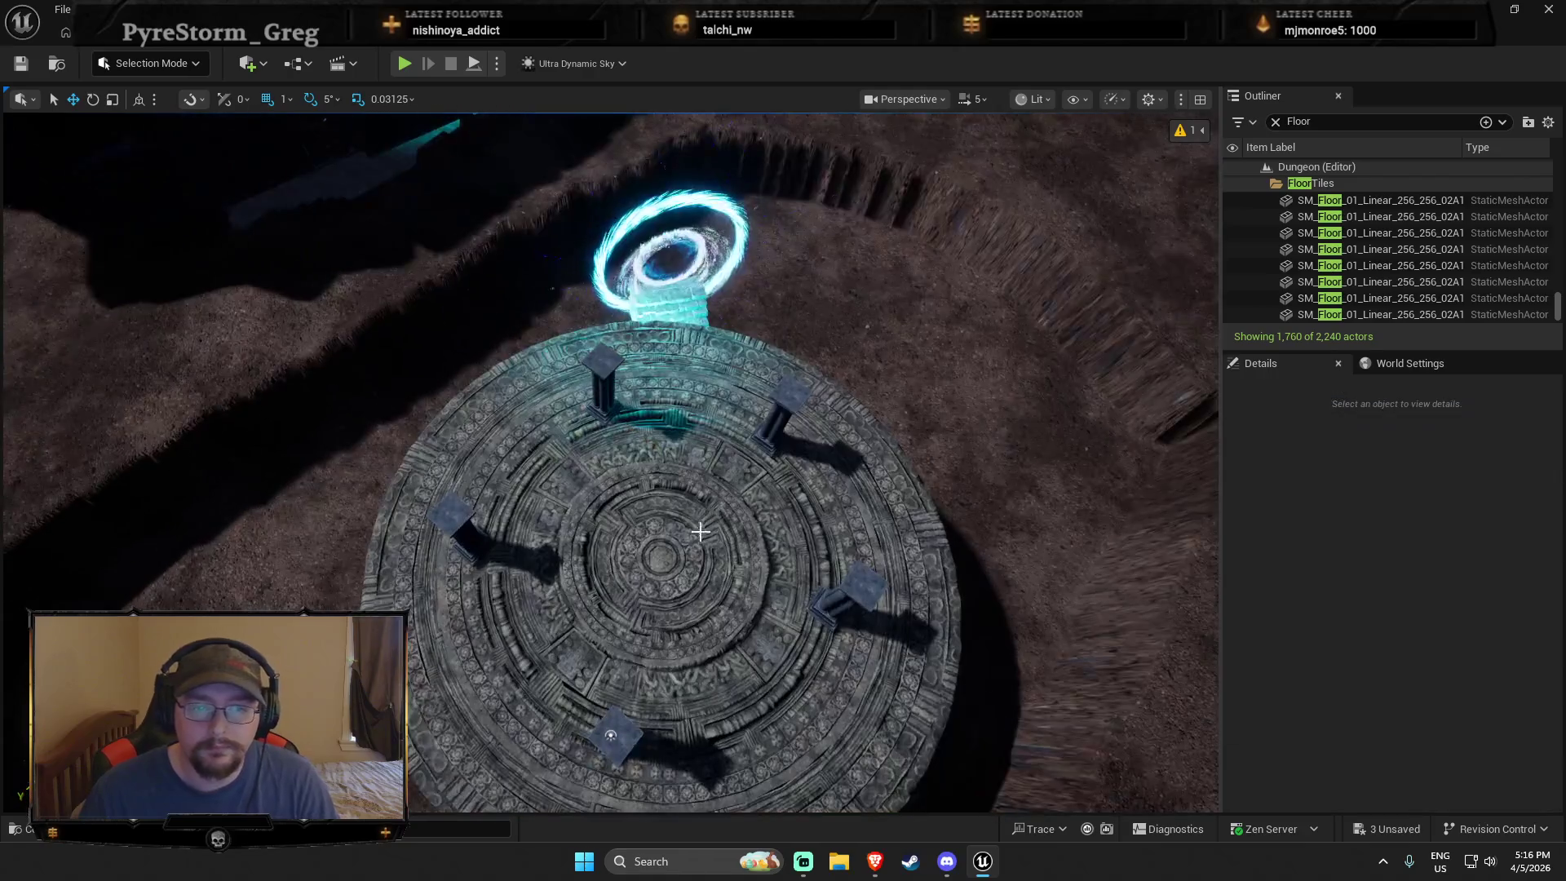
right_click(677, 562)
click(734, 823)
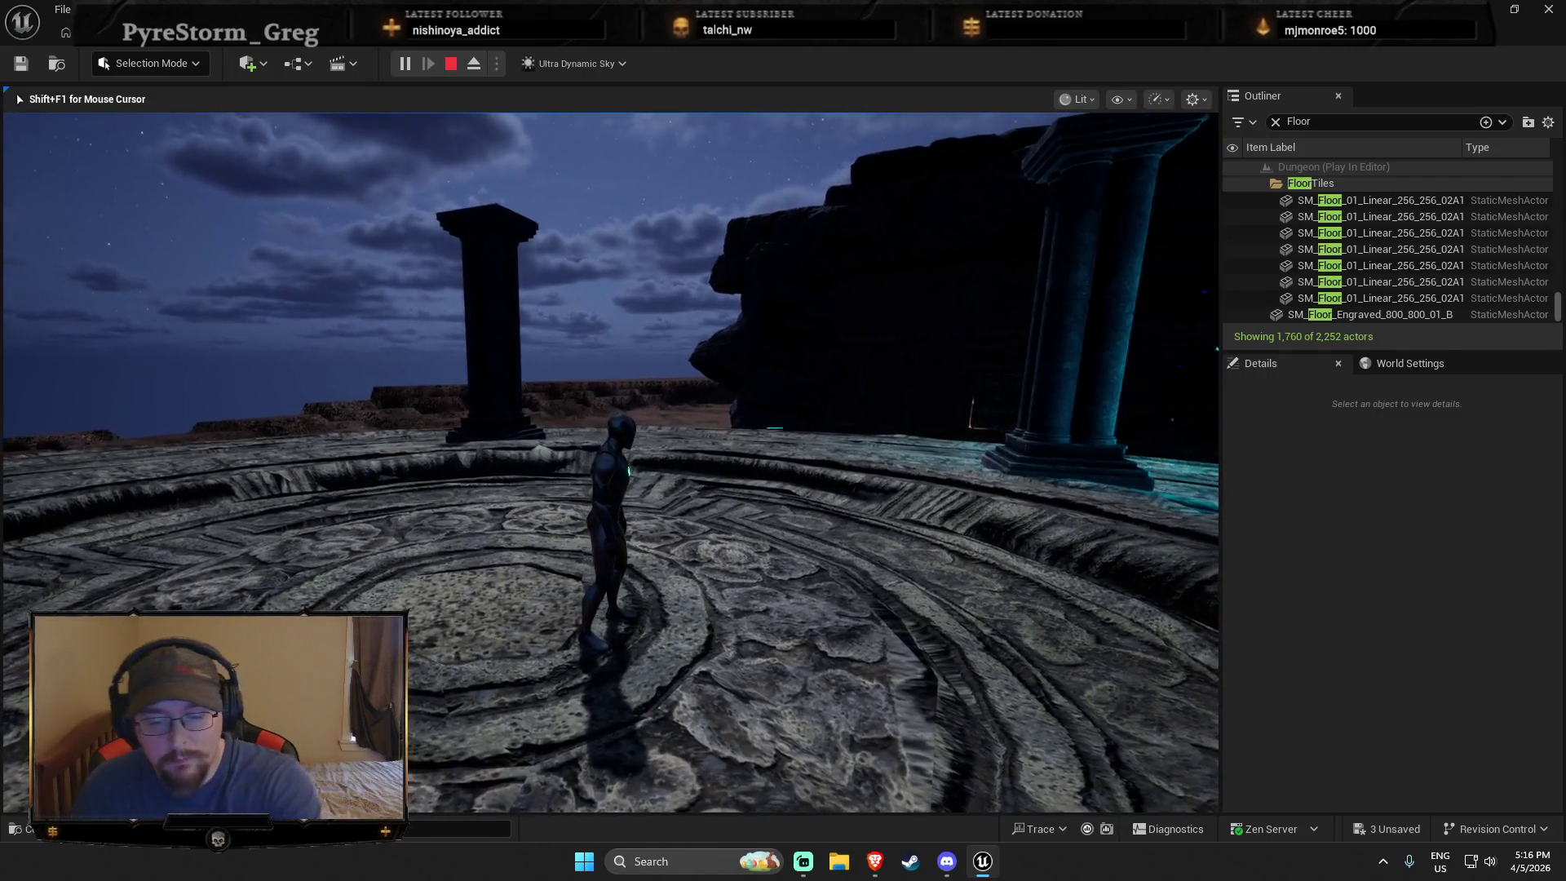
Step: Stop the test play and scale the engraved floor wider in X and Y
key(Escape)
key(f)
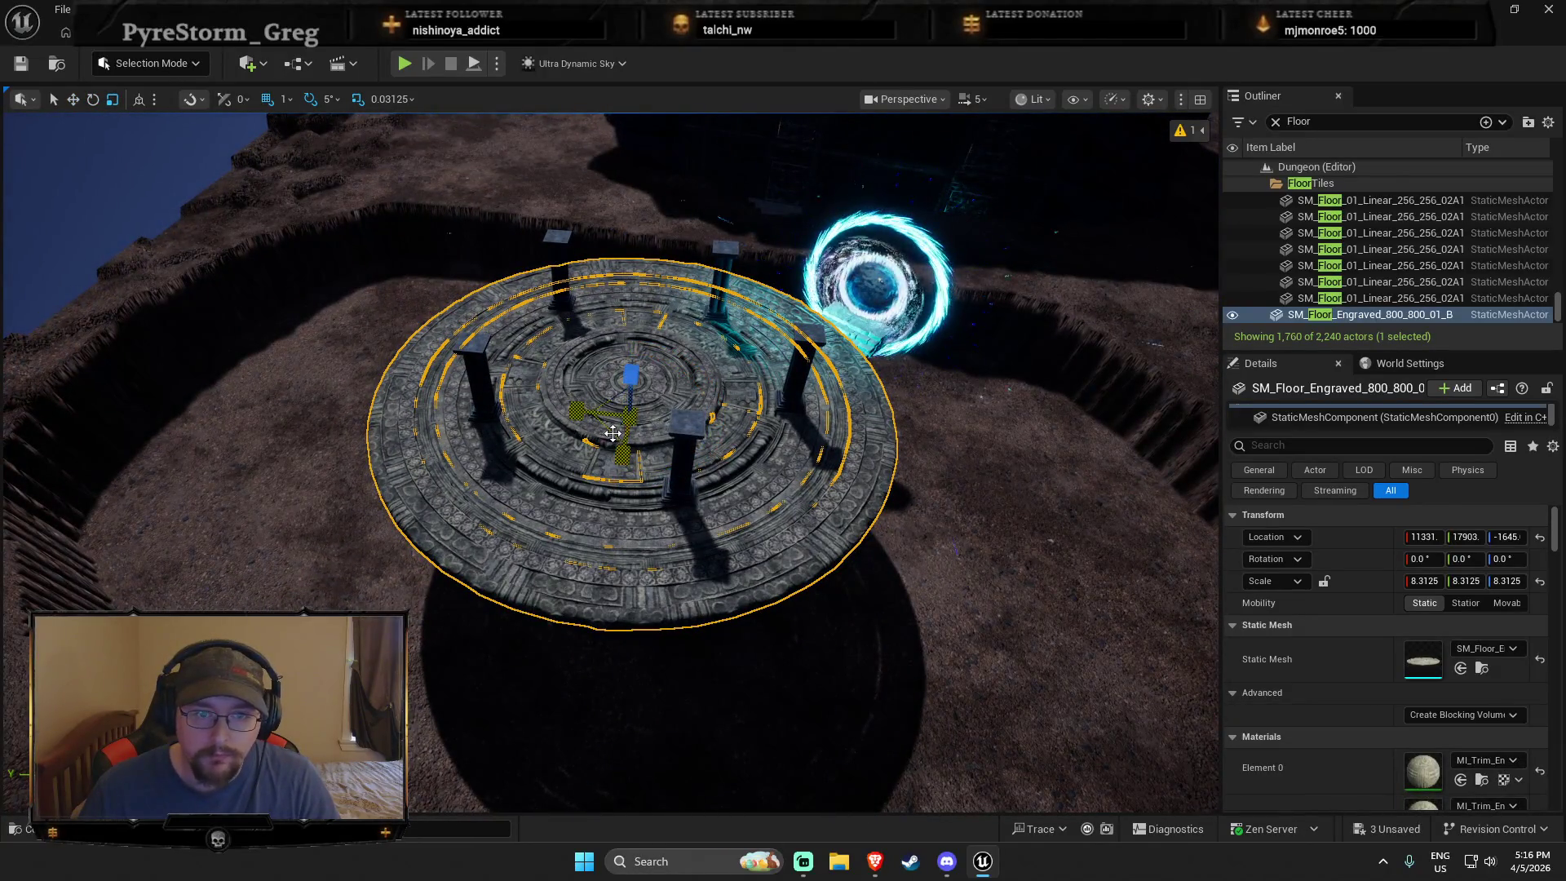
mouse_move(611, 427)
mouse_down()
mouse_move(663, 390)
mouse_move(642, 405)
mouse_up()
drag(605, 346, 563, 387)
Step: Reposition pillars SM_Pillar_01_4H3 and SM_Pillar_01_4H5 evenly along the floor's rim
click(574, 415)
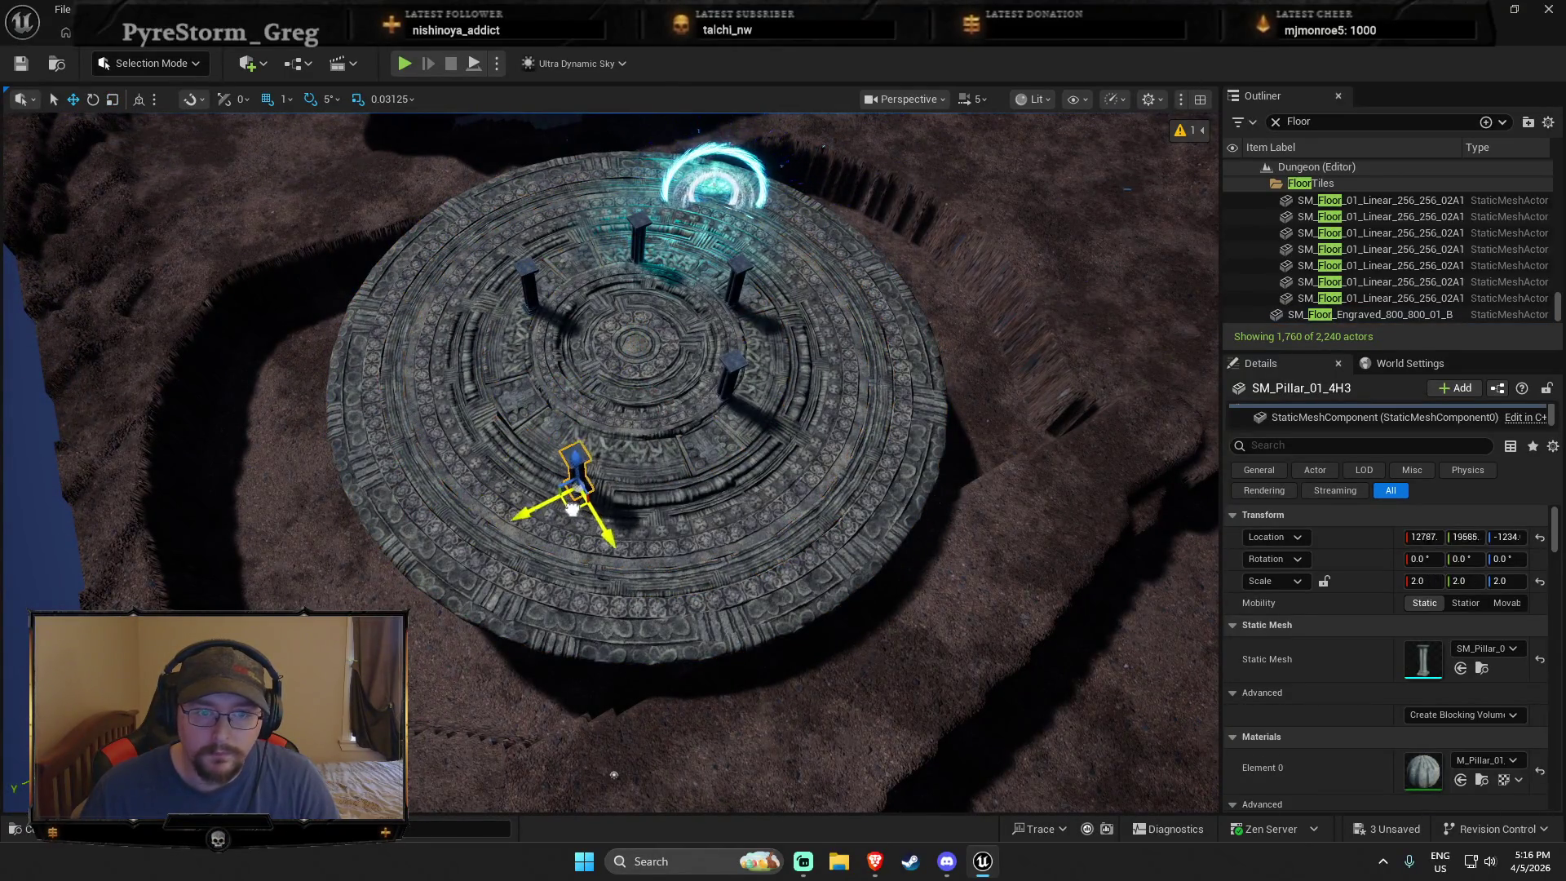
mouse_move(590, 511)
mouse_down()
mouse_move(576, 523)
mouse_move(538, 489)
mouse_move(526, 531)
mouse_move(551, 488)
mouse_move(500, 559)
mouse_move(644, 437)
mouse_move(654, 457)
mouse_up()
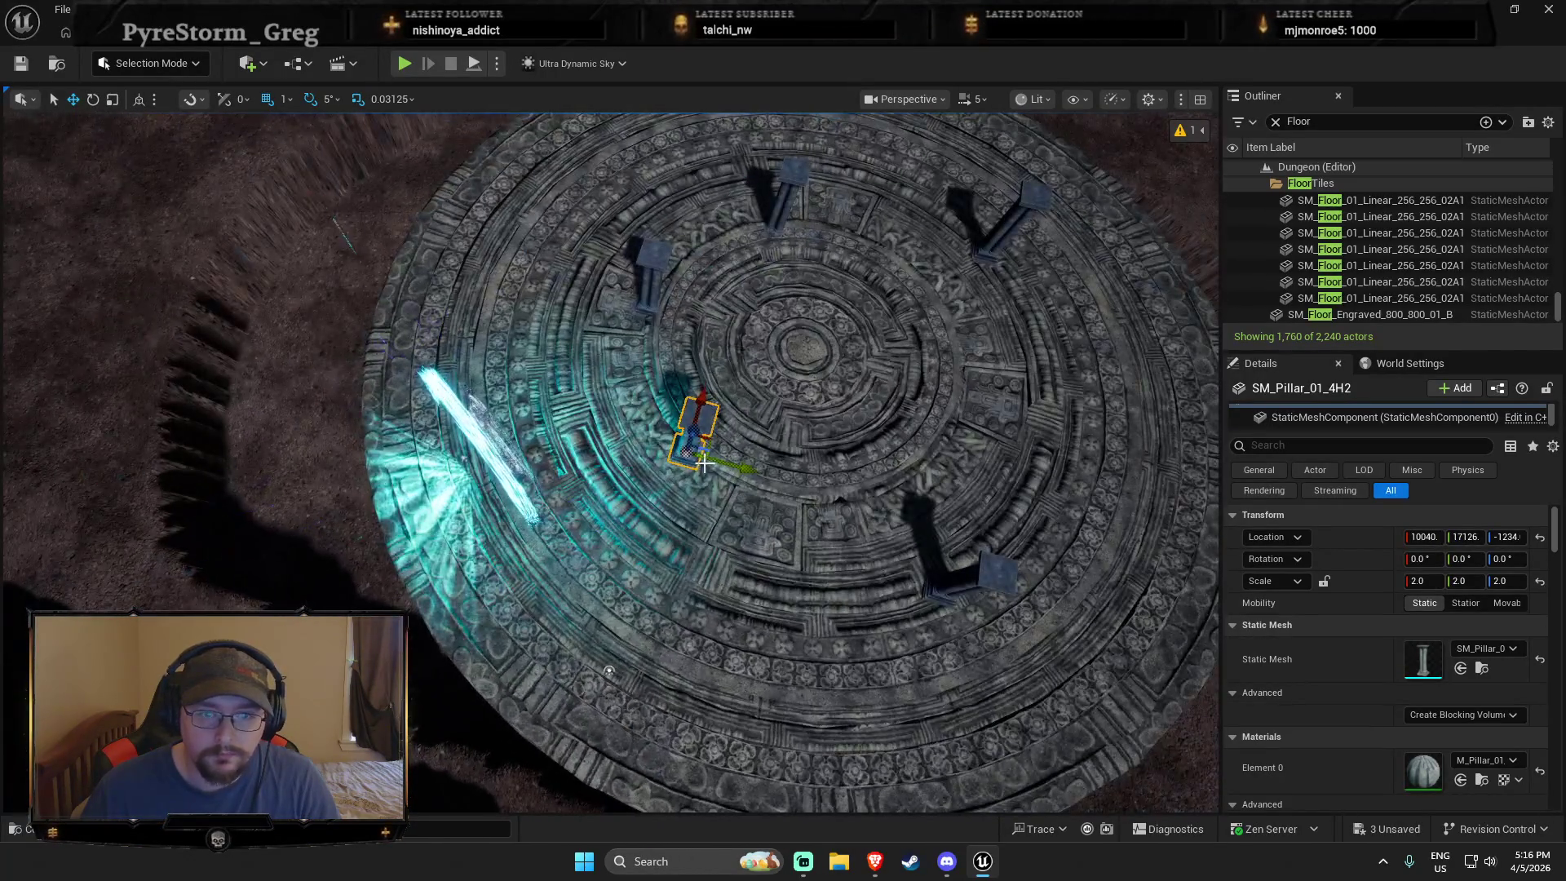
click(659, 300)
mouse_move(659, 300)
mouse_down()
mouse_move(766, 318)
mouse_move(575, 280)
mouse_move(610, 263)
mouse_move(628, 326)
mouse_up()
mouse_move(566, 442)
mouse_down()
mouse_move(566, 428)
mouse_move(580, 480)
mouse_move(578, 464)
mouse_up()
key(ctrl+z)
drag(710, 607, 840, 512)
click(699, 516)
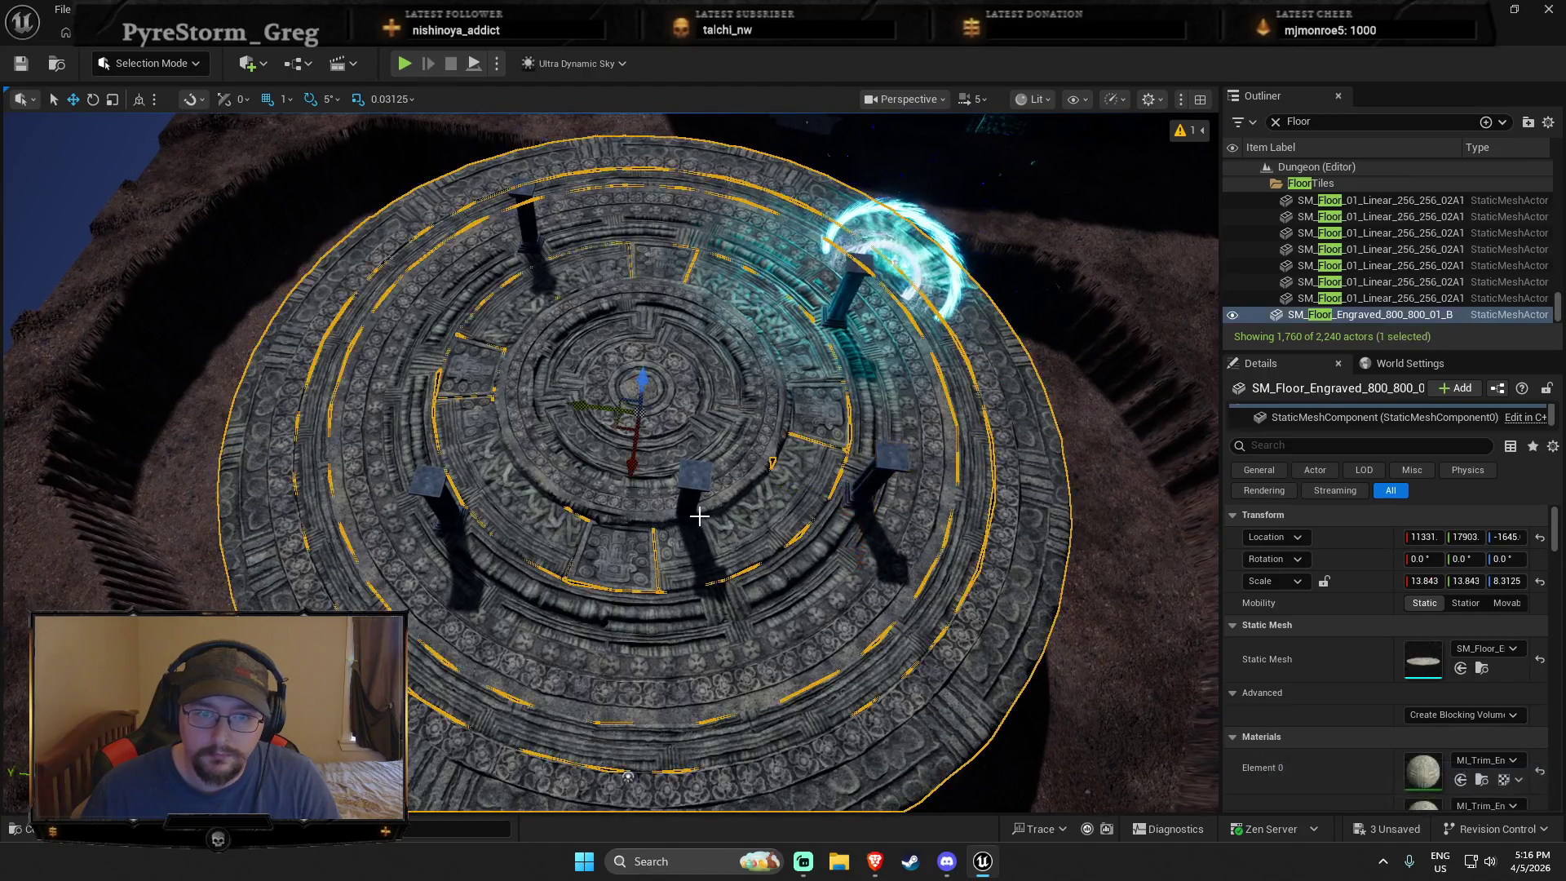
click(427, 502)
mouse_move(426, 542)
mouse_down()
mouse_move(392, 499)
mouse_move(400, 407)
mouse_up()
drag(604, 421, 604, 421)
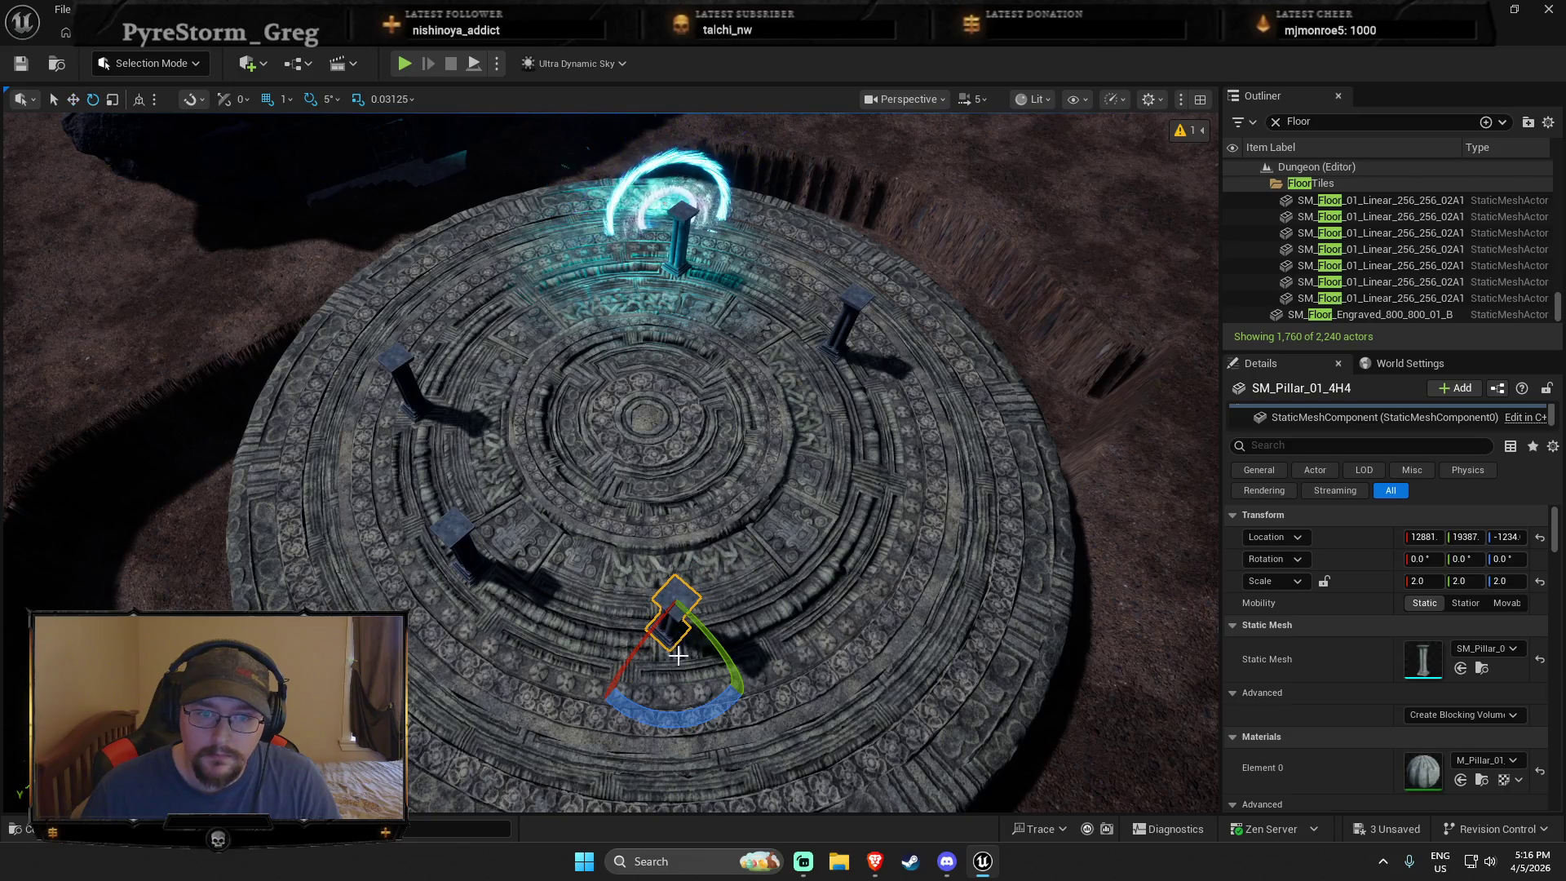
Step: Rotate the front pillar 45° around its vertical axis
key(r)
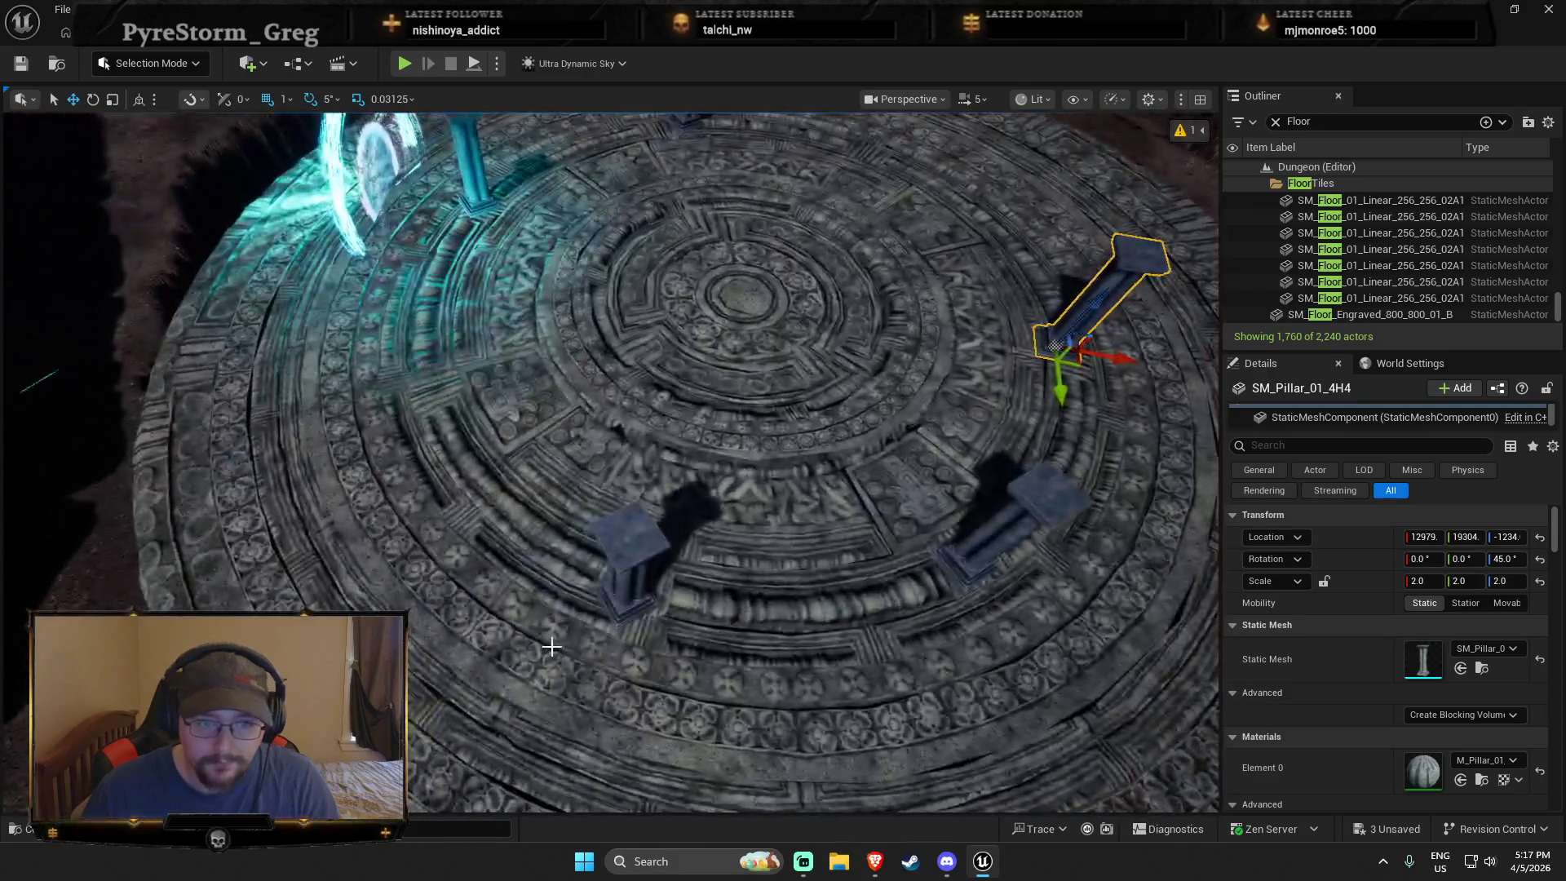
click(630, 619)
key(e)
mouse_move(599, 680)
mouse_down()
mouse_move(721, 632)
mouse_move(640, 608)
mouse_move(652, 594)
mouse_up()
key(w)
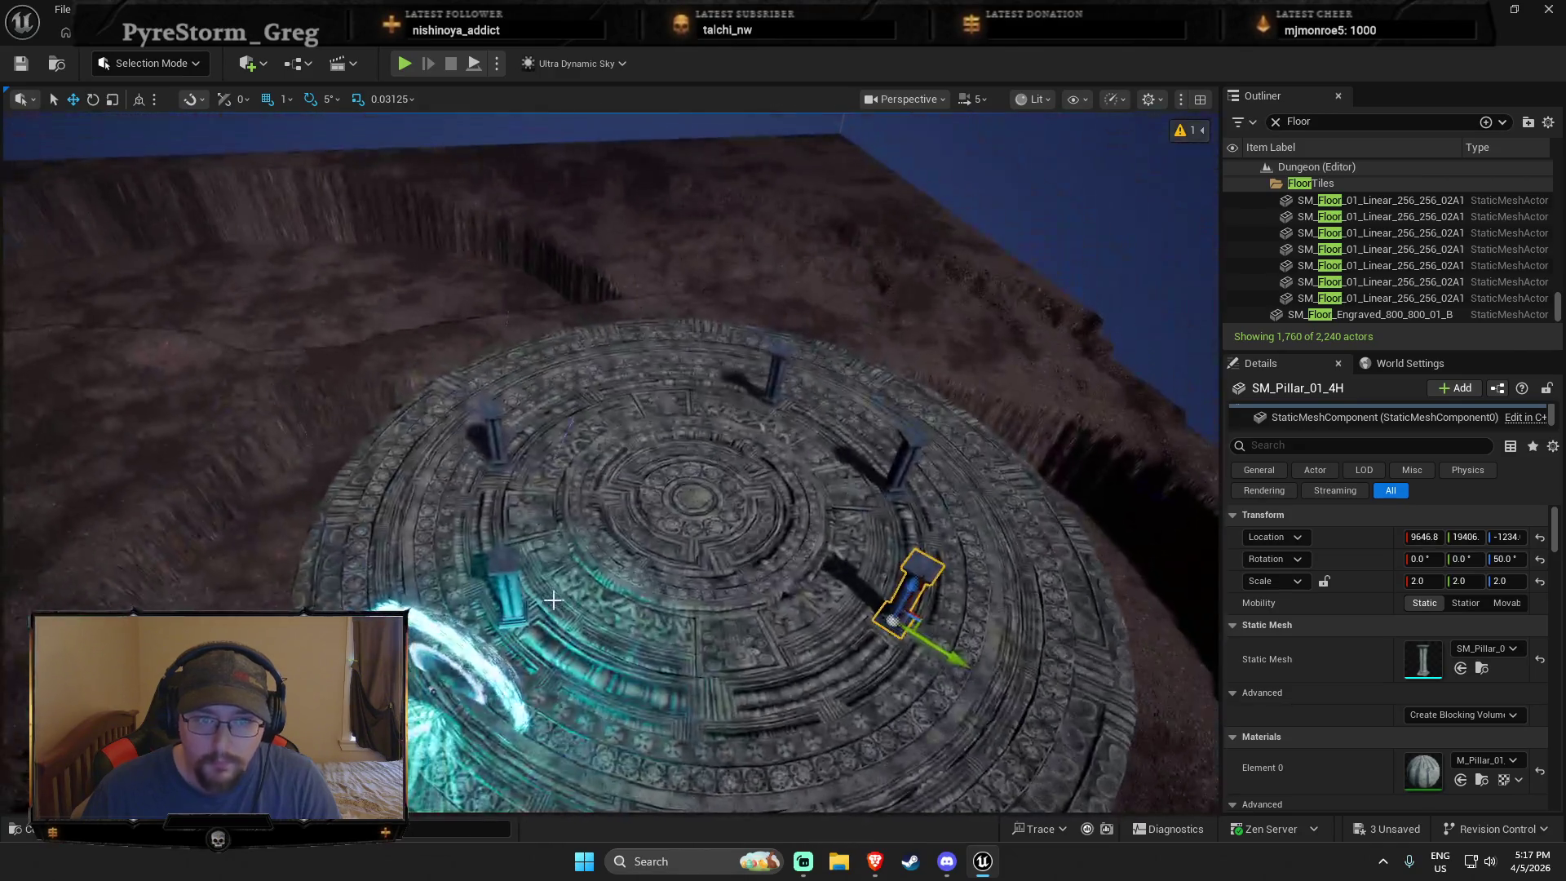
Step: Delete the extra pillar SM_Pillar_01_4H5 from the ring
click(515, 580)
click(909, 595)
ctrl+click(901, 457)
ctrl+click(770, 380)
key(f)
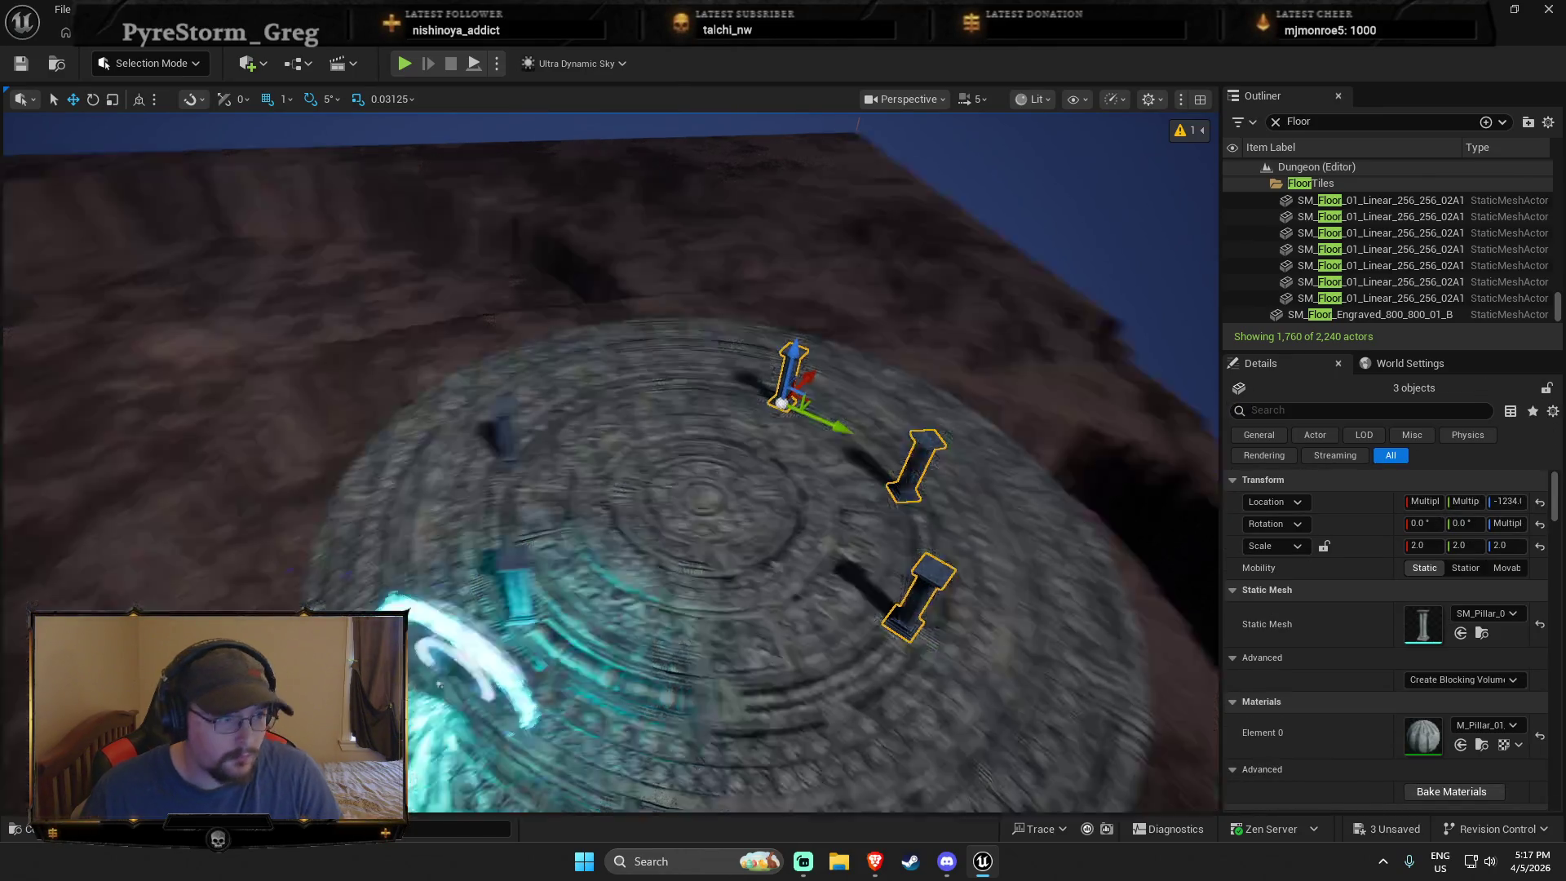
click(441, 355)
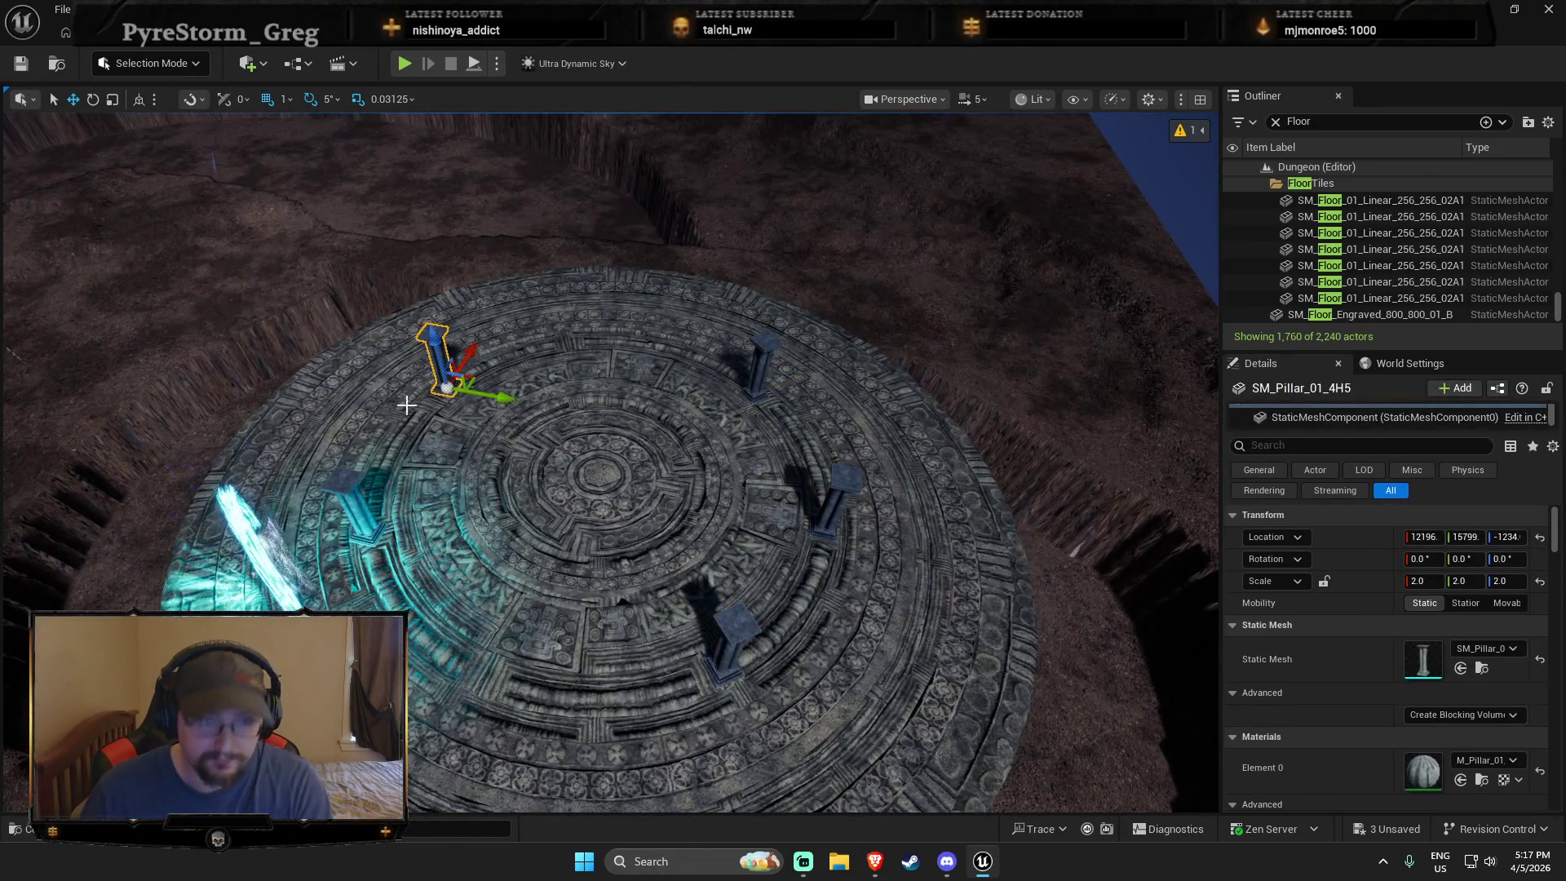
key(Delete)
click(312, 585)
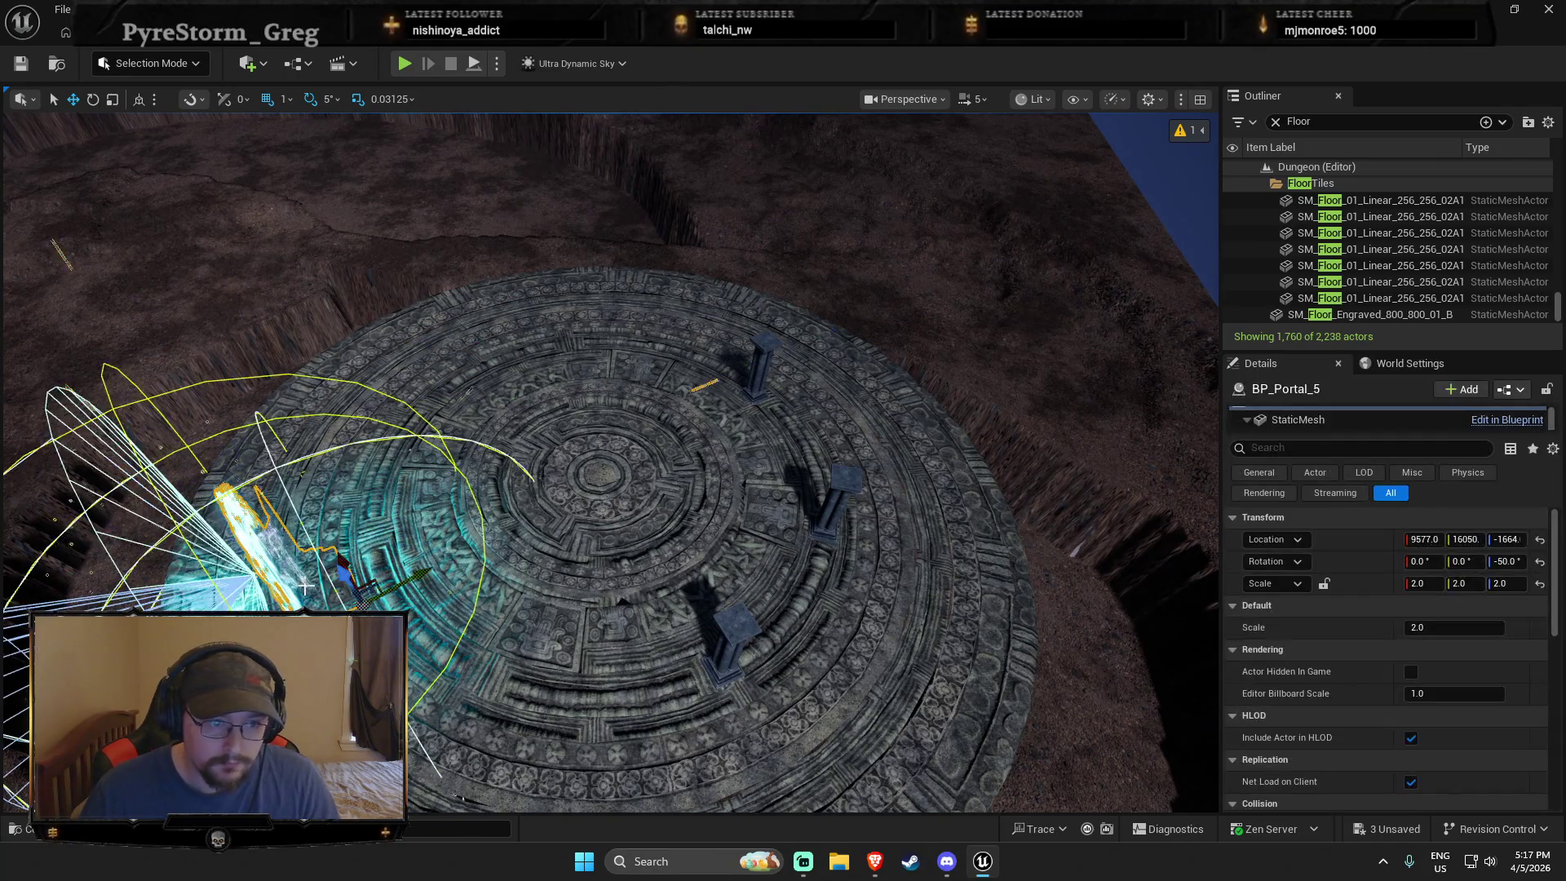
Step: Rotate BP_Portal_5 from -50° to -45° and deselect it
key(f)
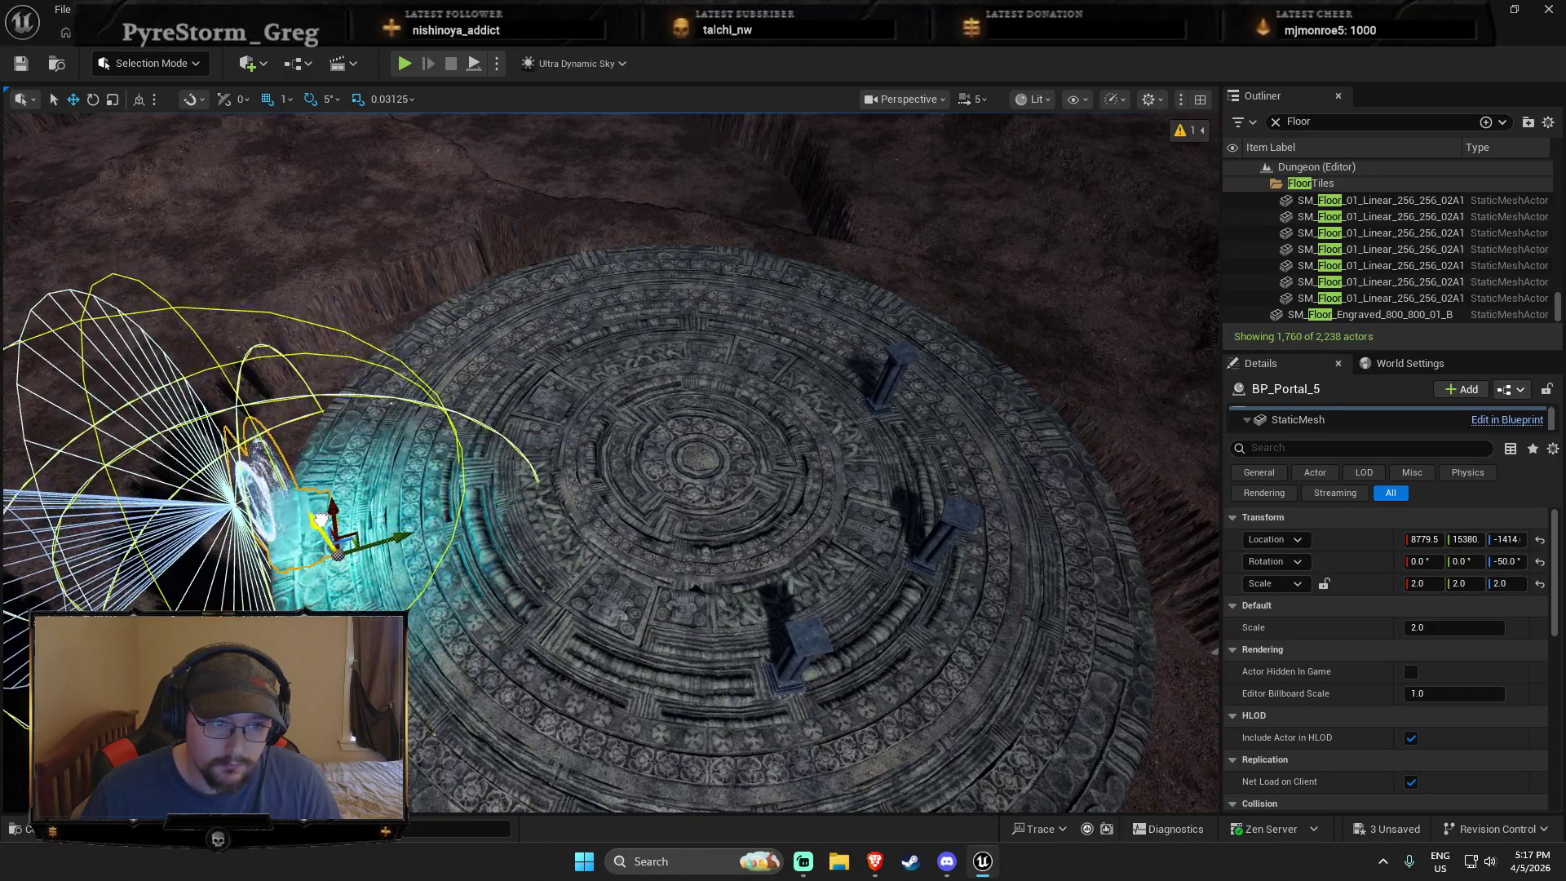
mouse_move(540, 532)
mouse_down()
mouse_move(522, 489)
mouse_move(555, 391)
mouse_up()
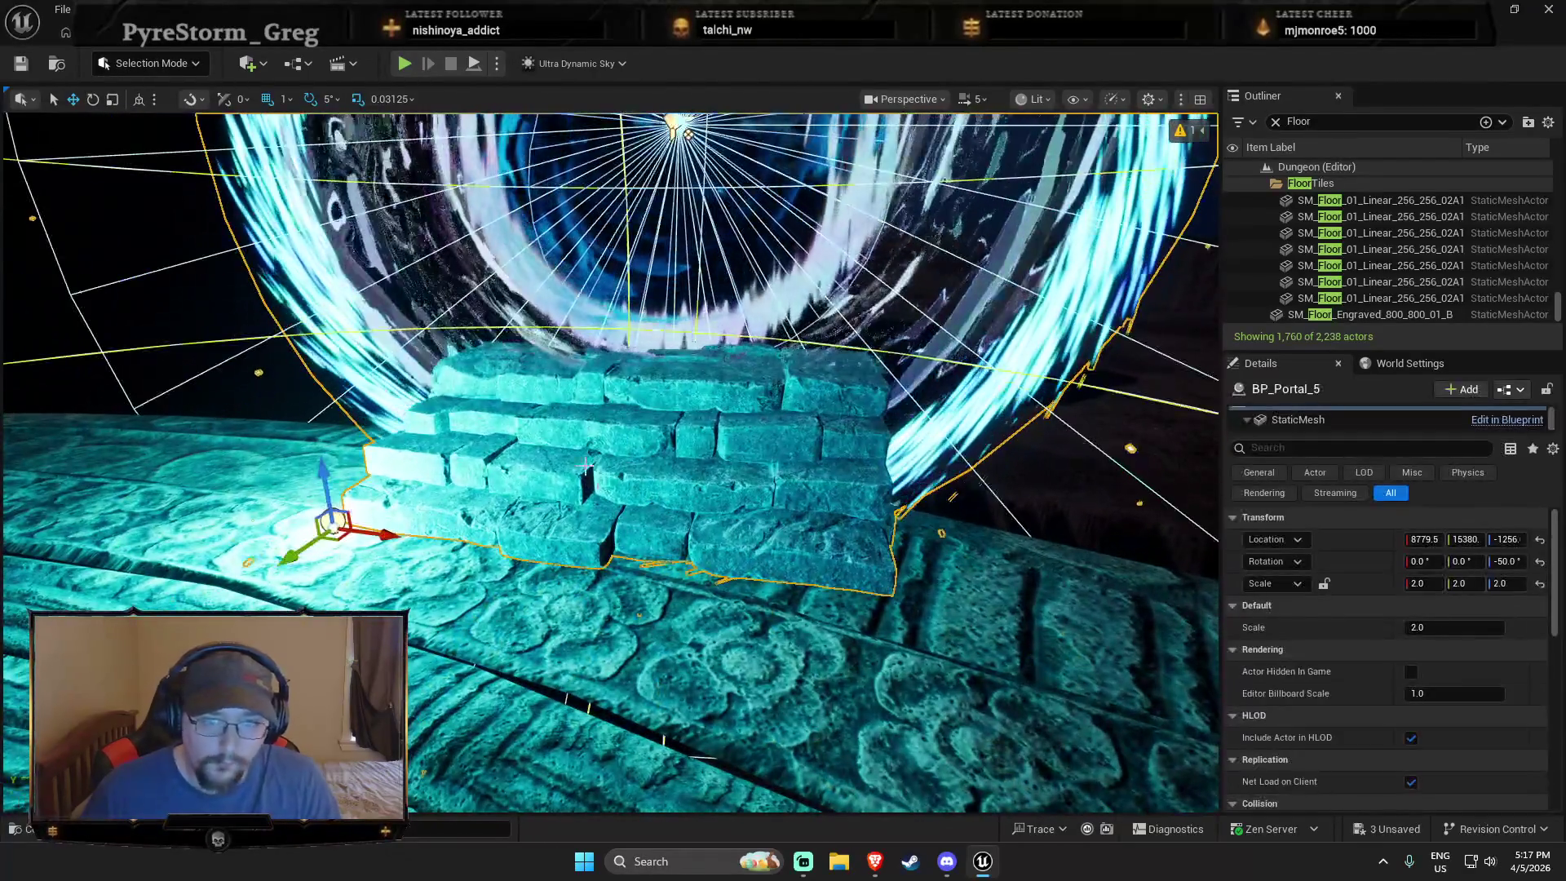
key(e)
drag(363, 557, 383, 562)
key(r)
scroll(716, 573, down, 10)
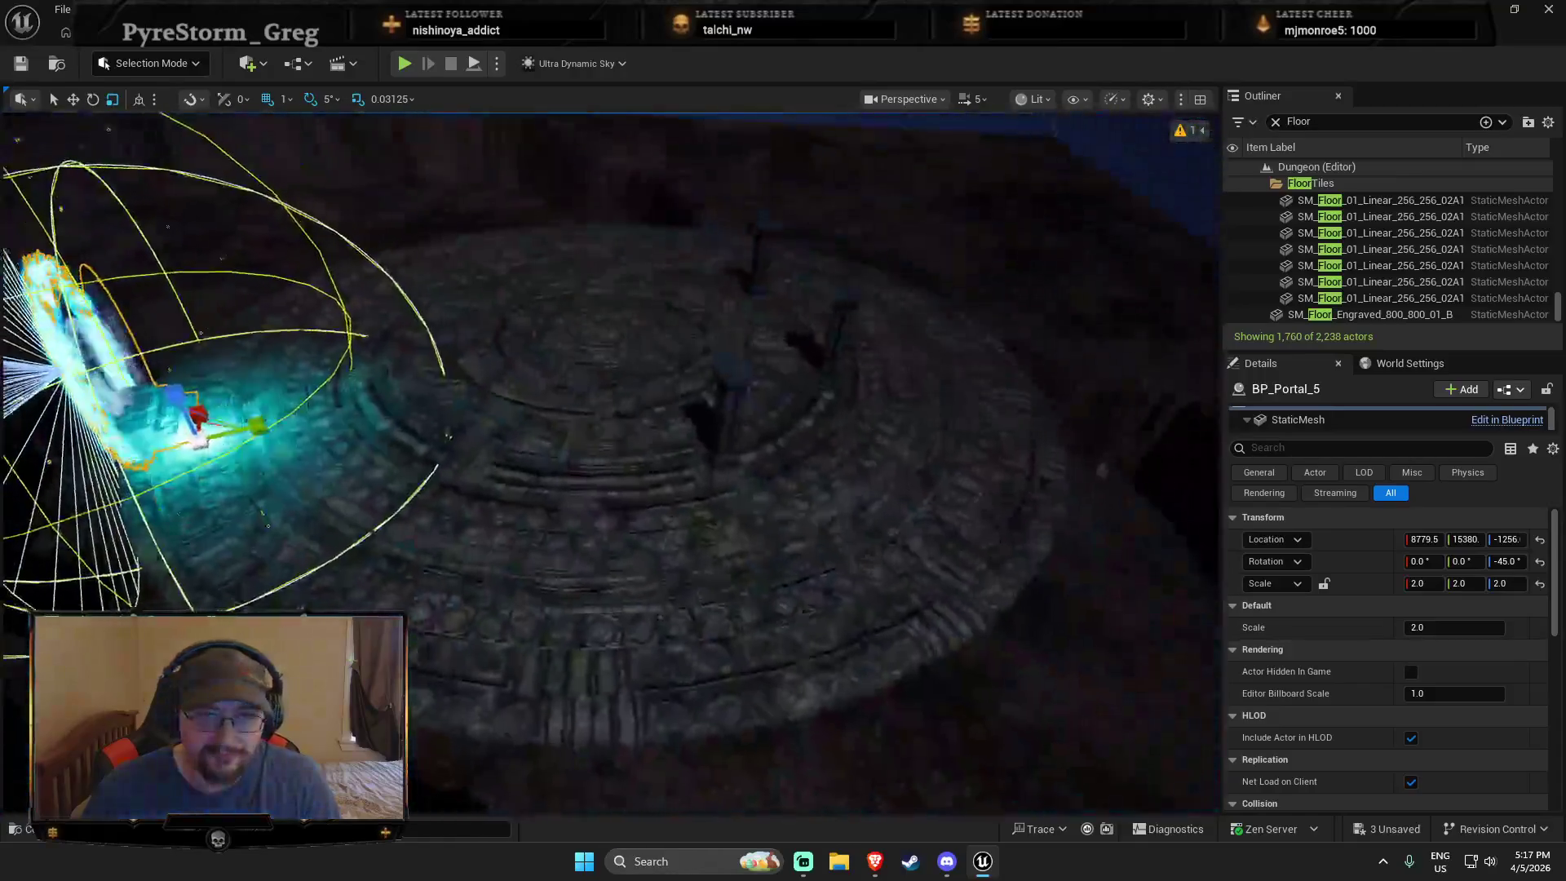
key(Escape)
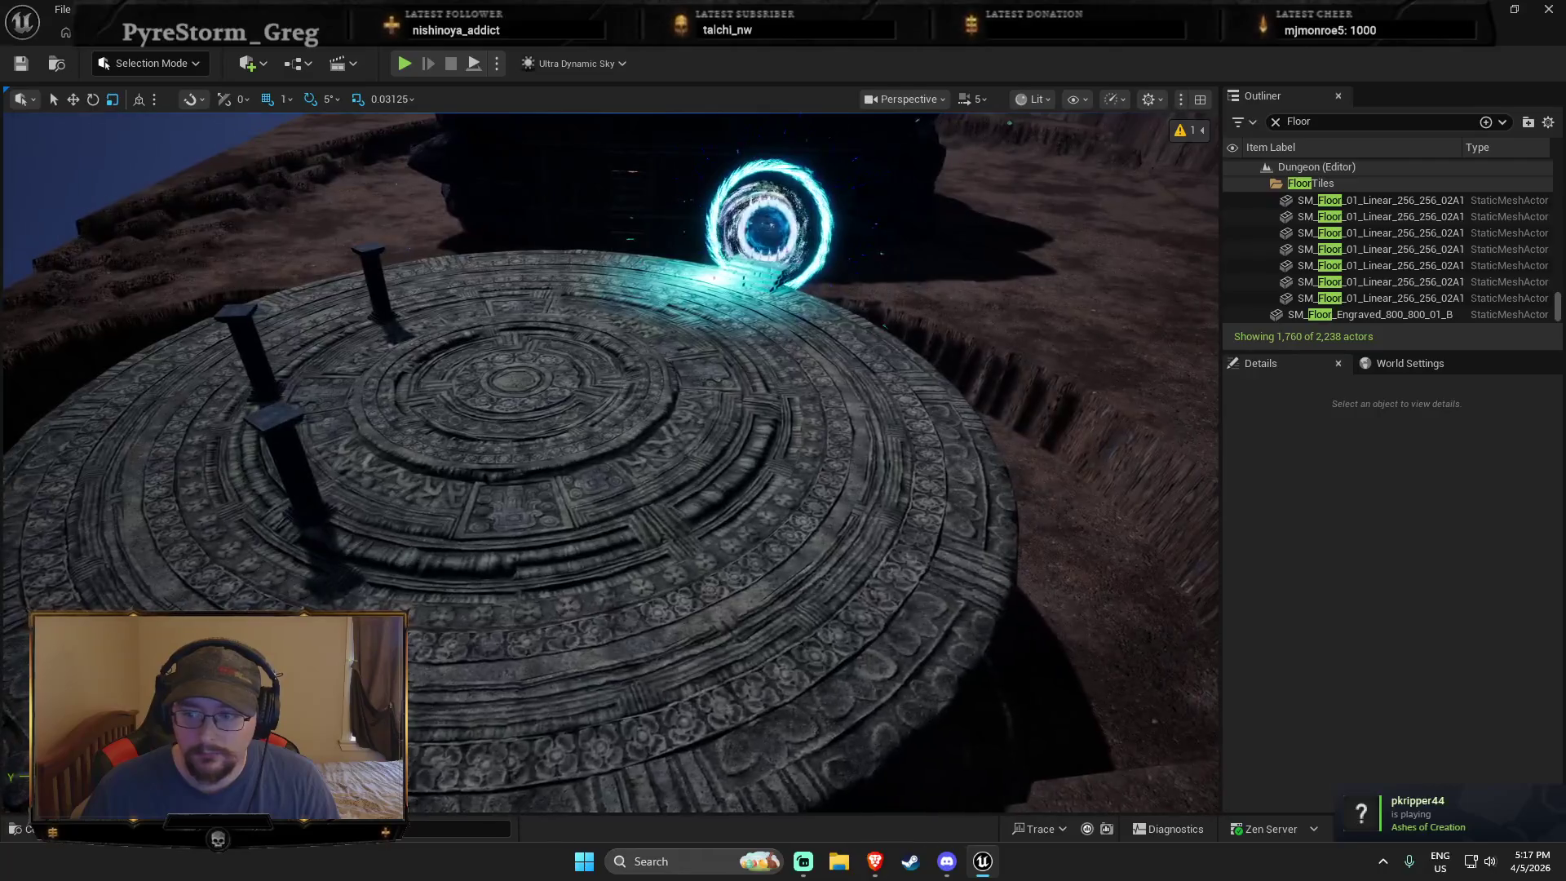
drag(636, 555, 702, 588)
Step: Rotate the selected pillars 180° and move them to the far side of the floor
click(697, 575)
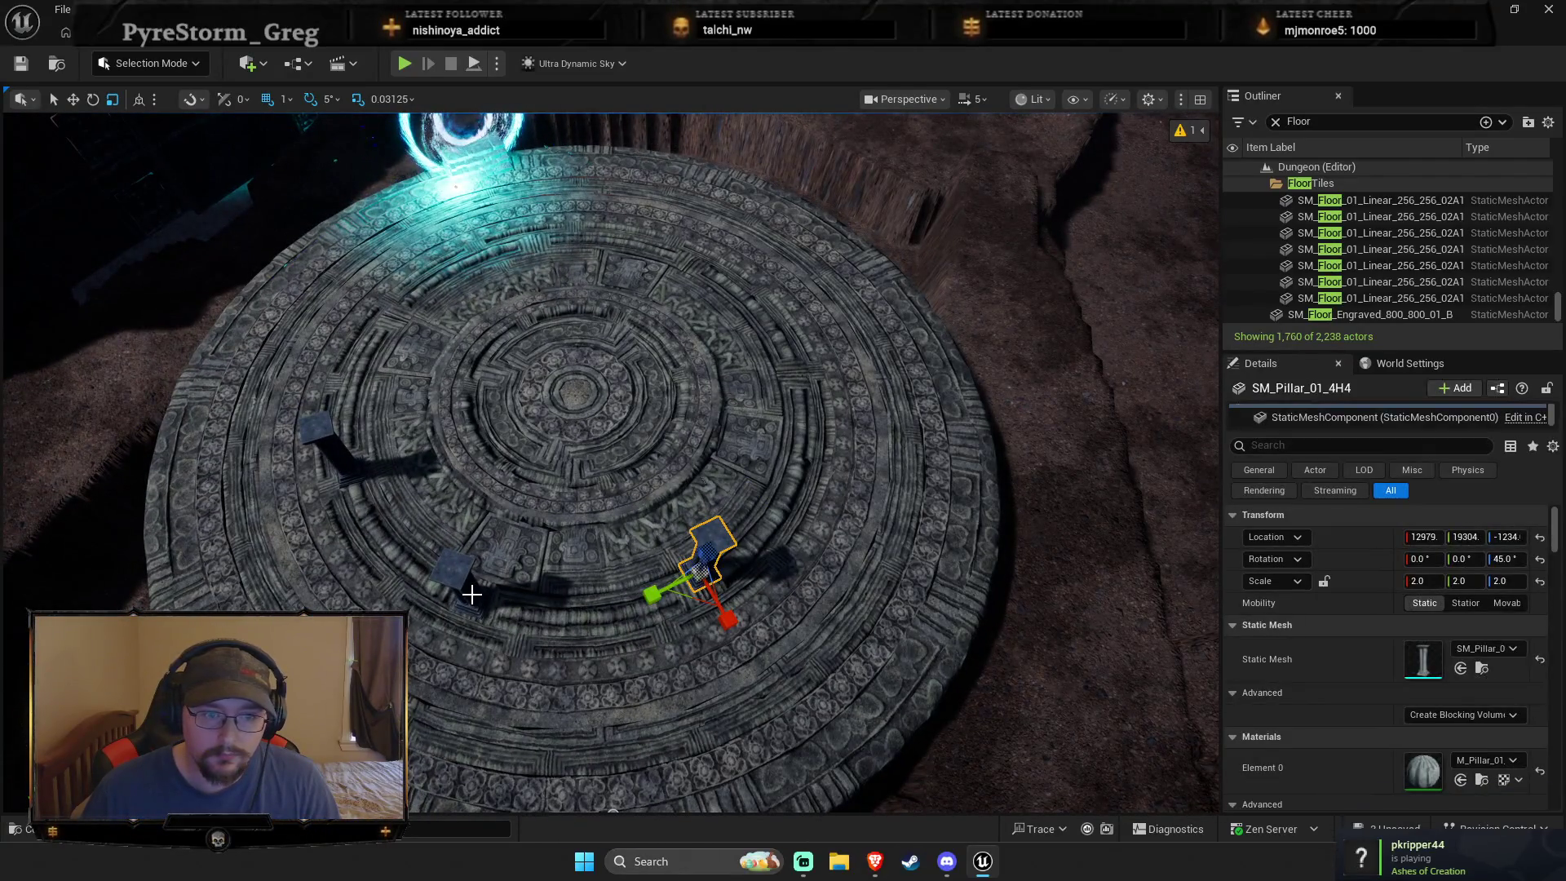
ctrl+click(458, 575)
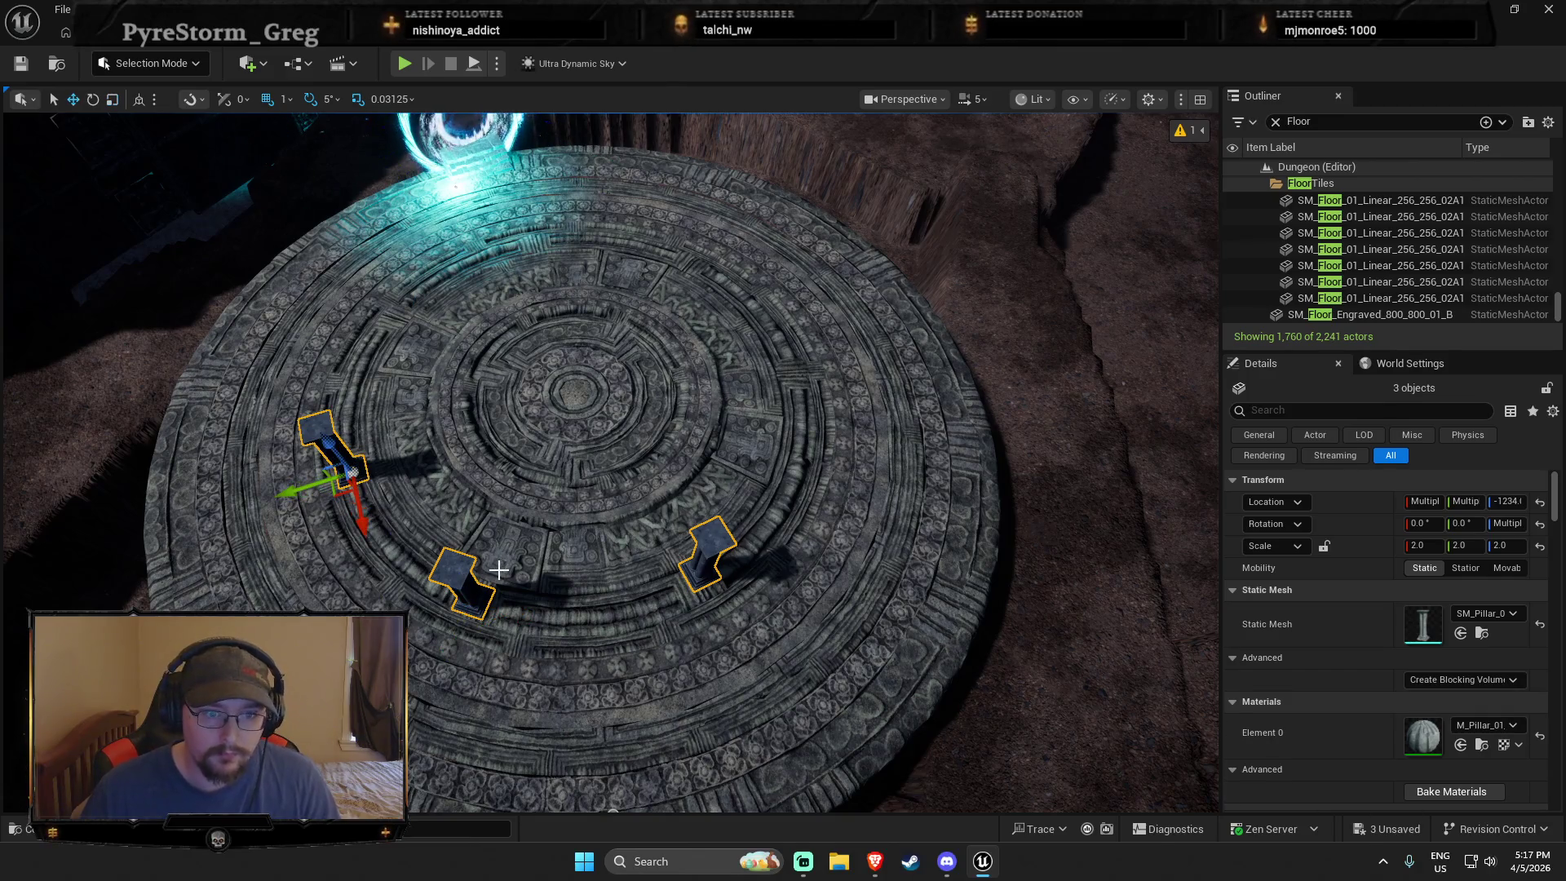
drag(425, 507, 269, 538)
drag(267, 442, 335, 397)
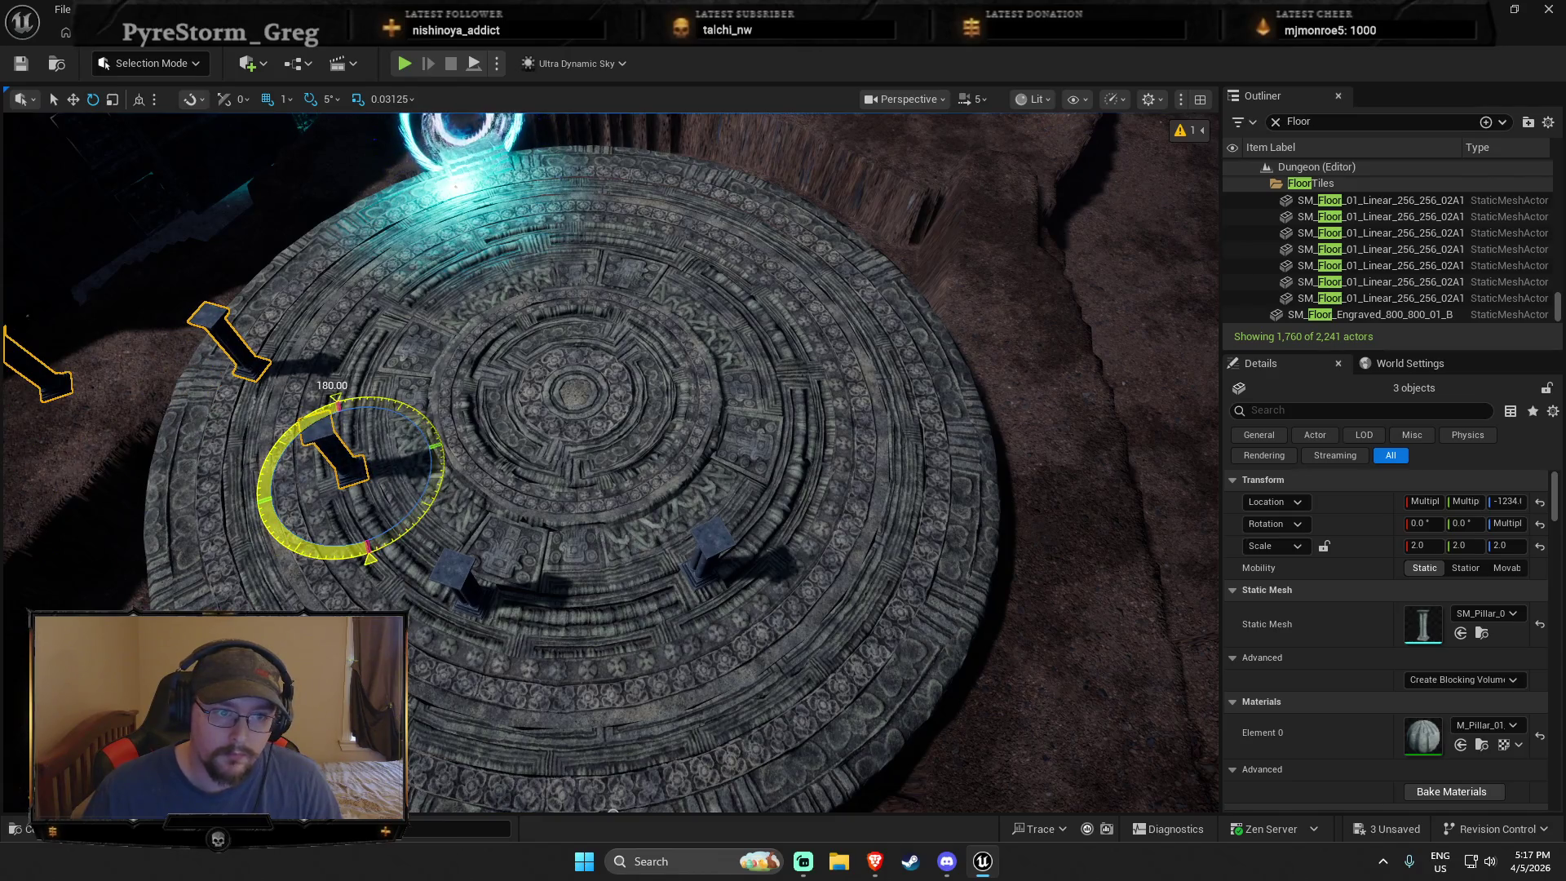
mouse_move(370, 449)
mouse_down()
mouse_move(744, 406)
mouse_move(796, 374)
mouse_move(798, 346)
mouse_move(820, 338)
mouse_move(799, 356)
mouse_move(807, 328)
mouse_up()
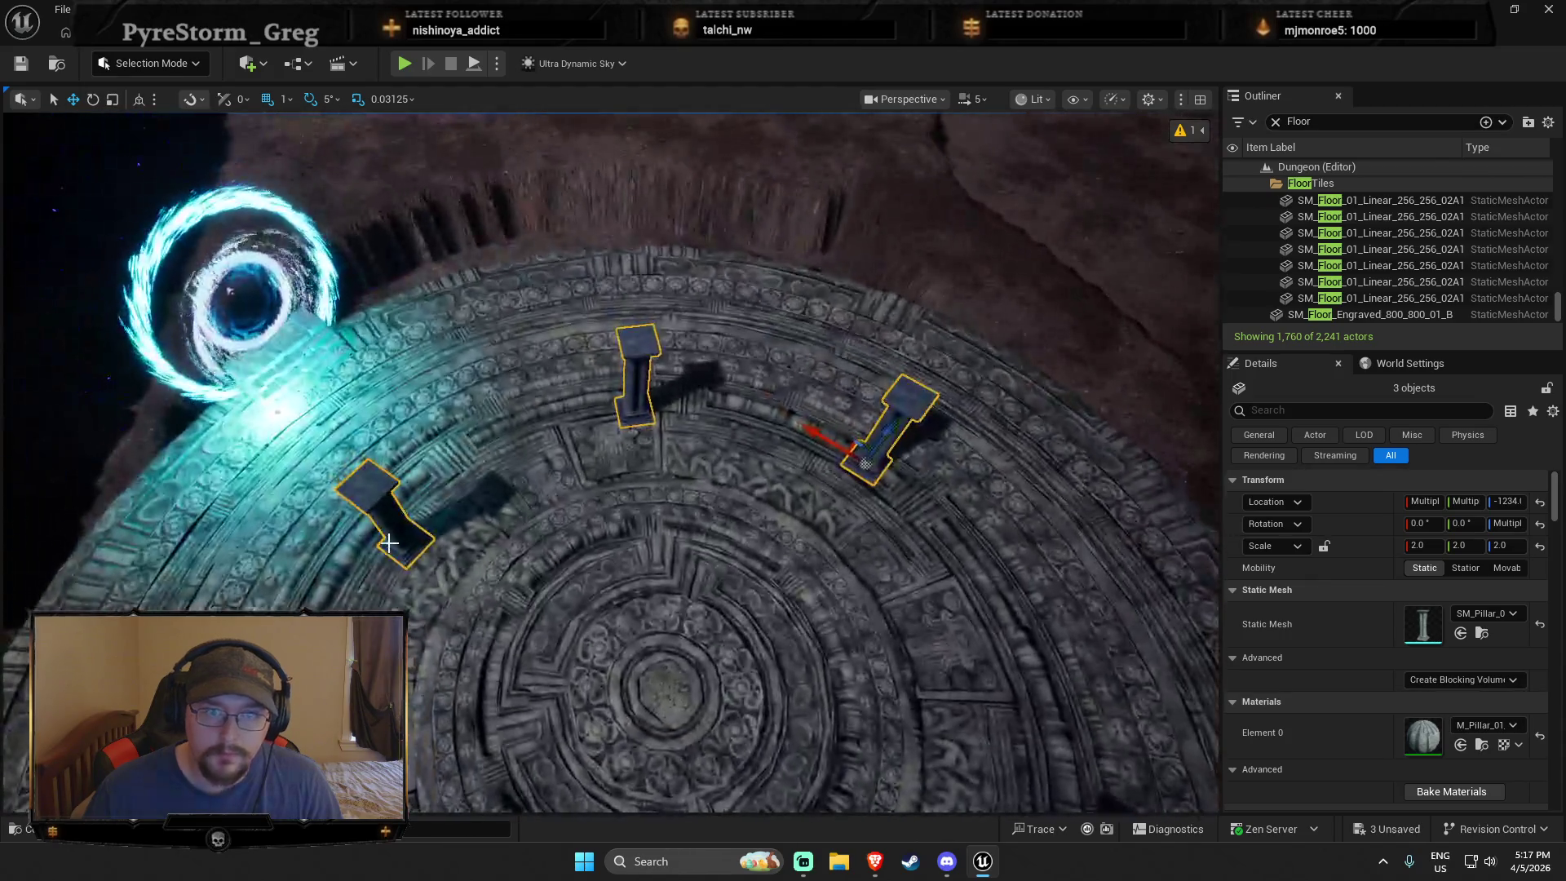
Step: Slide individual pillars onto the ring, turning them by 5°, 5° and 10°
click(406, 542)
drag(406, 542, 517, 493)
drag(676, 543, 570, 574)
mouse_move(660, 607)
mouse_down()
mouse_move(657, 619)
mouse_move(714, 532)
mouse_up()
click(713, 532)
click(711, 540)
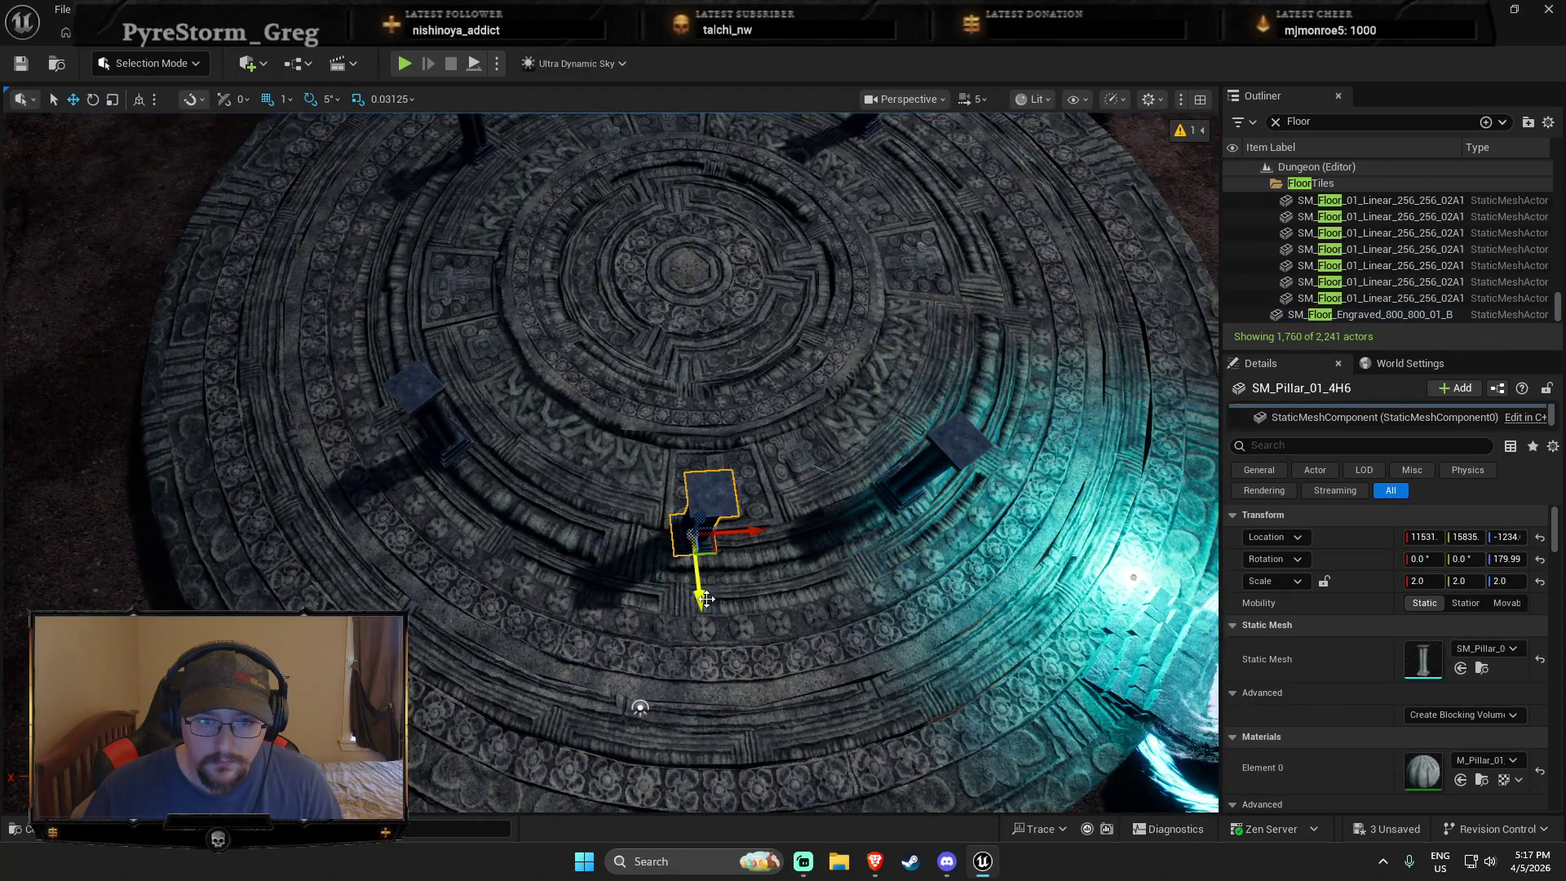
drag(674, 602, 667, 615)
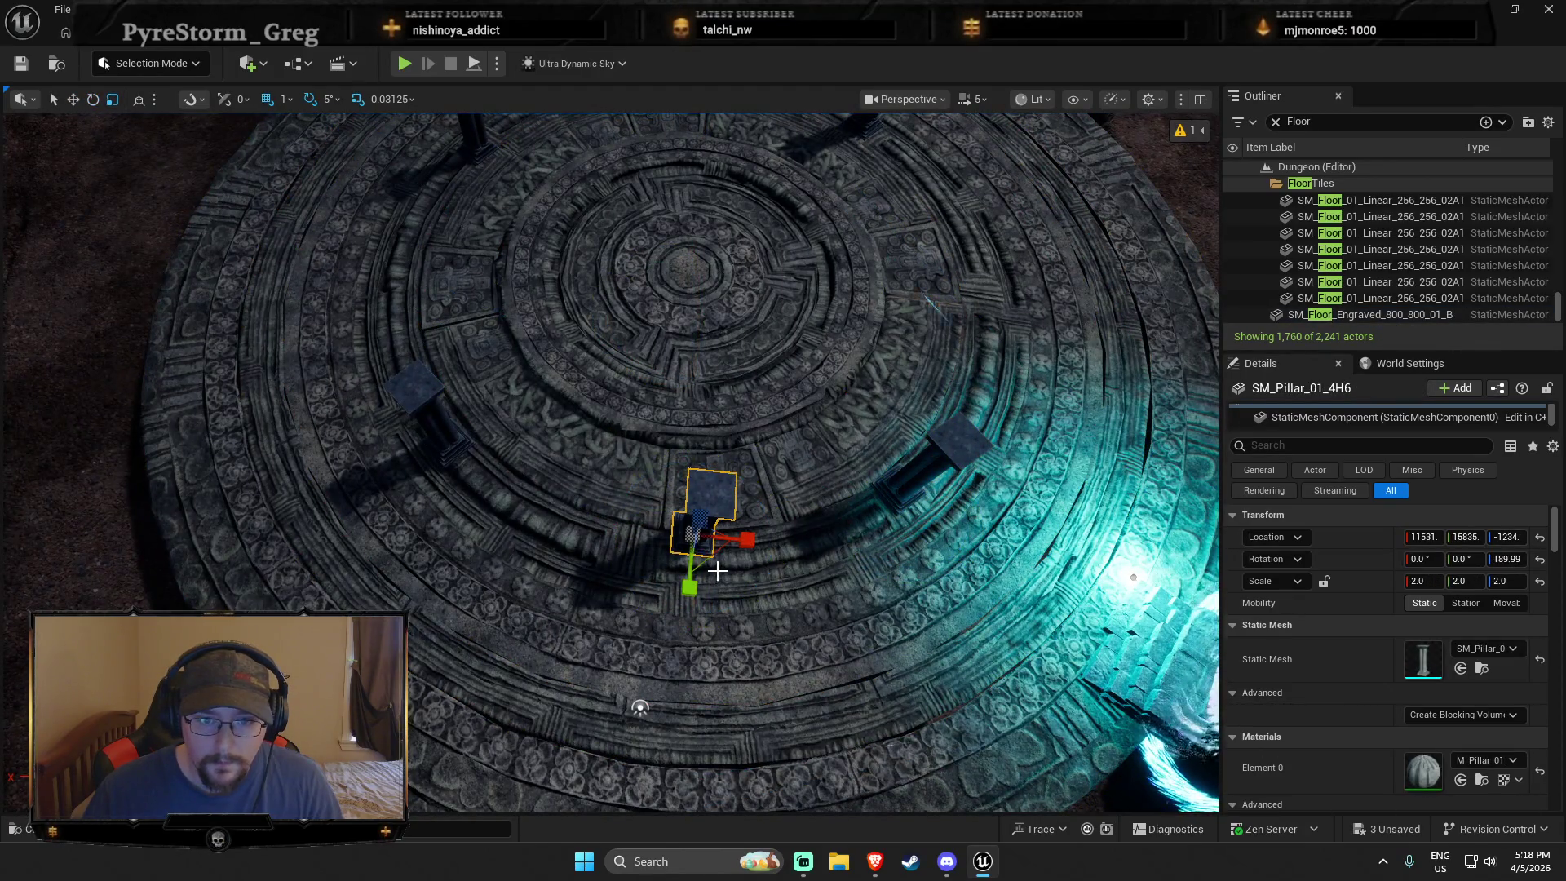
drag(640, 707, 576, 587)
click(520, 593)
key(e)
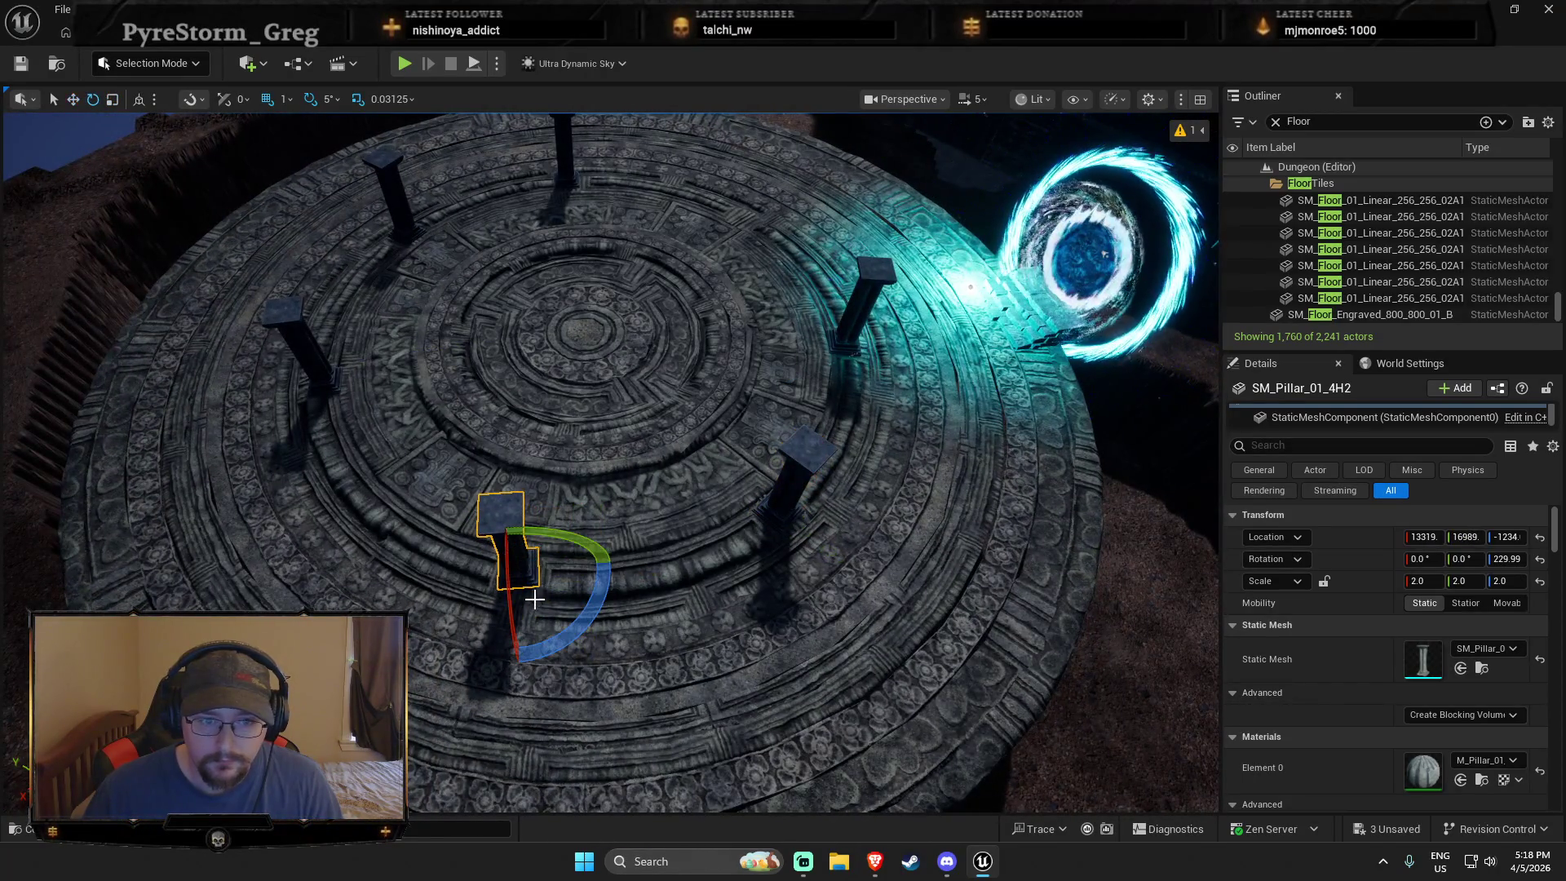
mouse_move(577, 574)
mouse_down()
mouse_move(677, 567)
mouse_move(441, 587)
mouse_move(708, 565)
mouse_up()
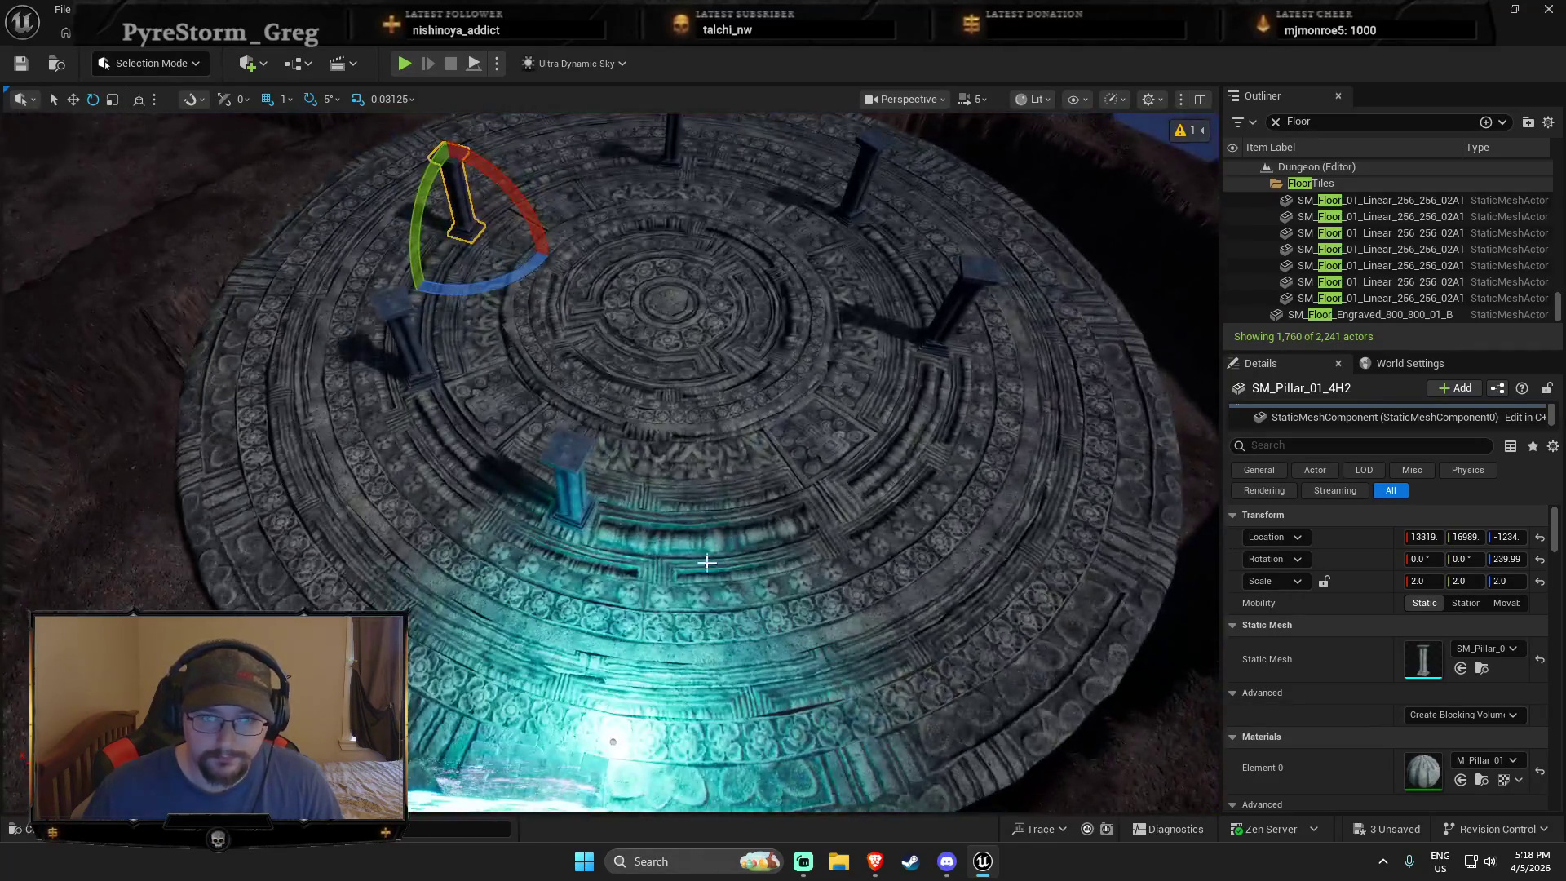
Step: Alt-drag the pillar nearest the portal to add a duplicate further along the ring
click(580, 526)
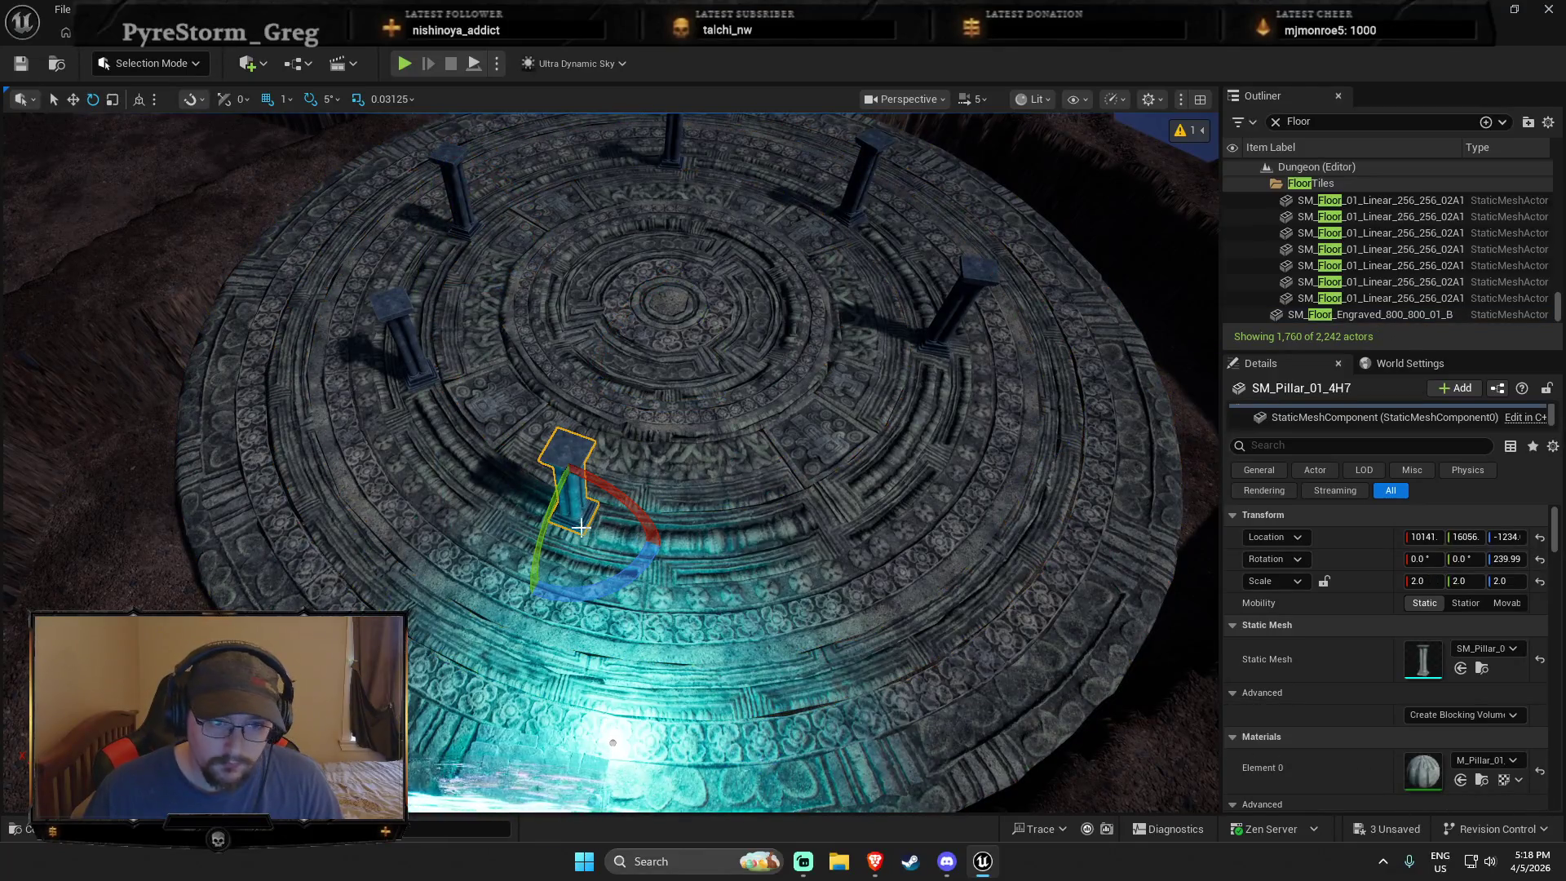
mouse_move(562, 534)
mouse_down()
mouse_move(541, 524)
mouse_move(874, 531)
mouse_move(821, 506)
mouse_move(734, 530)
mouse_up()
key(e)
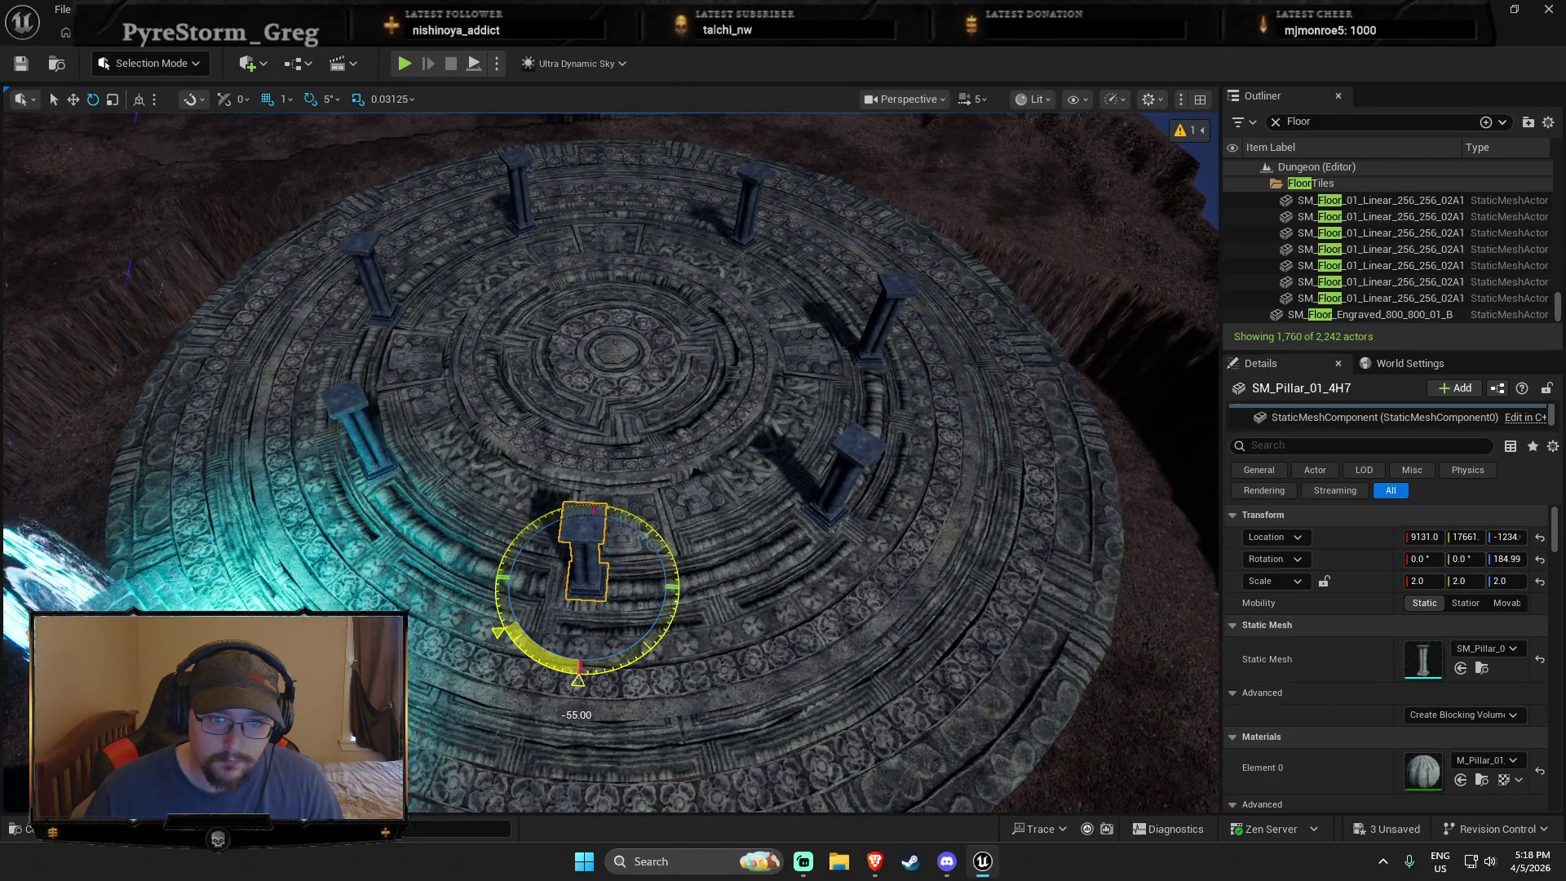
mouse_move(837, 554)
mouse_down()
mouse_move(532, 653)
mouse_move(588, 603)
mouse_move(839, 591)
mouse_up()
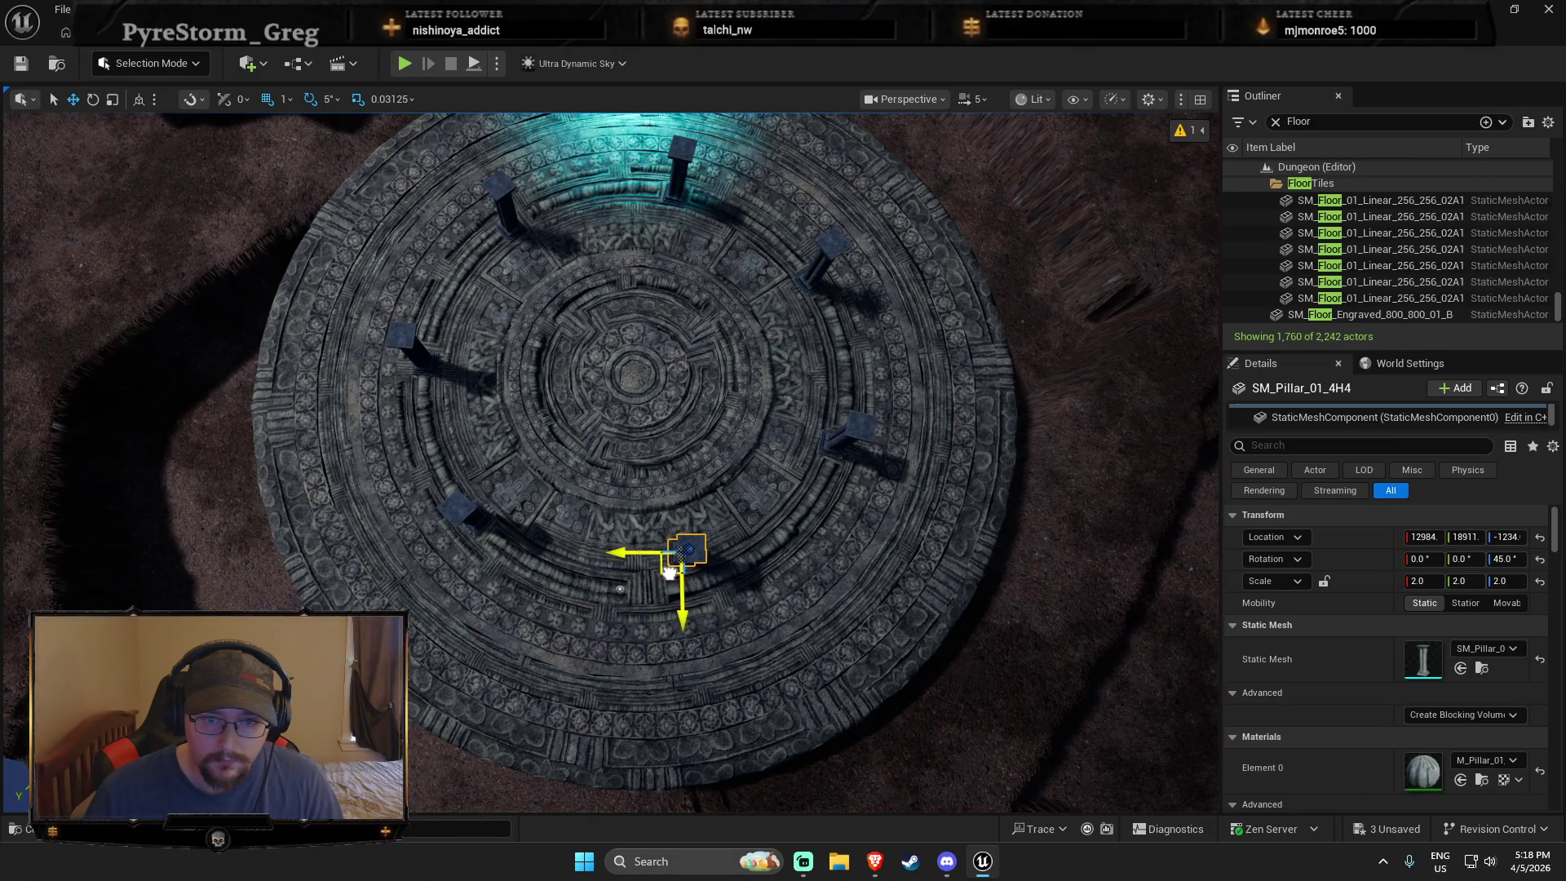
drag(620, 588, 1043, 617)
right_click(721, 787)
key(Escape)
key(alt+p)
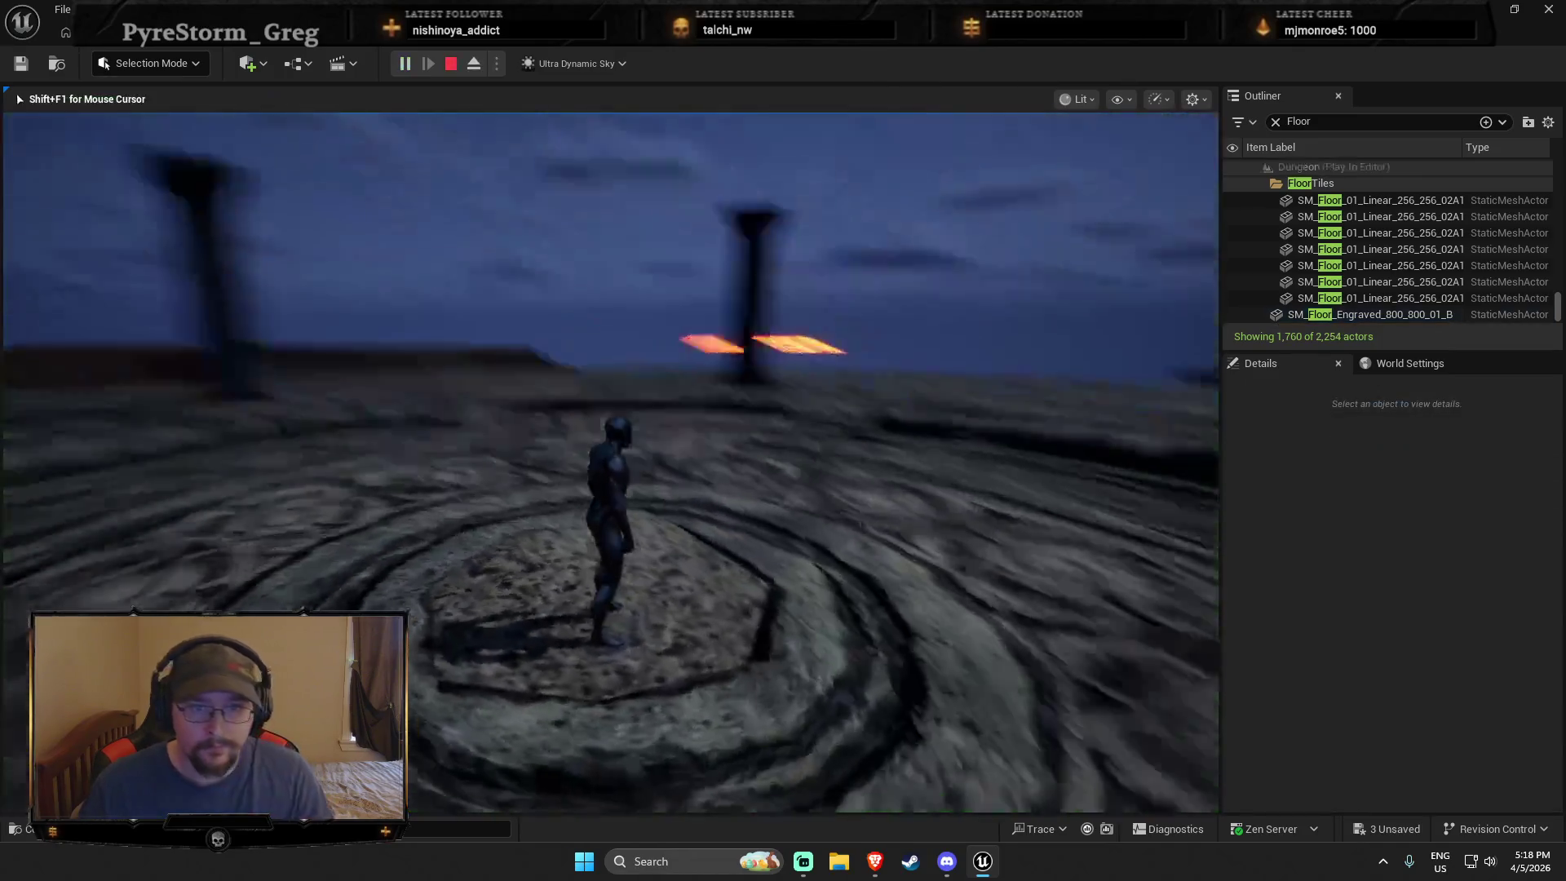
key(w)
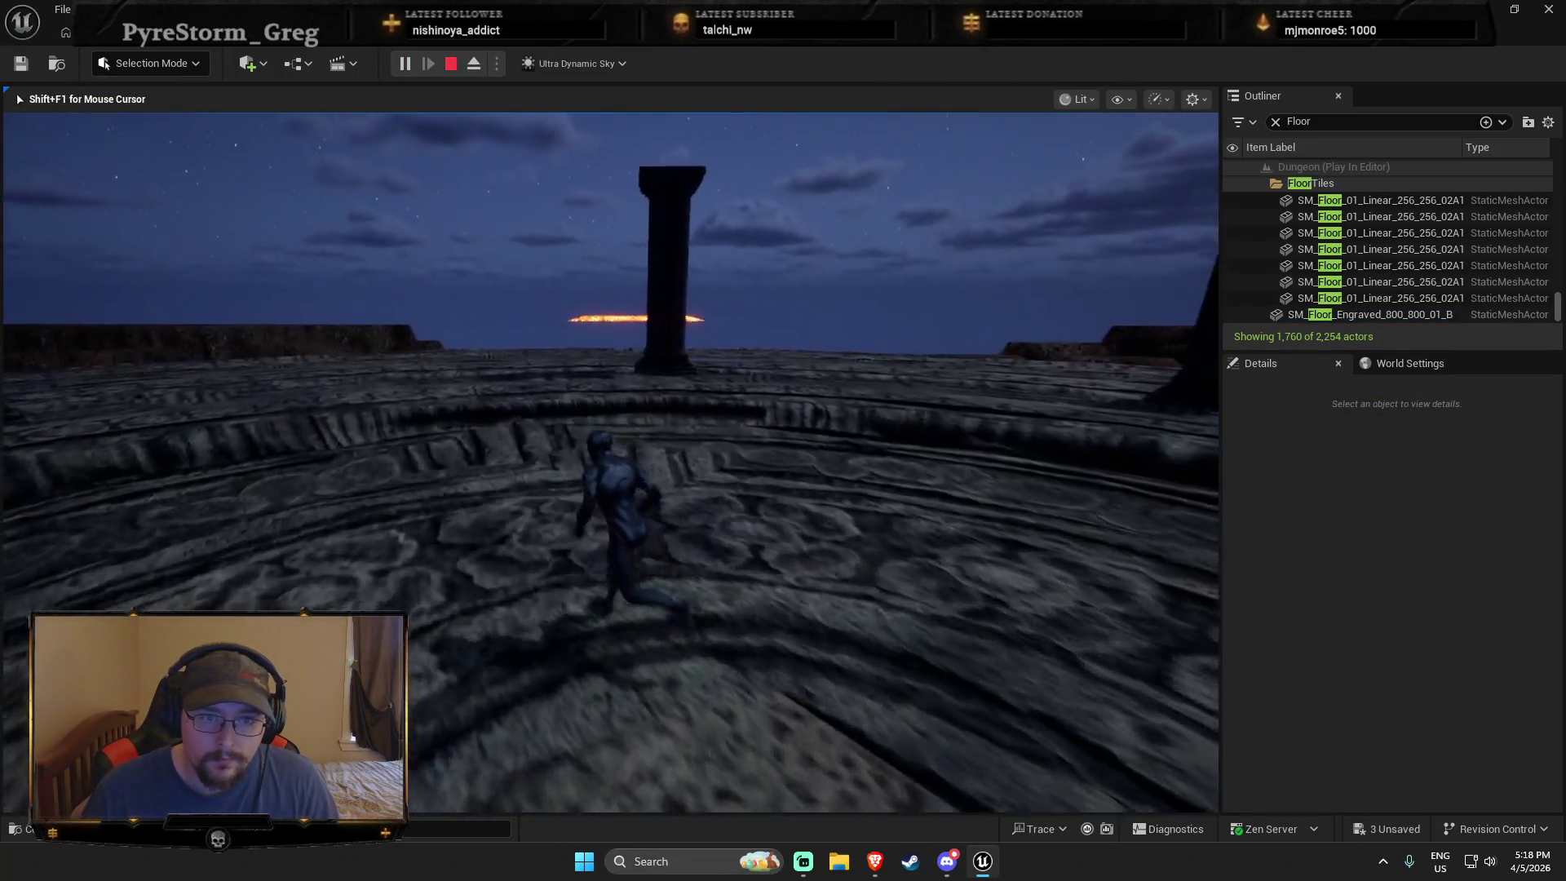
key(w)
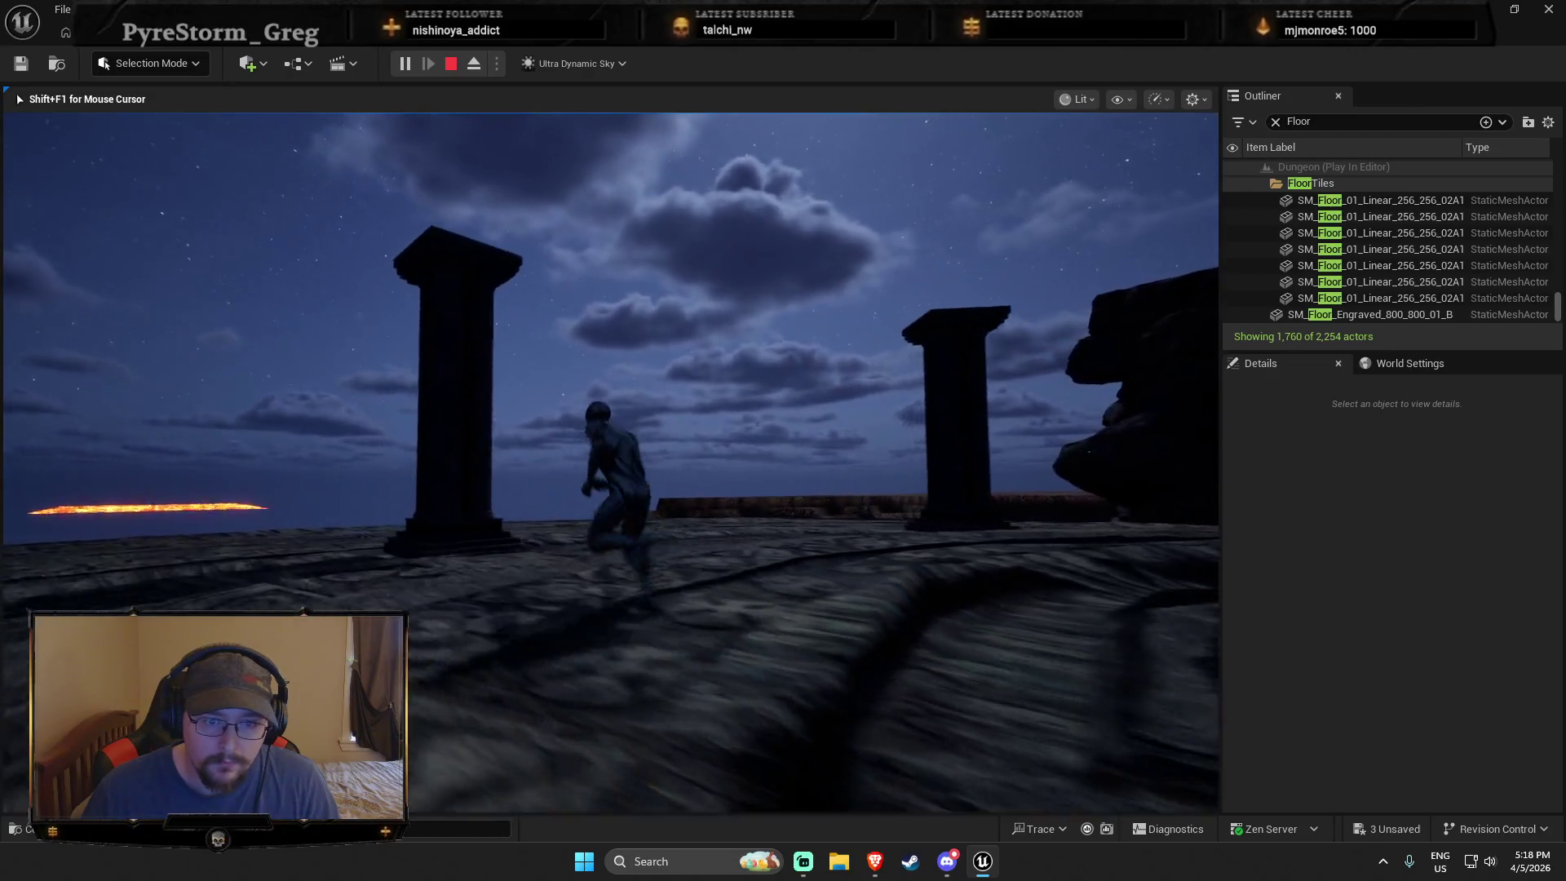
key(w)
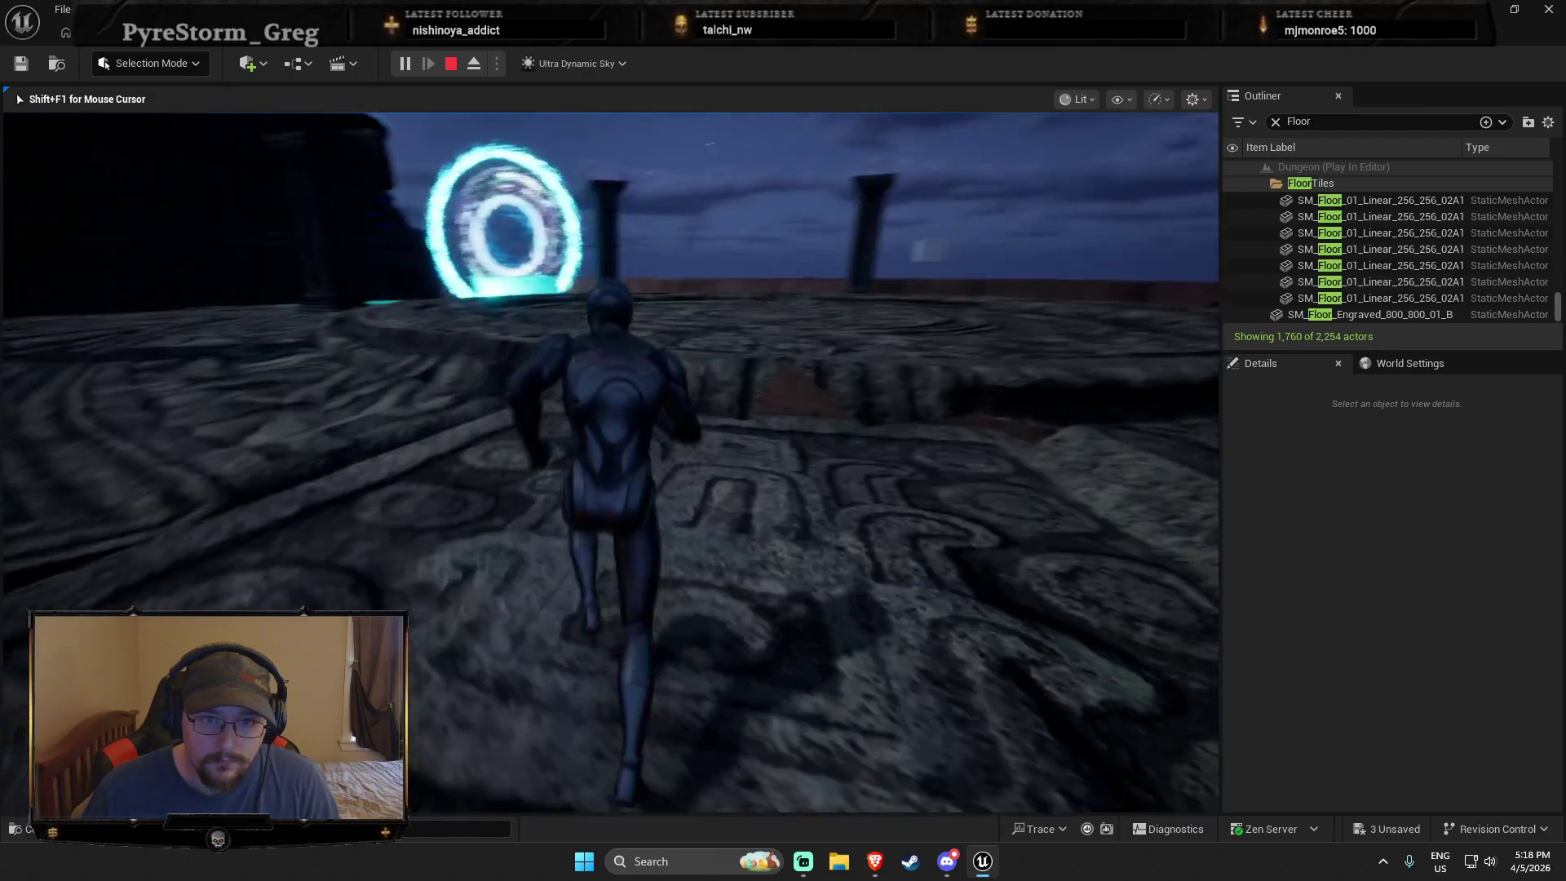
key(Escape)
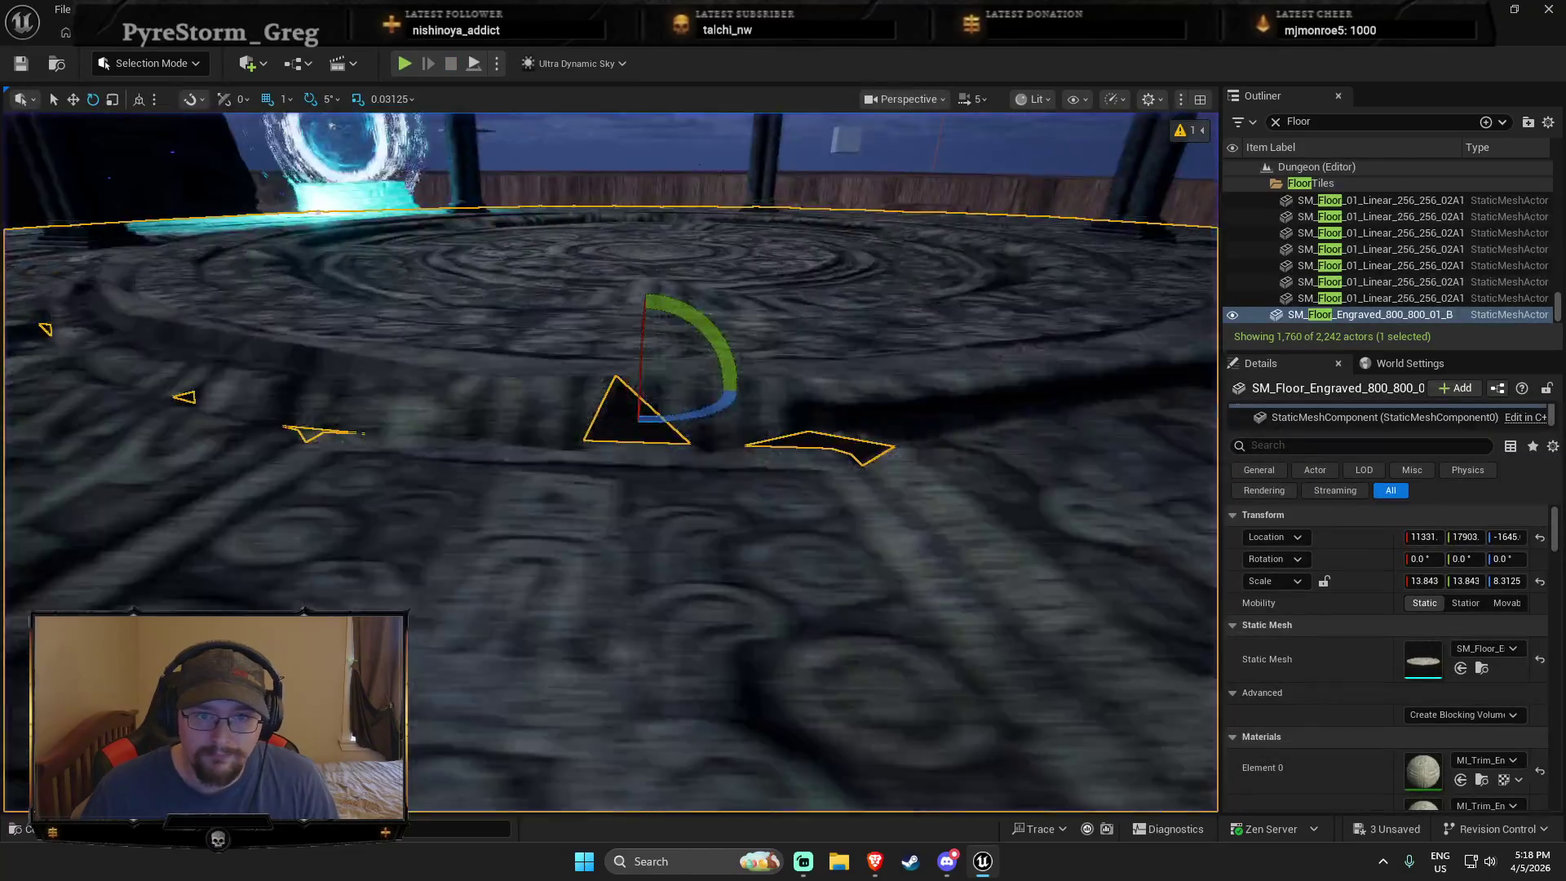
Step: Shrink the old floor and place SM_Floor_Engraved_800_800_01_A from the Content Drawer
scroll(828, 548, down, 3)
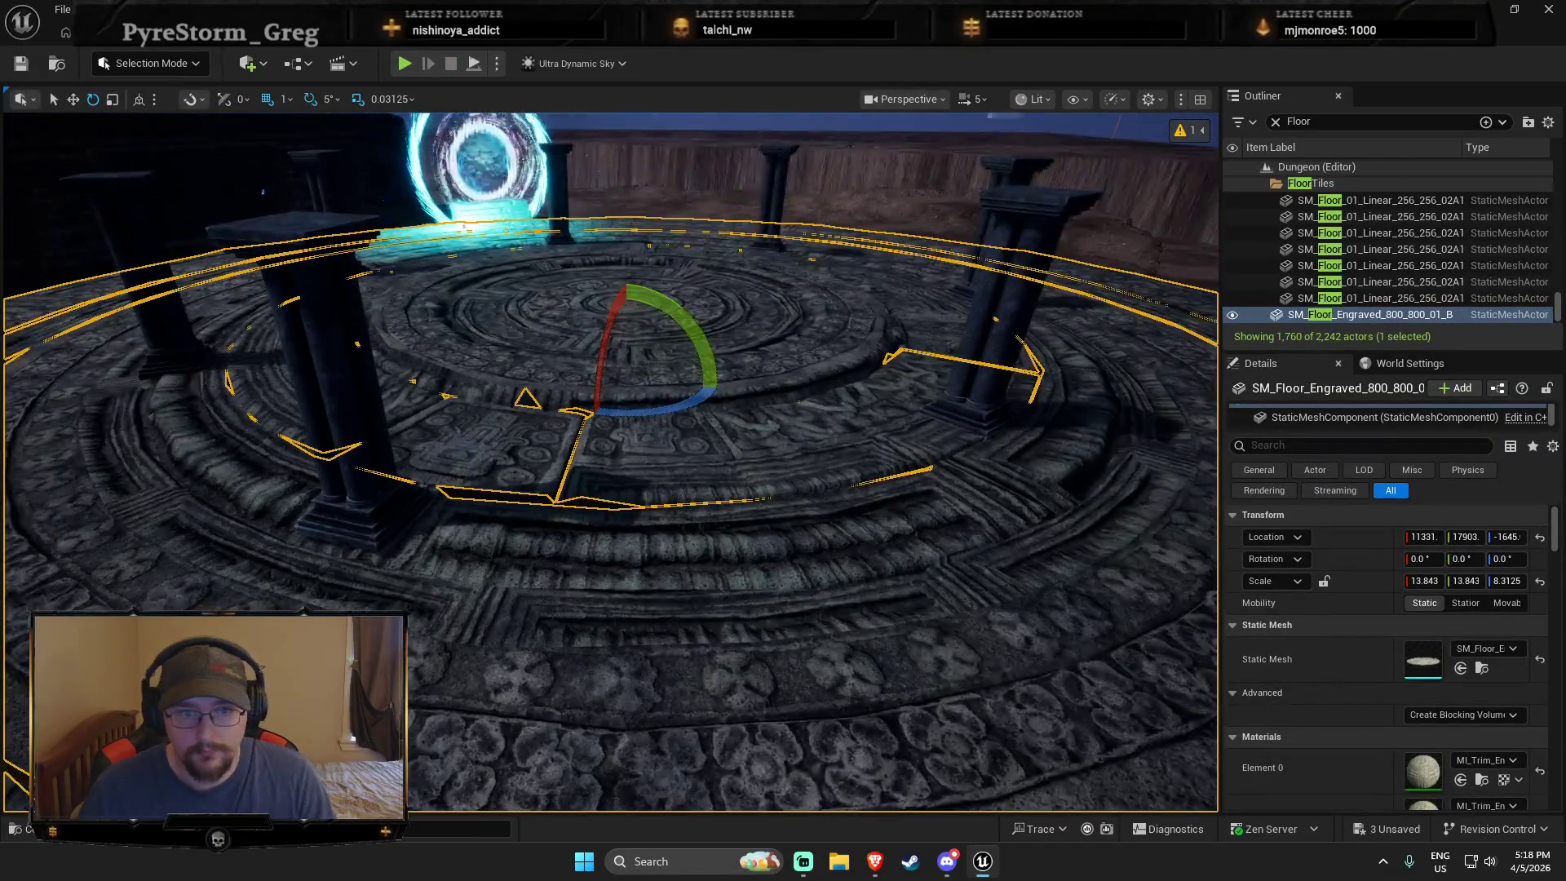
key(r)
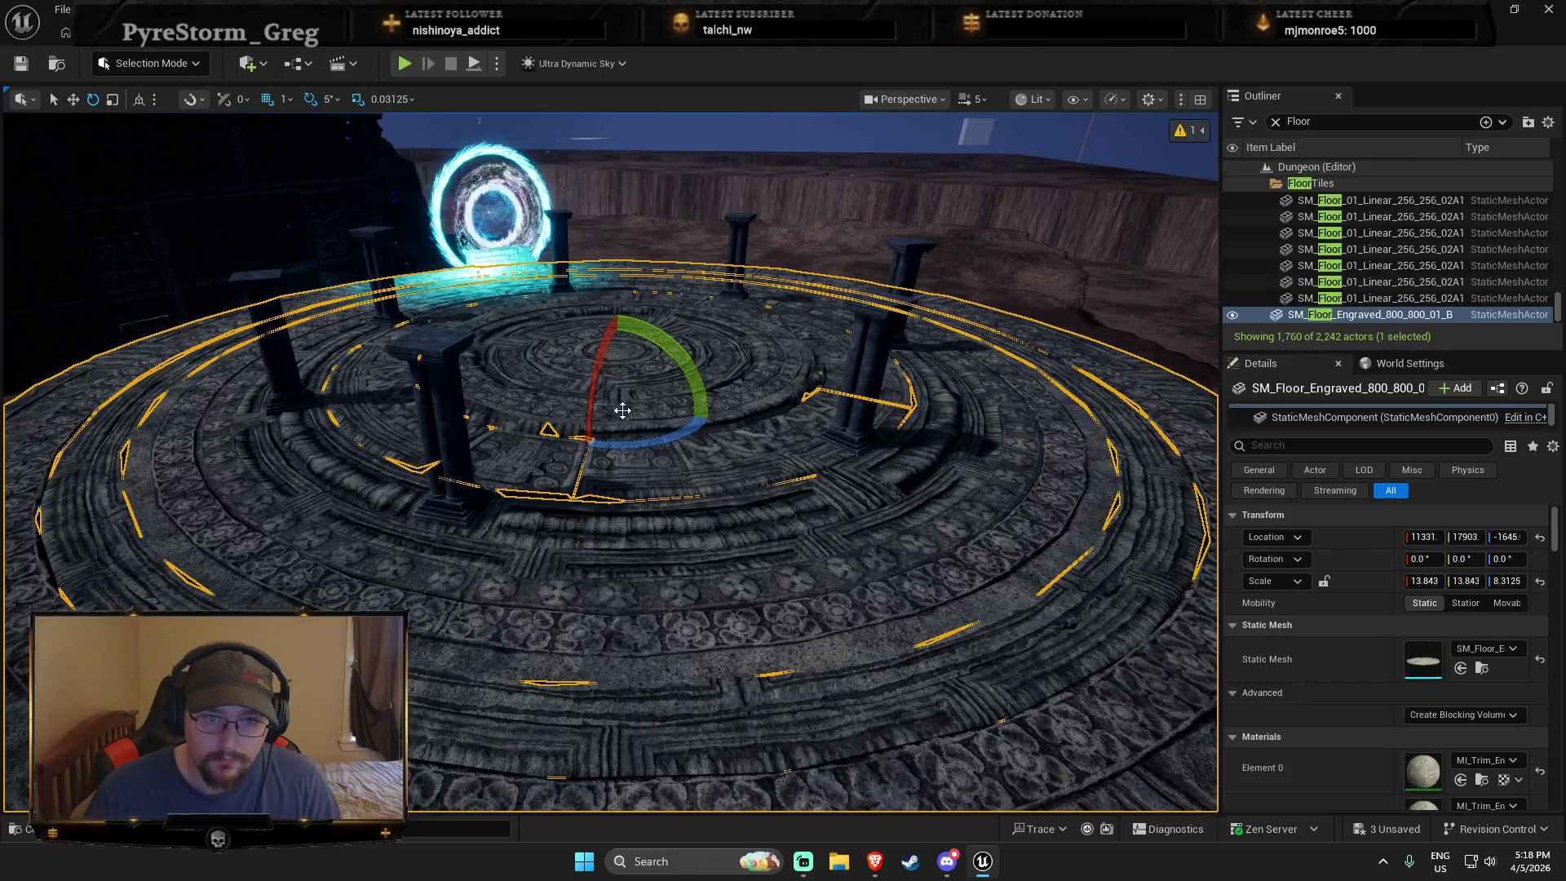
mouse_move(614, 413)
mouse_down()
mouse_move(603, 517)
mouse_move(604, 445)
mouse_move(619, 432)
mouse_up()
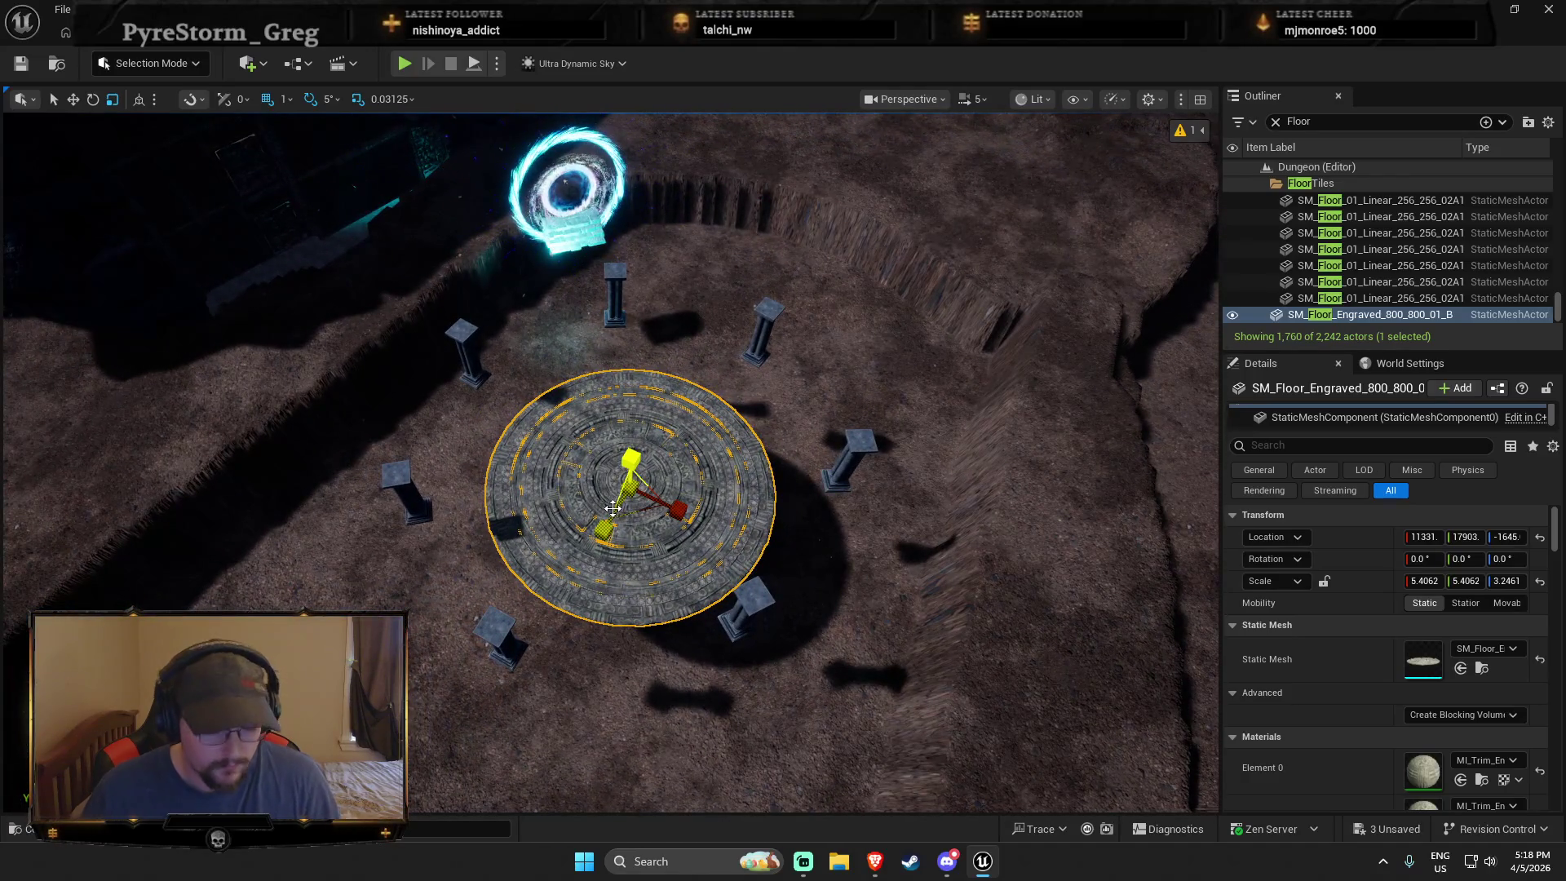
key(ctrl+space)
mouse_move(824, 608)
mouse_down()
mouse_move(843, 370)
mouse_move(845, 400)
mouse_move(865, 367)
mouse_up()
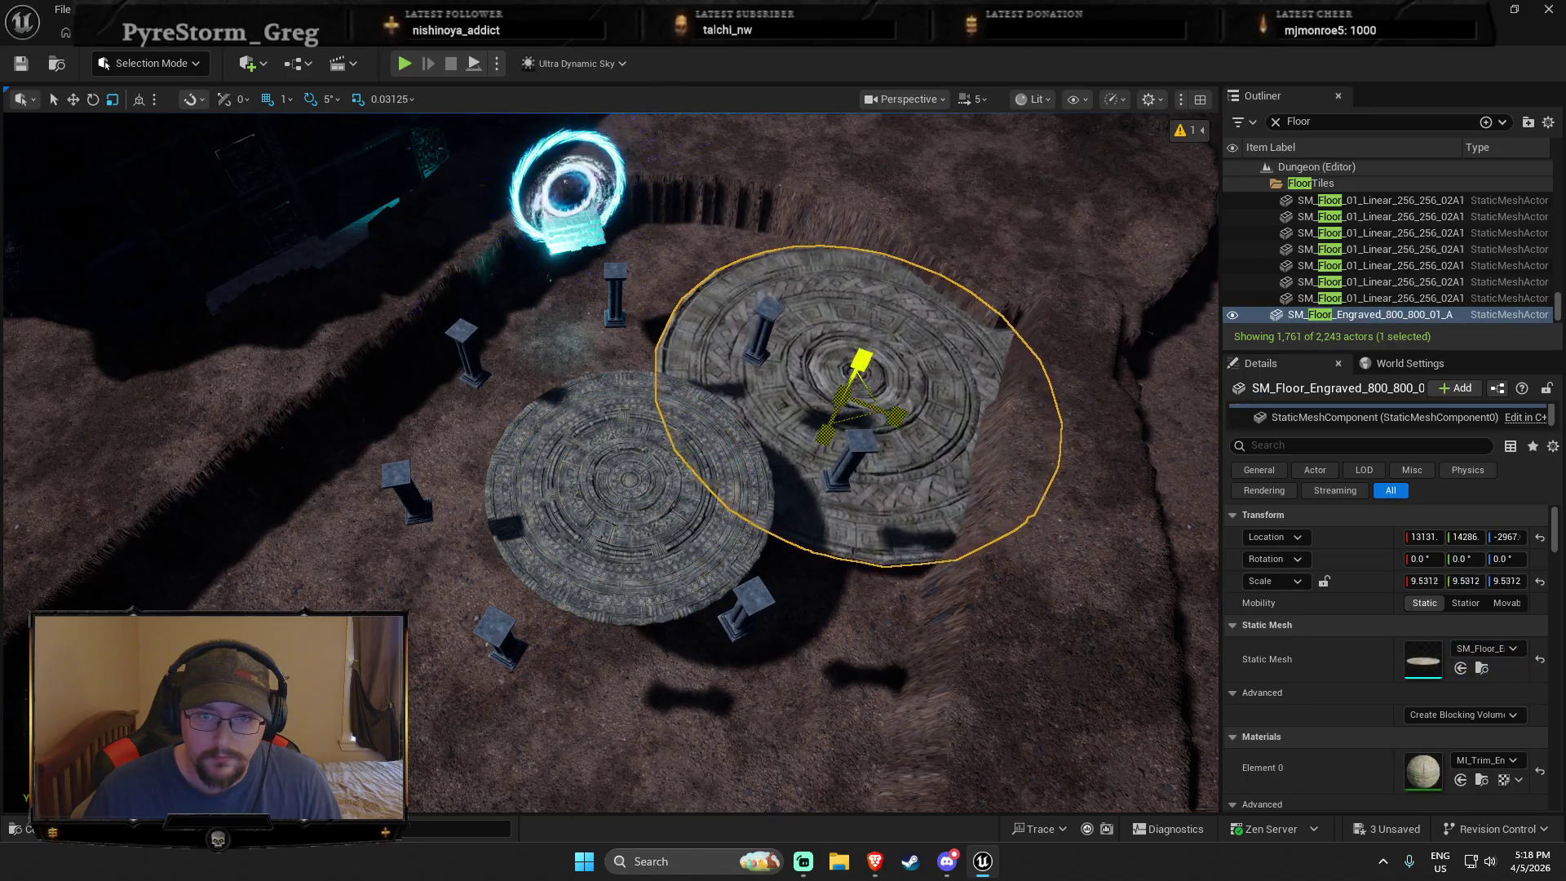
Step: Delete the old small disc and centre the new disc under the pillar ring
click(593, 517)
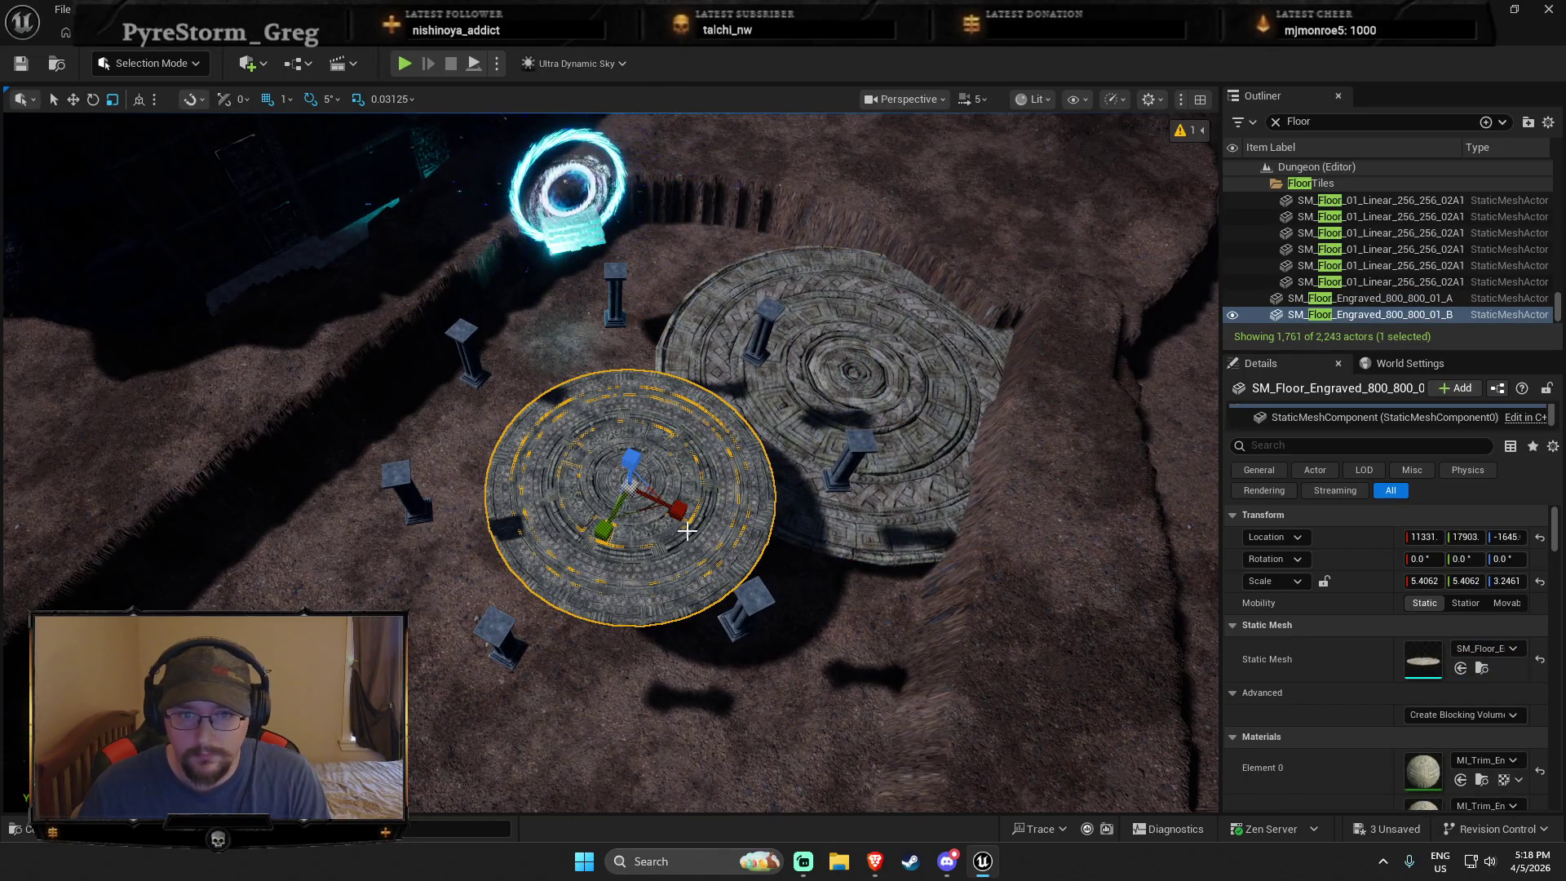
key(Delete)
click(828, 436)
mouse_move(857, 417)
mouse_down()
mouse_move(643, 477)
mouse_move(629, 506)
mouse_move(636, 482)
mouse_move(701, 437)
mouse_up()
mouse_move(624, 490)
mouse_down()
mouse_move(575, 546)
mouse_move(618, 534)
mouse_move(619, 556)
mouse_move(620, 489)
mouse_move(571, 461)
mouse_move(486, 451)
mouse_move(650, 552)
mouse_up()
key(Escape)
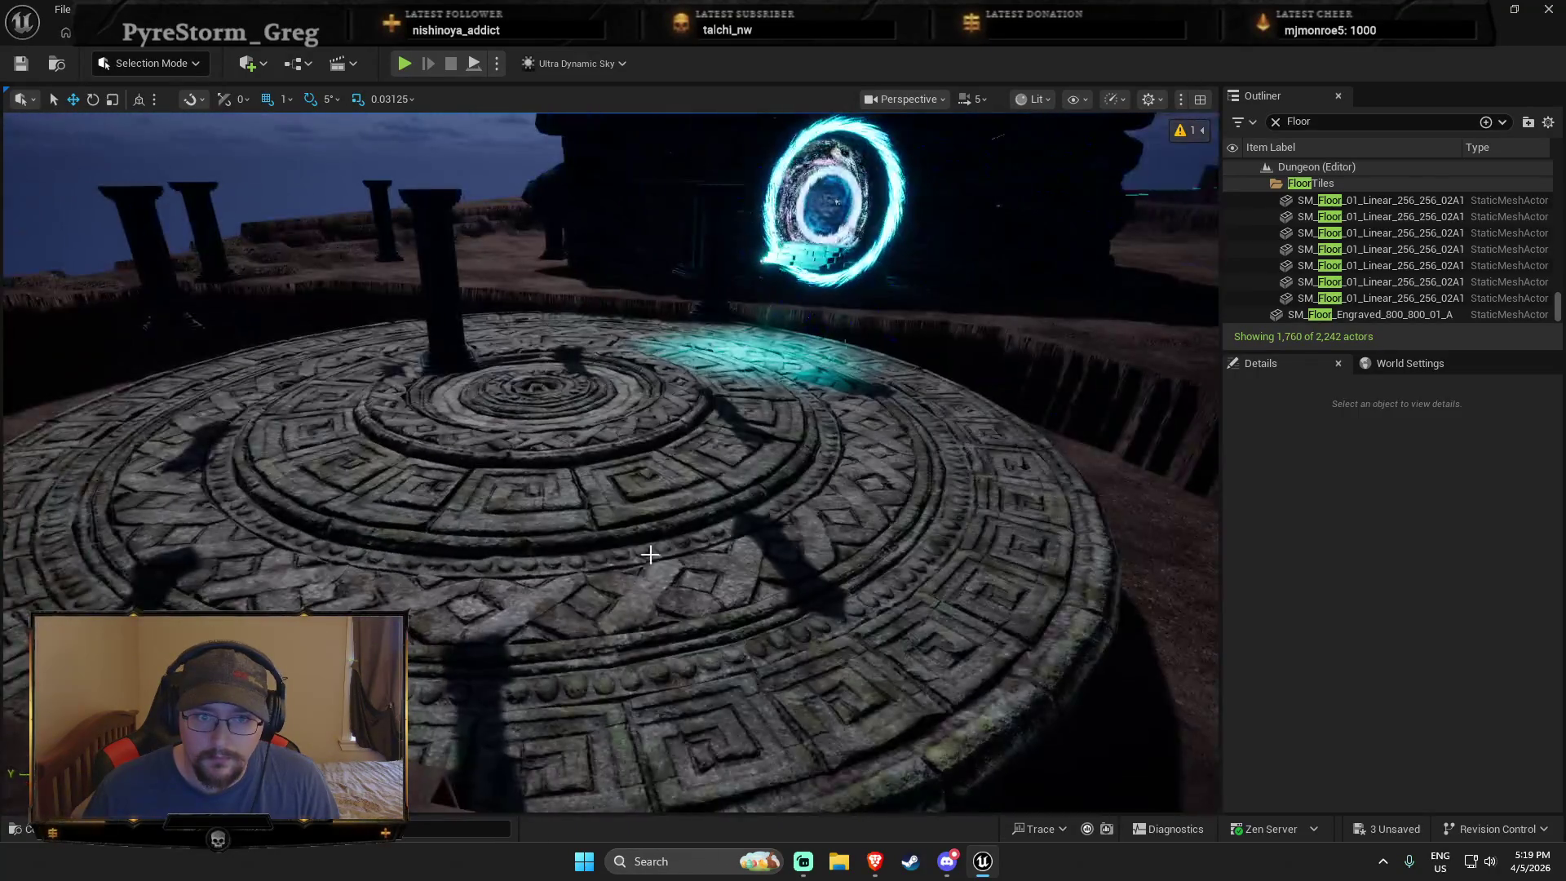
Step: Raise the floor disc to pillar level and run a Play From Here test
click(561, 519)
mouse_move(544, 422)
mouse_down()
mouse_move(514, 283)
mouse_move(514, 318)
mouse_move(620, 422)
mouse_up()
right_click(619, 422)
click(675, 820)
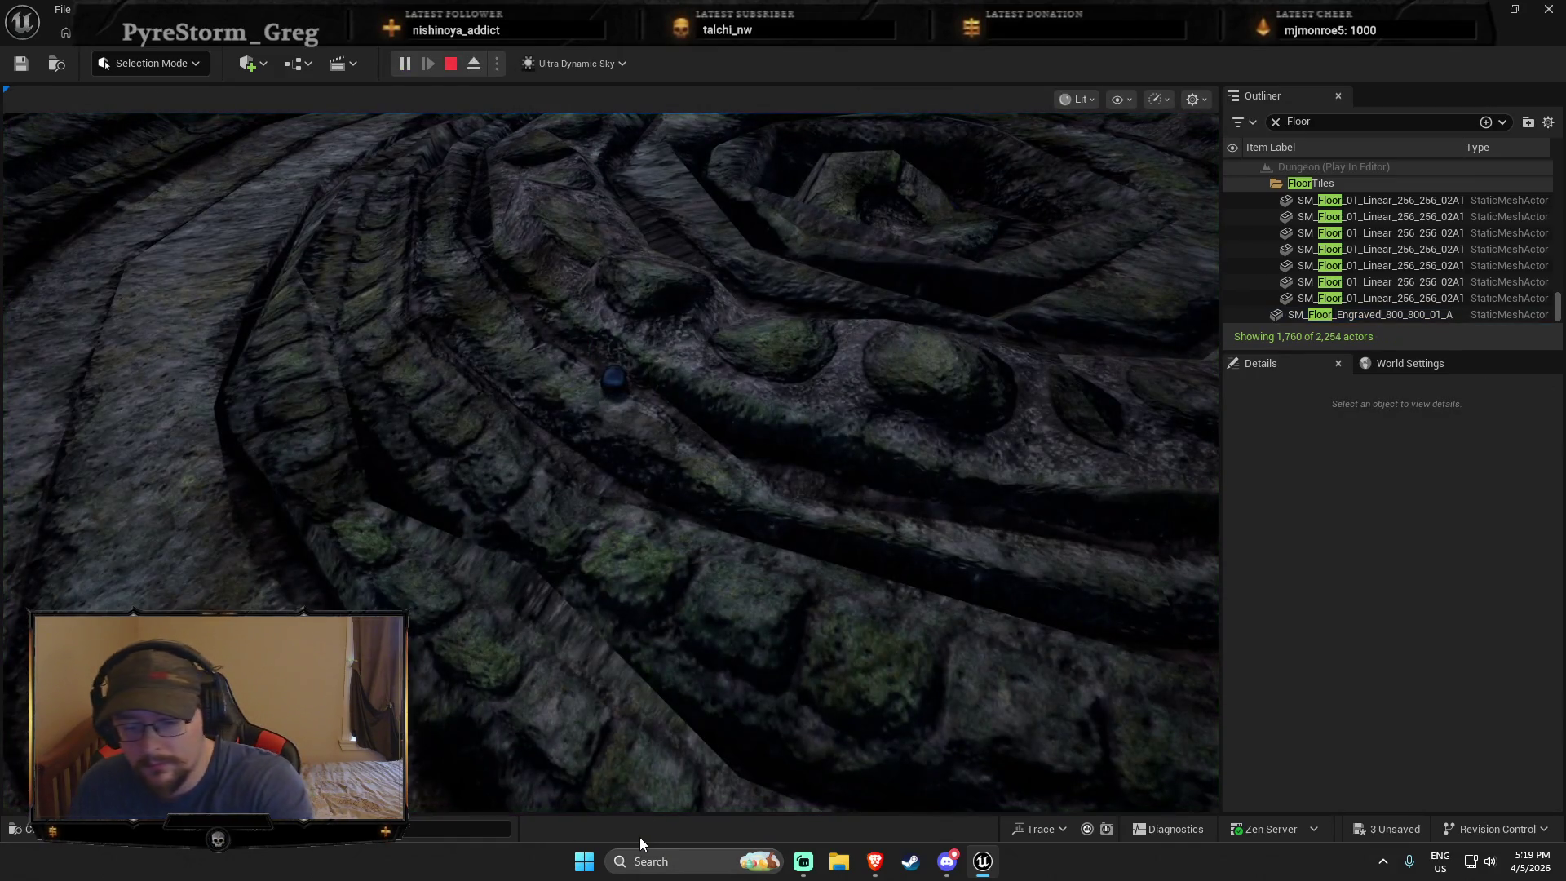
click(663, 764)
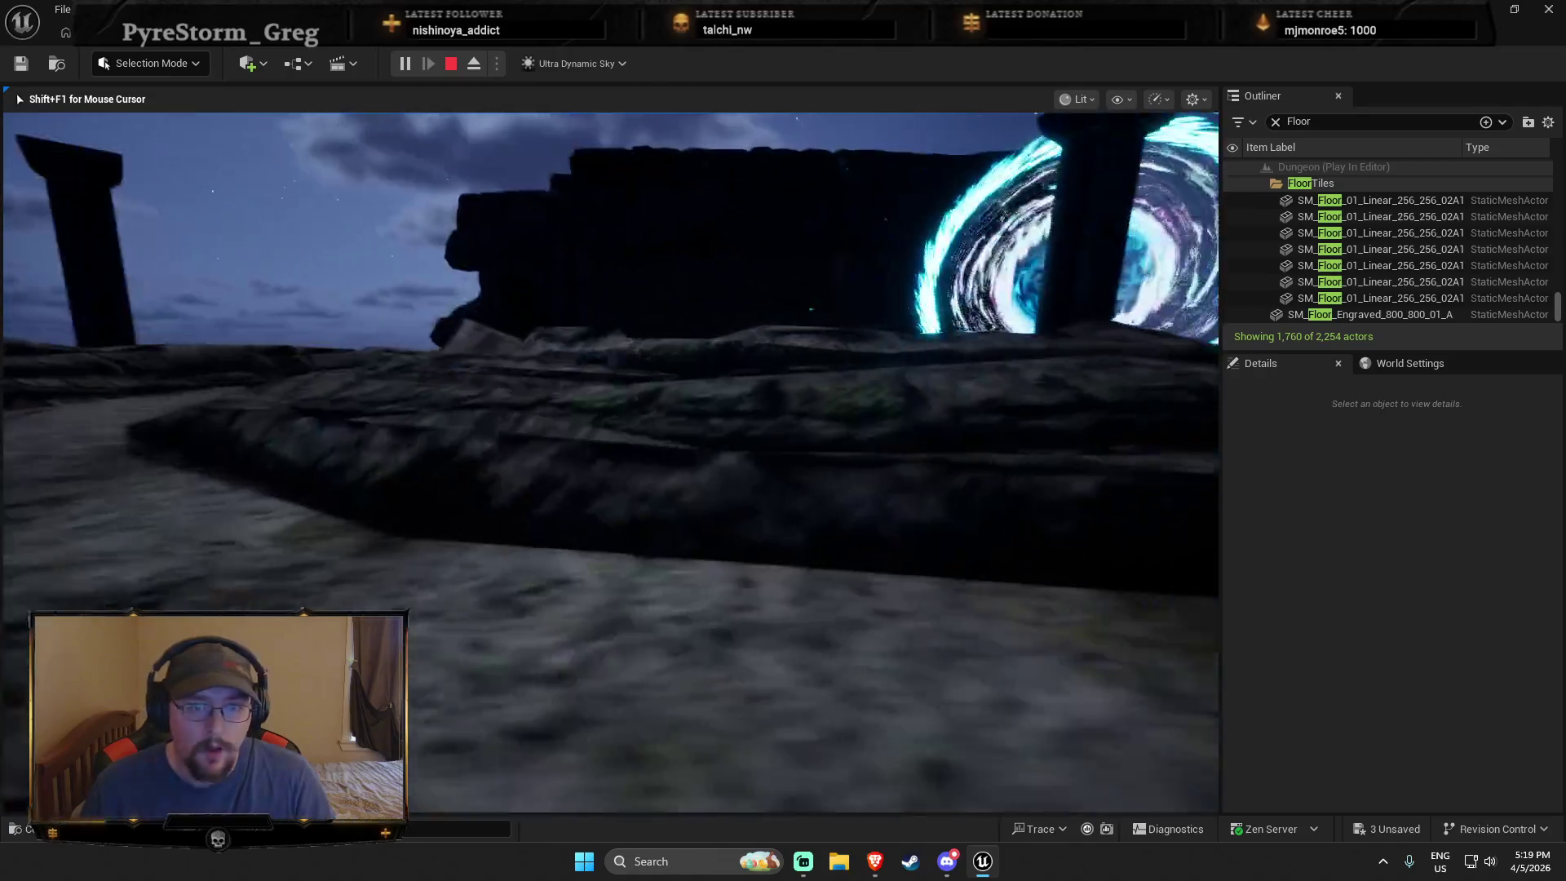
key(Escape)
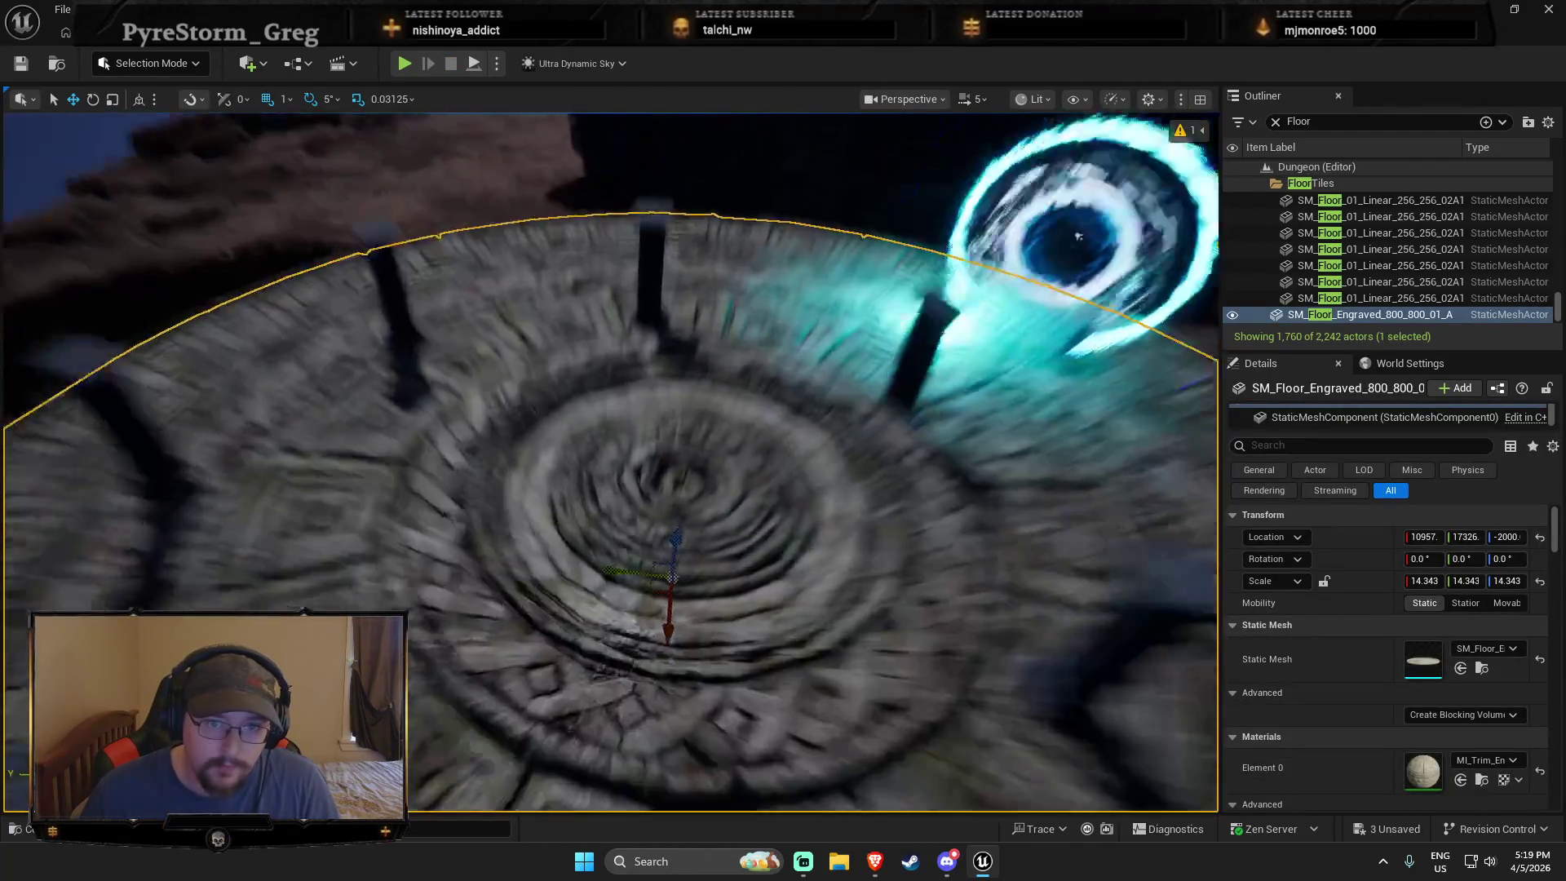
Step: Play-test again from another spot on the floor, then bring up the floor's actions
right_click(623, 482)
click(676, 809)
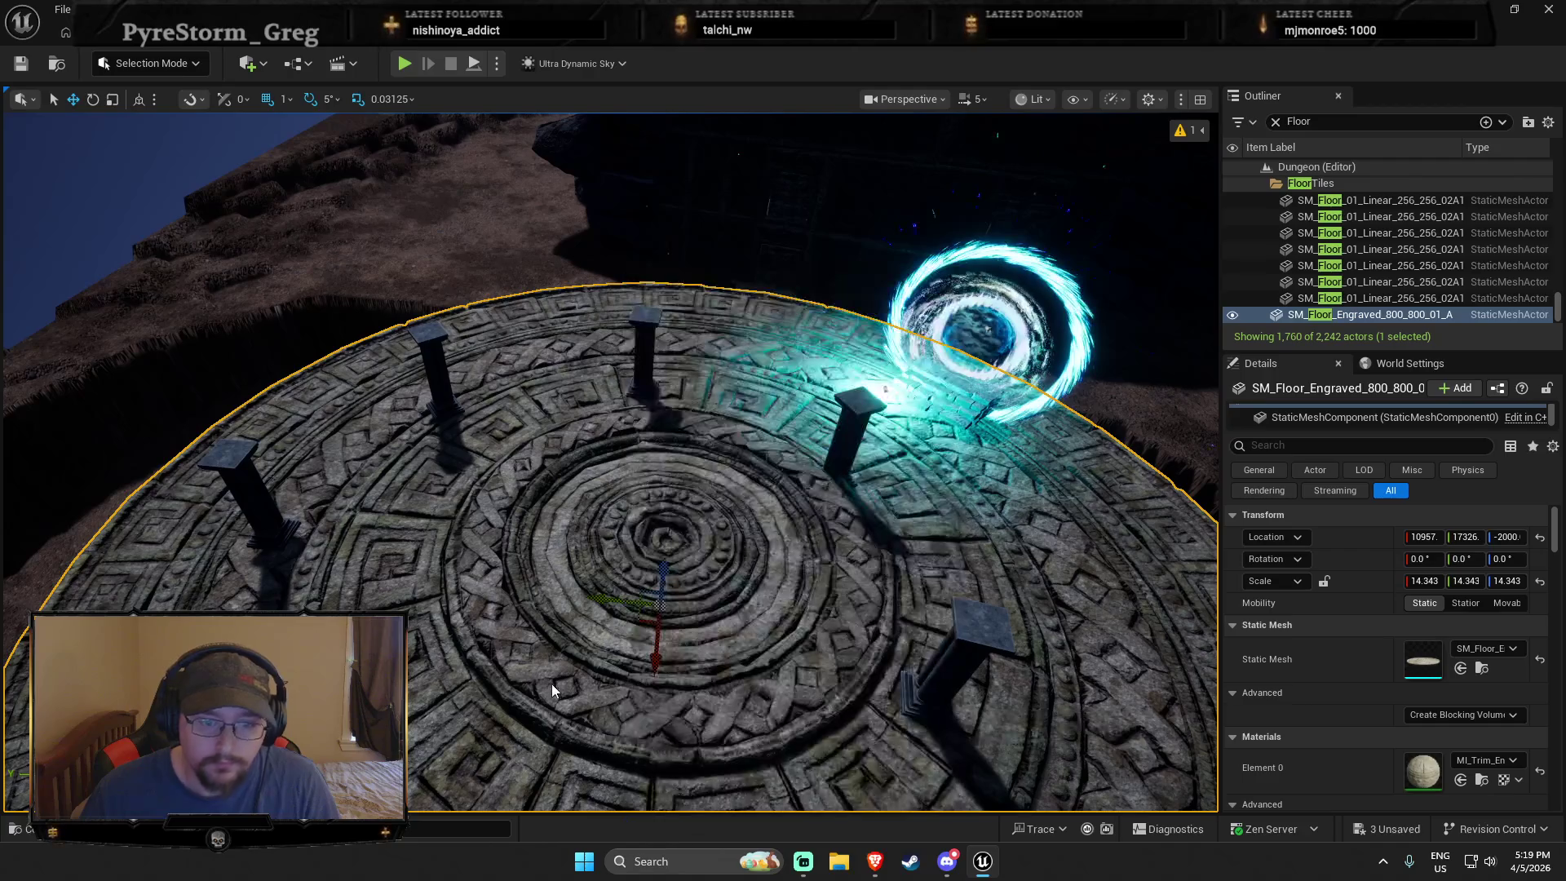
click(377, 168)
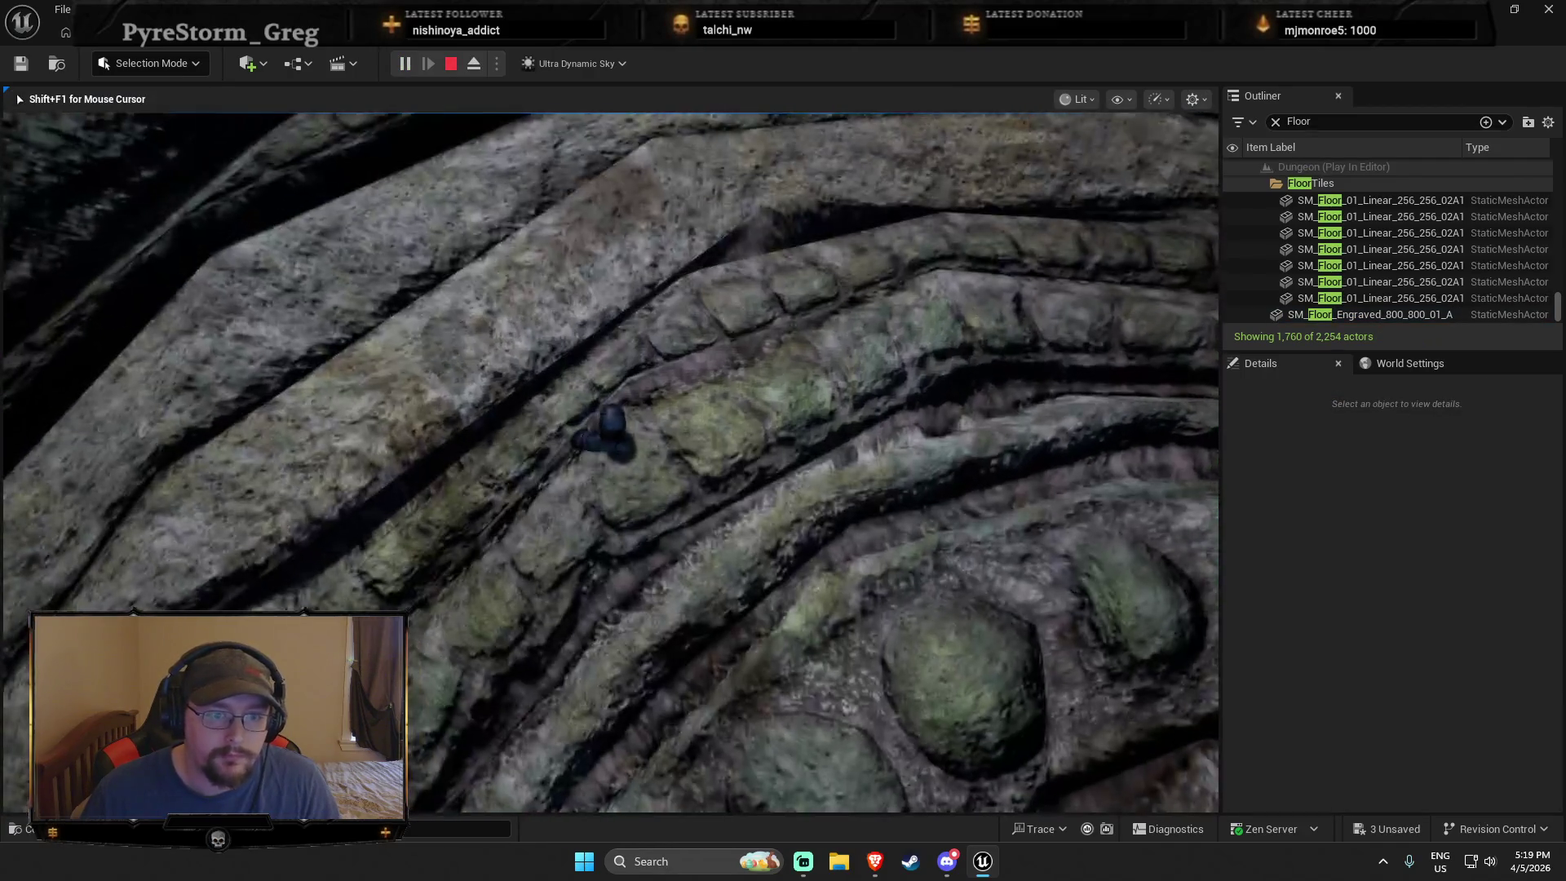
key(Escape)
right_click(508, 602)
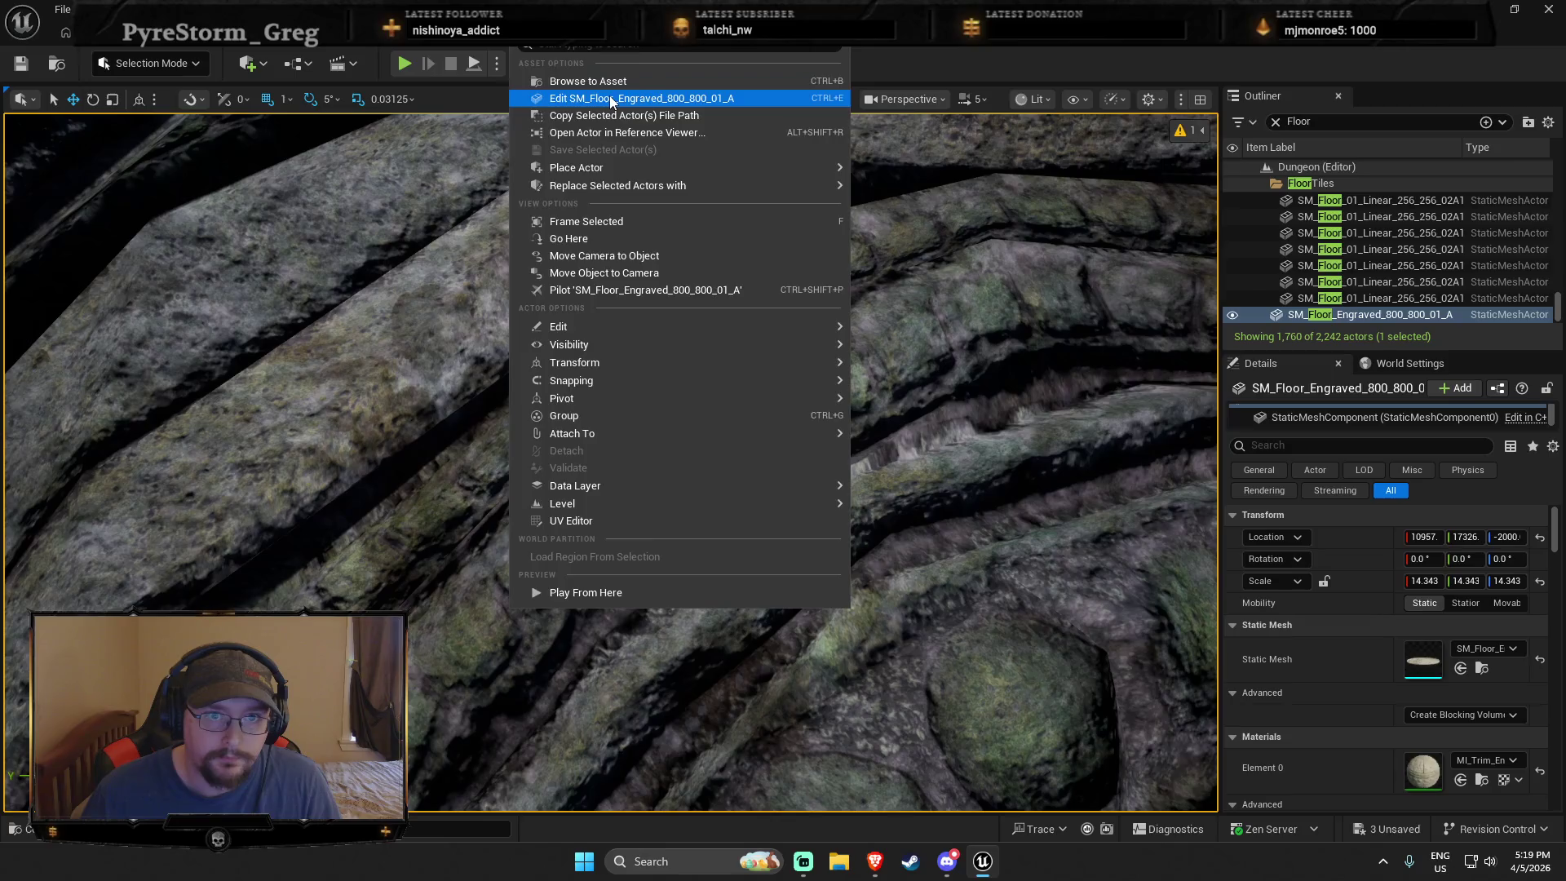
Step: Open SM_Floor_Engraved_800_800_01_A, remove its collision and start Auto Convex Collision
click(609, 95)
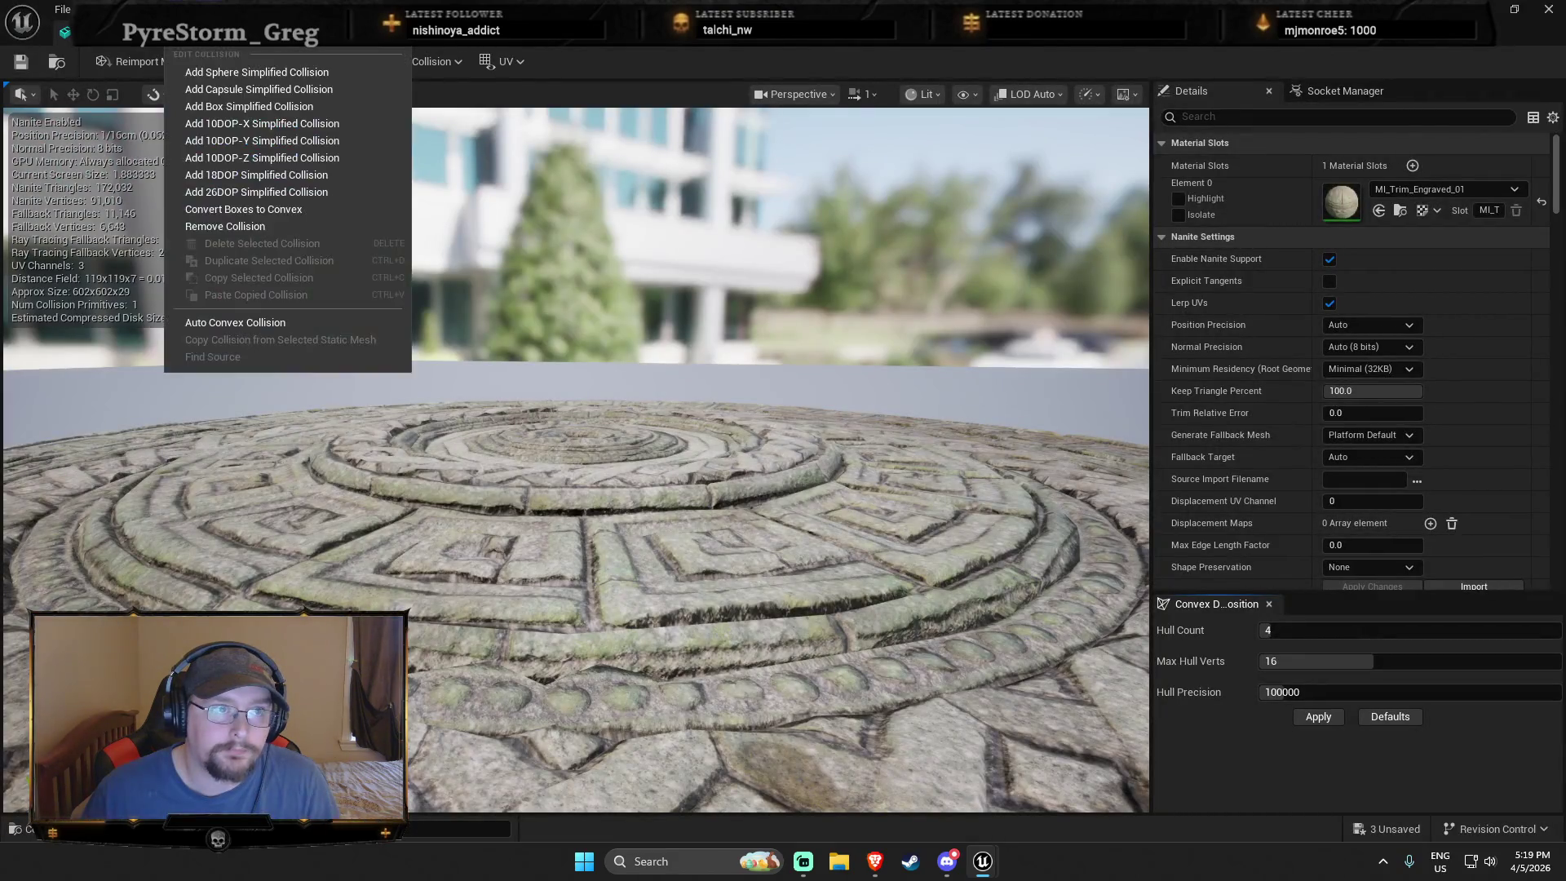
click(225, 225)
click(435, 62)
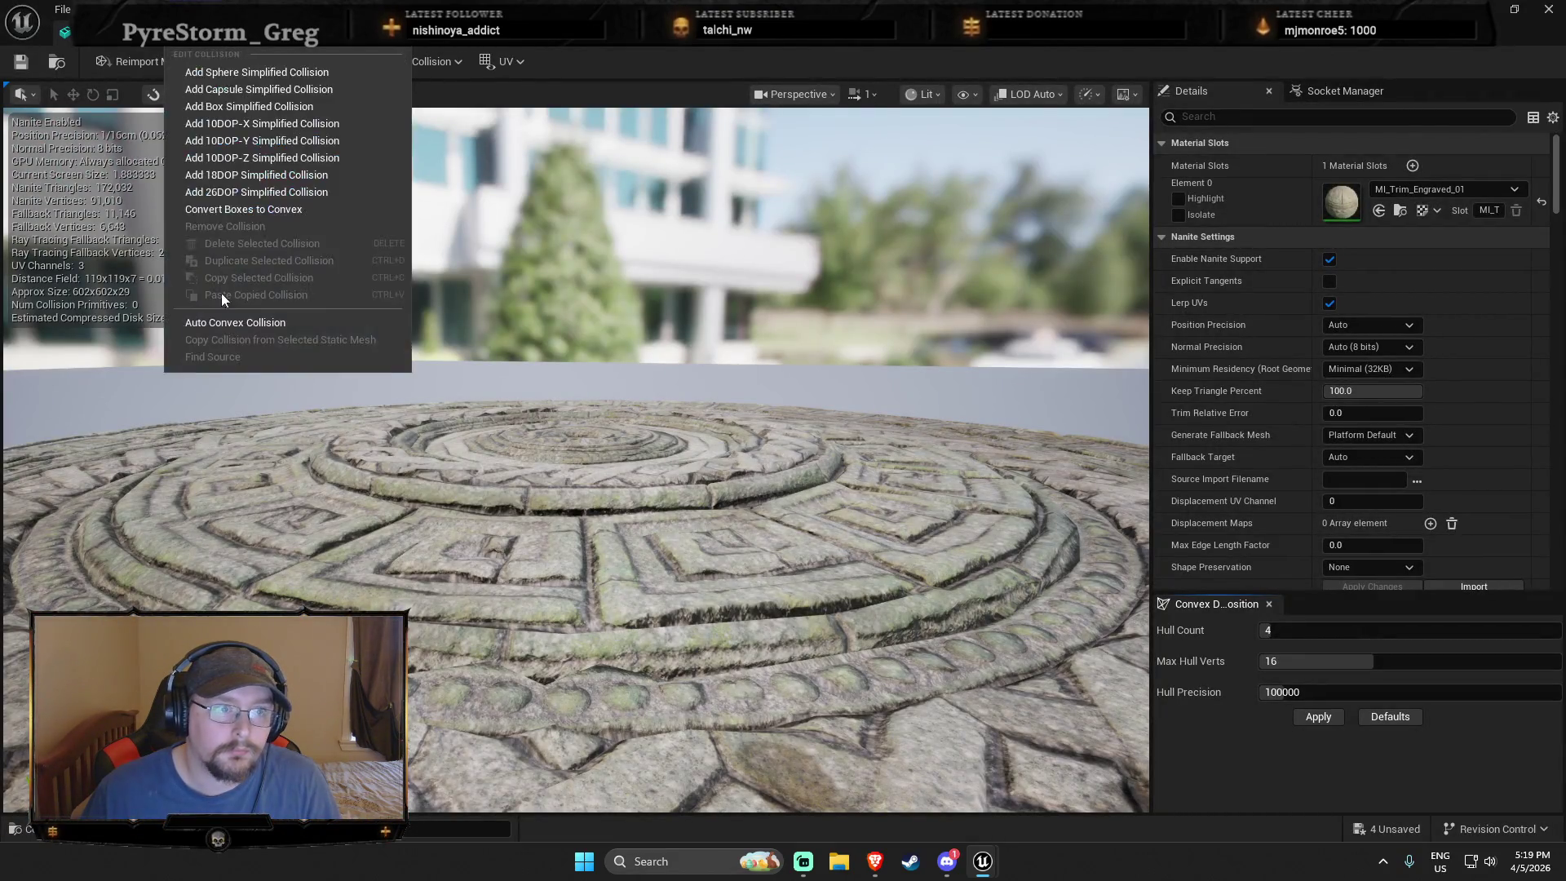
click(225, 322)
Step: Set Hull Count 64 and Max Hull Verts 32, then apply the convex collision
drag(1268, 630, 1549, 629)
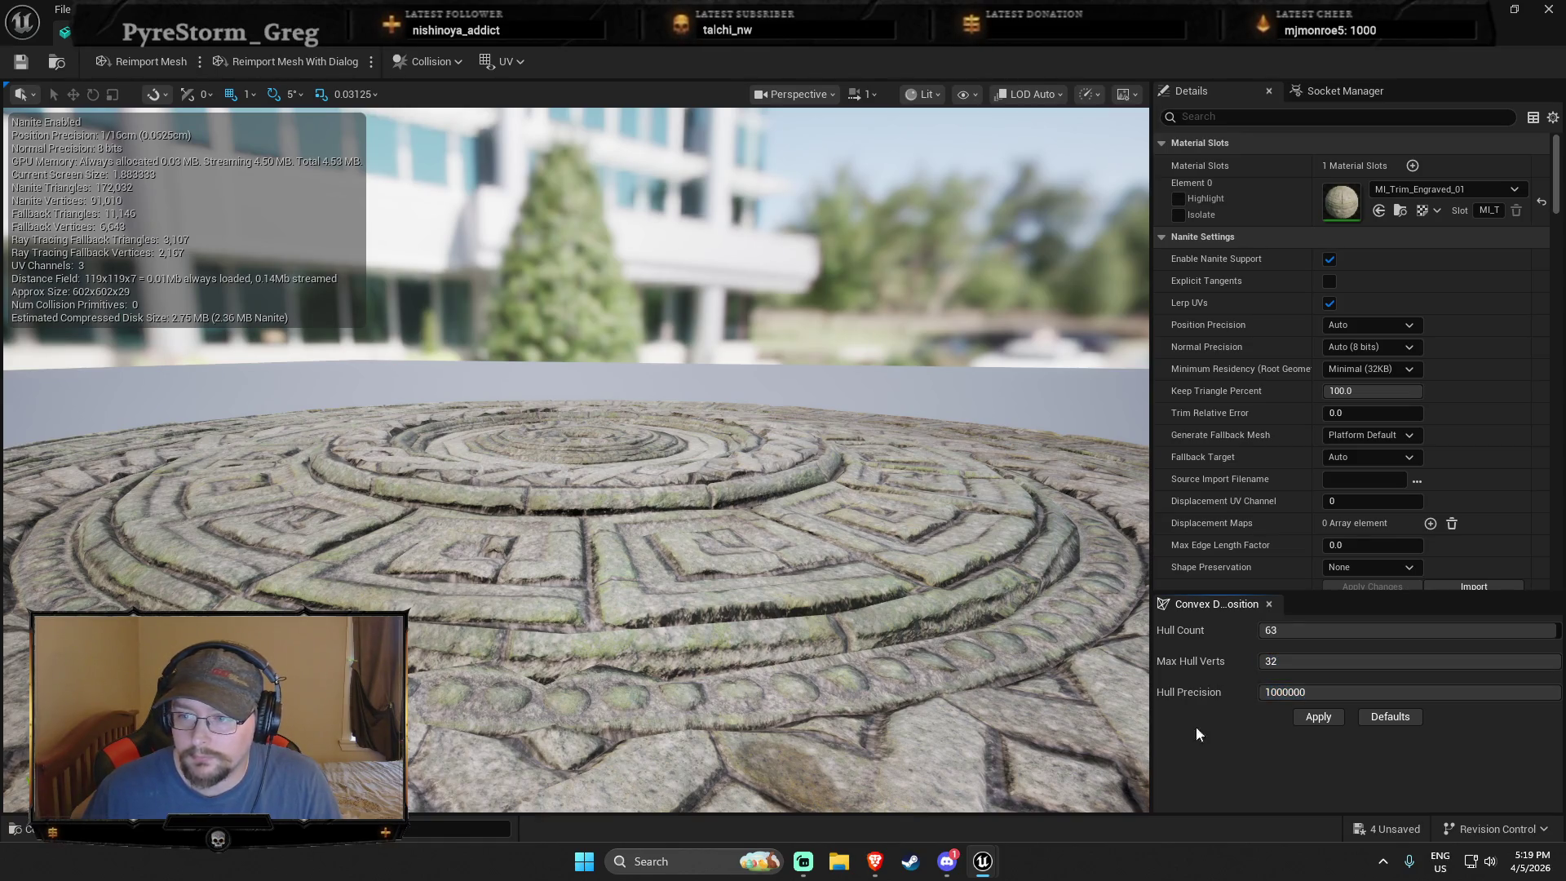
scroll(1335, 318, down, 1)
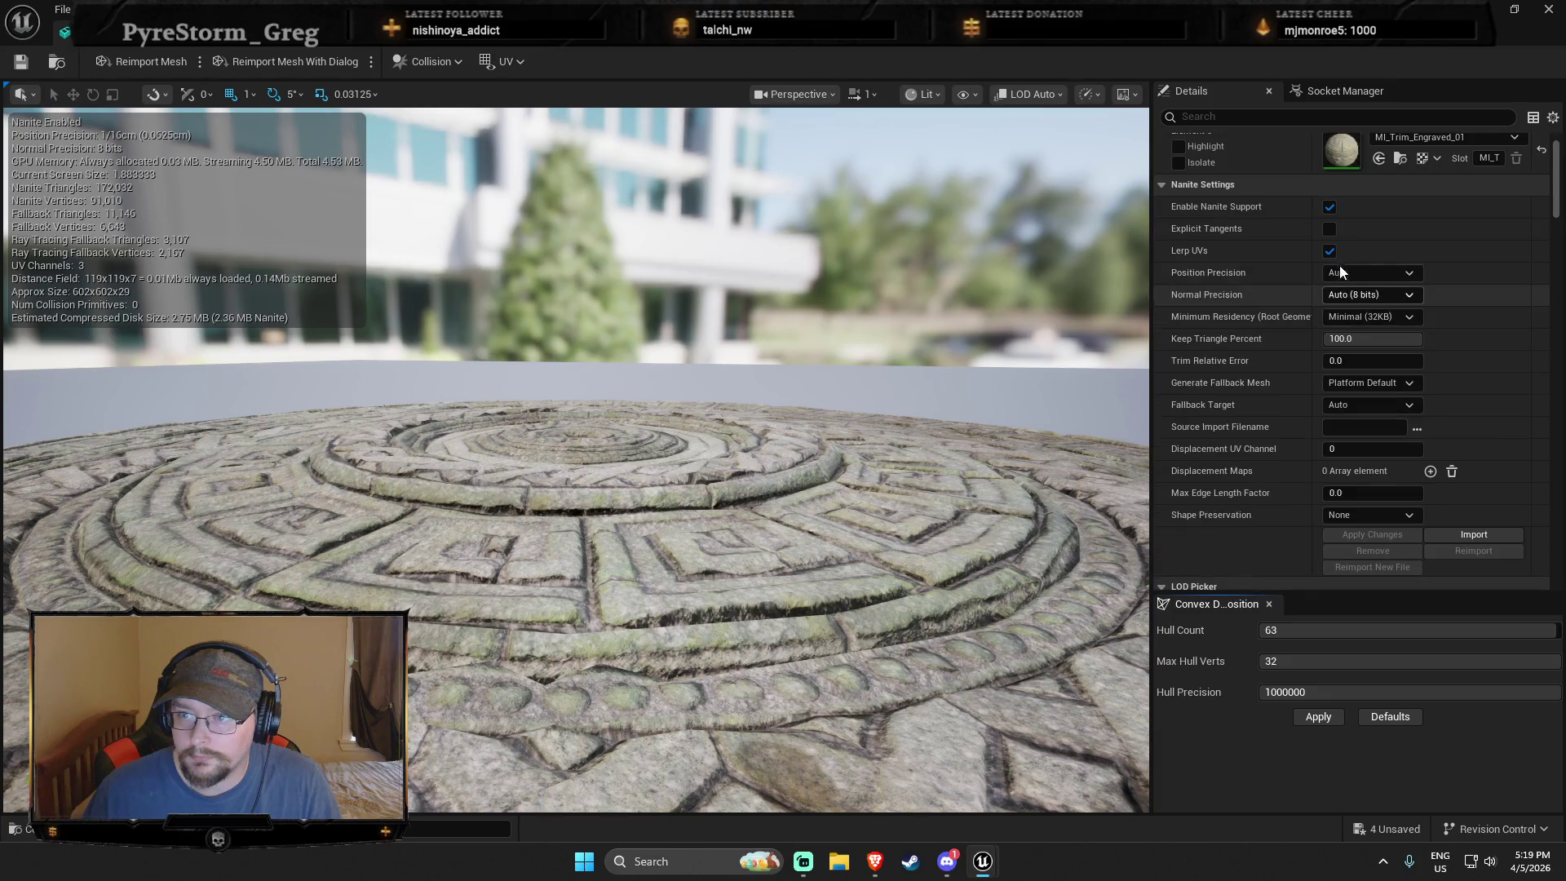
scroll(1262, 405, down, 5)
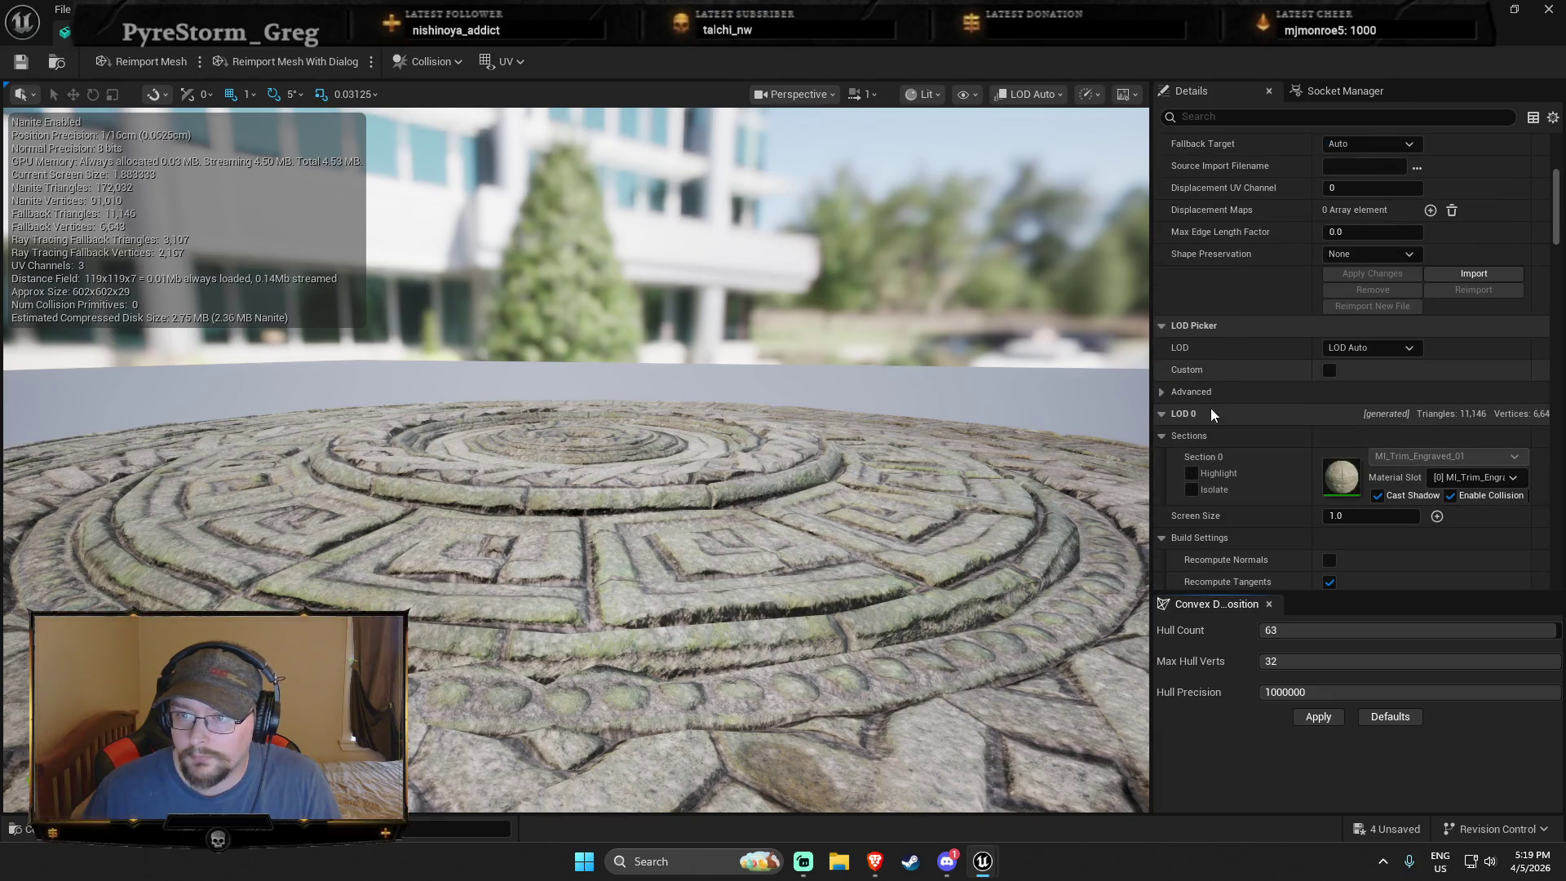
scroll(1216, 447, down, 2)
scroll(1217, 445, down, 2)
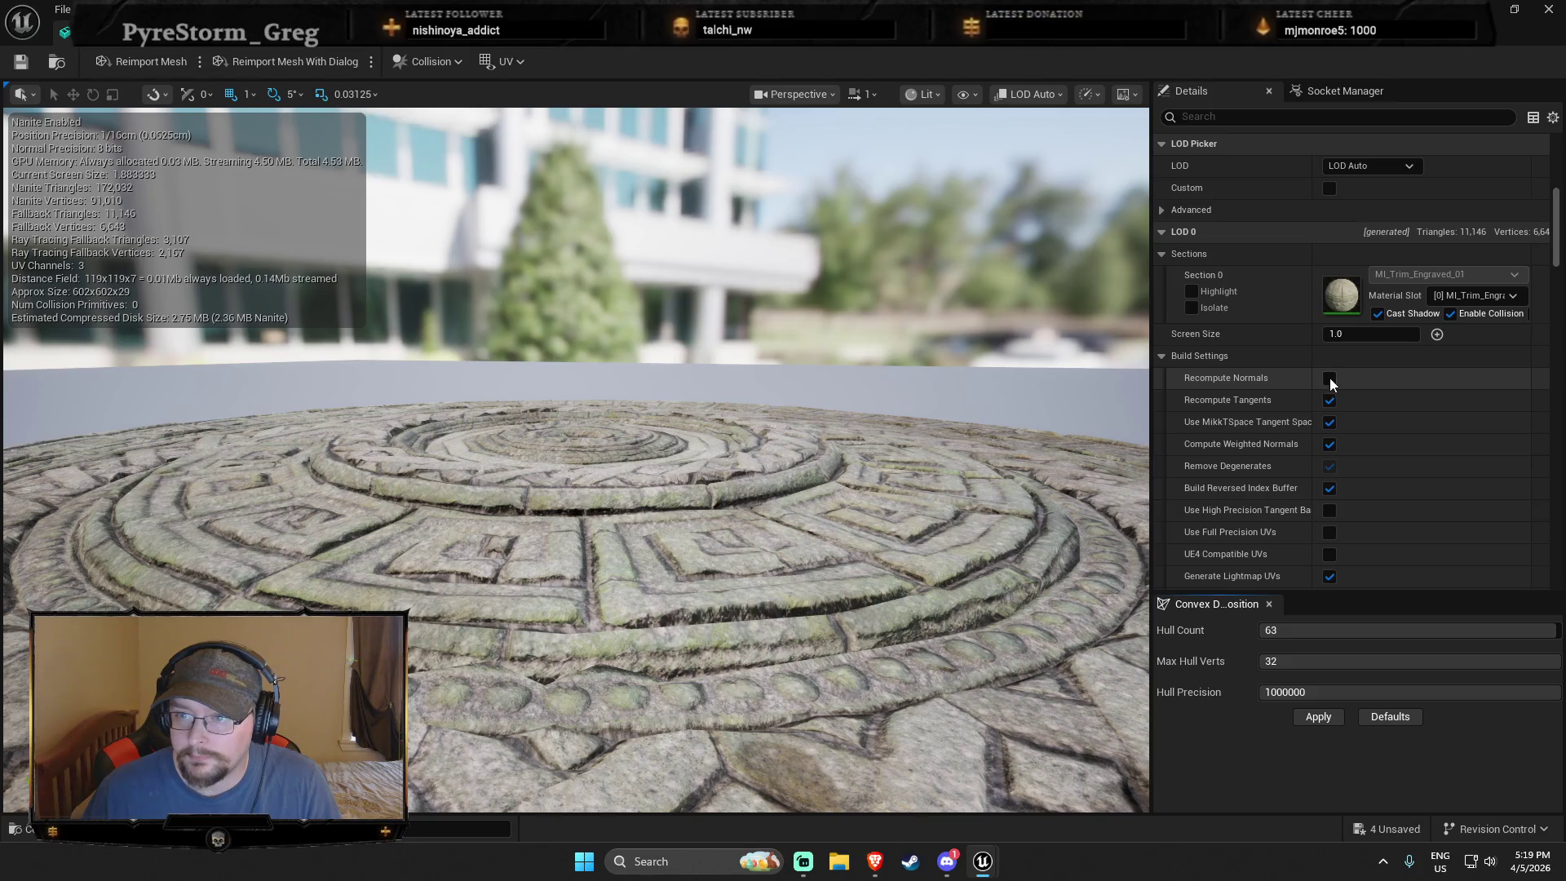
scroll(1329, 380, down, 2)
scroll(1329, 409, down, 8)
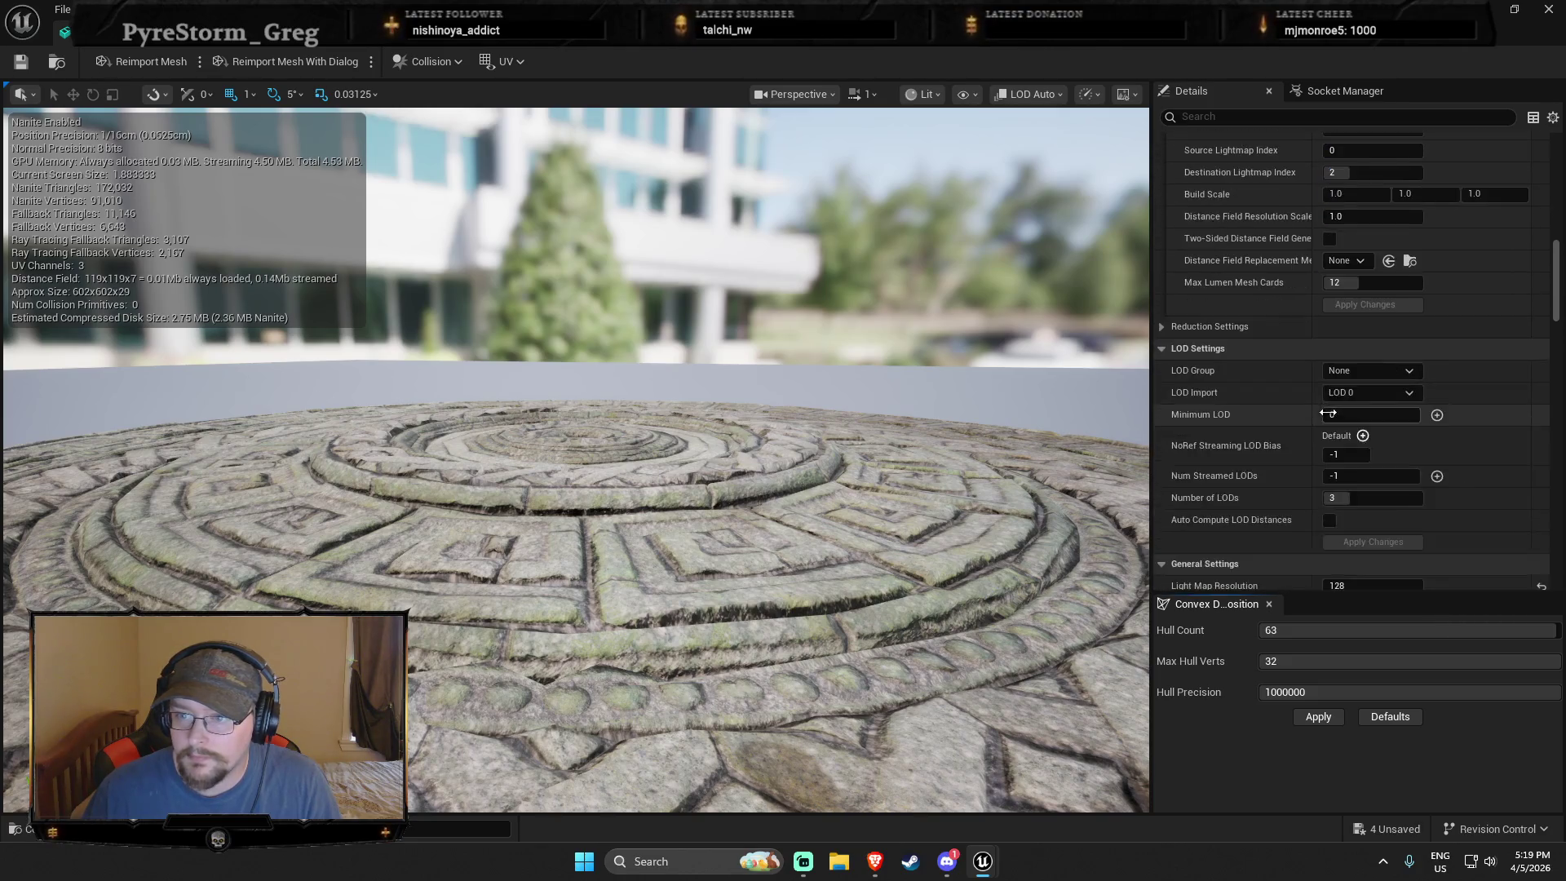
text(nan)
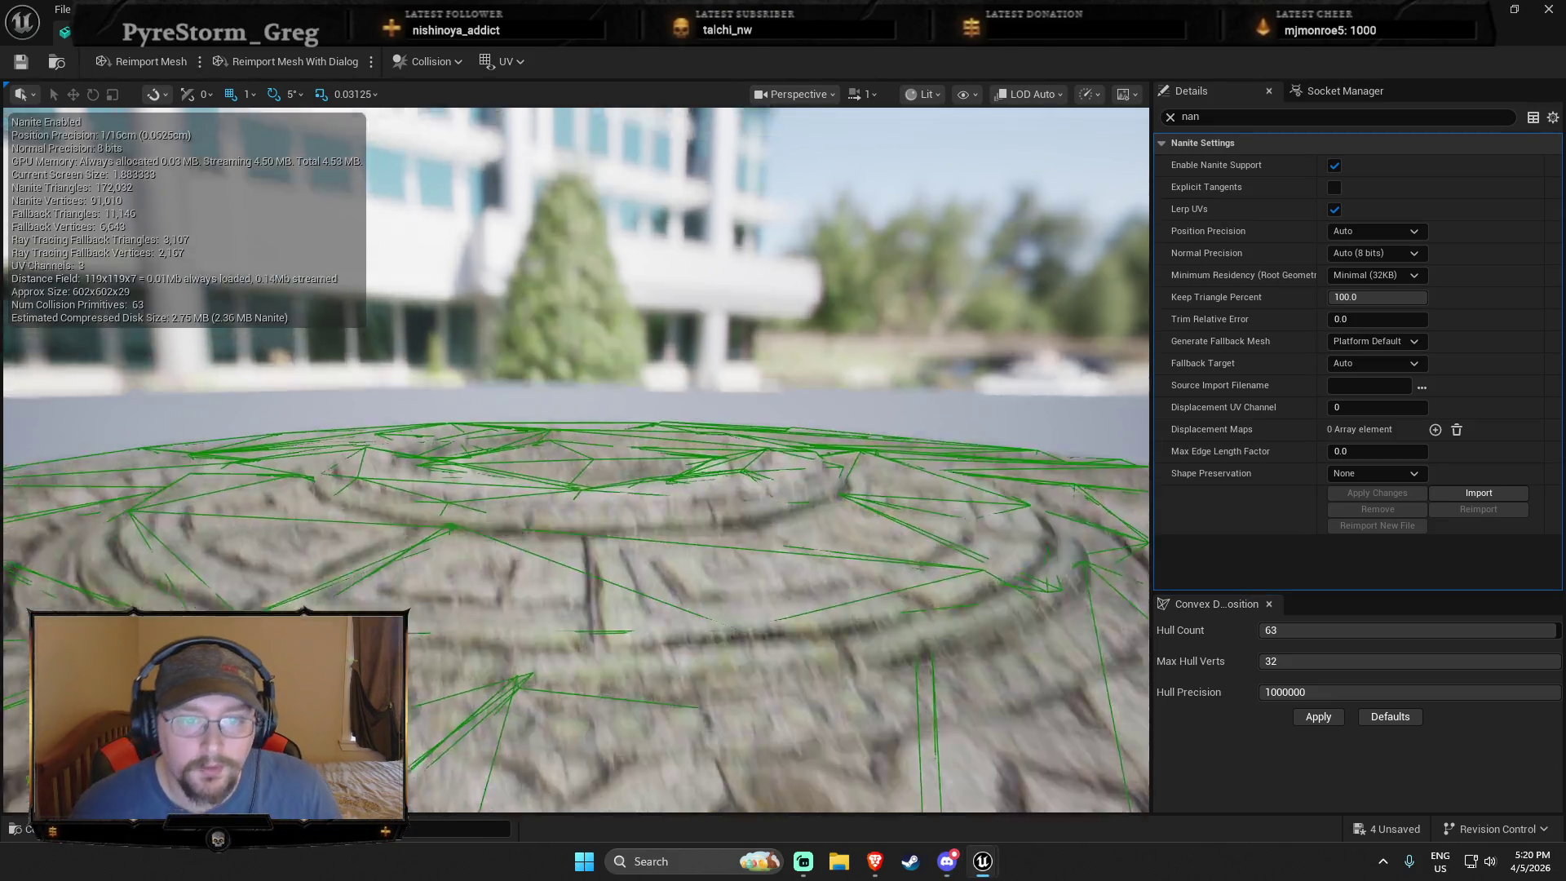
mouse_move(571, 457)
mouse_down()
mouse_move(571, 554)
mouse_move(571, 367)
mouse_up()
click(1411, 633)
text(64)
click(1314, 716)
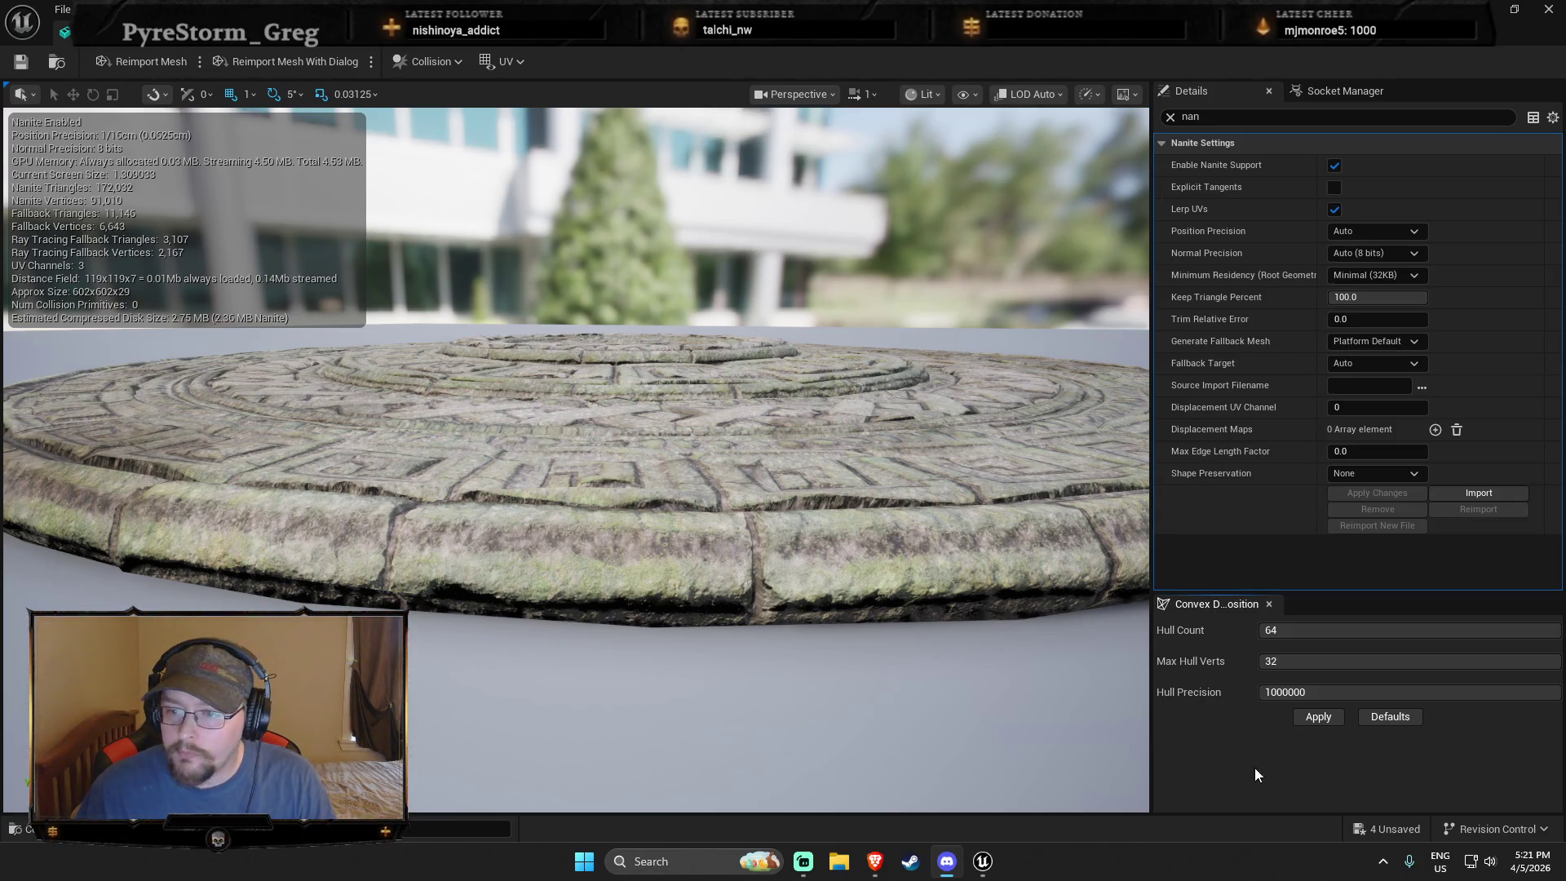
click(171, 41)
Step: Play-test running the character onto the circular arena from the framed floor
key(f)
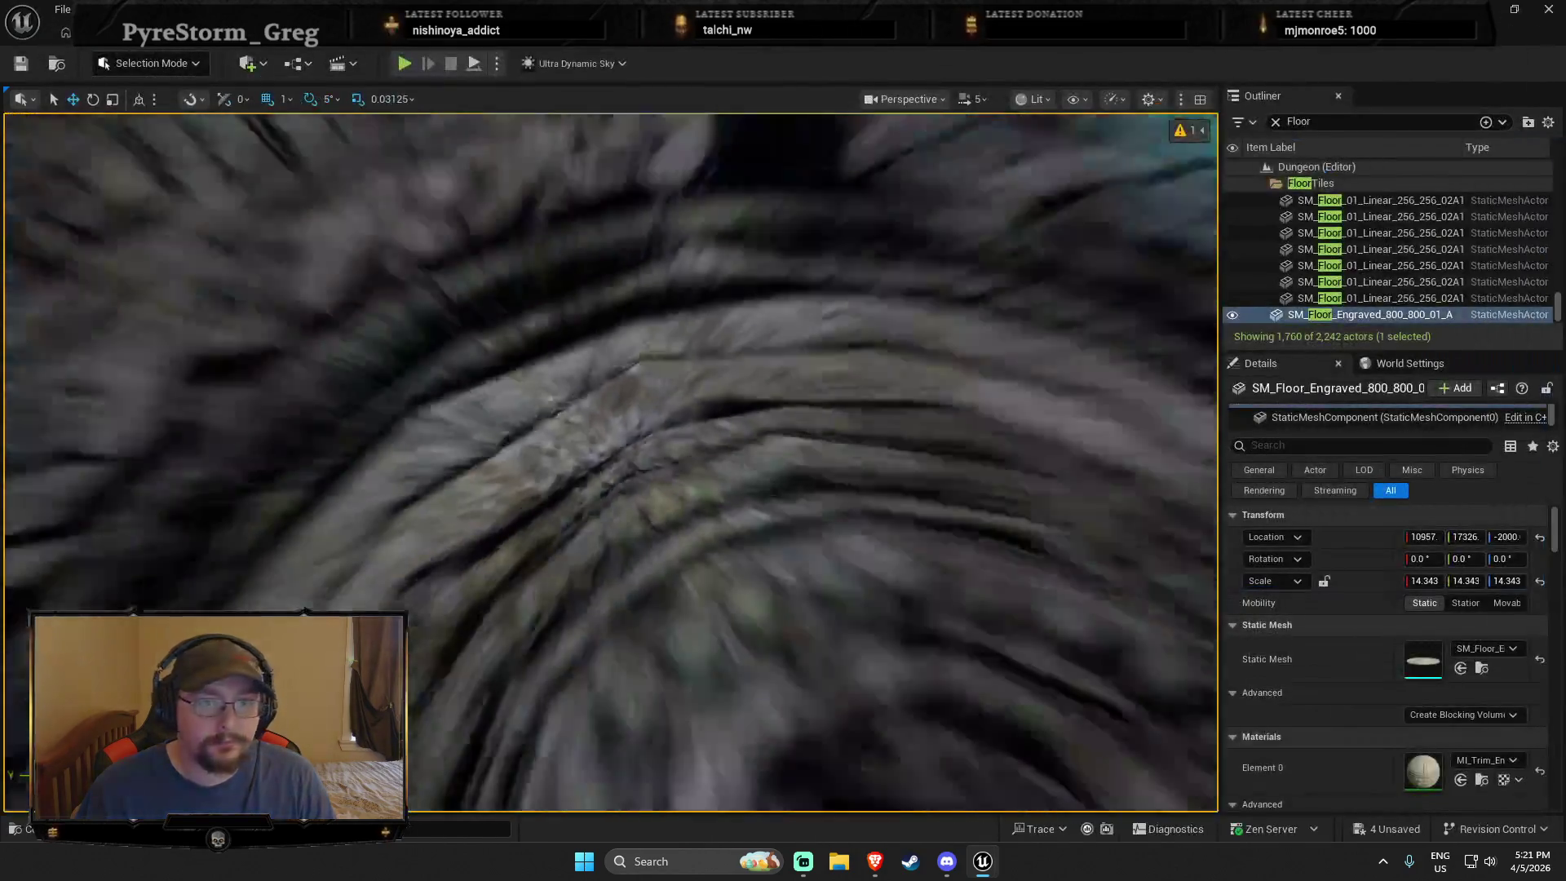
right_click(590, 381)
click(687, 794)
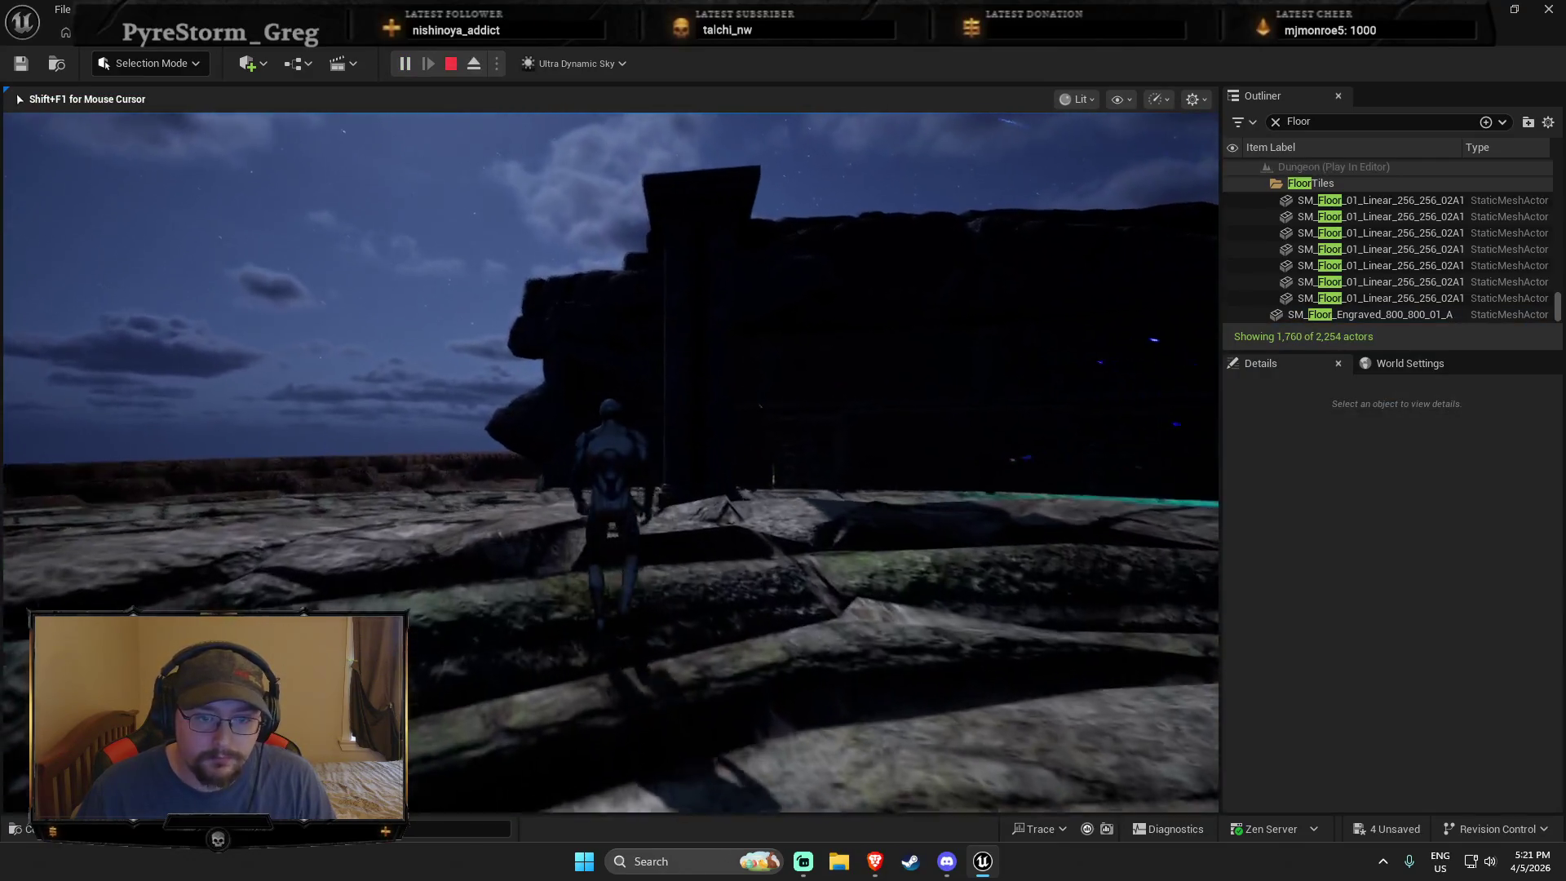
key(w)
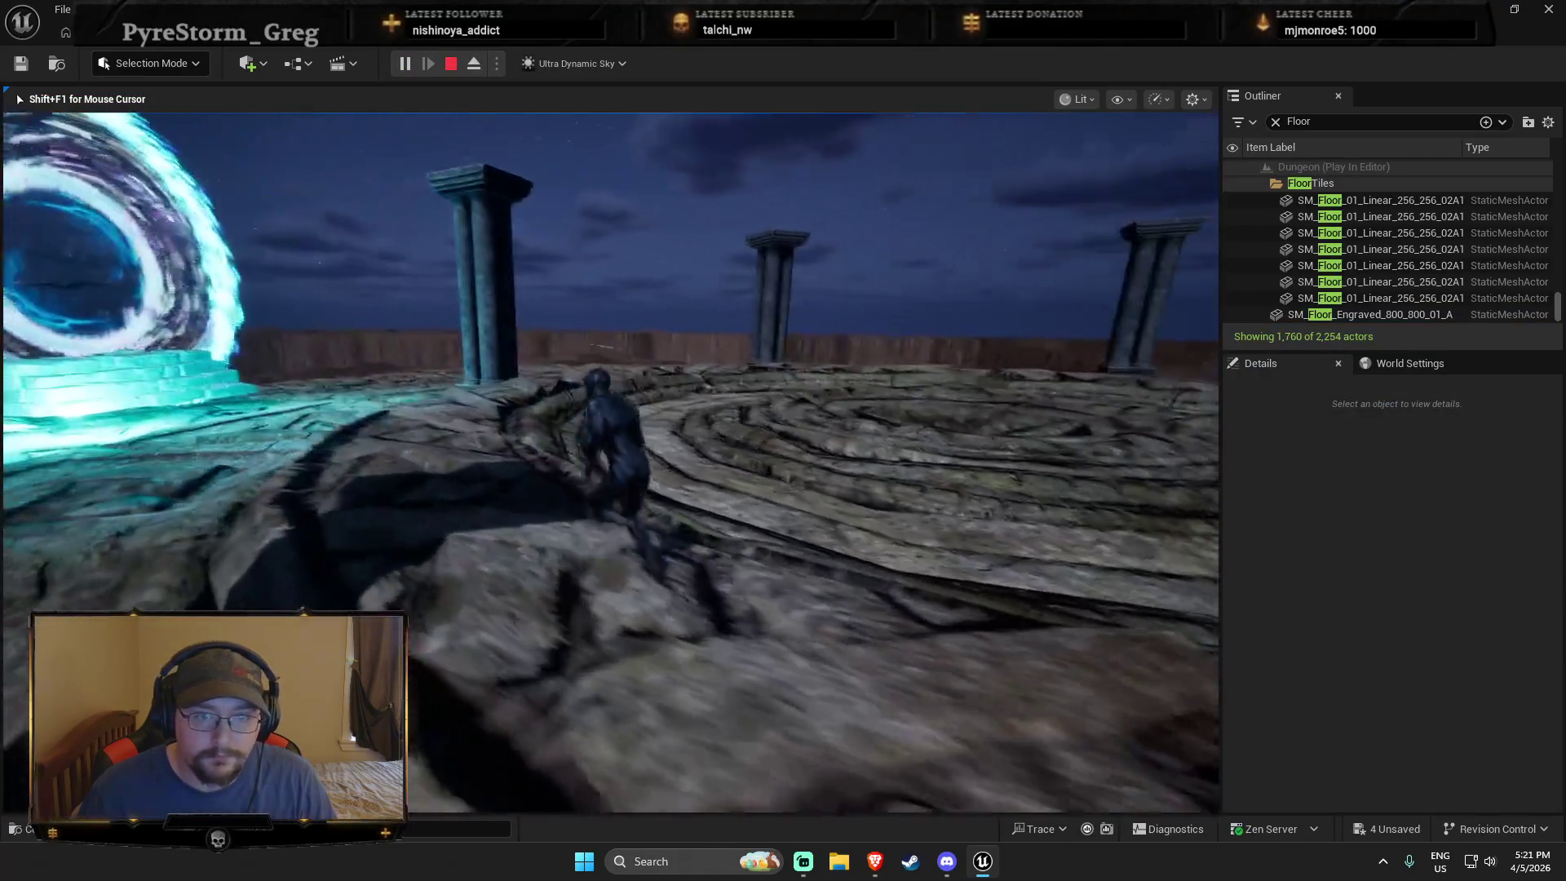
key(w)
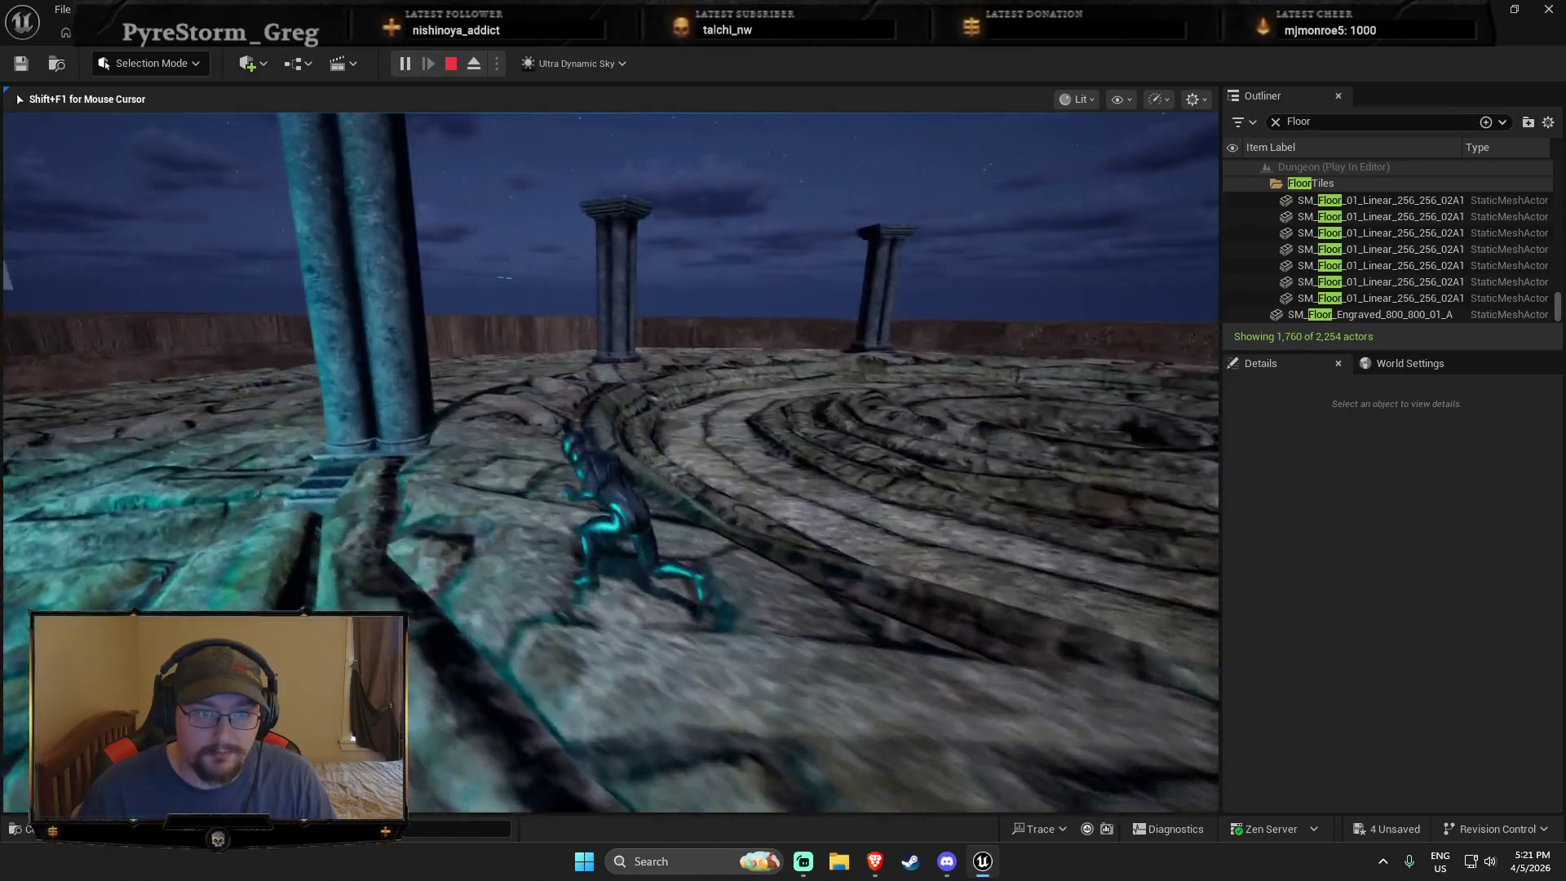
key(Escape)
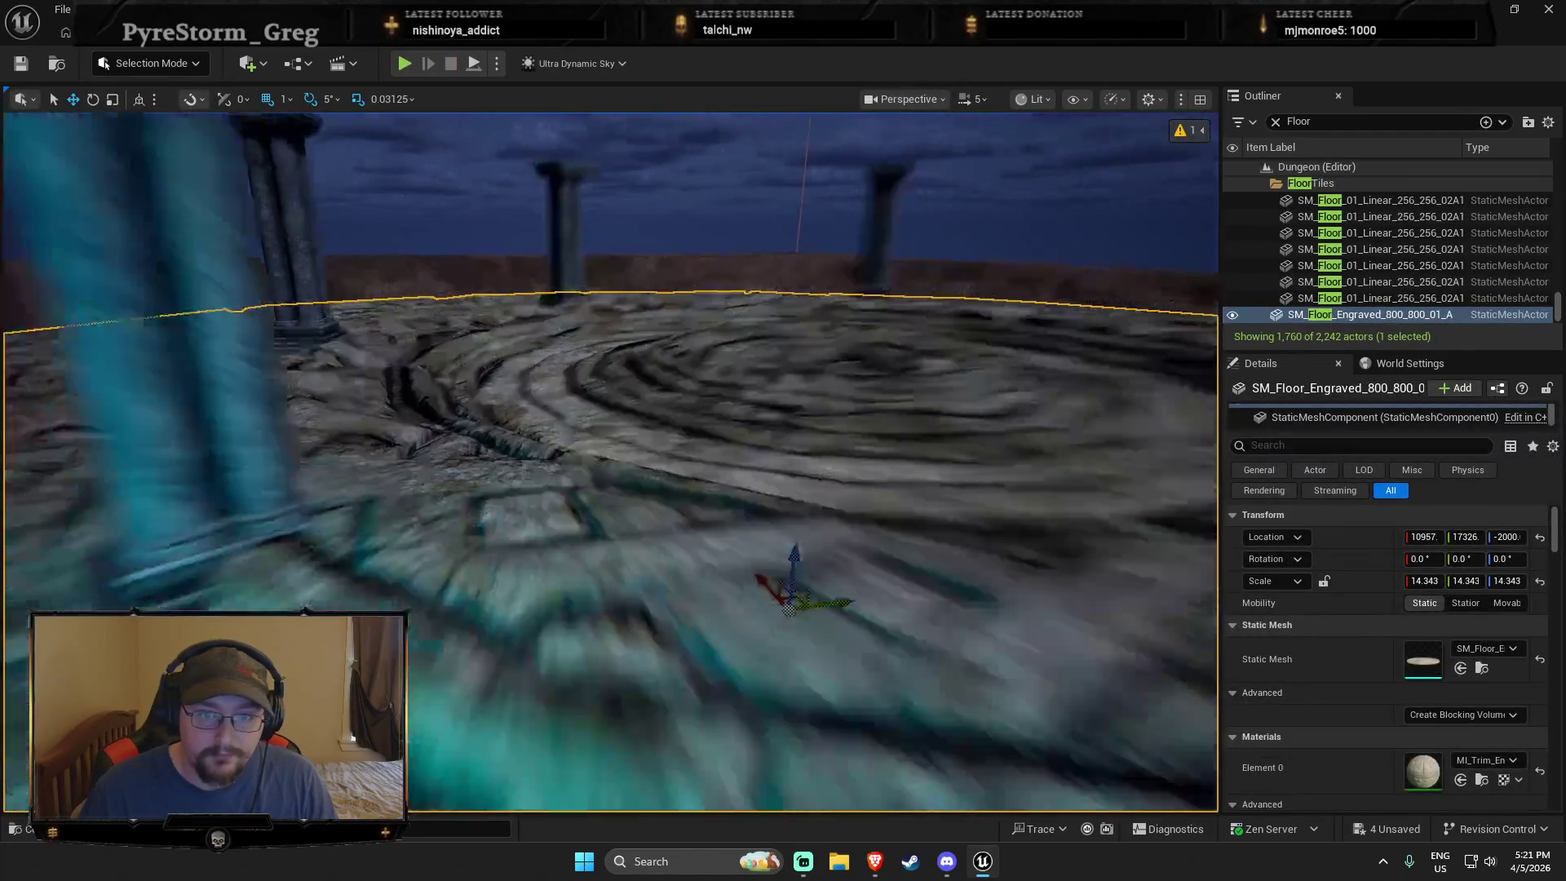
Step: Lower the floor's Scale Z into a thin disc and move it upward
key(e)
key(r)
drag(642, 448, 643, 522)
key(w)
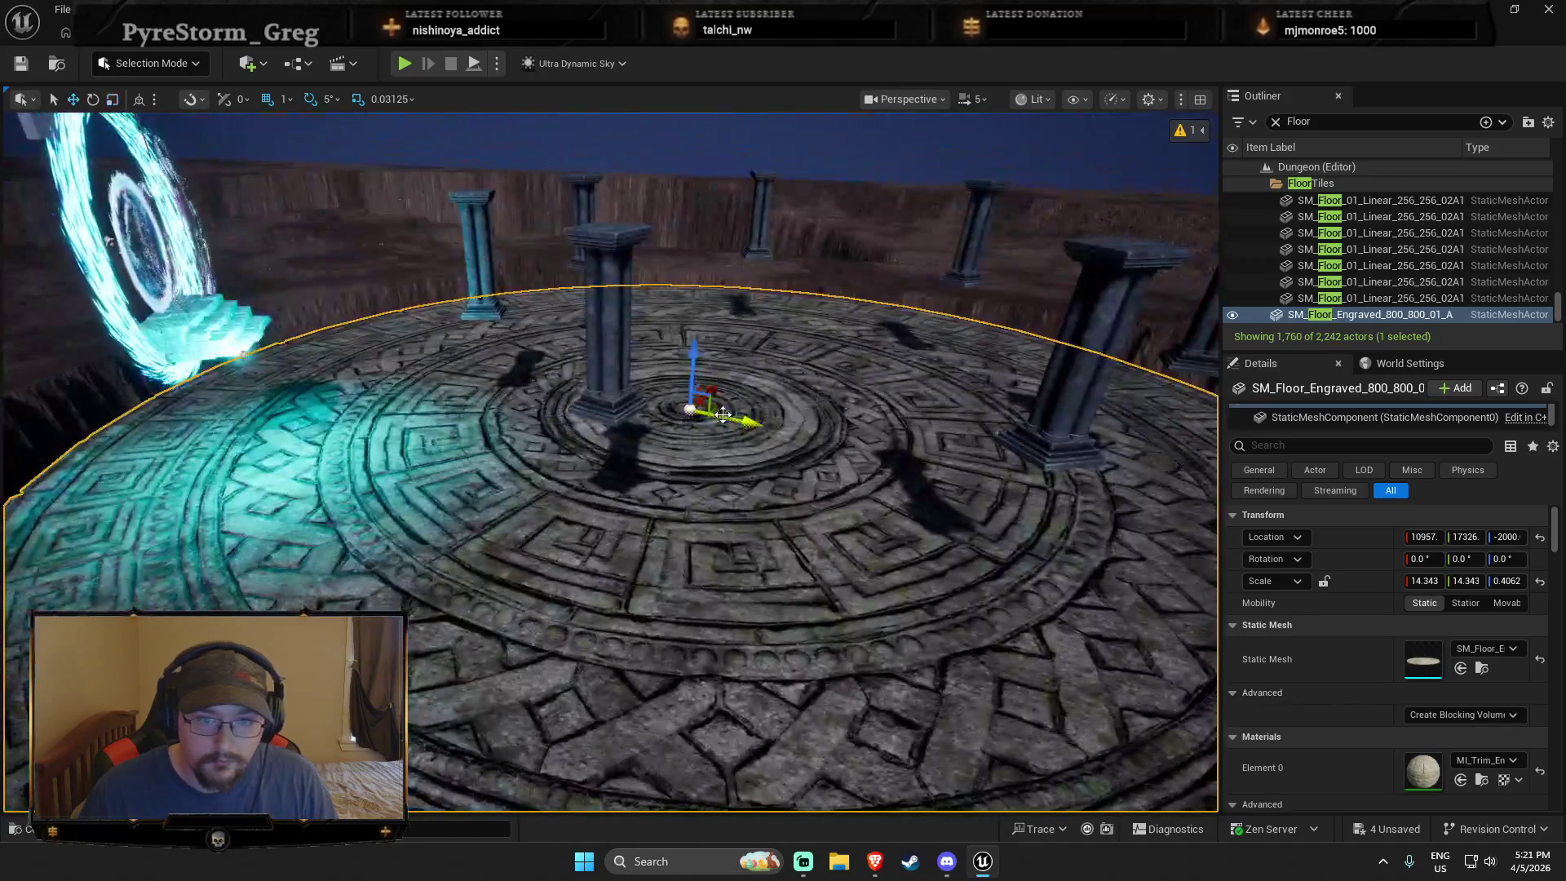
drag(691, 350, 682, 240)
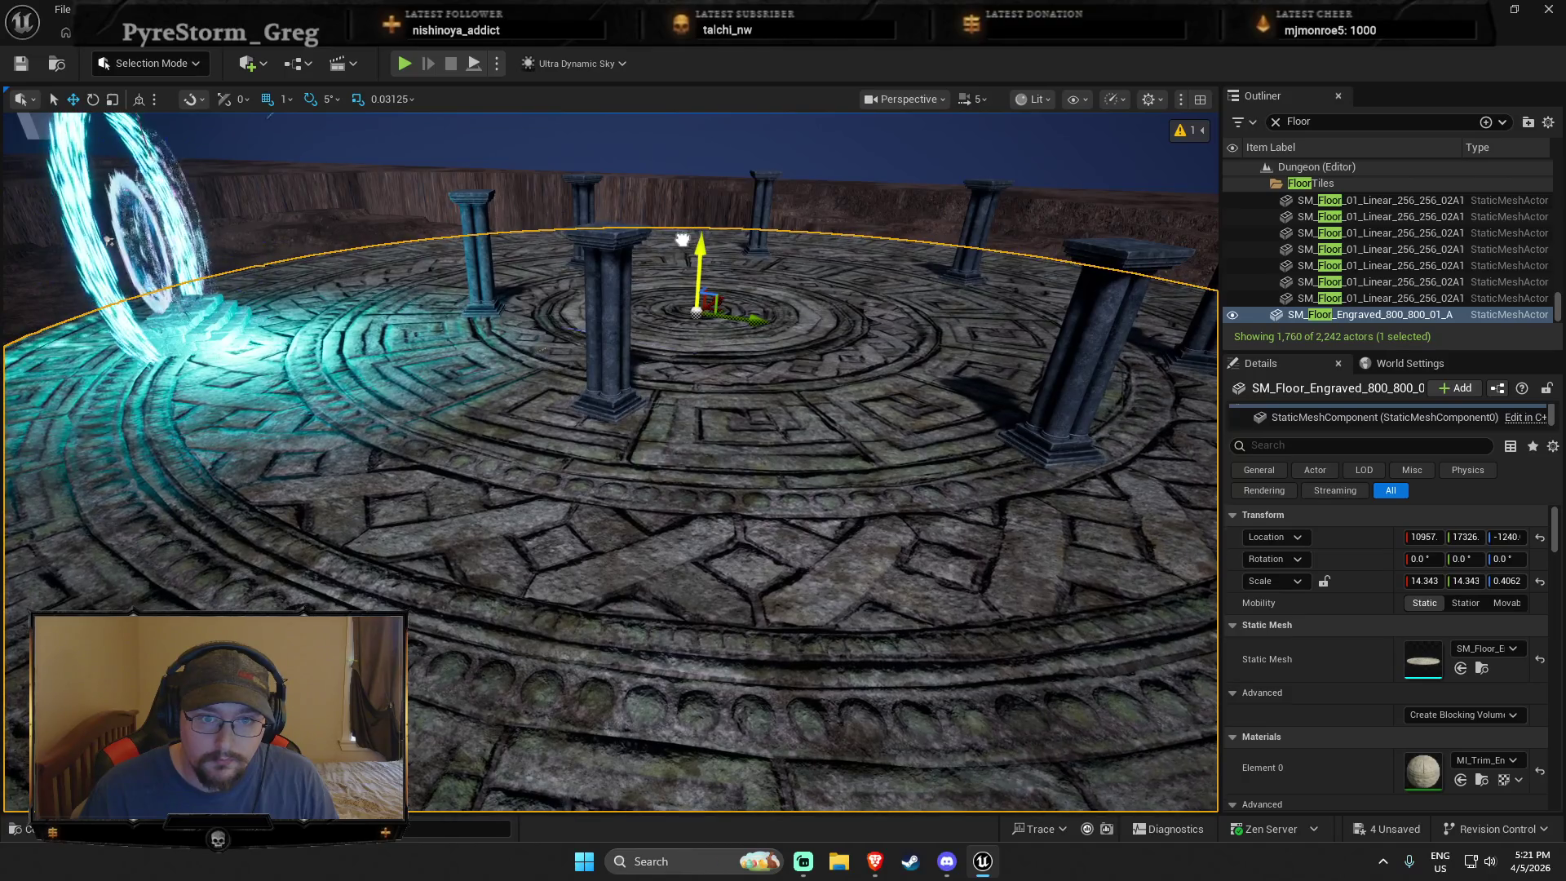
Step: Play-test again, running the character across the spiral floor toward the portal
right_click(682, 239)
click(759, 819)
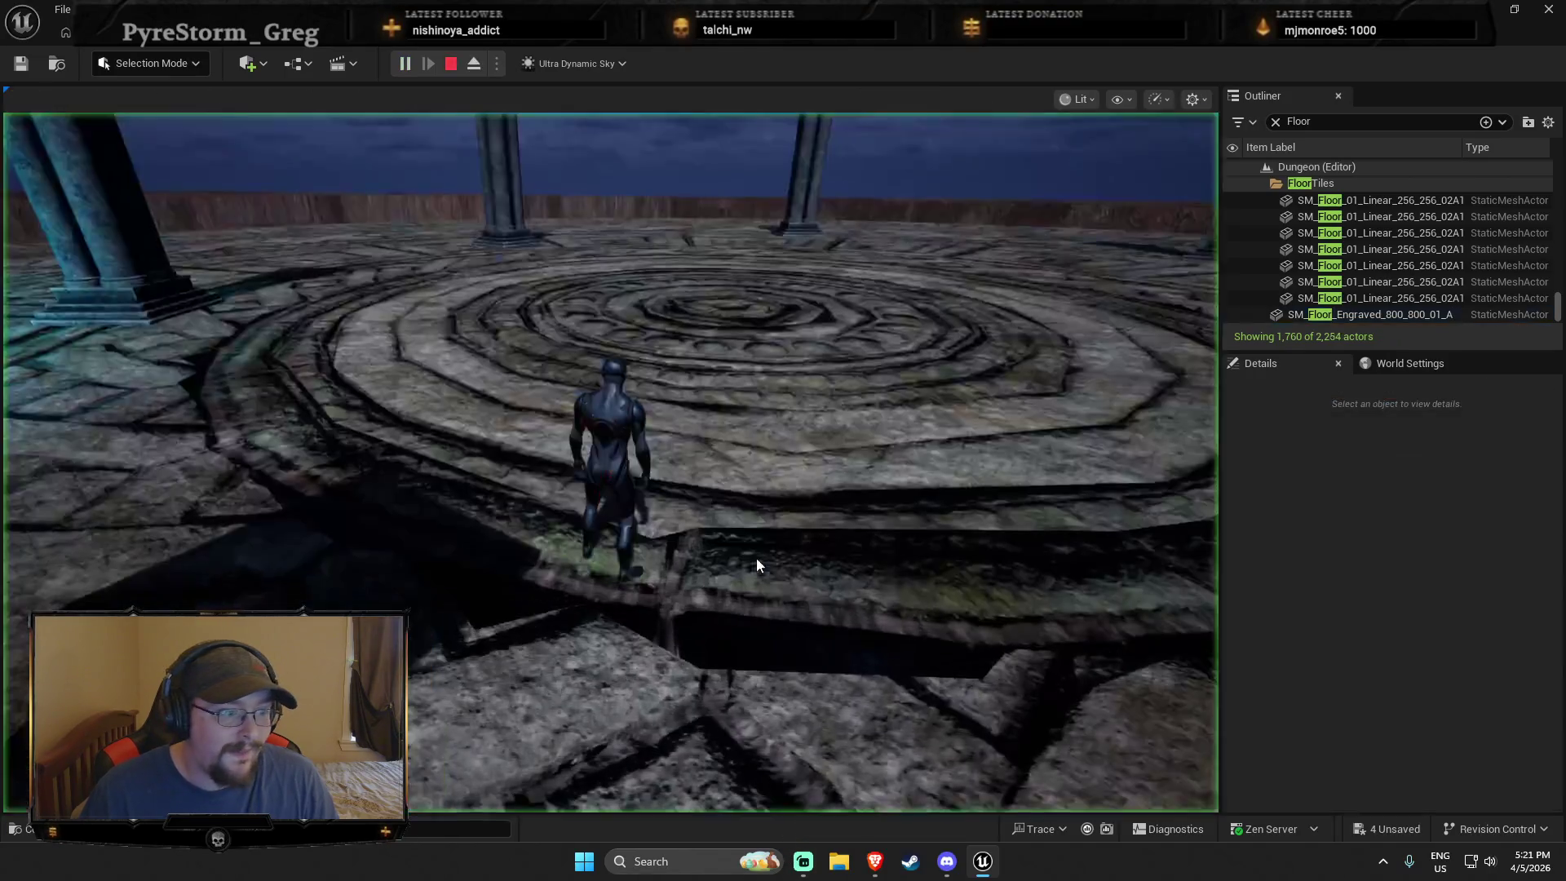
click(756, 558)
key(w)
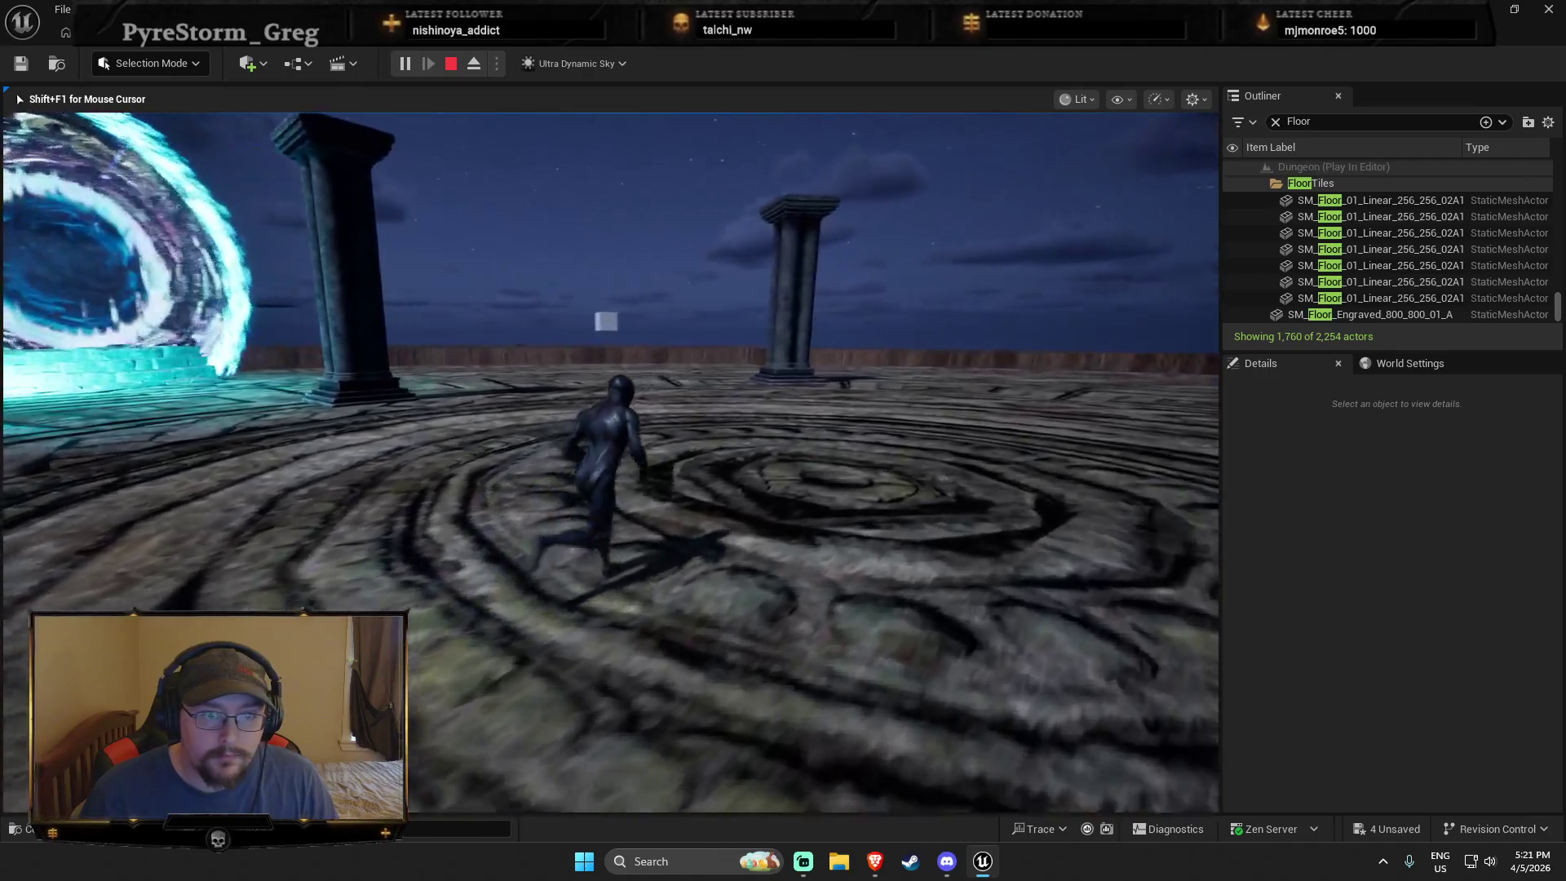
key(w)
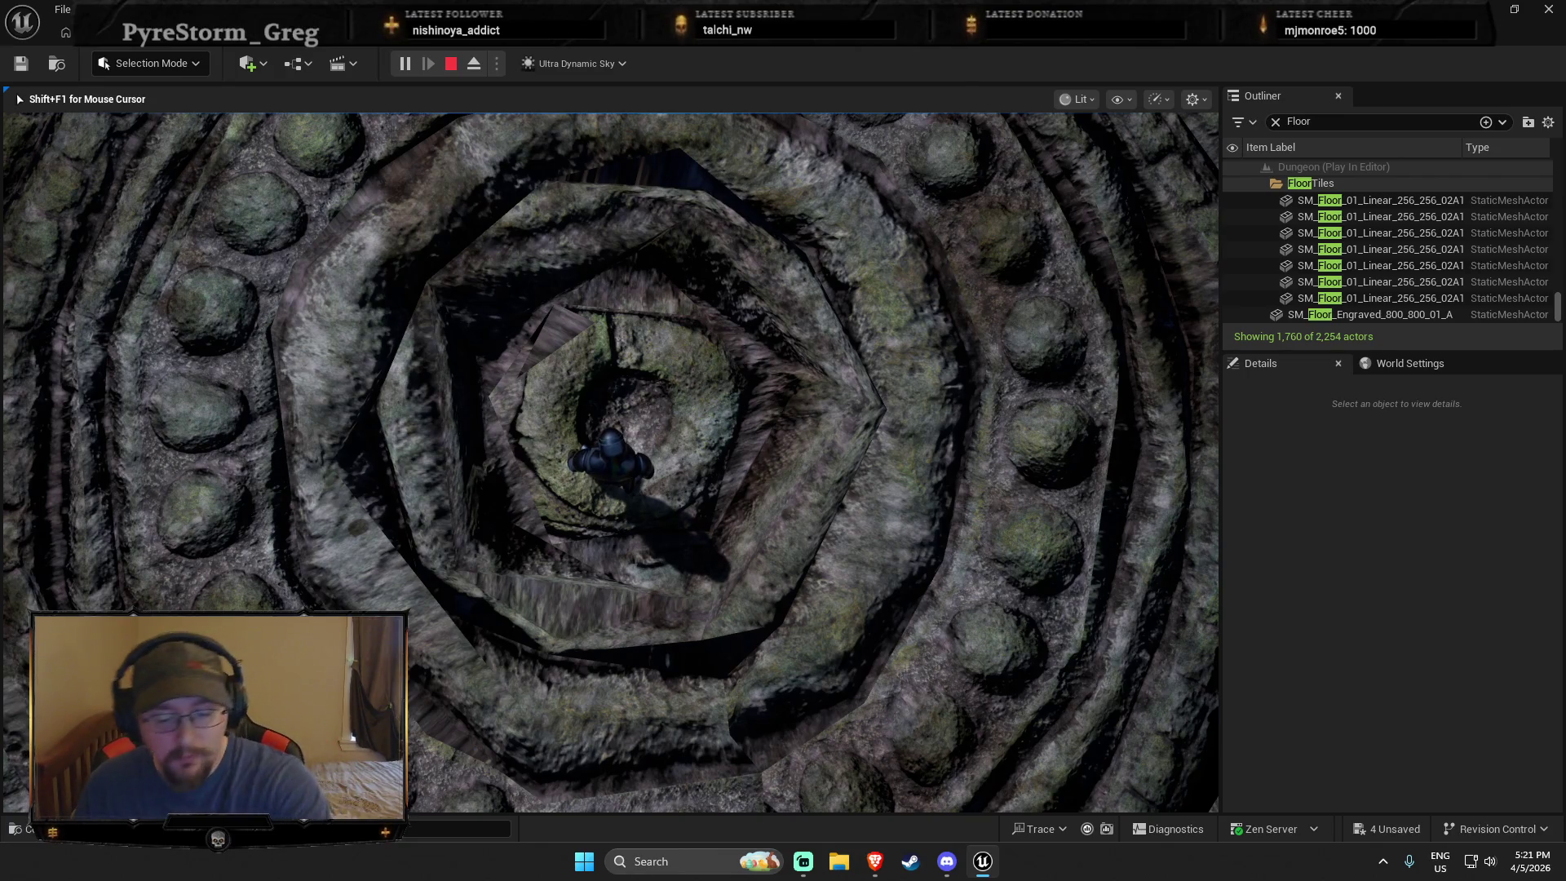
key(w)
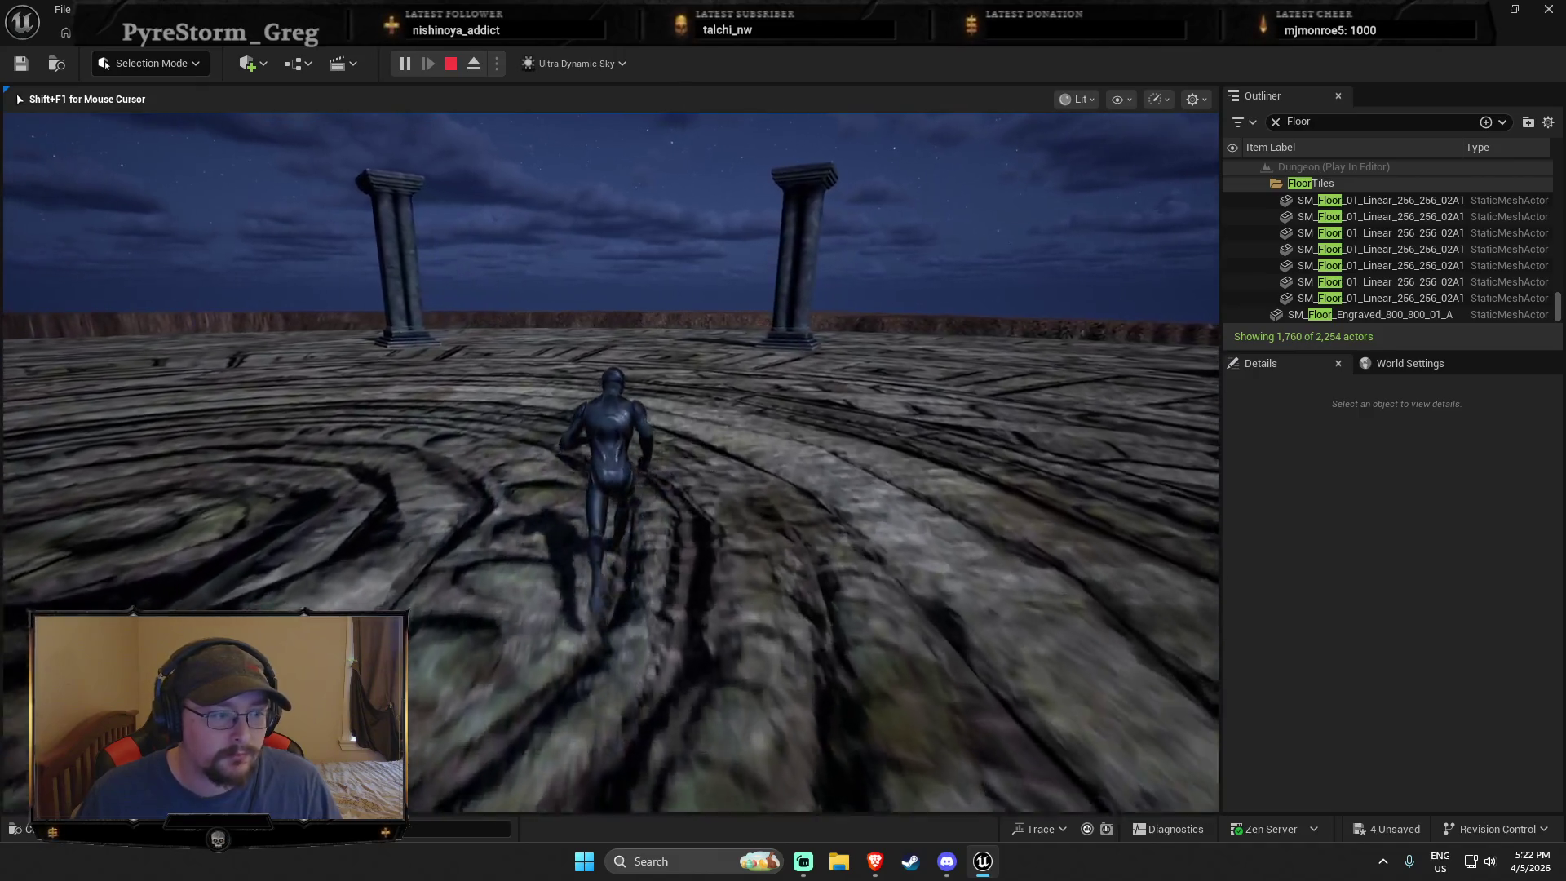
key(a)
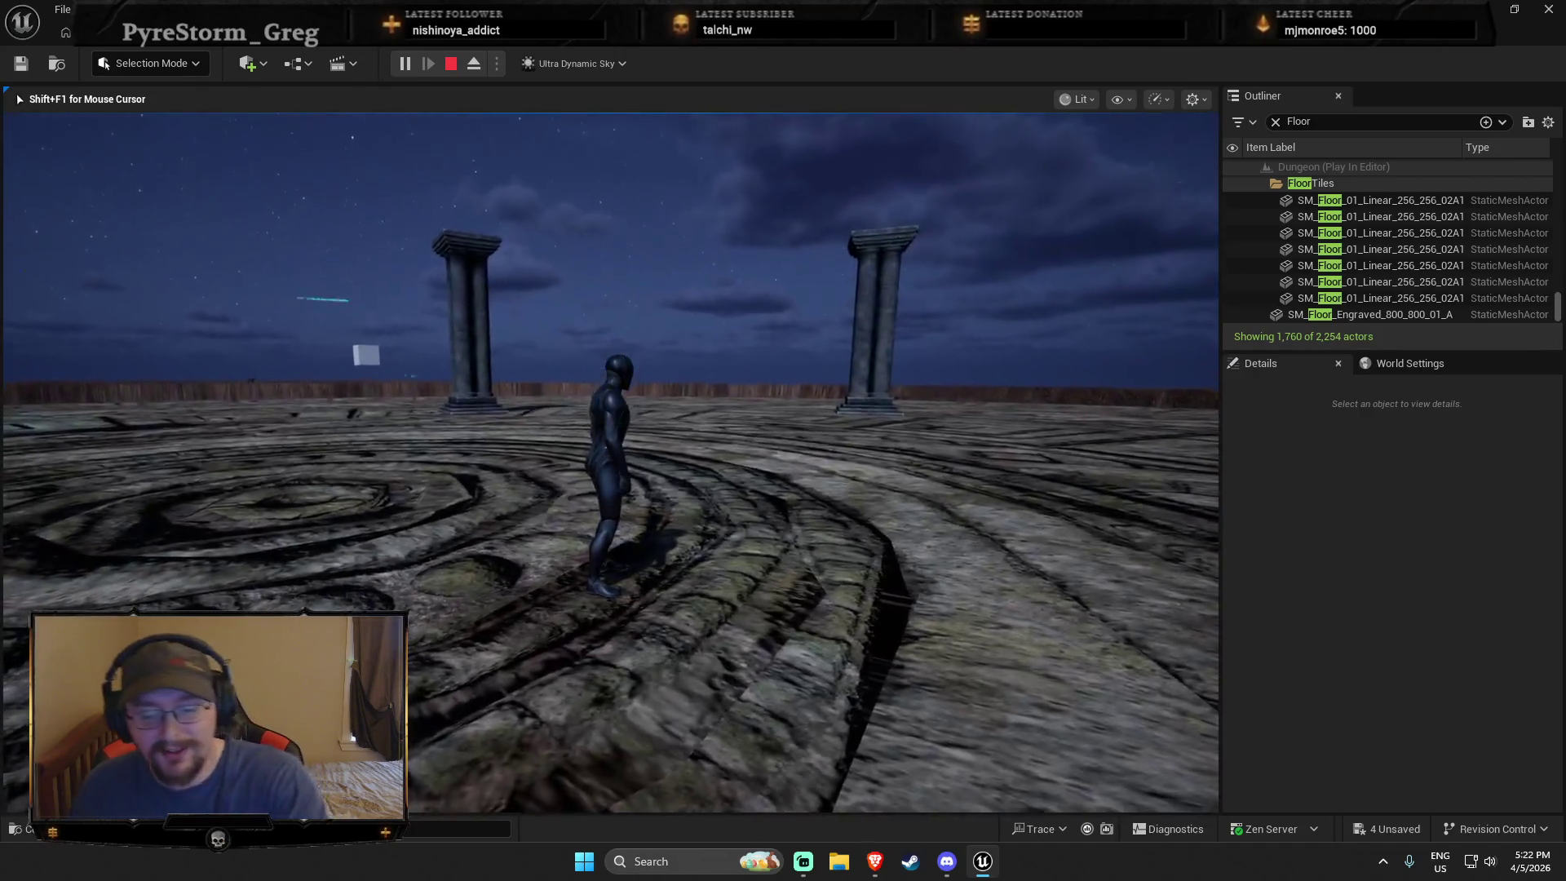
mouse_move(610, 462)
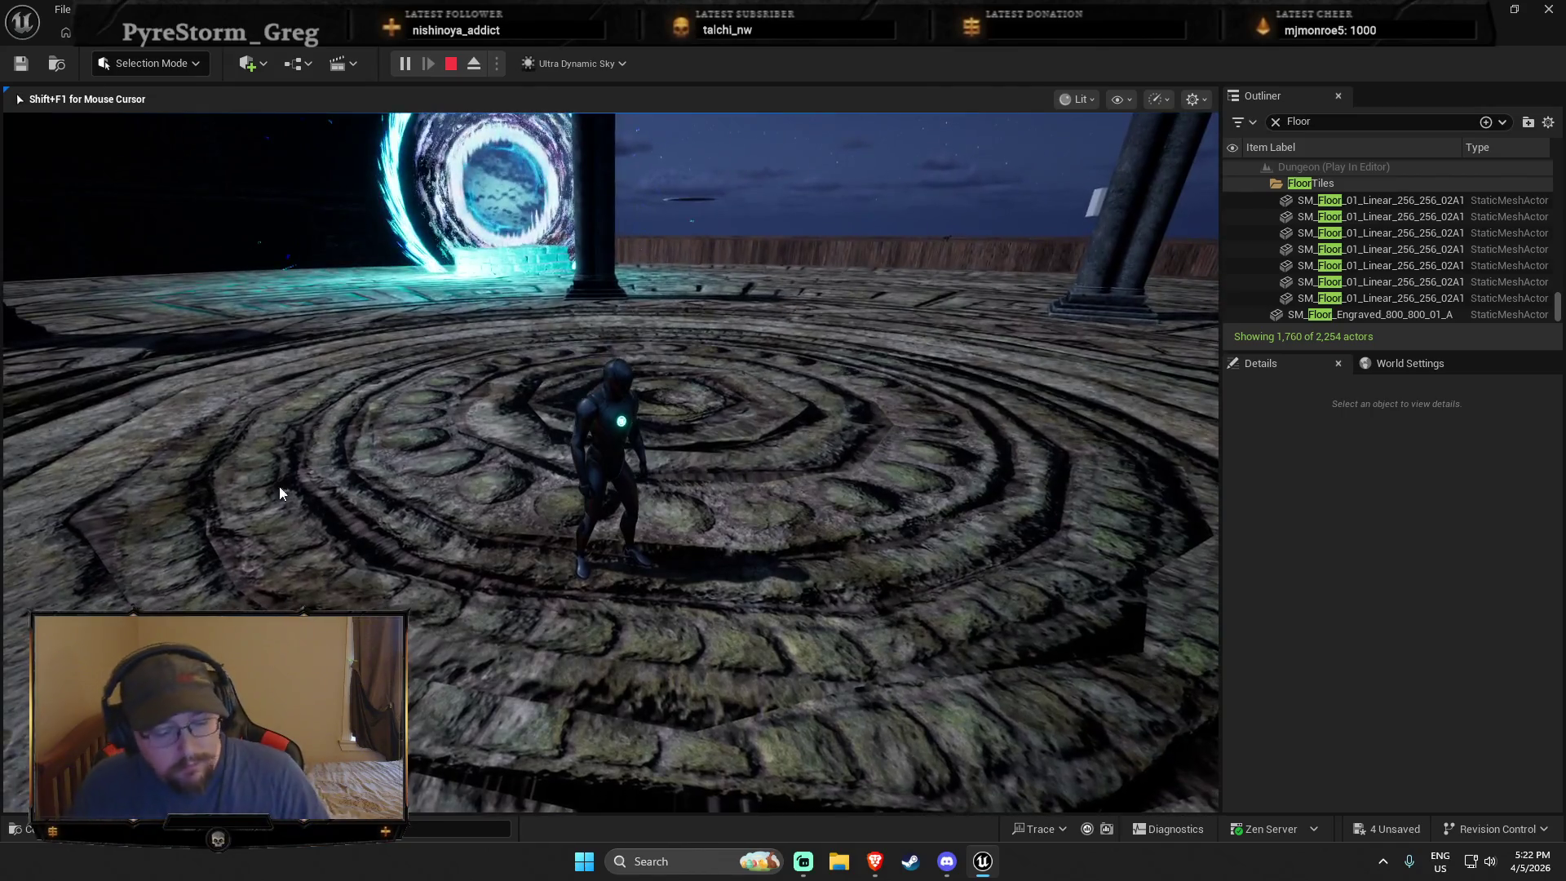
key(Escape)
scroll(610, 698, down, 3)
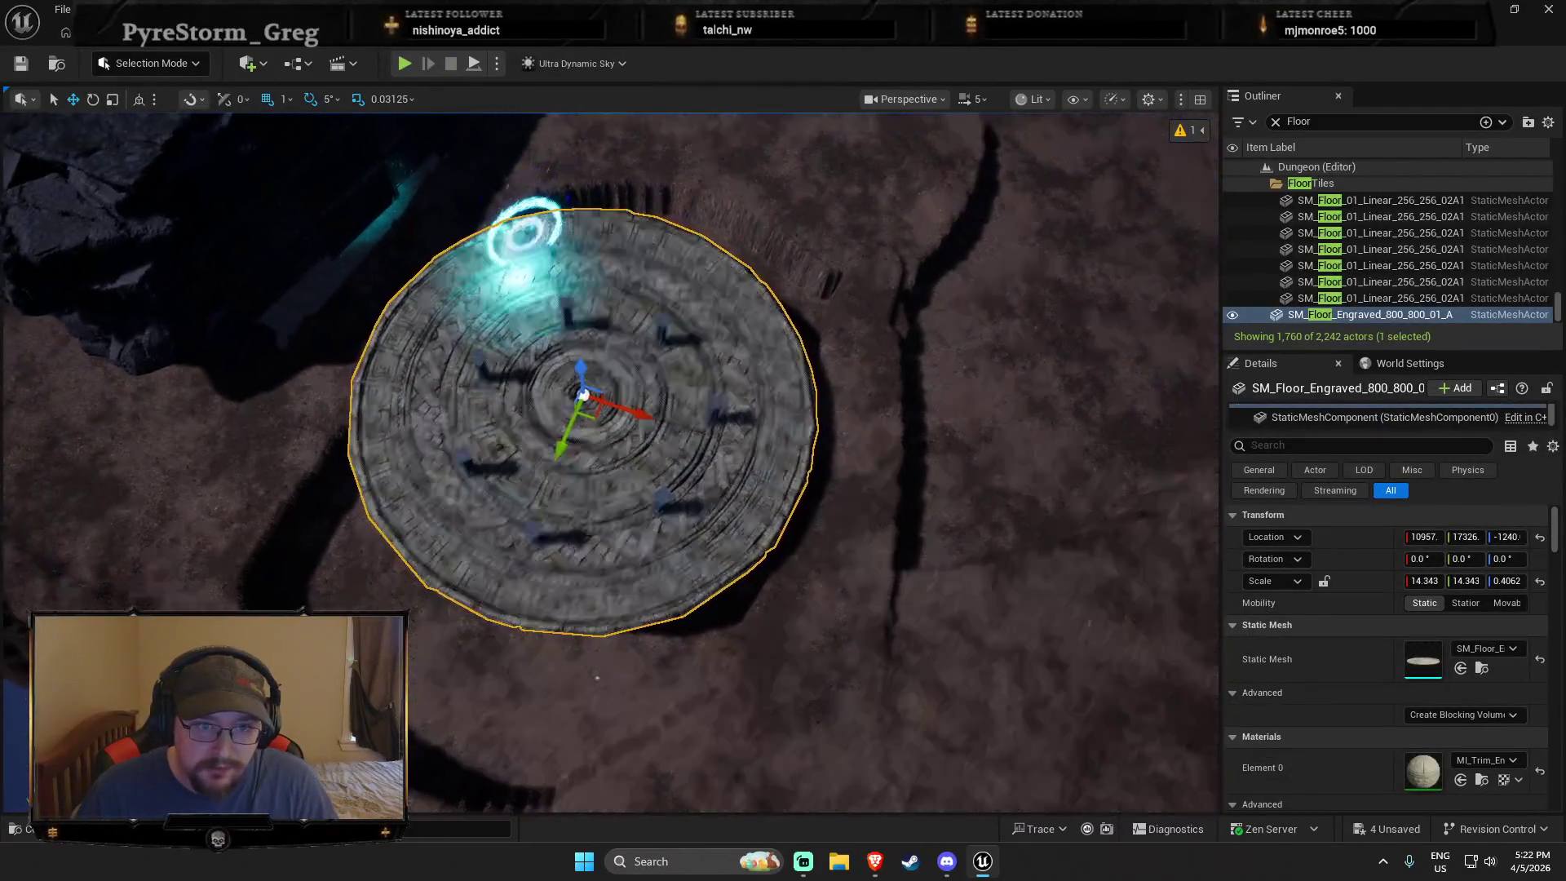
Step: Move BP_Portal_5 along the platform floor
scroll(620, 679, up, 2)
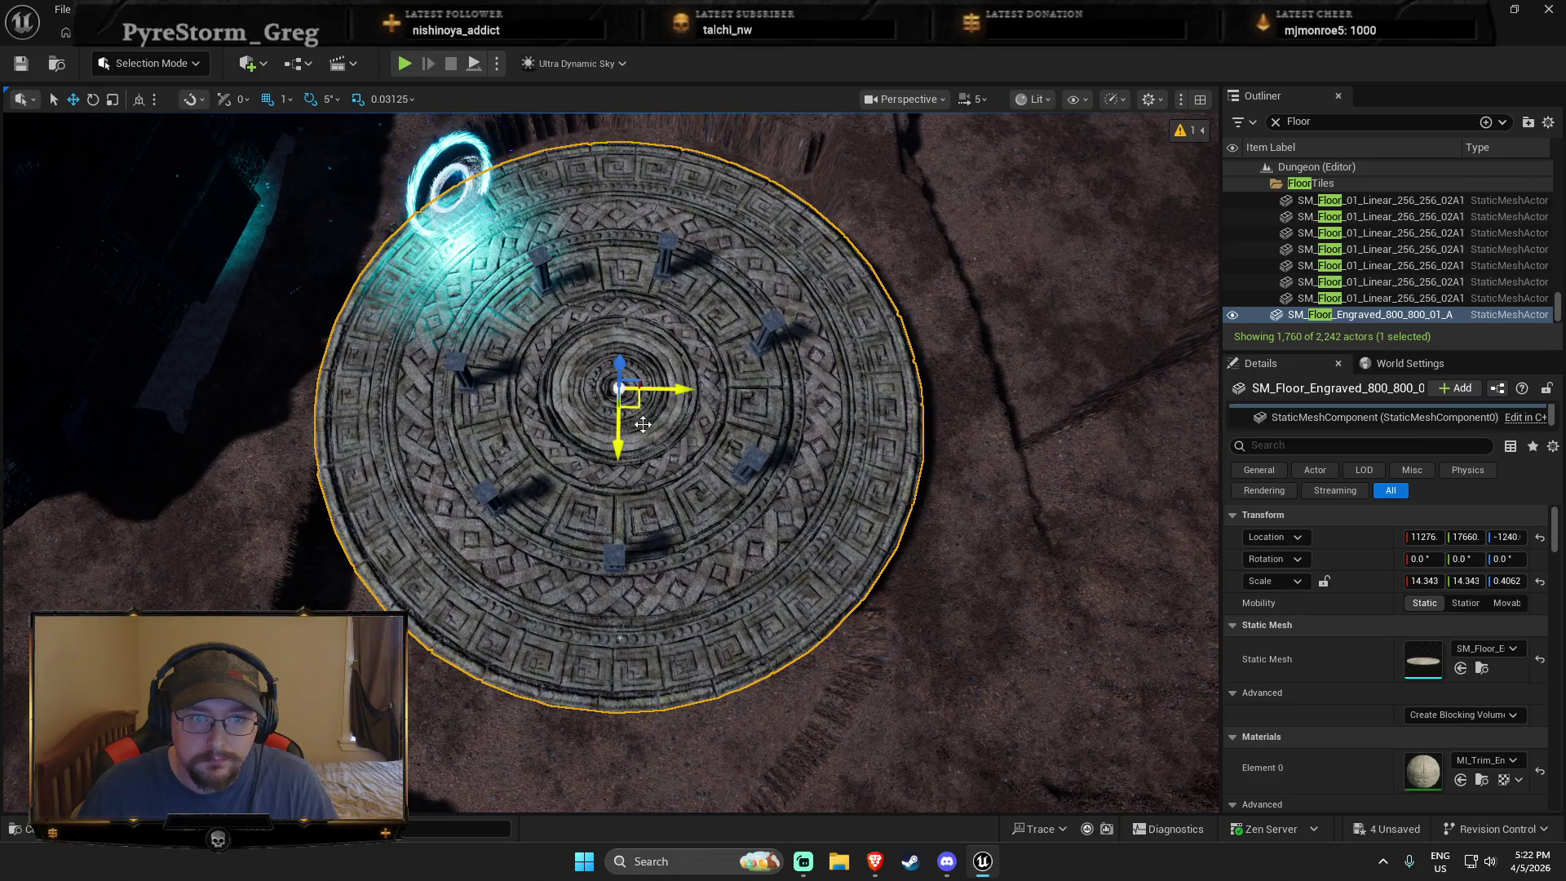
key(Escape)
mouse_move(641, 413)
mouse_down()
mouse_move(567, 315)
mouse_move(595, 252)
mouse_up()
click(595, 253)
mouse_move(412, 760)
mouse_down()
mouse_move(437, 524)
mouse_move(324, 551)
mouse_move(723, 731)
mouse_move(724, 407)
mouse_up()
key(Escape)
Step: Move the SM_Plane_20k lava plane under the disc and Play From Here on it
drag(707, 641, 708, 641)
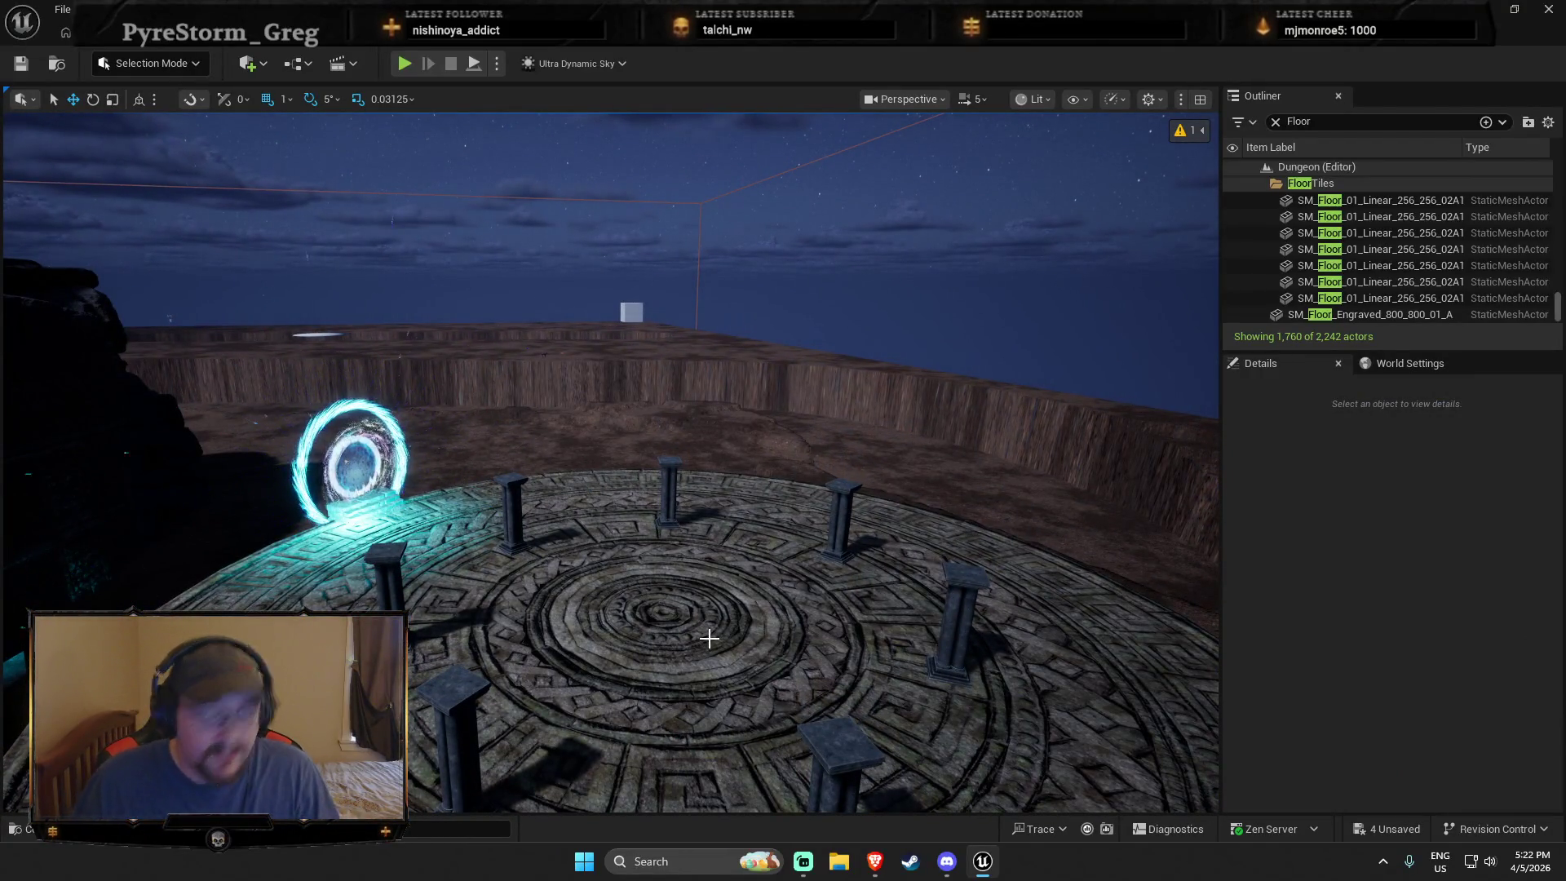
mouse_move(936, 619)
mouse_down()
mouse_move(1066, 631)
mouse_move(1215, 560)
mouse_up()
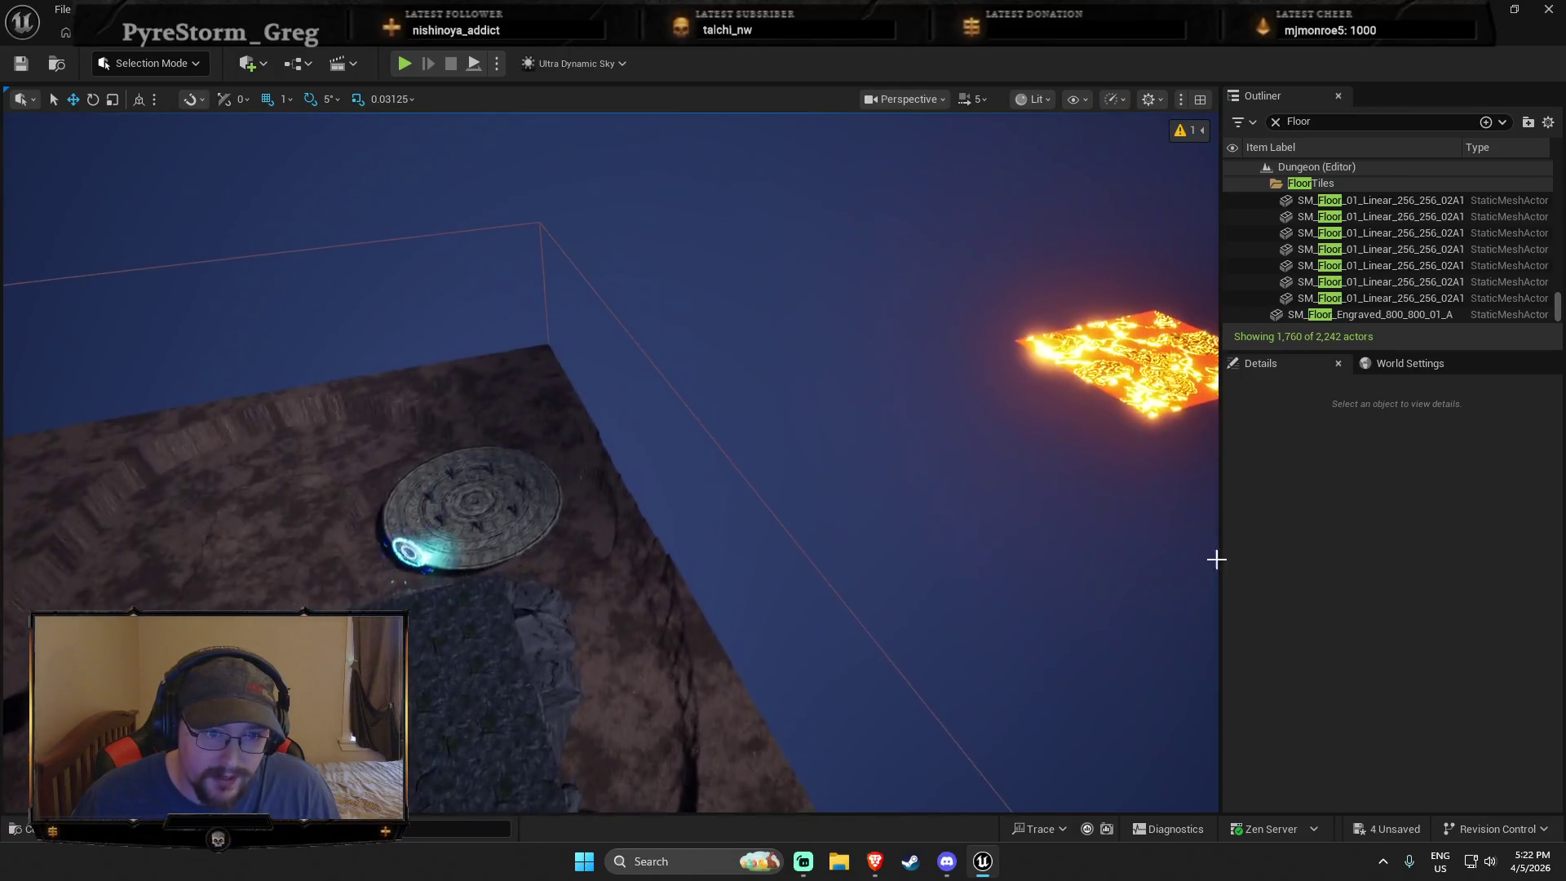
click(1134, 359)
mouse_move(1133, 360)
mouse_down()
mouse_move(1109, 383)
mouse_move(570, 570)
mouse_move(611, 587)
mouse_up()
scroll(612, 587, up, 5)
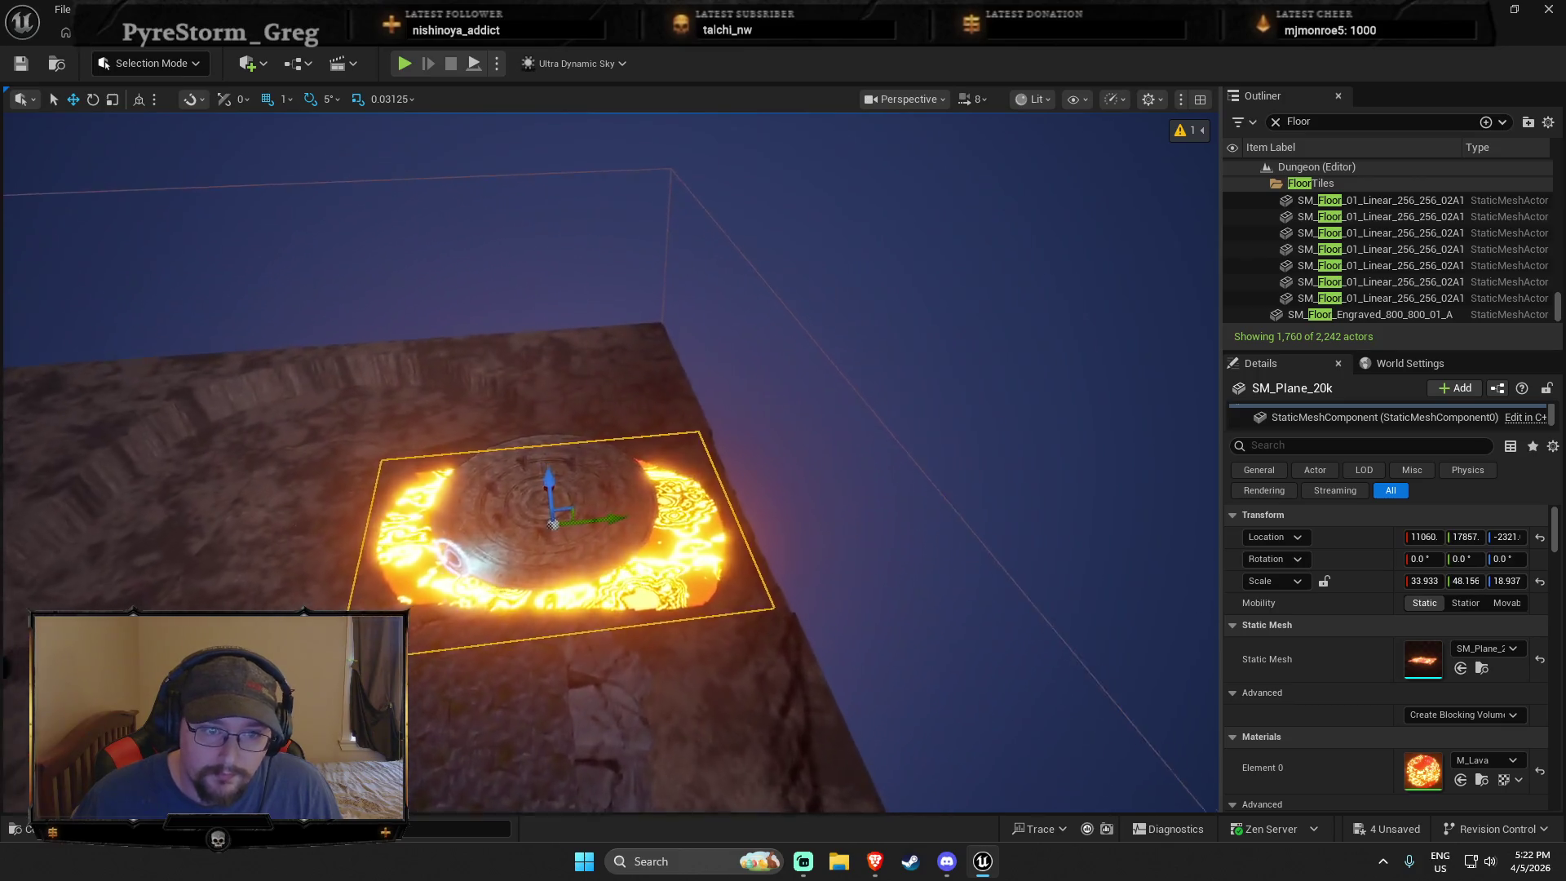
scroll(612, 461, up, 2)
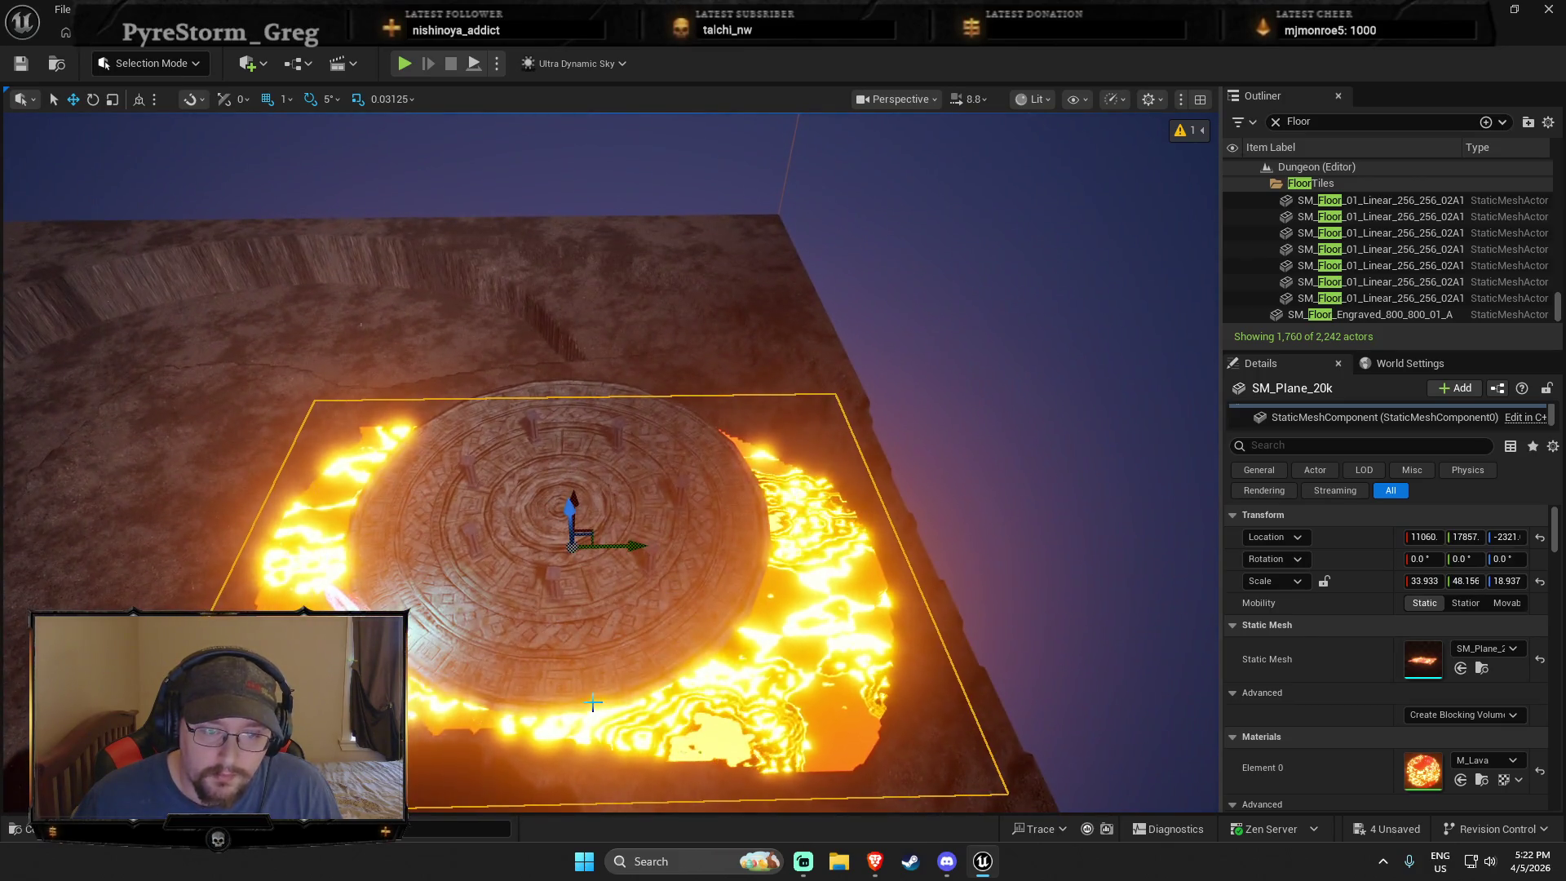
right_click(540, 522)
click(630, 831)
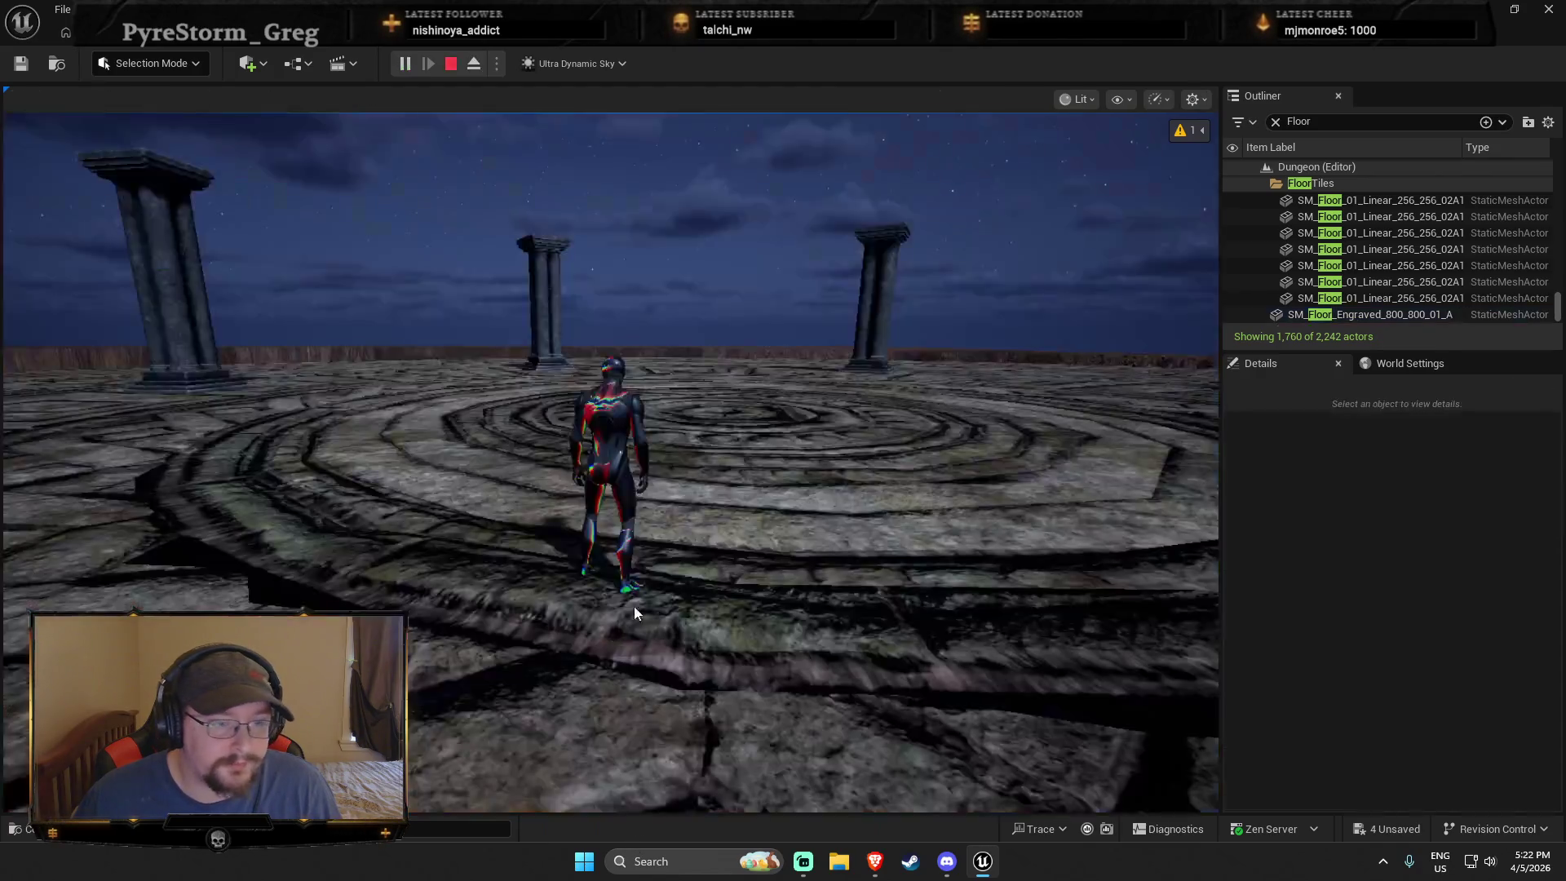
Step: End the test run and save the Dungeon_1 map
key(w)
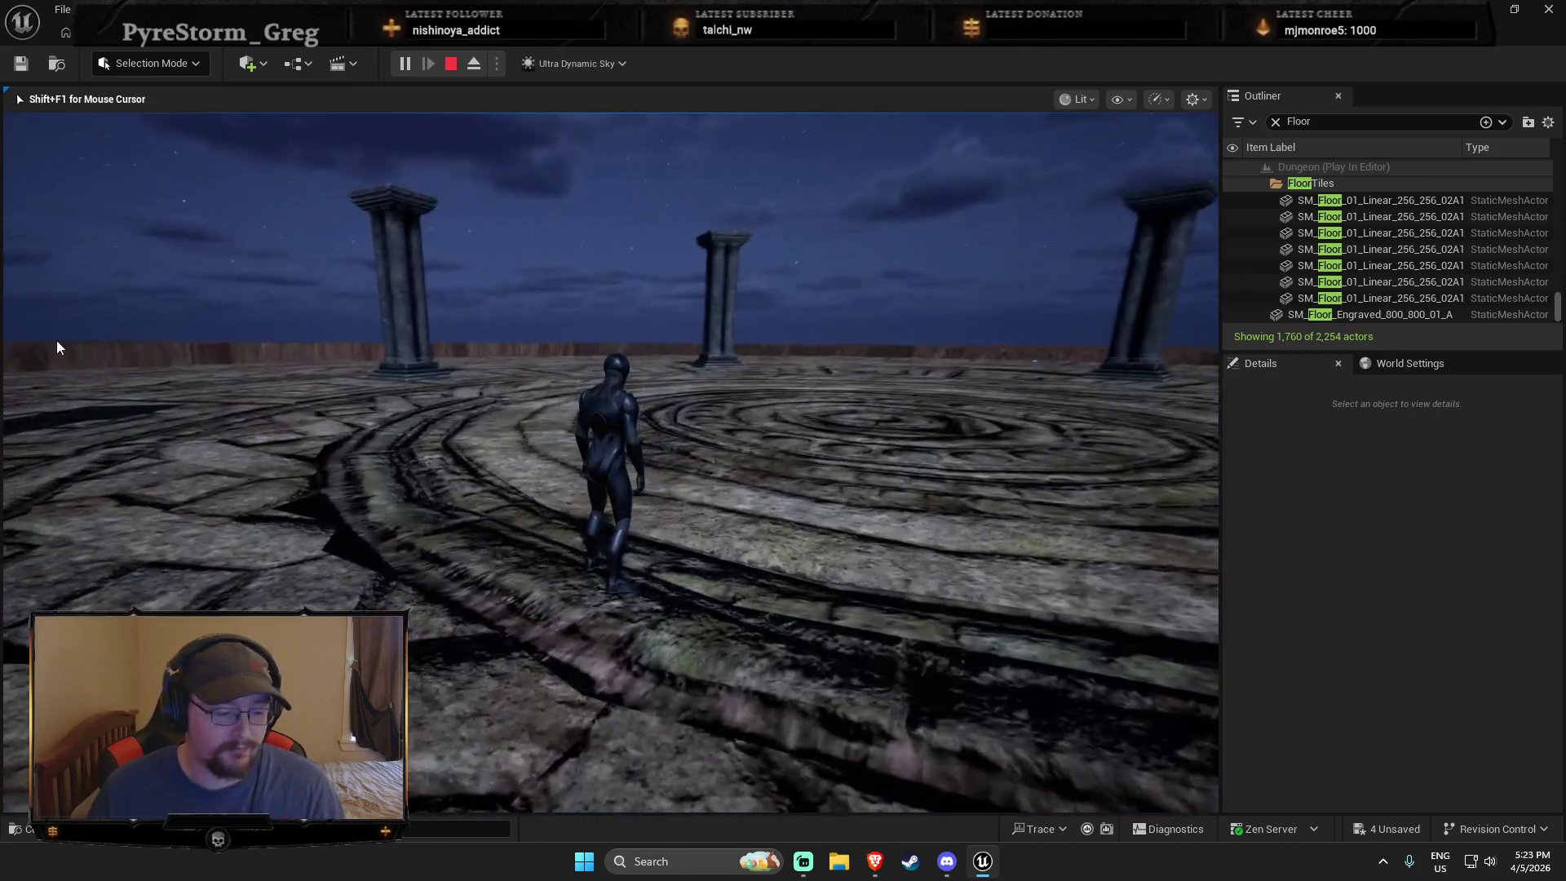
key(Escape)
click(41, 351)
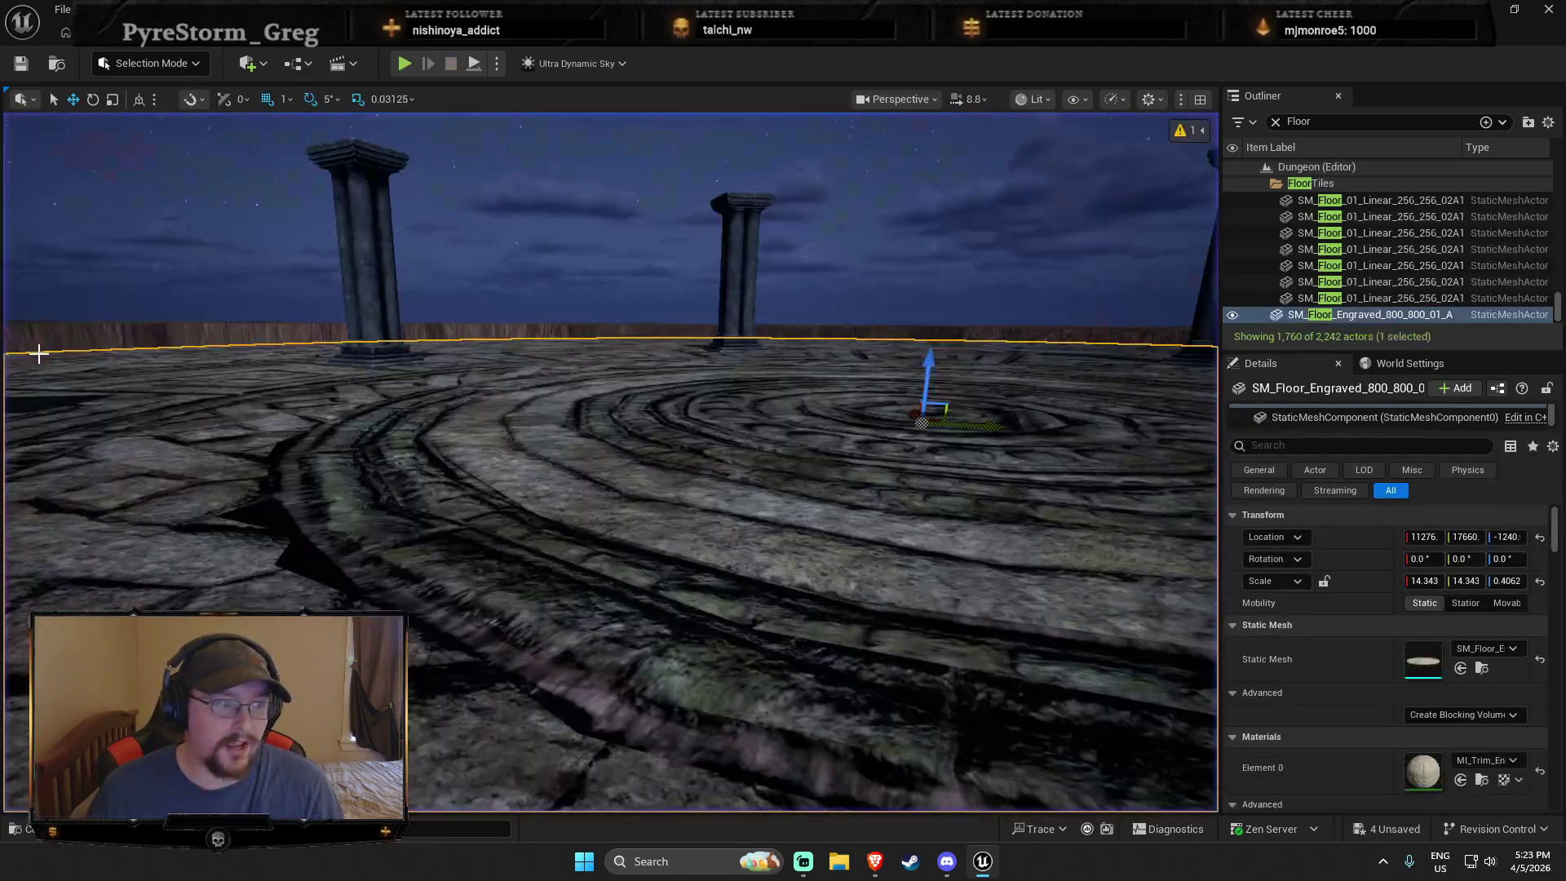
click(30, 66)
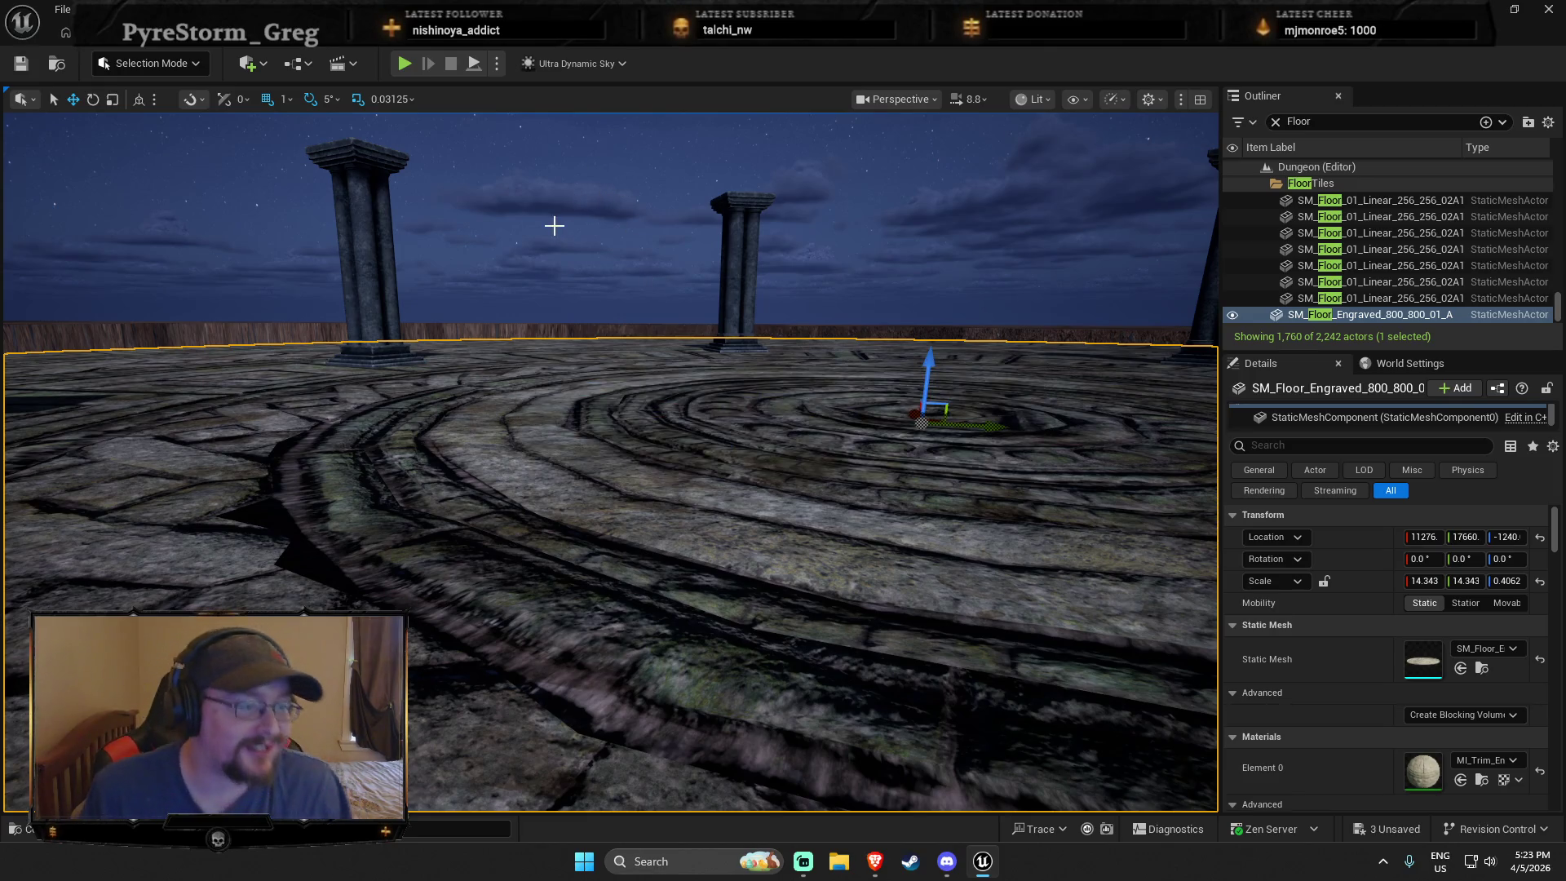
Step: Delete the stray lava floor tile above the dark pit
mouse_move(497, 320)
mouse_down()
mouse_move(457, 440)
mouse_move(514, 285)
mouse_move(571, 293)
mouse_up()
click(702, 294)
key(Delete)
drag(701, 294, 669, 326)
mouse_move(846, 585)
mouse_down()
mouse_move(836, 574)
mouse_move(845, 585)
mouse_up()
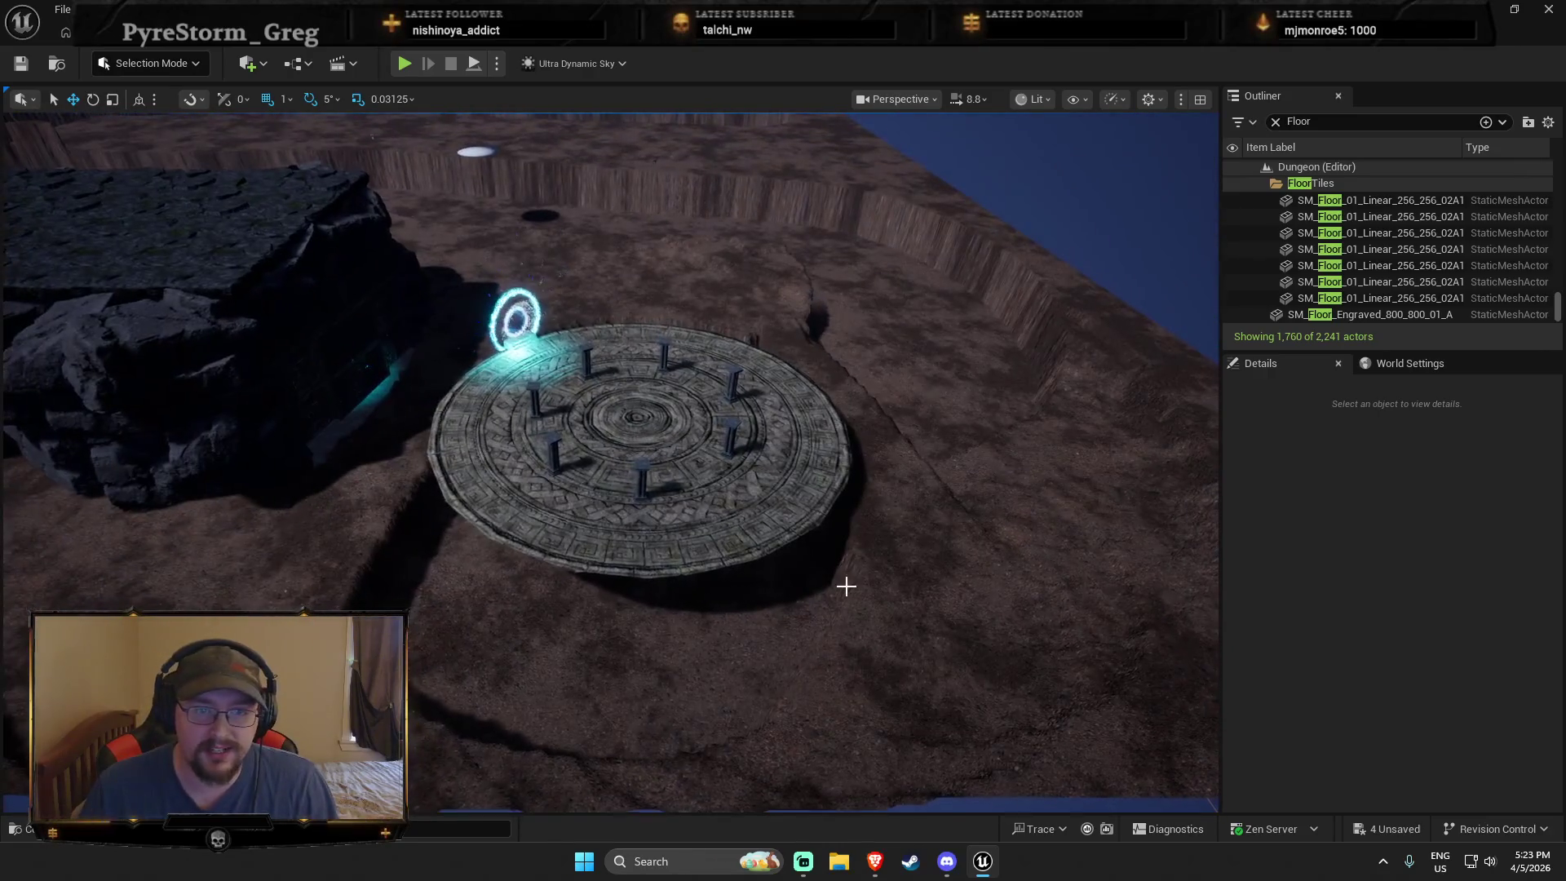
mouse_move(400, 310)
mouse_down()
mouse_move(375, 330)
mouse_move(391, 327)
mouse_move(759, 636)
mouse_up()
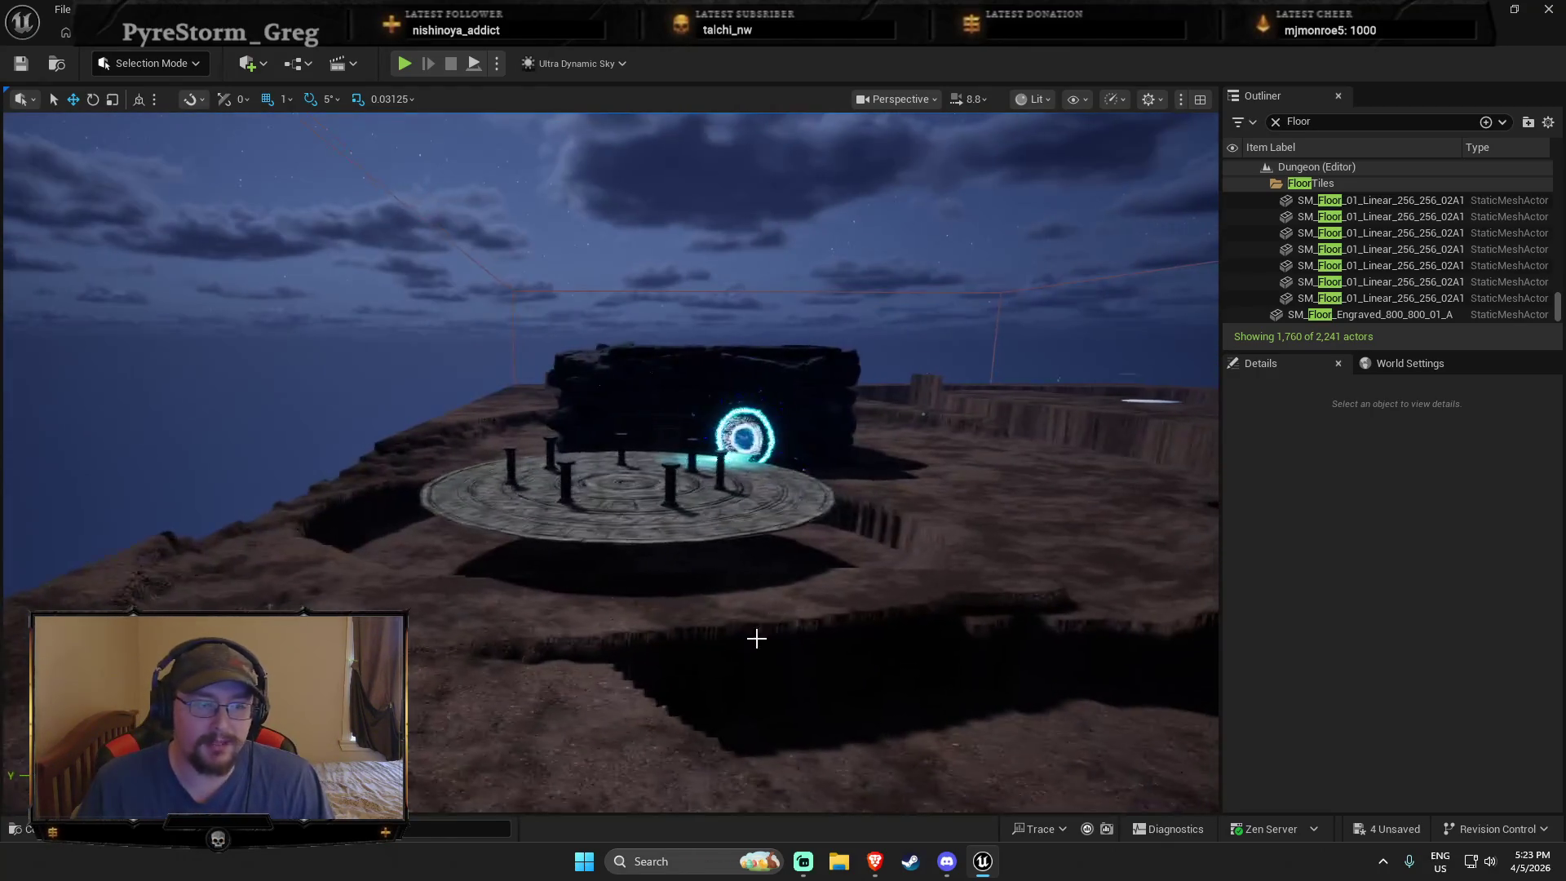
drag(689, 534, 838, 617)
mouse_move(637, 268)
mouse_down()
mouse_move(579, 188)
mouse_move(729, 530)
mouse_up()
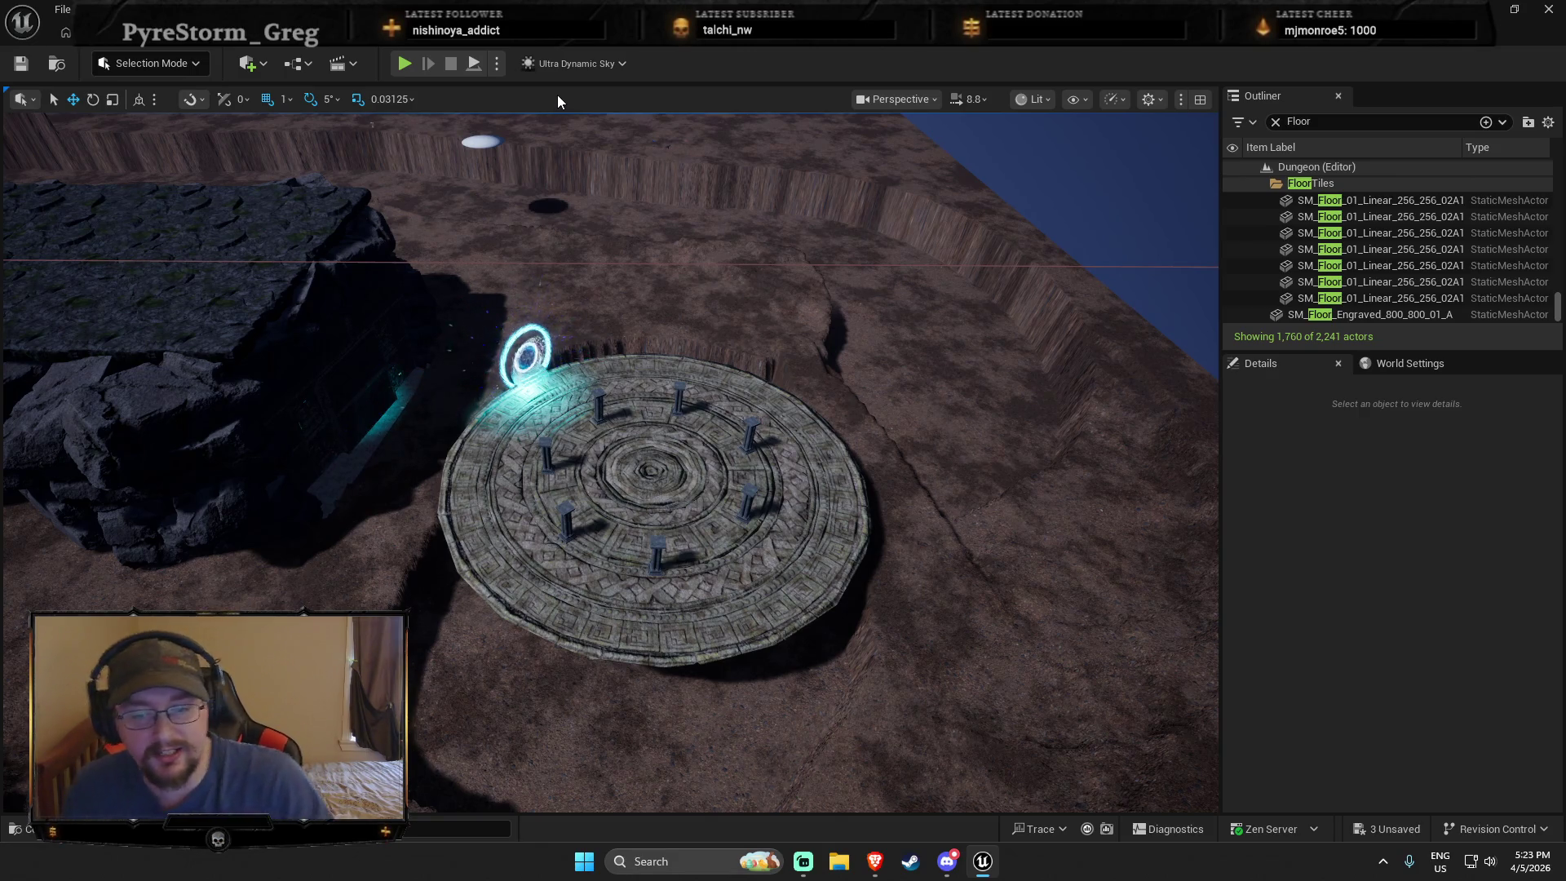
key(alt+Tab)
key(alt+Tab)
key(alt+Tab)
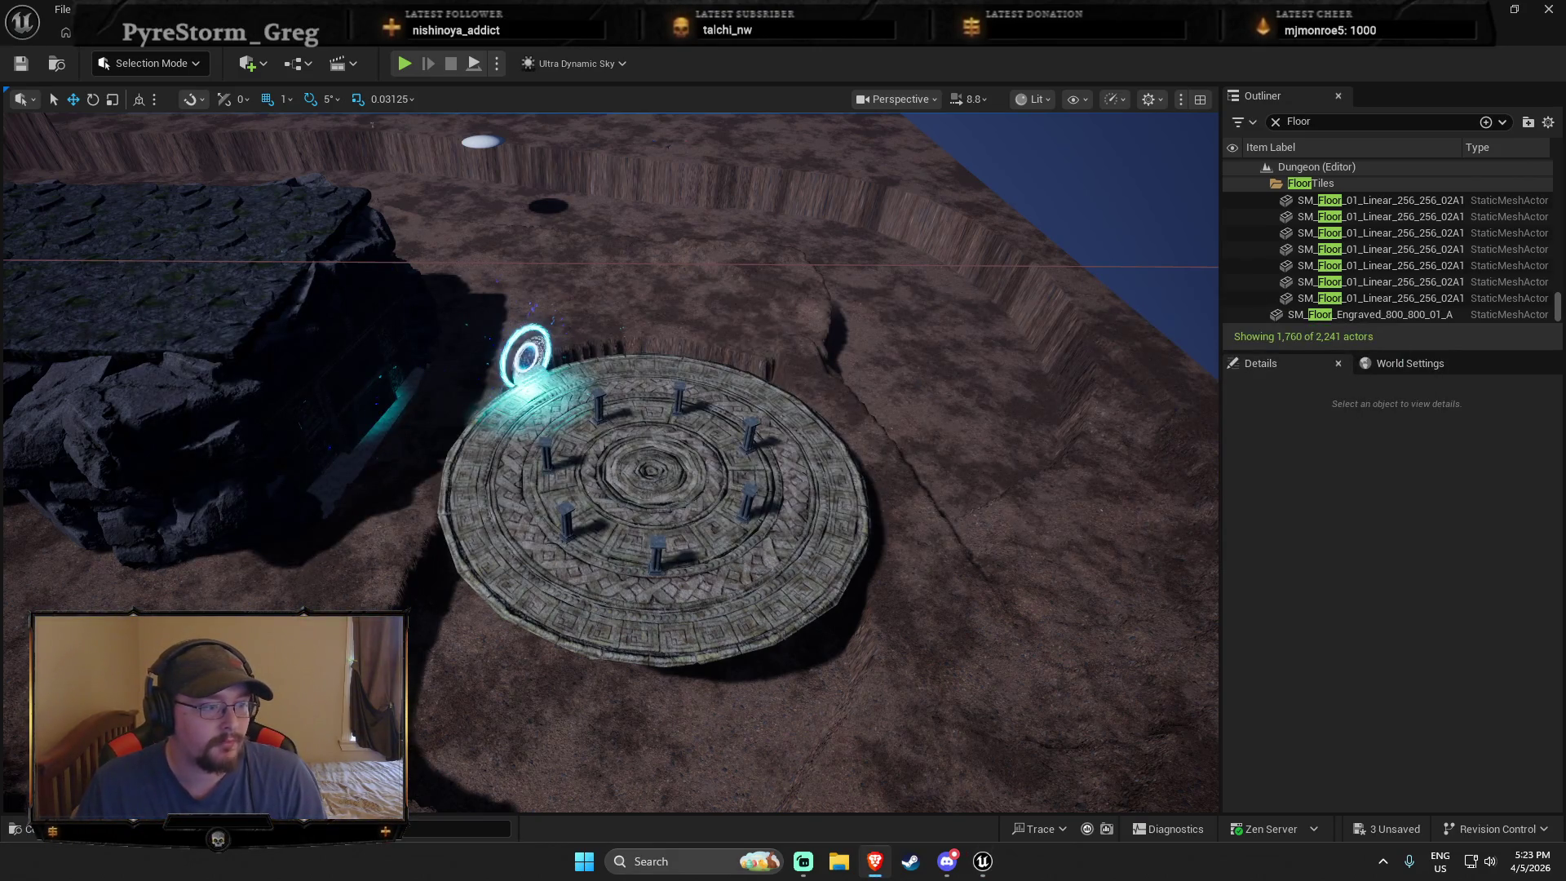
key(alt+Tab)
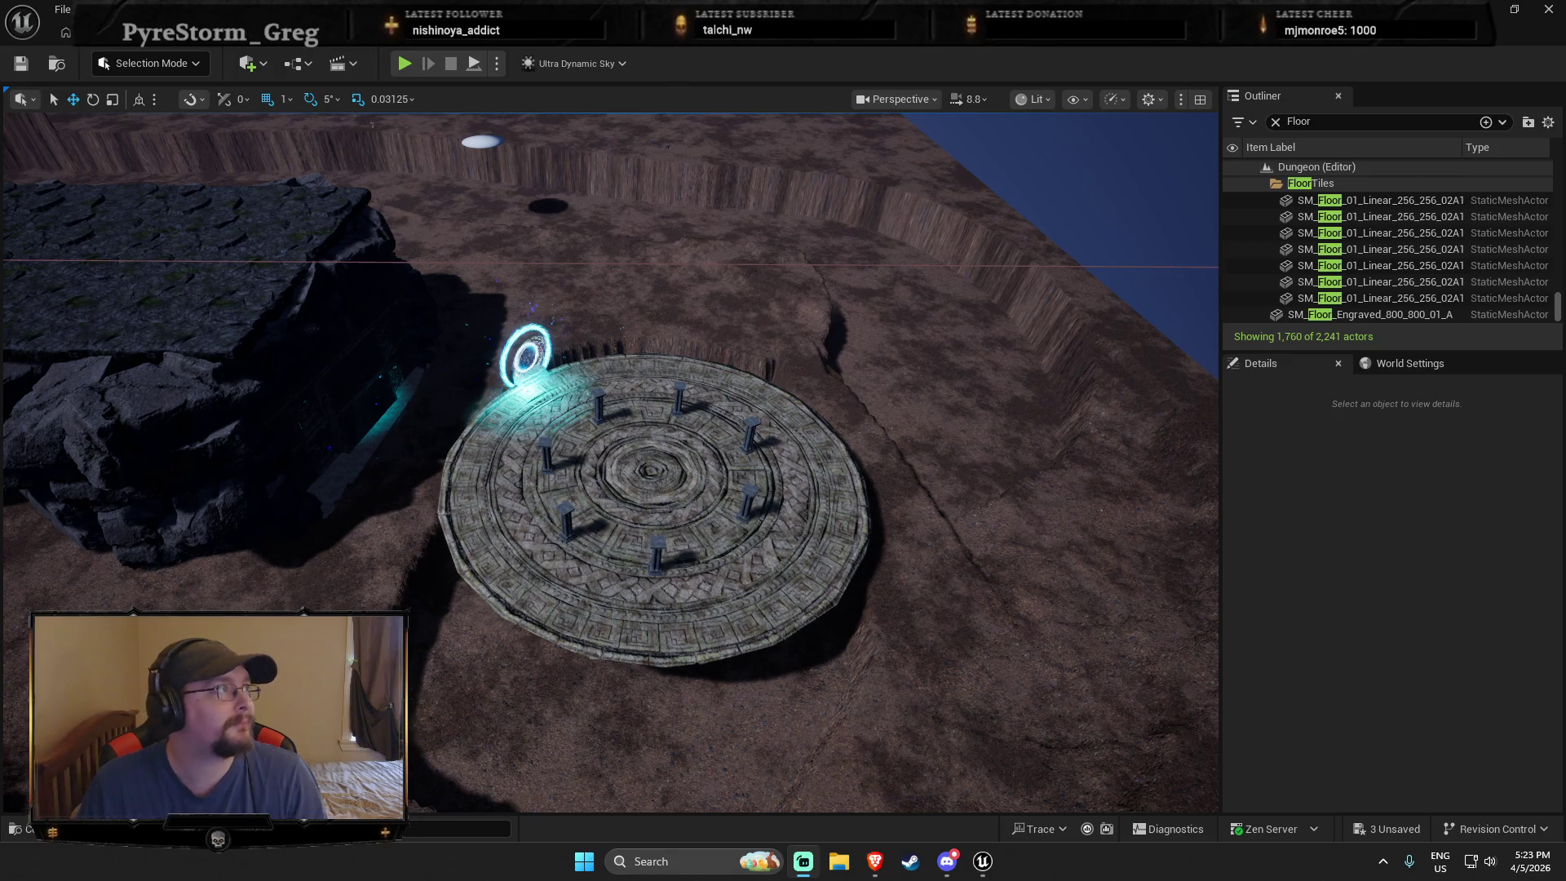
key(alt+Tab)
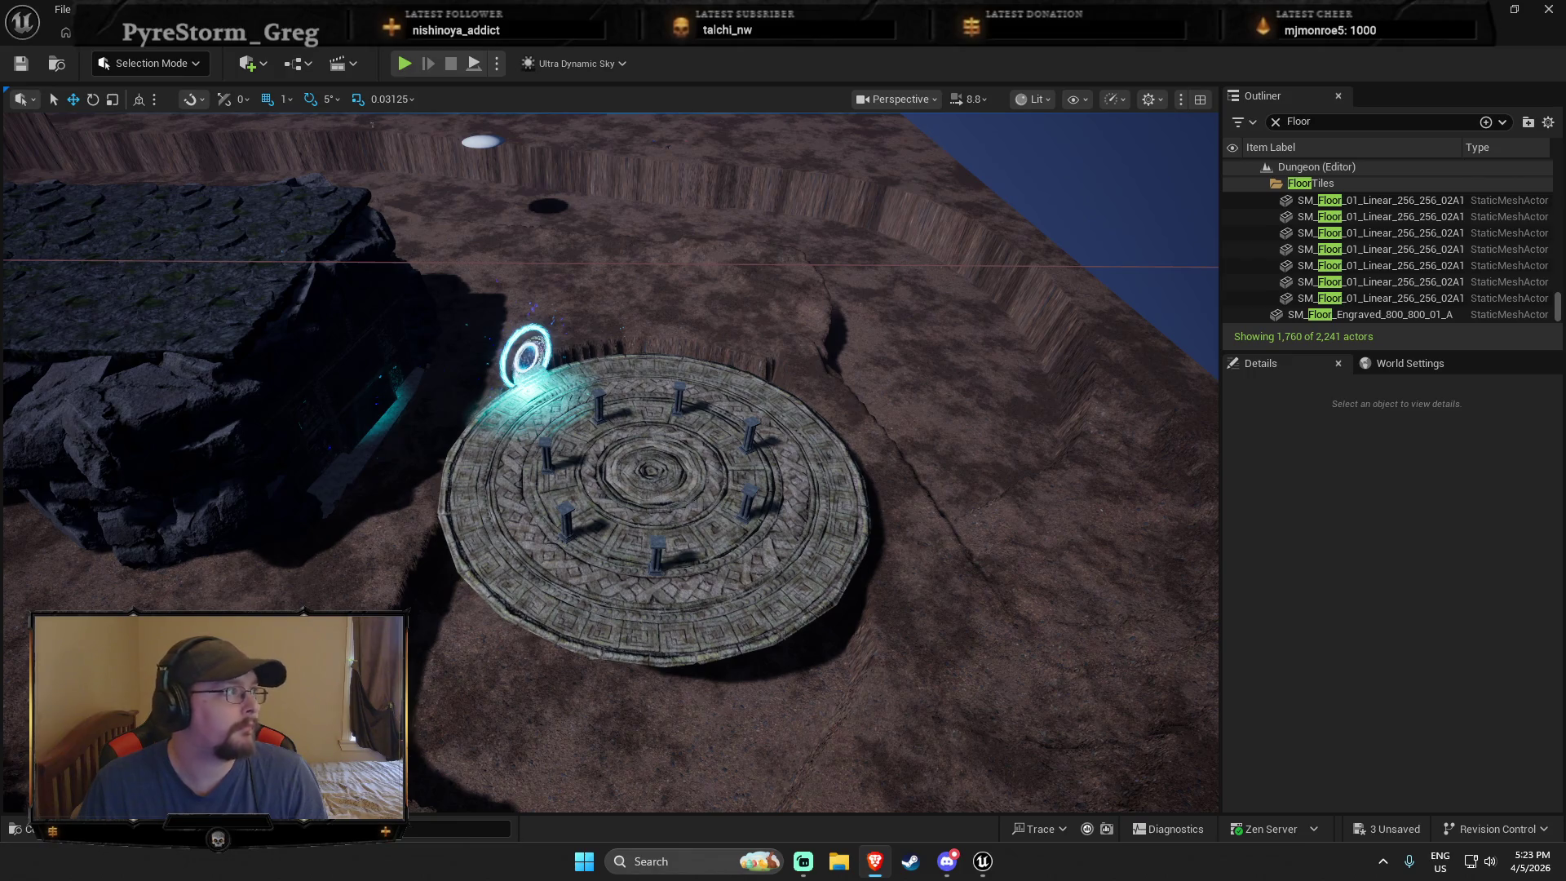
key(alt+Tab)
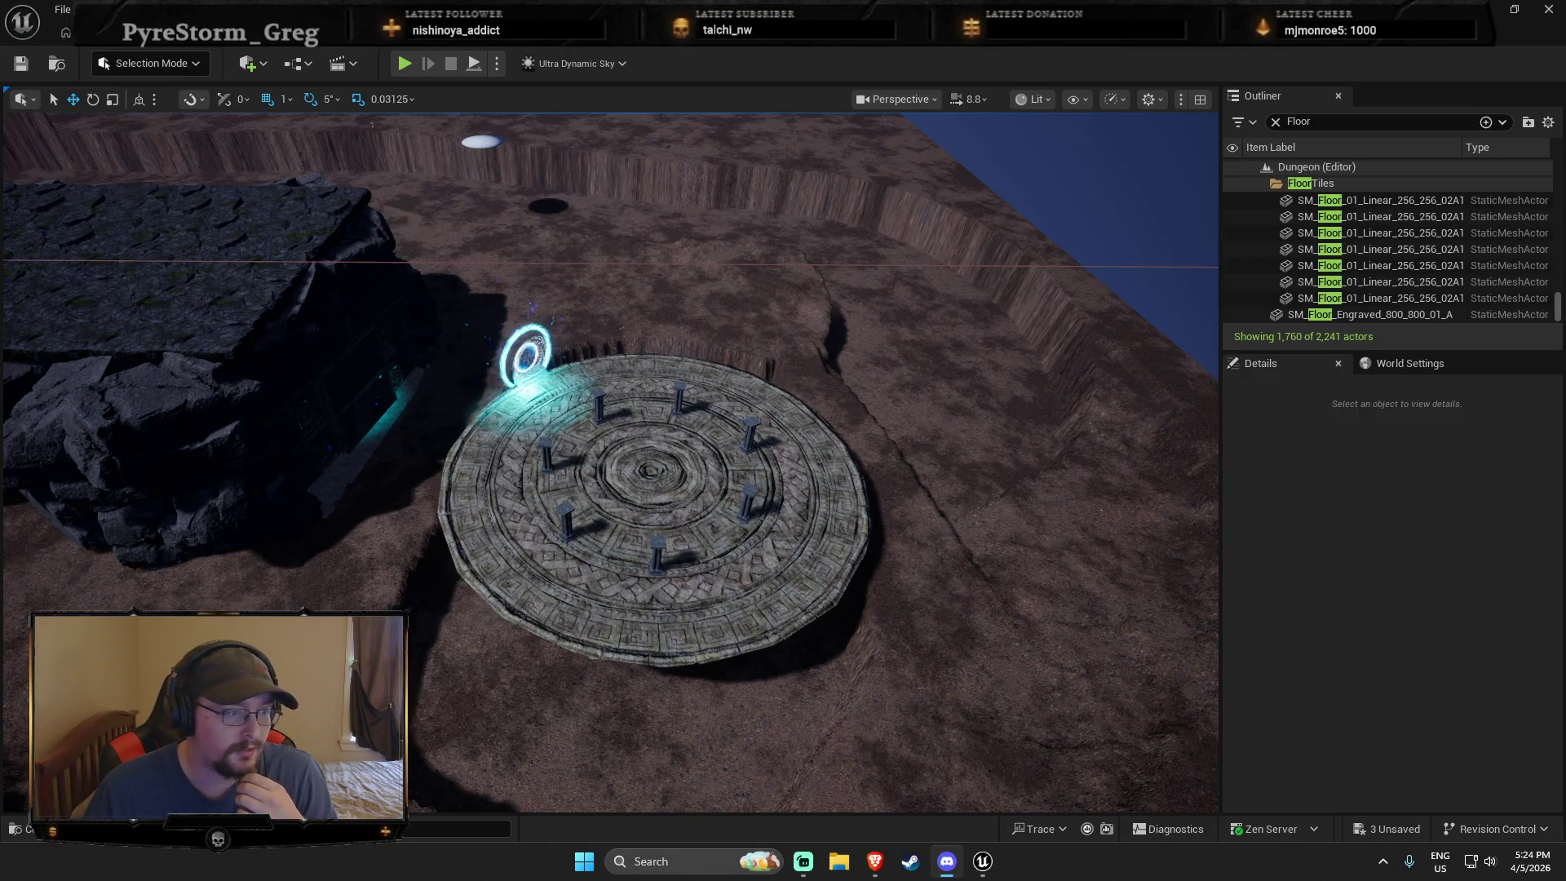
key(alt+Tab)
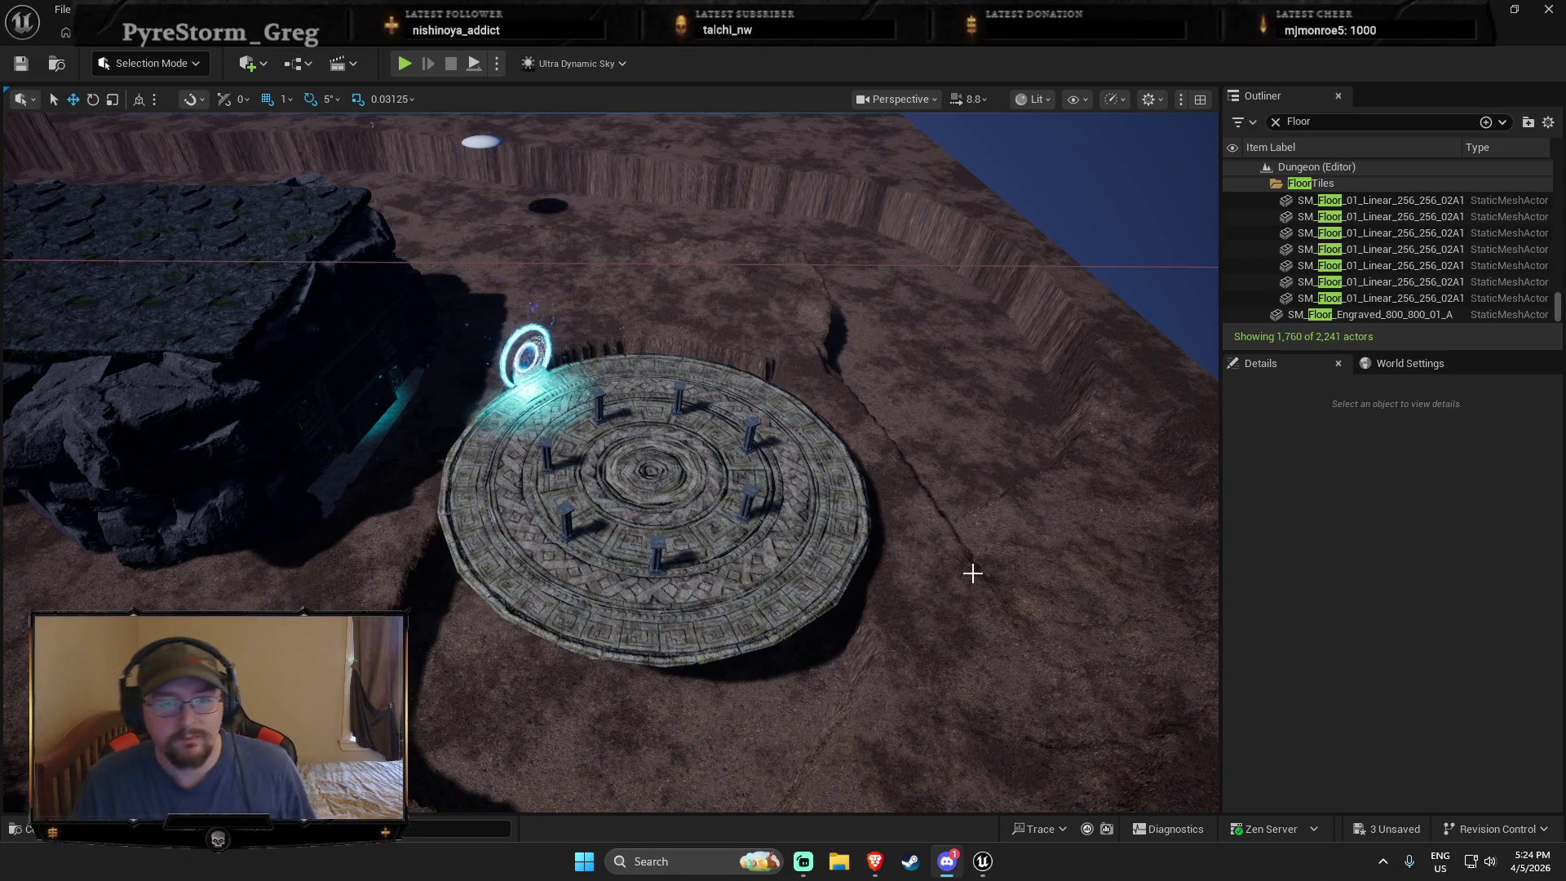
drag(768, 587, 454, 430)
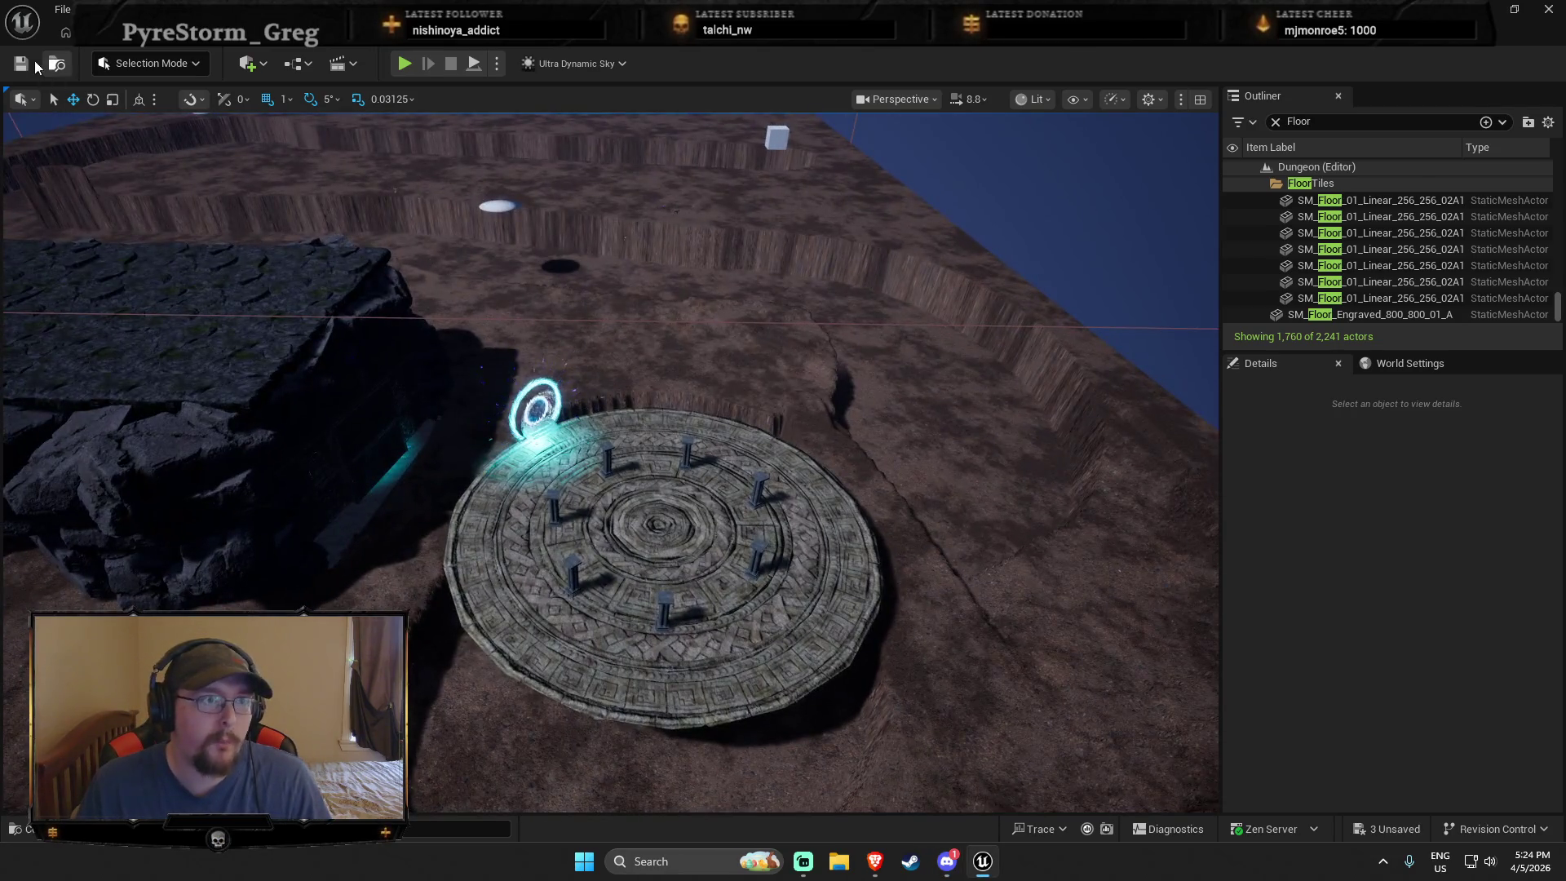
Step: Open the Content Drawer, then switch to the Brave browser's Twitch directory
key(ctrl+space)
key(alt+Tab)
key(alt+Tab)
key(alt+Tab)
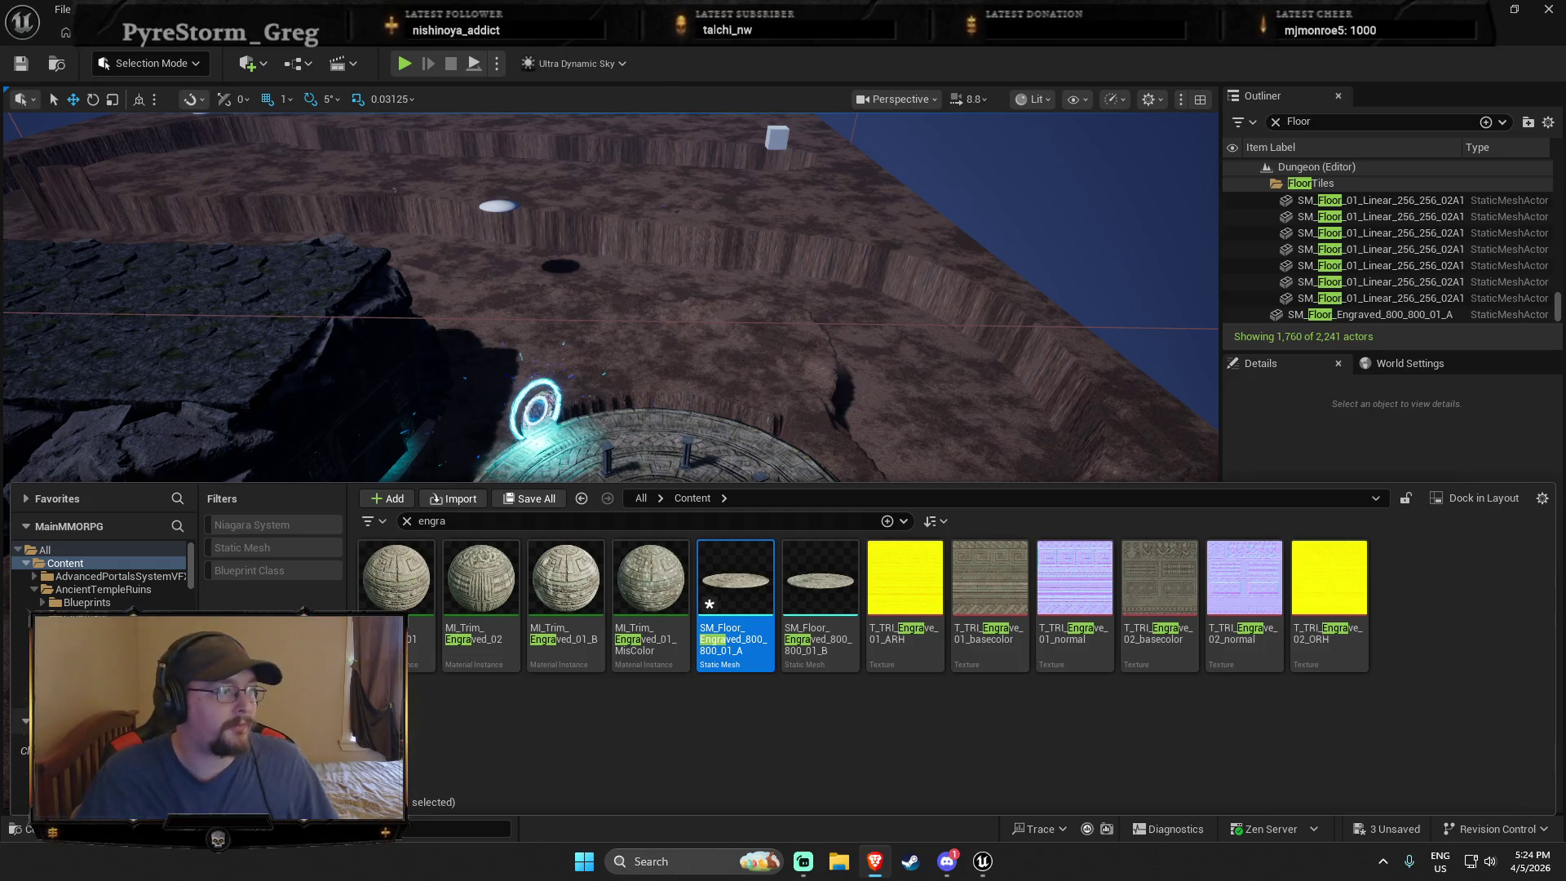
key(alt+Tab)
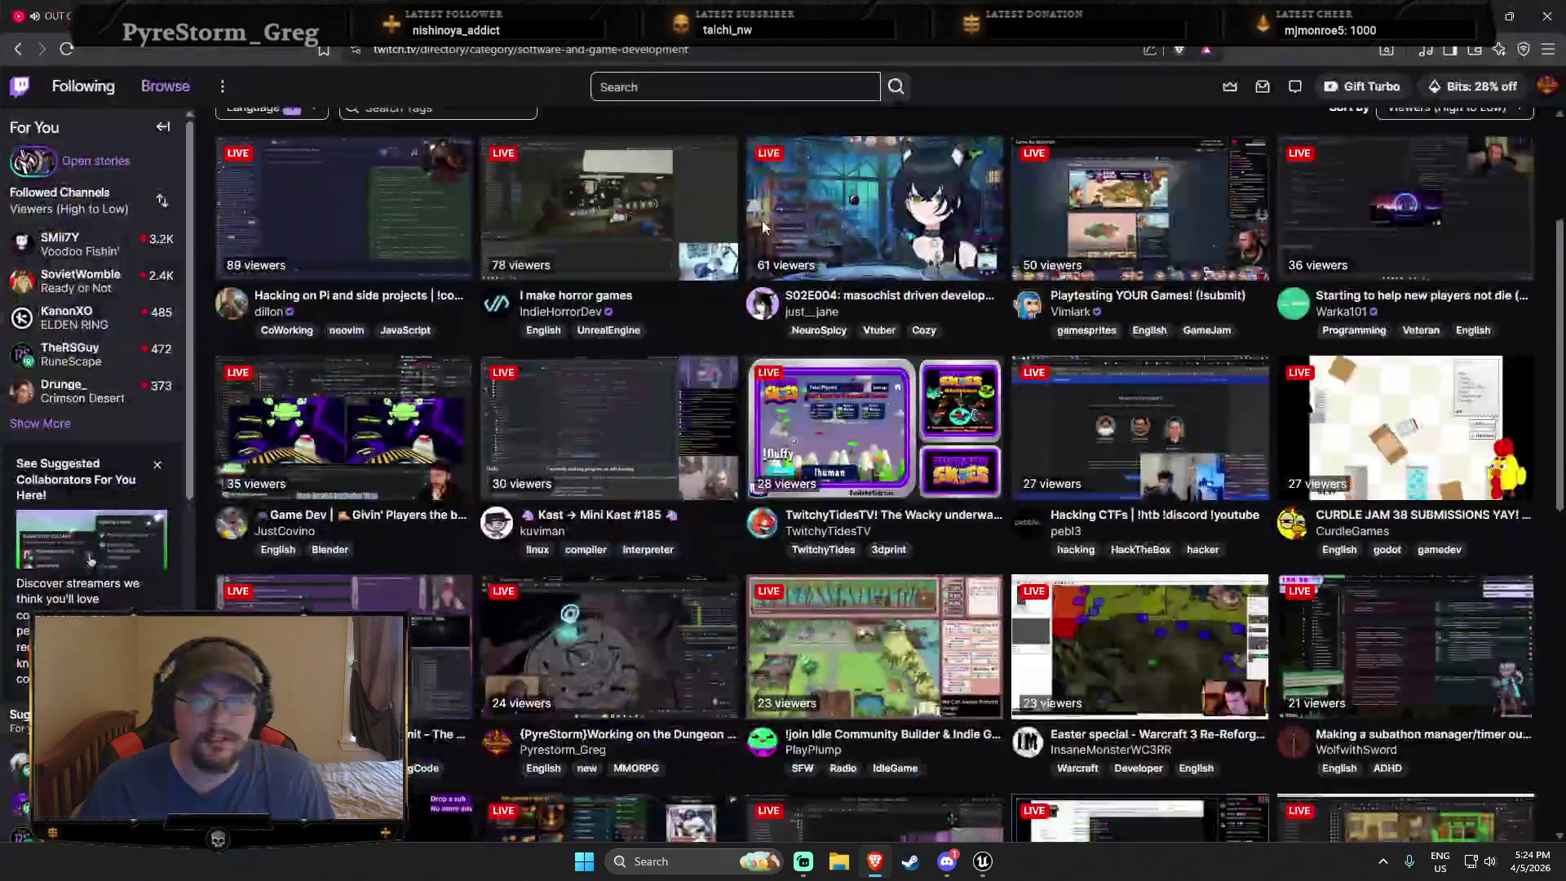
Step: Open the Playtesting YOUR Games! stream, resume playback and follow the channel
scroll(765, 226, up, 3)
scroll(1084, 474, down, 4)
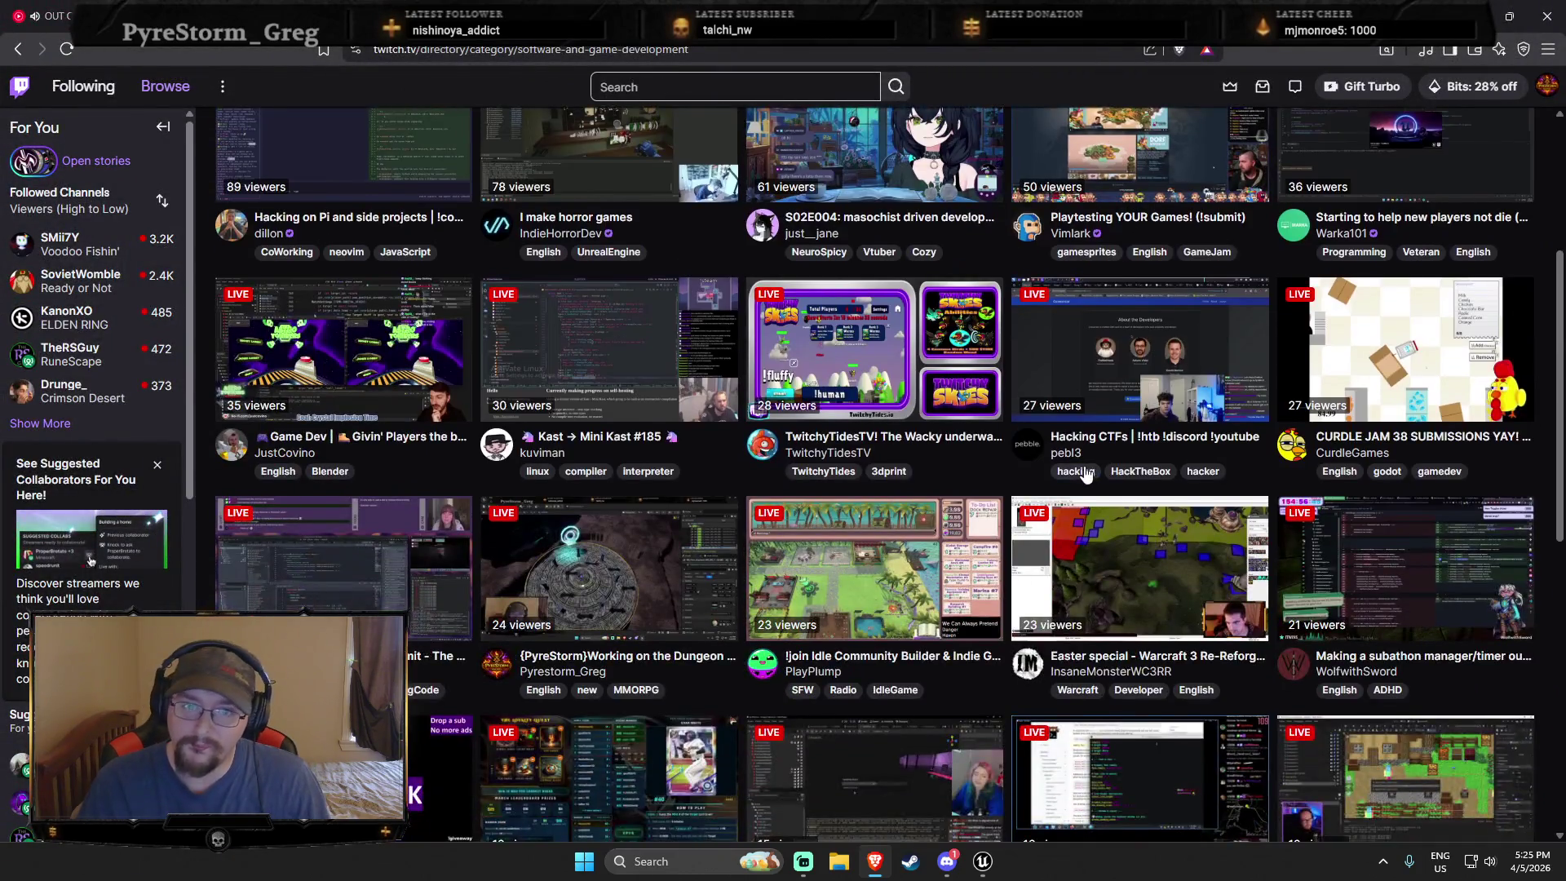
scroll(1084, 475, up, 1)
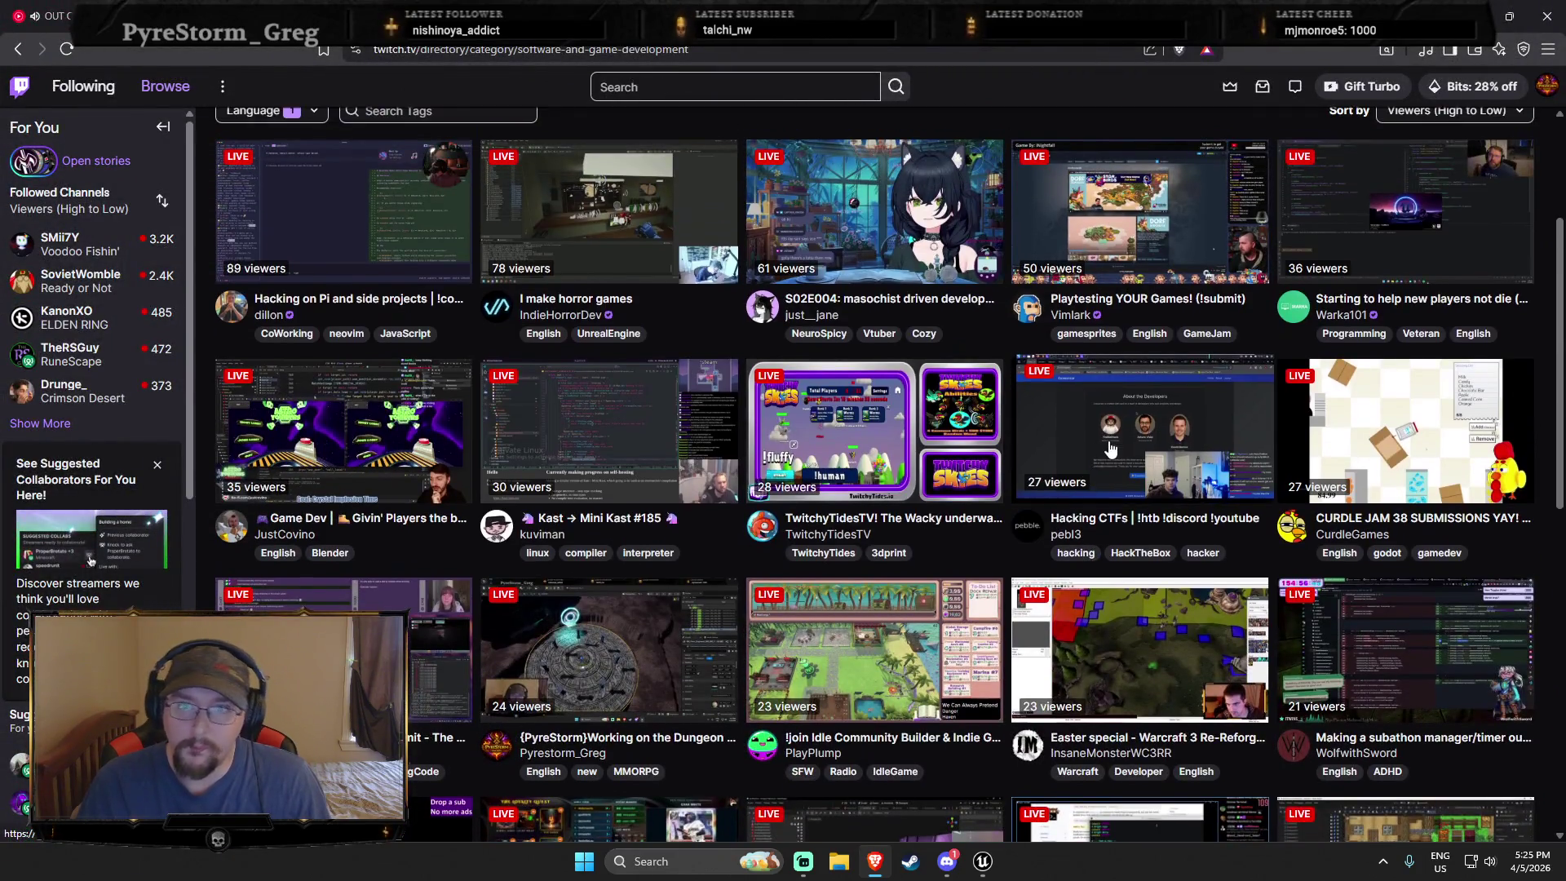
click(1175, 304)
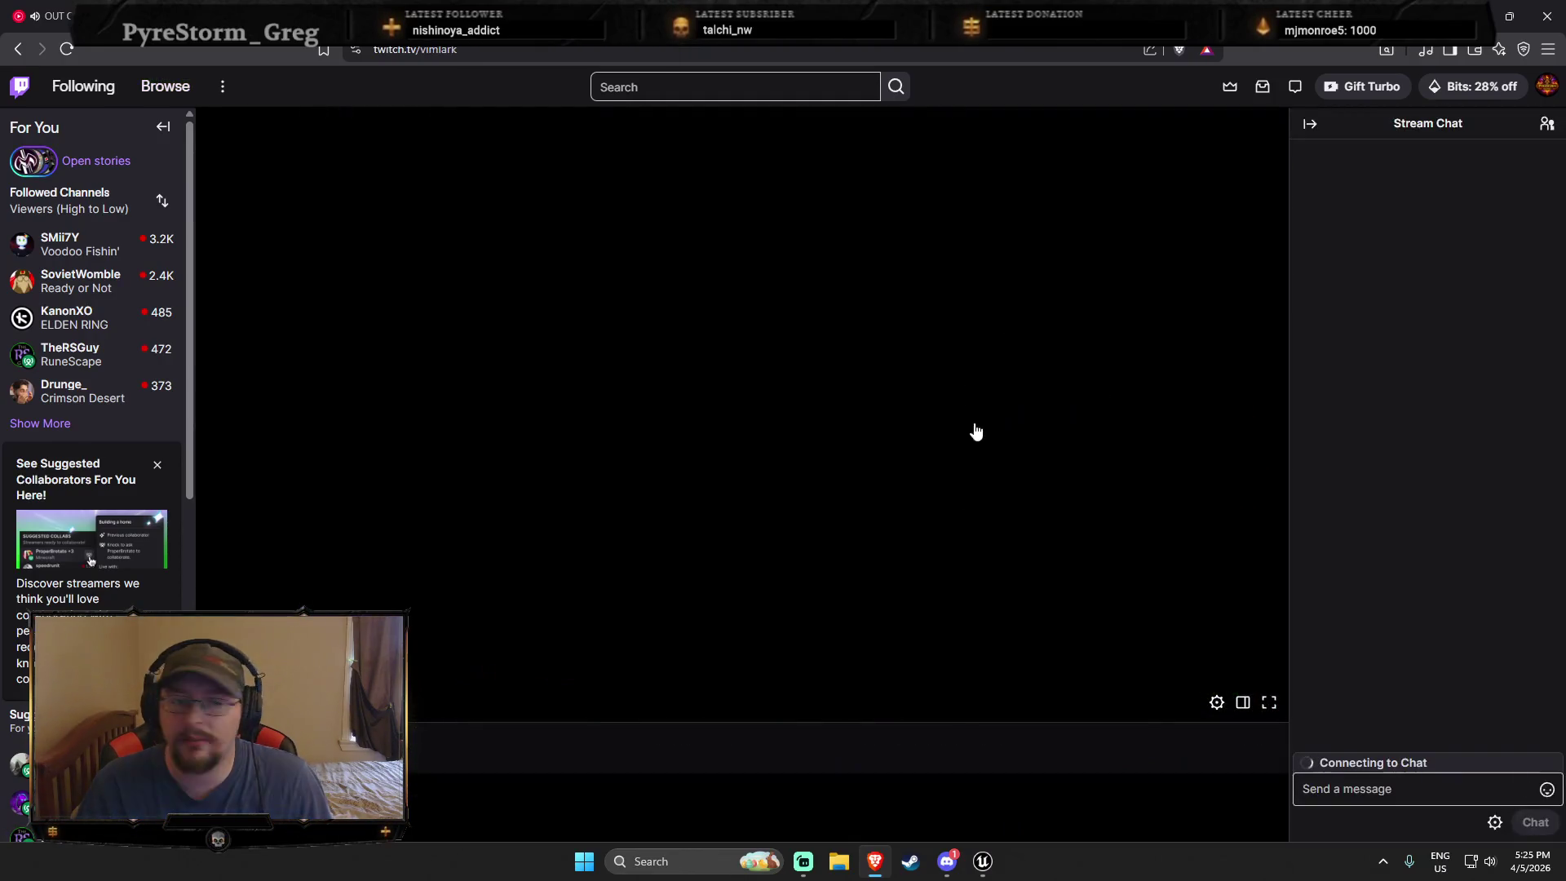
scroll(469, 746, down, 1)
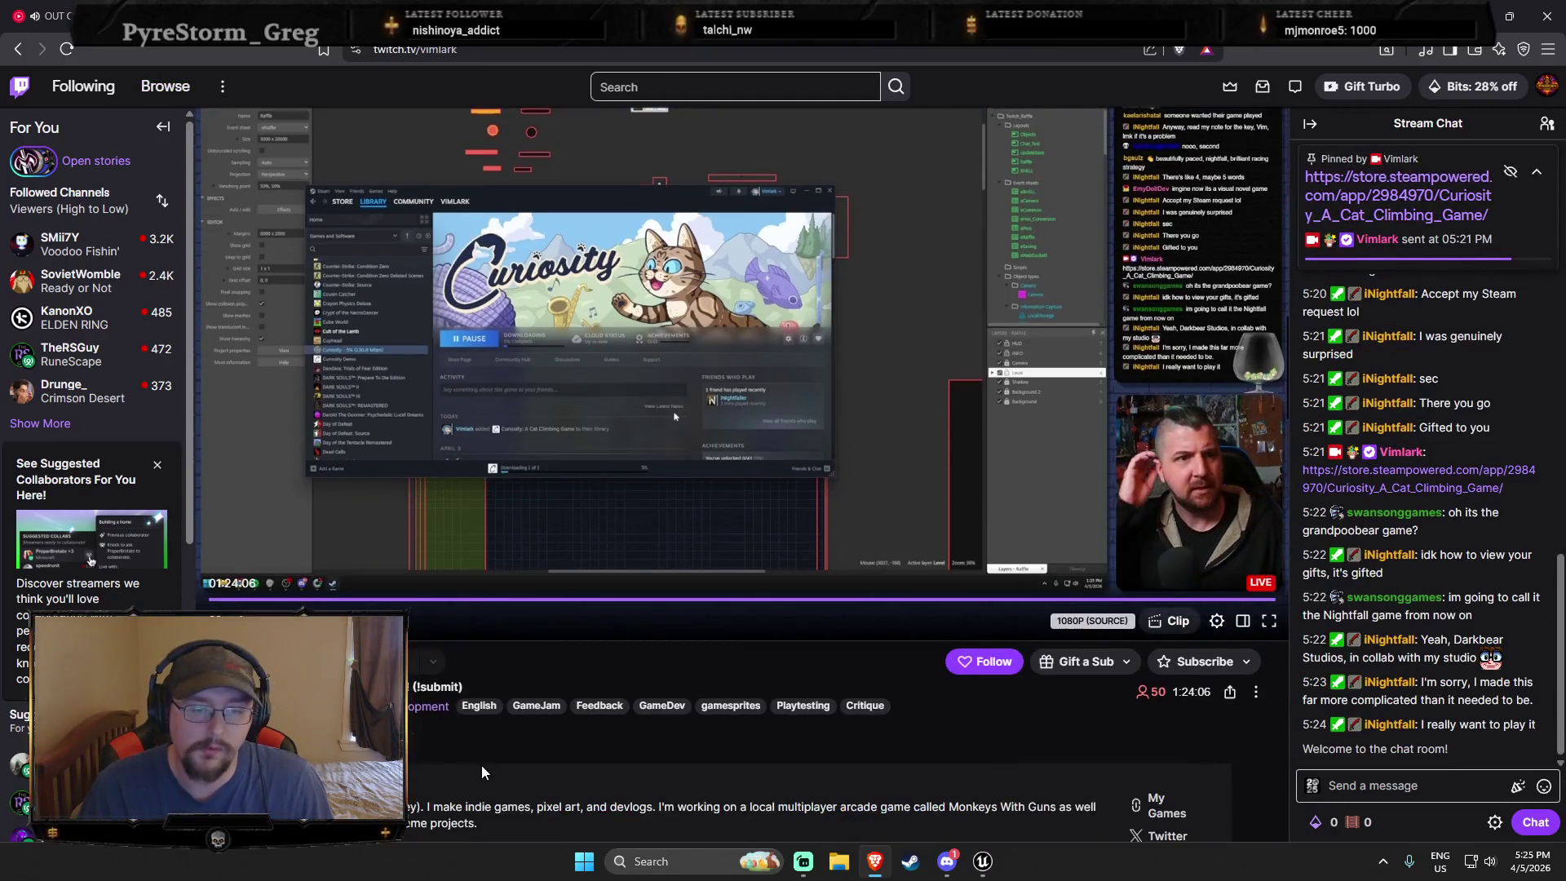
scroll(479, 770, down, 1)
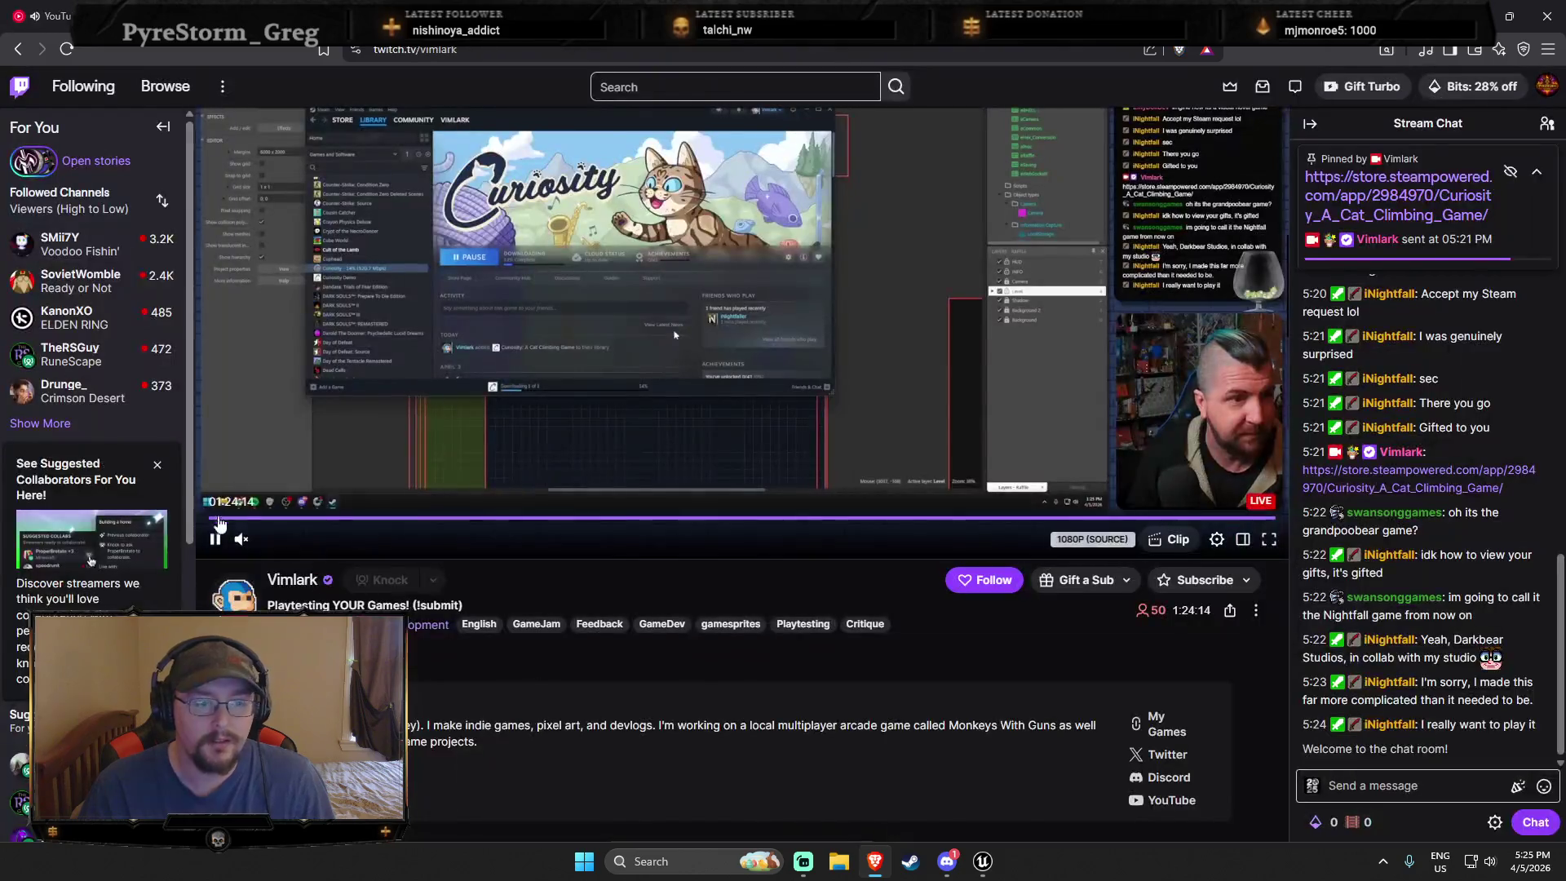
click(215, 538)
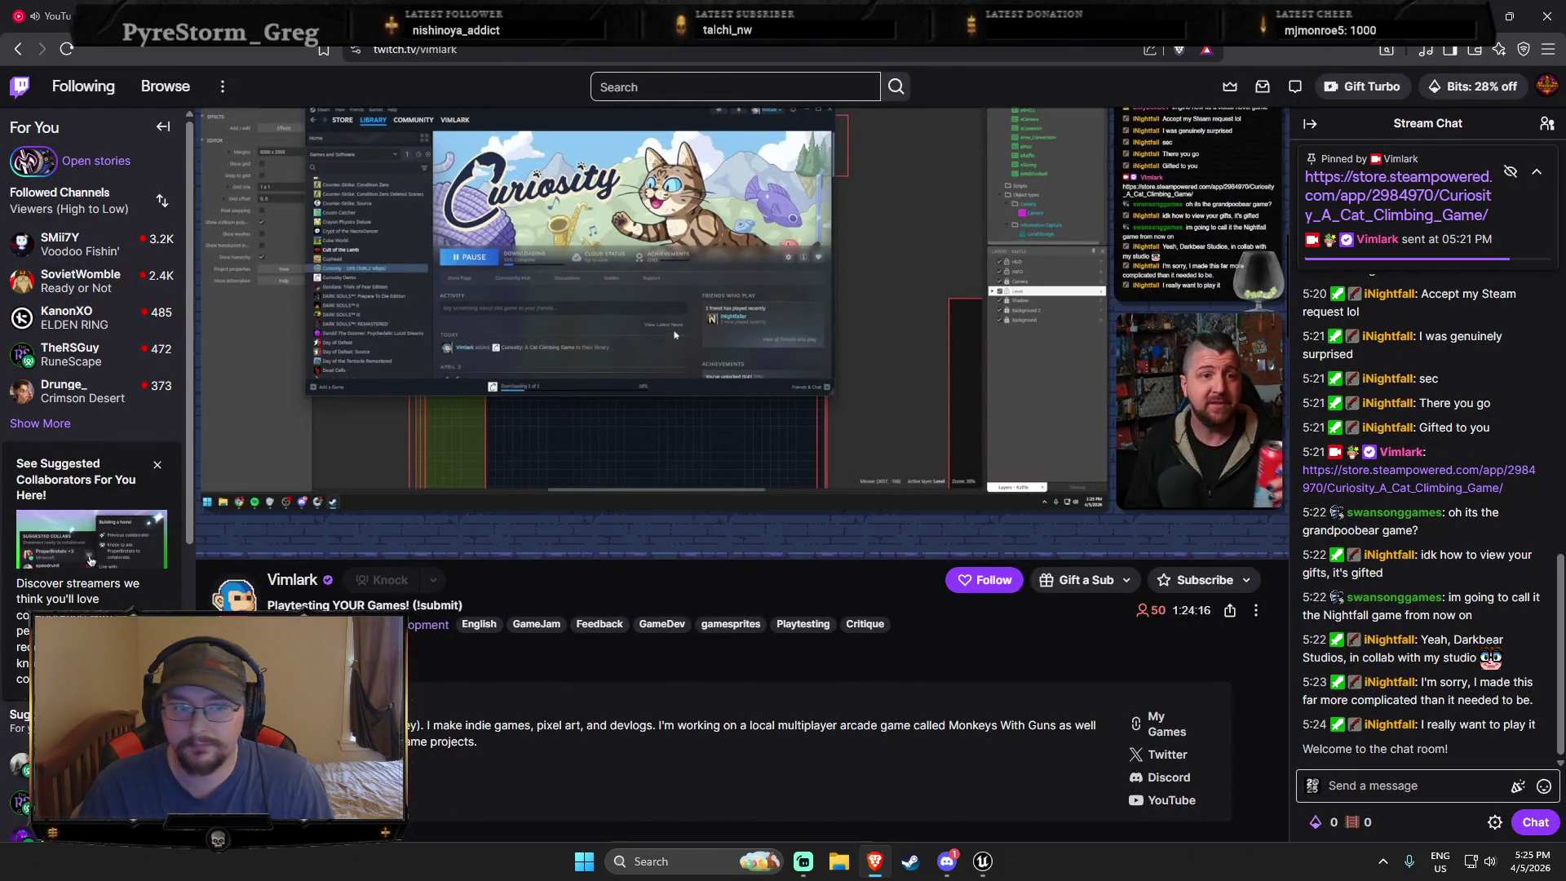
click(979, 580)
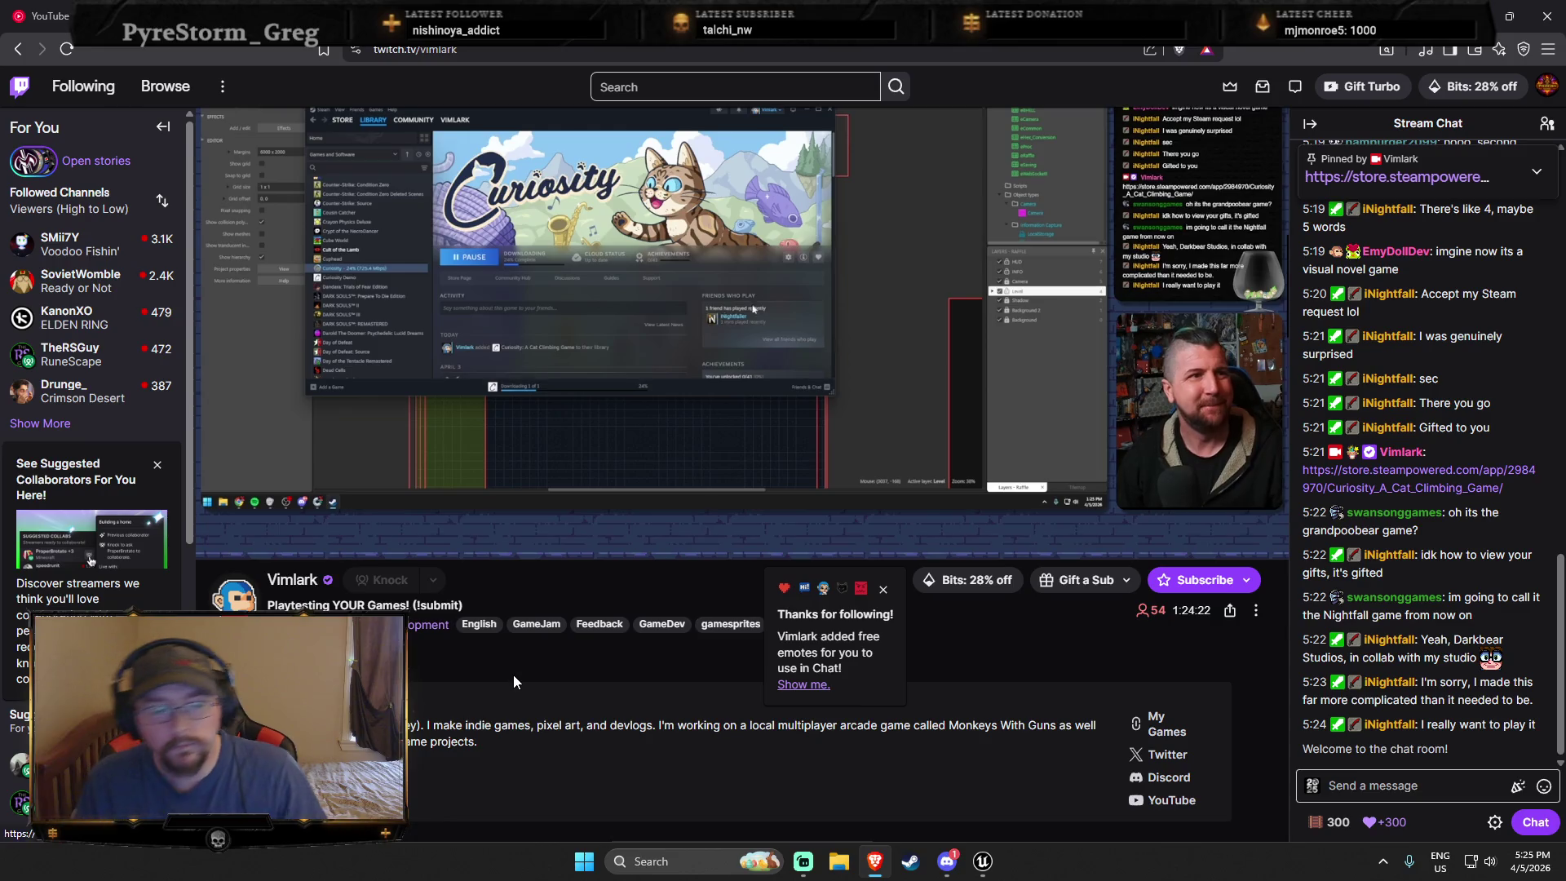
Step: Accept the chat rules and send 'hello' in the stream's chat
scroll(535, 648, up, 2)
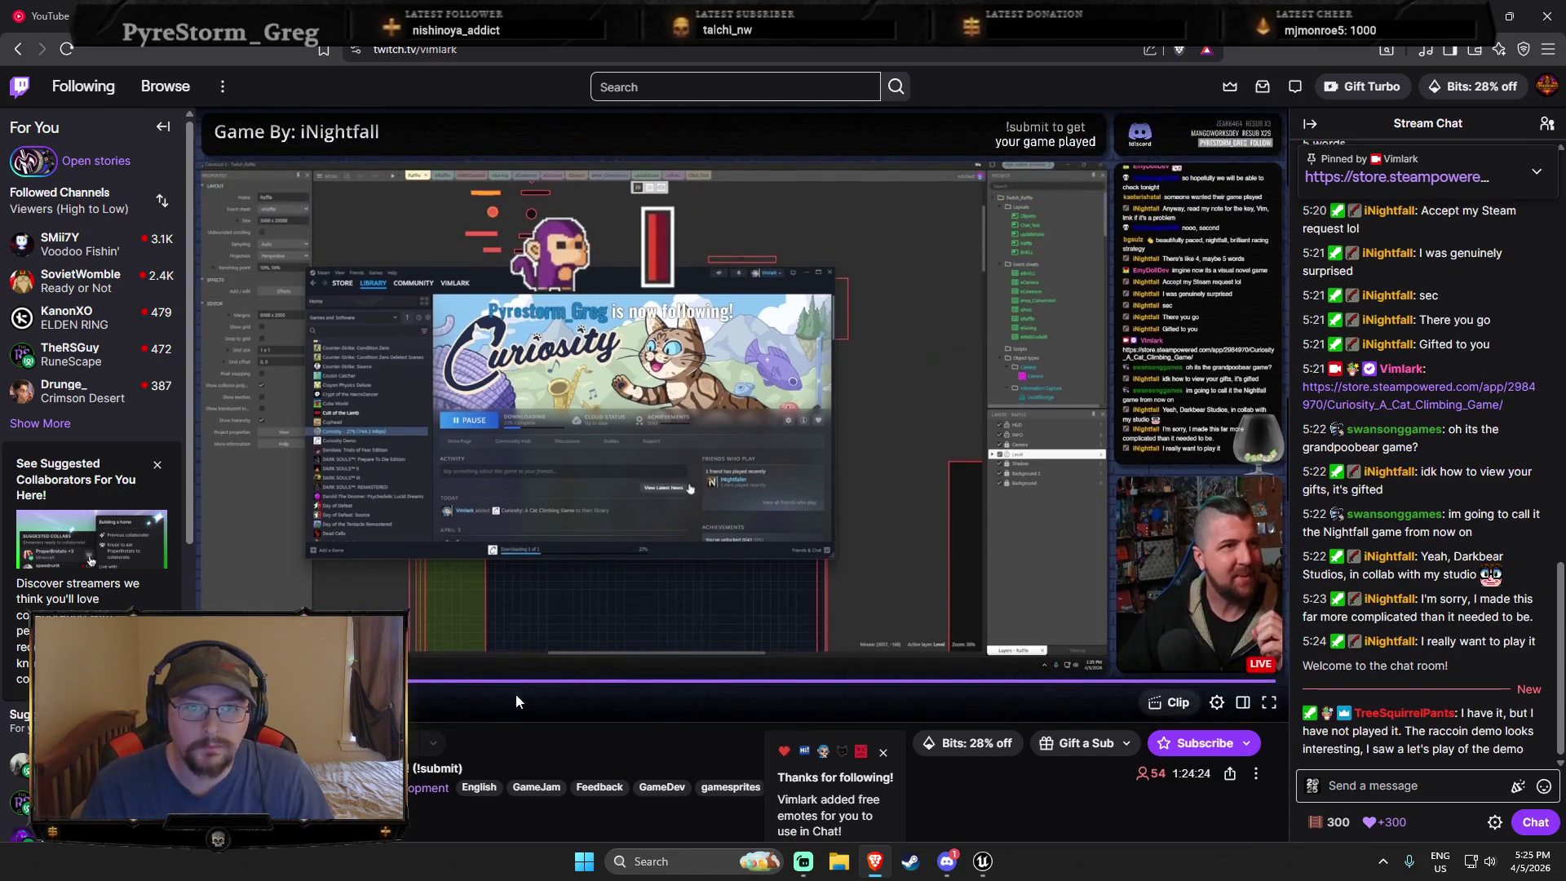
click(1333, 790)
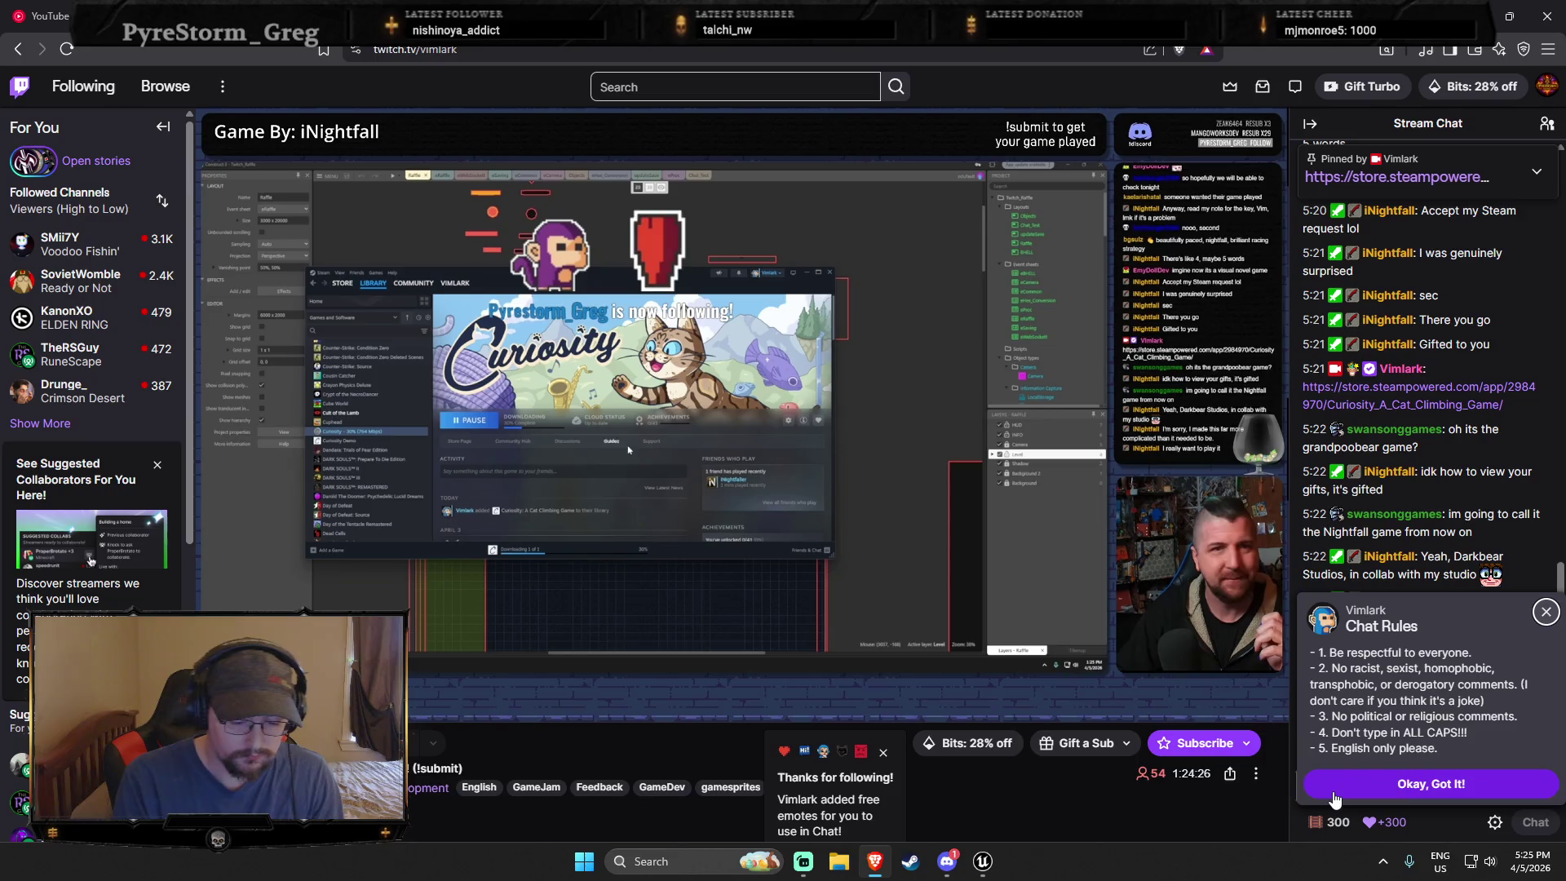
click(1334, 791)
click(1334, 795)
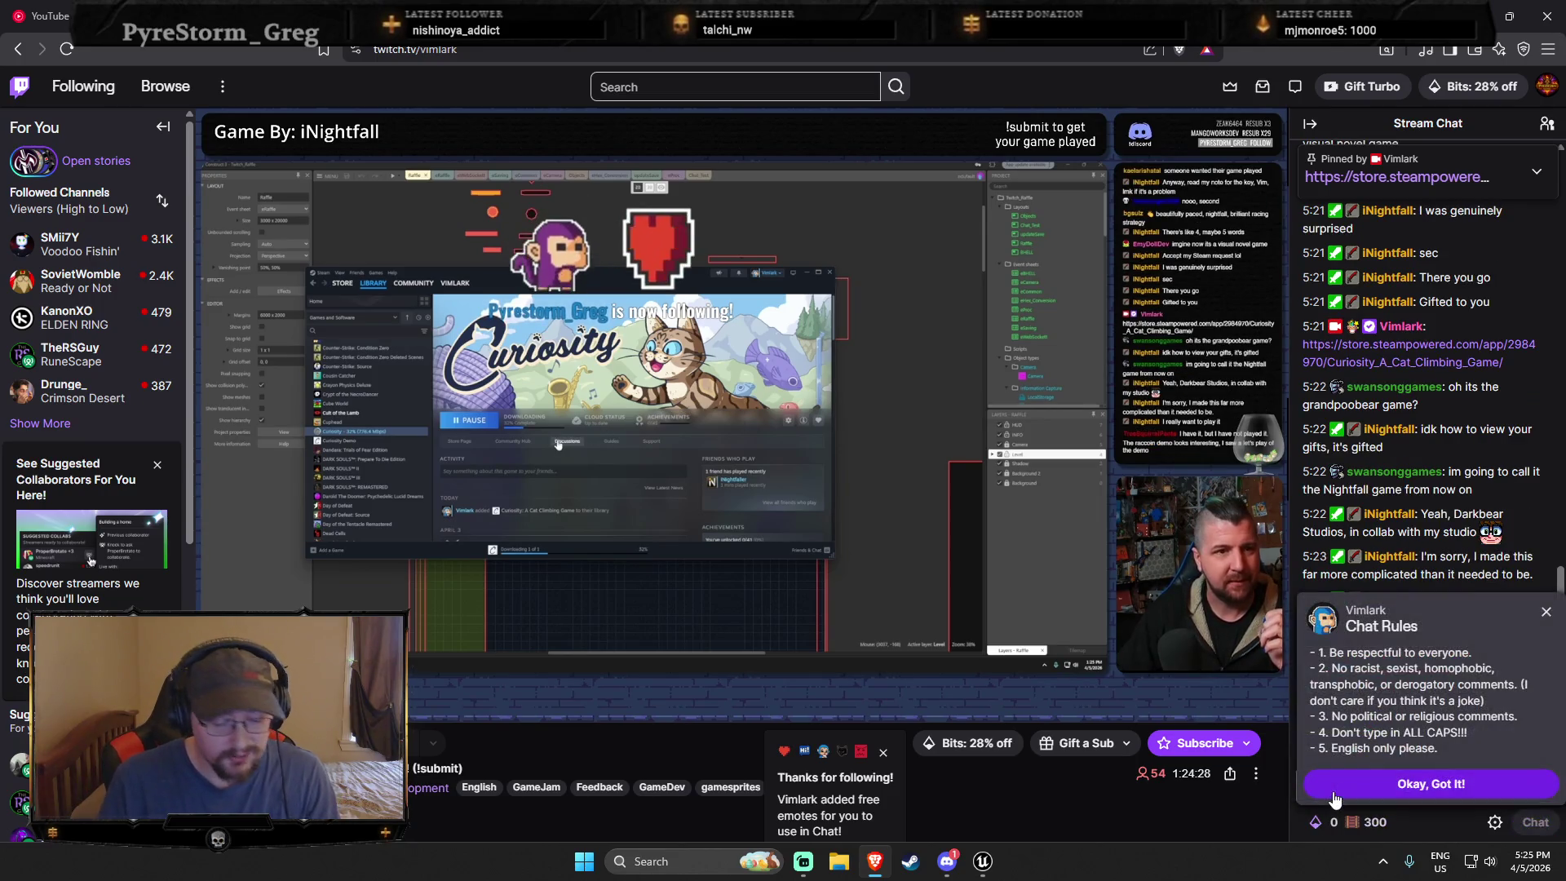
click(1333, 792)
text(hello)
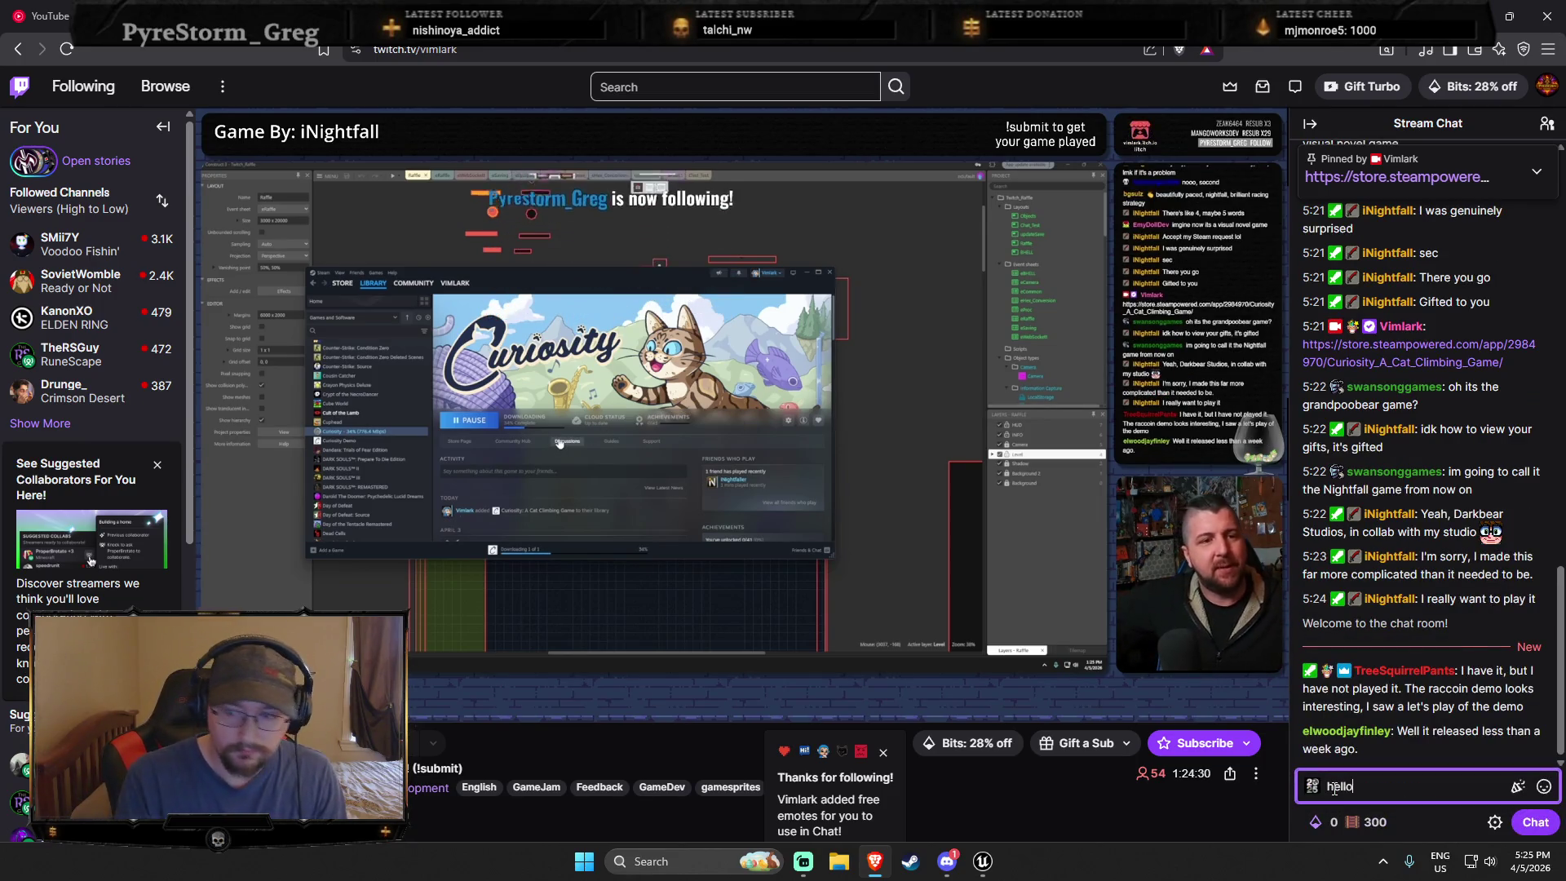
key(Return)
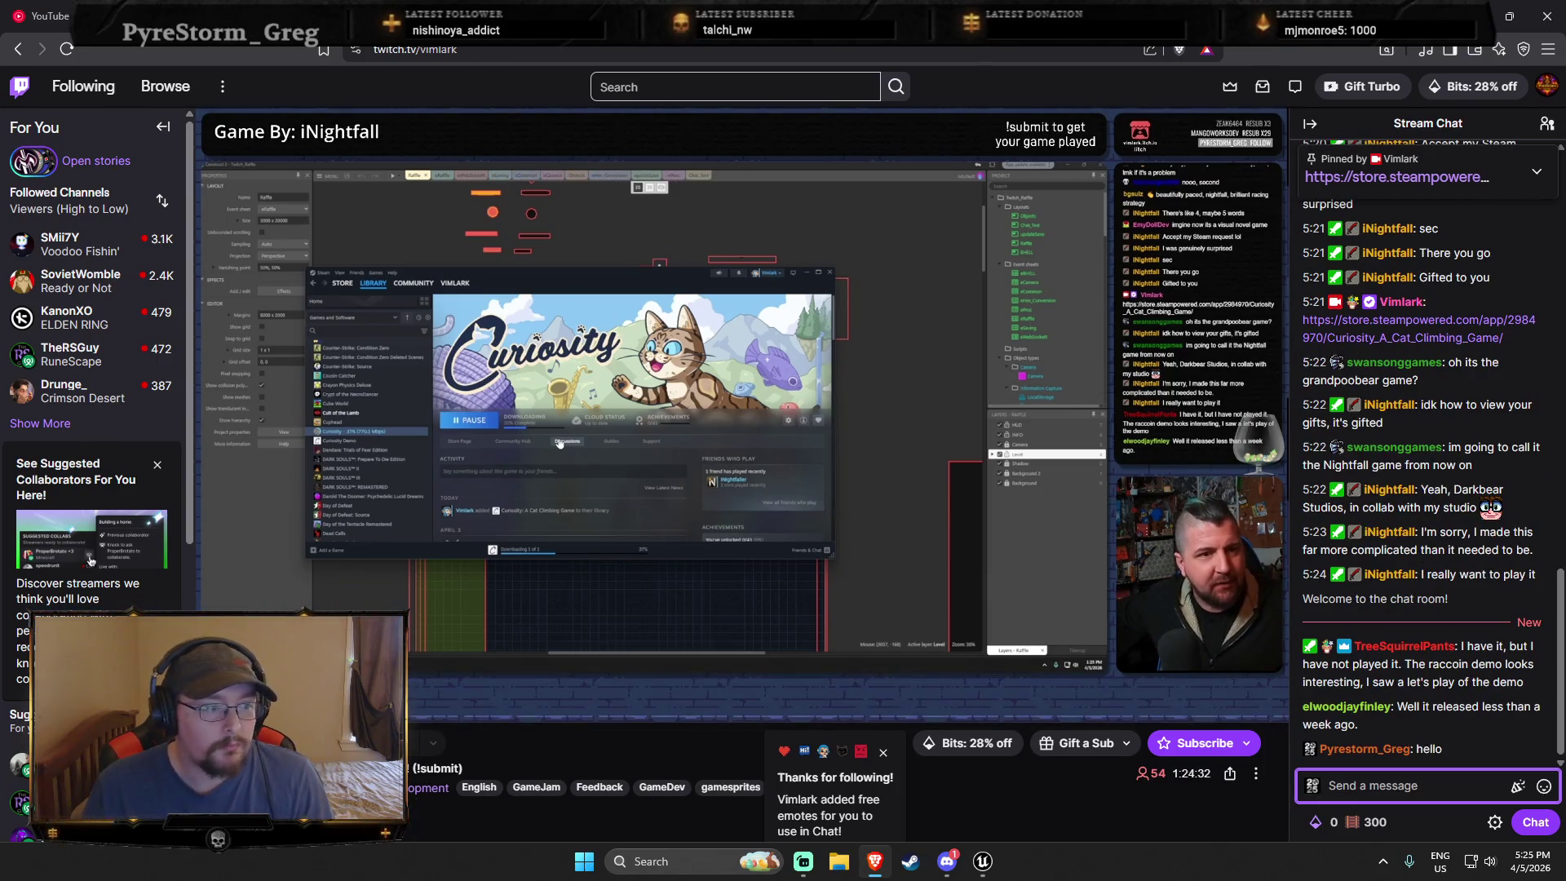